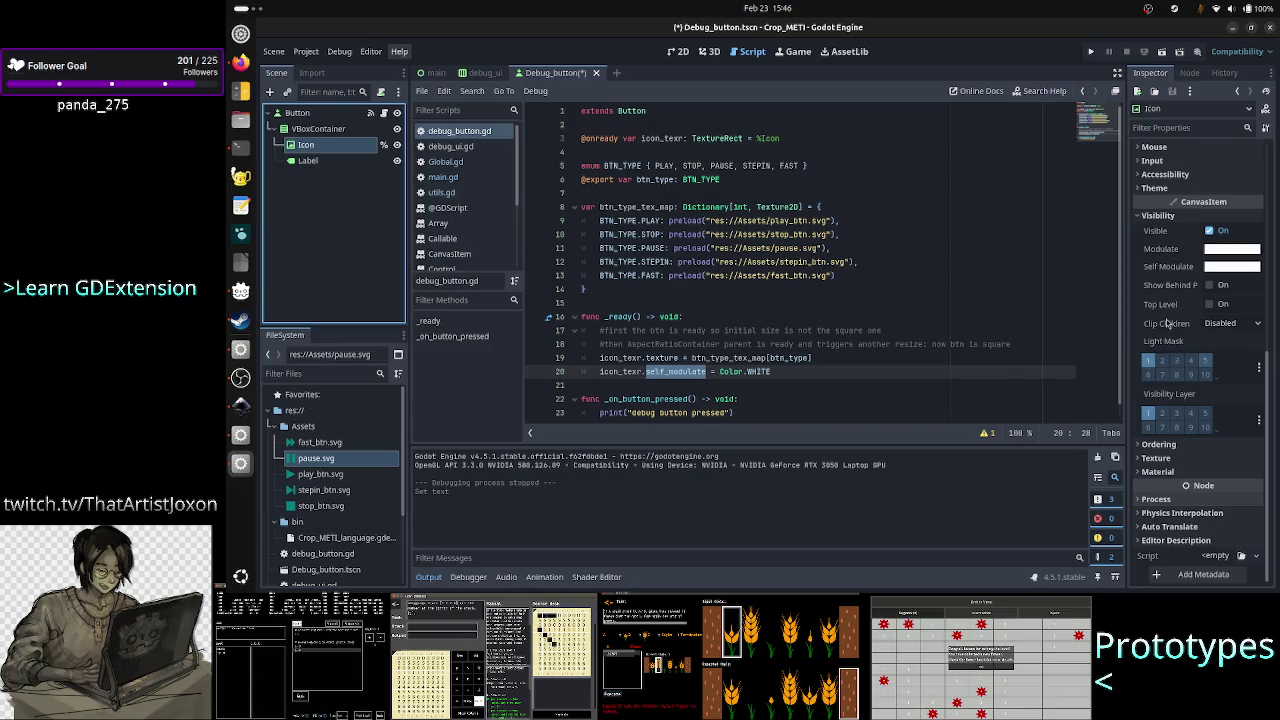
Keep the Icon node's Clip Children at Disabled, then save and run the project.
mouse_move(1170, 325)
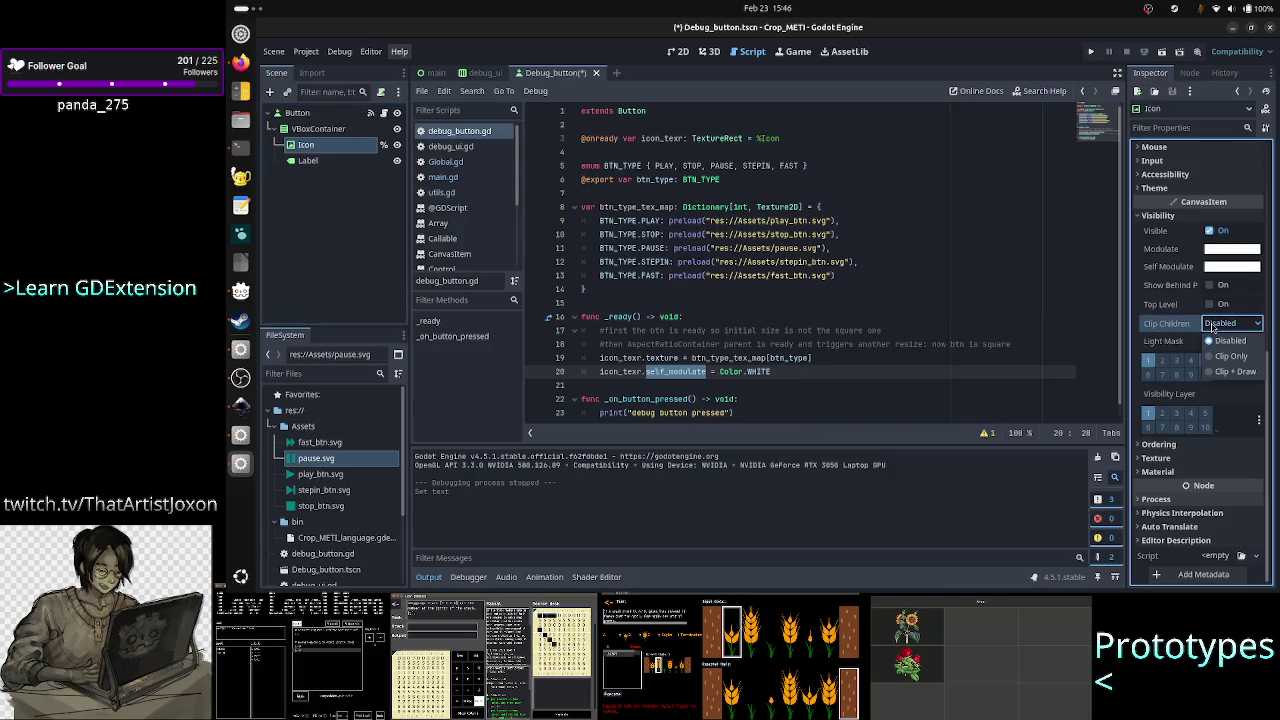
click(1228, 323)
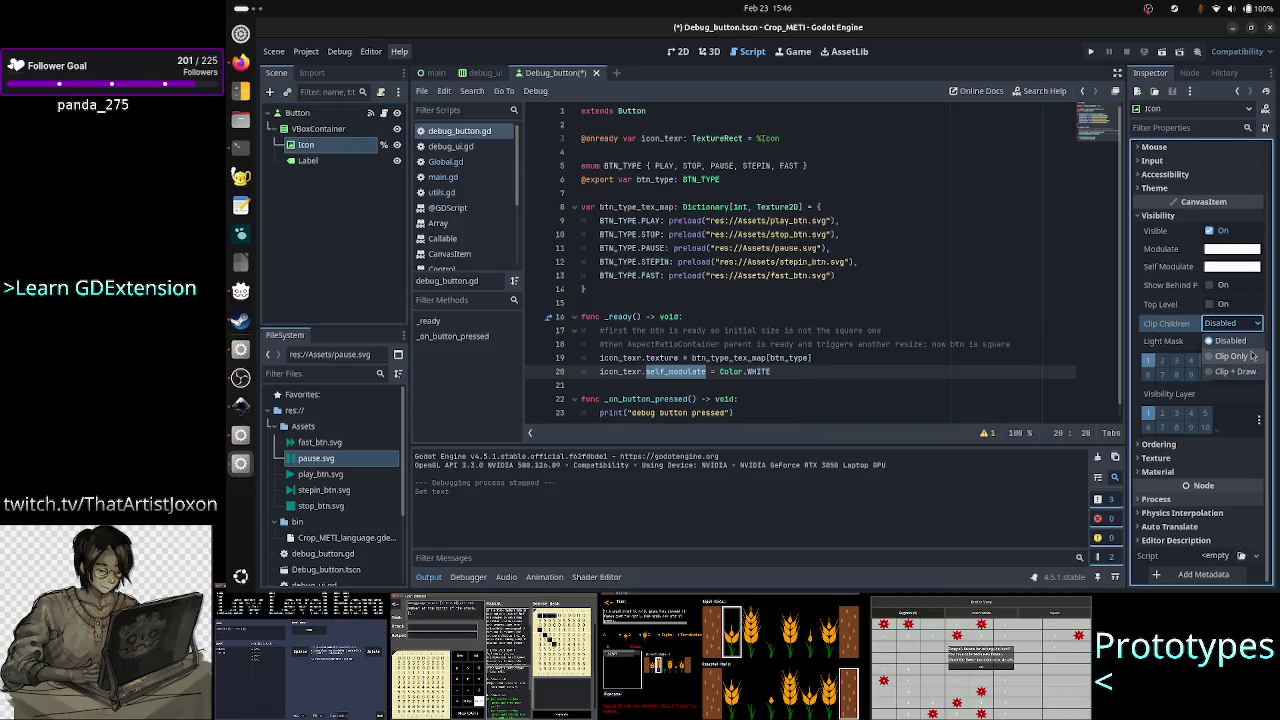
click(1238, 330)
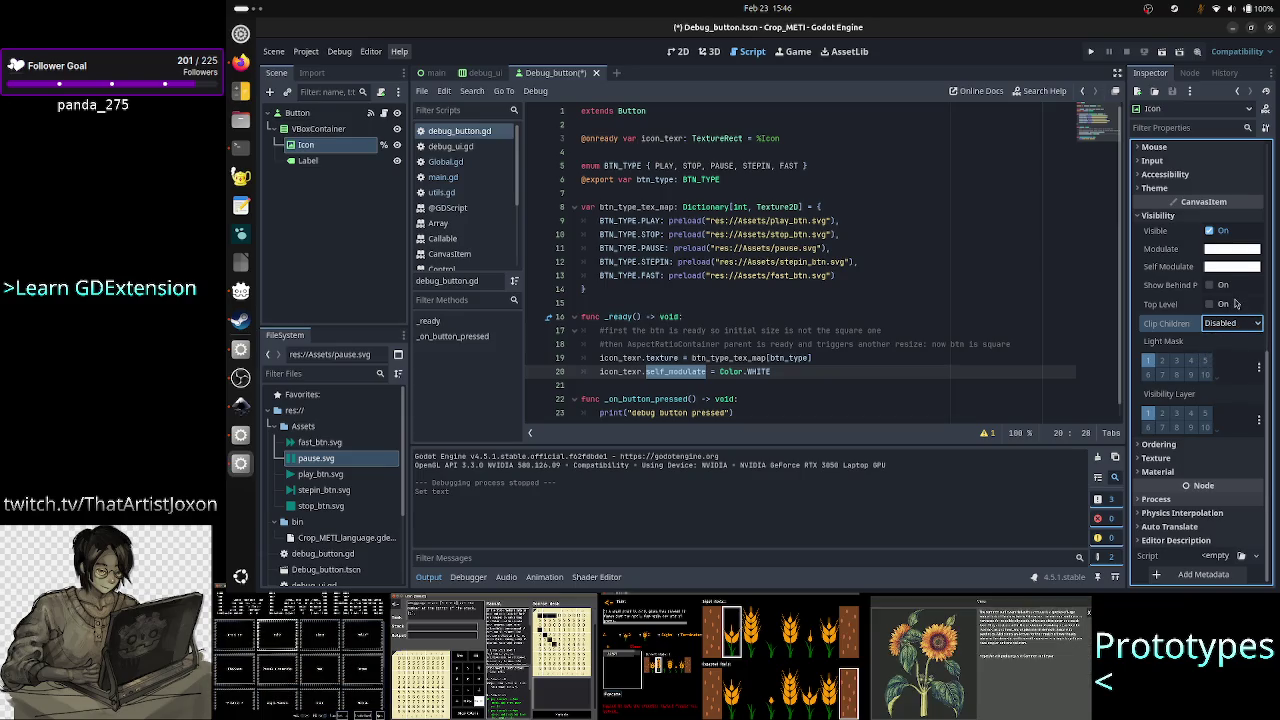
click(1231, 324)
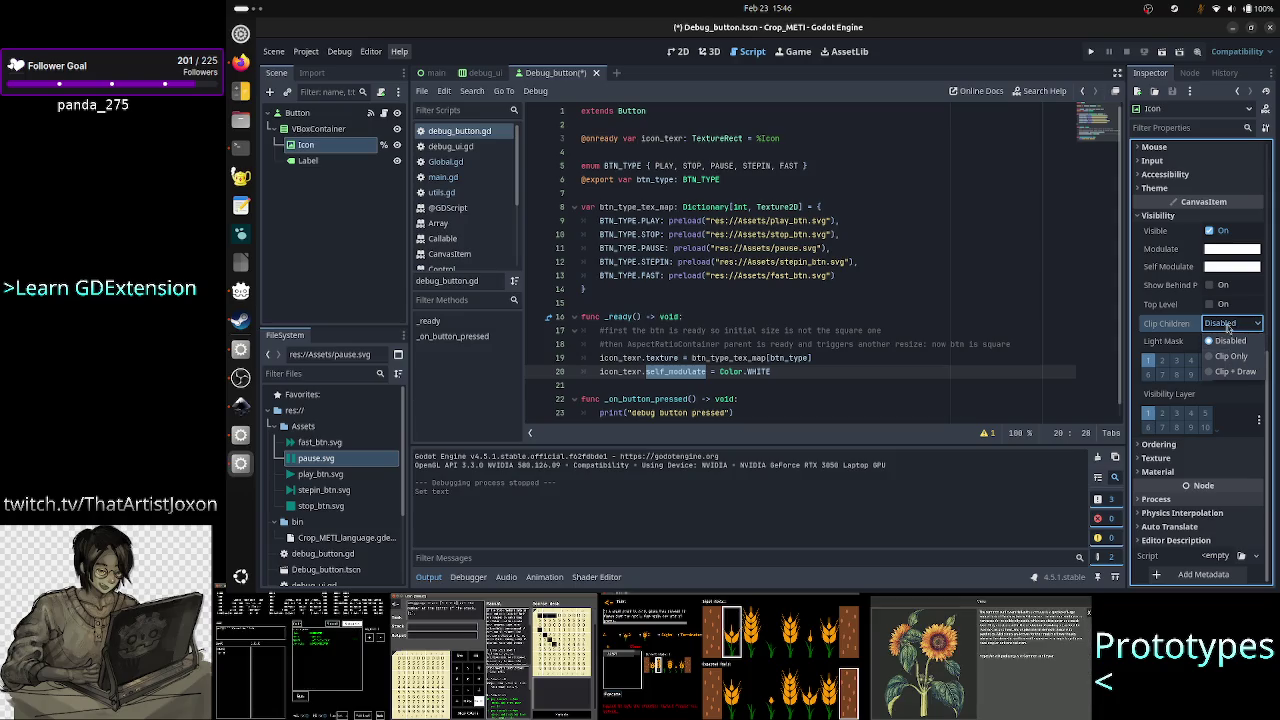
click(1231, 328)
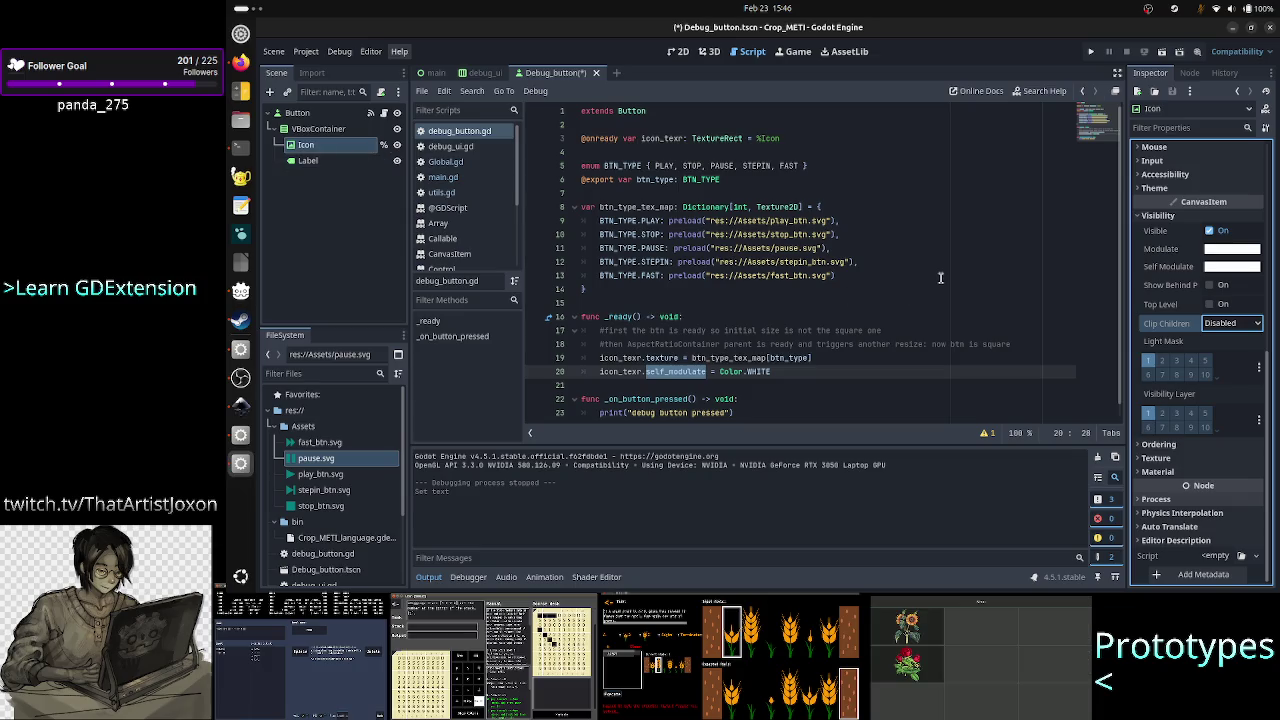
click(808, 372)
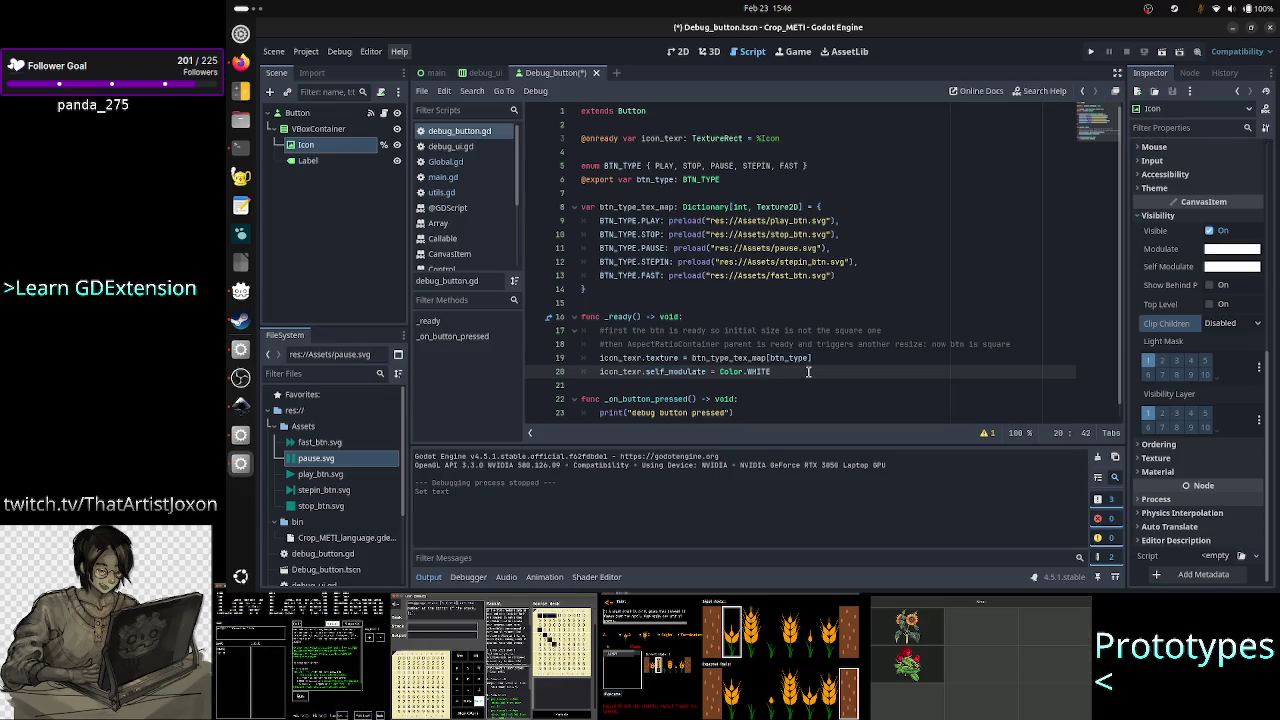
click(1091, 51)
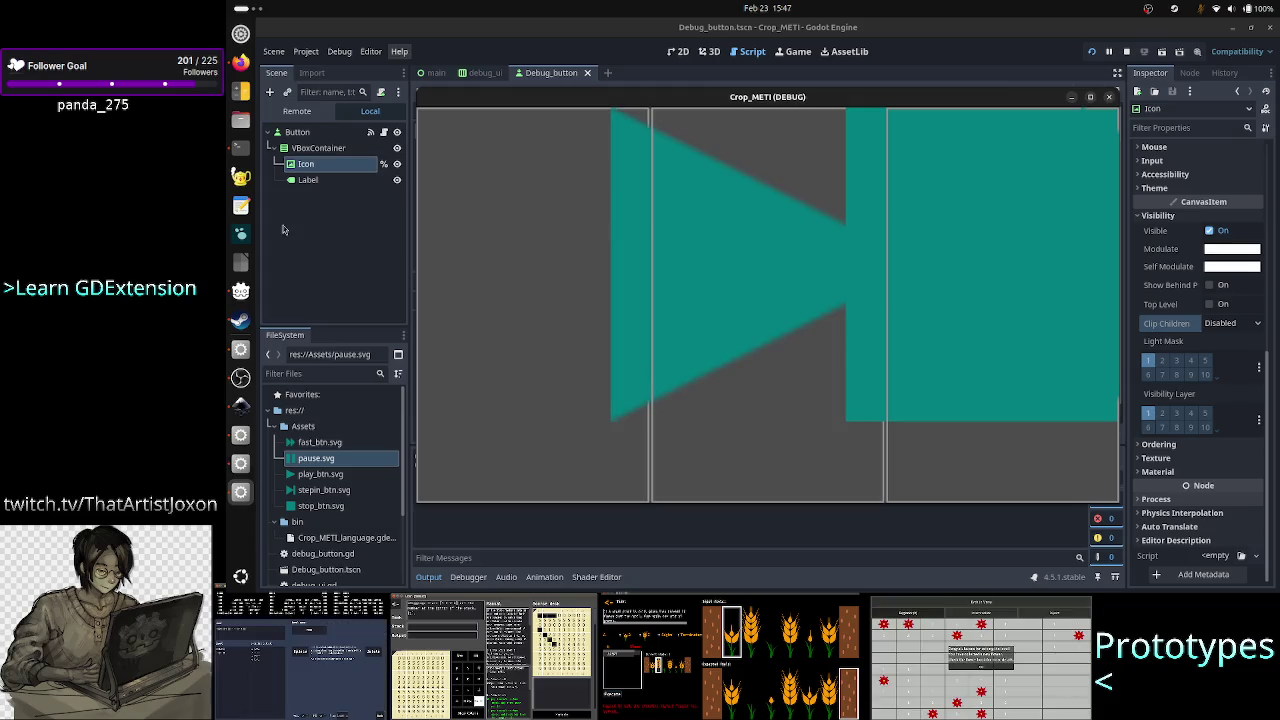
After viewing the oversized icons in the running game, switch to the terminal.
click(246, 152)
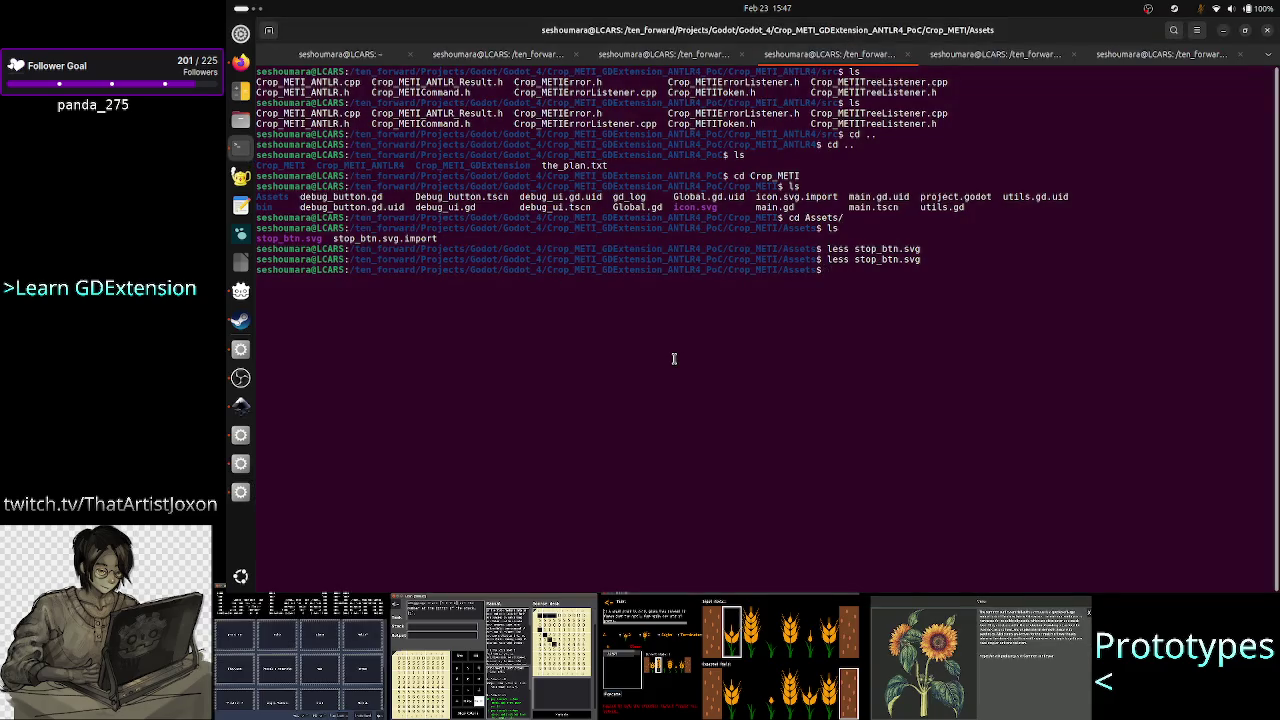
List the Assets folder with ls and open play_btn.svg with eog.
text(ls)
key(Return)
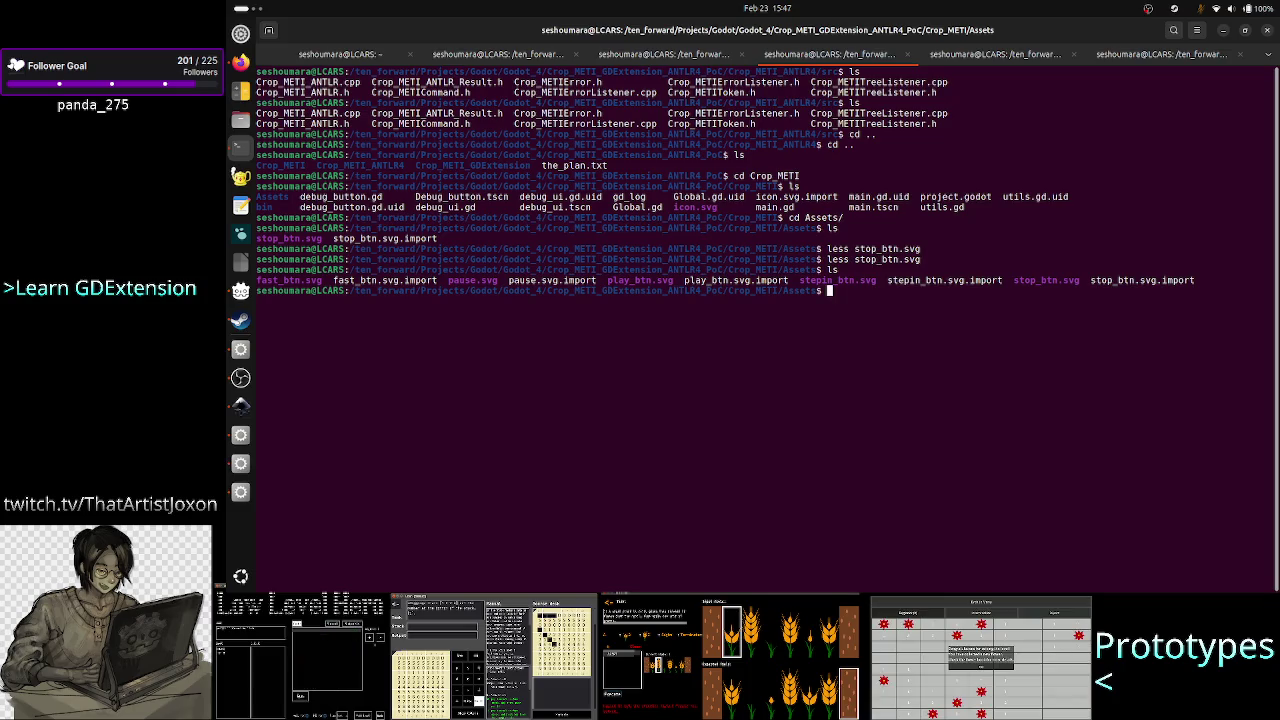
text(e)
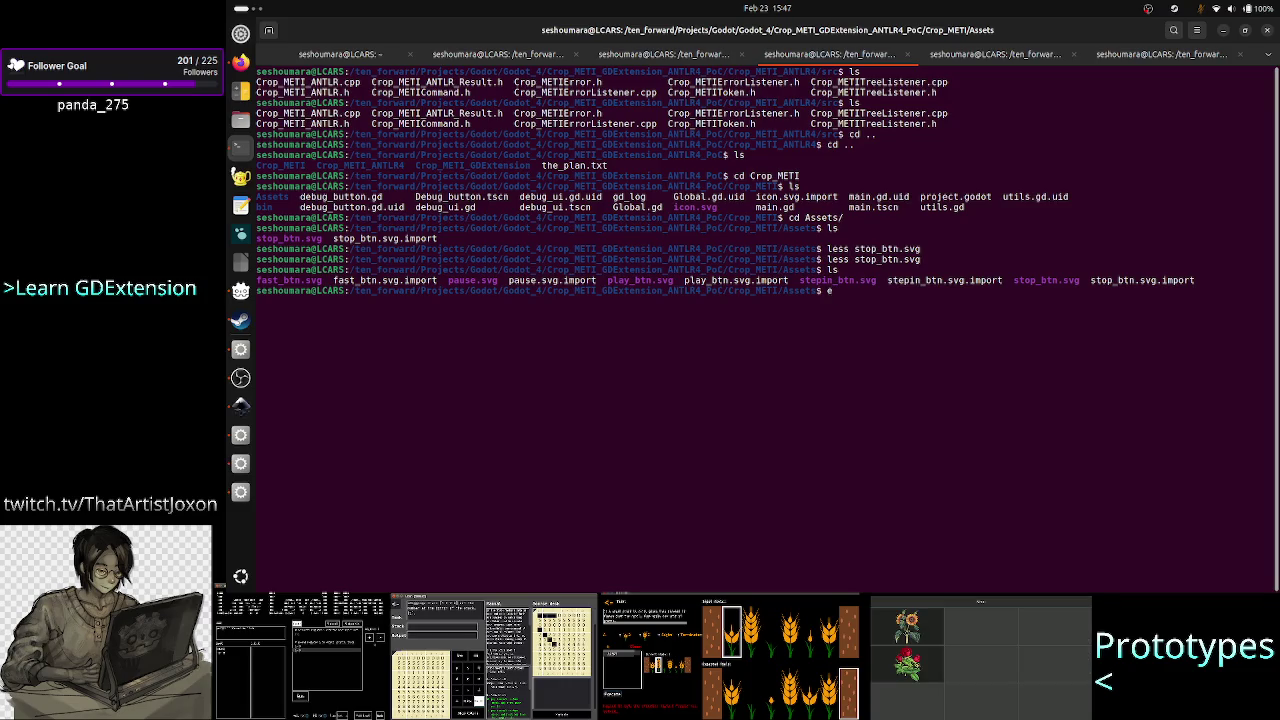
text(og )
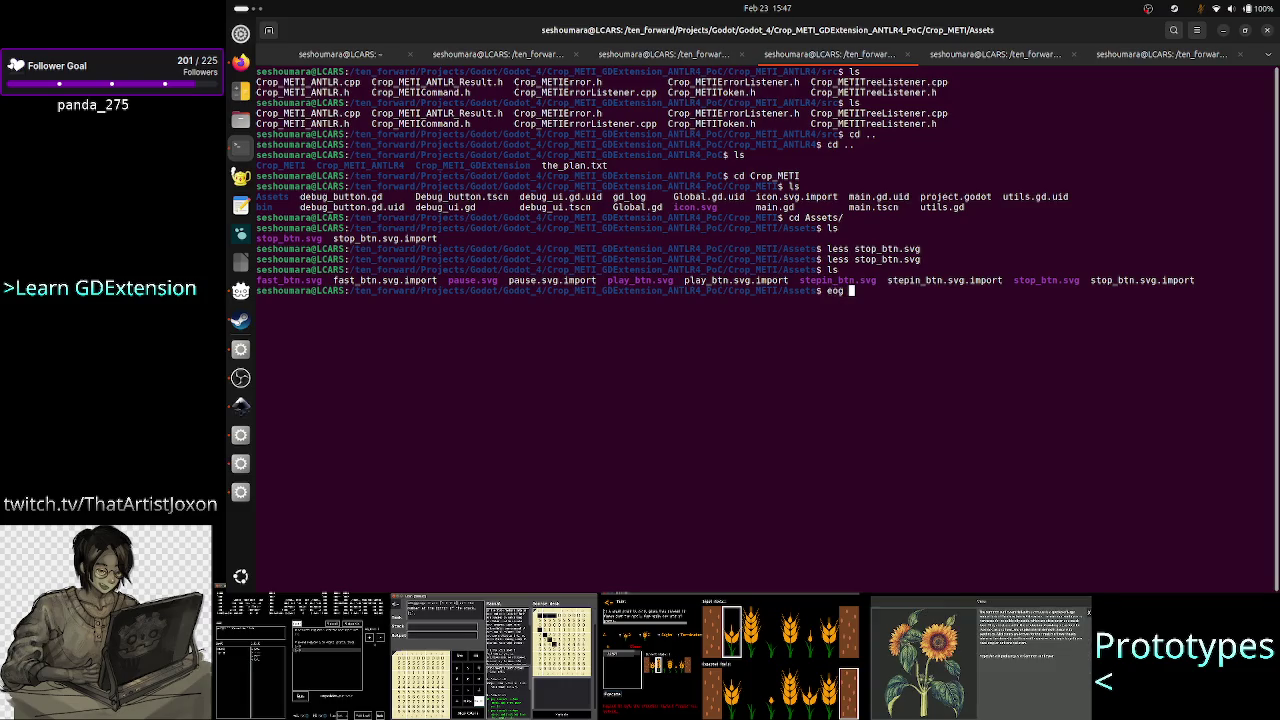
text(play_btn.svg)
key(Return)
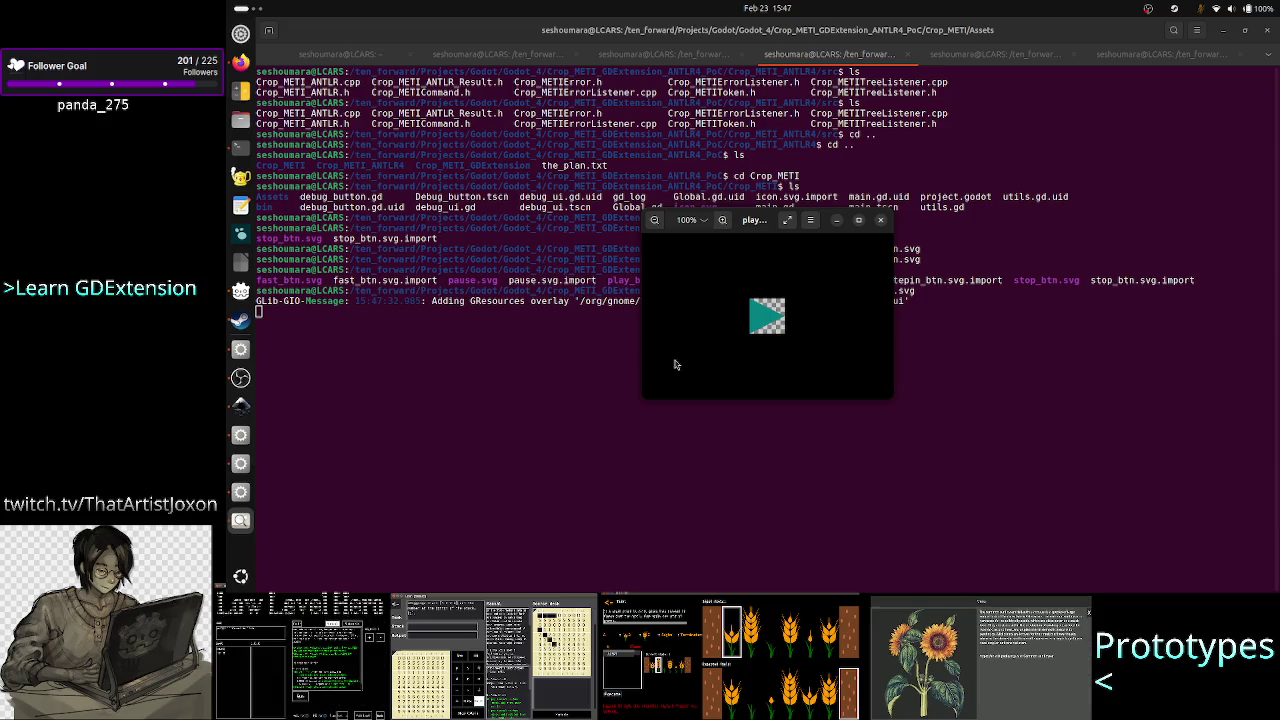
Cycle through every SVG button icon back to play, close the viewer, and press the game's middle button.
mouse_move(710, 345)
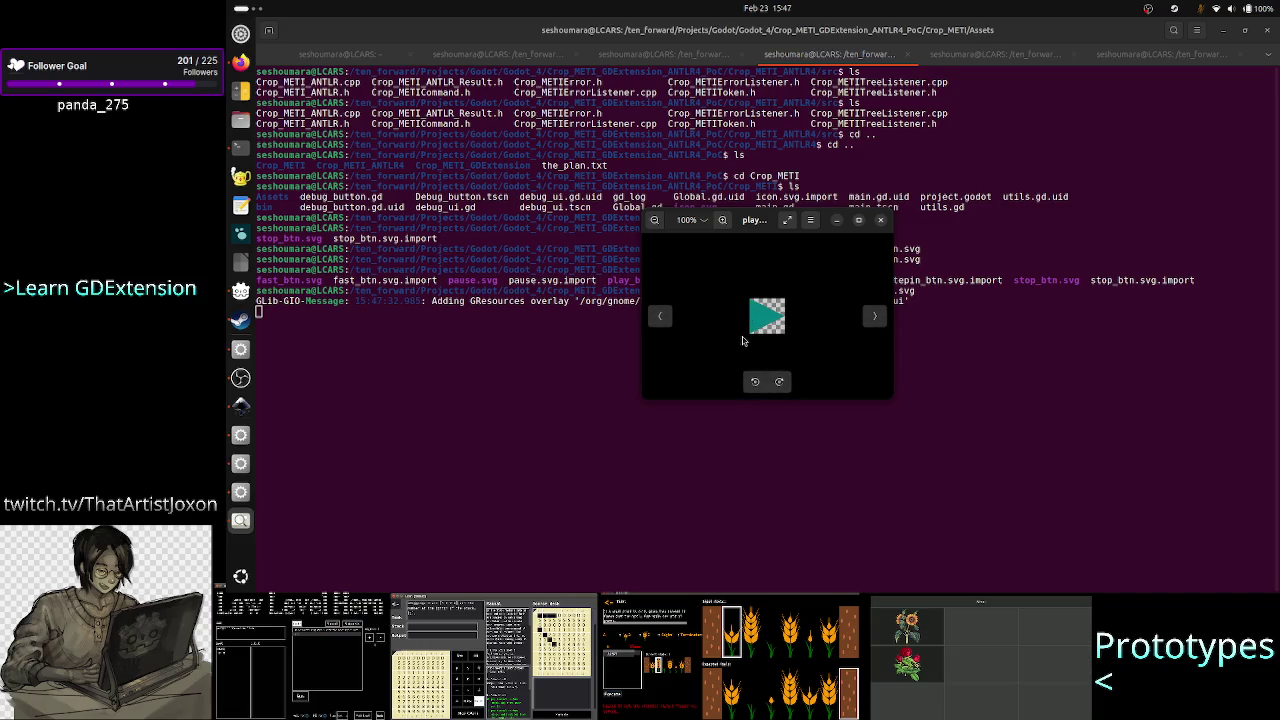
click(876, 318)
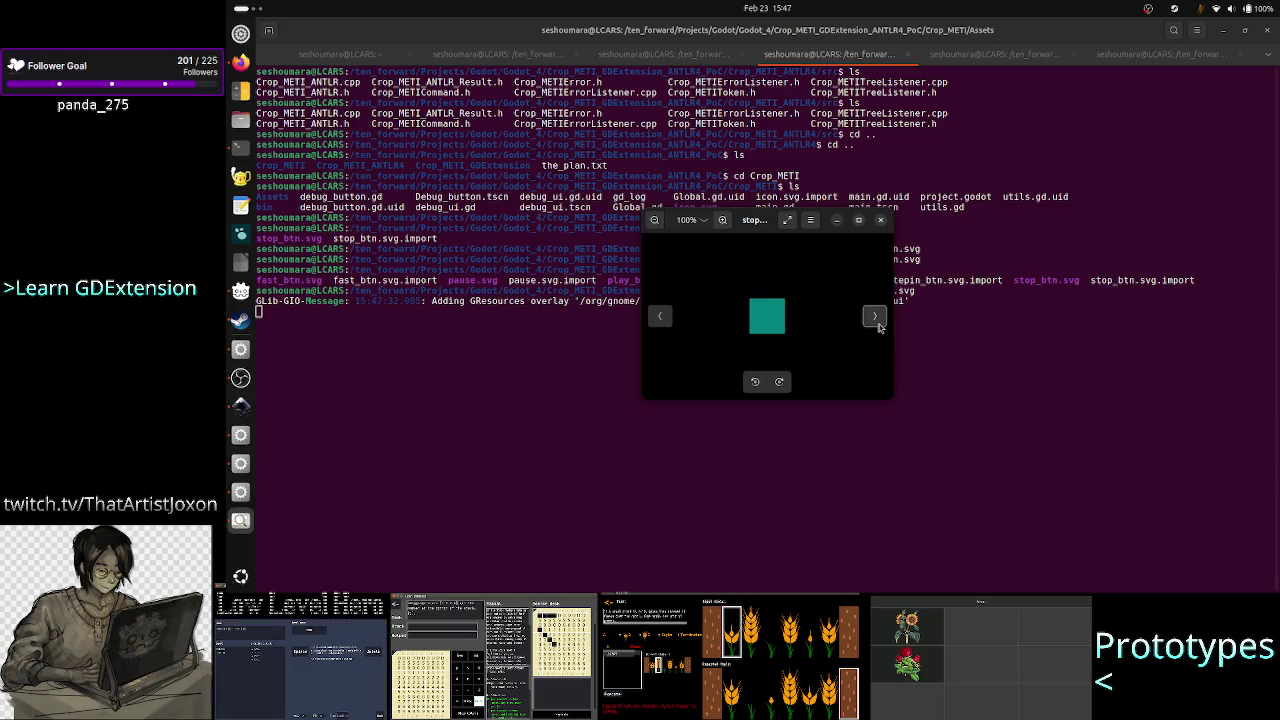
click(876, 318)
click(878, 325)
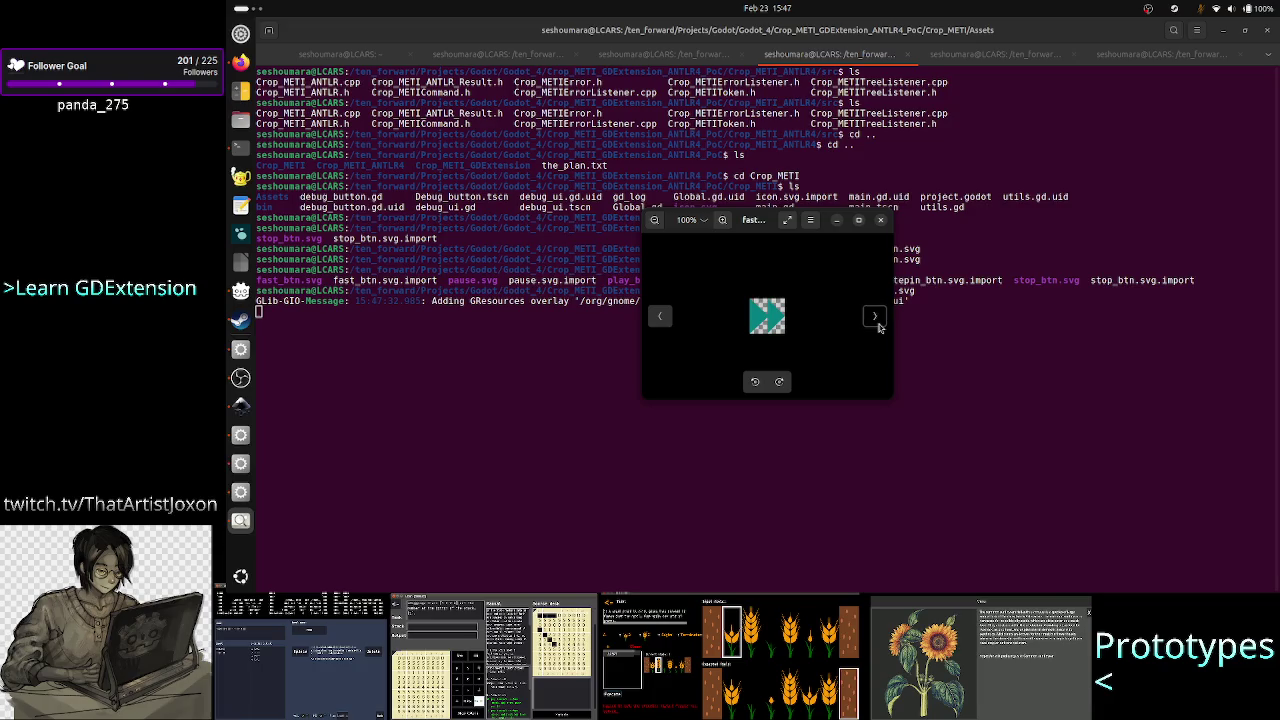
click(879, 325)
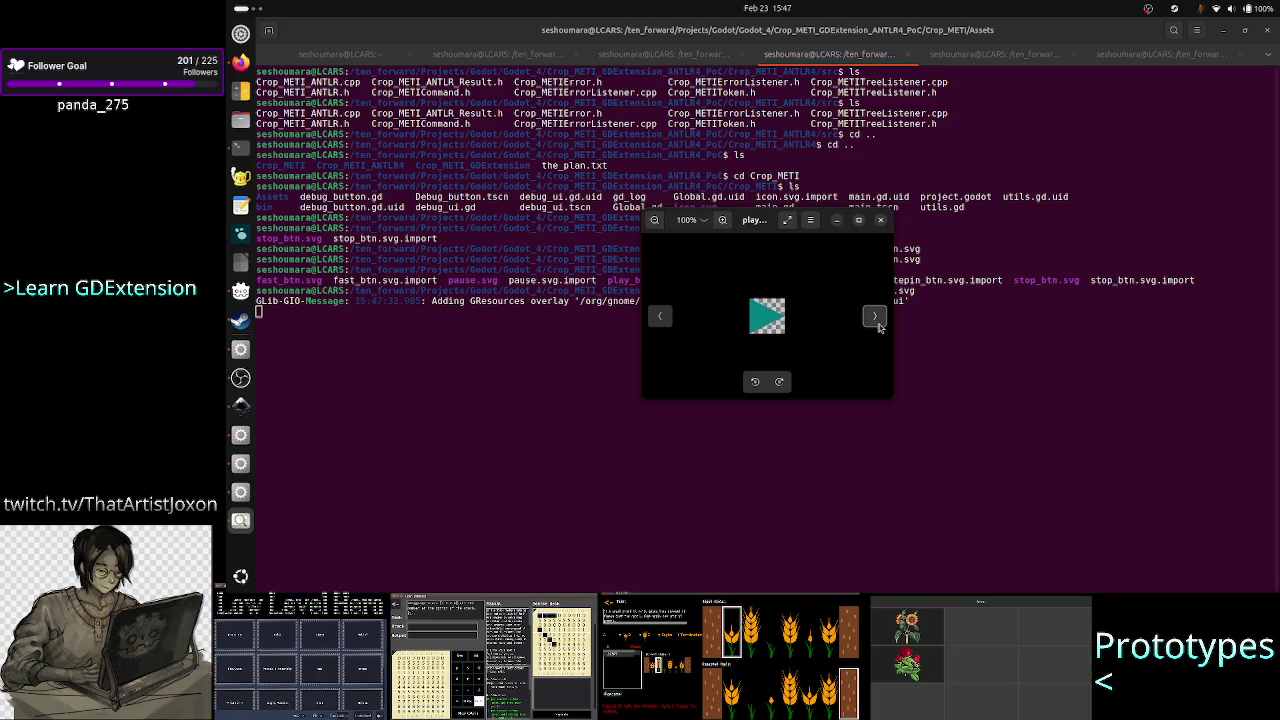
click(881, 219)
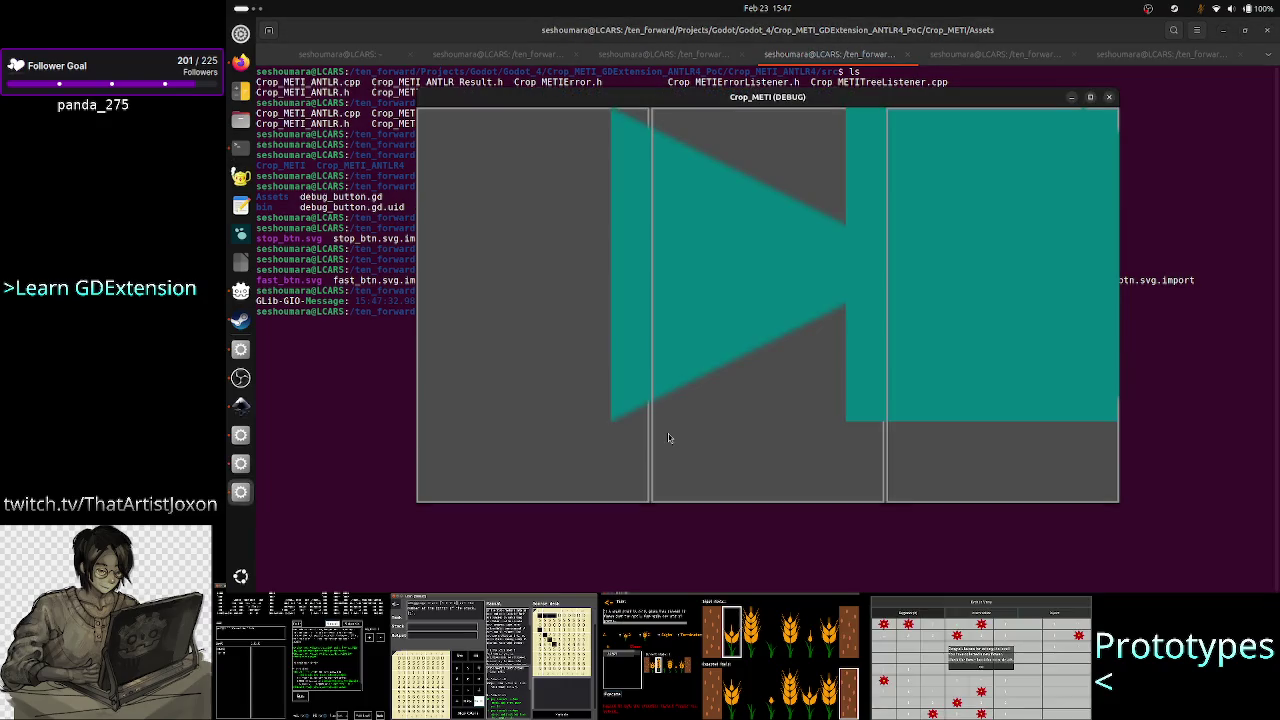
click(669, 437)
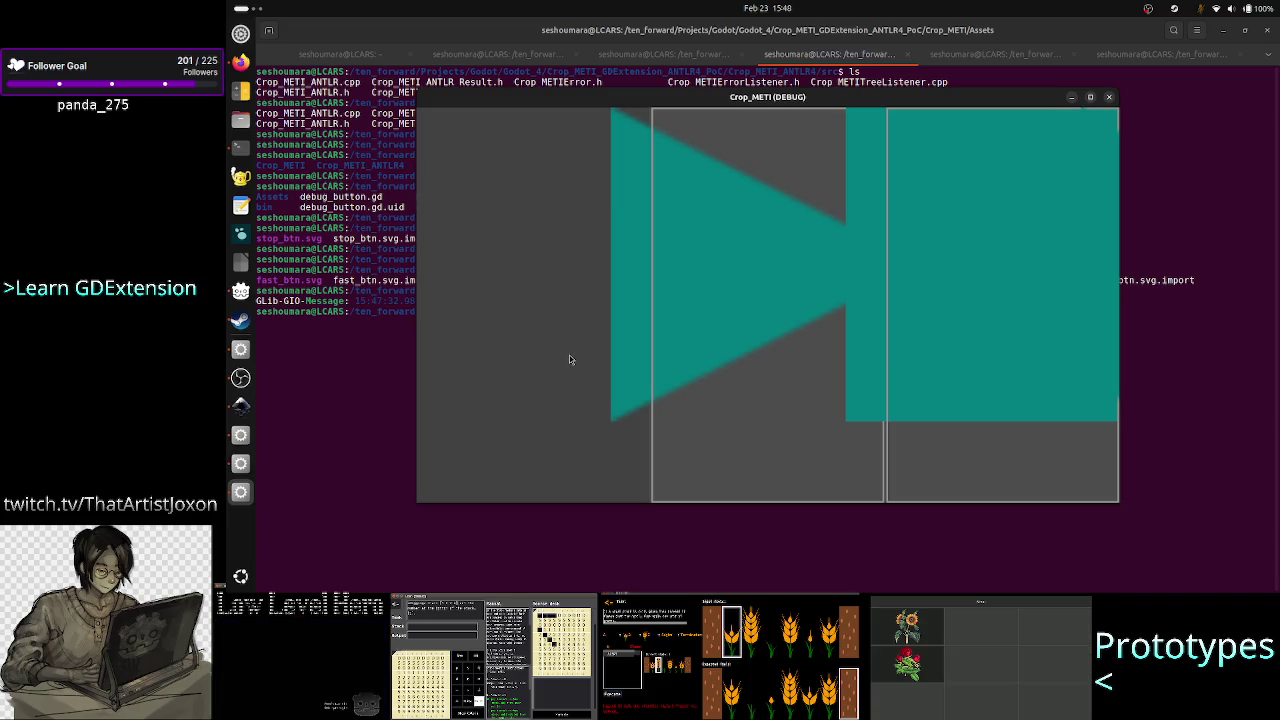
Press the left and right debug buttons in the game, then close the game window.
click(520, 208)
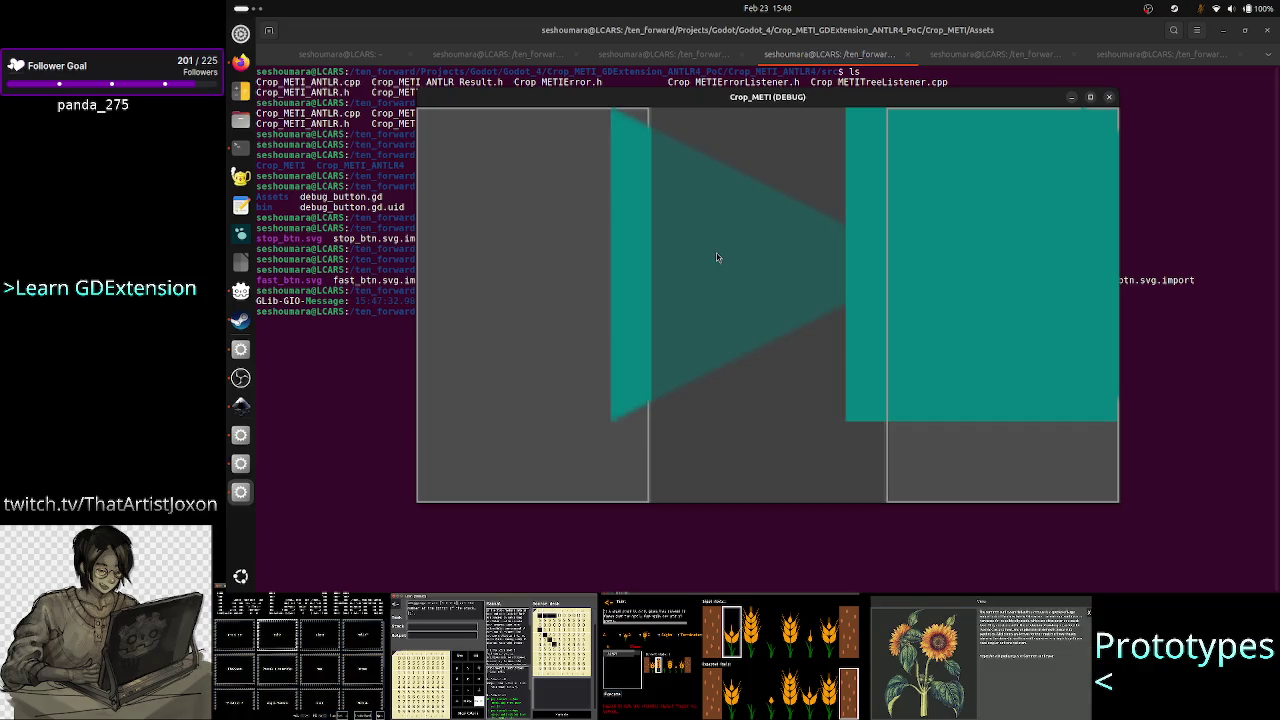
click(940, 286)
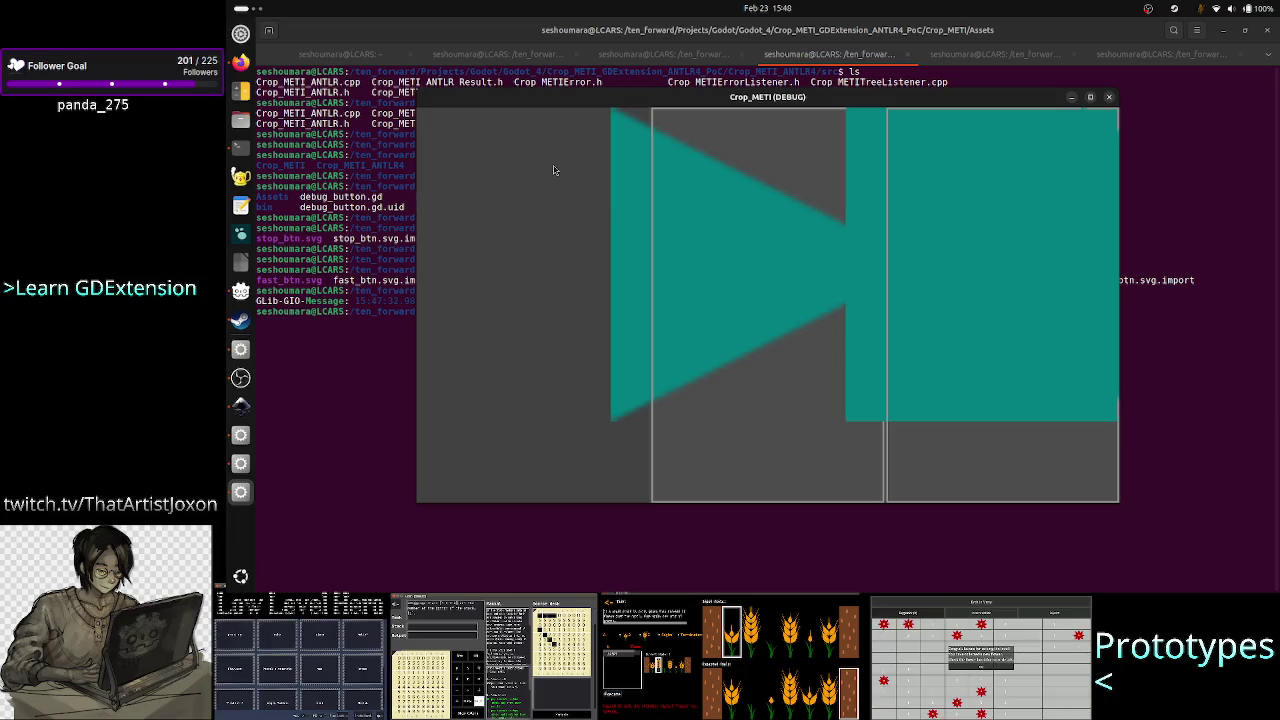
click(1108, 98)
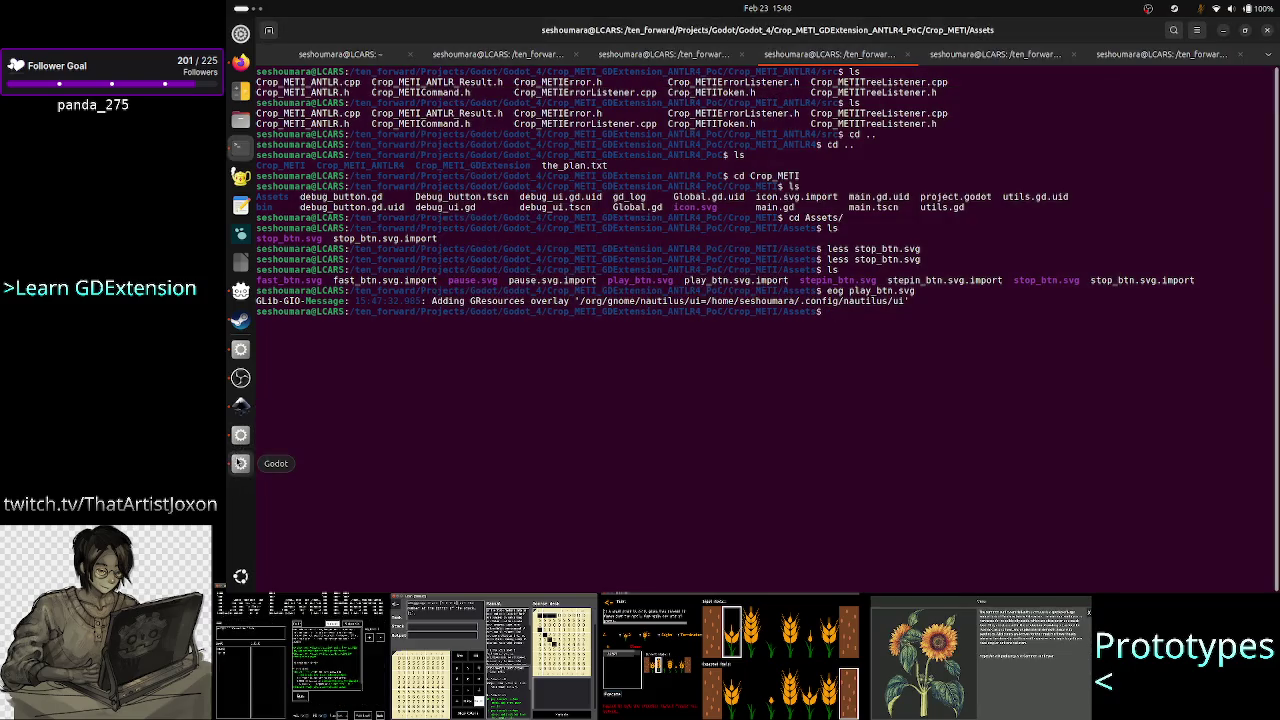
Return to the Crop_METI editor and examine _ready and the btn_type_tex_map texture lookup in debug_button.gd.
click(240, 438)
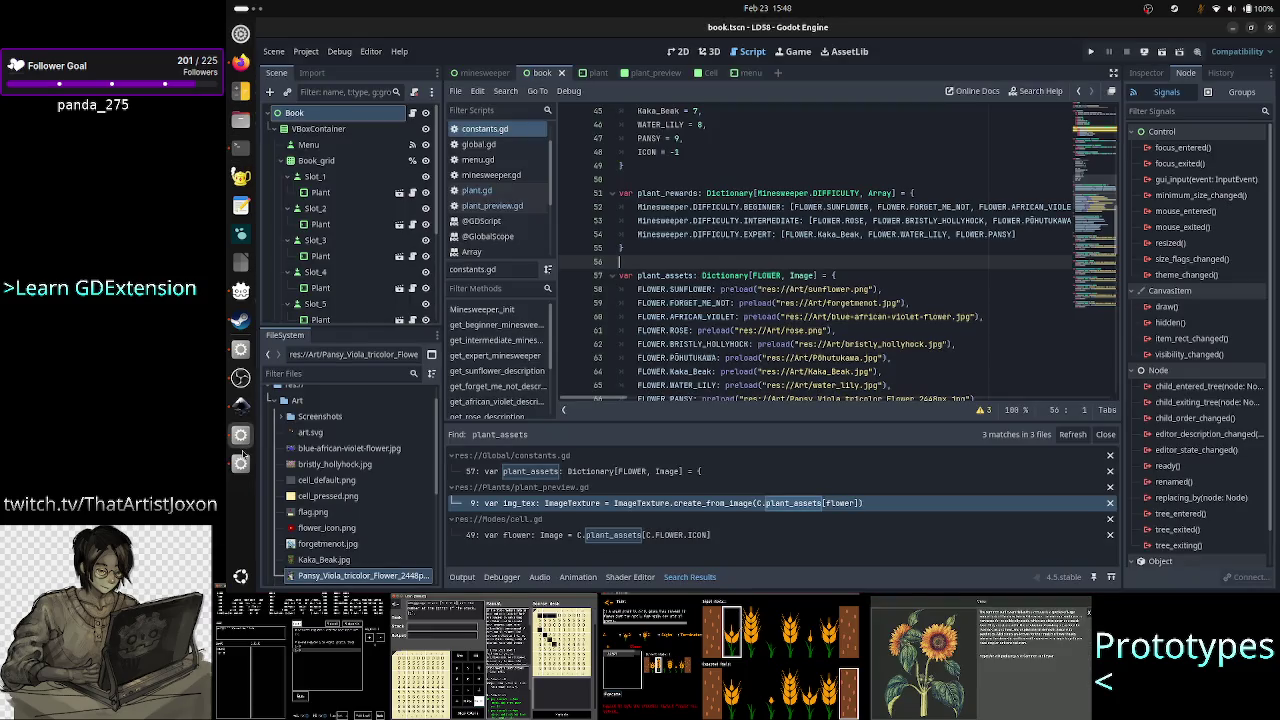
click(241, 463)
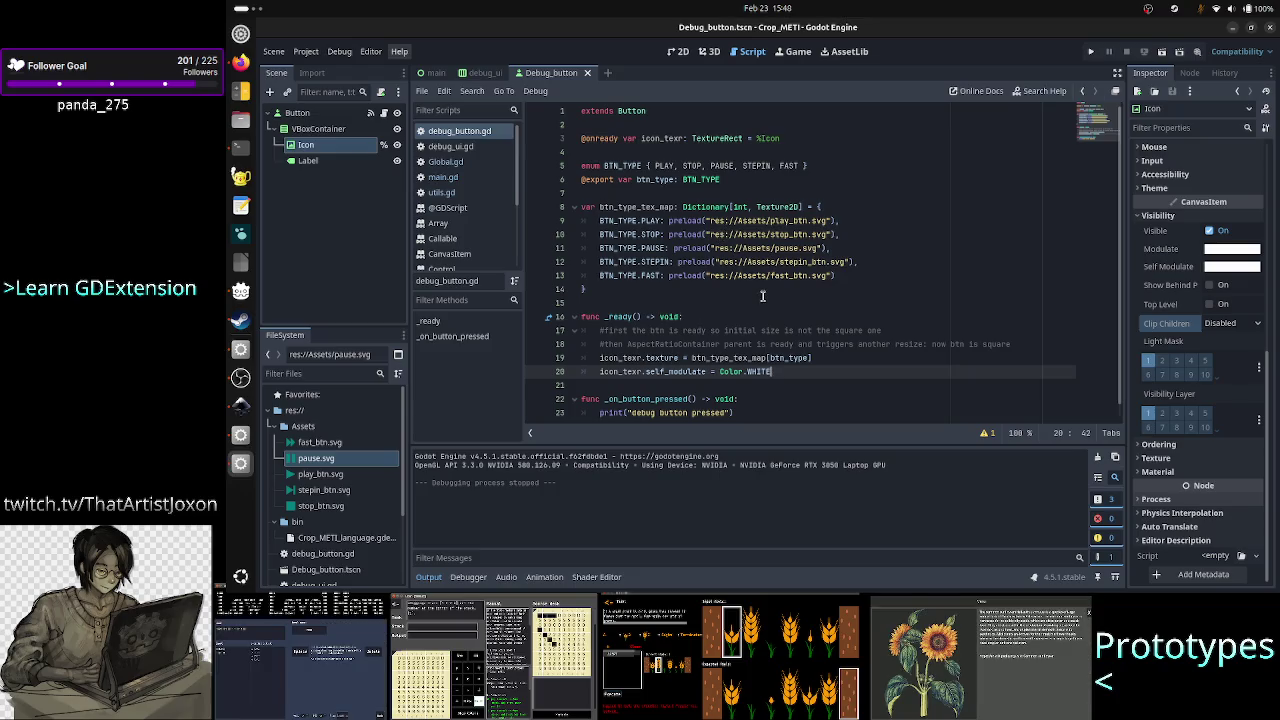
scroll(762, 331, down, 1)
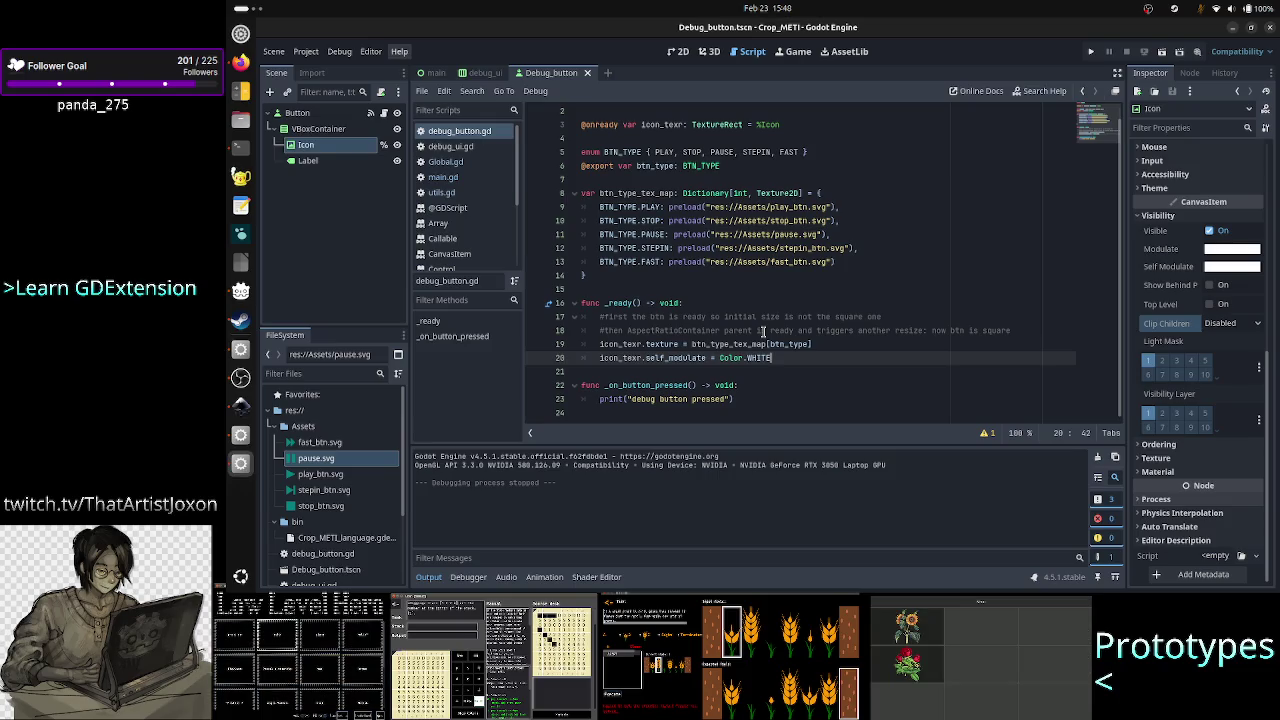
double_click(619, 302)
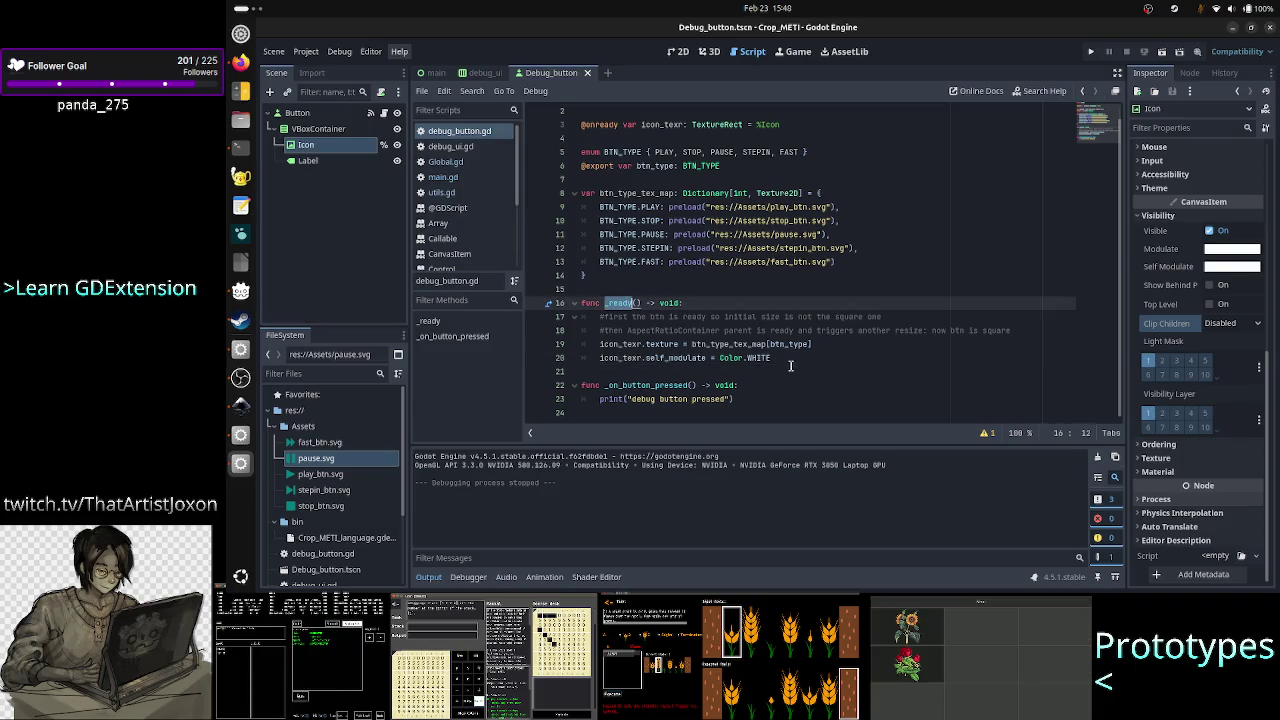
click(829, 343)
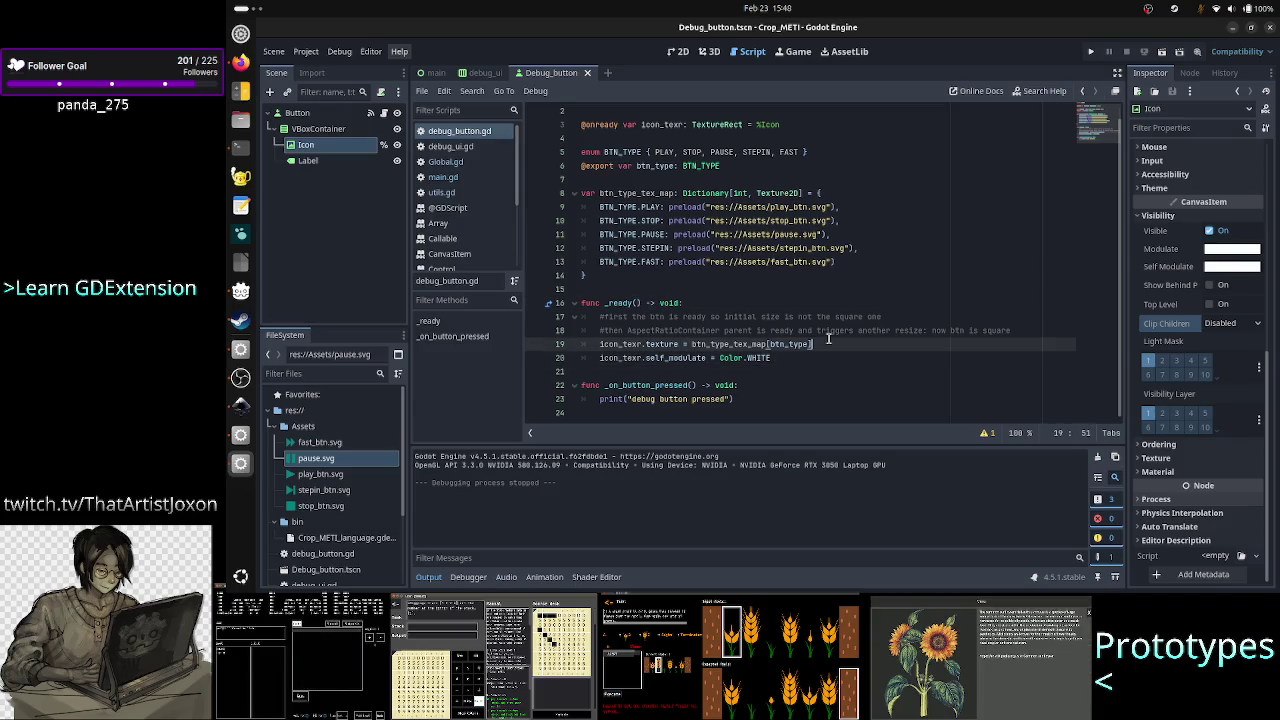
double_click(733, 343)
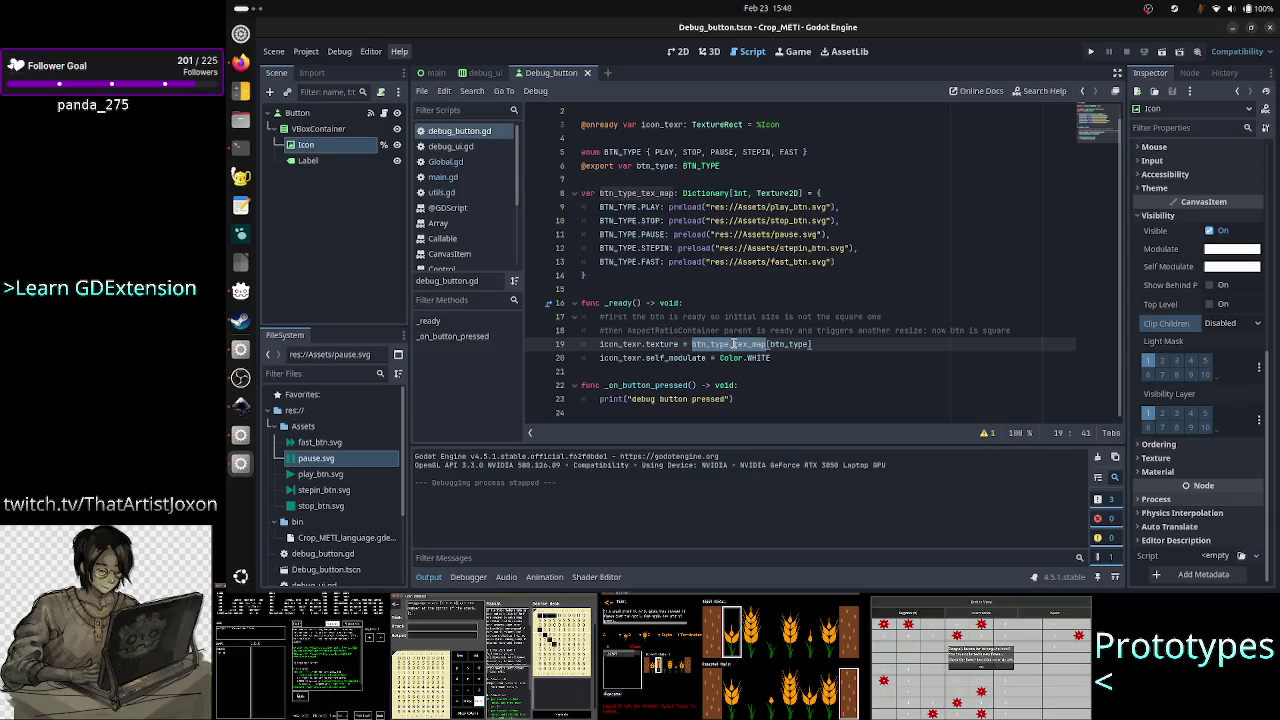
click(827, 341)
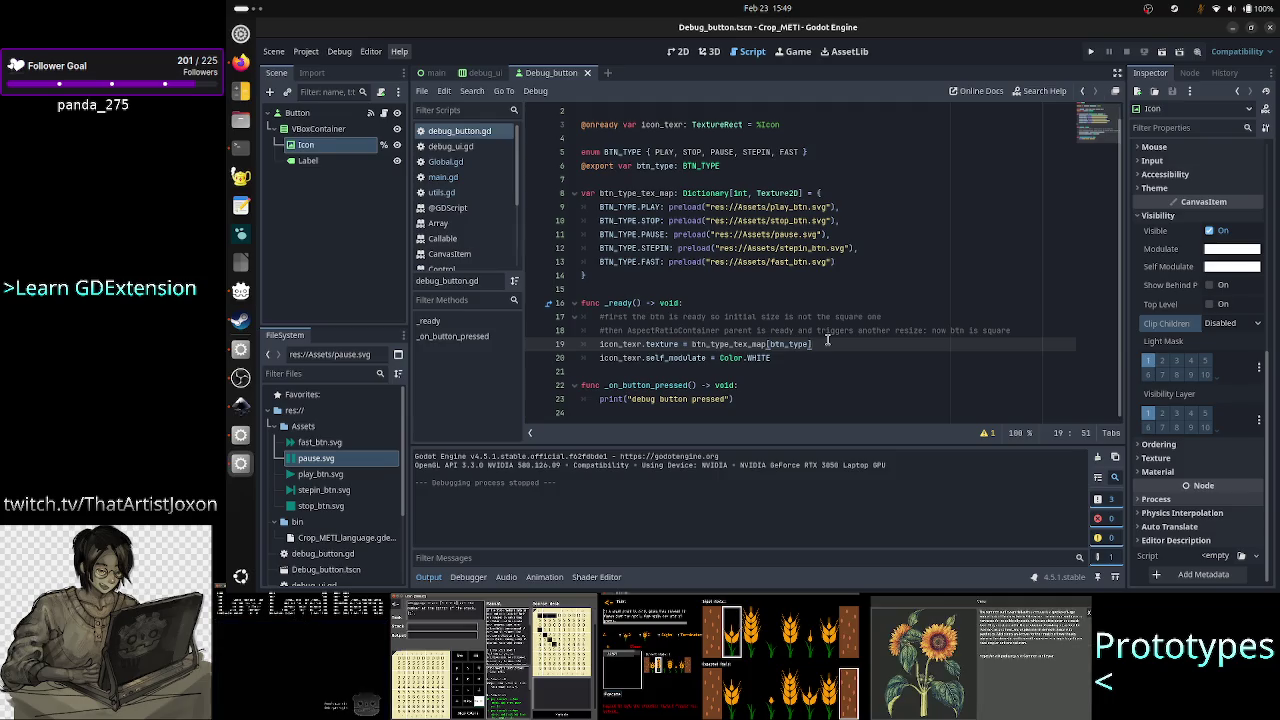
click(798, 360)
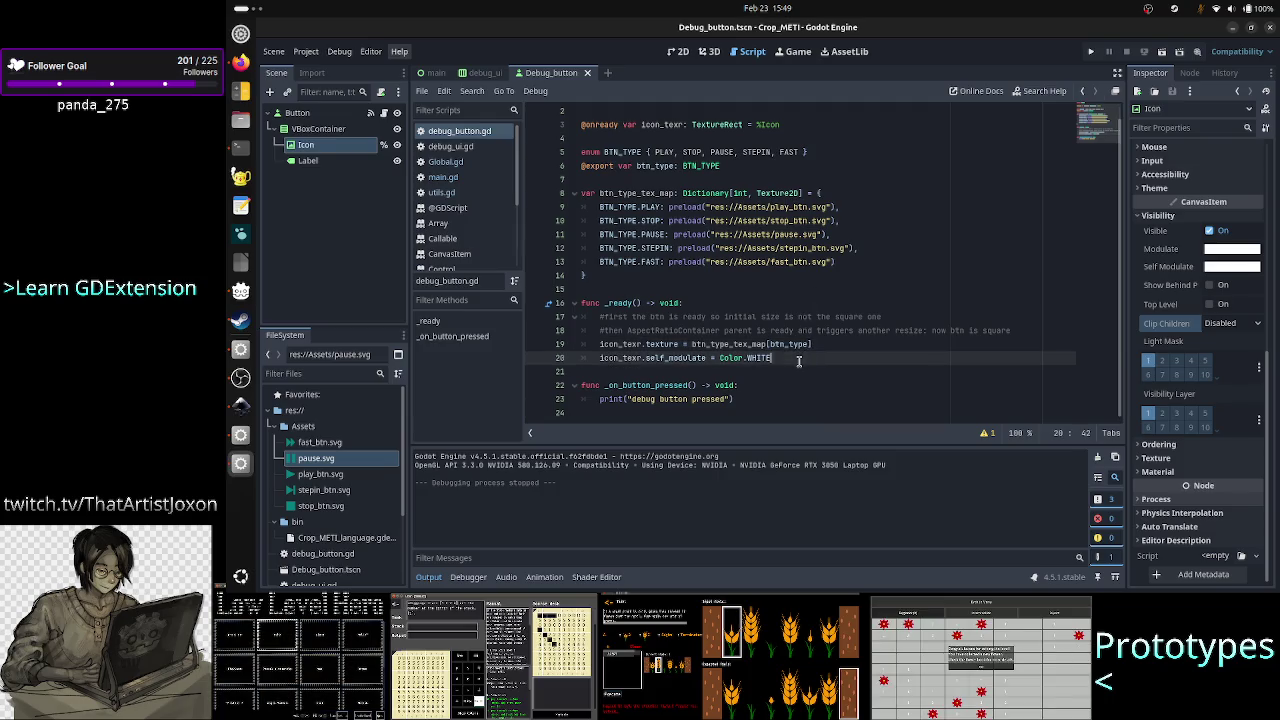
Open the debug_ui scene and inspect the StepIn, Stop and Debug_UI root nodes.
click(440, 74)
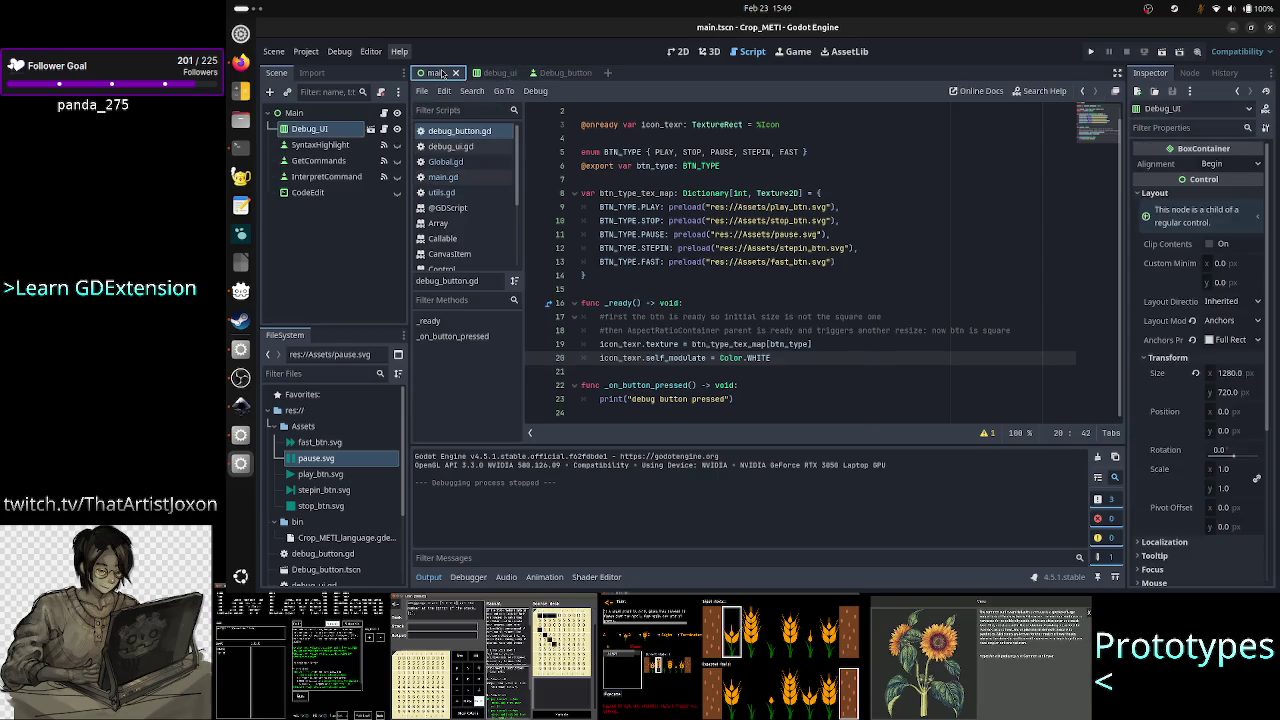
click(497, 73)
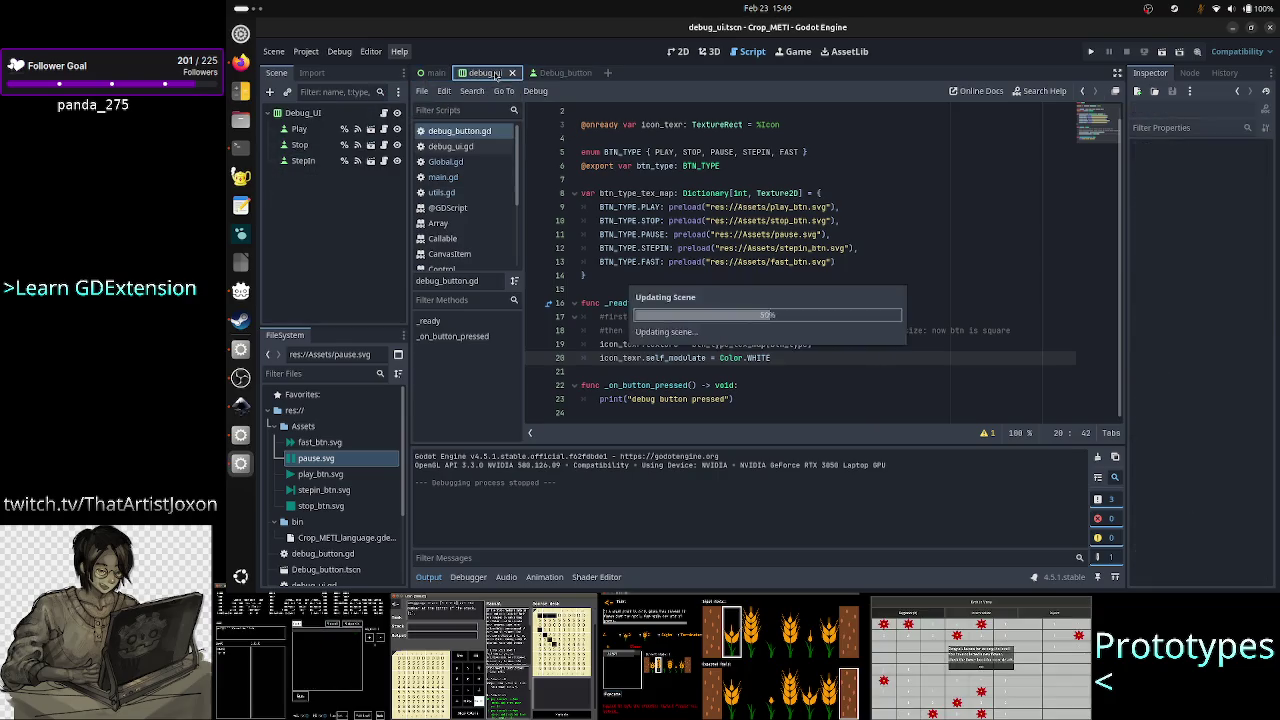
click(316, 165)
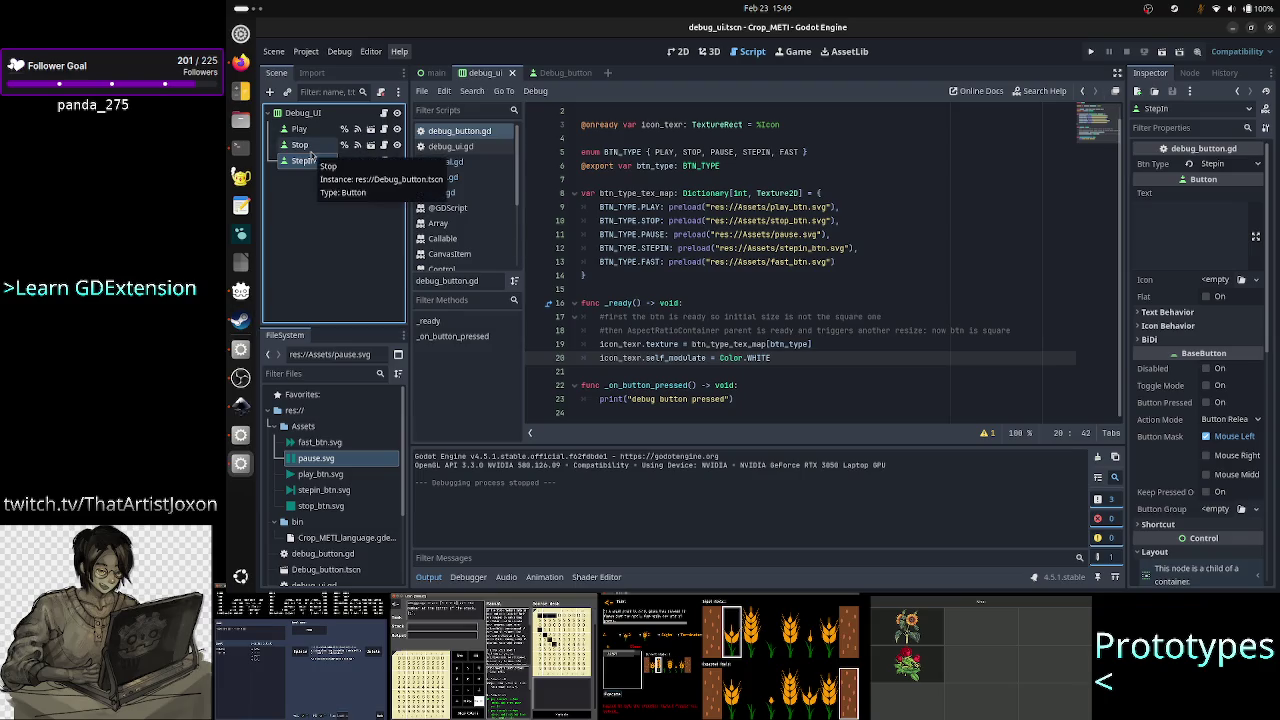
ctrl+click(305, 146)
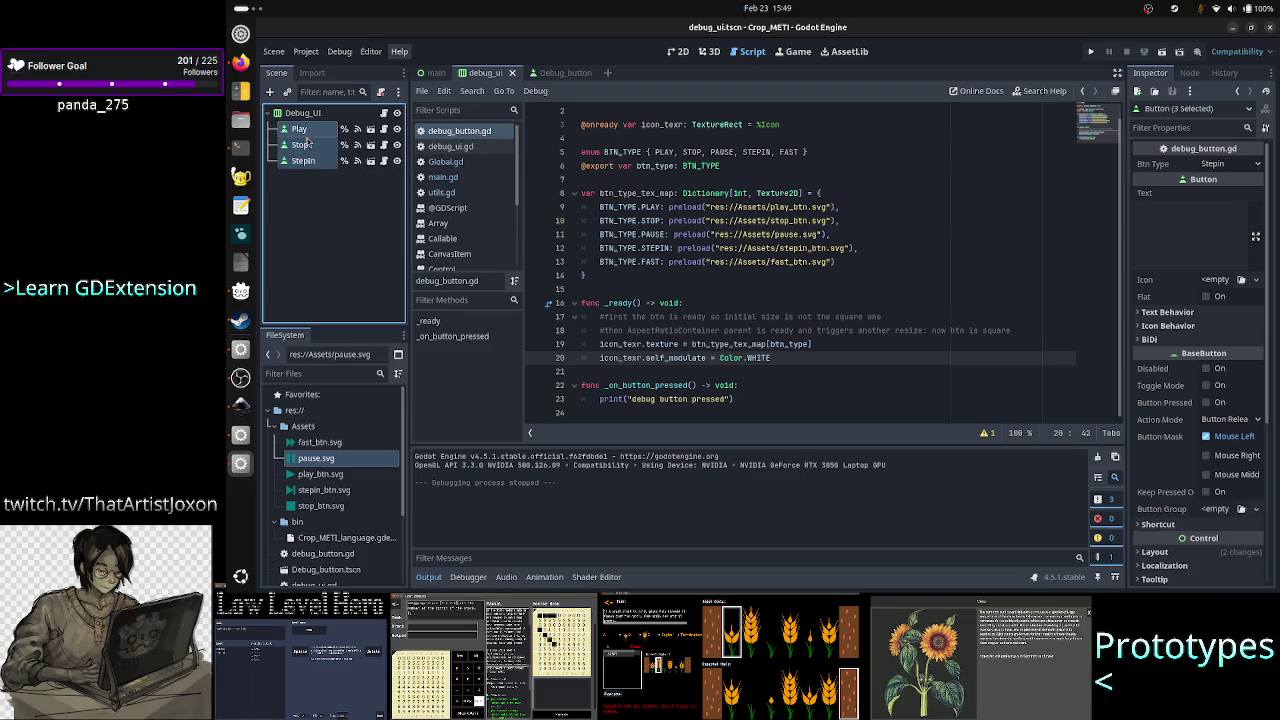
click(317, 214)
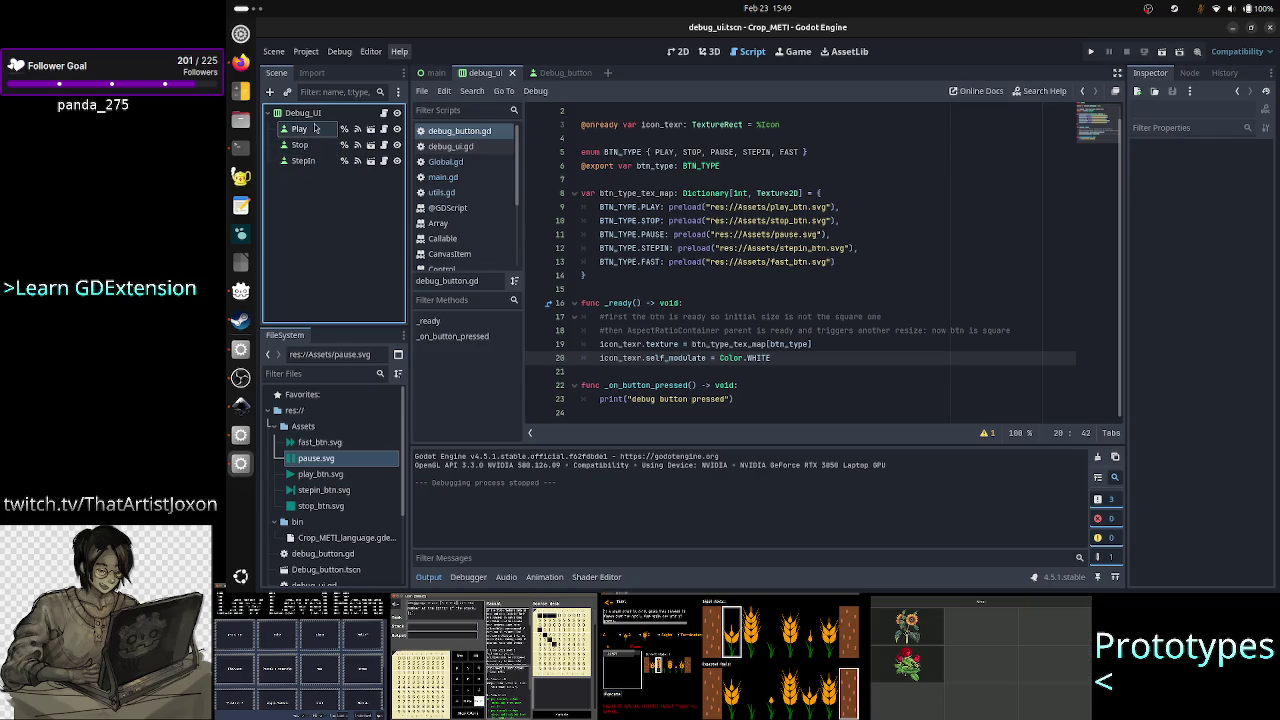
click(312, 116)
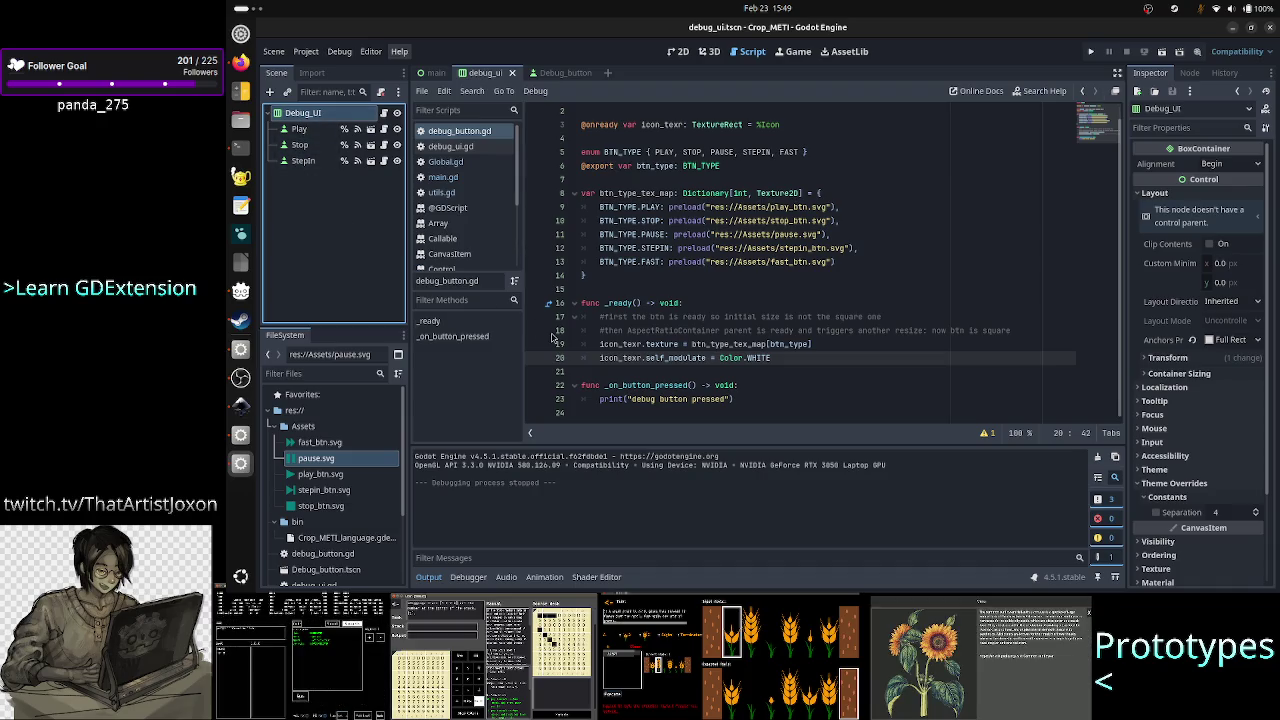
Check the texture line in the script, then inspect Debug_button's Icon and VBoxContainer against debug_ui.
double_click(661, 345)
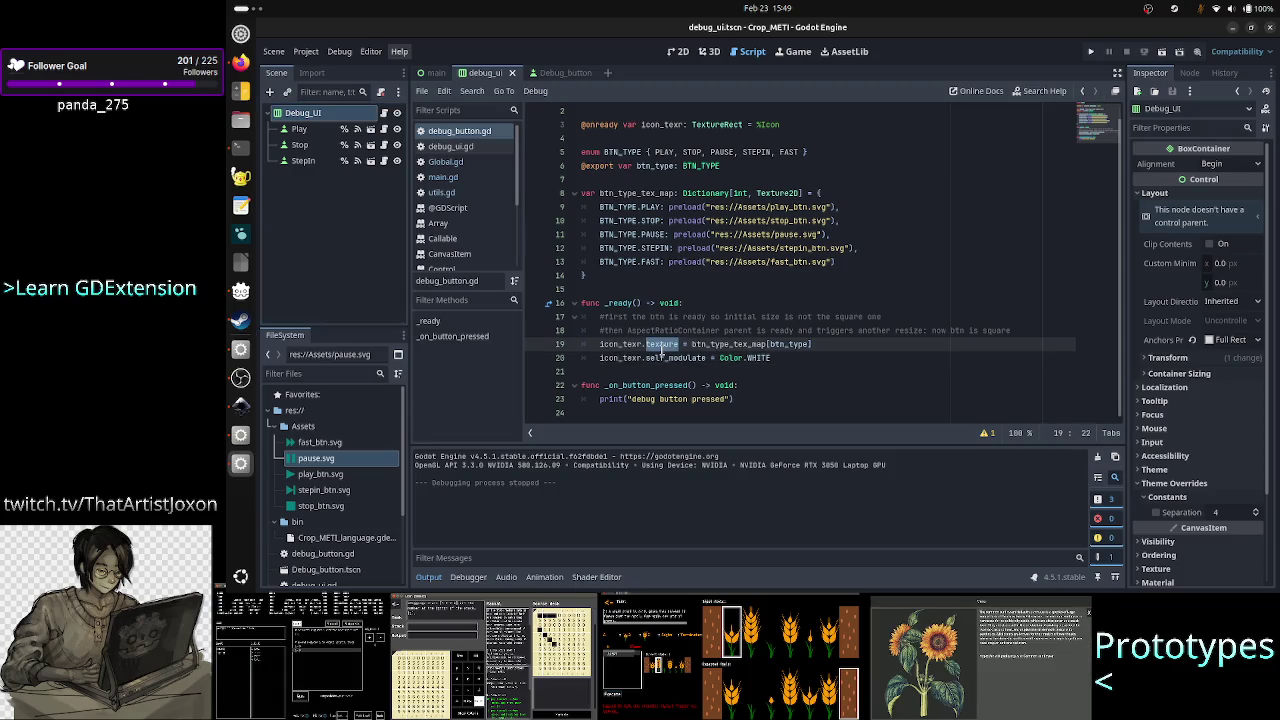
click(664, 345)
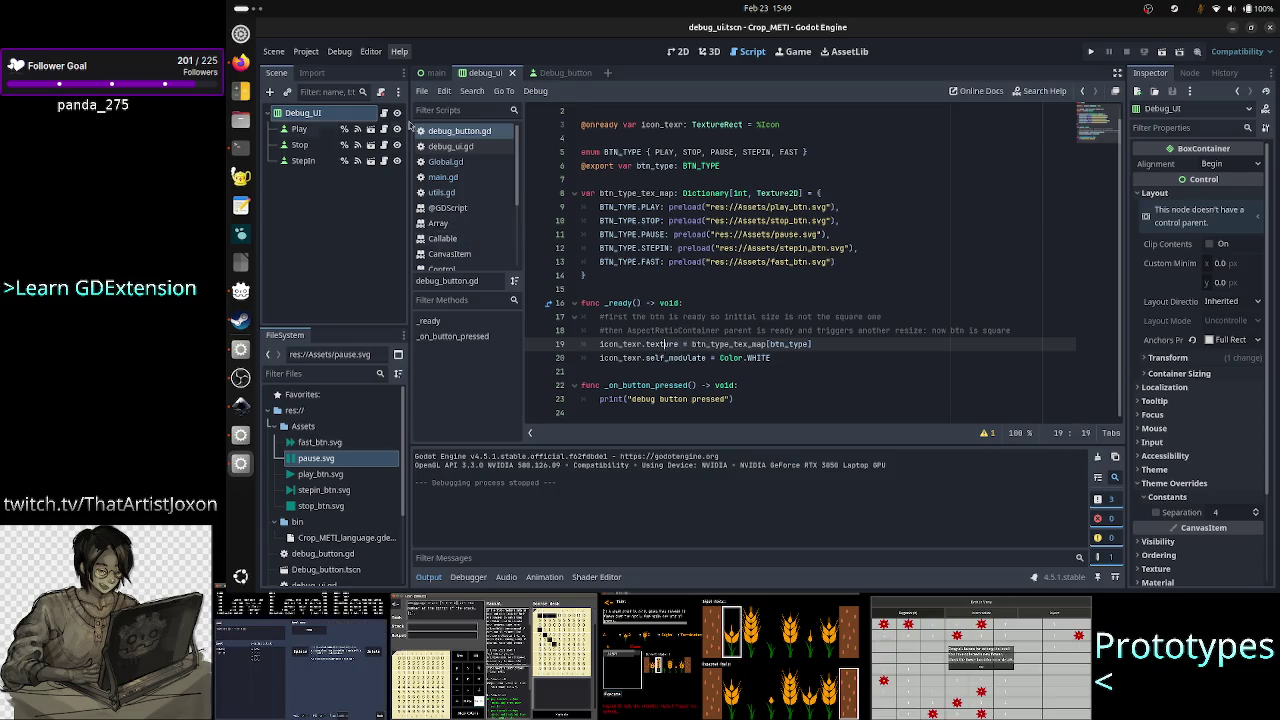
click(545, 73)
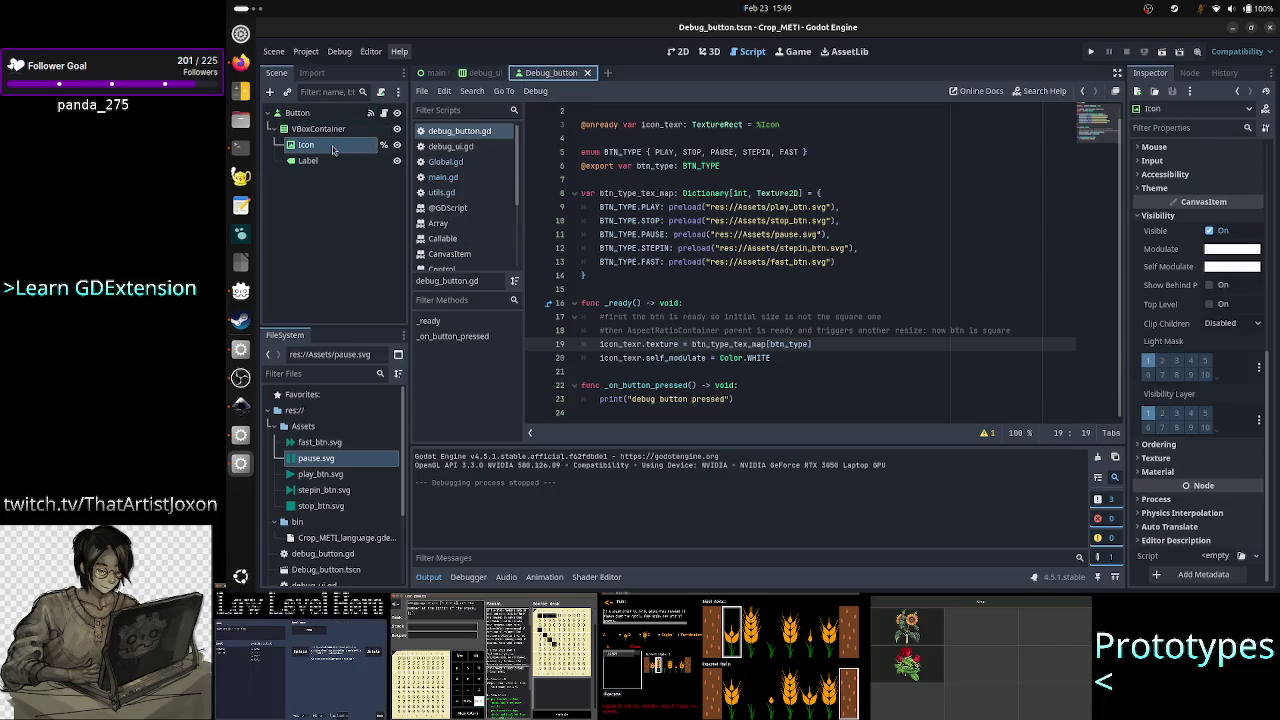
click(333, 147)
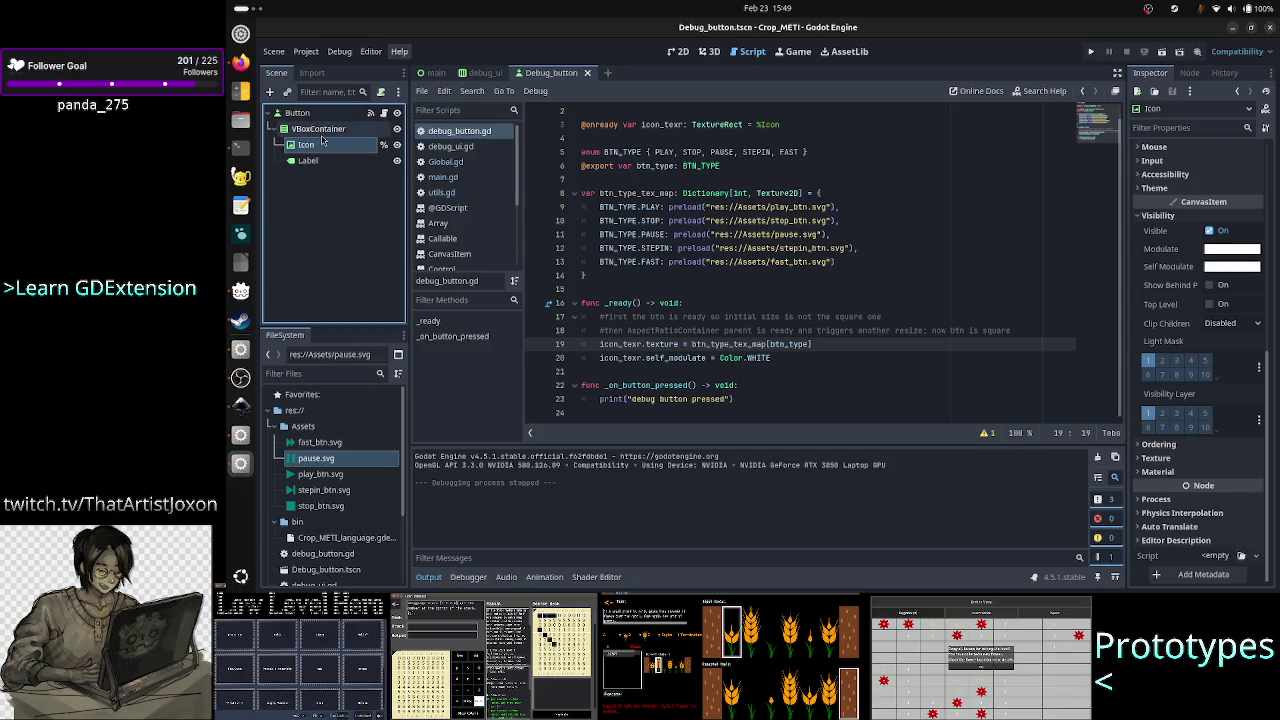
click(321, 133)
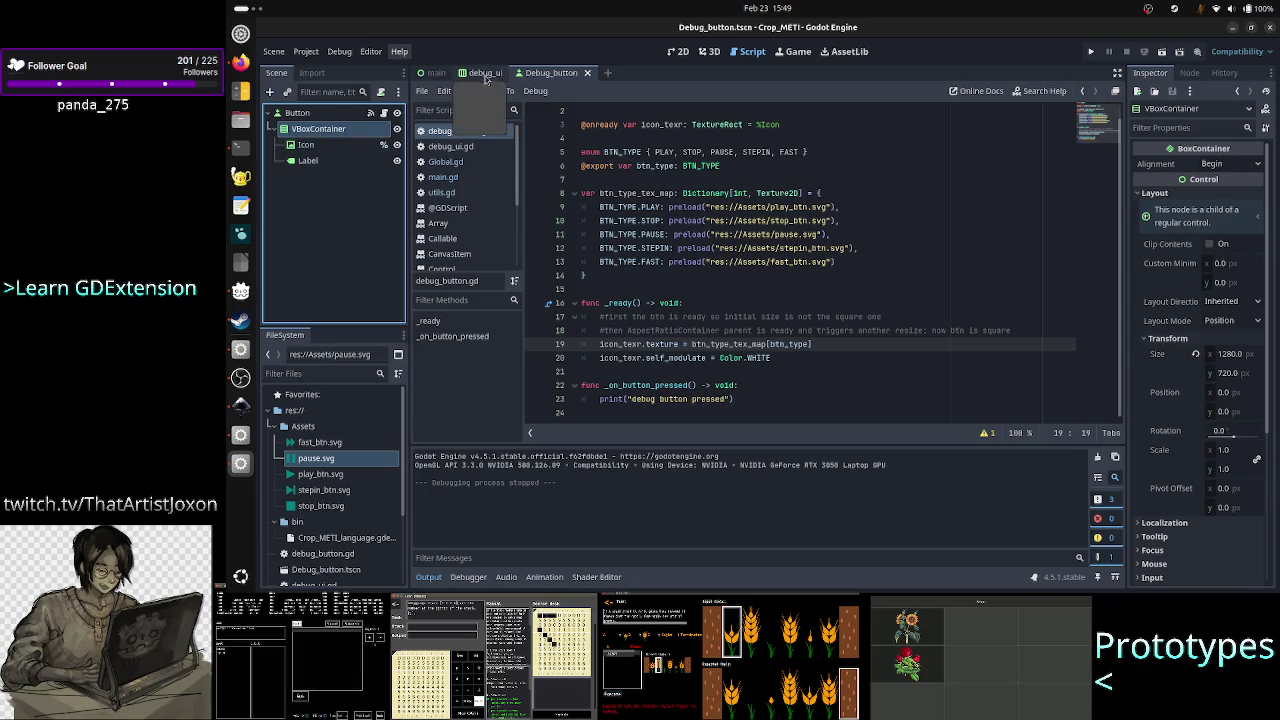
click(484, 73)
click(326, 117)
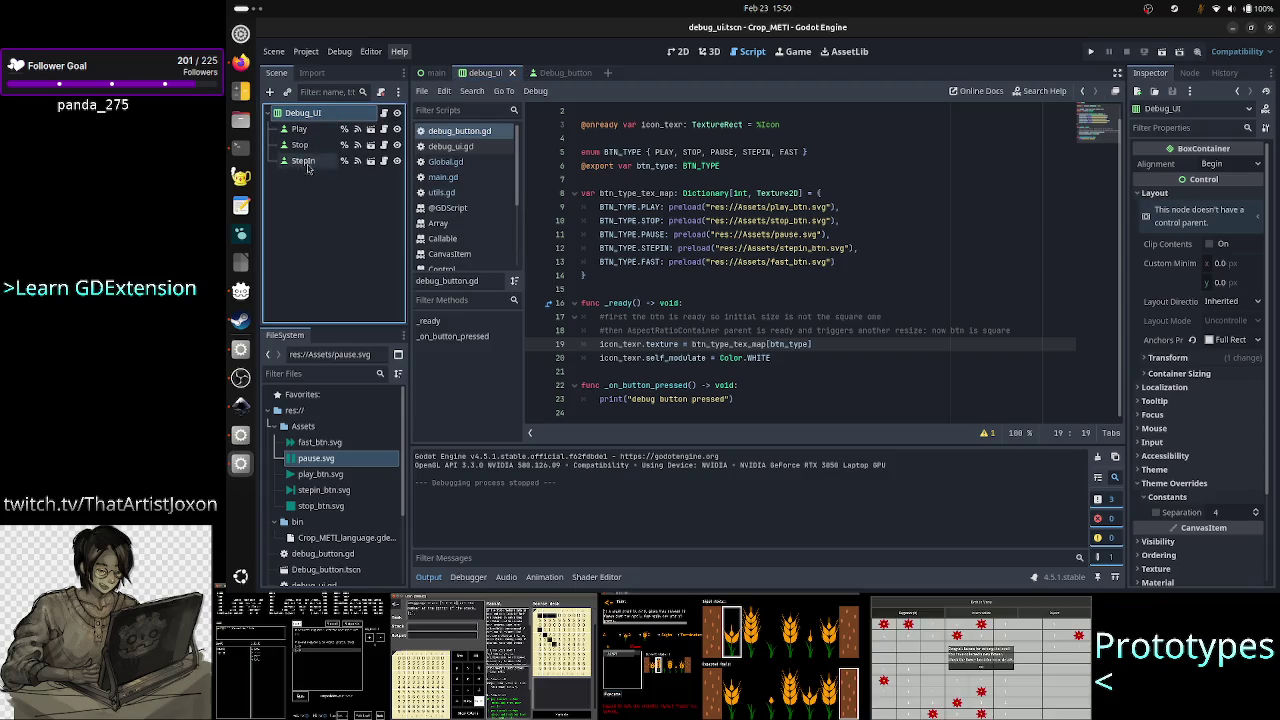
In the Debug_button scene, compare the Button, VBoxContainer and Icon node properties.
click(549, 76)
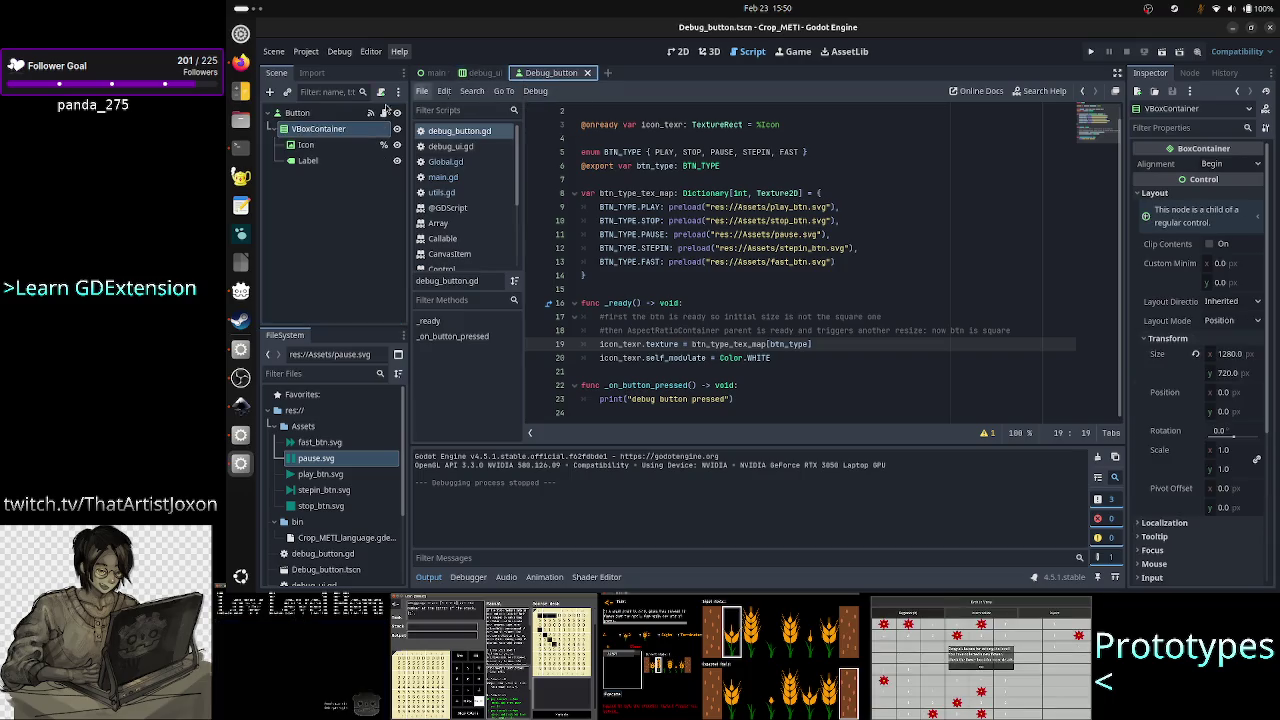
click(300, 113)
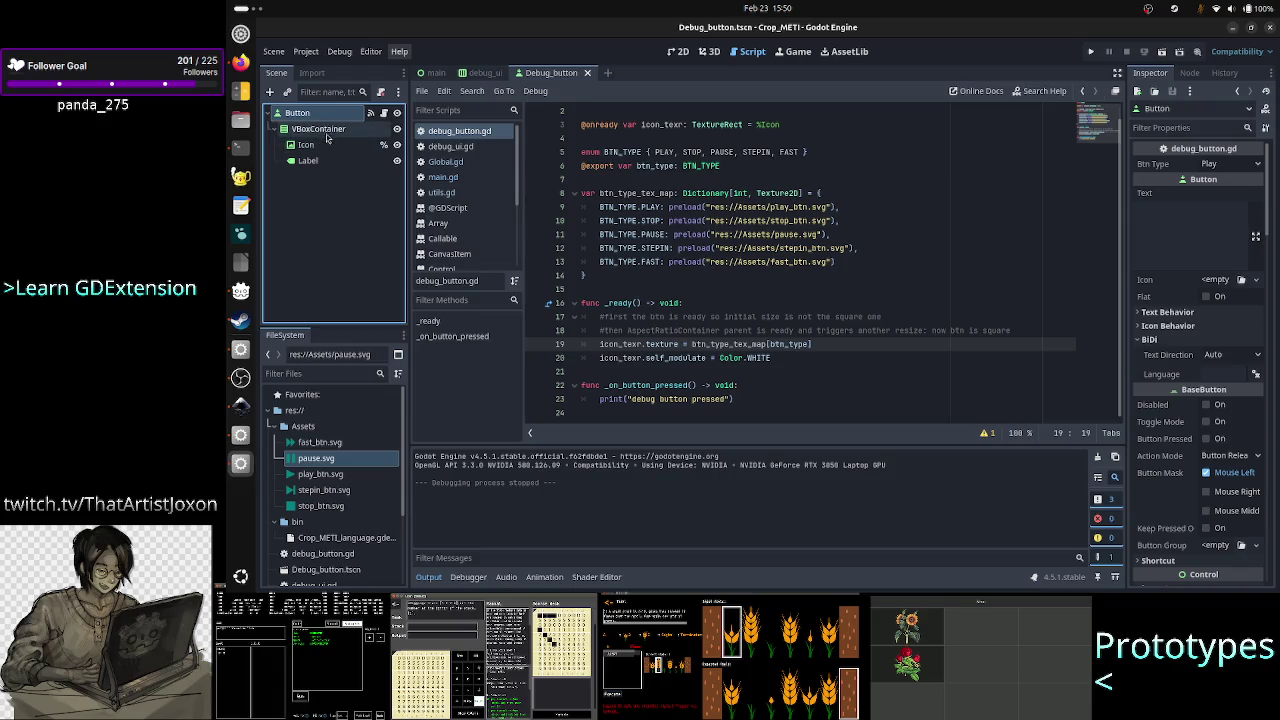
click(328, 137)
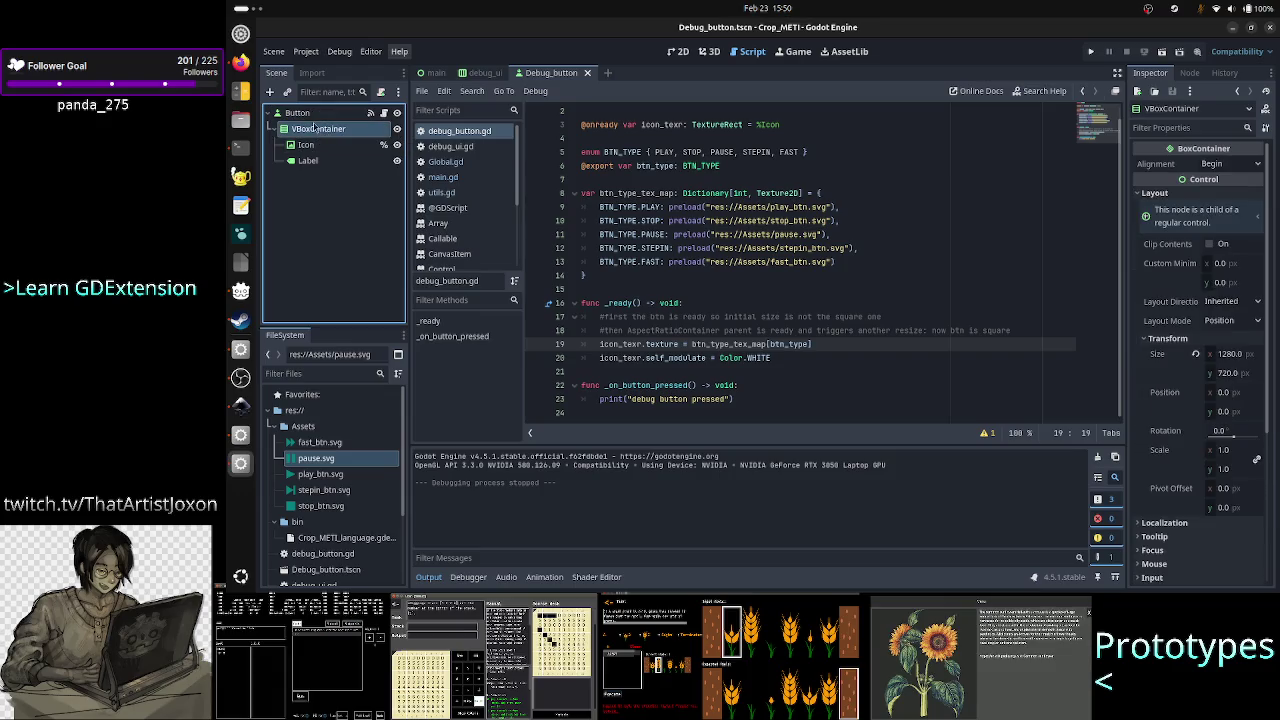
click(300, 113)
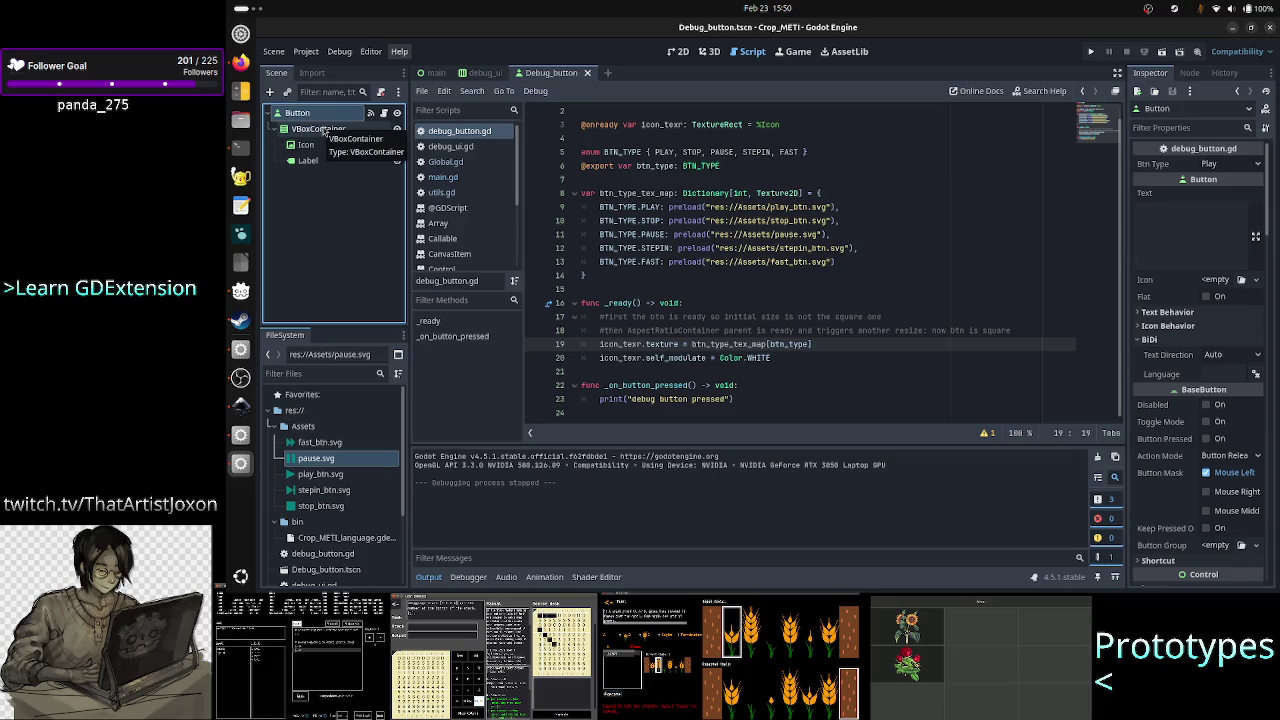
click(320, 130)
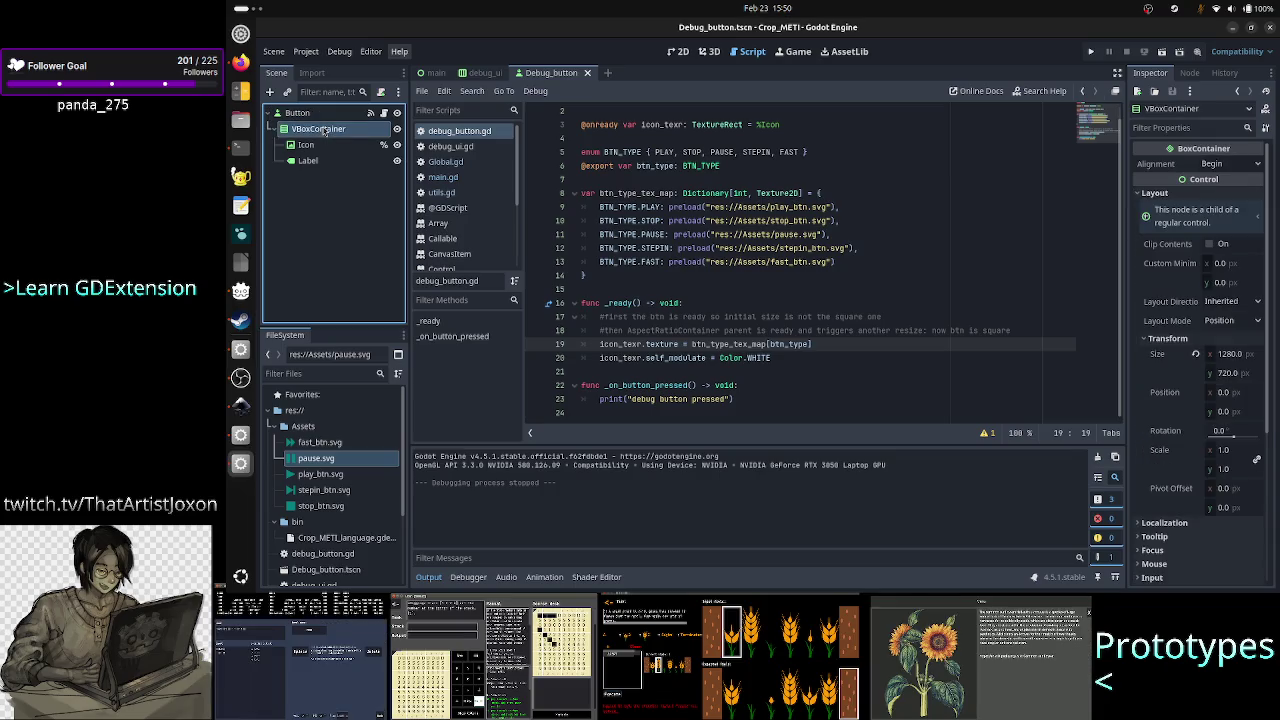
click(306, 145)
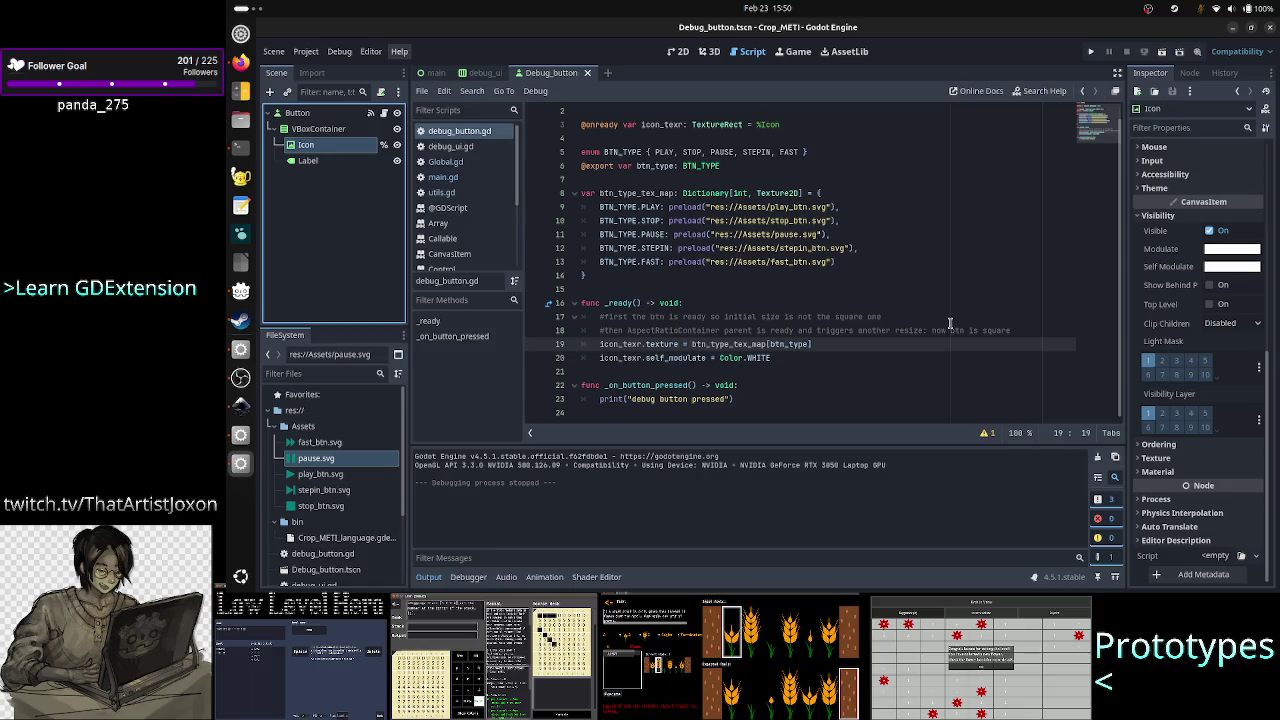
scroll(1182, 249, up, 5)
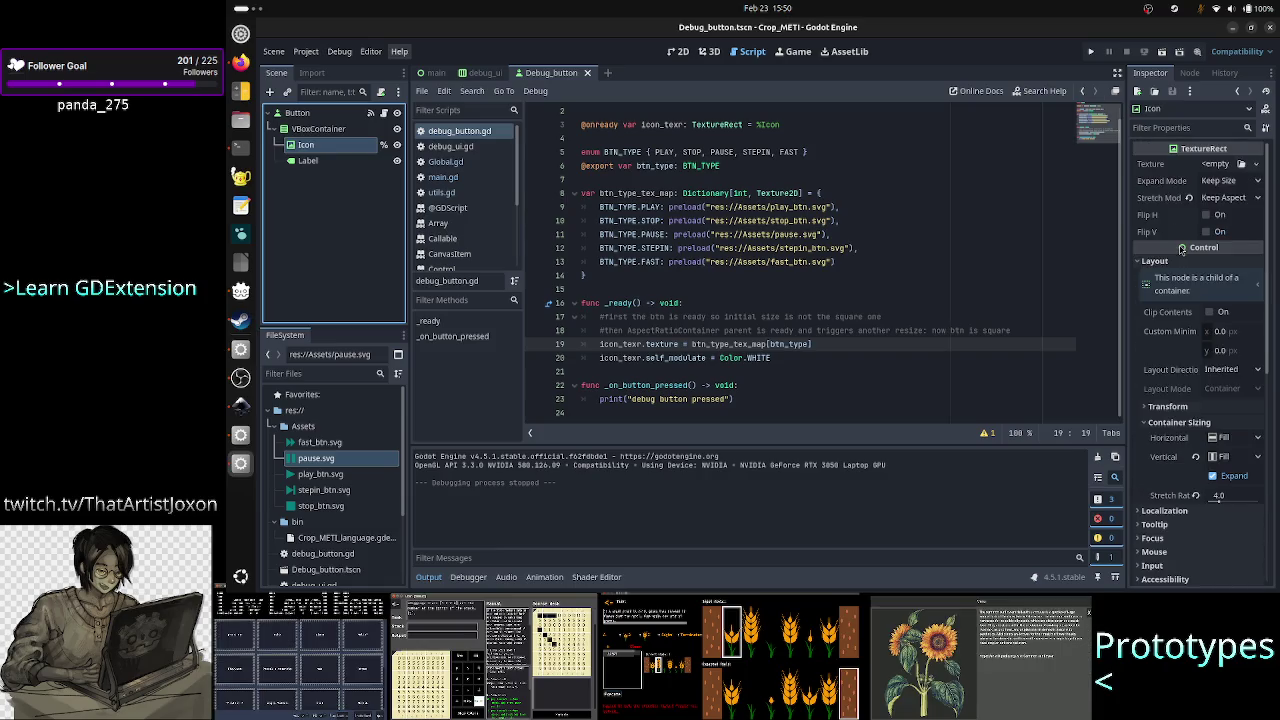
Set the Icon TextureRect's Expand Mode to Fit Width.
click(1228, 182)
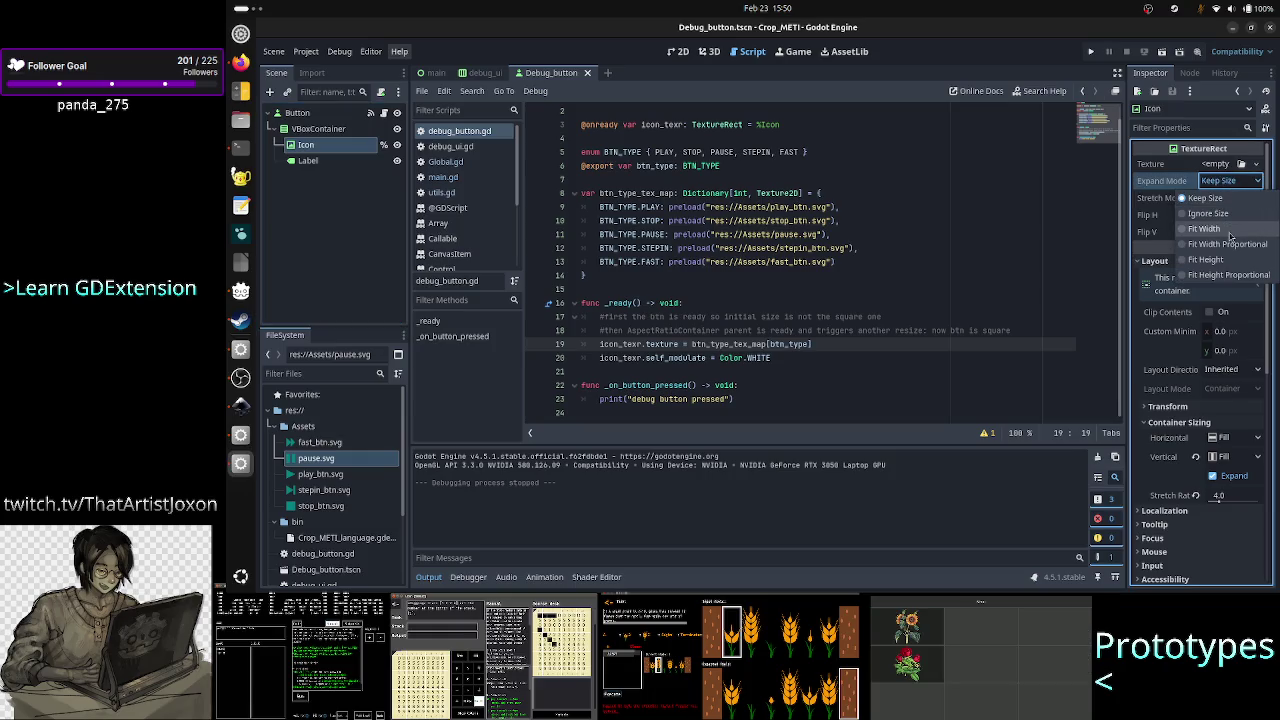
click(1230, 232)
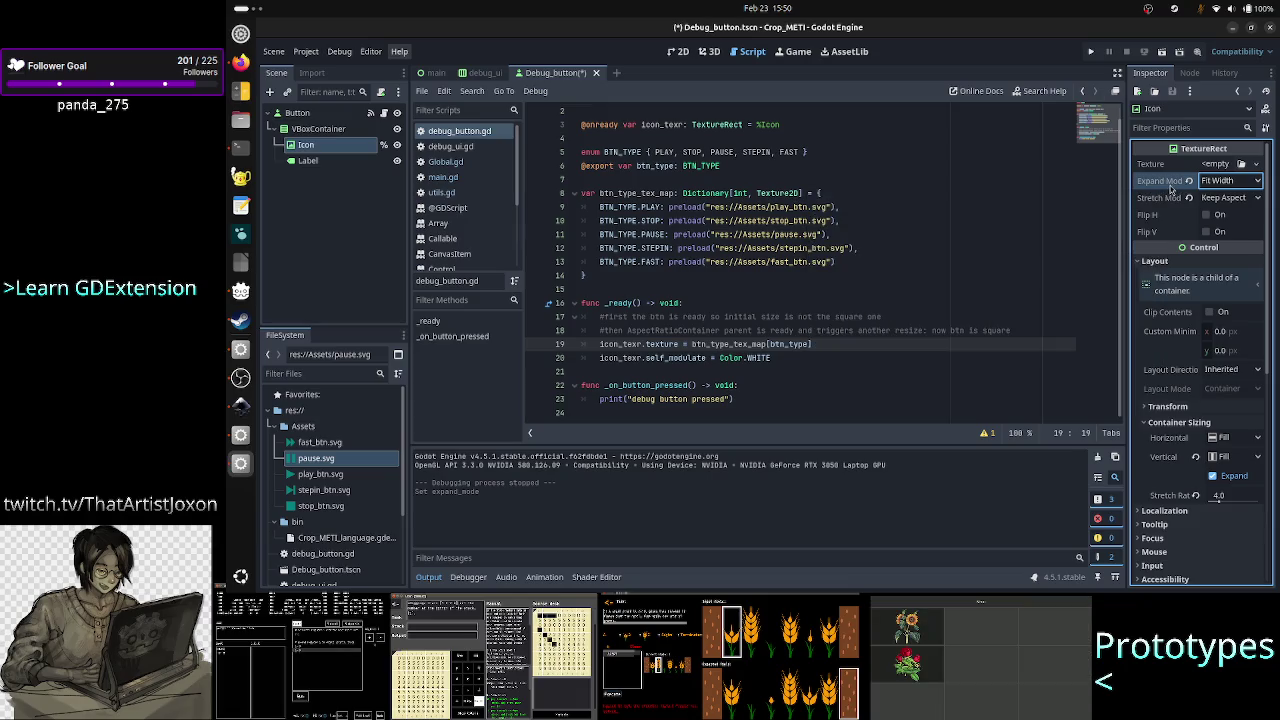
mouse_move(1174, 186)
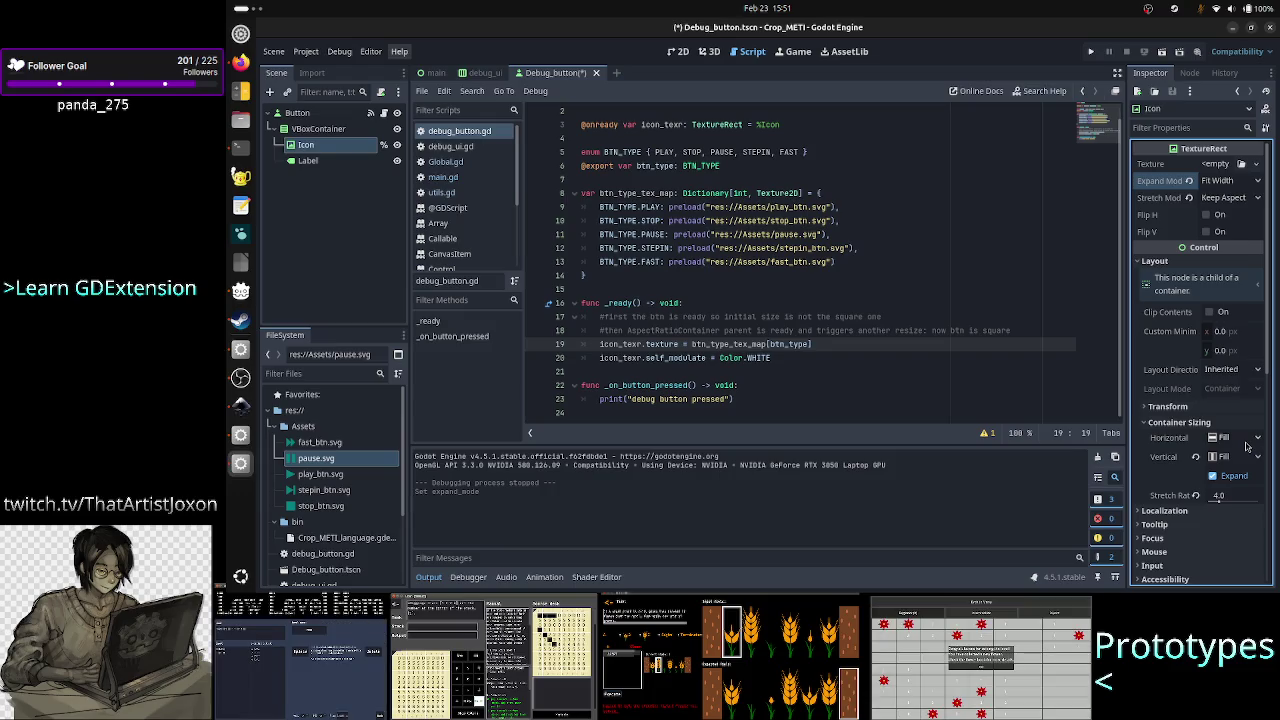
Keep horizontal container sizing at Fill and expand Transform to show the 1280 × 572 size.
click(1255, 439)
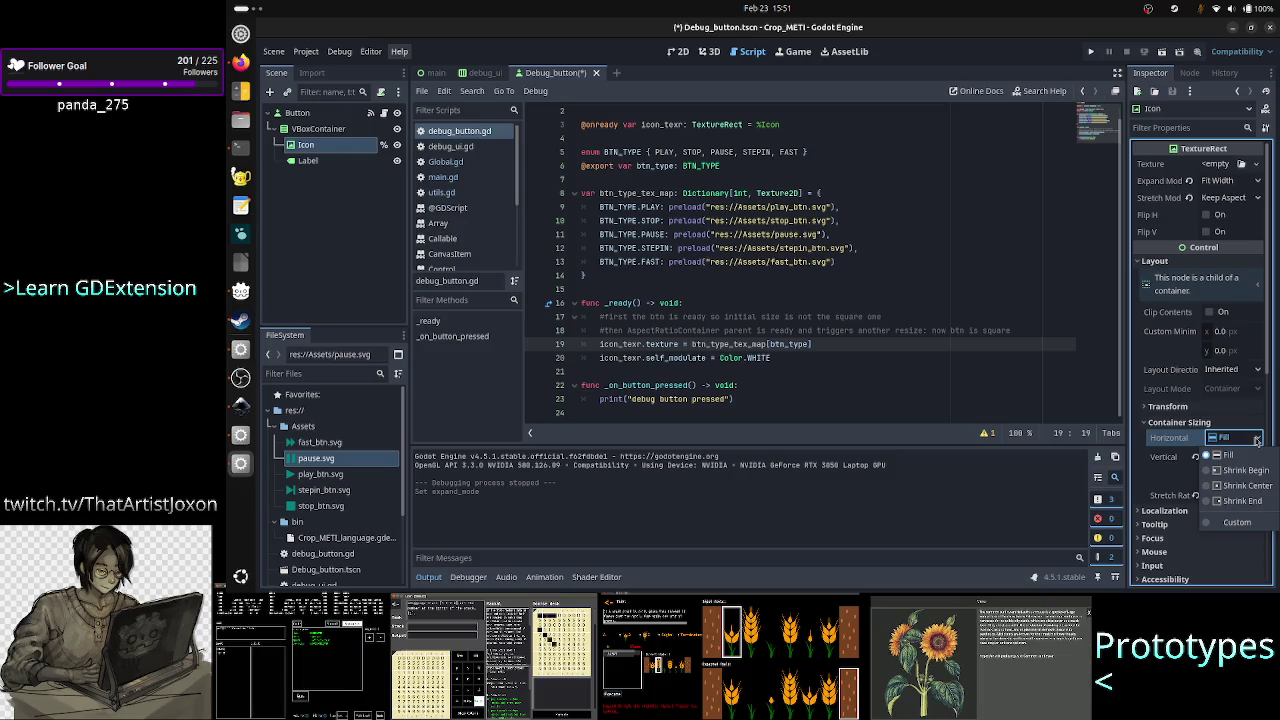
click(1257, 440)
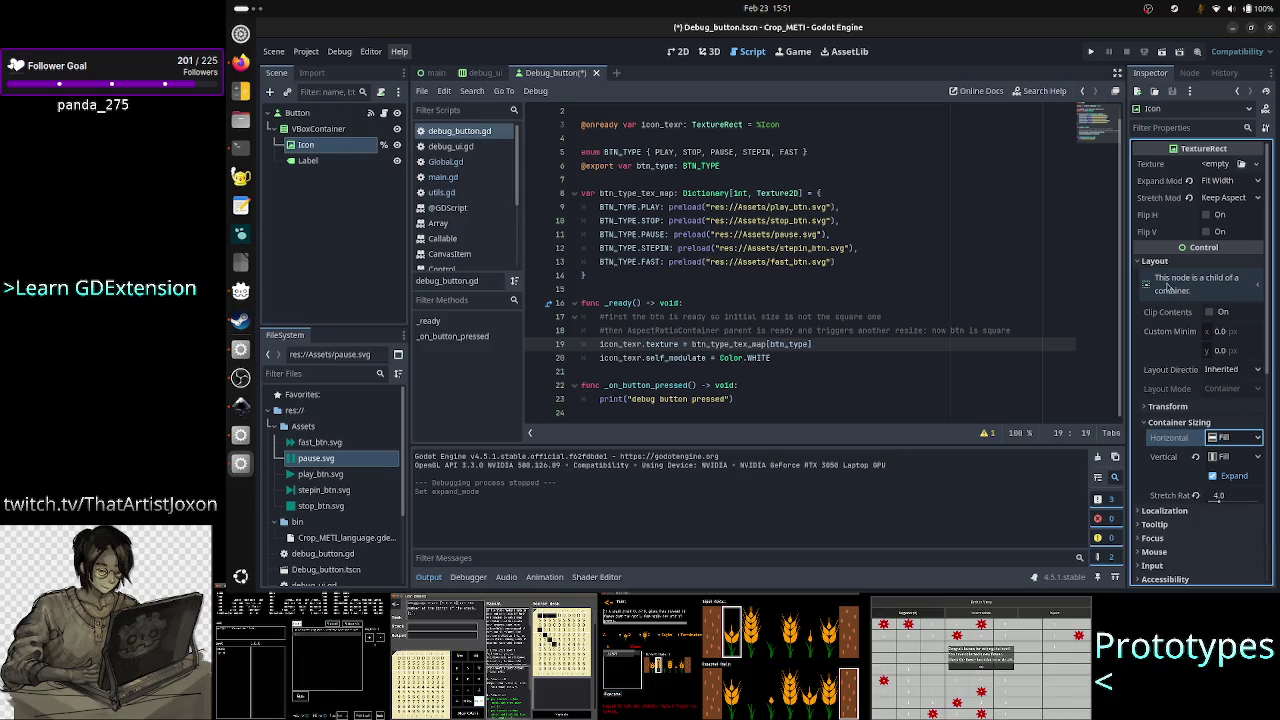
click(1192, 406)
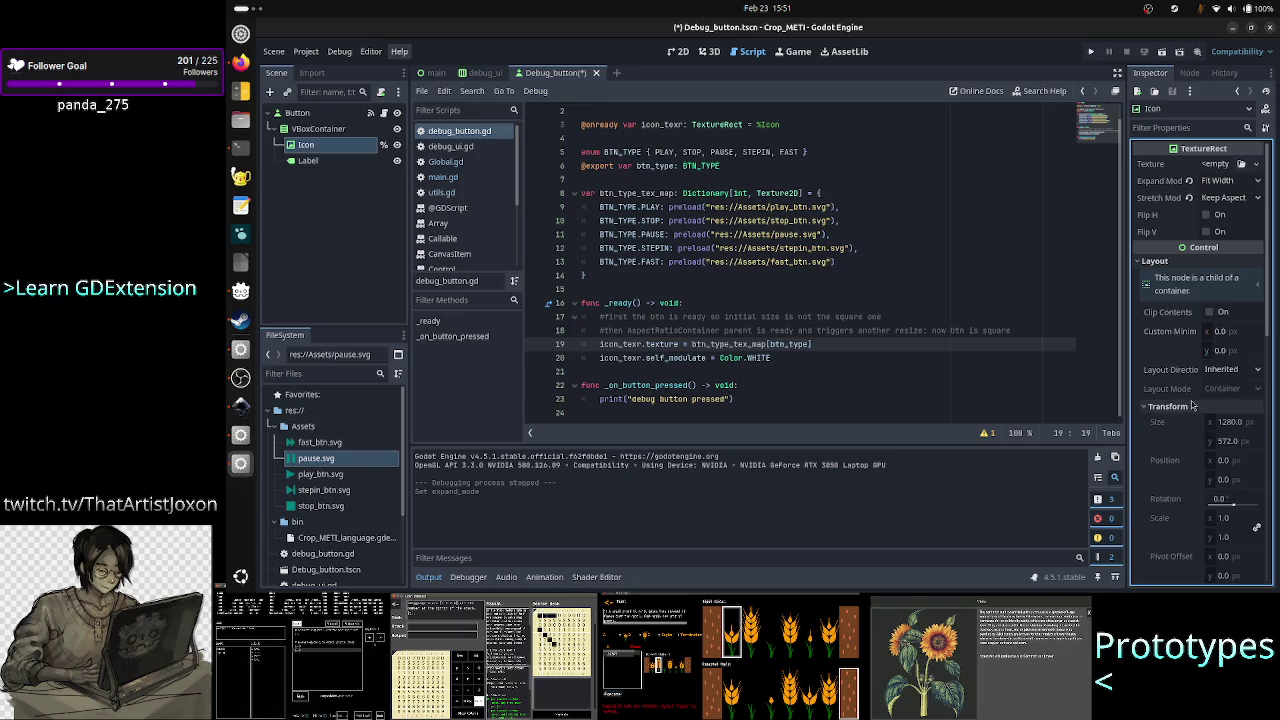
scroll(1196, 460, down, 2)
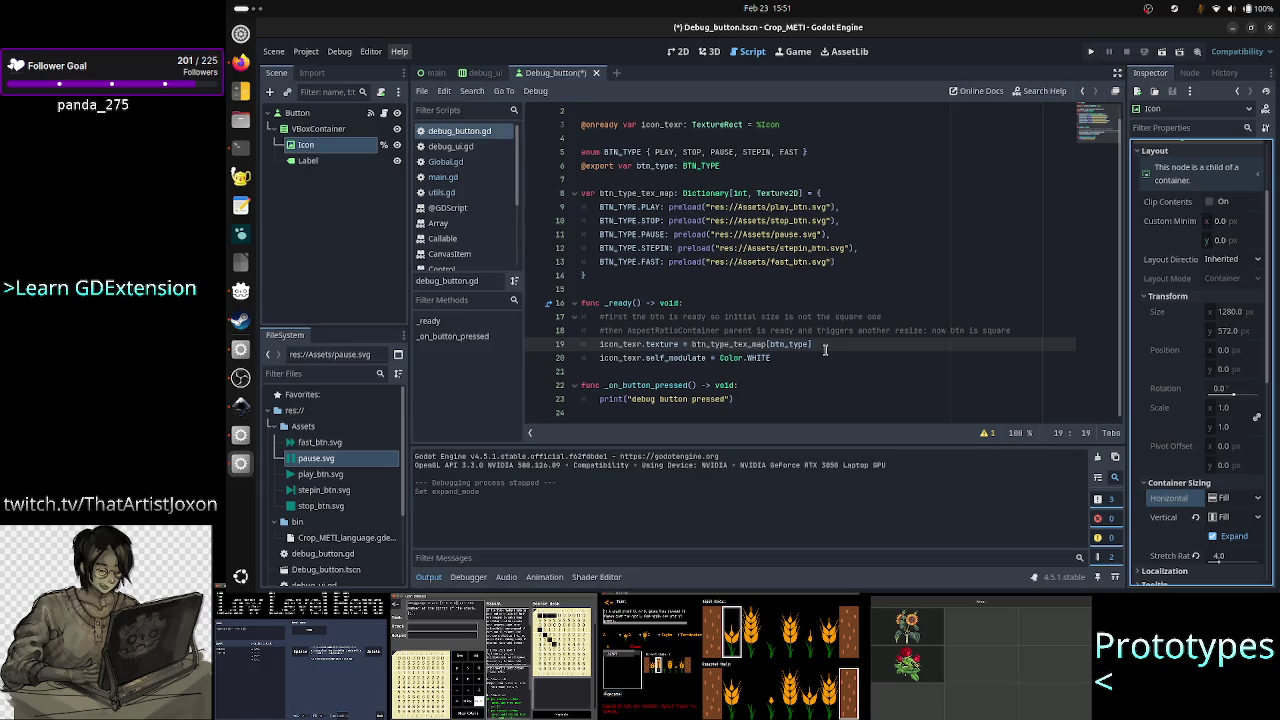
Add a print(size) line after line 18 of the button script, then save and run the game.
key(Home)
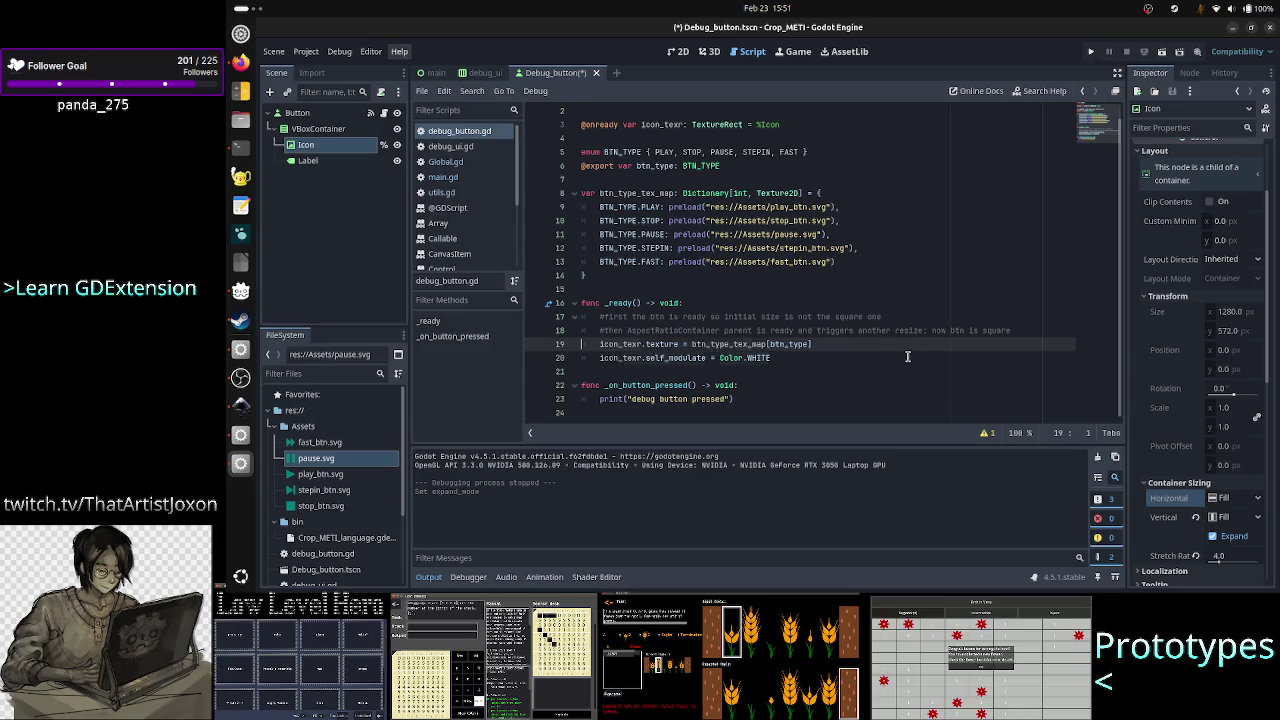
key(Left)
key(Return)
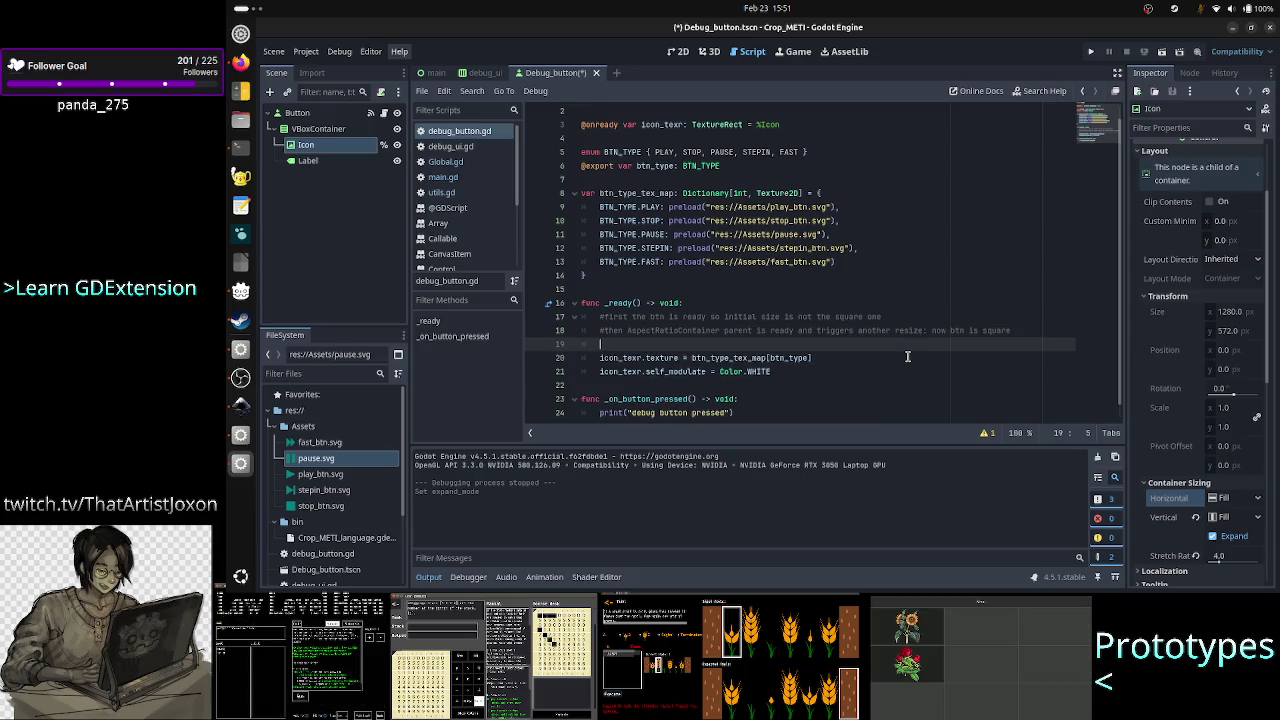
text(print(siz)
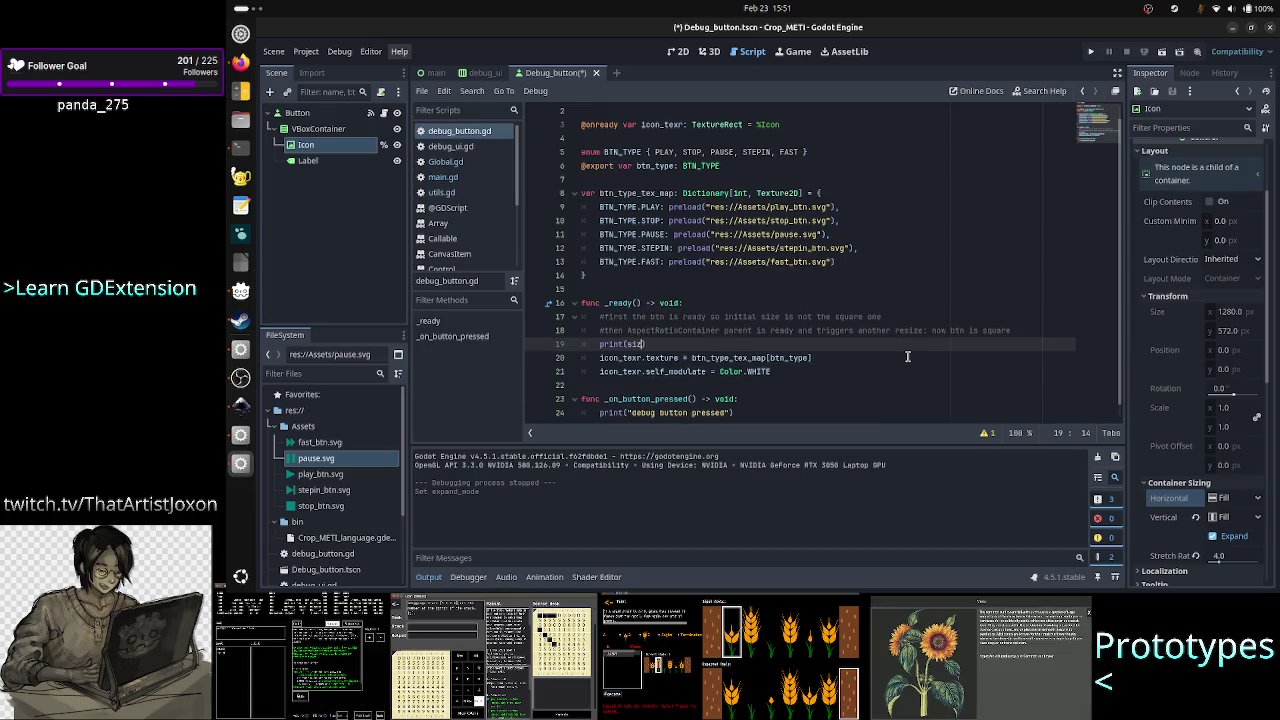
text(e)
key(Escape)
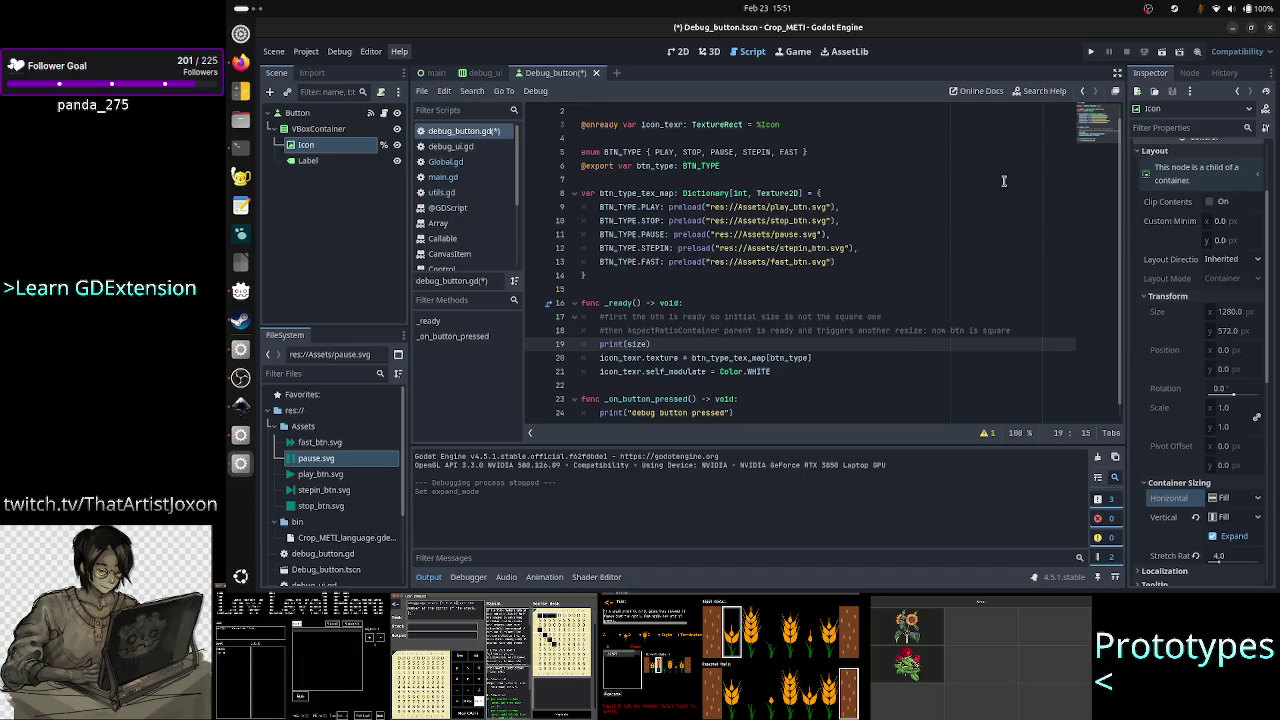
click(1092, 52)
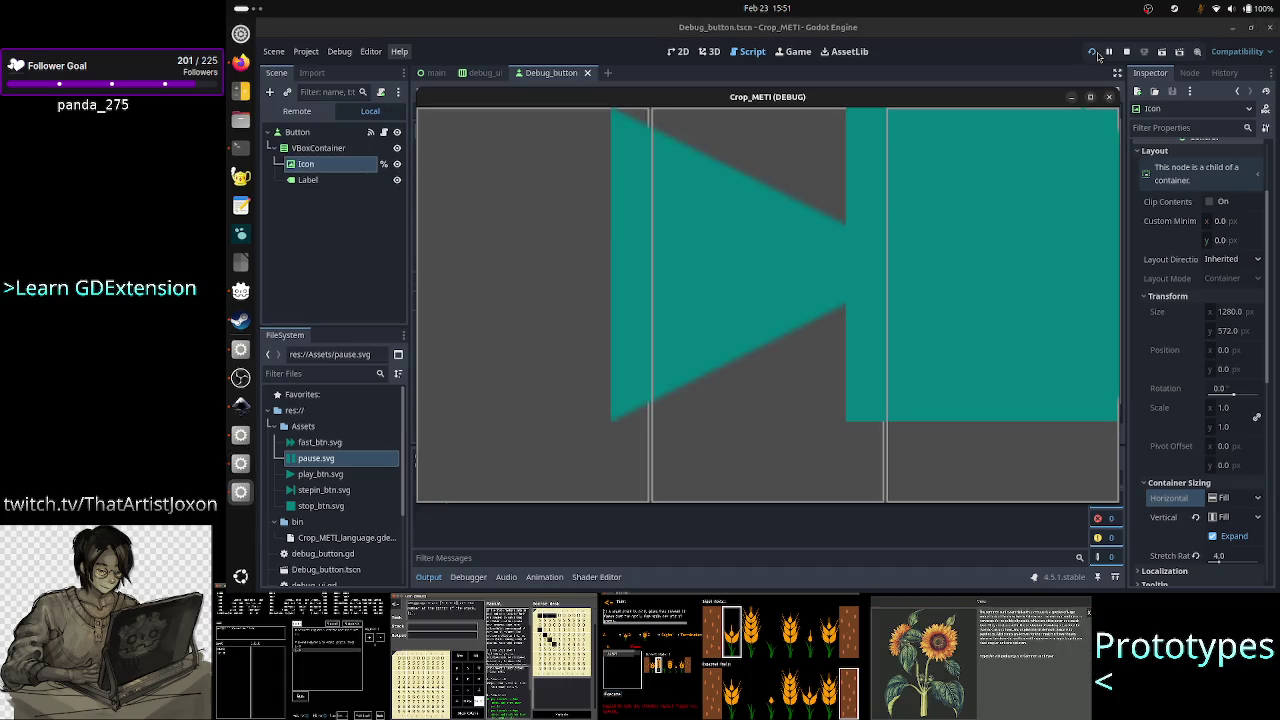
Read the printed sizes in the output, rerun and test the game, maximize and restore it, then stop.
key(F8)
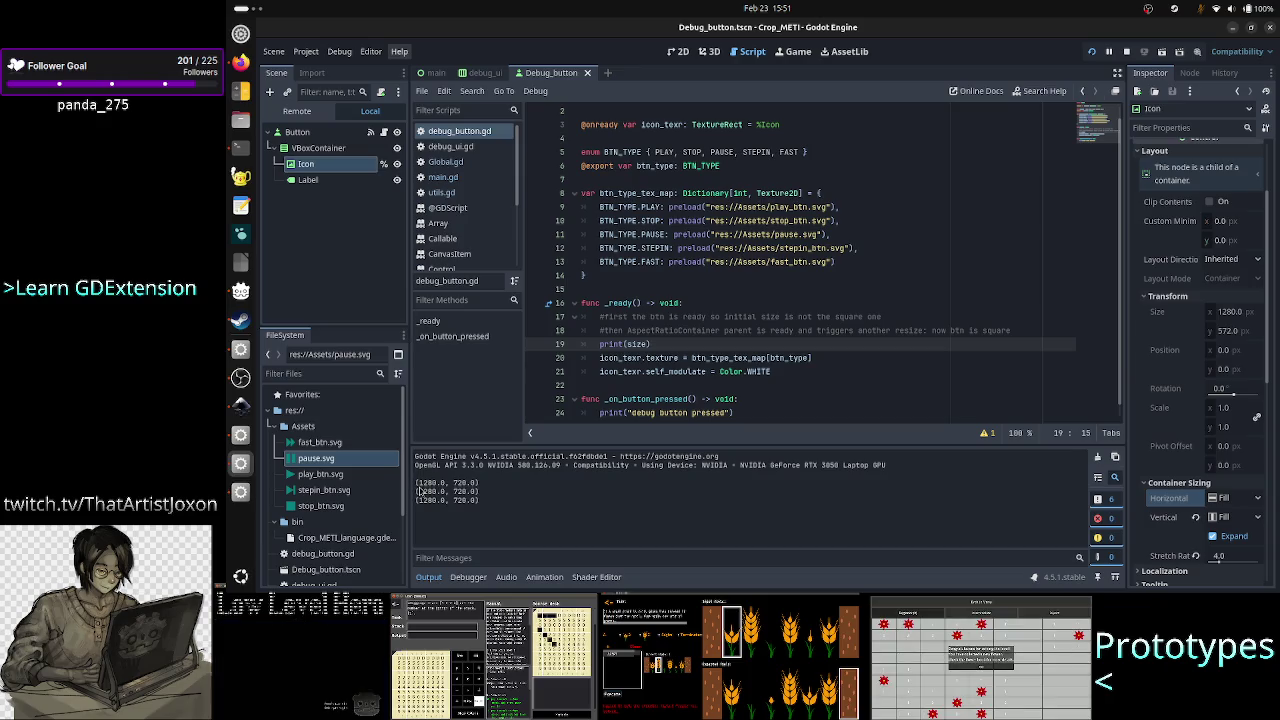
drag(418, 484, 494, 505)
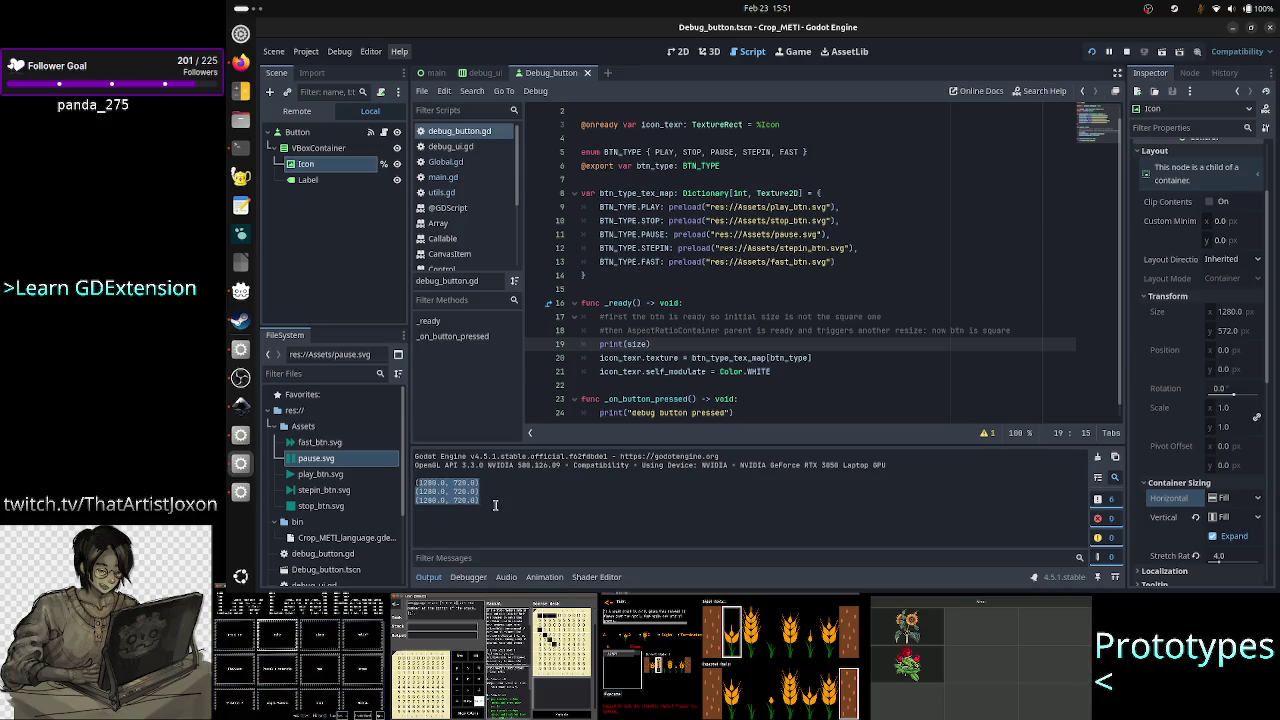
key(F6)
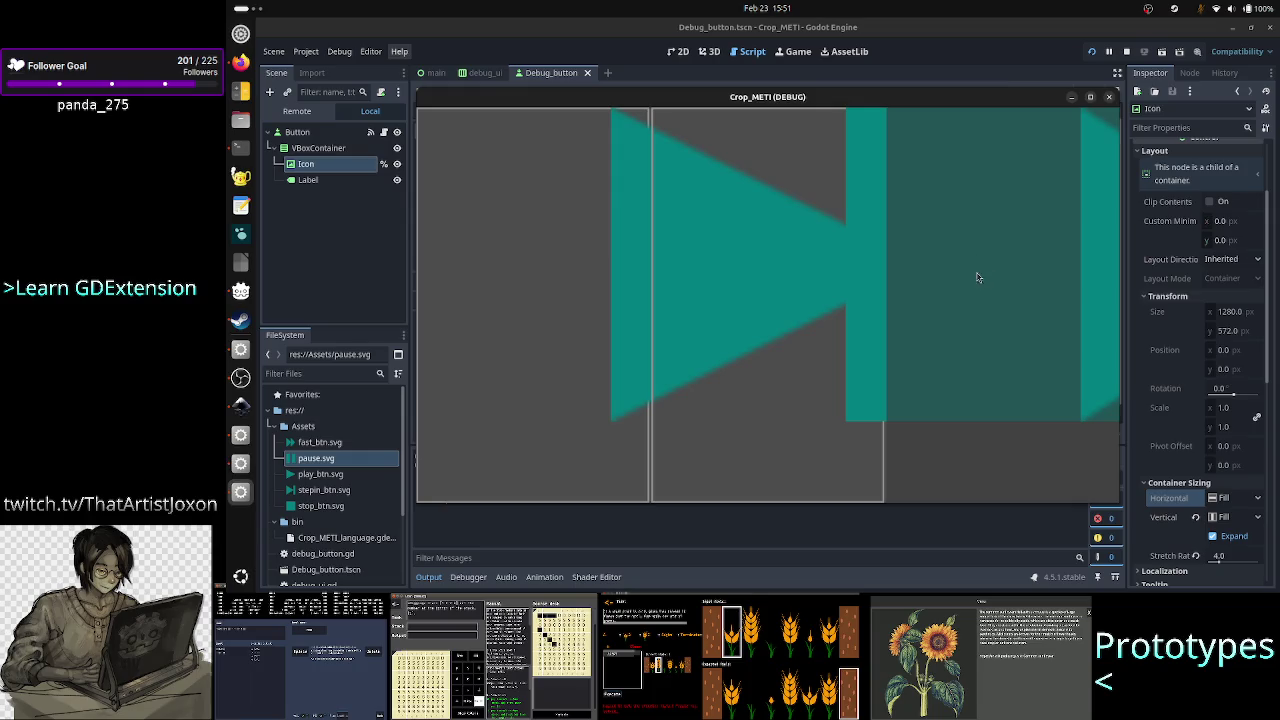
click(915, 254)
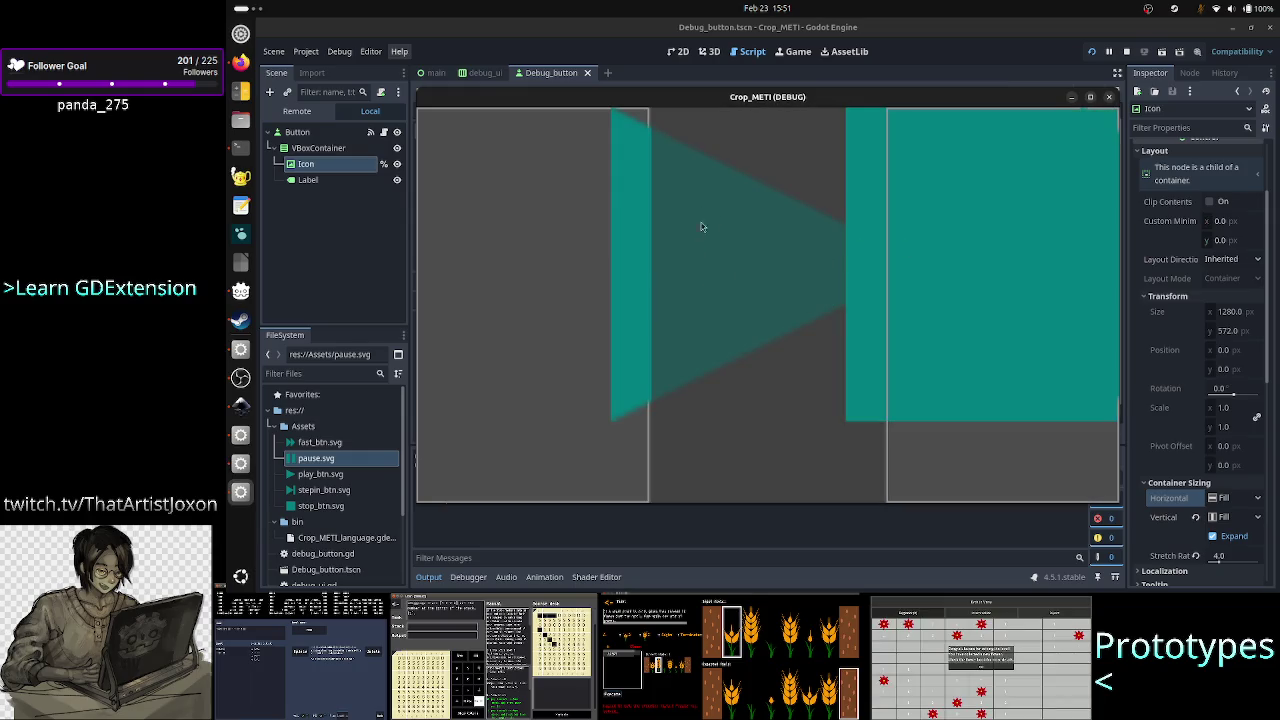
double_click(768, 97)
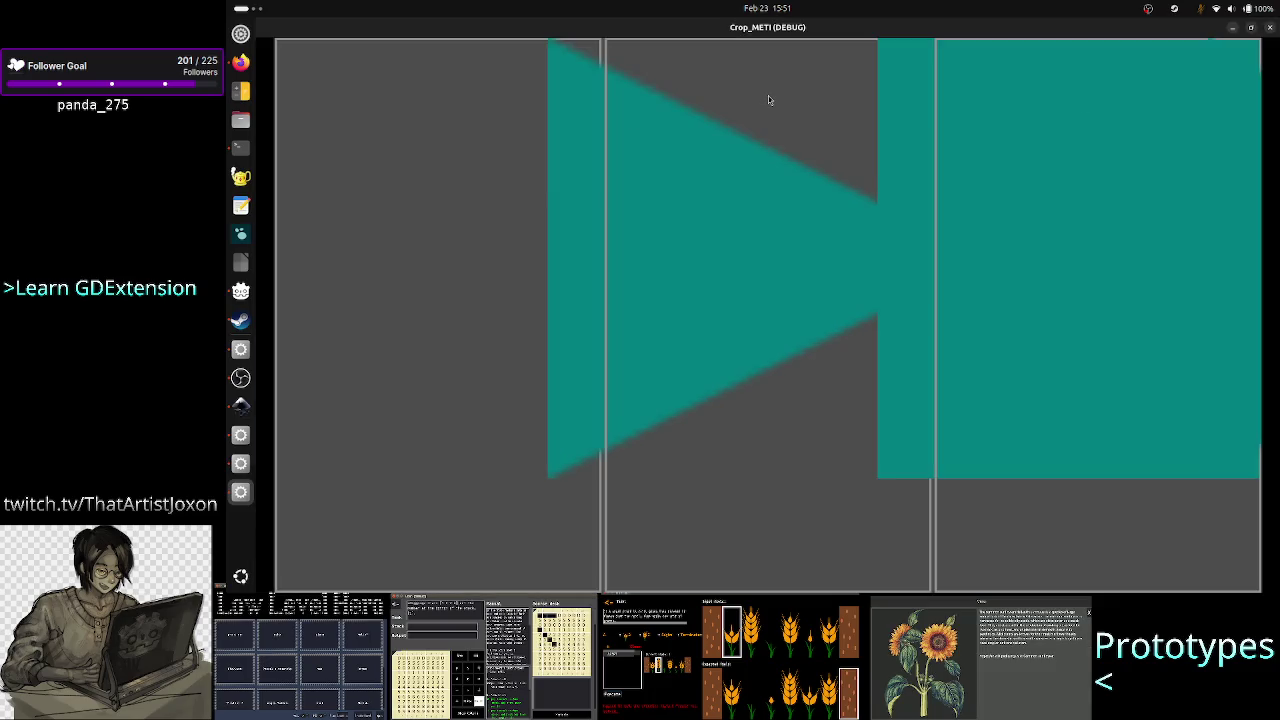
double_click(803, 27)
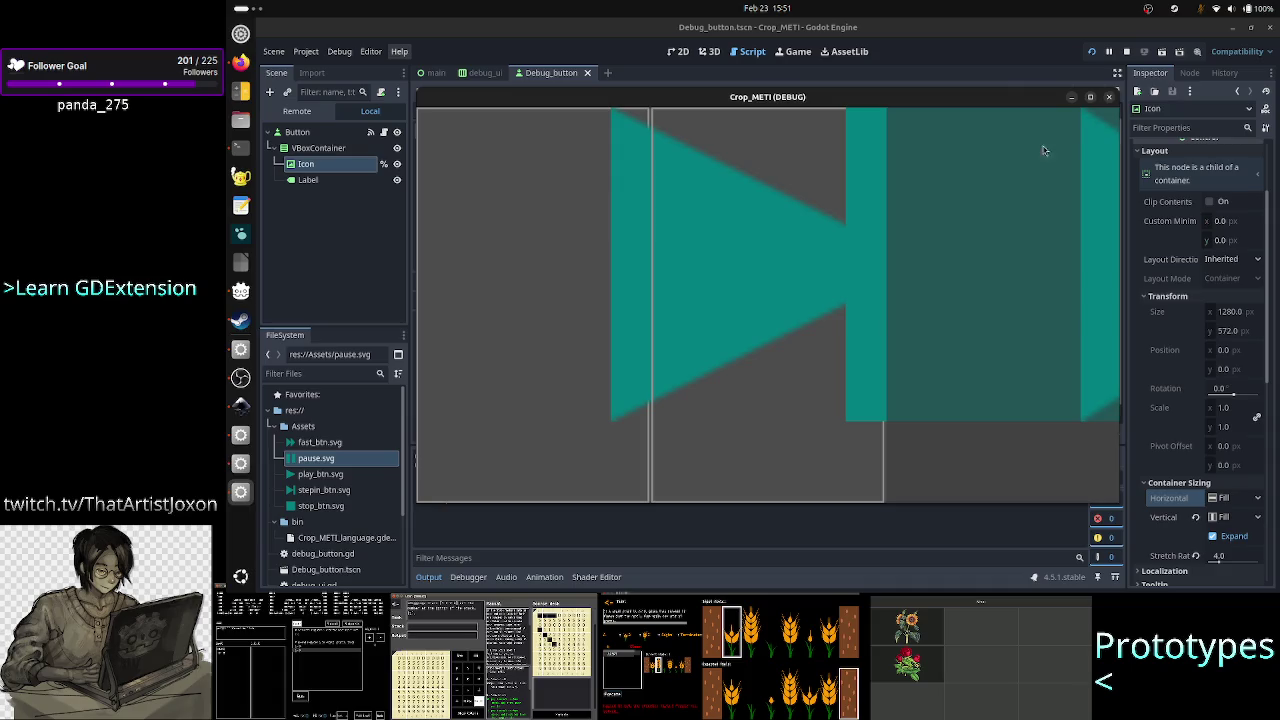
click(1110, 97)
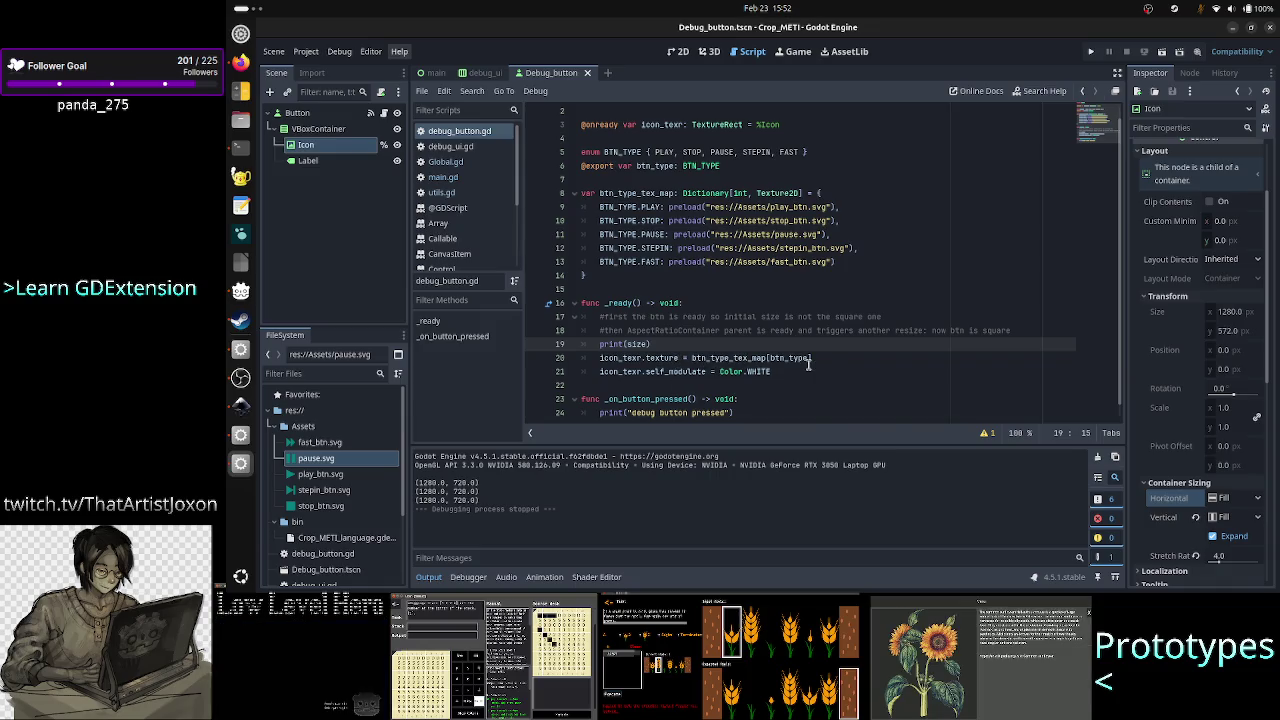
Check the script warning and review the texture and self_modulate code on lines 20–21.
mouse_move(808, 365)
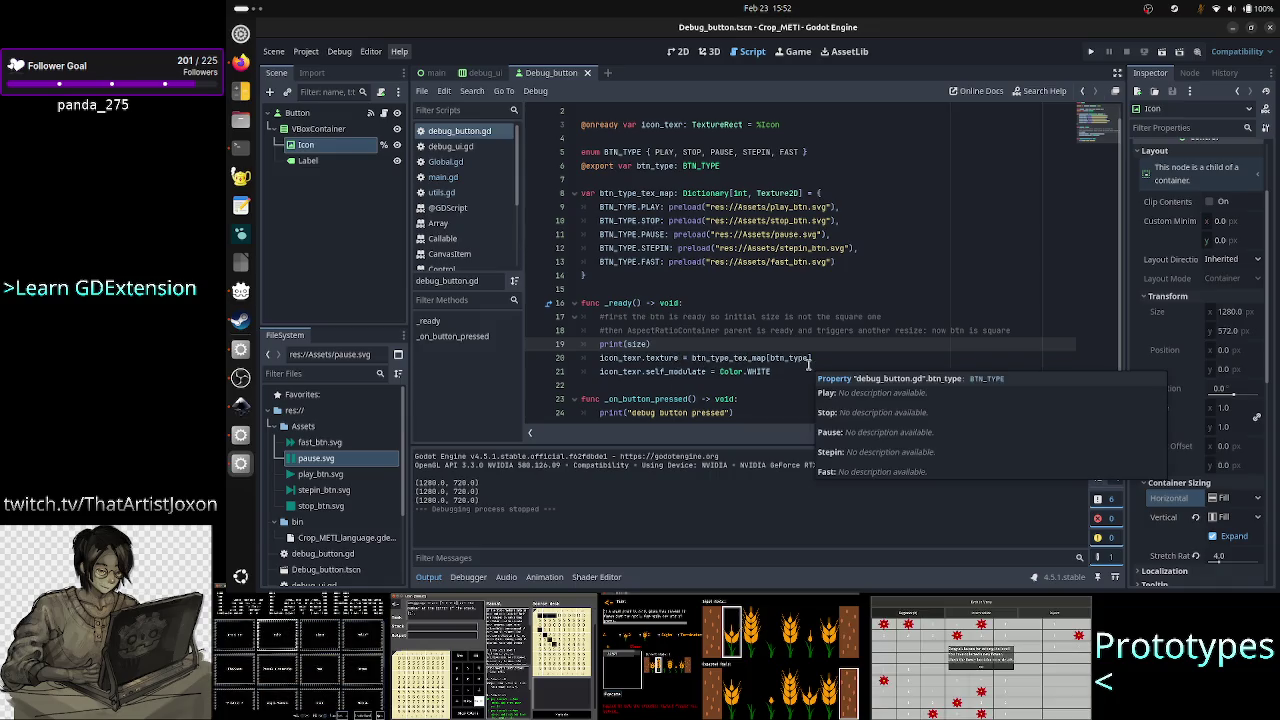
click(792, 374)
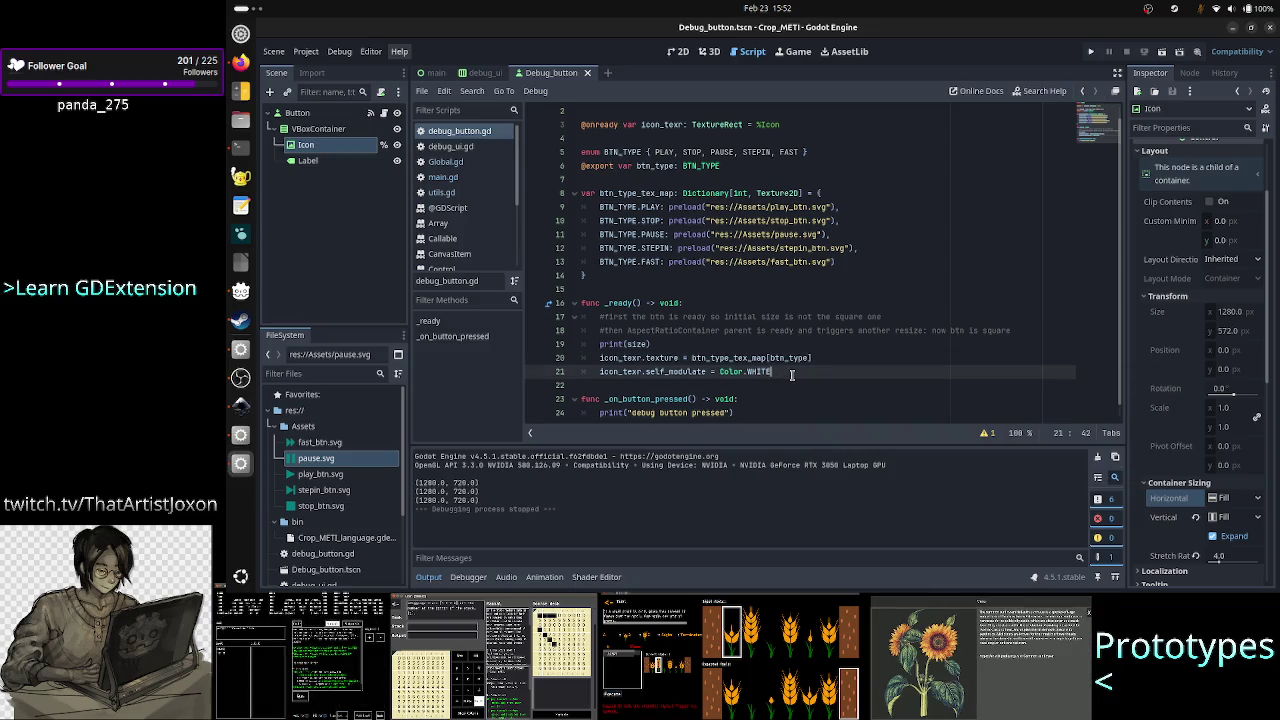
click(986, 433)
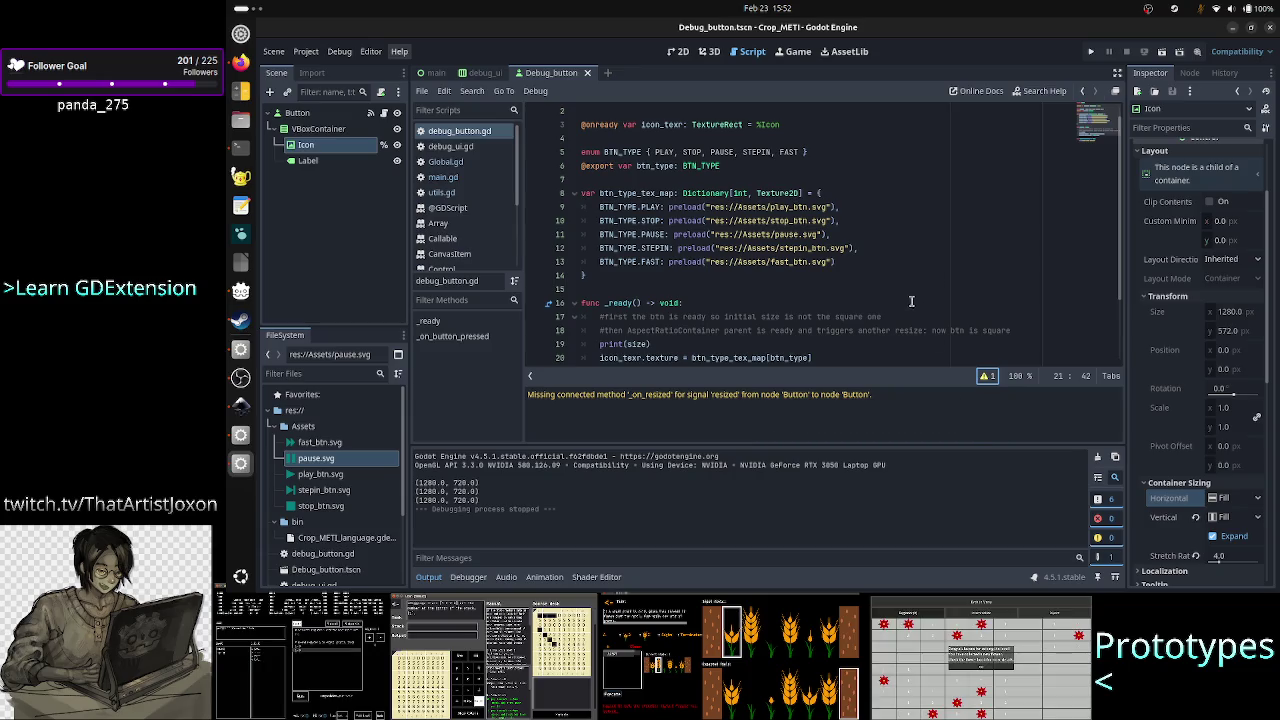
scroll(837, 305, down, 2)
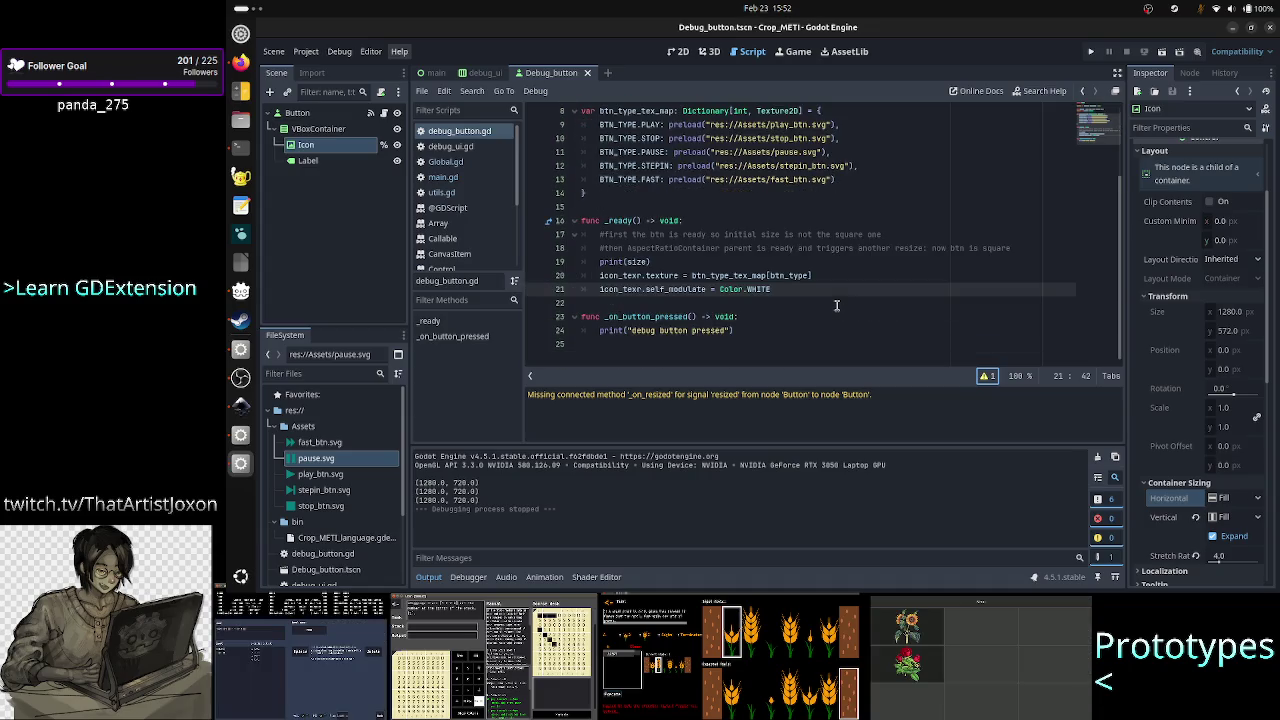
double_click(729, 275)
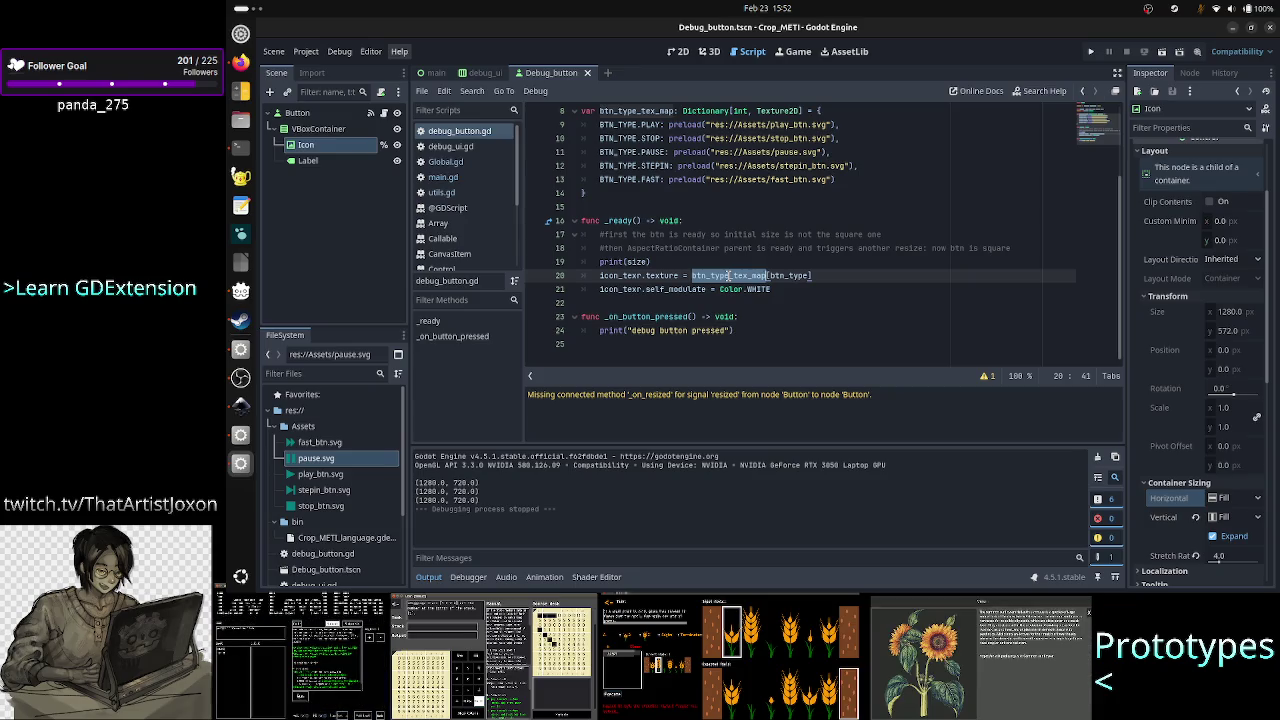
click(662, 274)
double_click(662, 275)
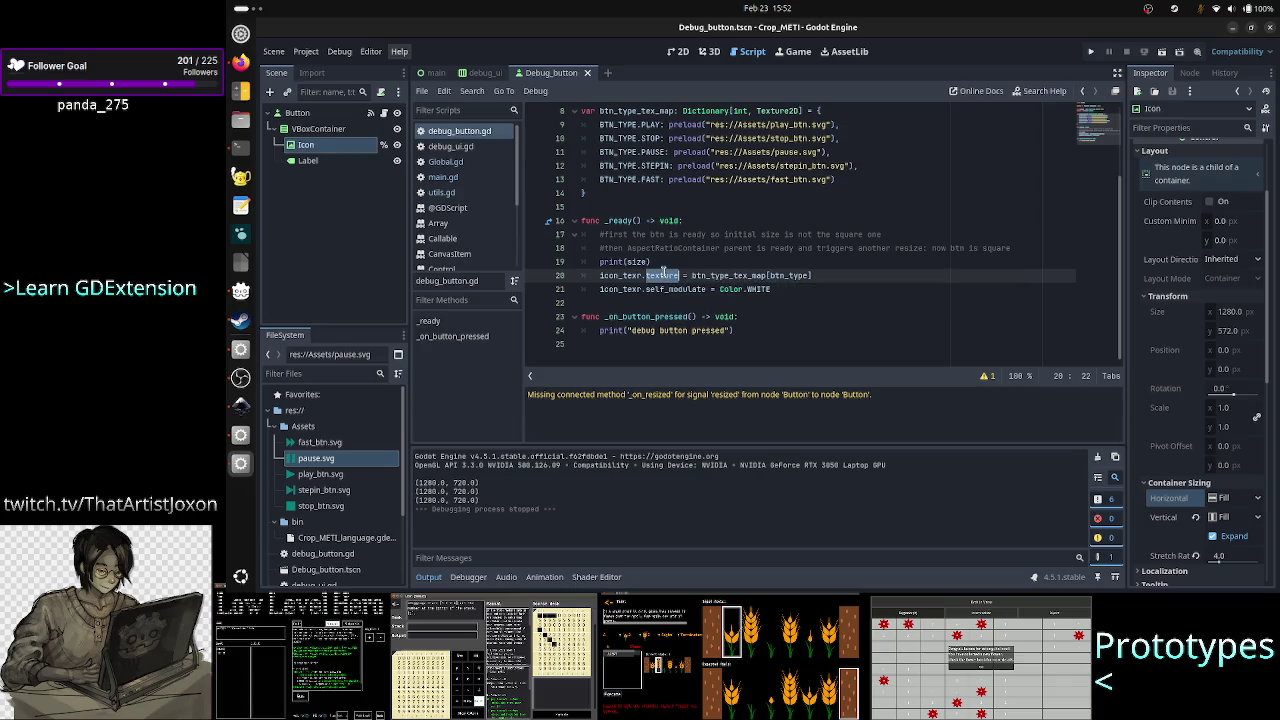
double_click(726, 275)
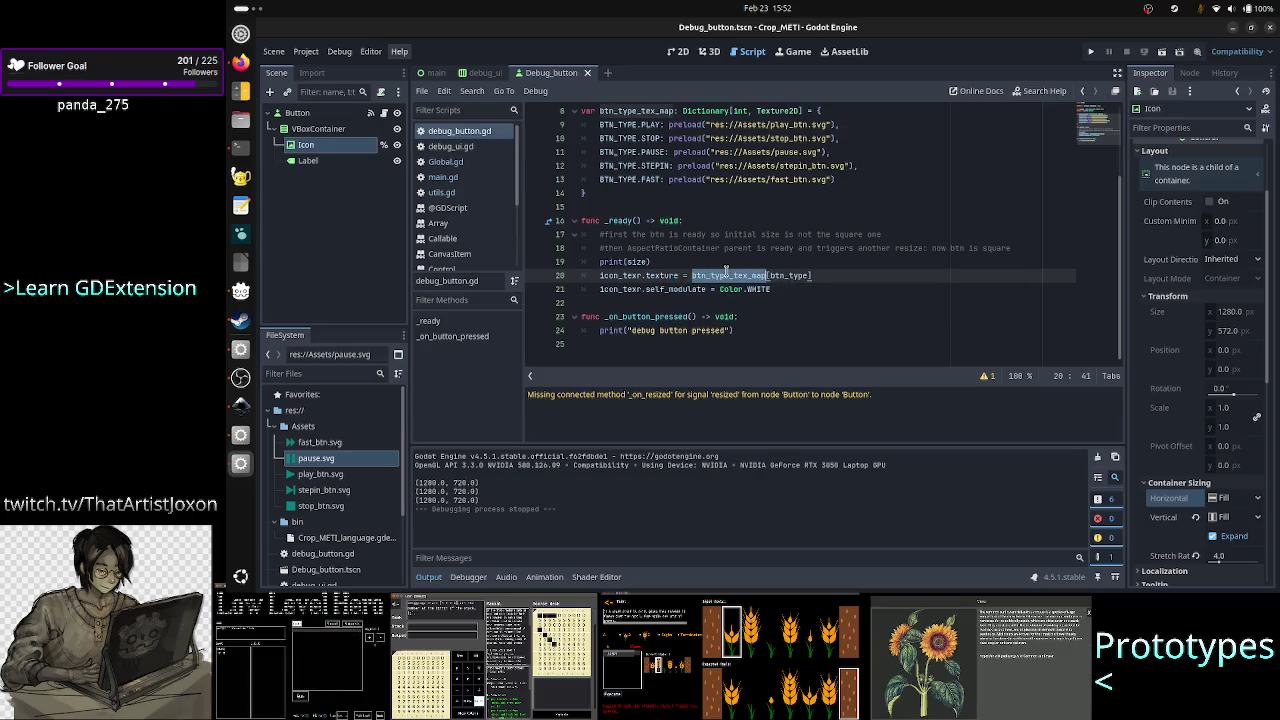
double_click(660, 288)
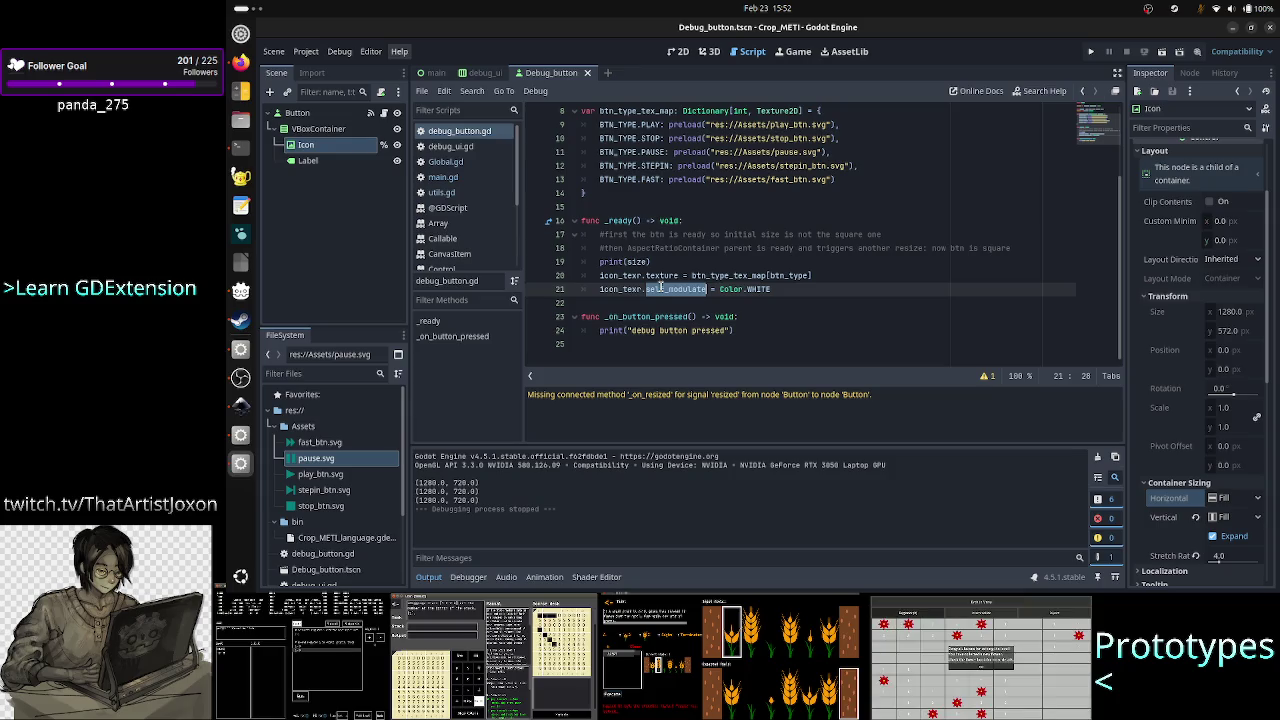
click(664, 275)
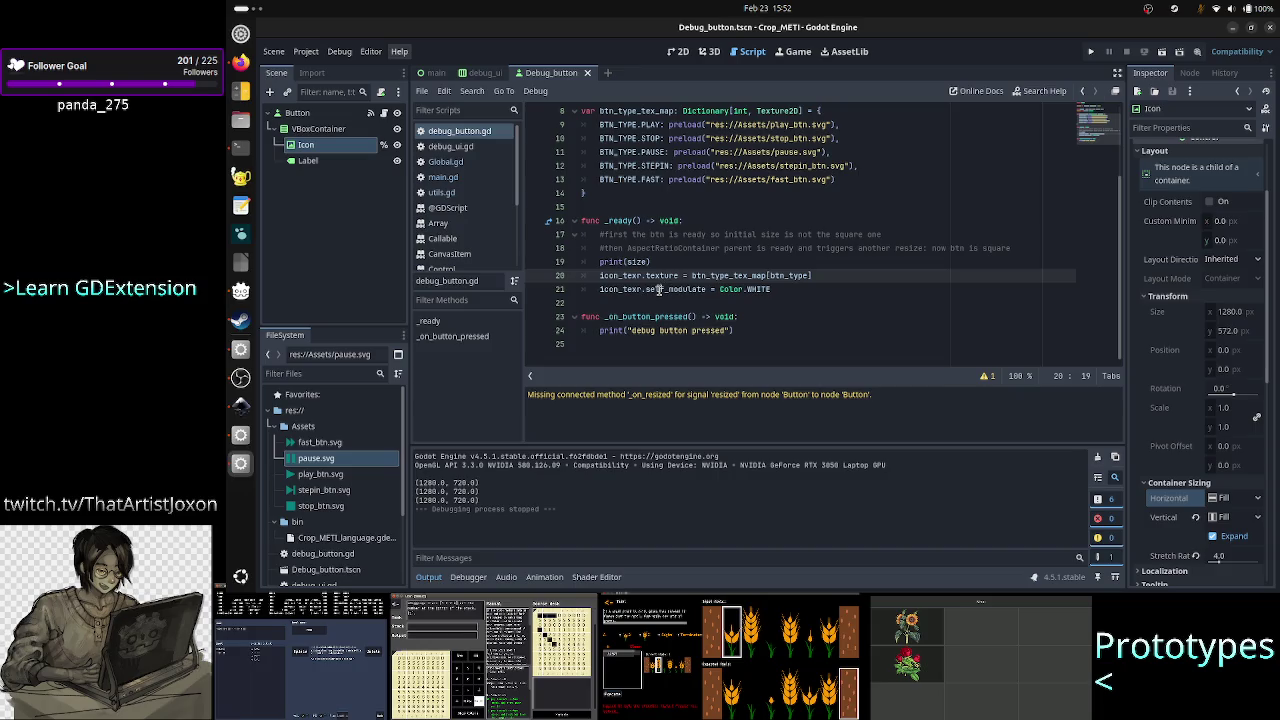
Comment out line 21's icon_texr.self_modulate = Color.WHITE with #.
key(Down)
key(Home)
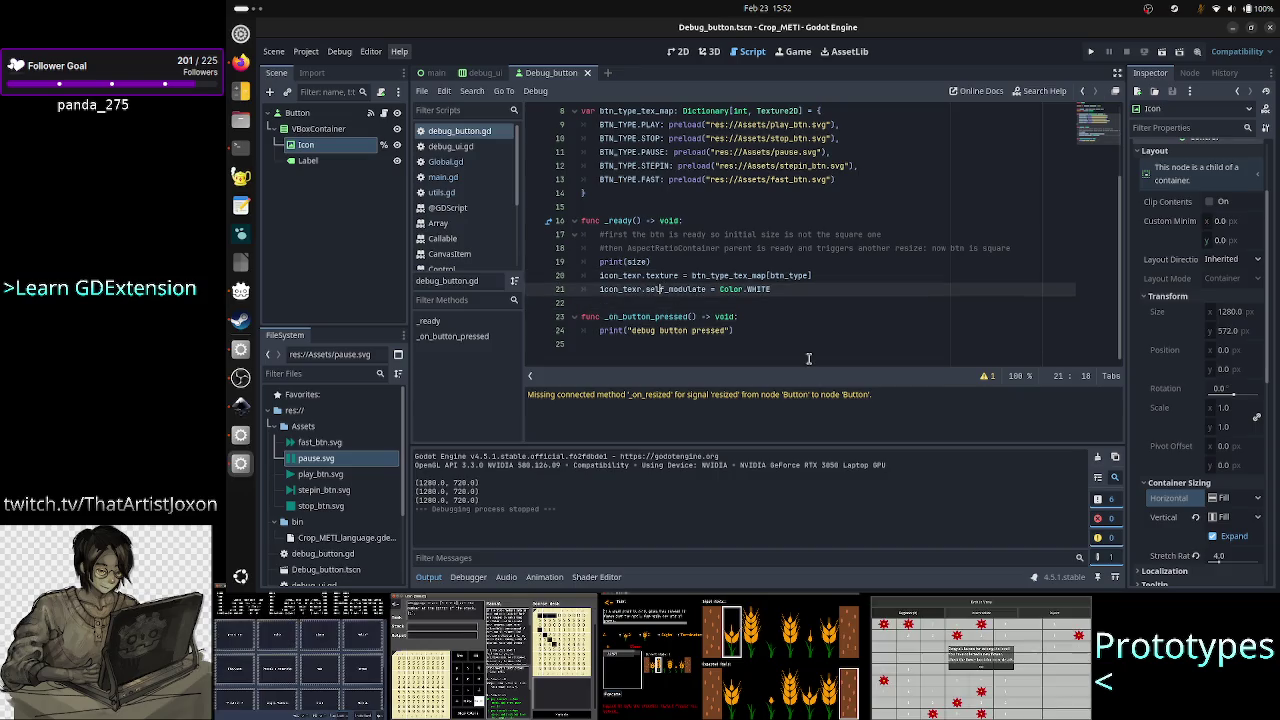
key(Home)
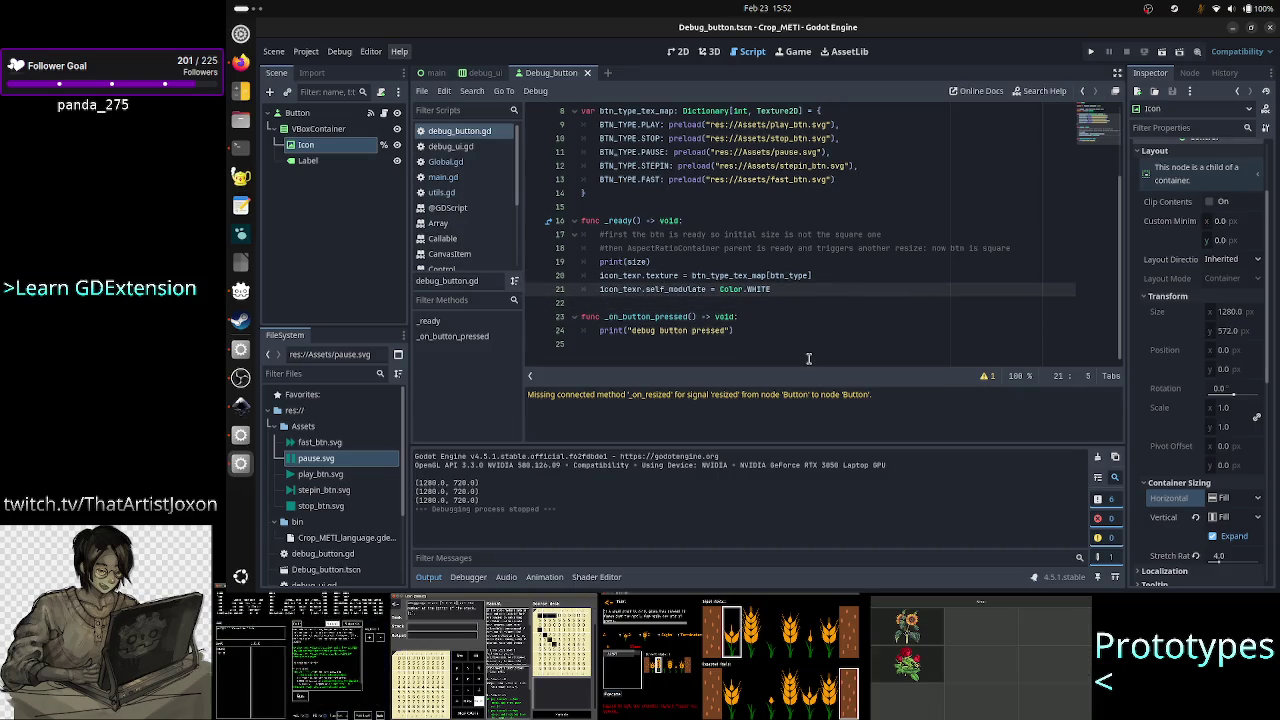
text(#)
key(Down)
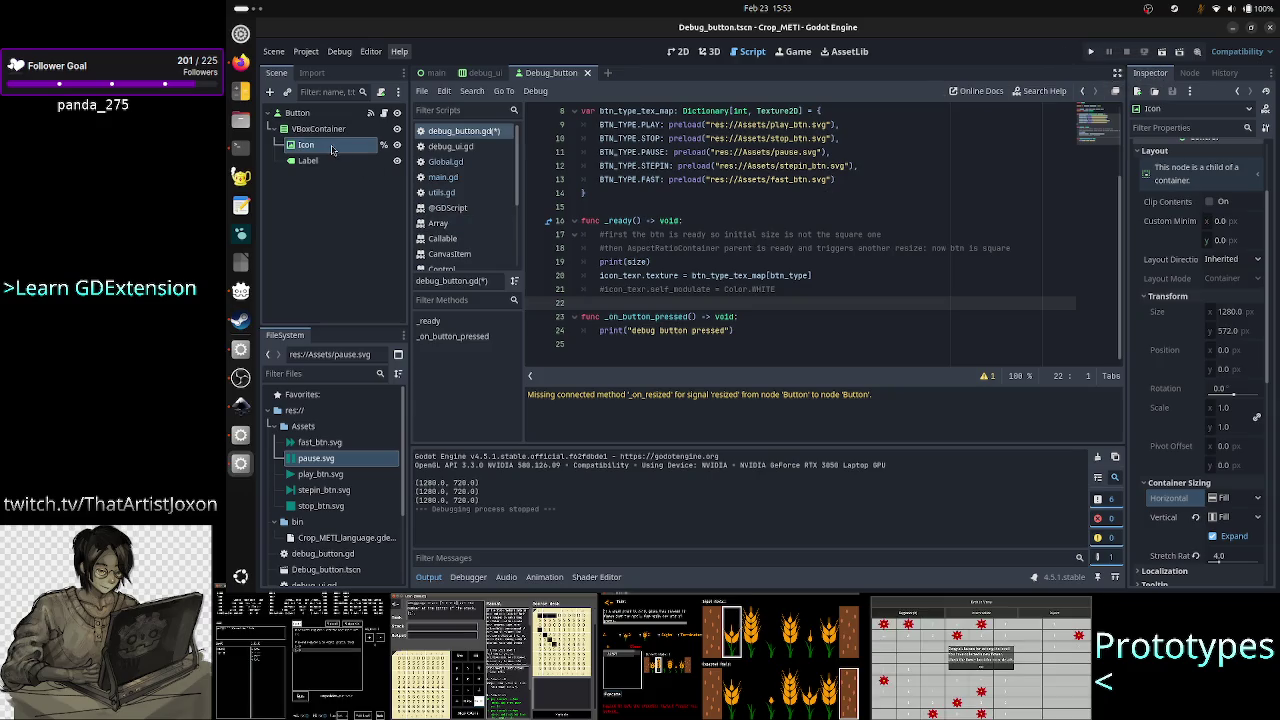
click(485, 73)
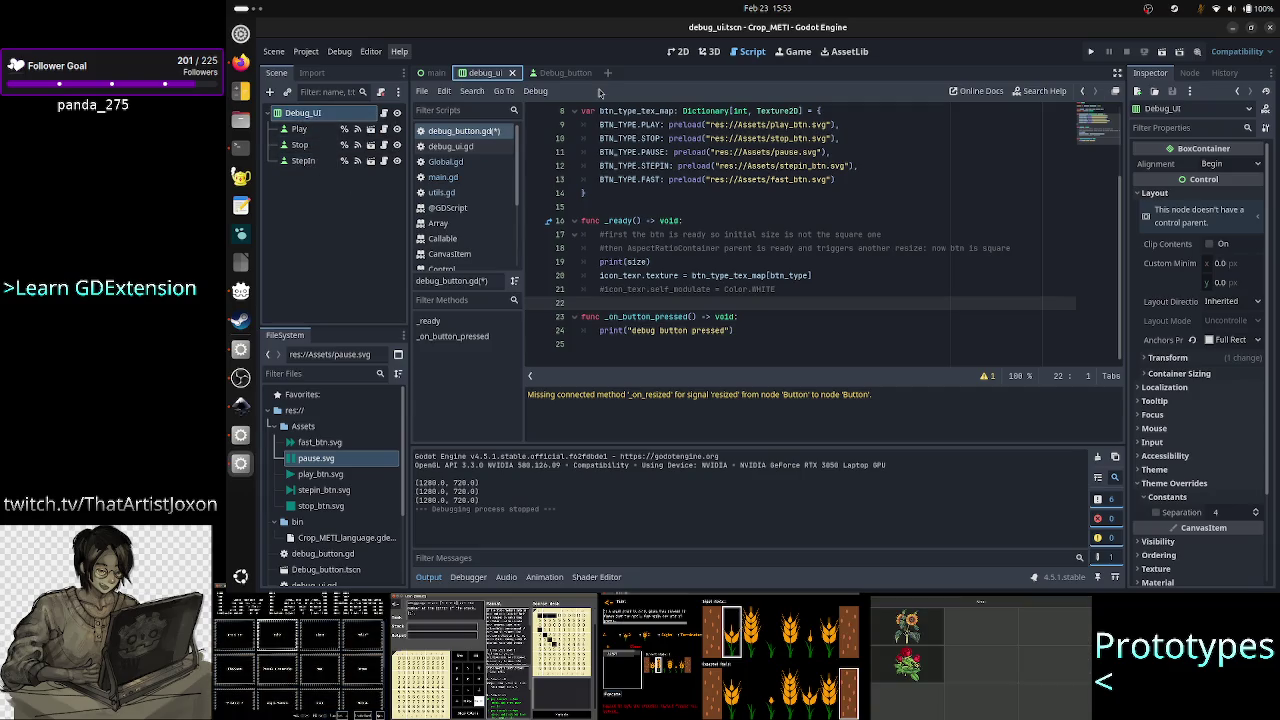
click(560, 73)
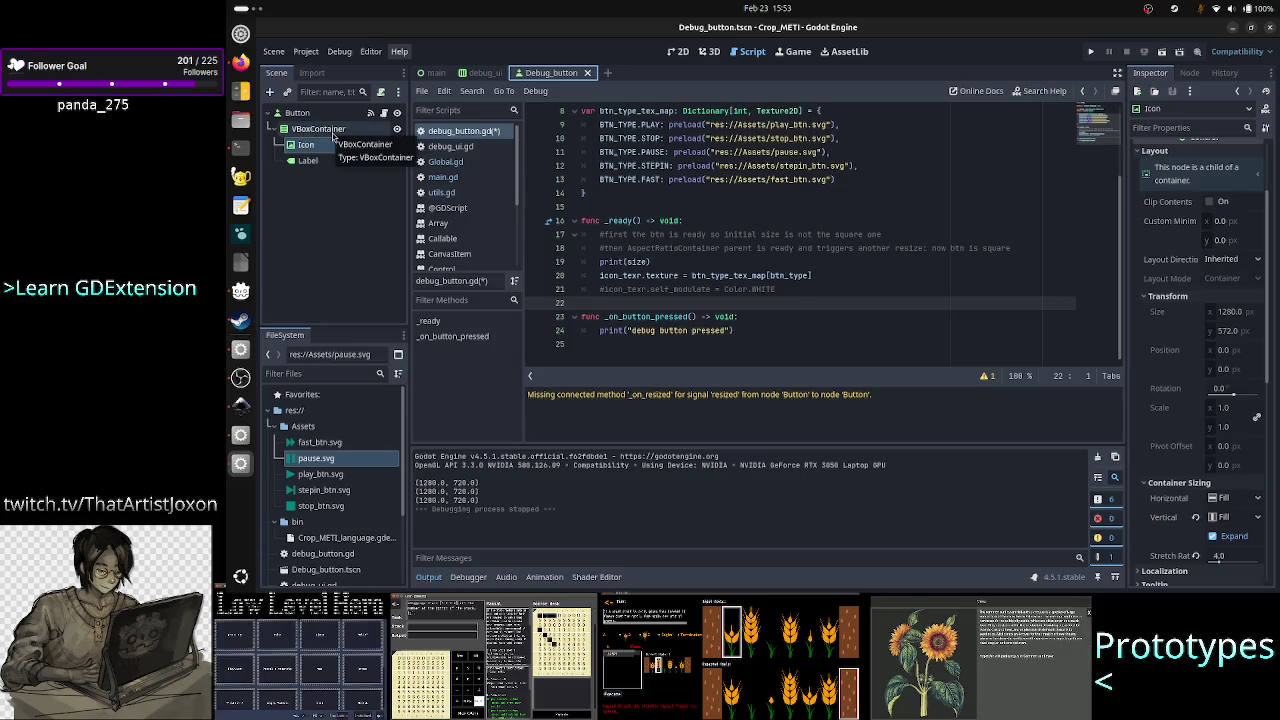
click(331, 147)
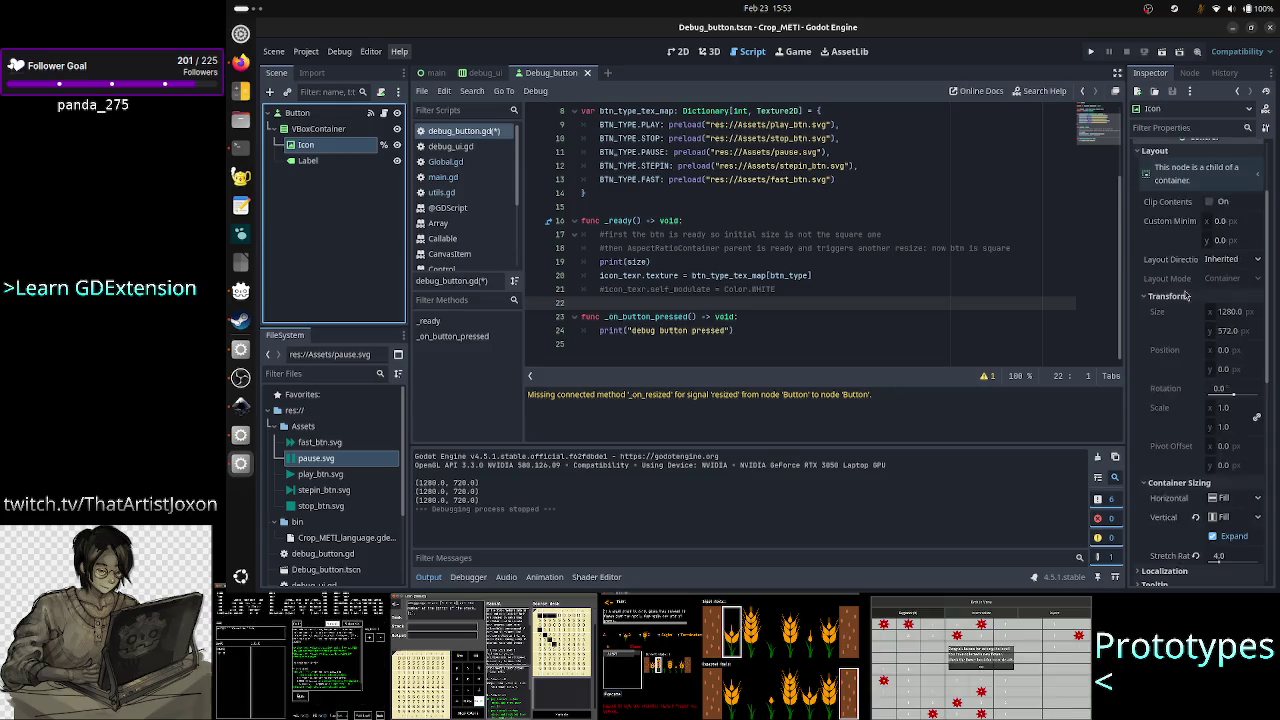
scroll(1155, 298, up, 3)
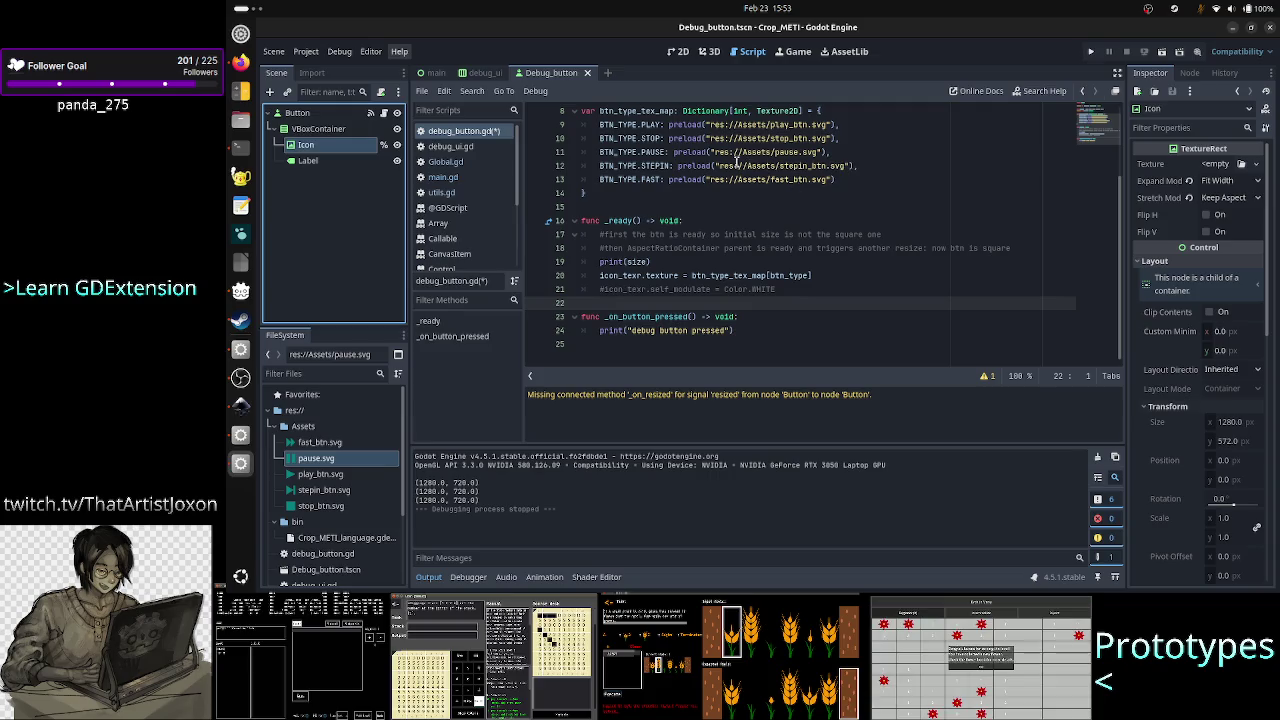
scroll(737, 162, up, 3)
click(661, 165)
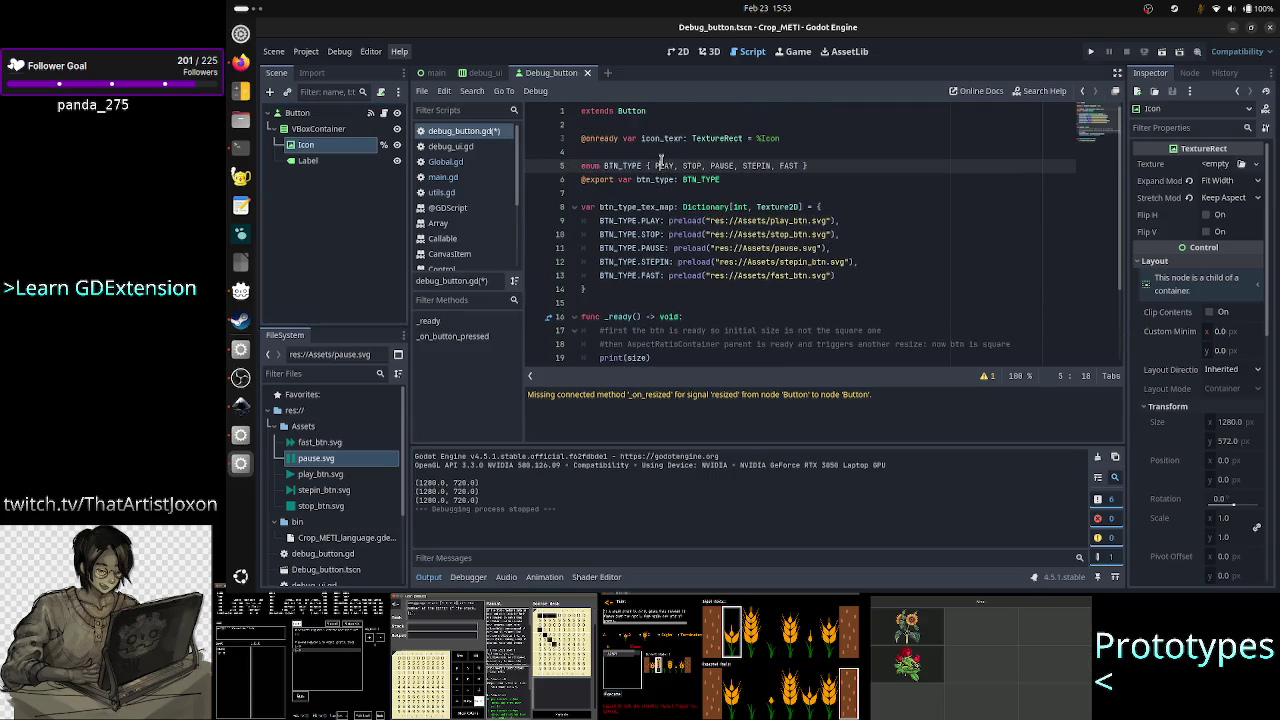
double_click(755, 221)
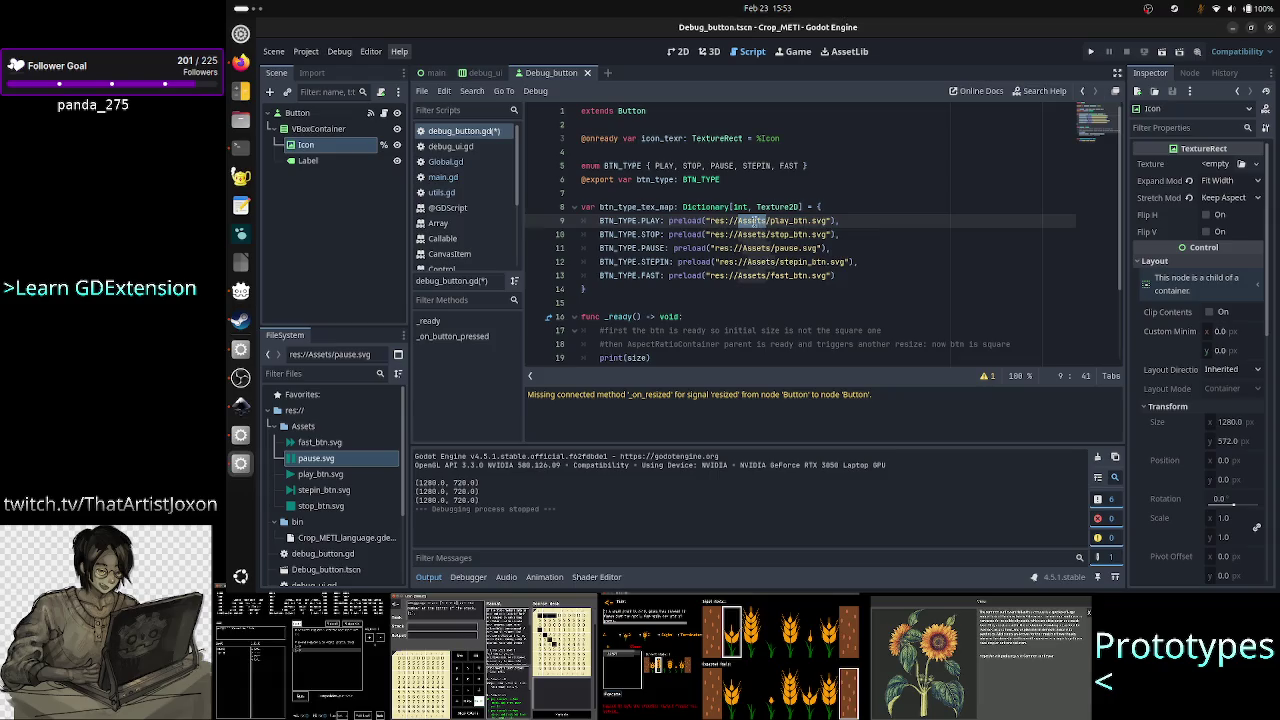
double_click(692, 165)
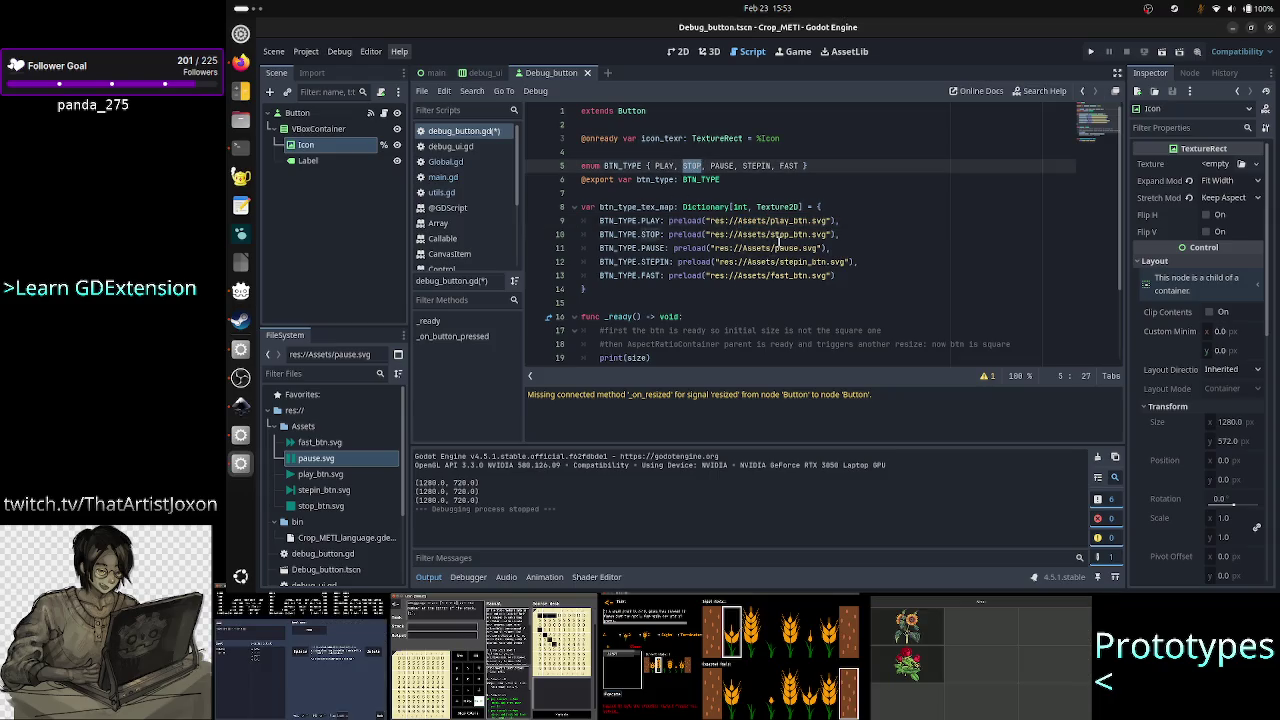
Run the project again and bring the relaunched Crop_METI debug window into focus.
click(778, 245)
click(916, 222)
scroll(935, 200, down, 2)
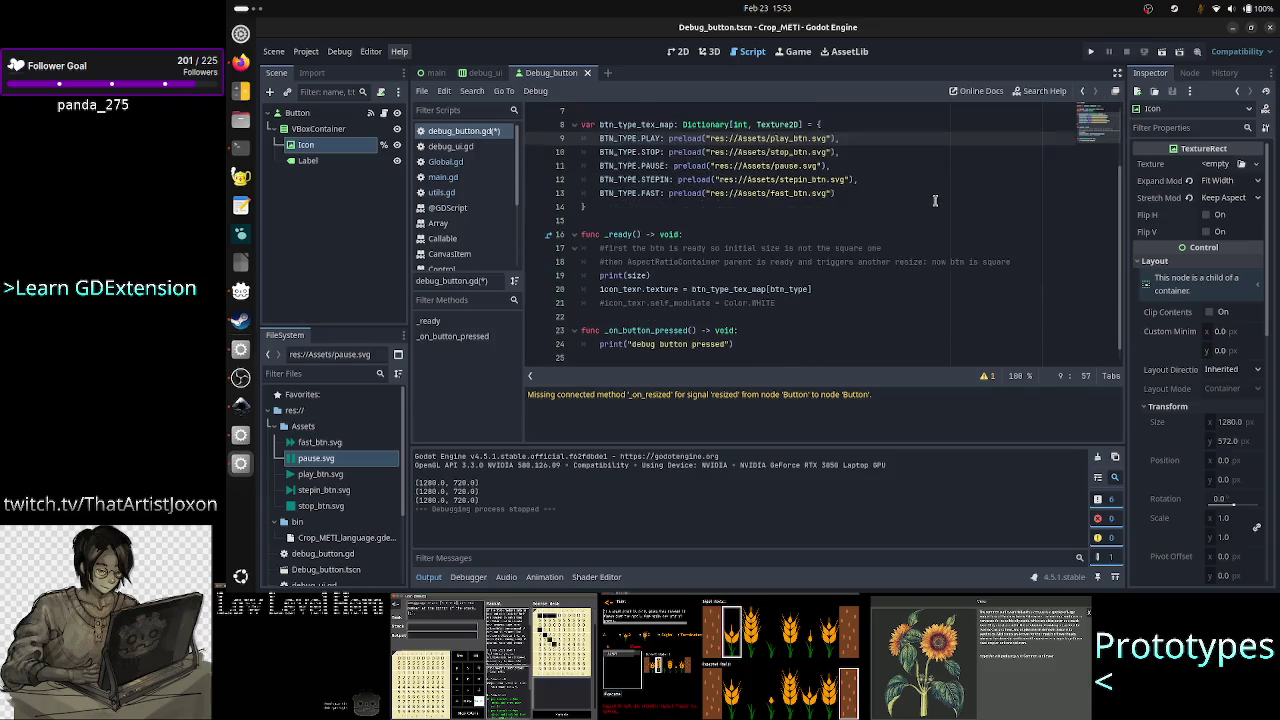
scroll(935, 200, down, 1)
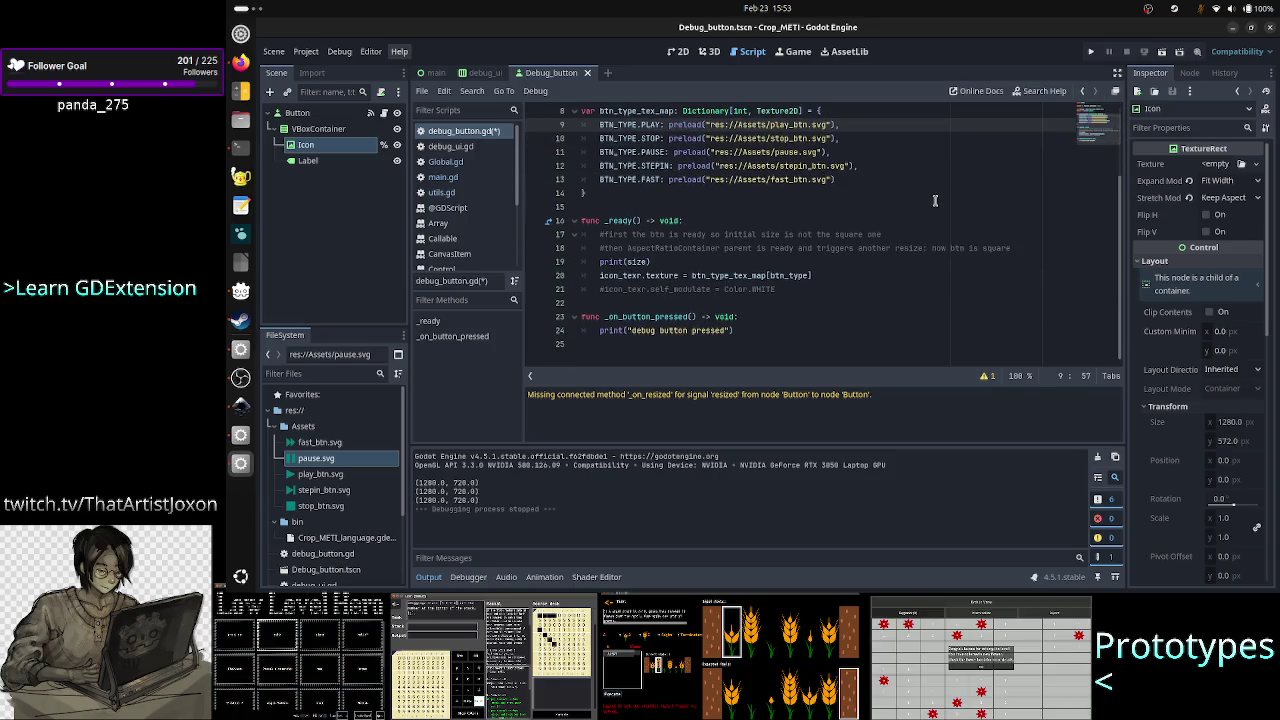
click(1091, 52)
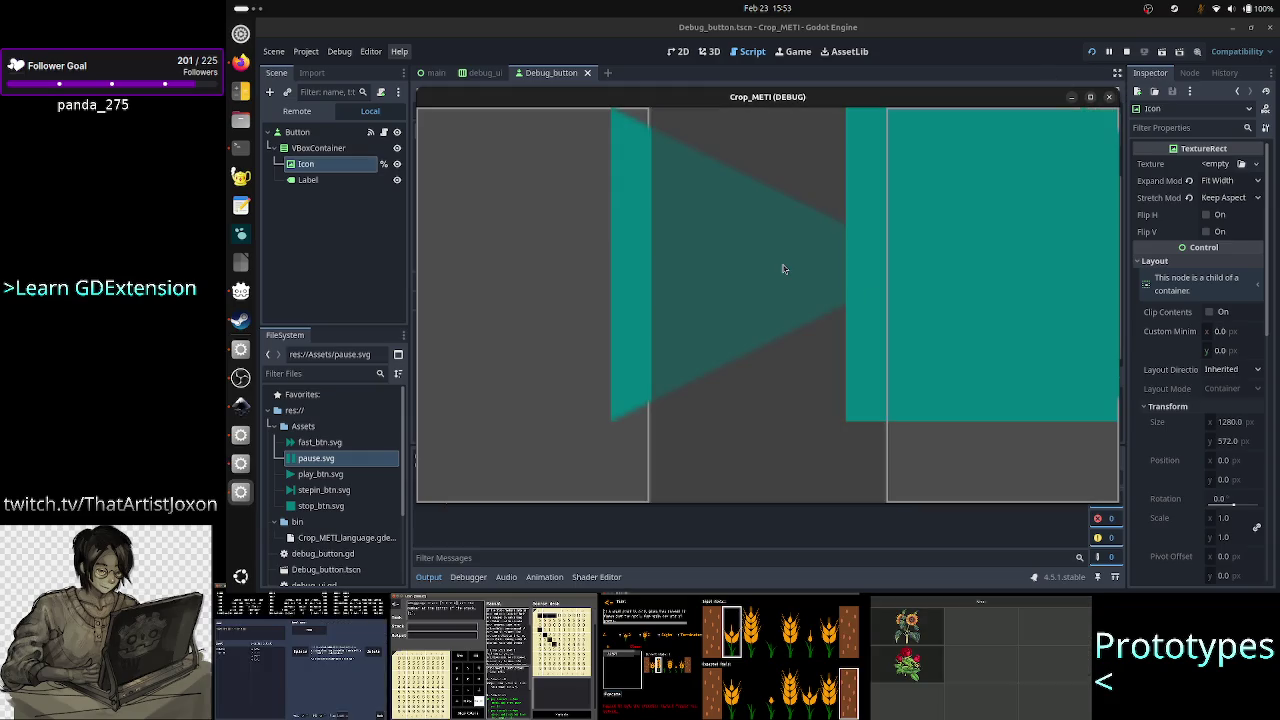
click(1093, 98)
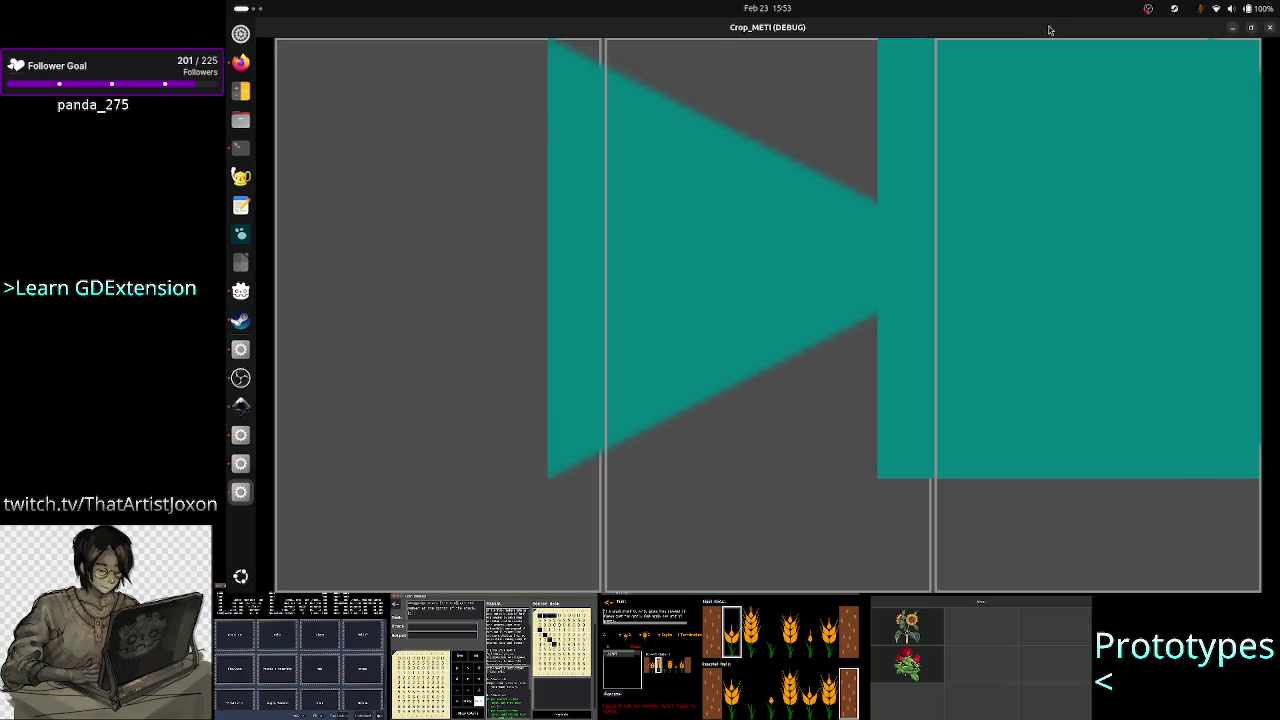
Toggle the running game window to full screen and back, closing its window menu unchanged.
double_click(1050, 26)
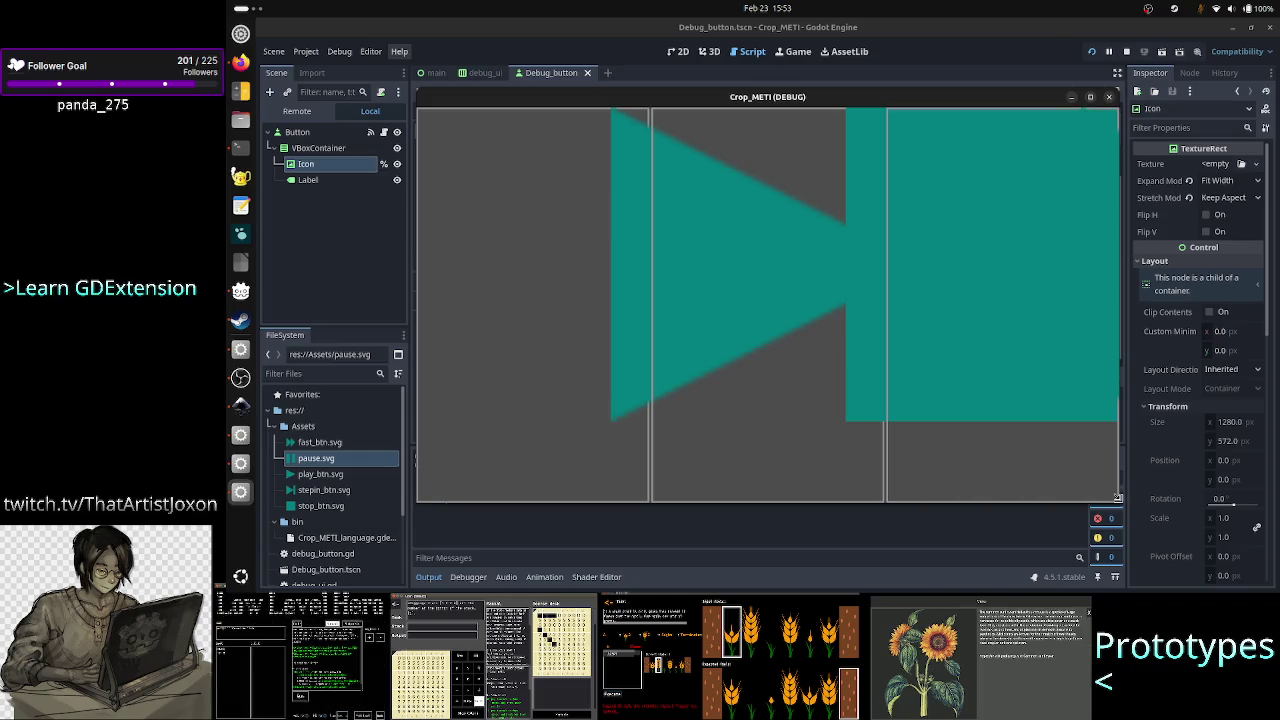
right_click(961, 98)
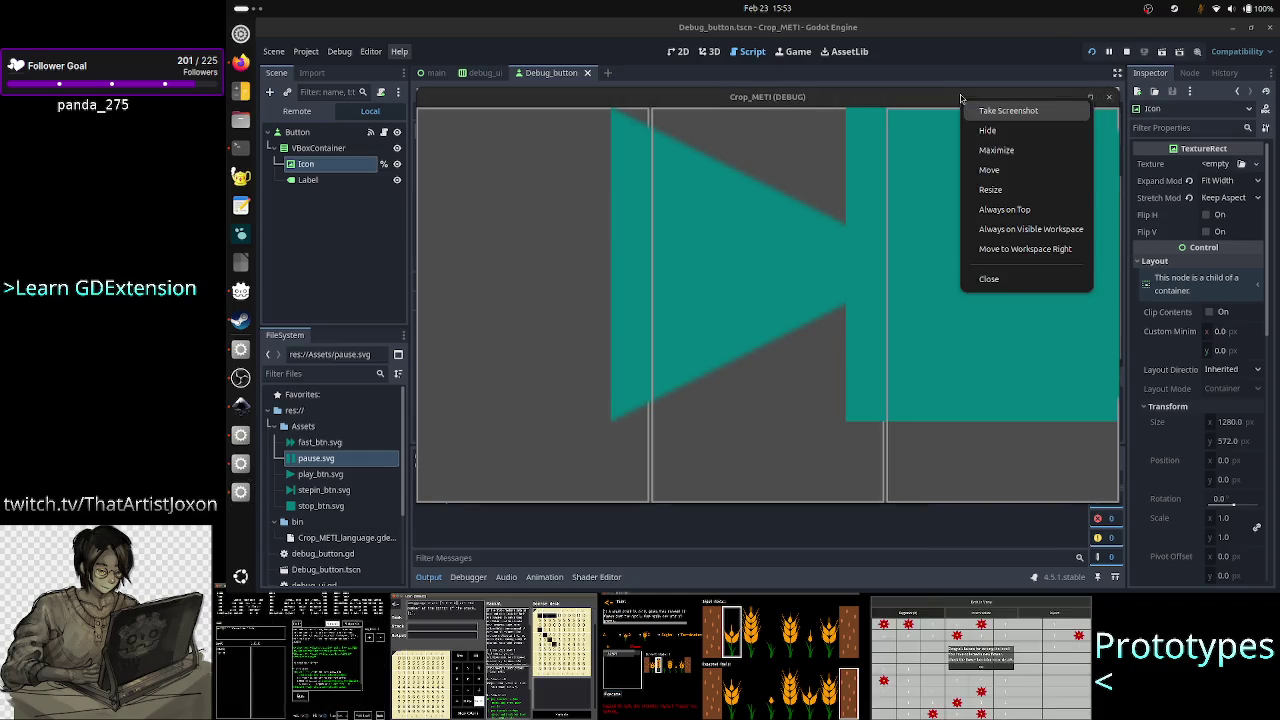
click(1004, 209)
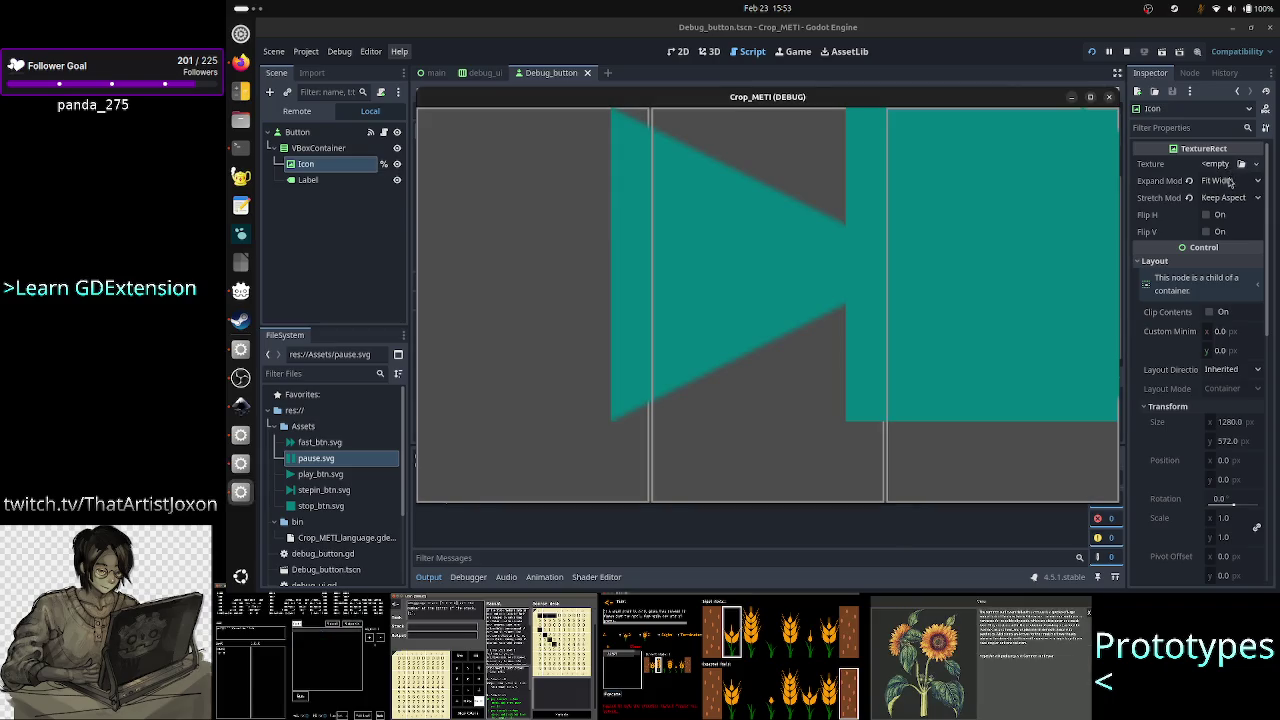
Try Keep Size, Ignore Size and Fit Width as the Icon's Expand Mode.
click(1230, 181)
click(1226, 196)
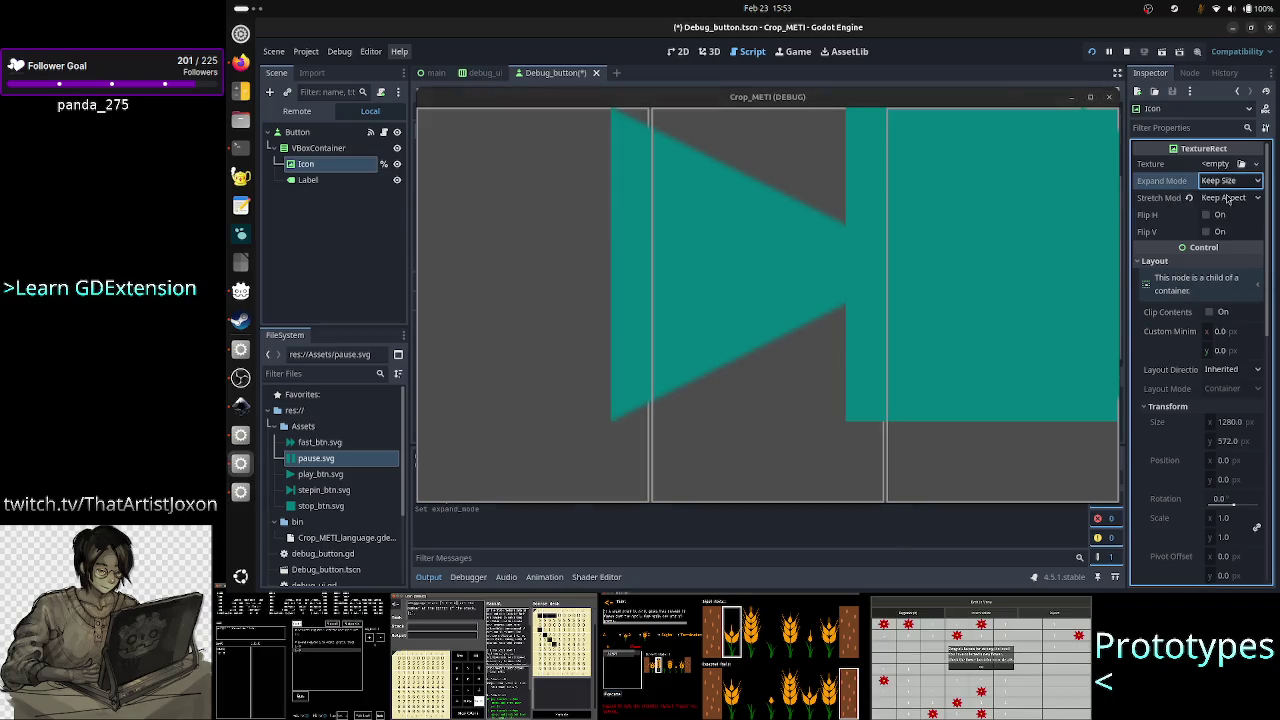
click(1228, 182)
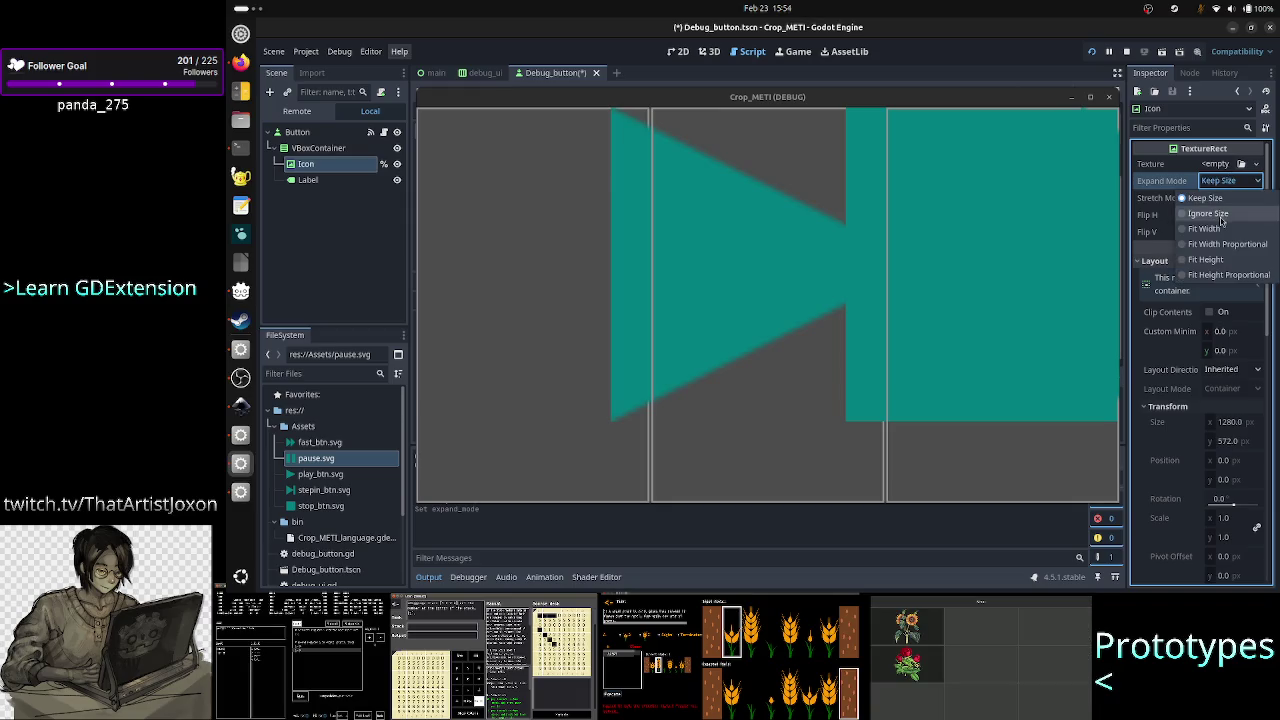
click(1220, 214)
click(1228, 181)
click(1217, 230)
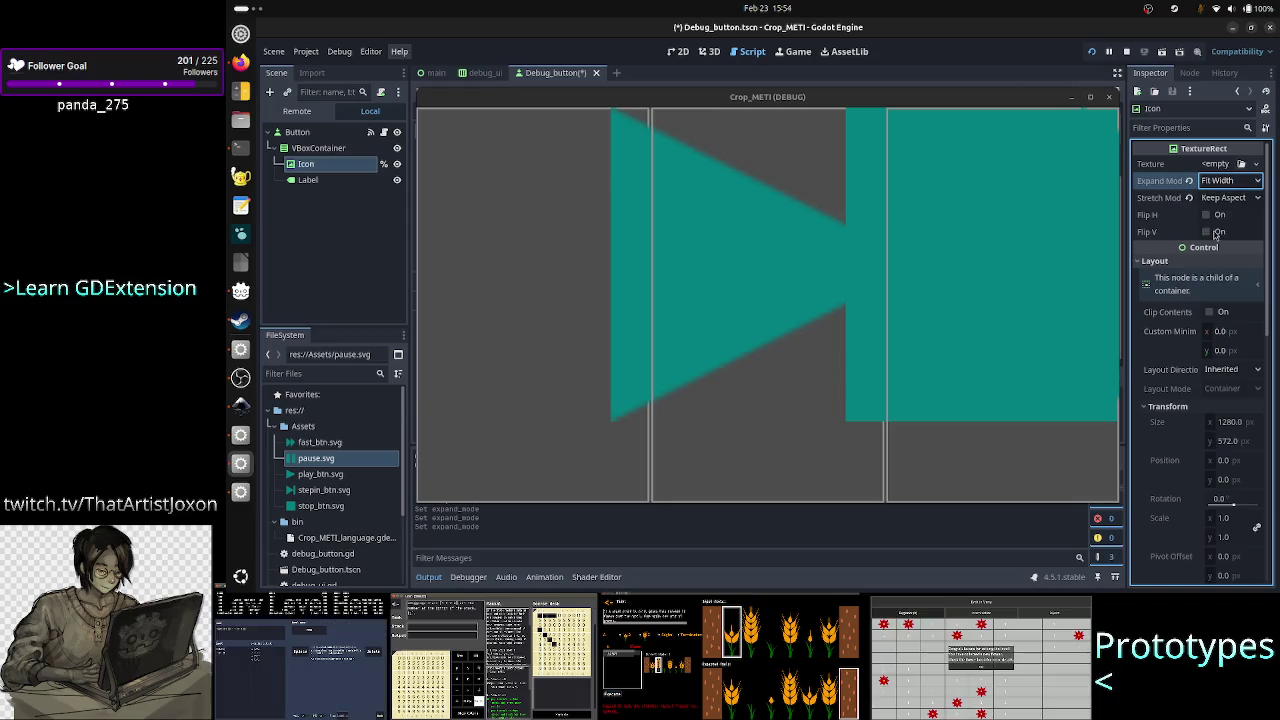
Try Fit Width Proportional, Fit Height and Fit Height Proportional, then restore Expand Mode to Keep Size.
click(1236, 182)
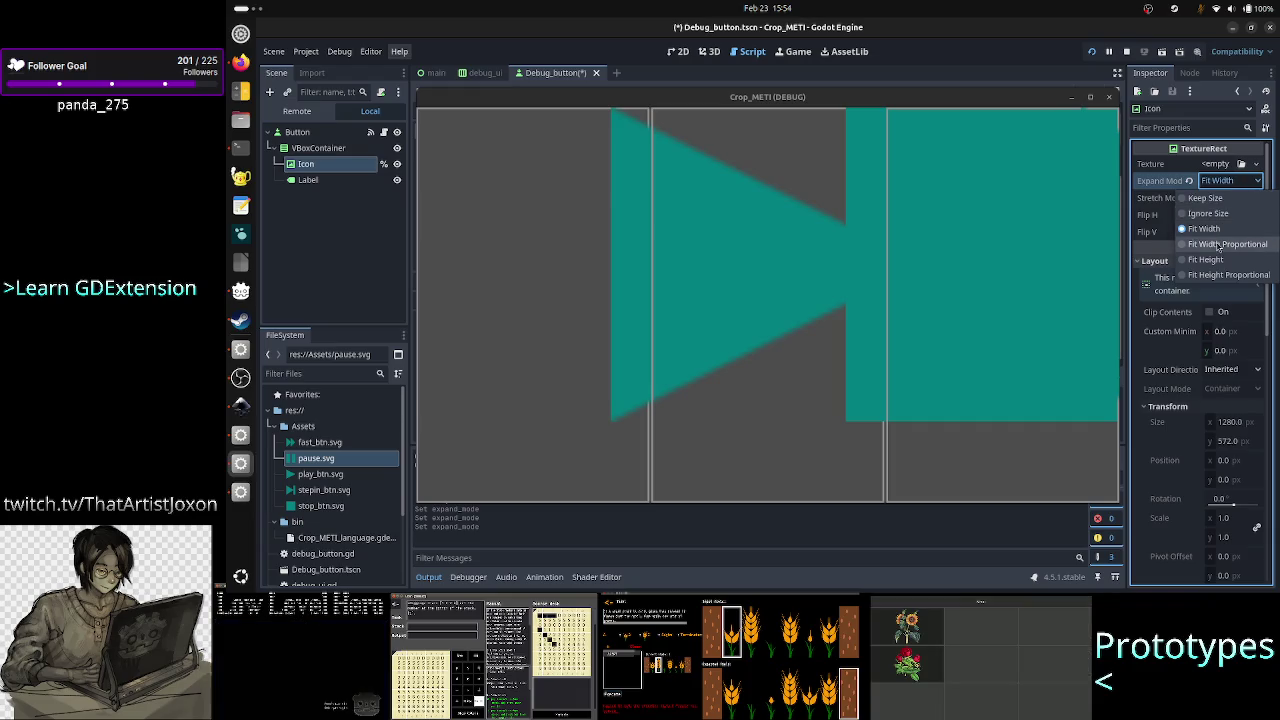
click(1220, 247)
click(1230, 185)
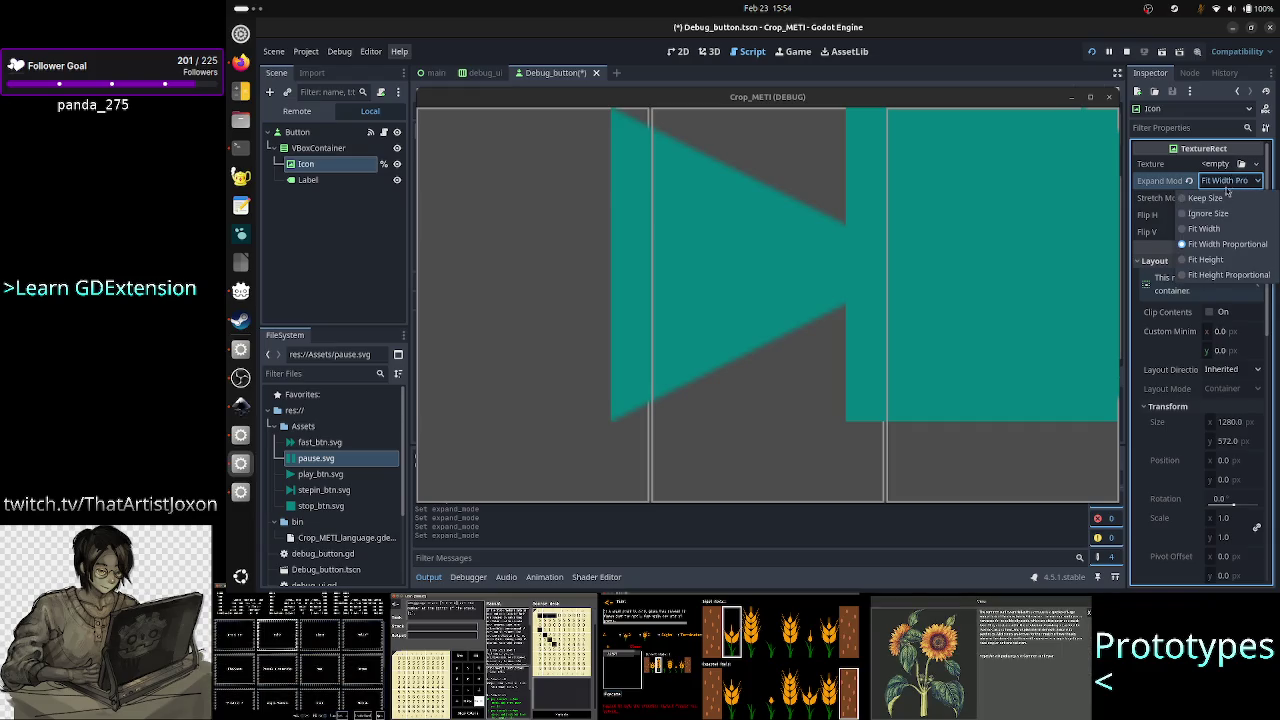
click(1213, 259)
click(1237, 185)
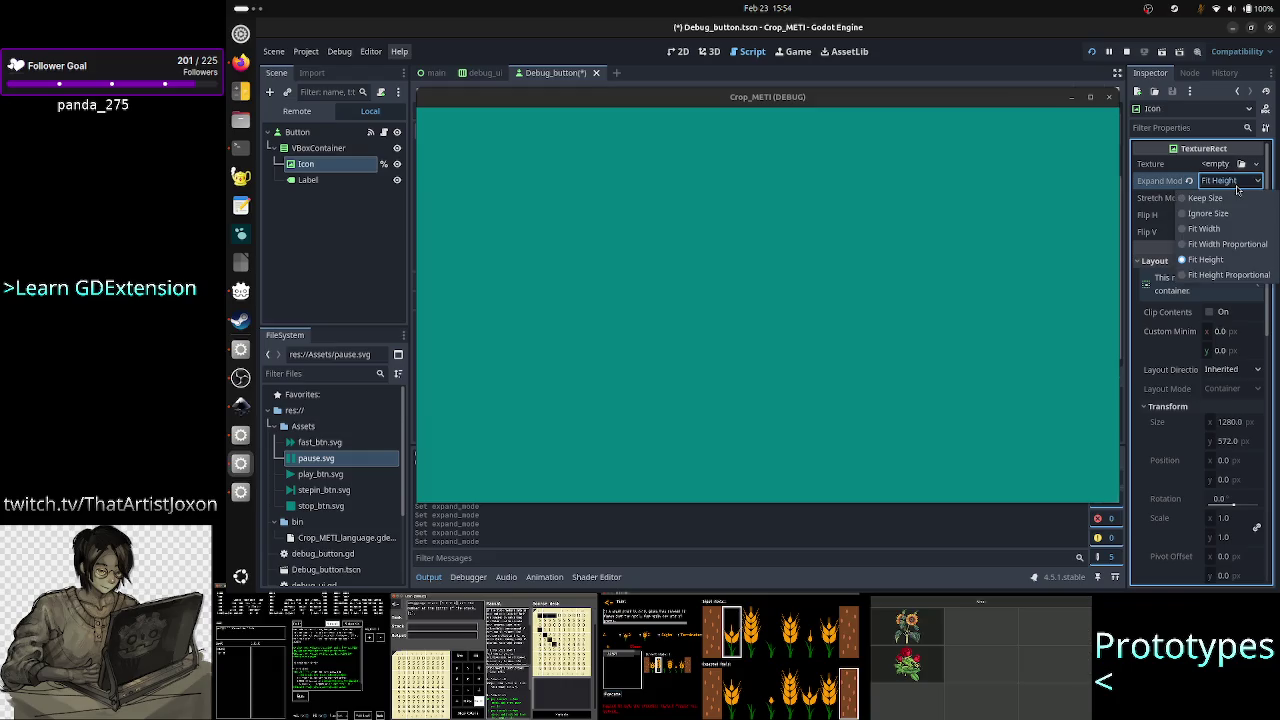
click(1218, 277)
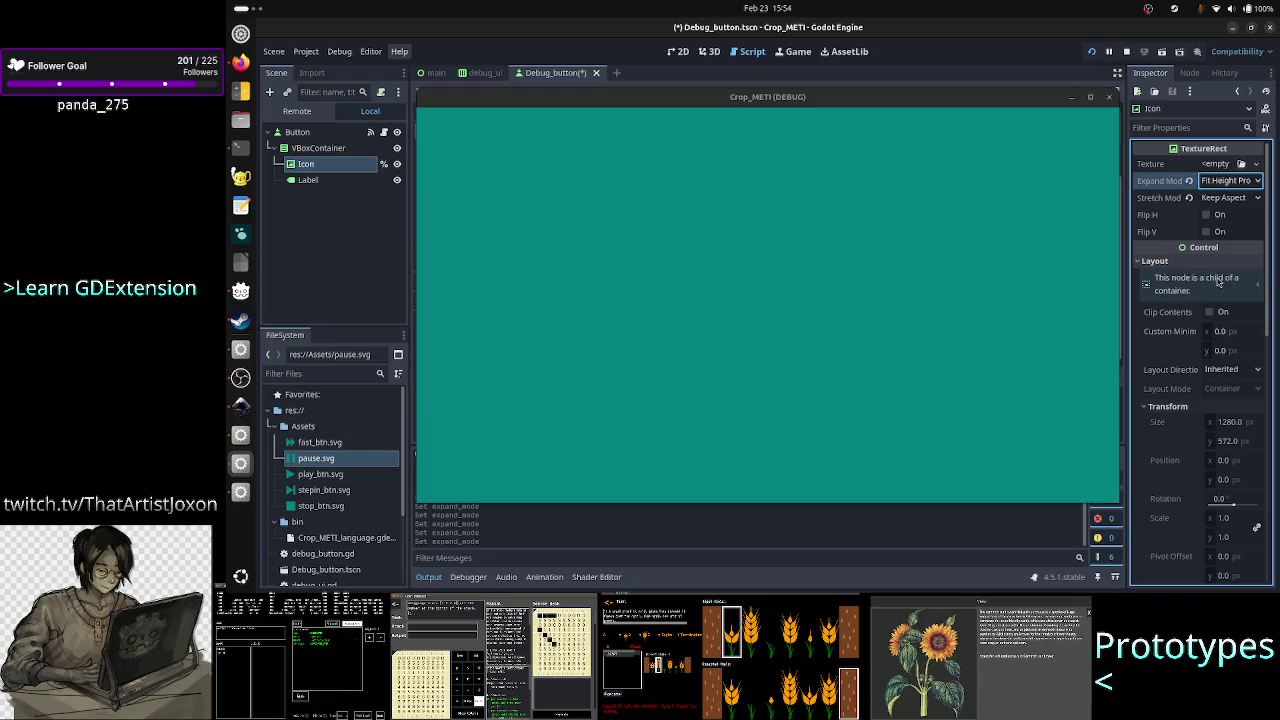
click(1230, 184)
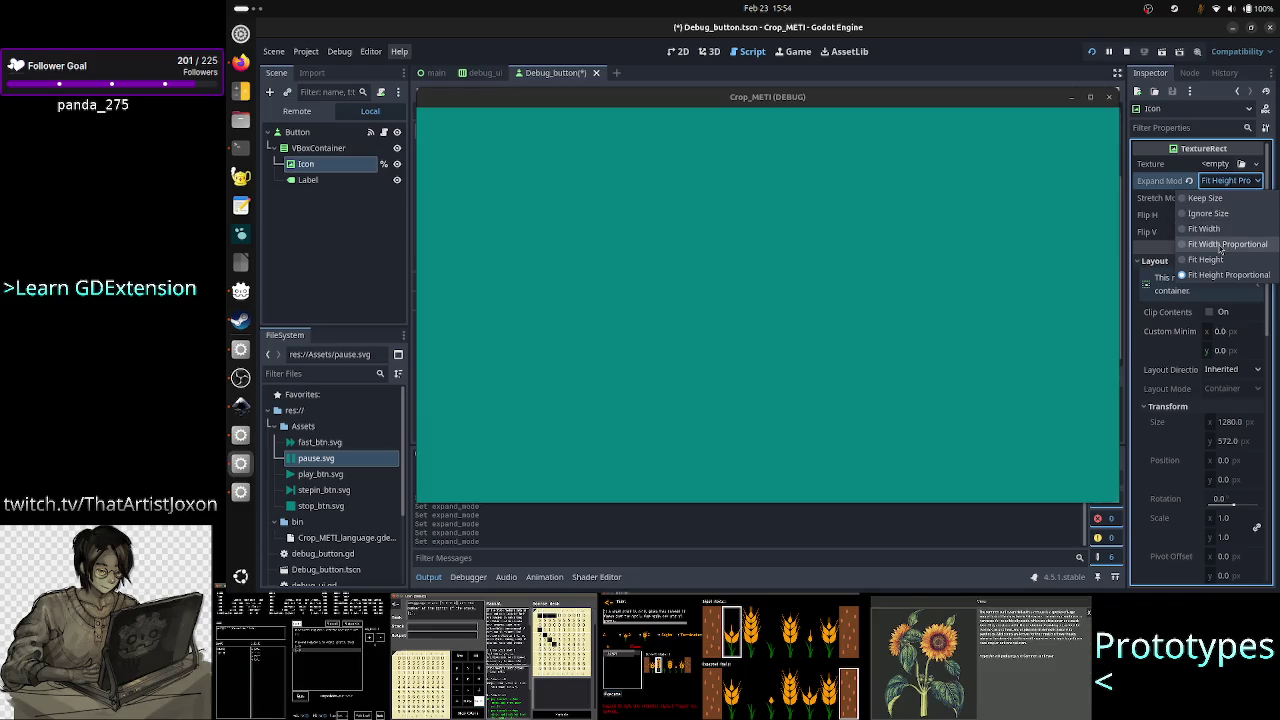
click(1225, 198)
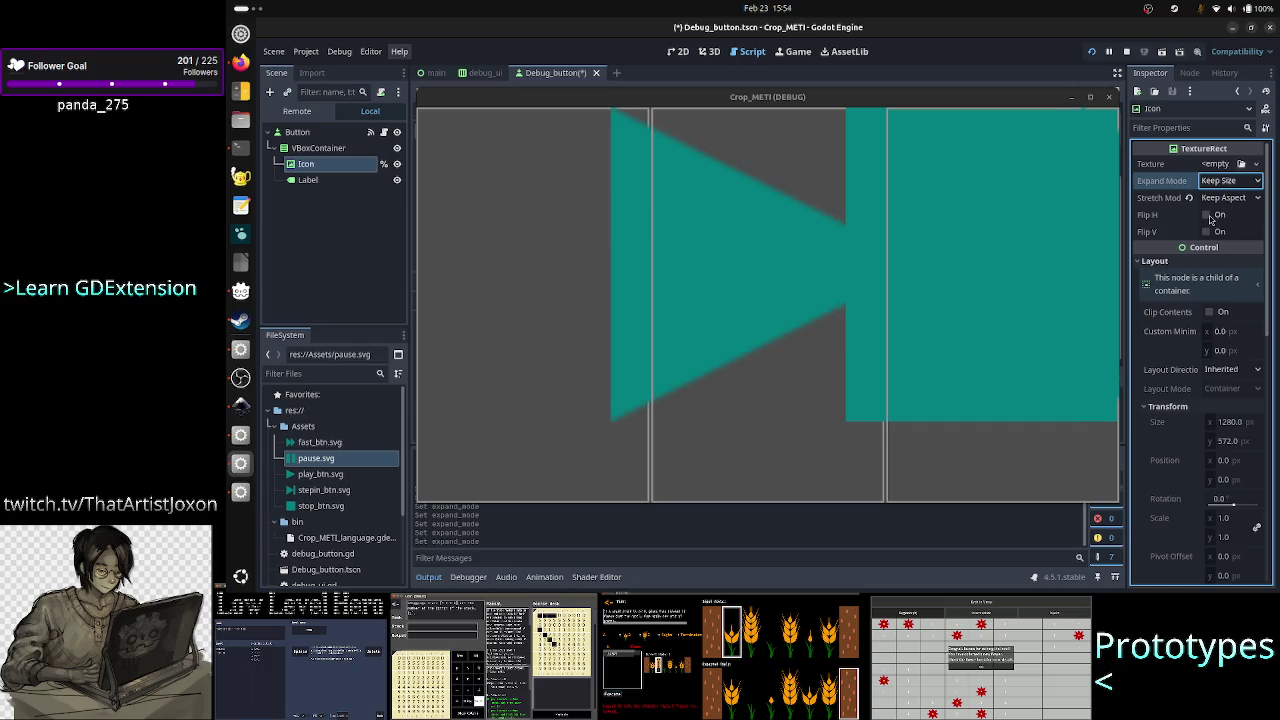
Set the Icon's Stretch Mode to Keep Centered after briefly trying Keep Aspect.
click(1215, 199)
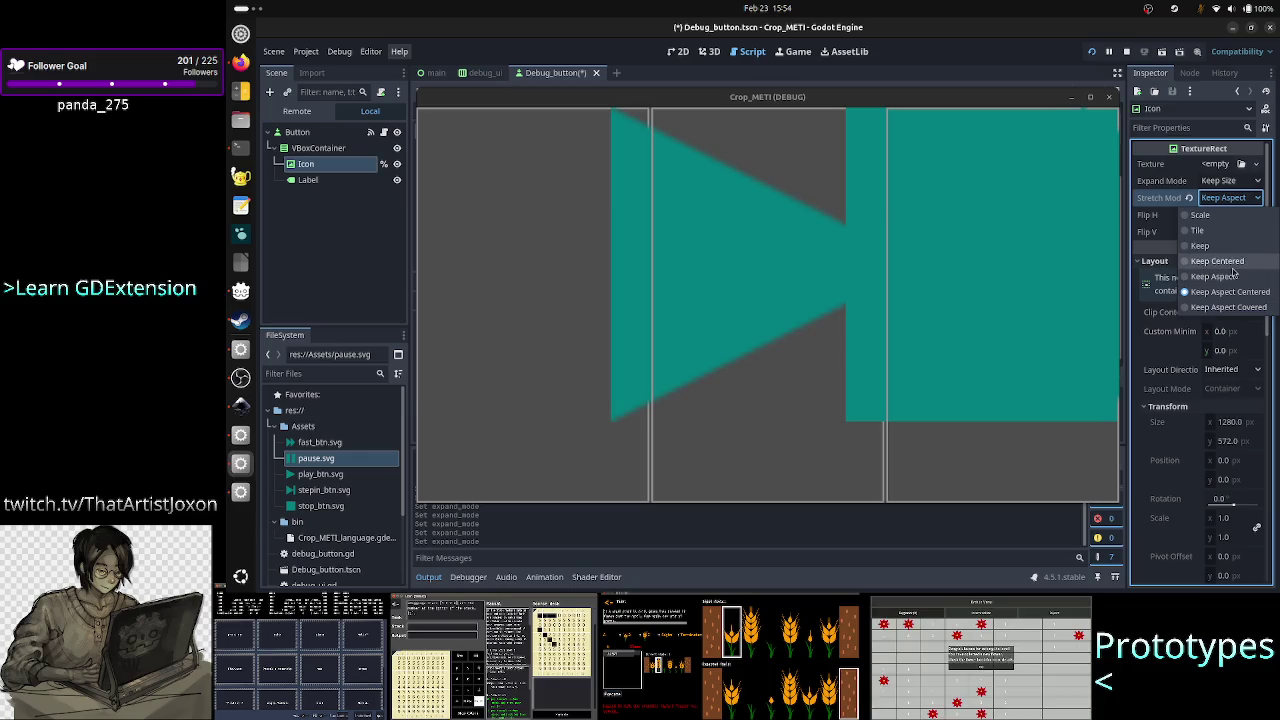
click(1229, 278)
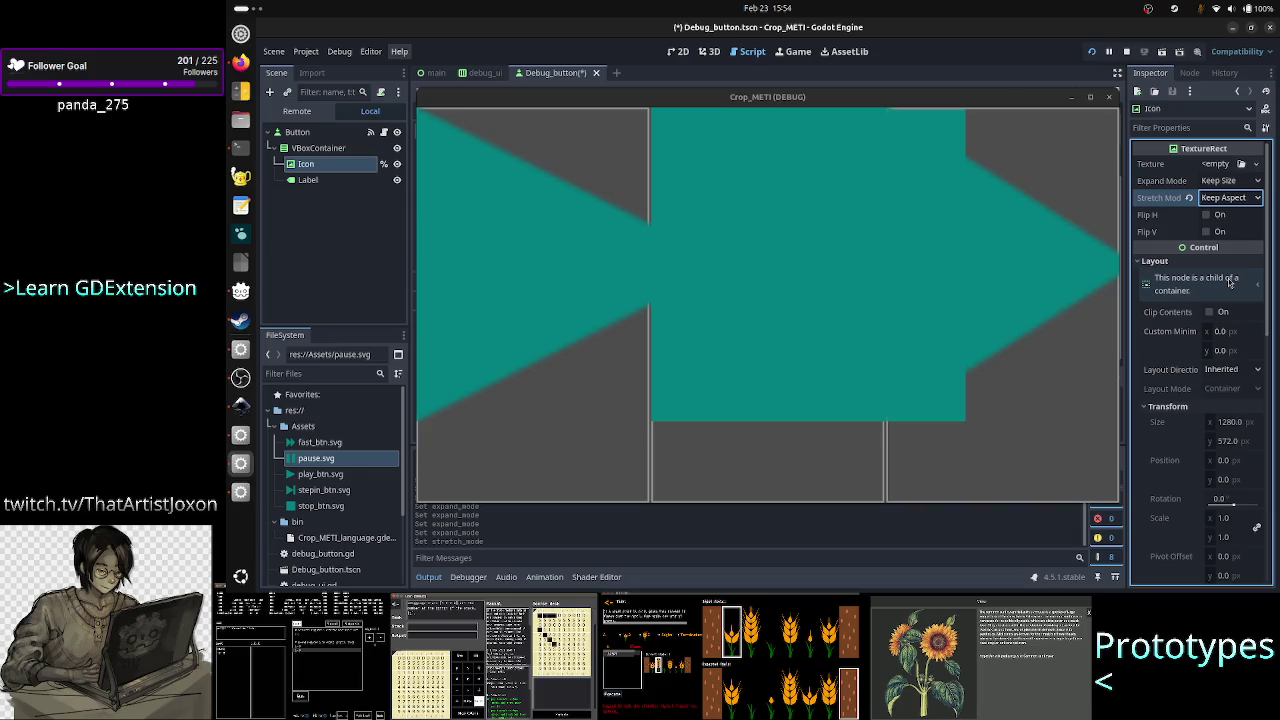
click(1232, 197)
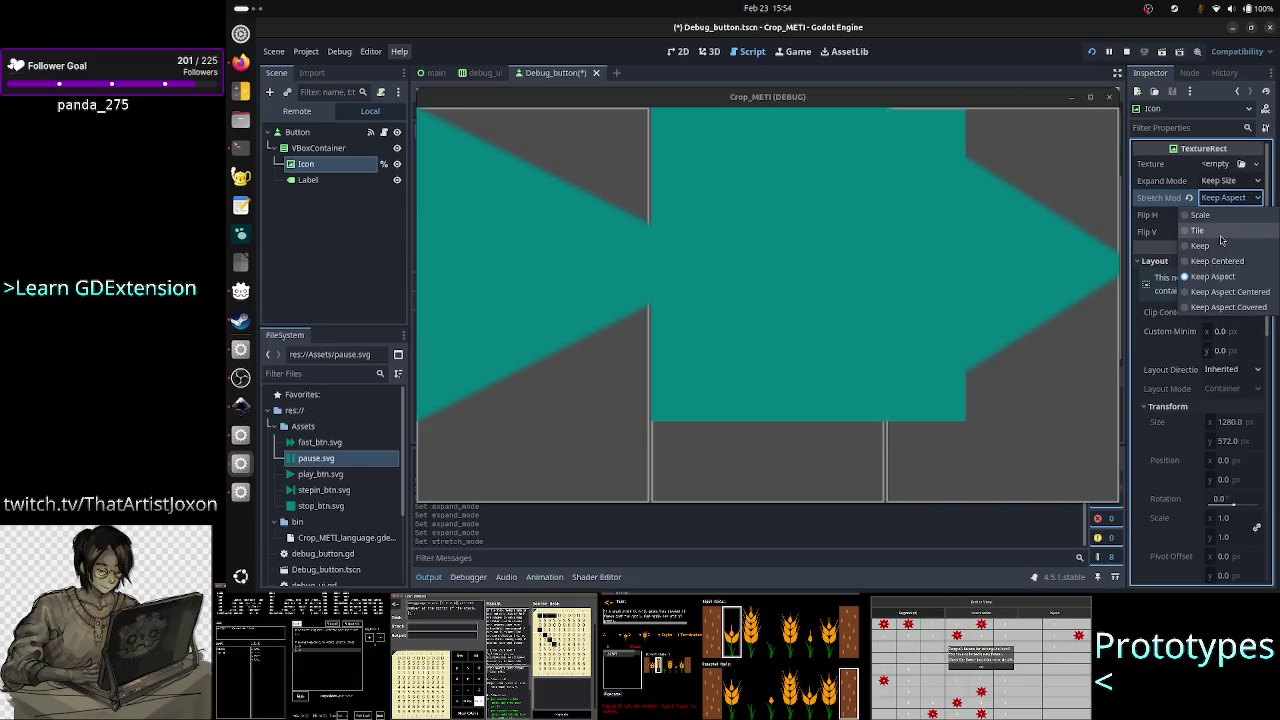
click(1242, 262)
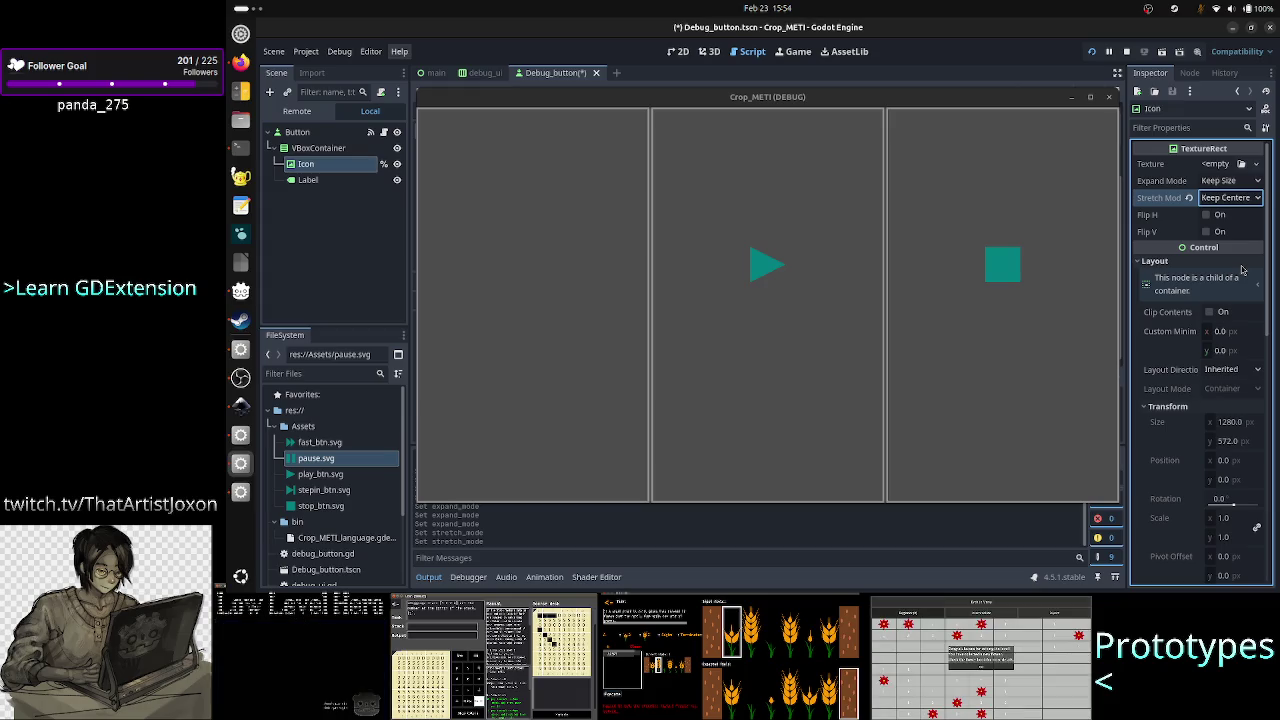
Click the middle and left buttons in the running game to check the centred icons.
click(760, 272)
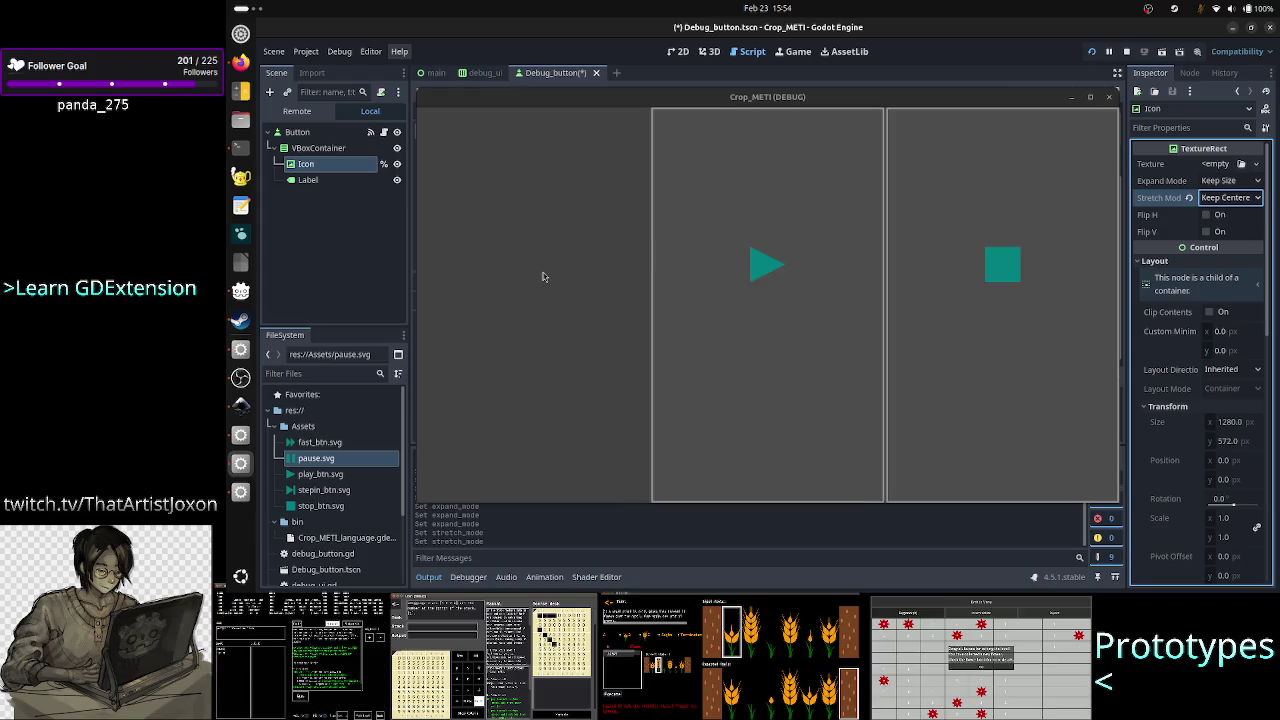
click(558, 268)
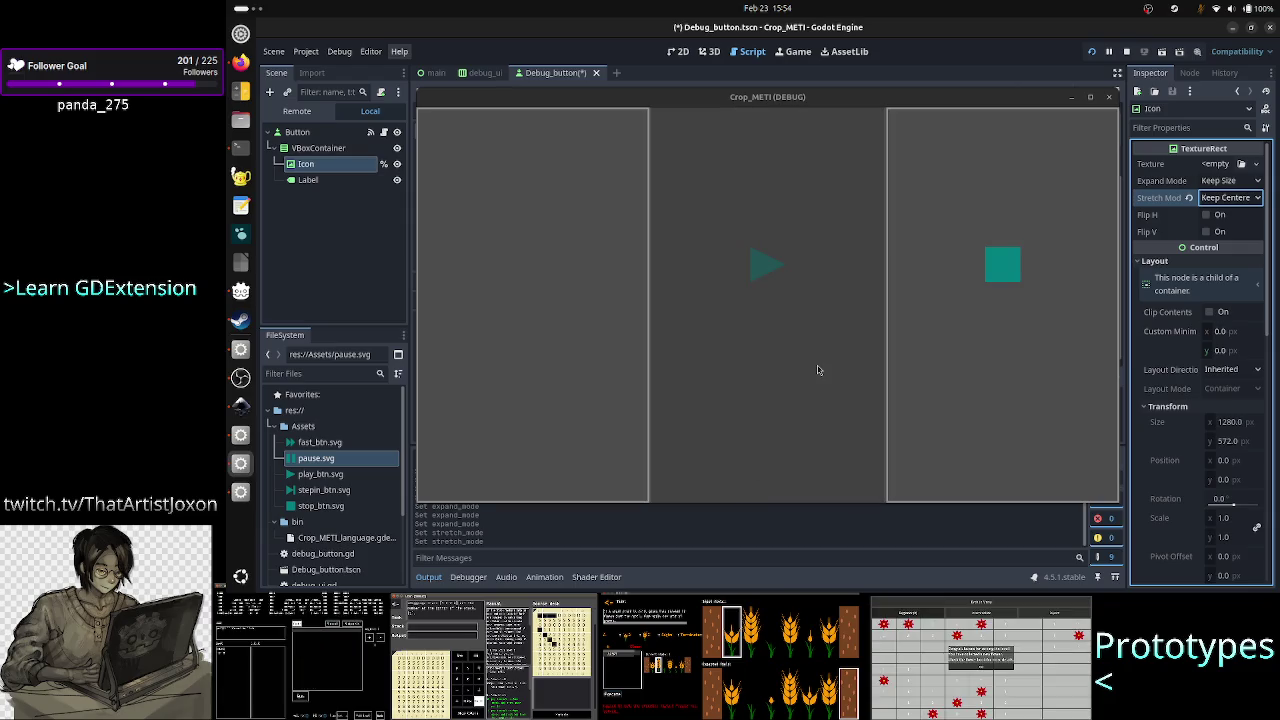
click(818, 370)
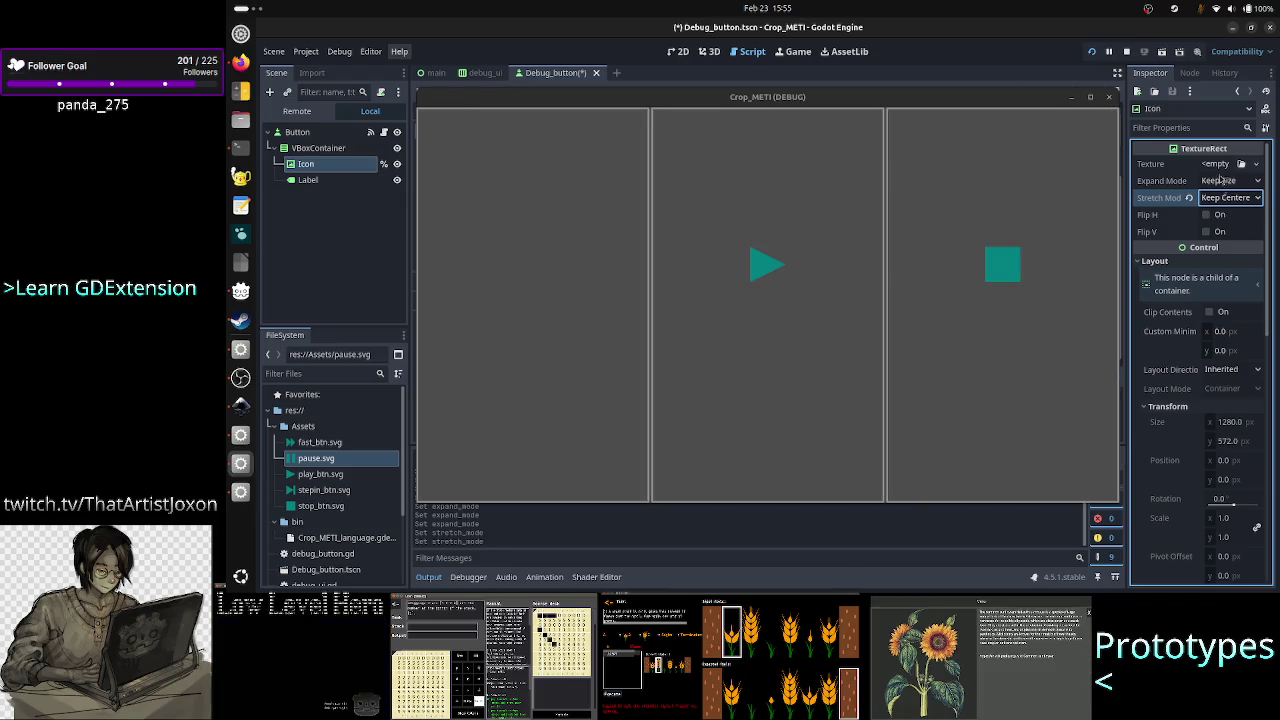
Cycle the Icon's Stretch Mode through Scale, Tile and Keep.
click(1245, 200)
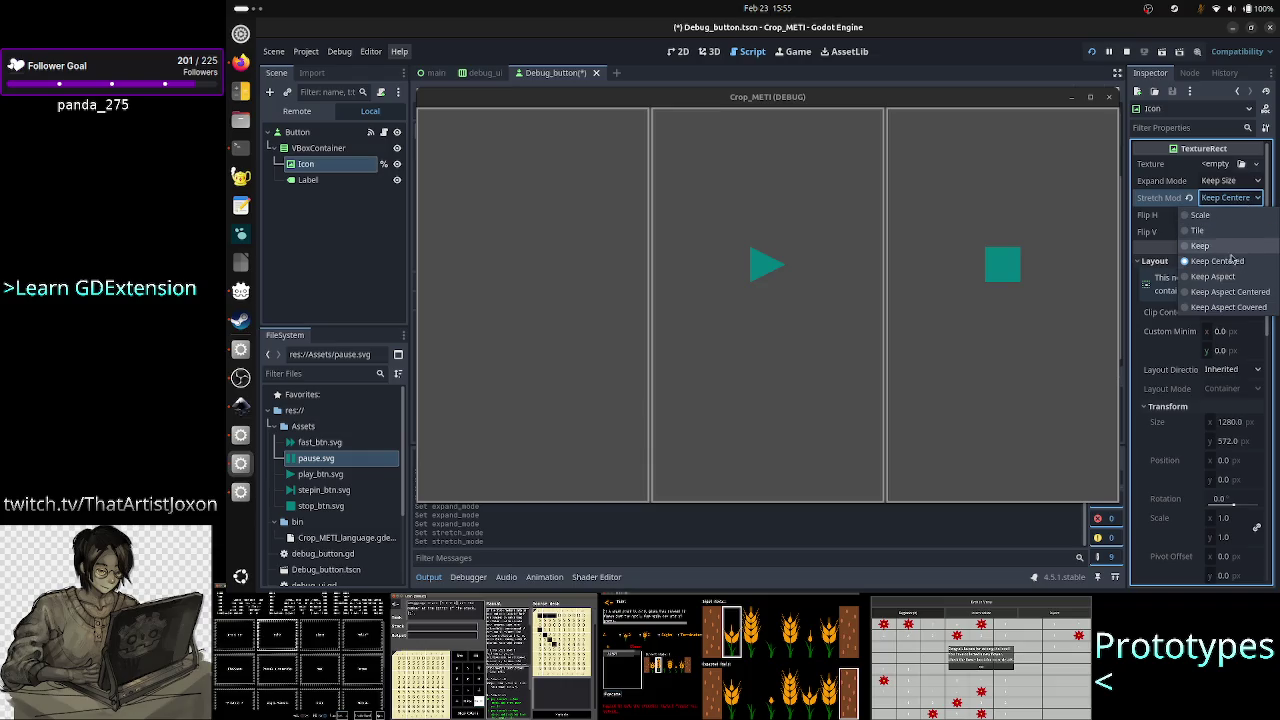
click(1221, 214)
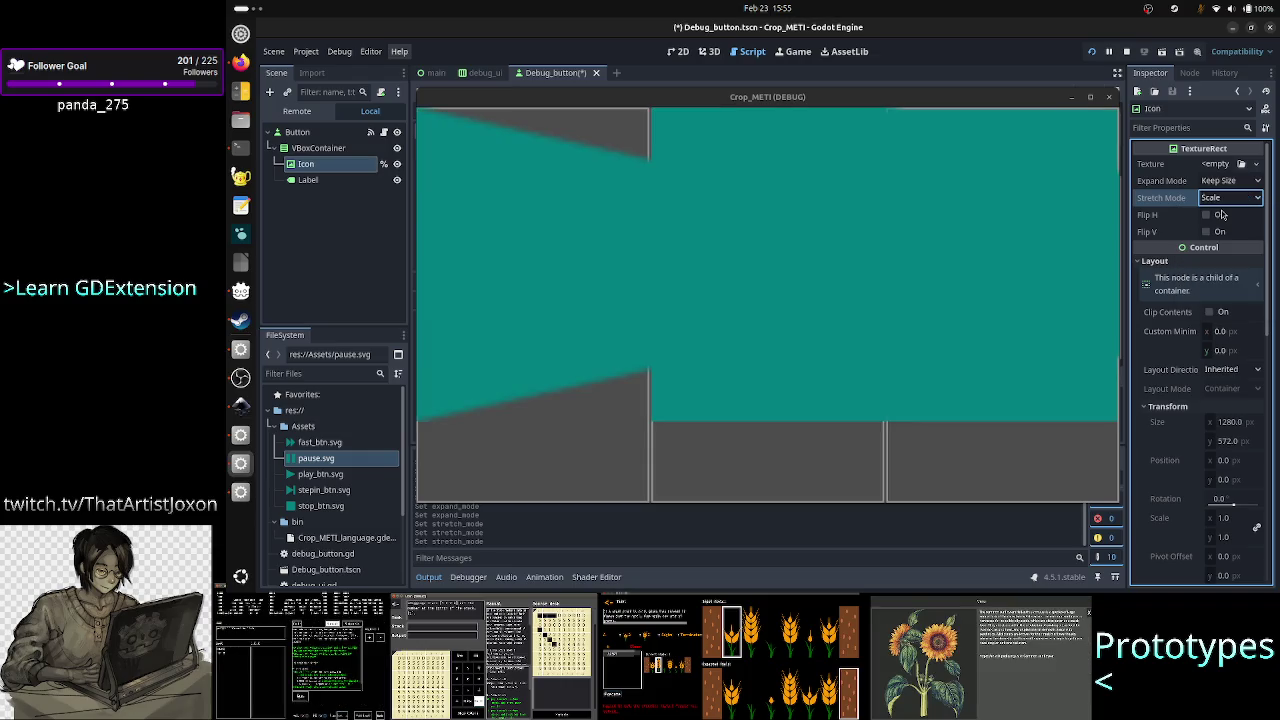
click(1239, 200)
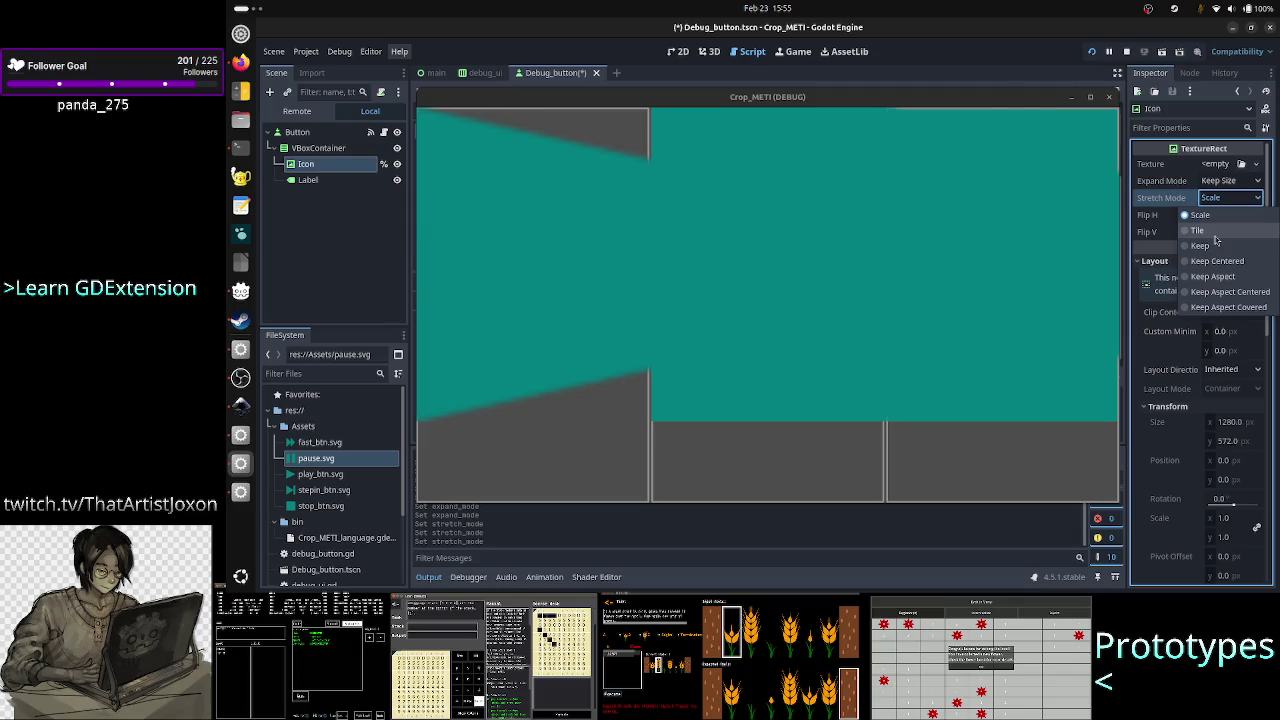
click(1217, 237)
click(1231, 204)
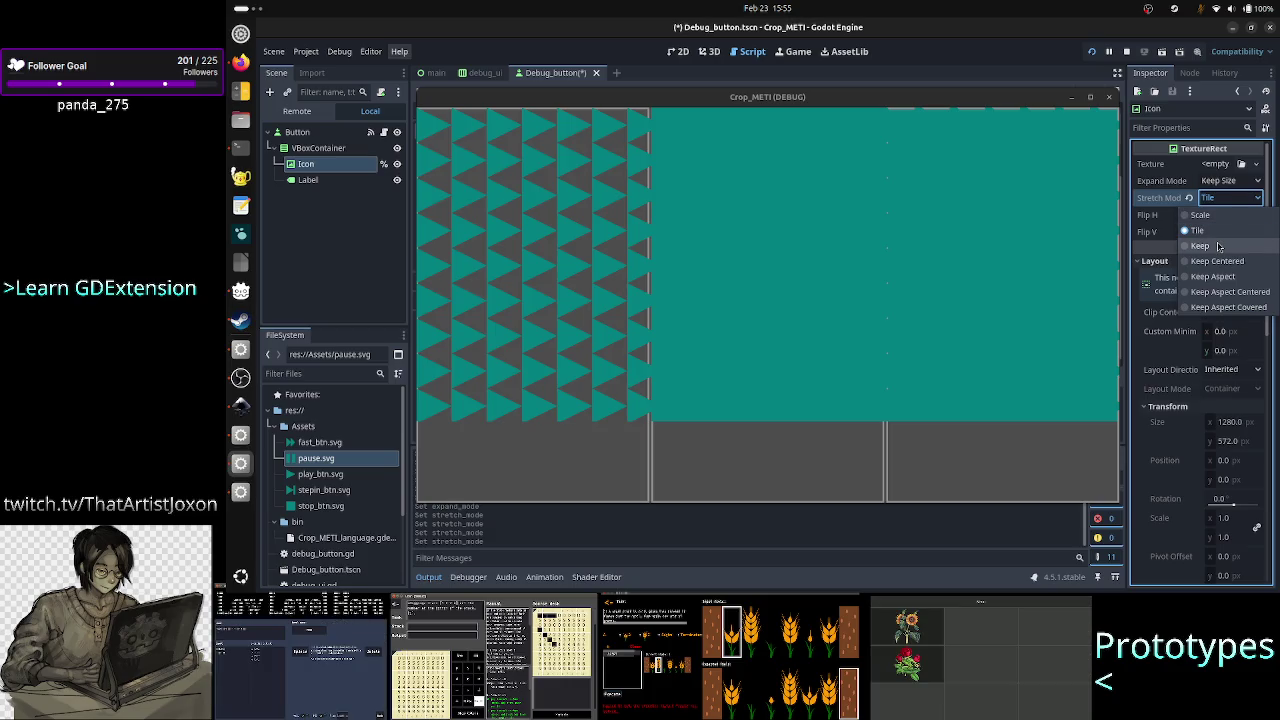
click(1218, 246)
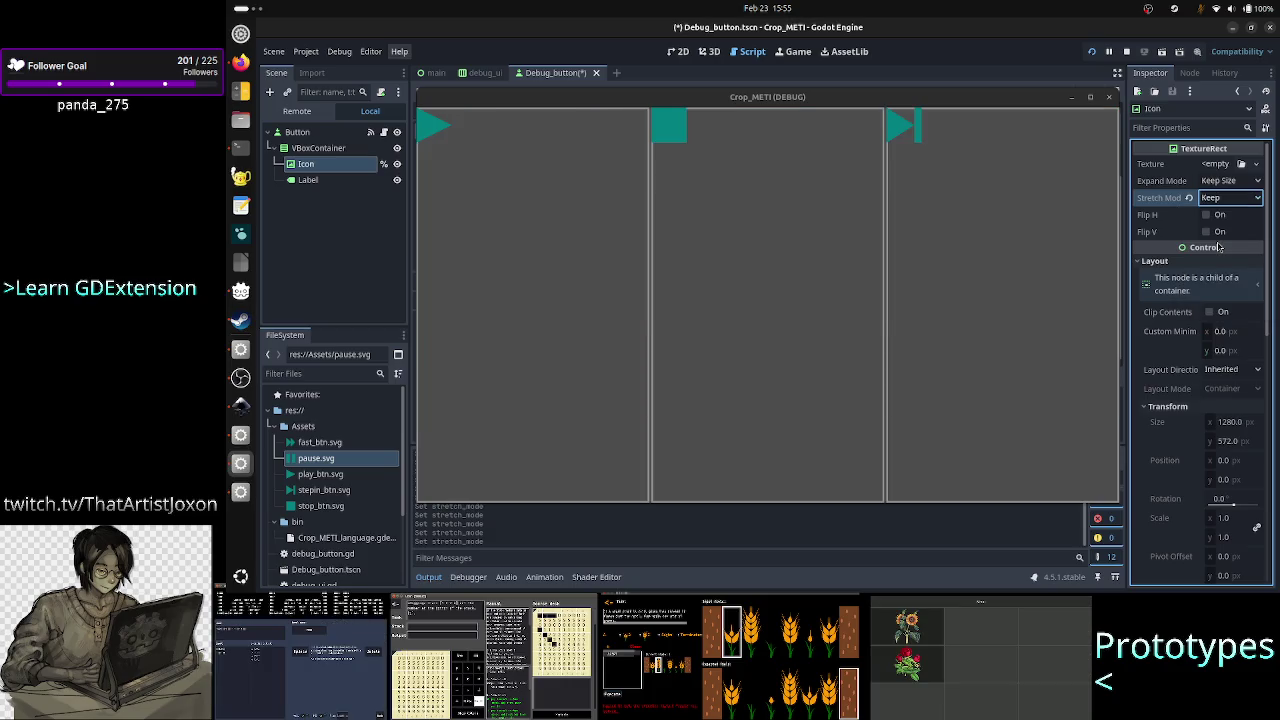
Try Fit Width and Fit Width Proportional as Expand Mode, then reset it to Keep Size.
click(1238, 182)
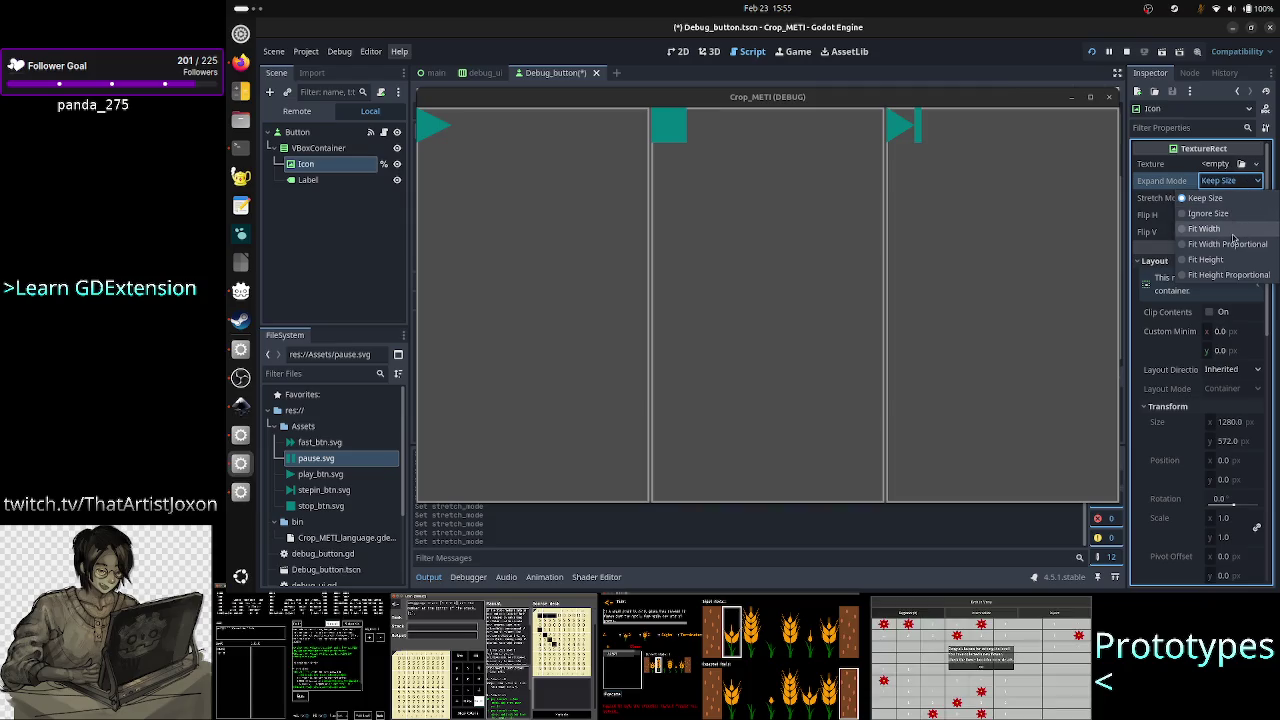
click(1233, 235)
click(1243, 183)
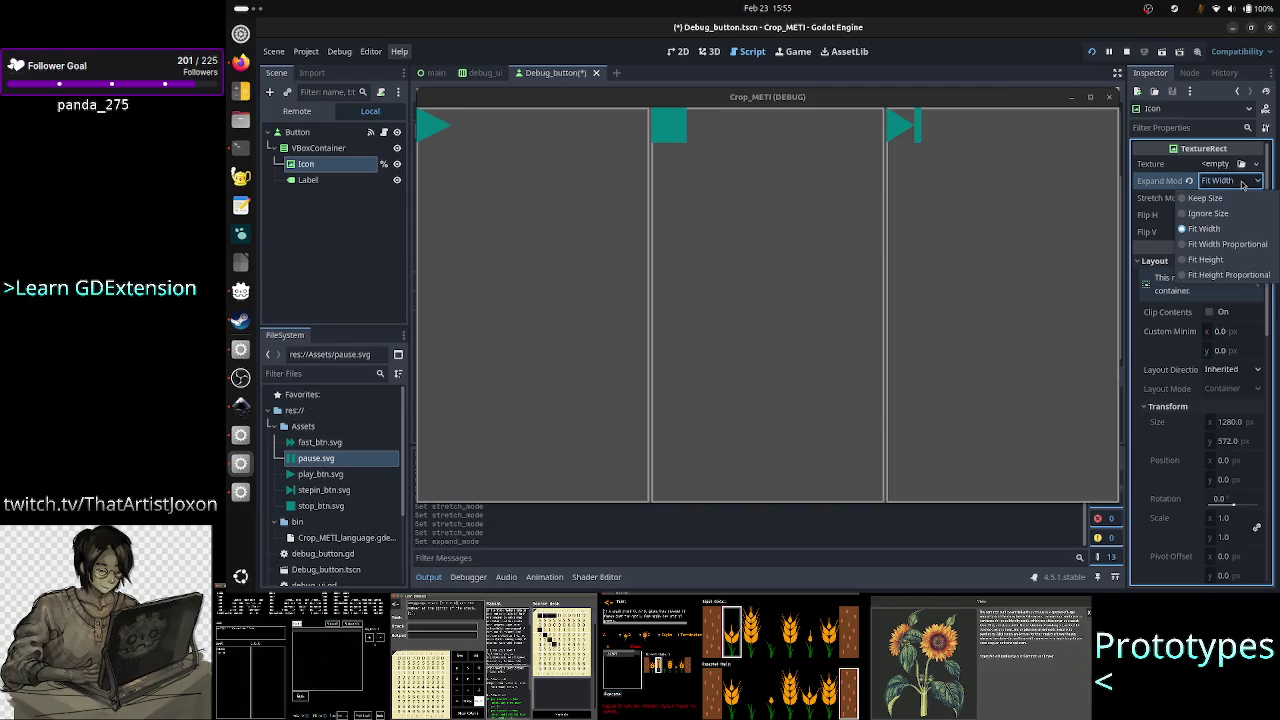
click(1224, 244)
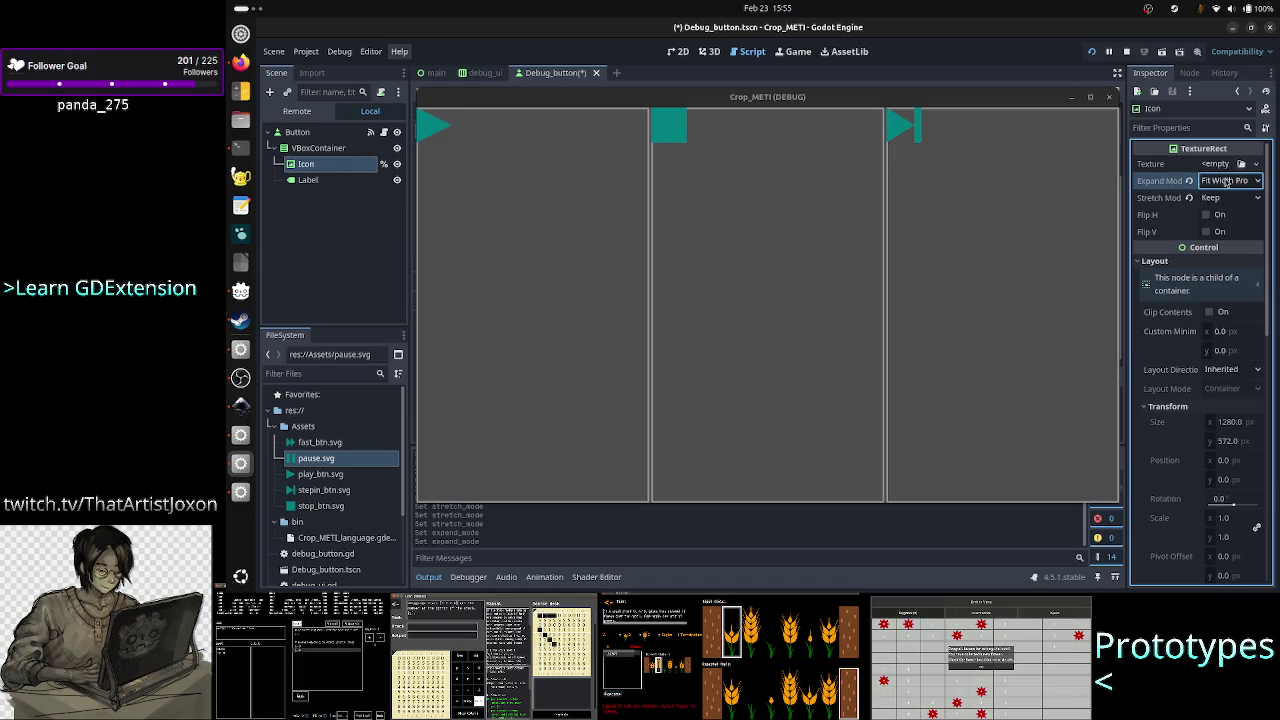
click(1226, 181)
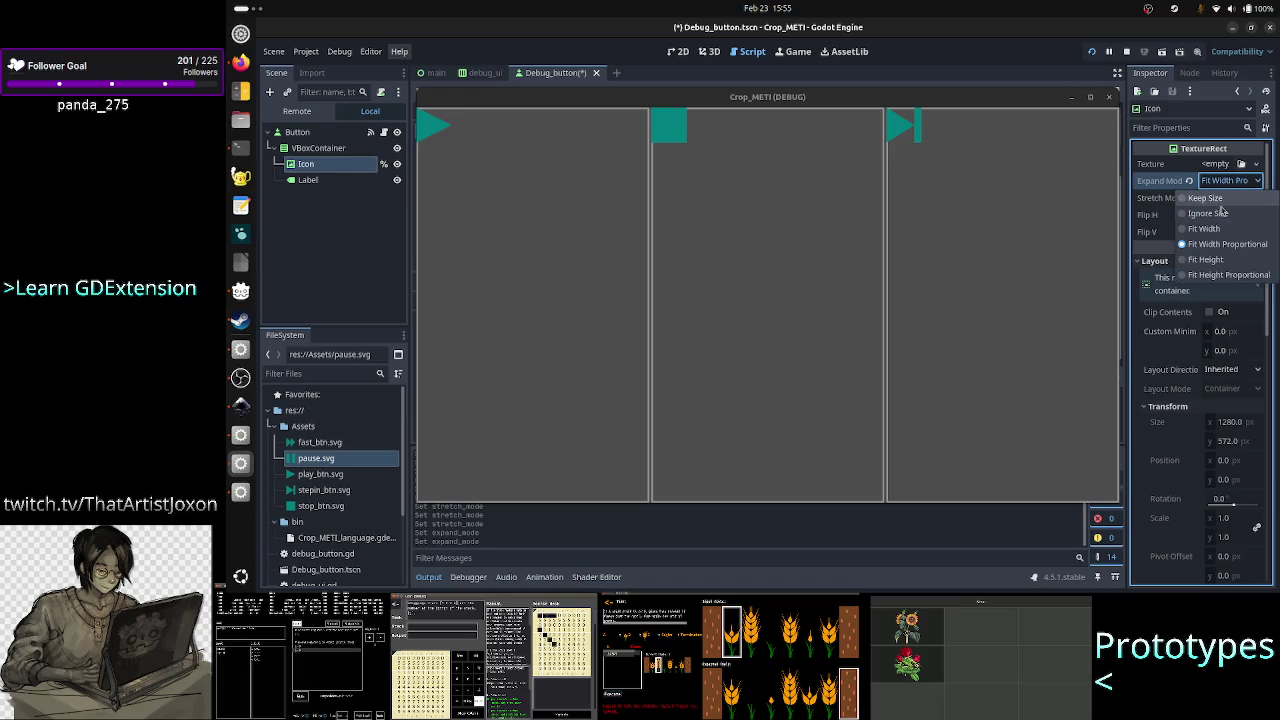
click(1206, 198)
Switch Stretch Mode between Keep Centered and Keep, ending back on Keep Centered.
click(1224, 199)
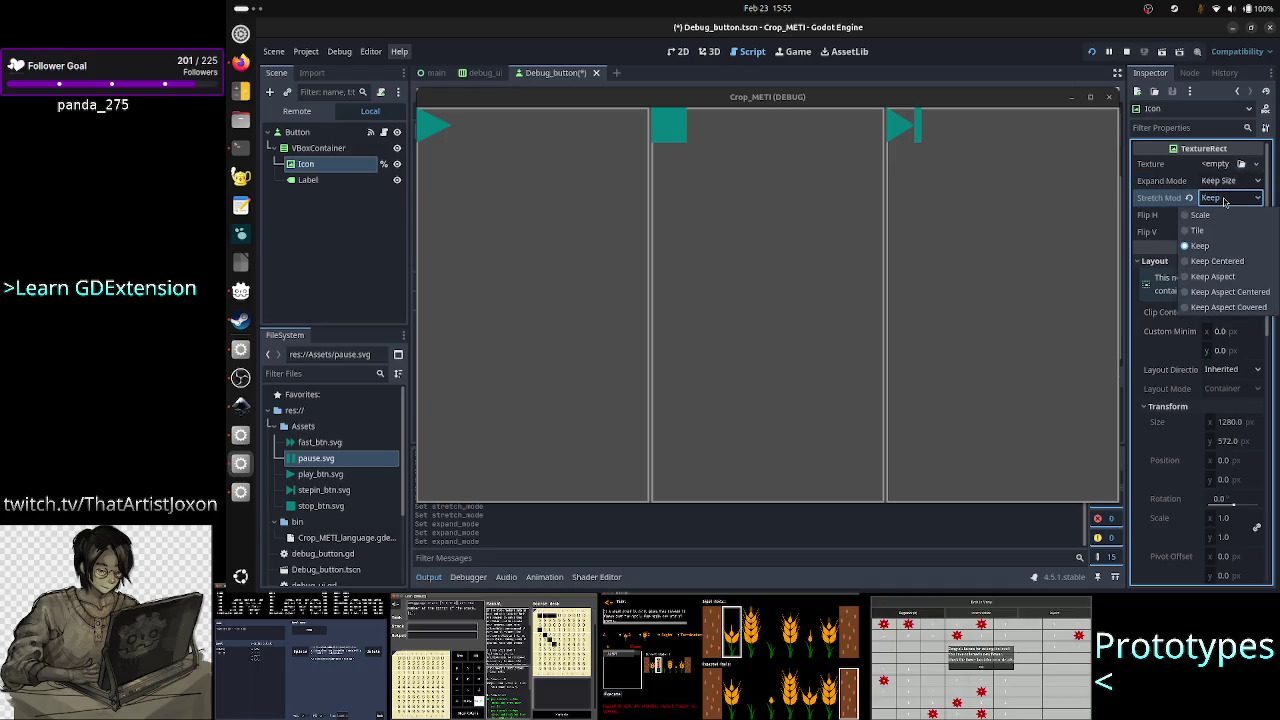
click(1224, 262)
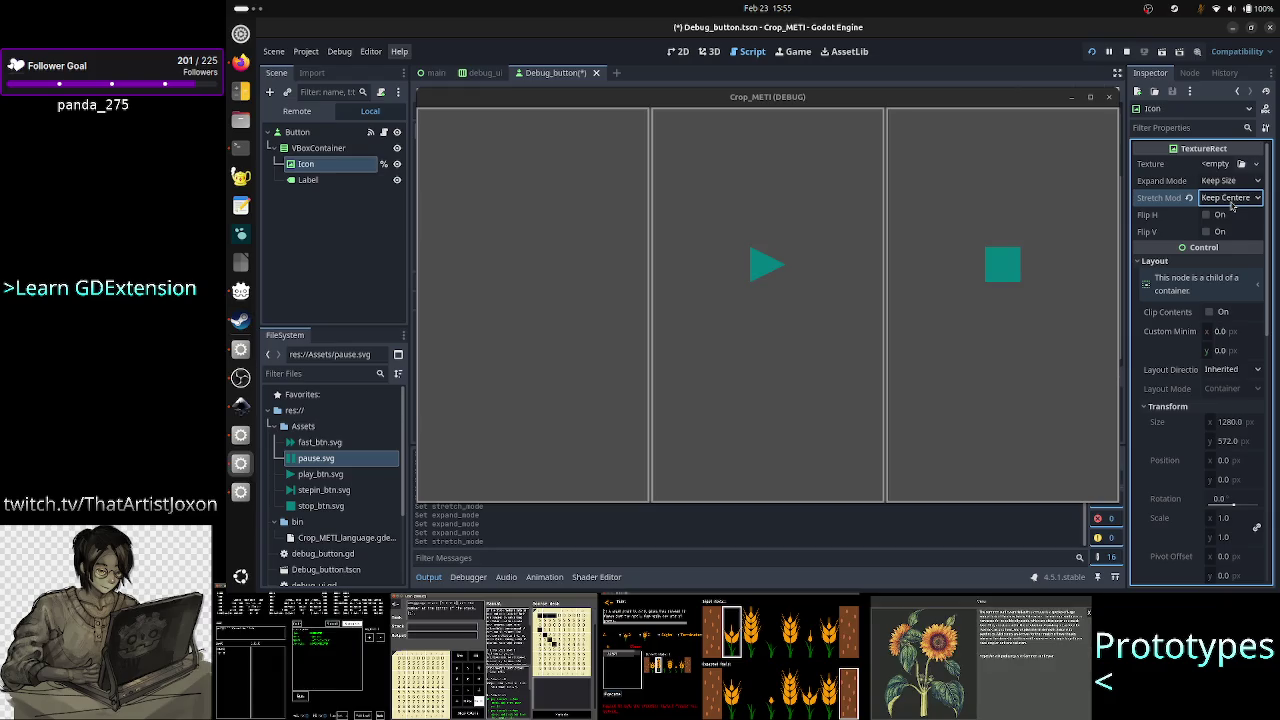
click(1232, 200)
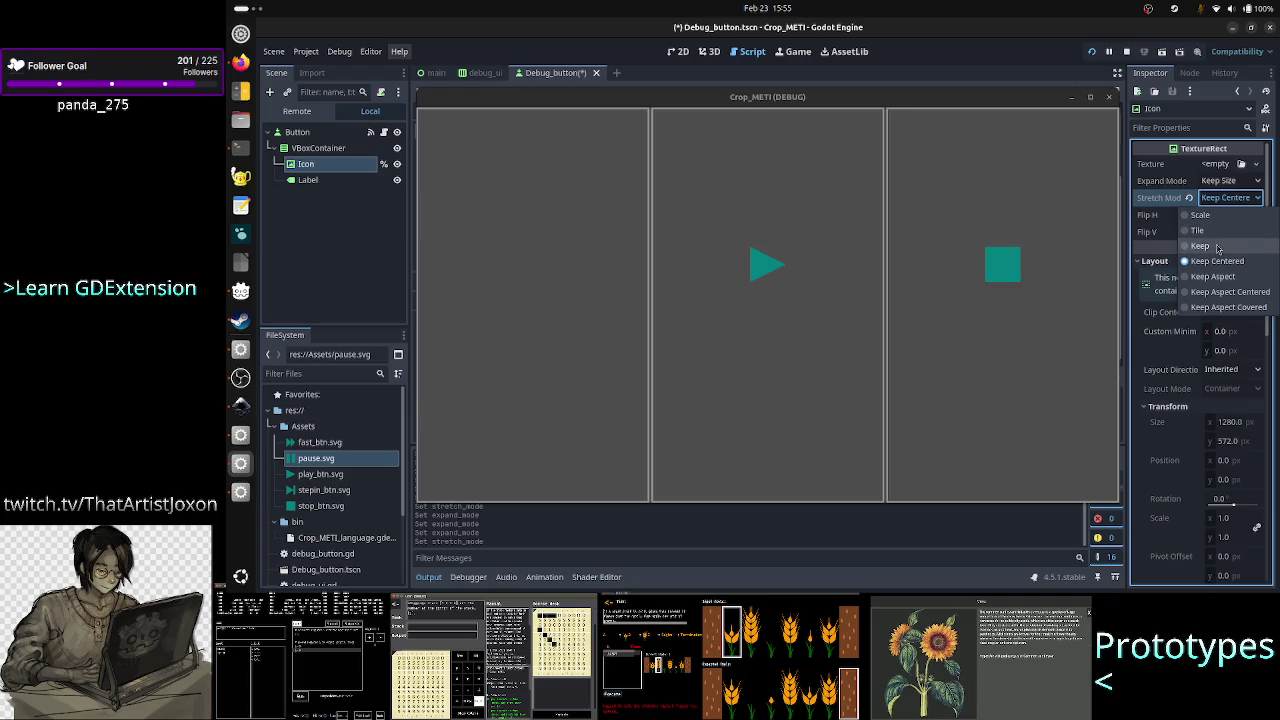
click(1217, 247)
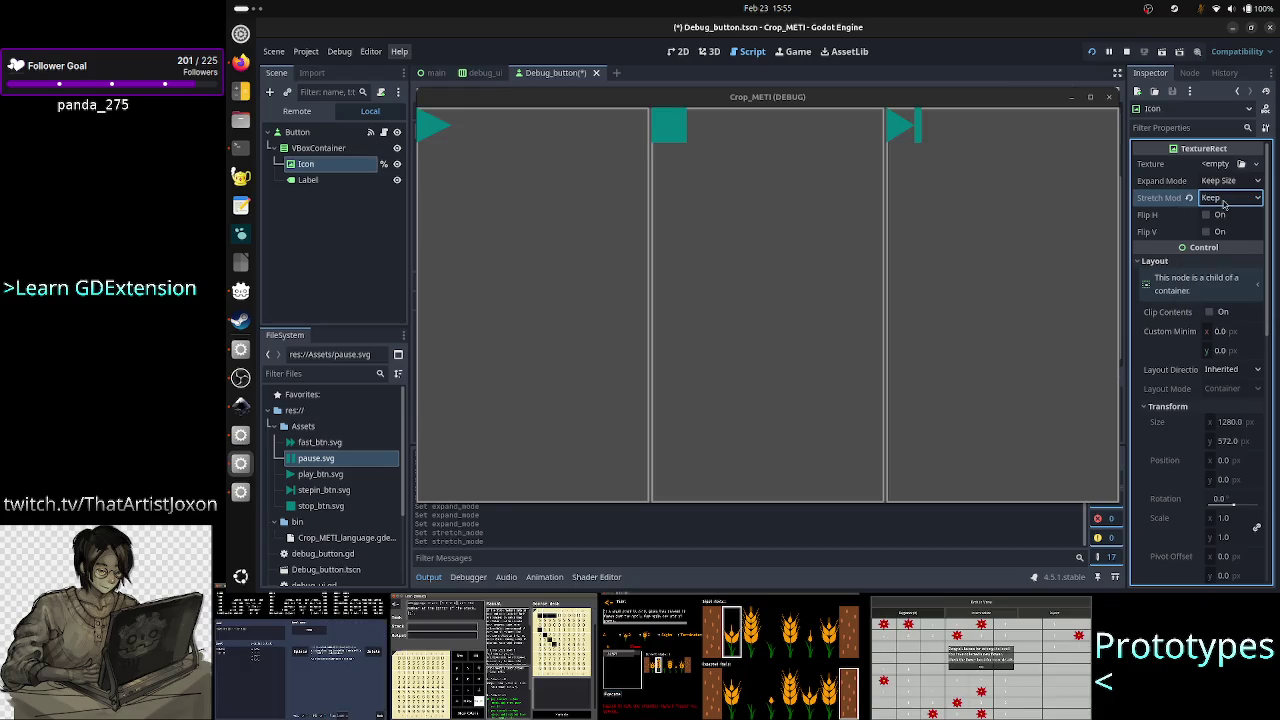
click(1224, 200)
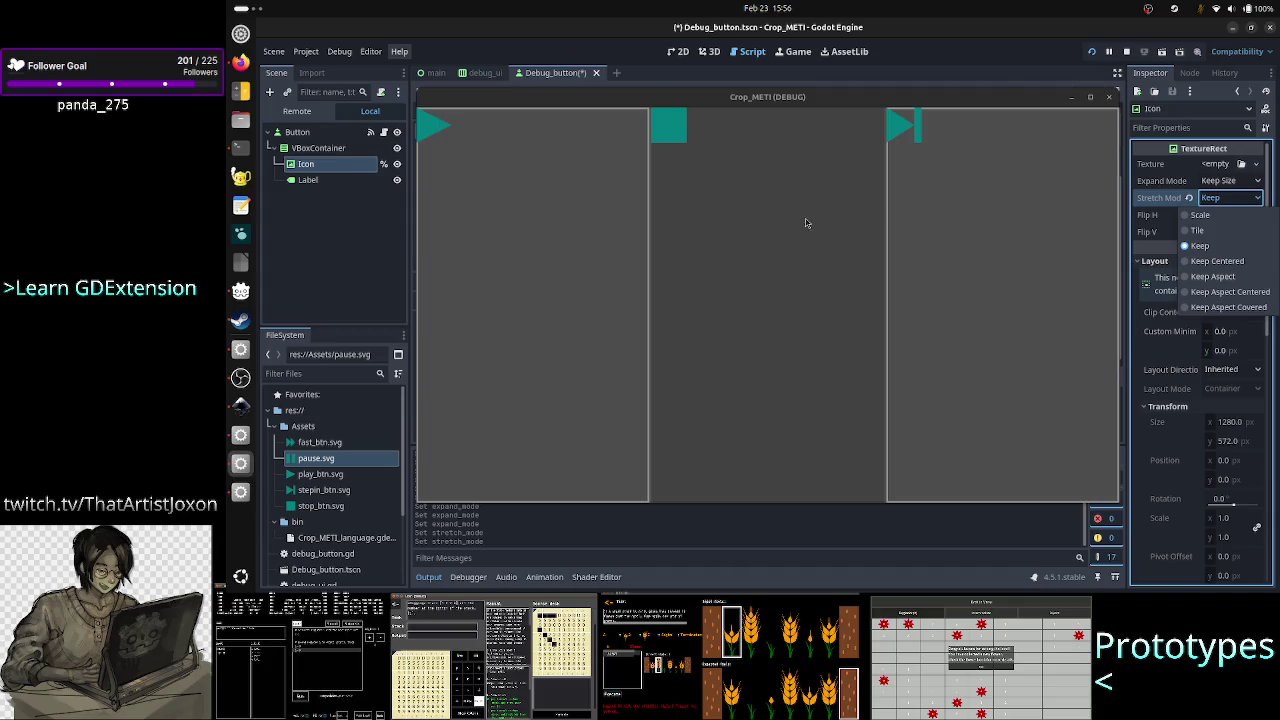
click(1237, 261)
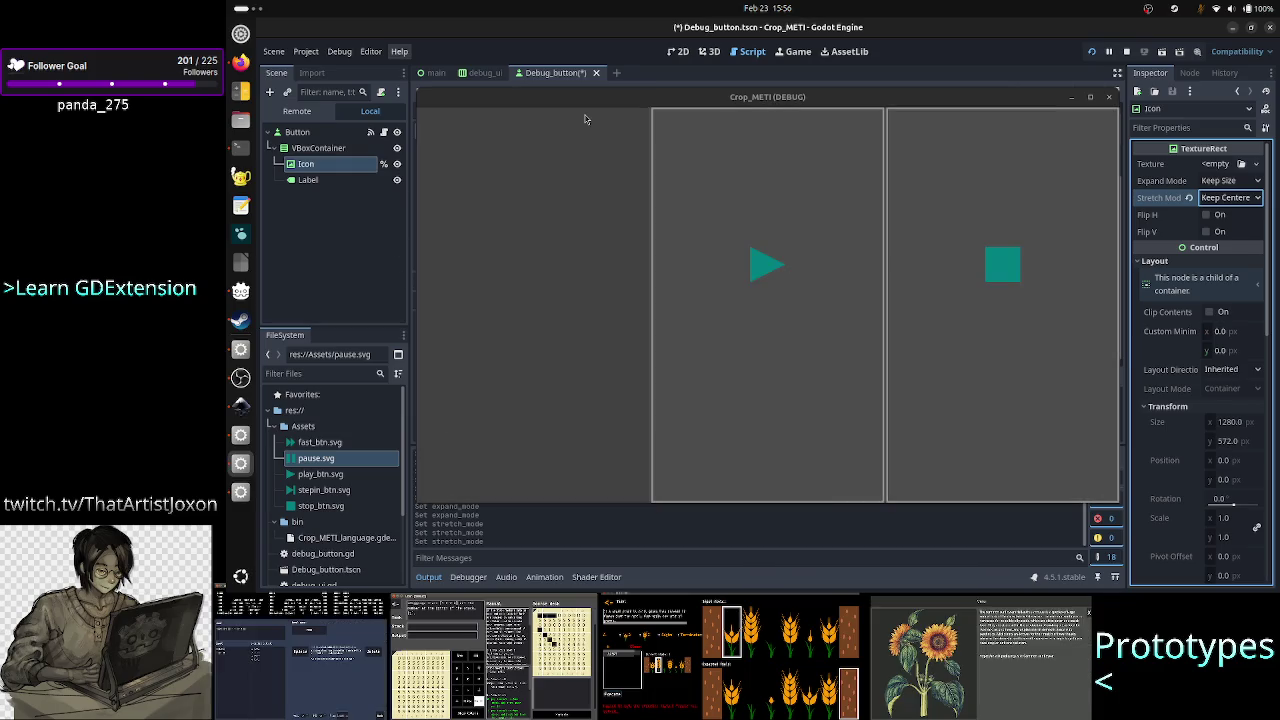
Inspect the VBoxContainer, Button and Icon nodes, then set the Icon's Stretch Mode to Keep.
click(338, 150)
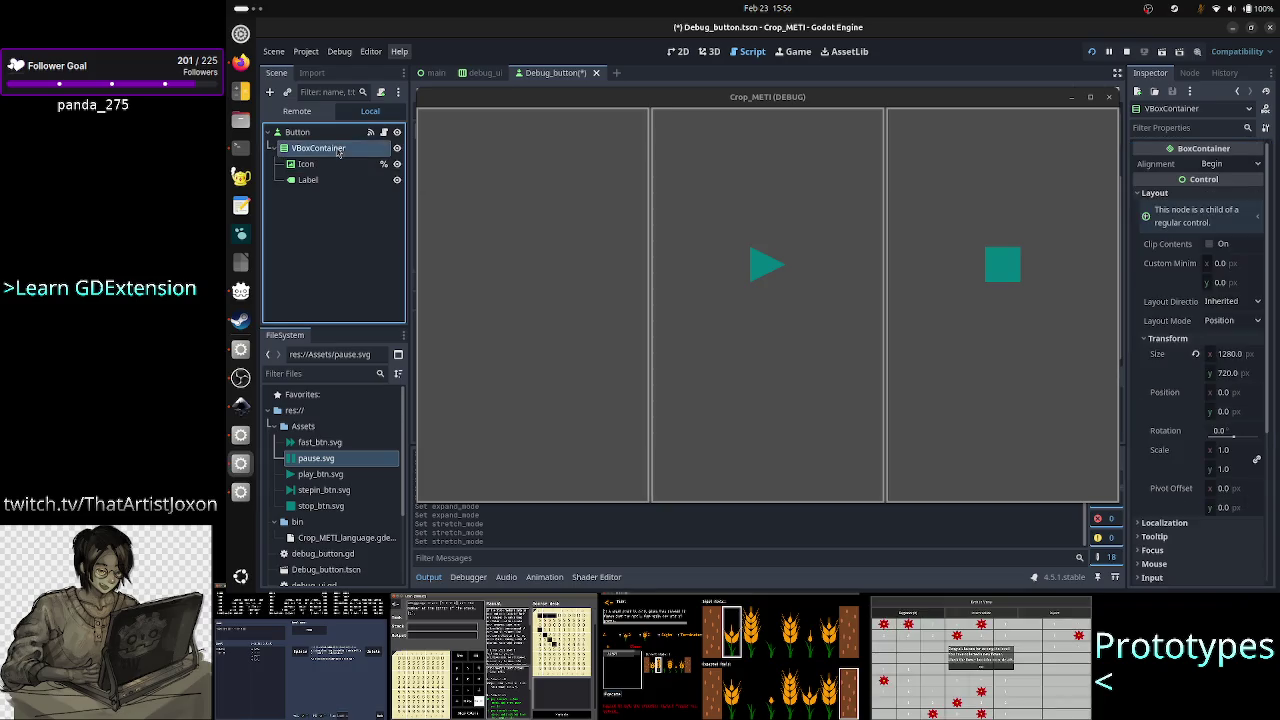
click(306, 134)
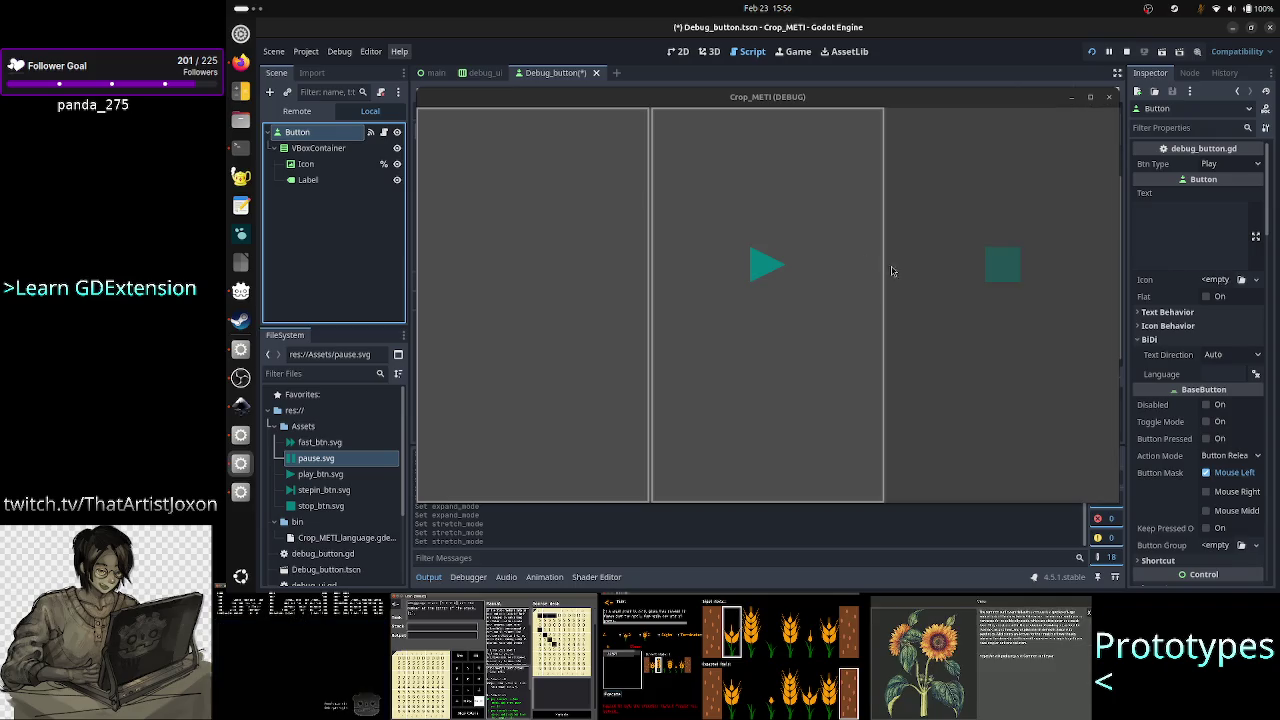
click(305, 166)
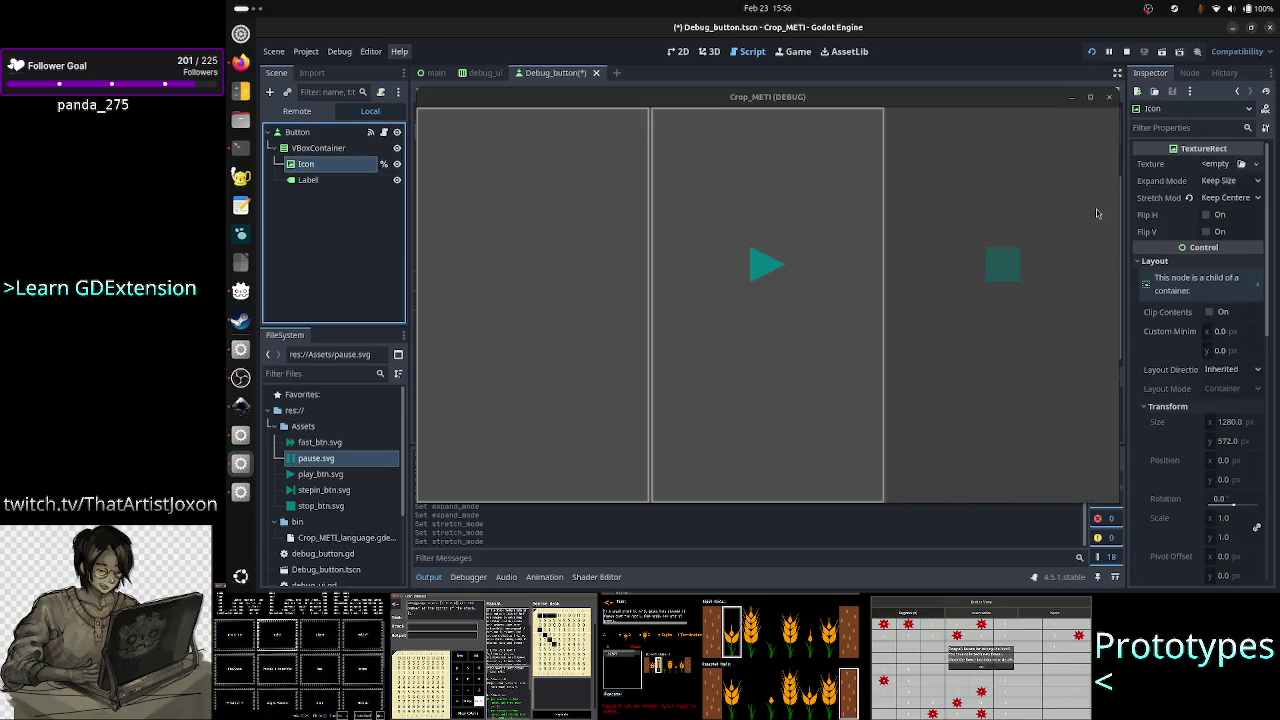
click(1230, 197)
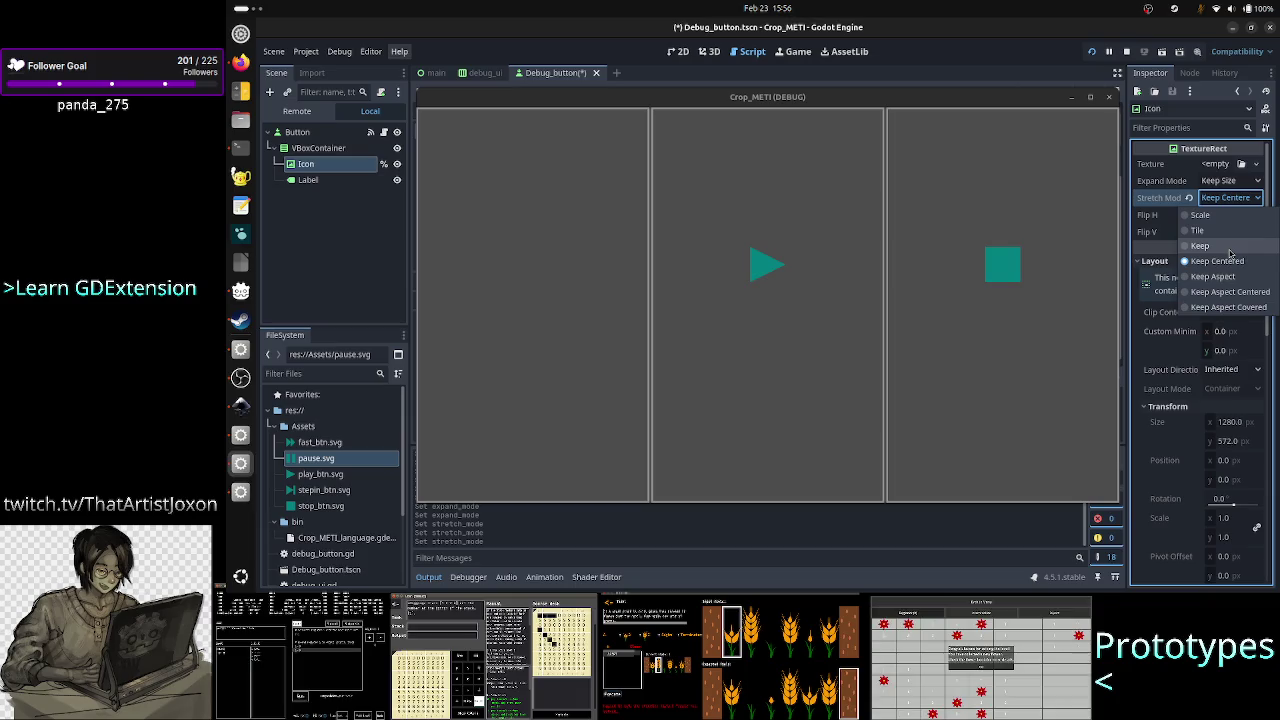
click(1229, 246)
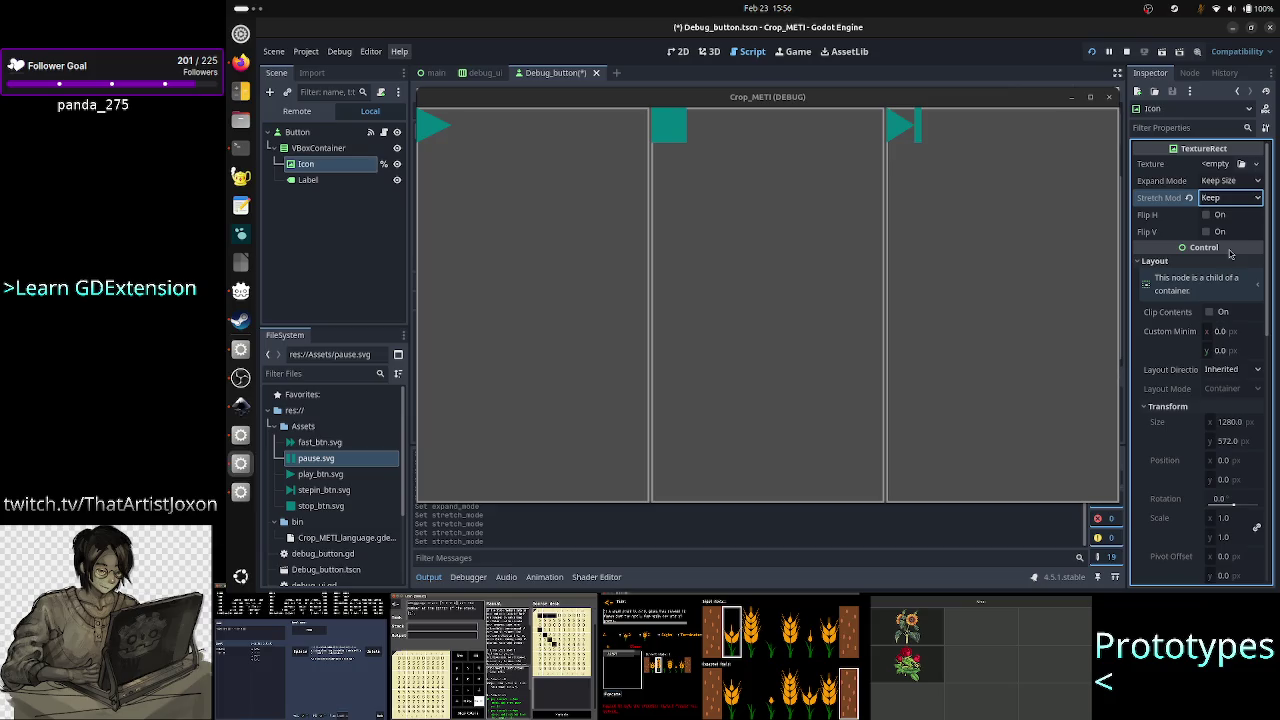
Cycle the Icon's Stretch Mode through Keep Centered and Keep Aspect, ending on Keep Aspect Centered.
click(1243, 198)
click(1243, 198)
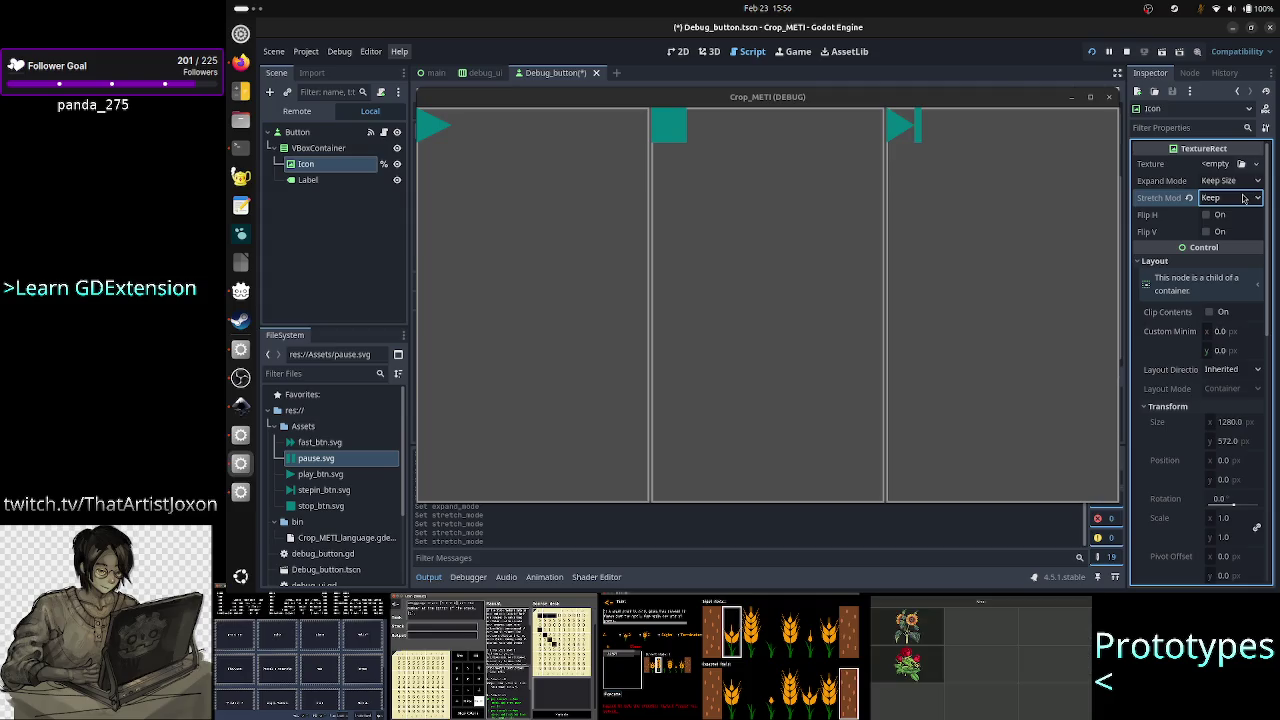
click(1243, 198)
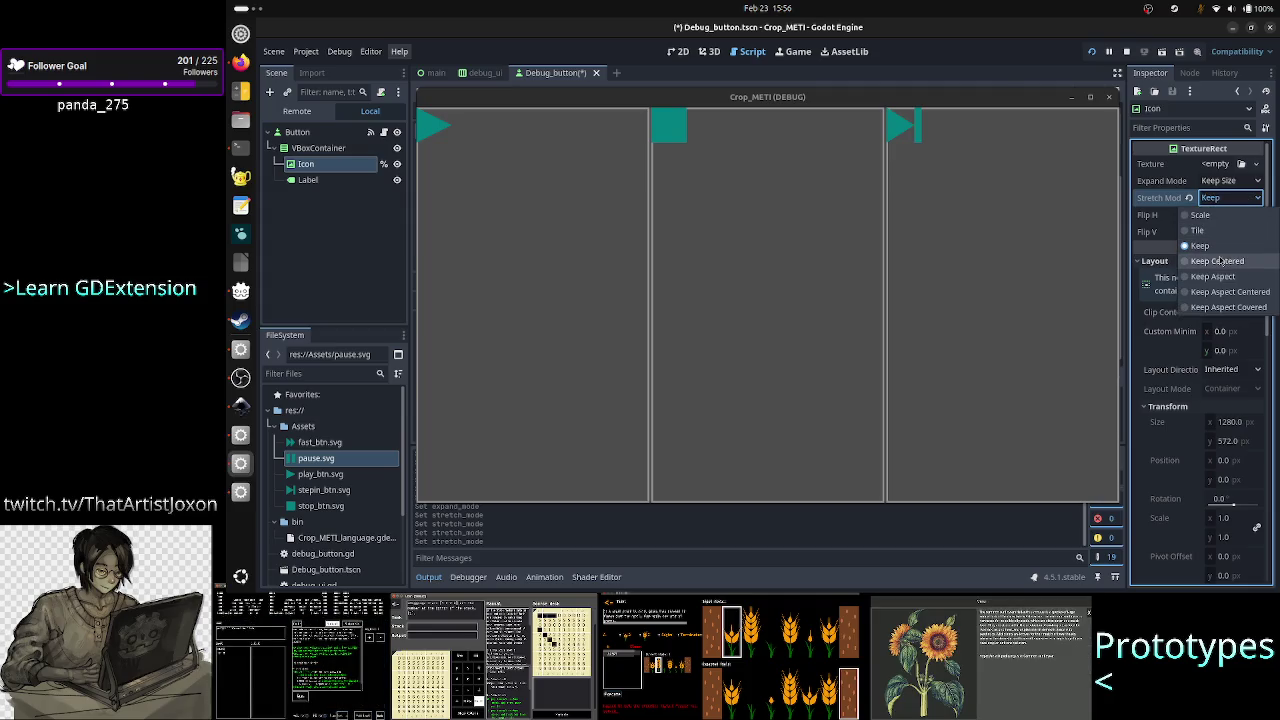
click(1221, 260)
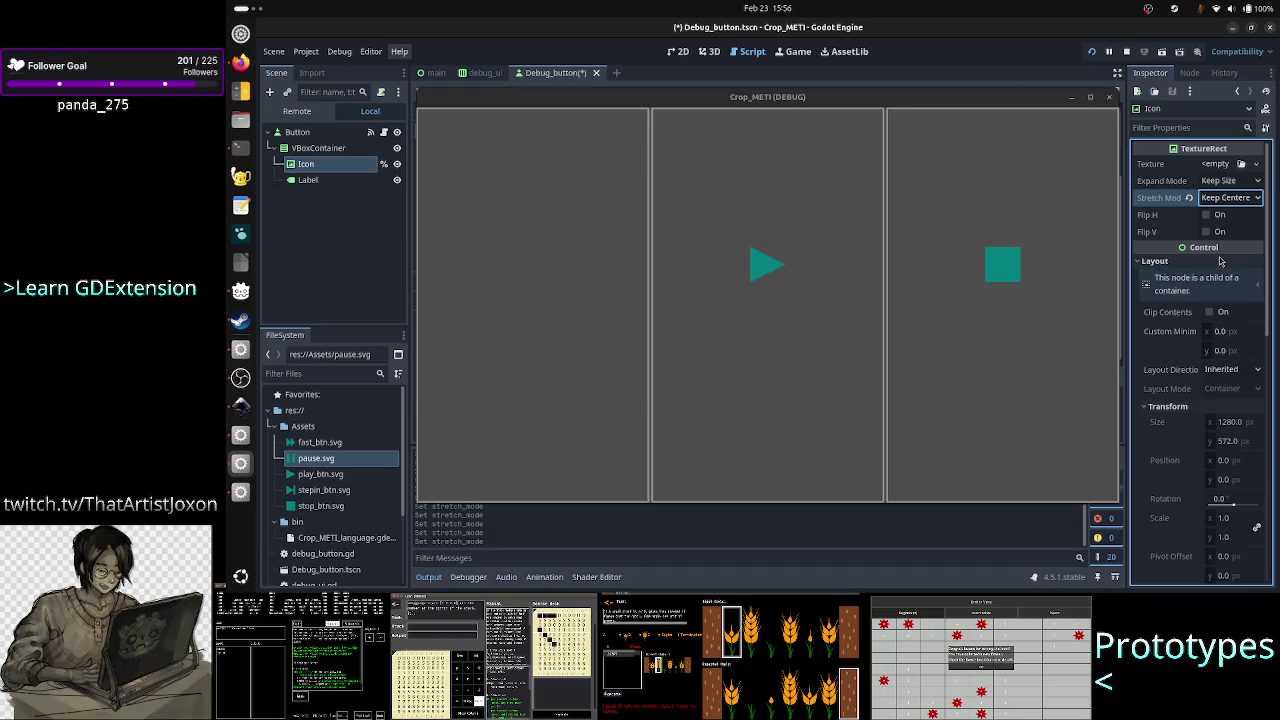
click(1236, 200)
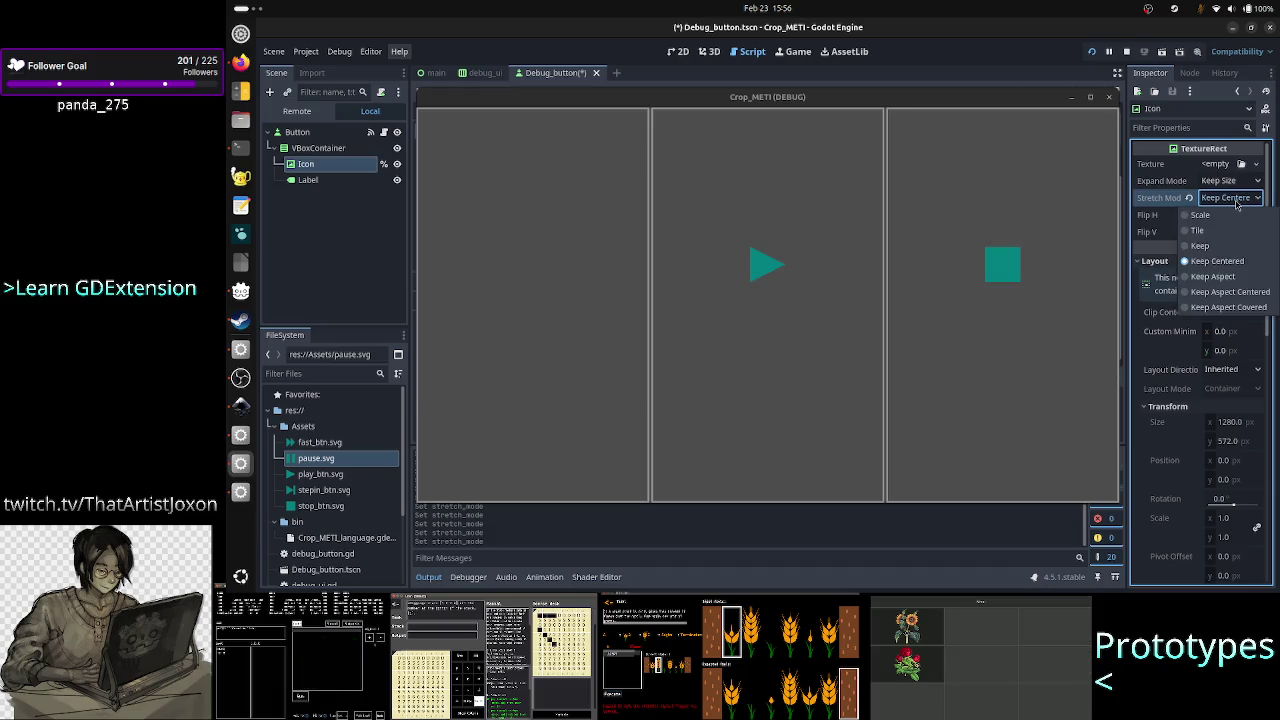
click(1220, 280)
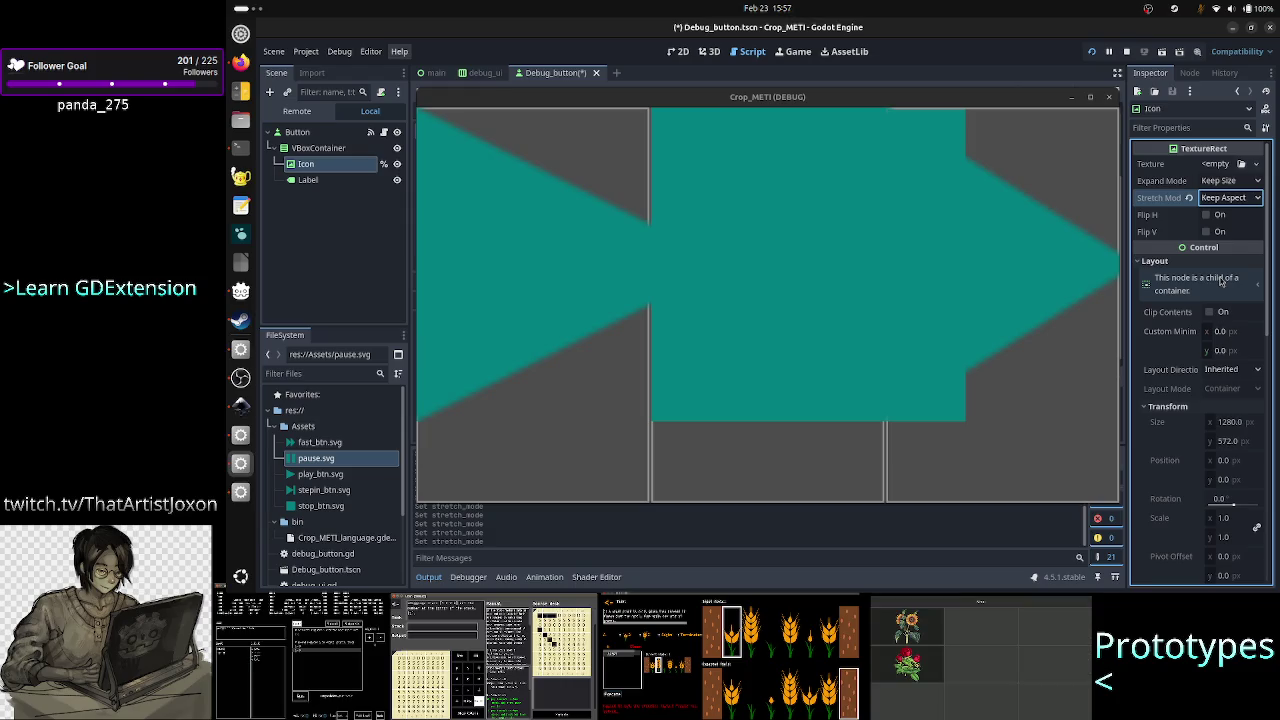
click(1237, 197)
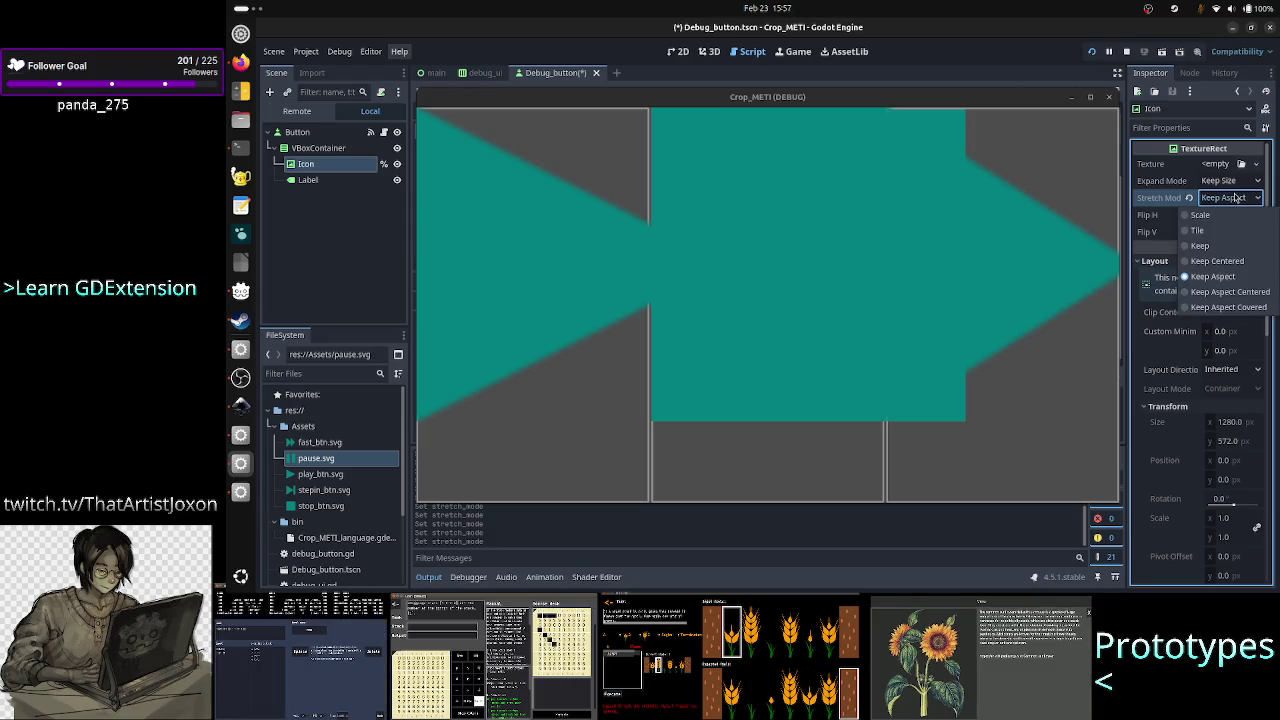
click(1229, 292)
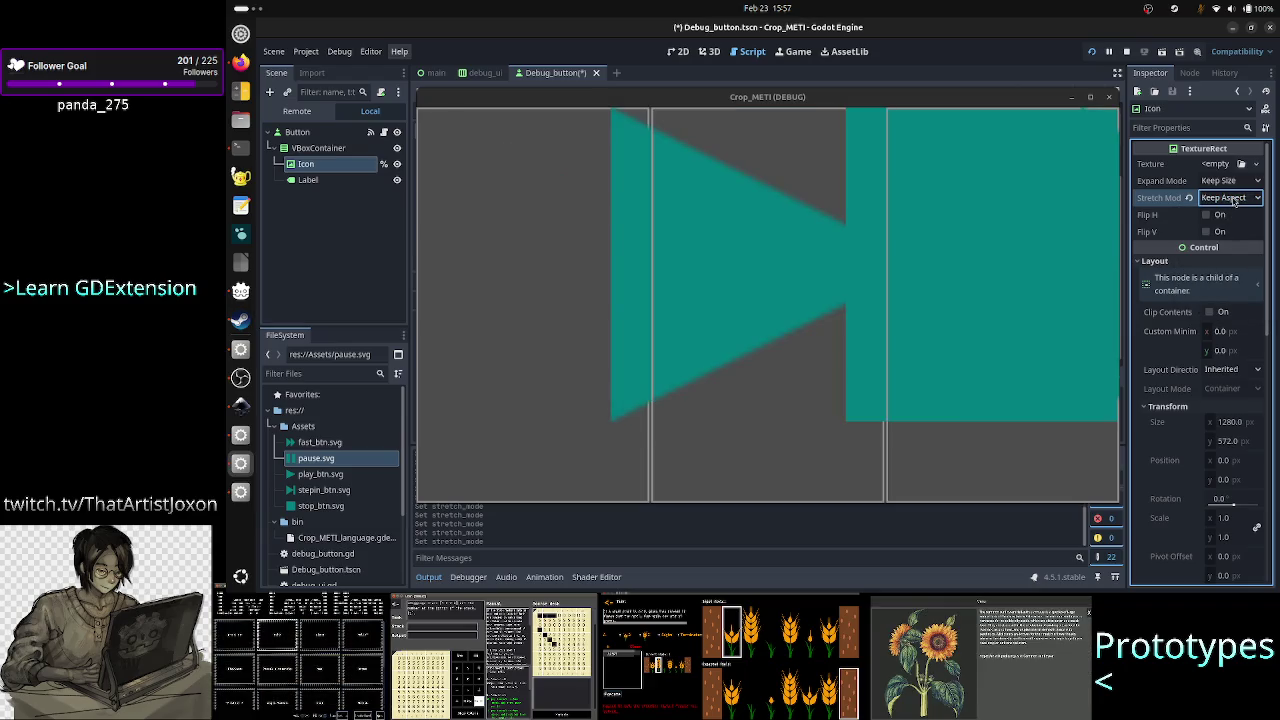
click(1234, 198)
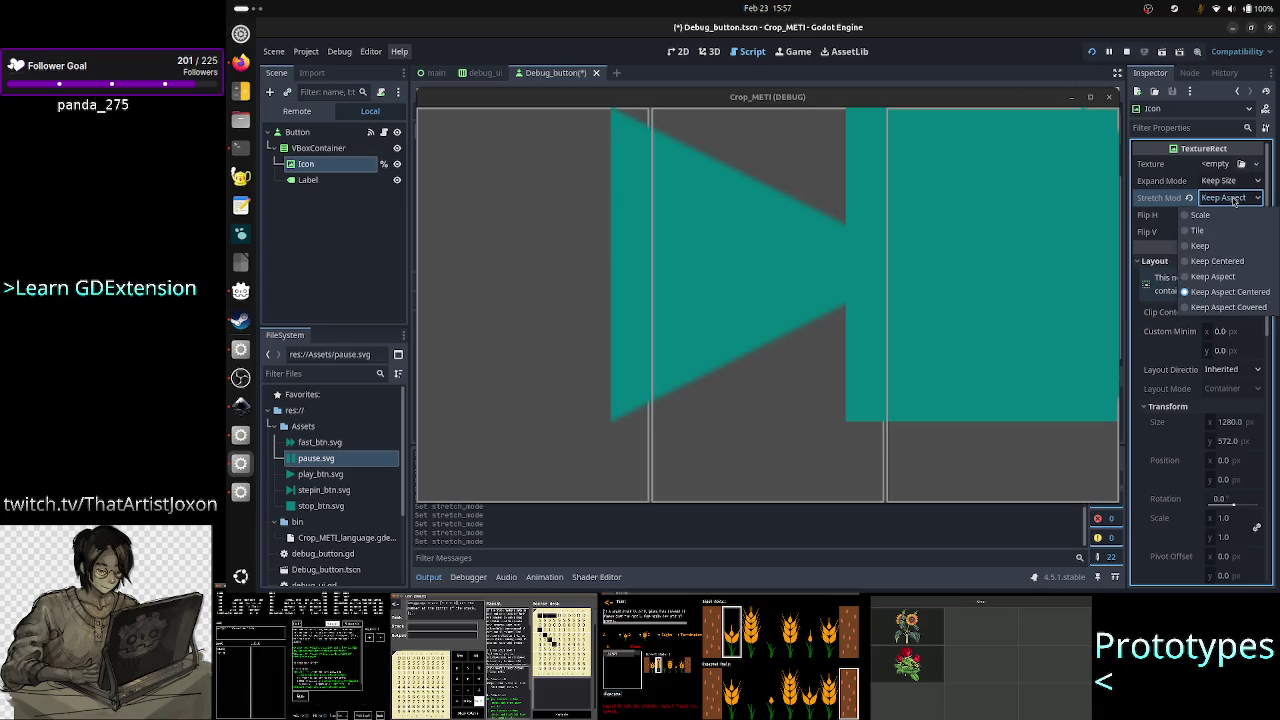
click(1245, 190)
click(1232, 181)
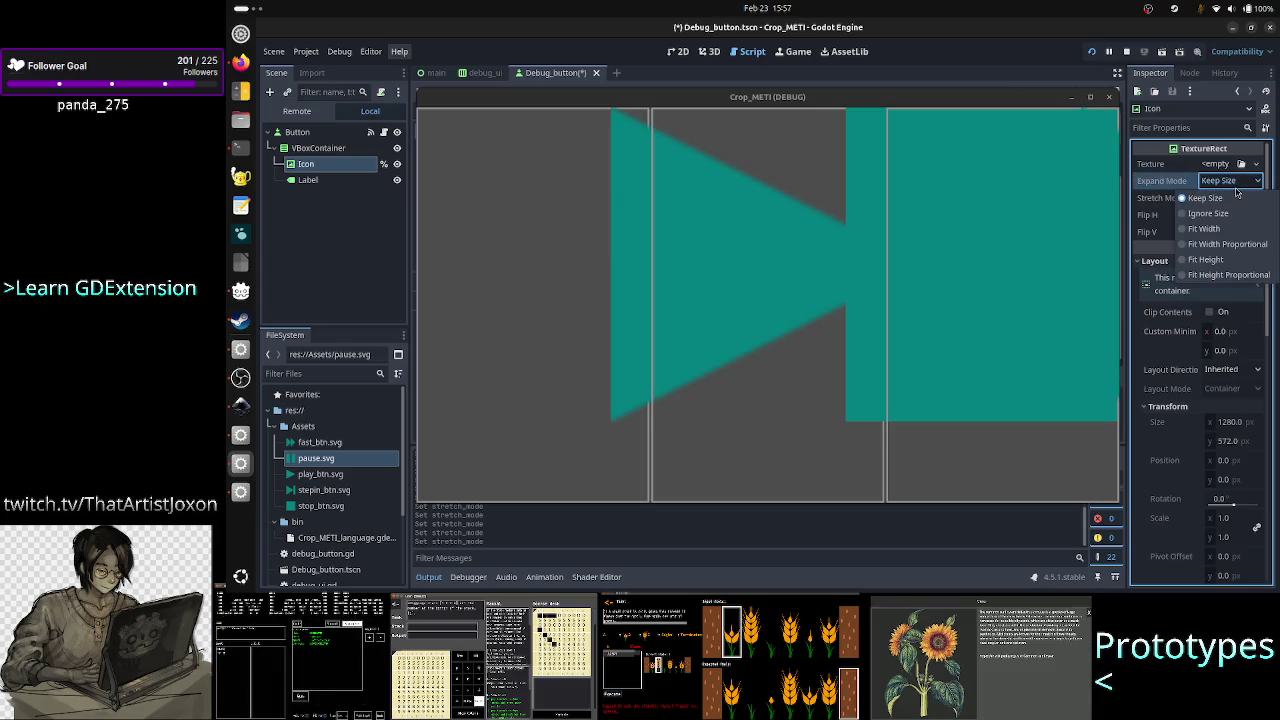
Try Ignore Size, Fit Width and Fit Height expand modes, settling on Fit Width Proportional.
click(1228, 213)
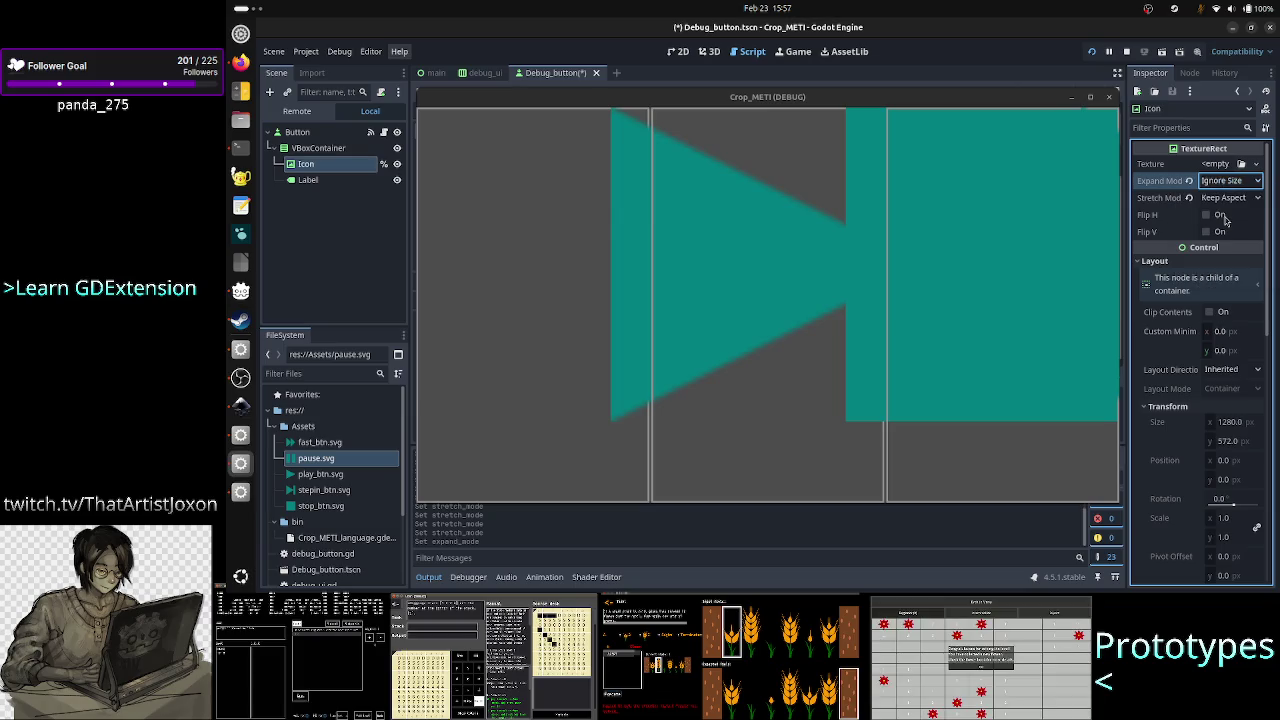
click(1237, 182)
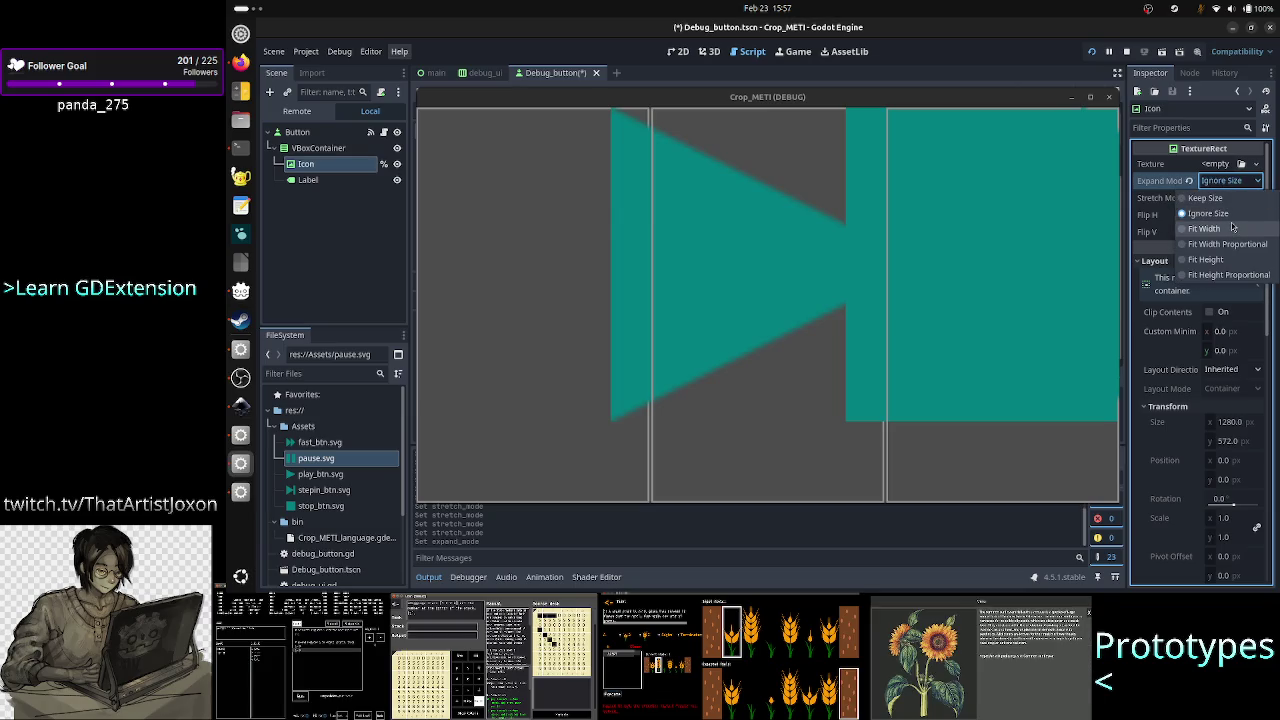
click(1234, 228)
click(1239, 180)
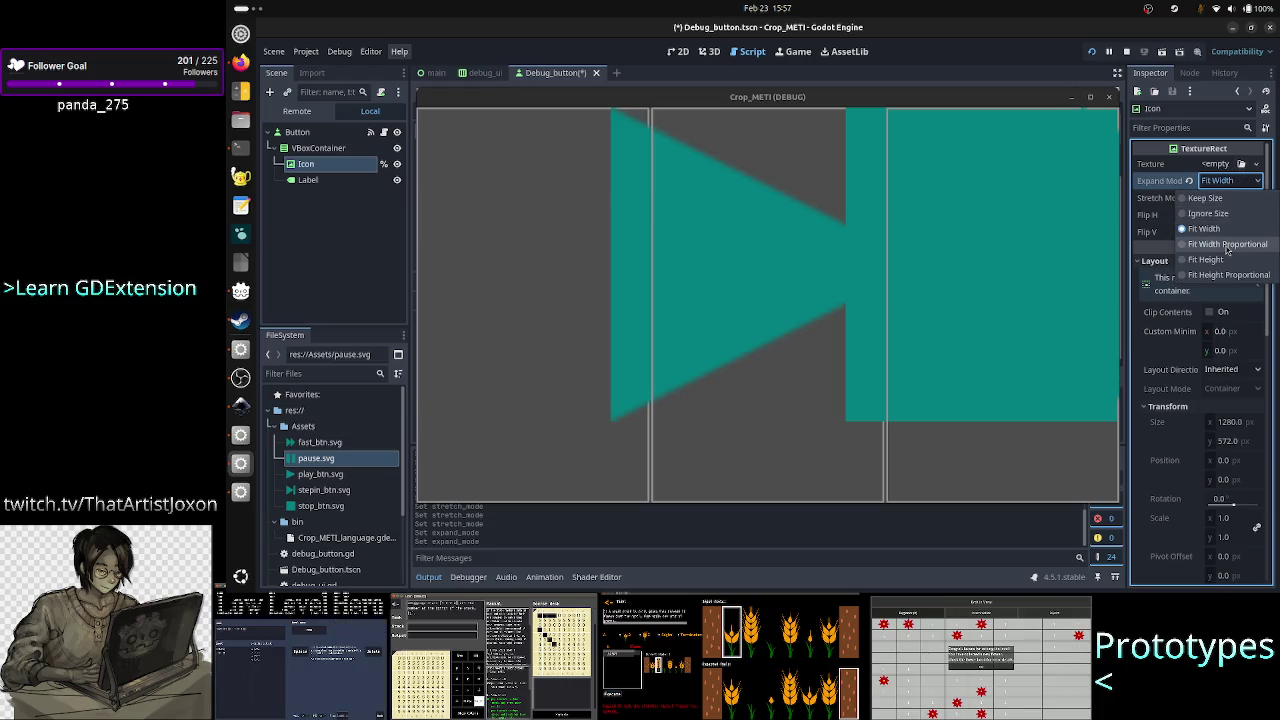
click(1232, 244)
click(1243, 182)
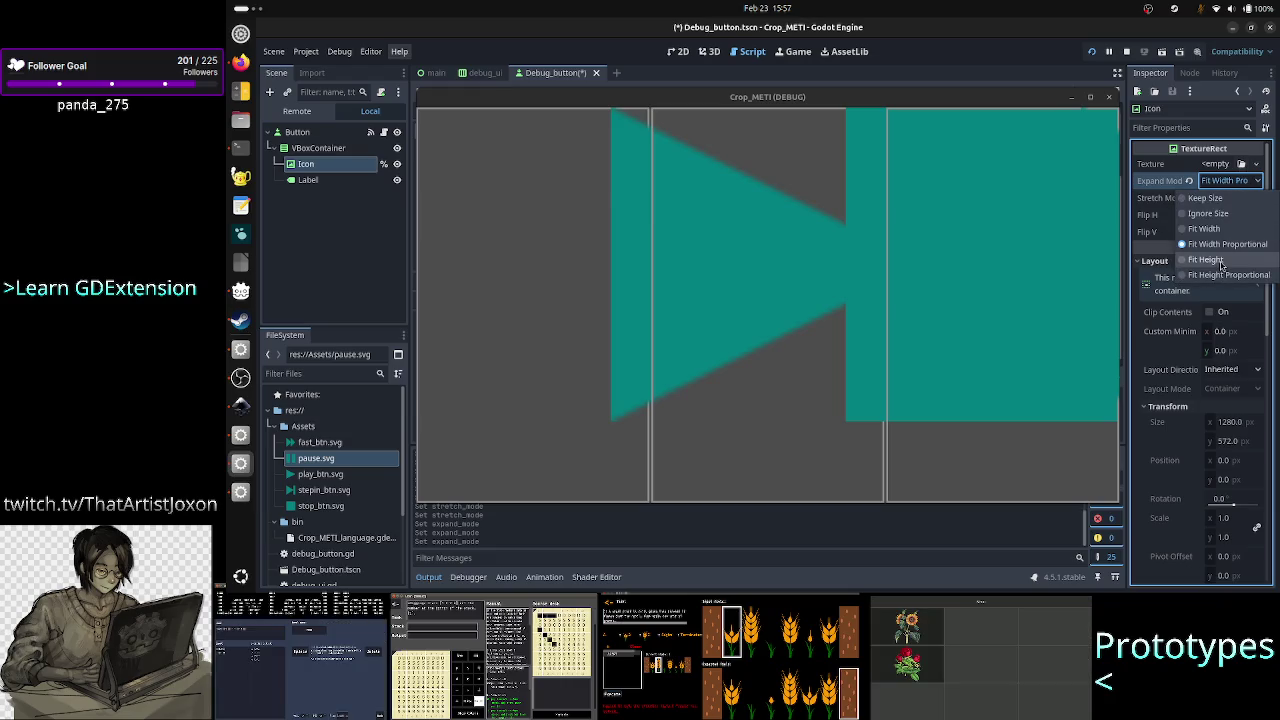
click(1221, 262)
click(1230, 180)
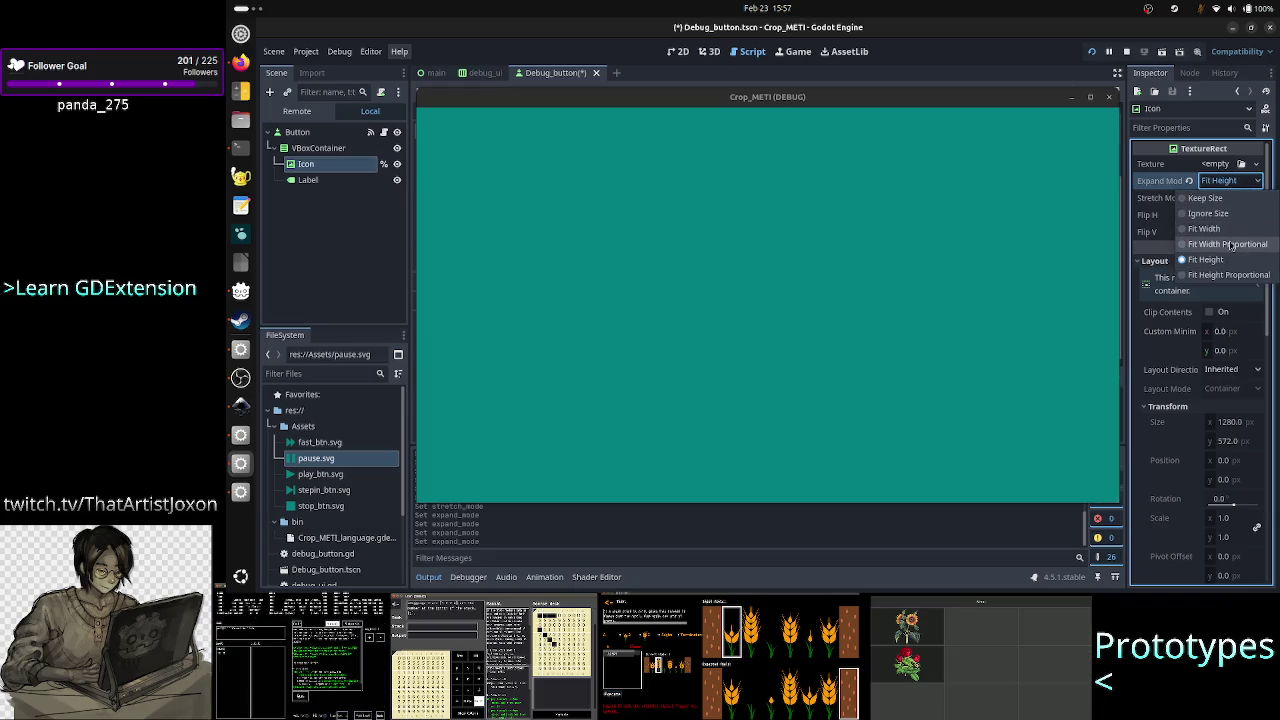
click(1230, 244)
Set Stretch Mode to Keep Aspect Covered and stop the running debug scene.
click(1228, 197)
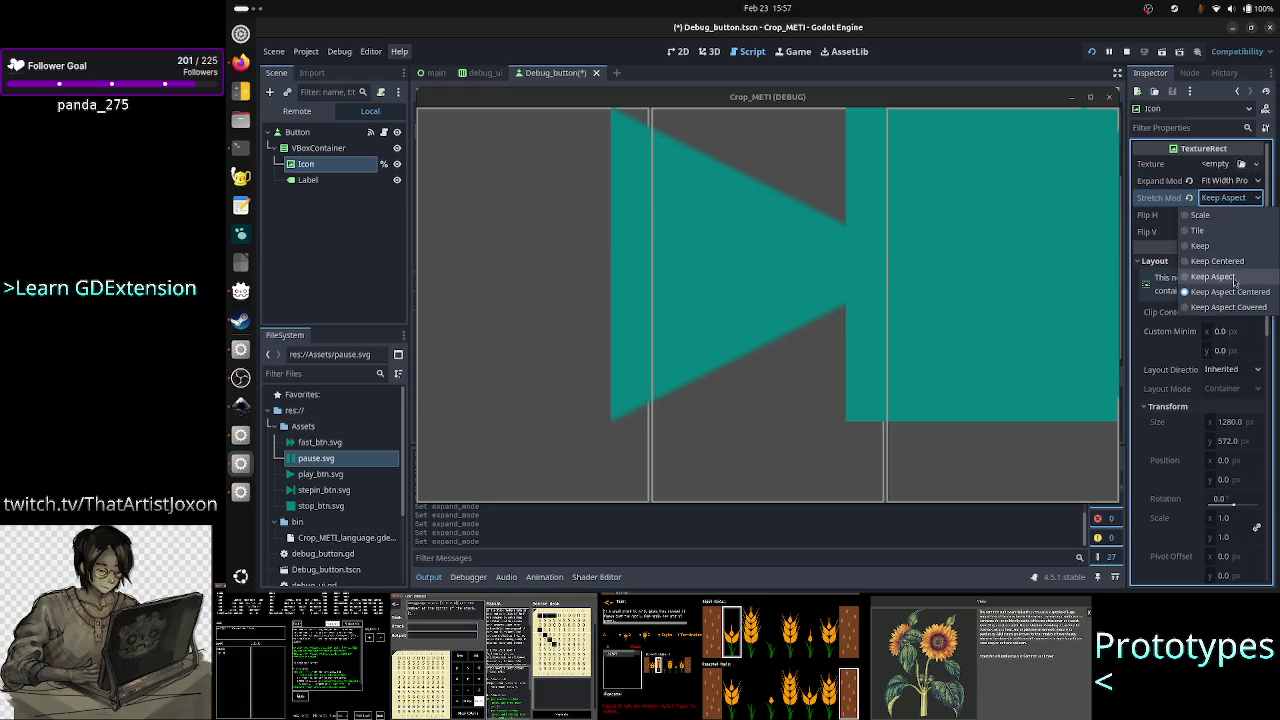
click(1240, 307)
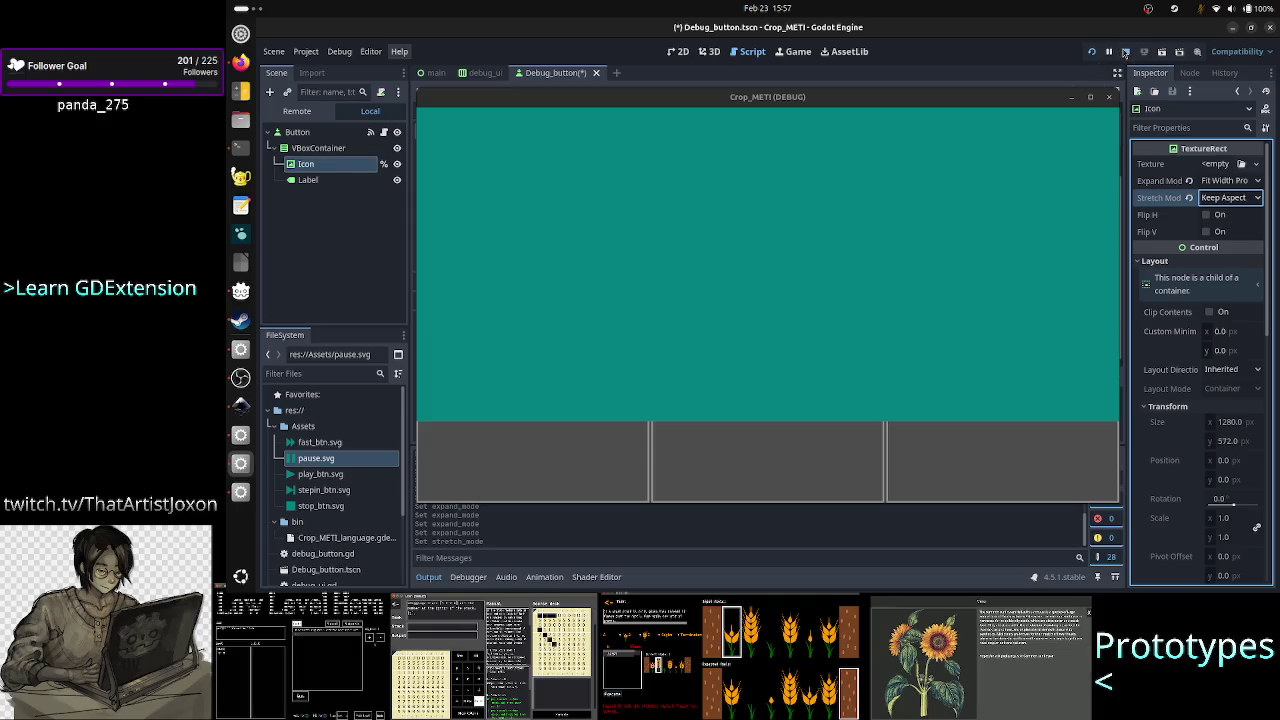
click(1125, 52)
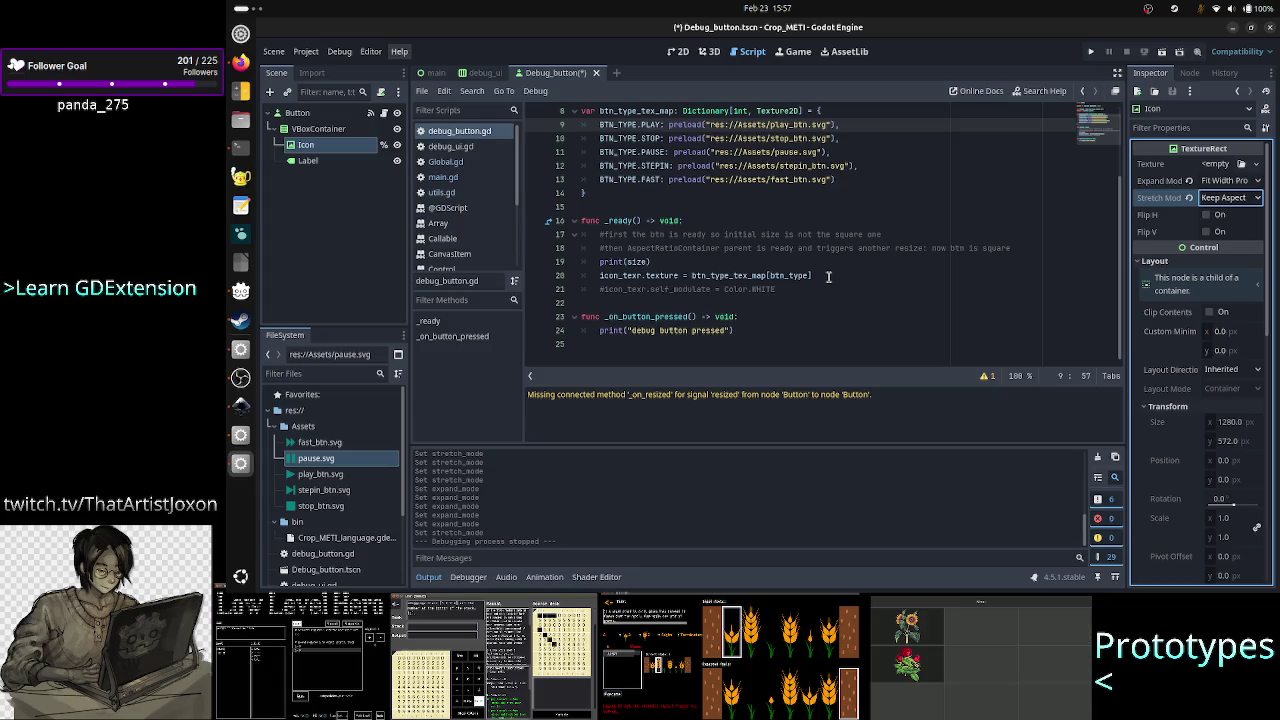
click(240, 62)
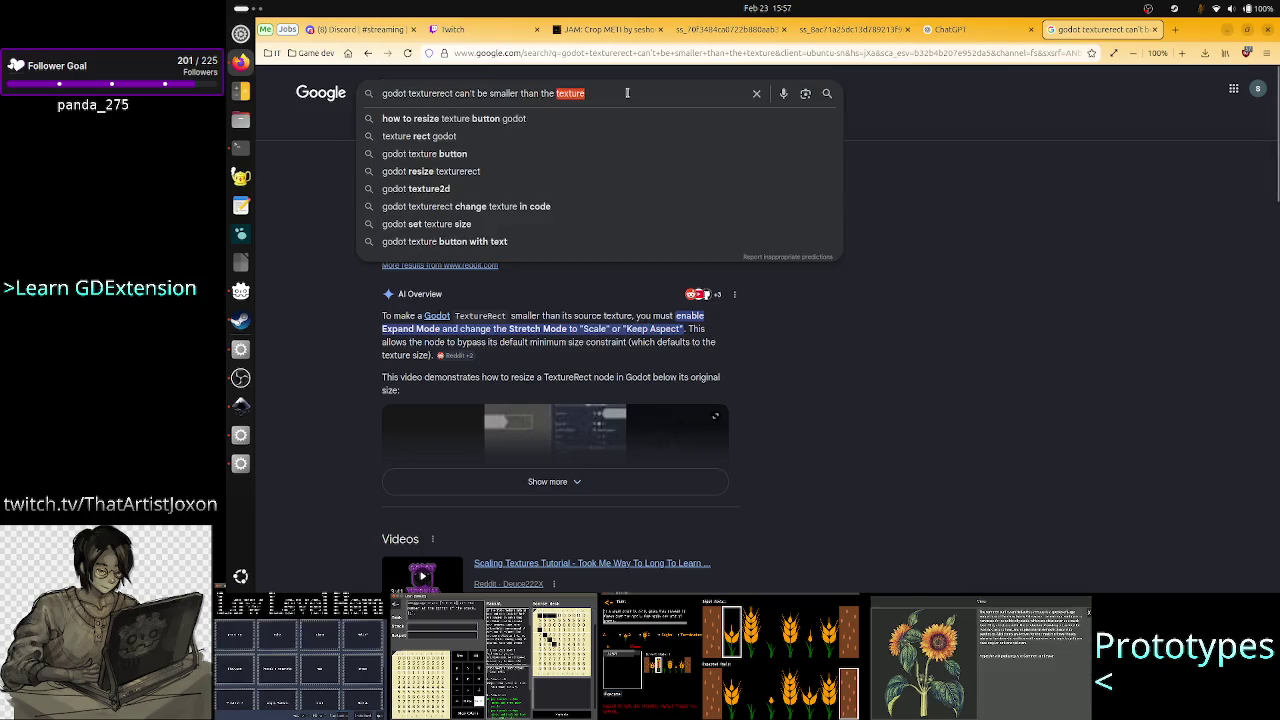
Search 'godot texturerect seems to display outside of parent node' and open the Reddit TextureRect thread.
double_click(570, 93)
key(BackSpace)
key(ctrl+BackSpace)
key(ctrl+BackSpace)
key(ctrl+BackSpace)
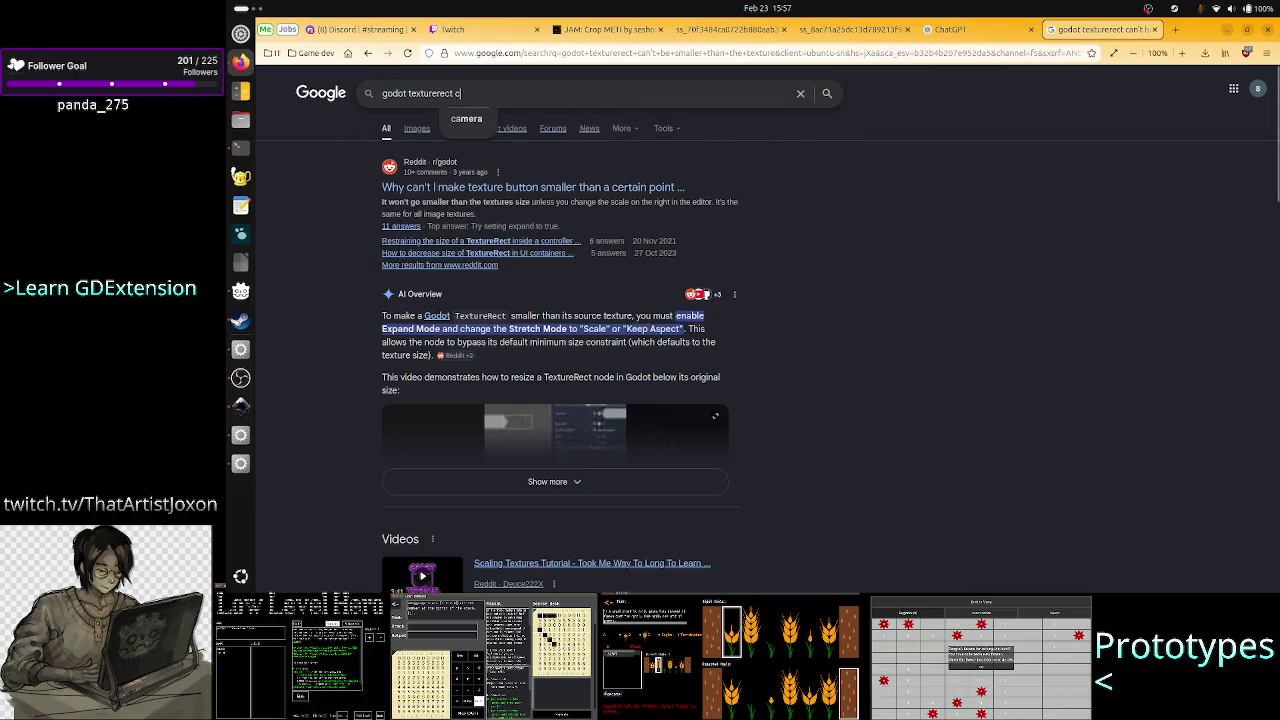
text(seems to)
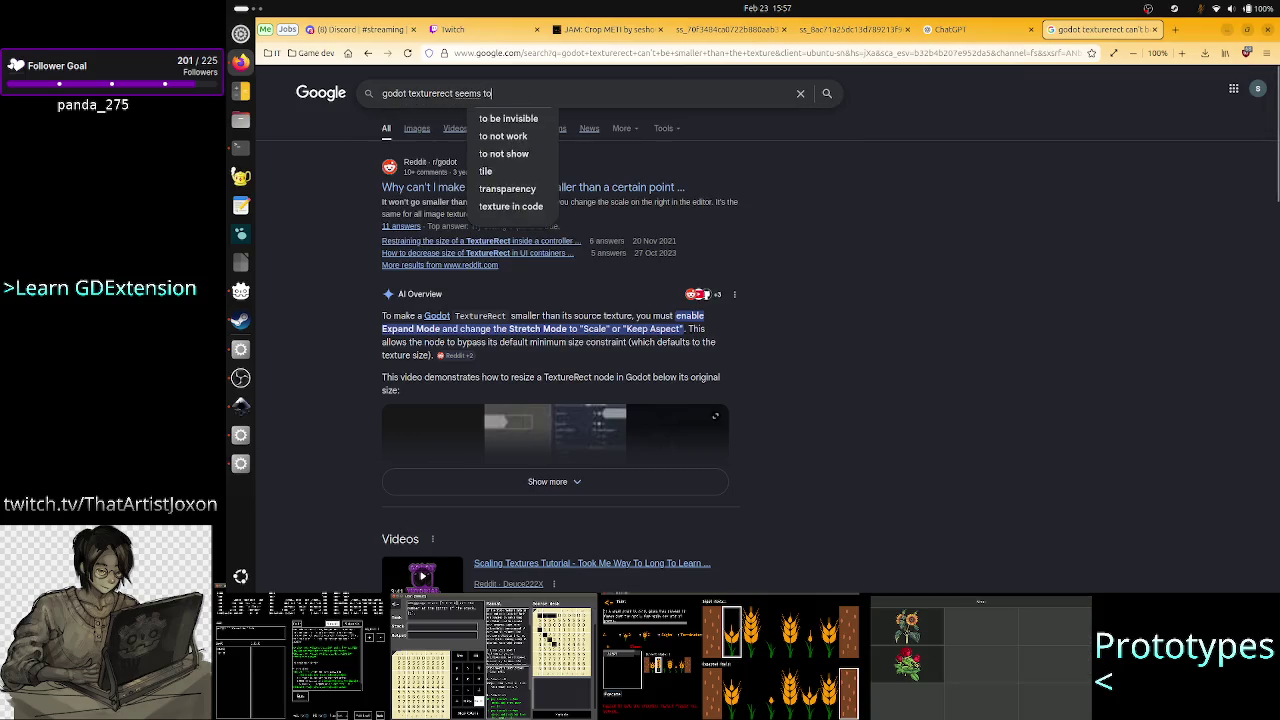
text( display)
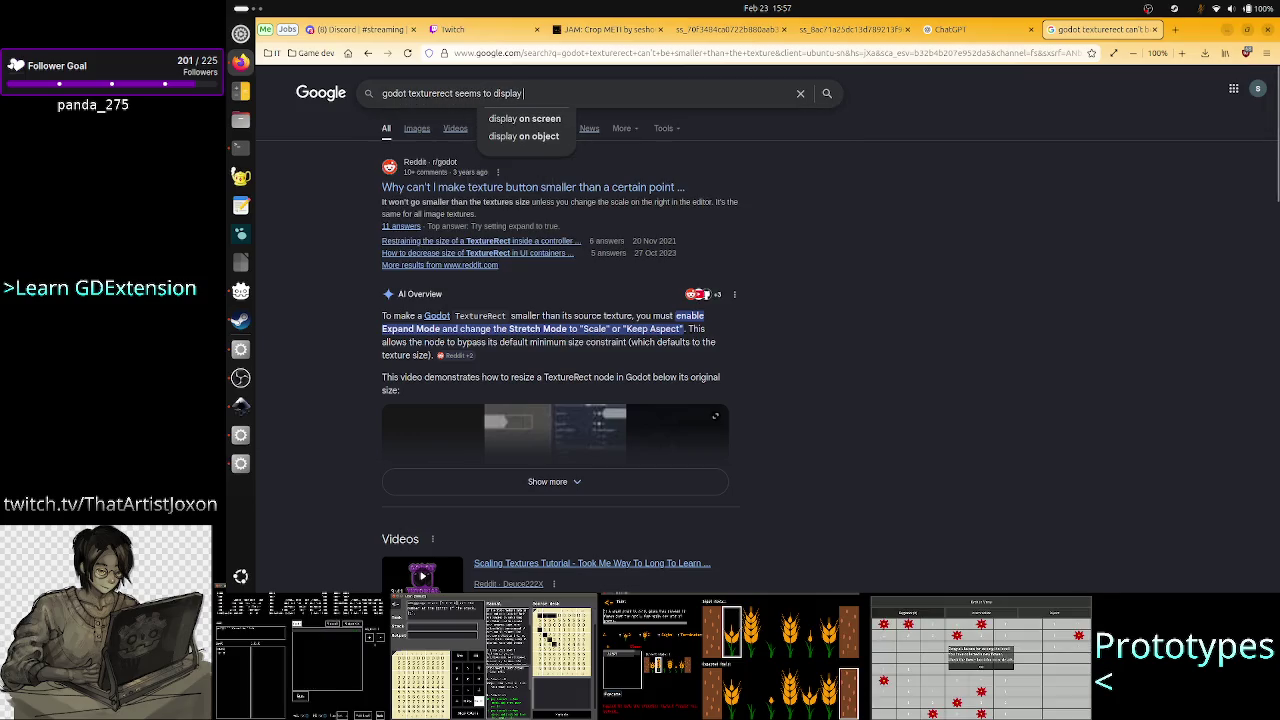
text( outside of)
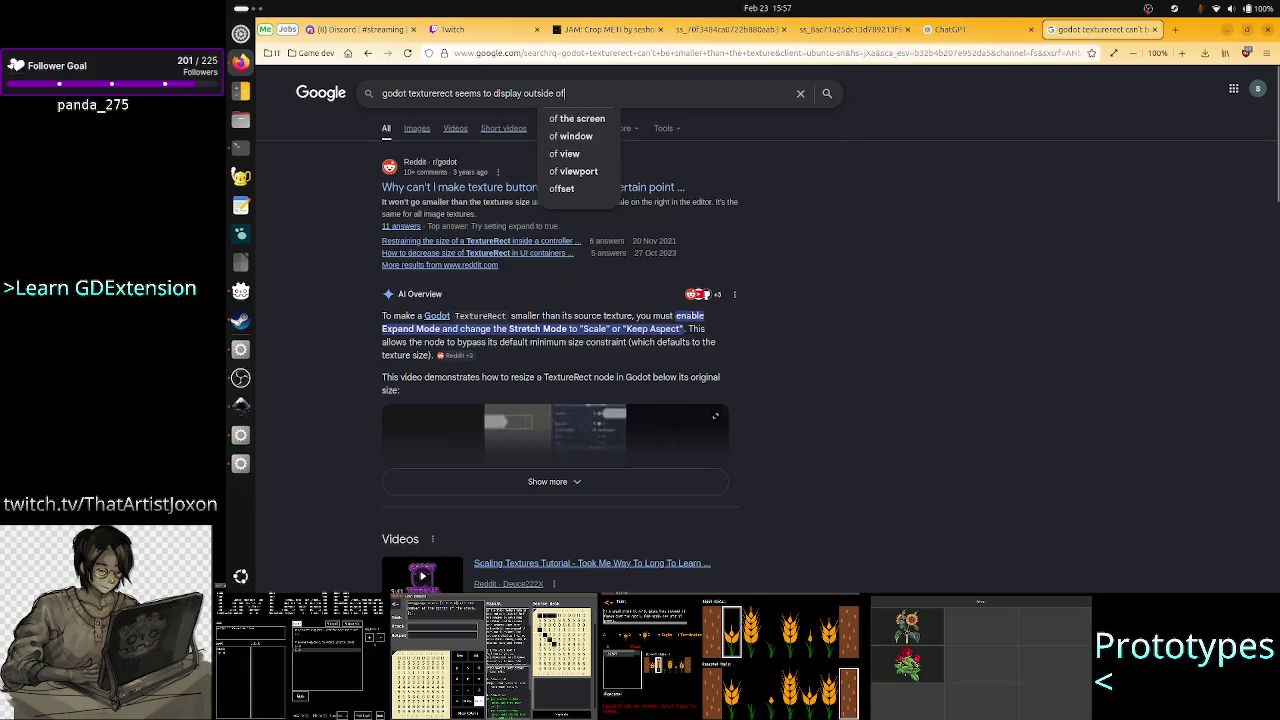
text( parent node)
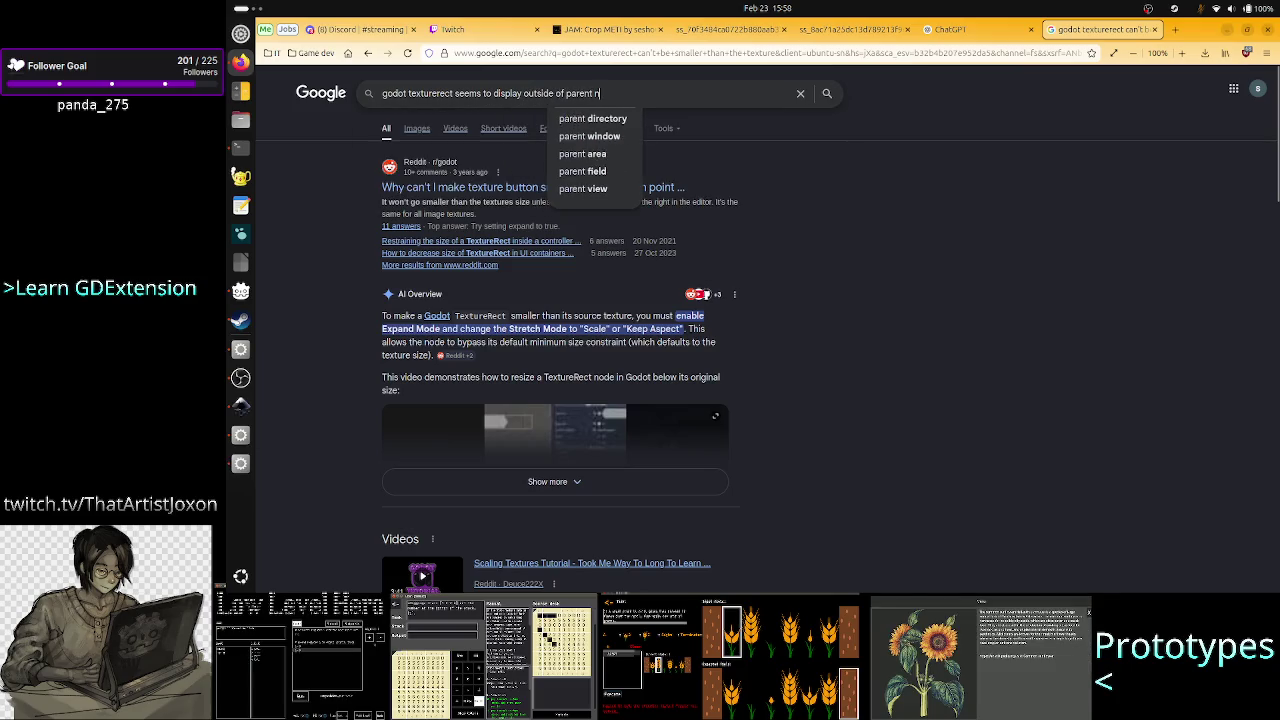
key(Return)
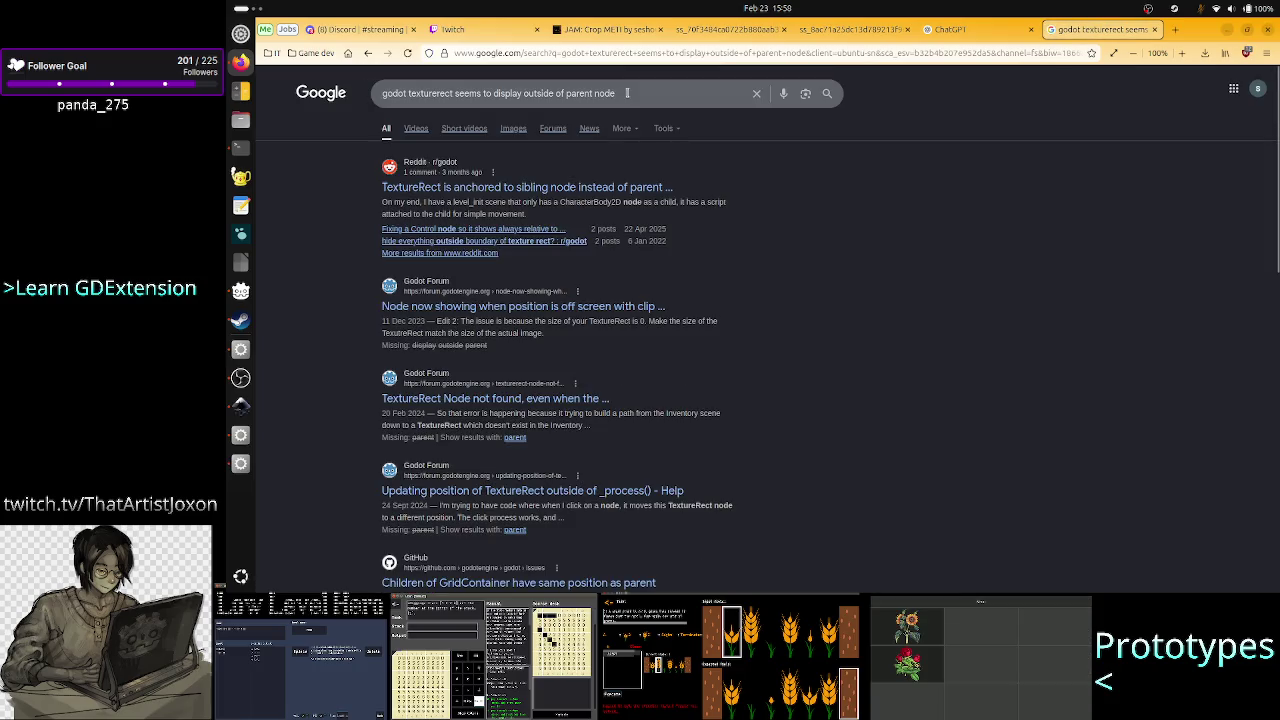
click(543, 189)
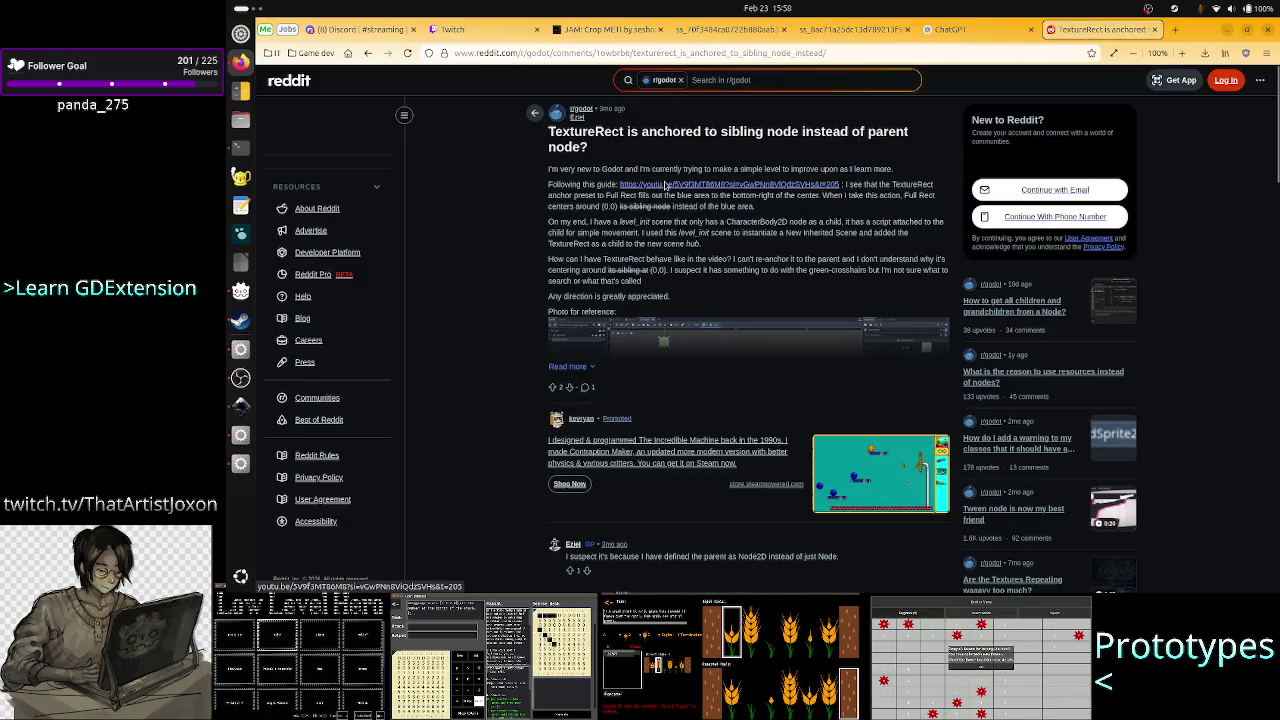
Skim the Reddit thread on TextureRect anchoring, then switch back to the Godot editor.
scroll(680, 445, down, 3)
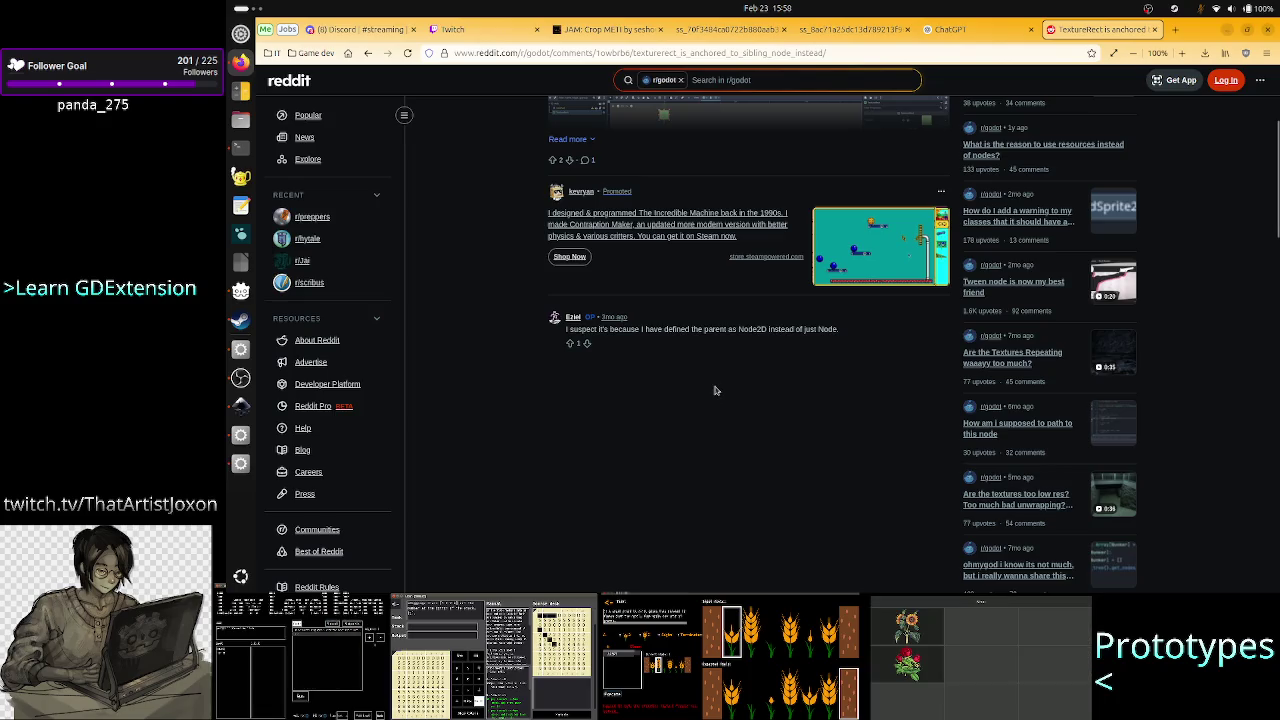
scroll(715, 390, up, 3)
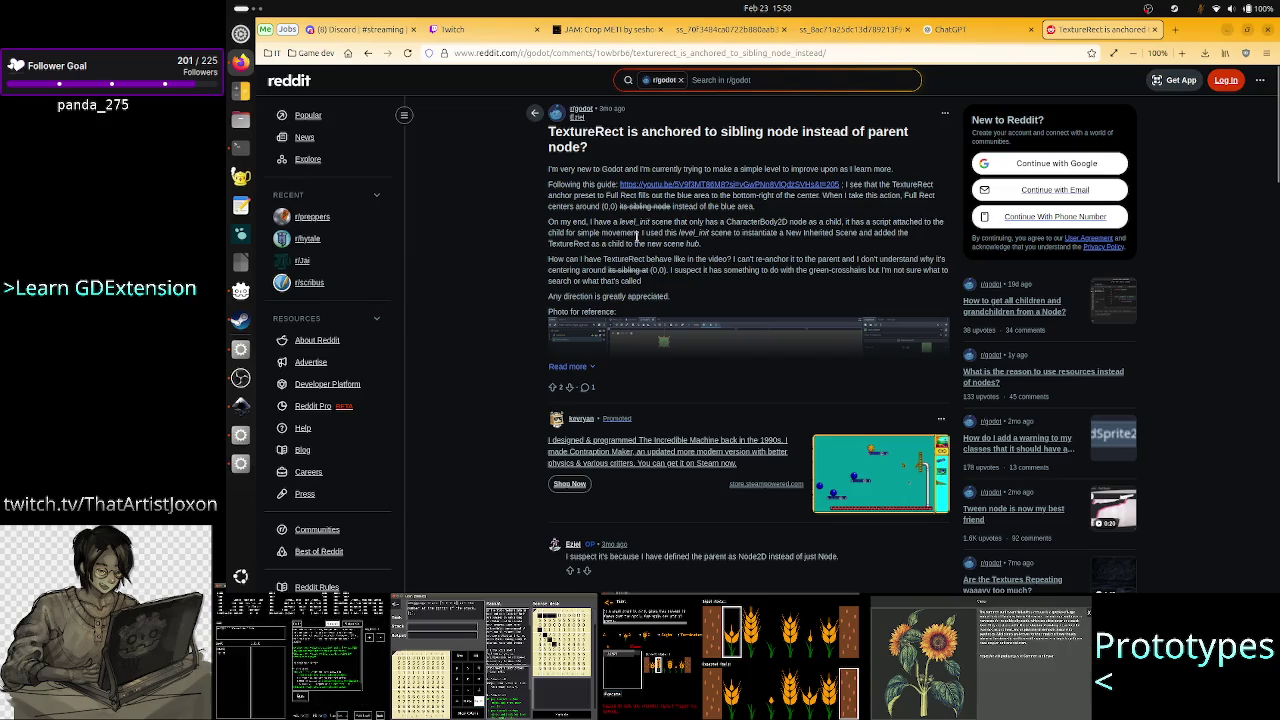
key(alt+Tab)
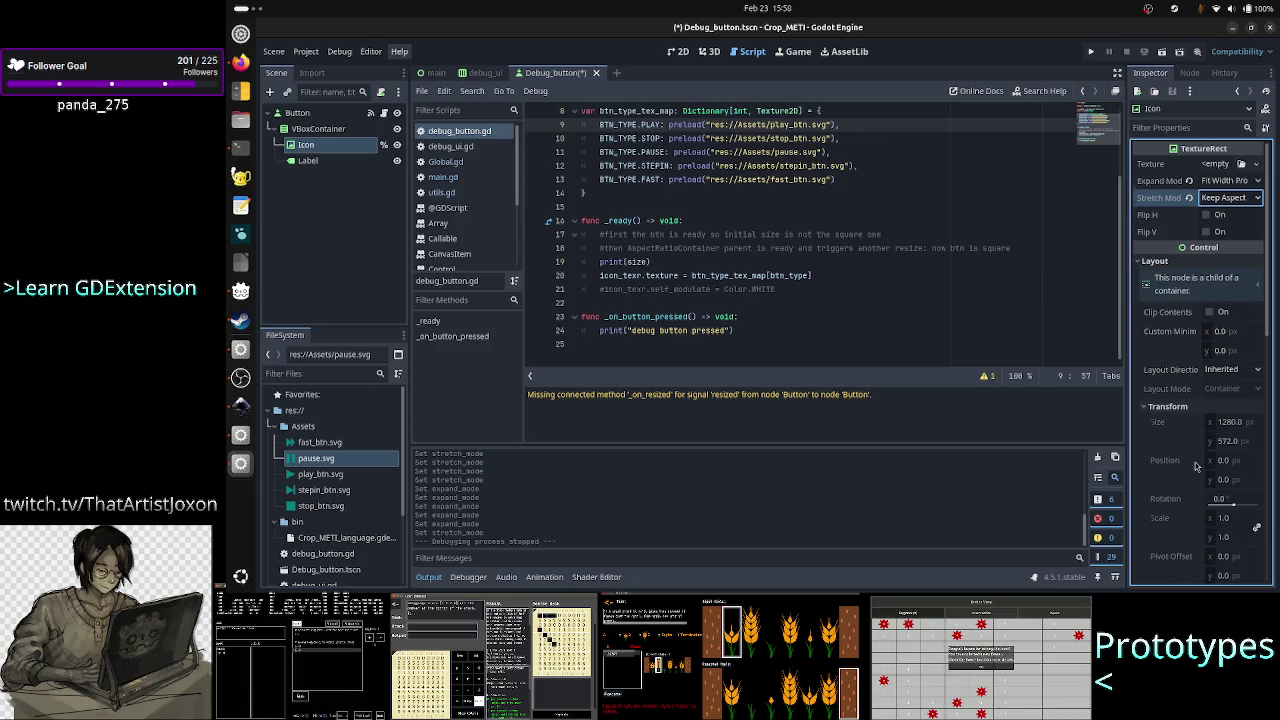
Review the Icon TextureRect's Layout and Container Sizing in the Inspector, then return to the Reddit thread.
scroll(1197, 468, down, 4)
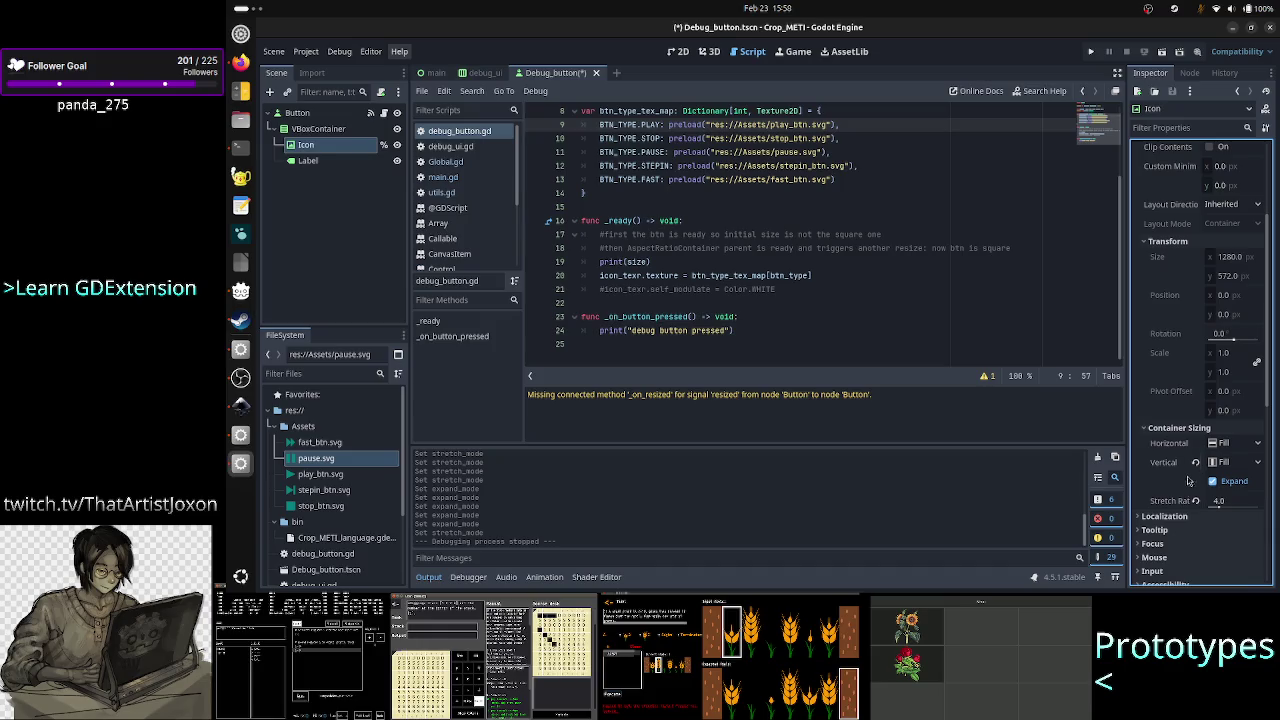
scroll(1205, 430, up, 4)
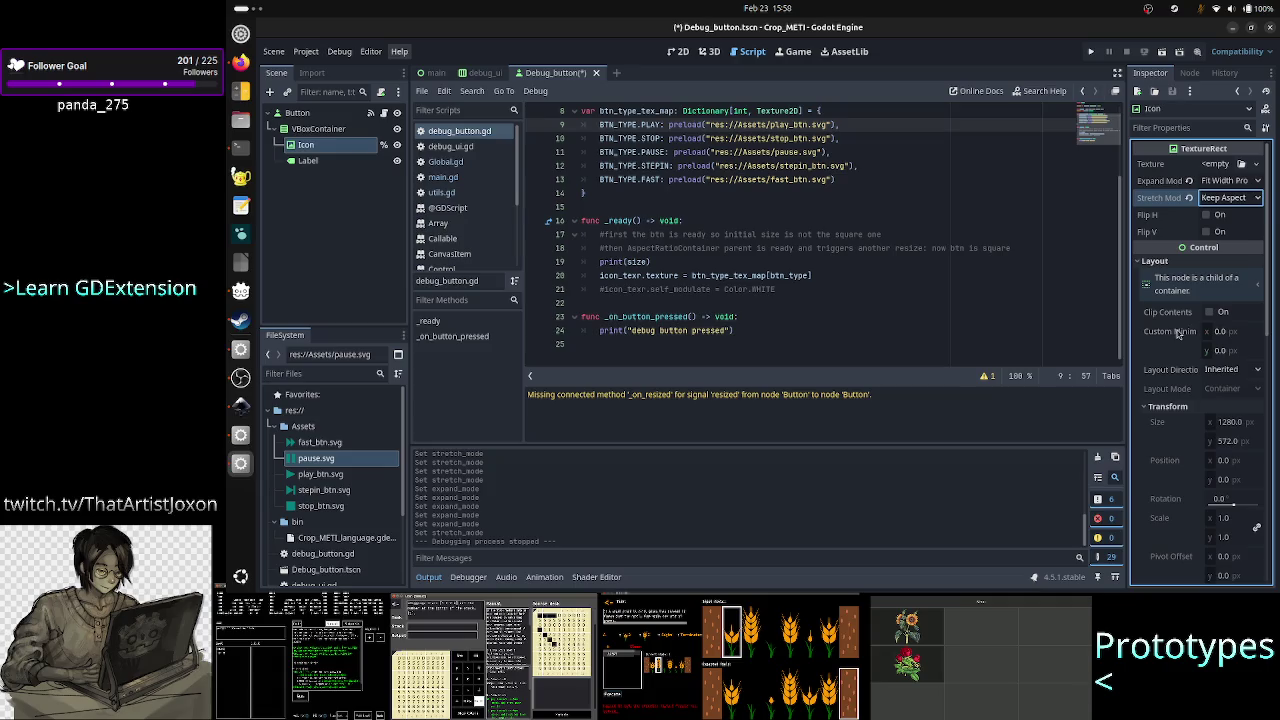
mouse_move(1190, 338)
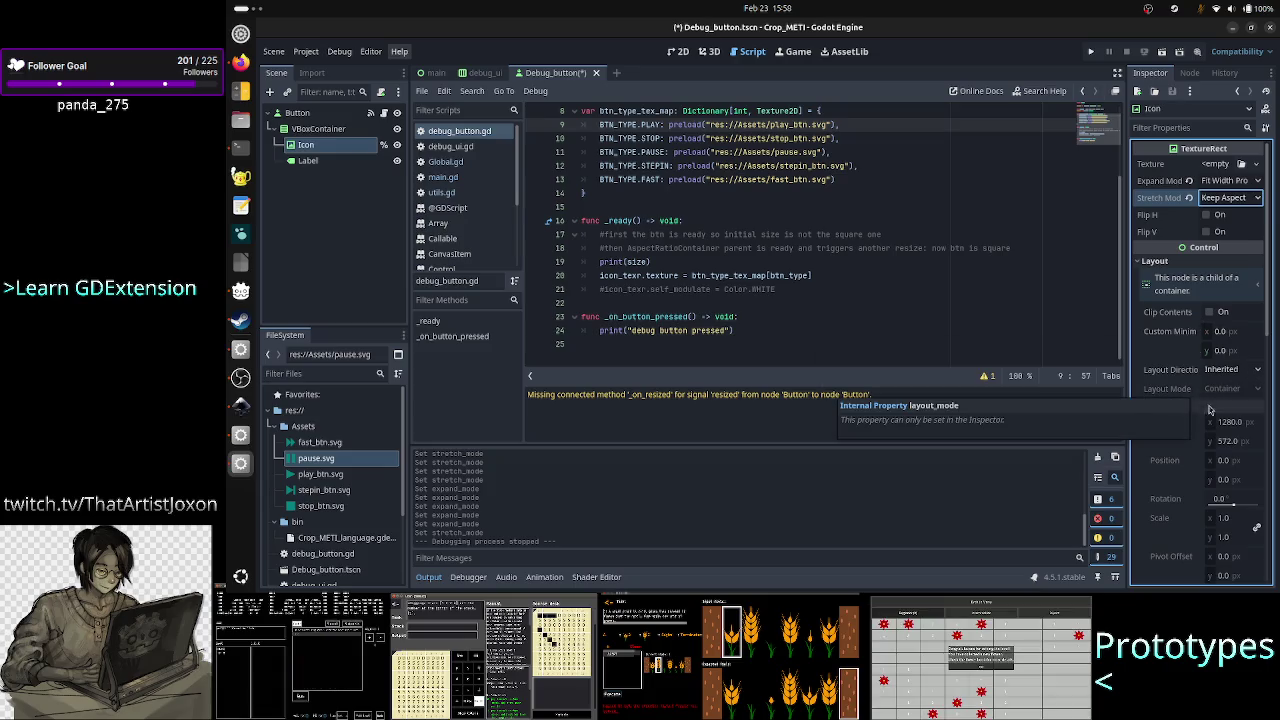
scroll(1188, 467, down, 3)
scroll(1188, 467, down, 3)
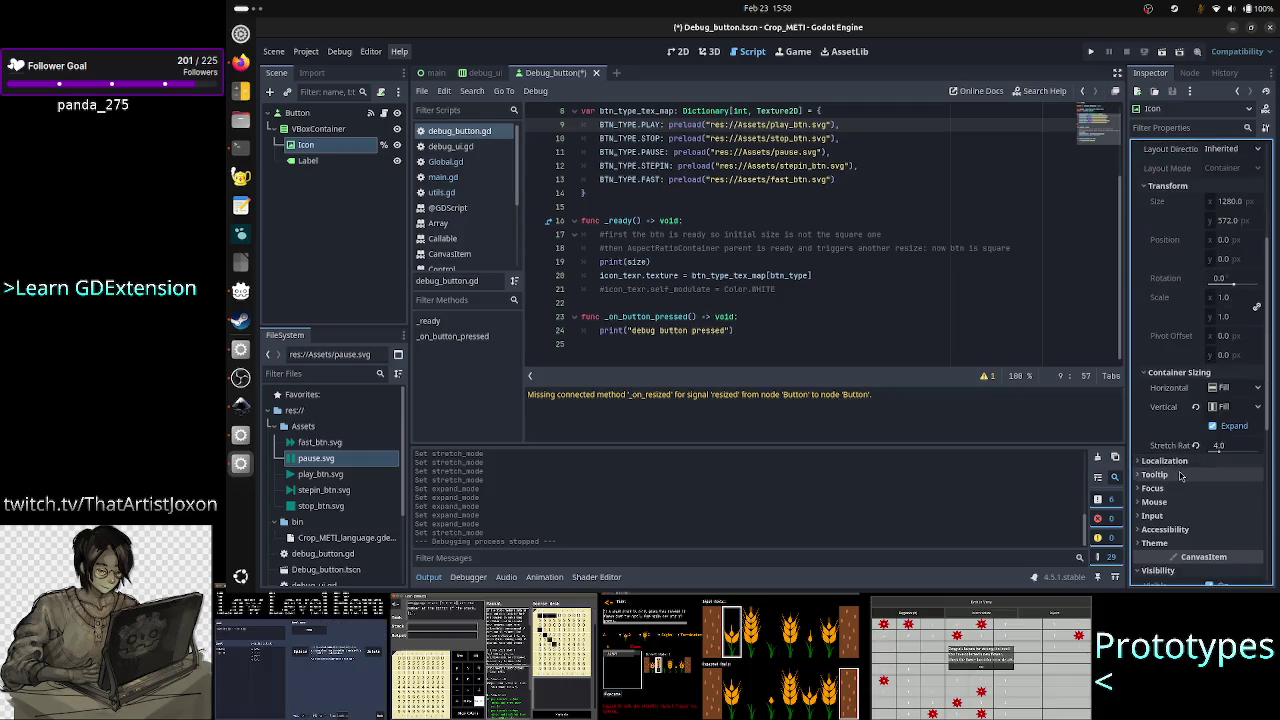
key(alt+Tab)
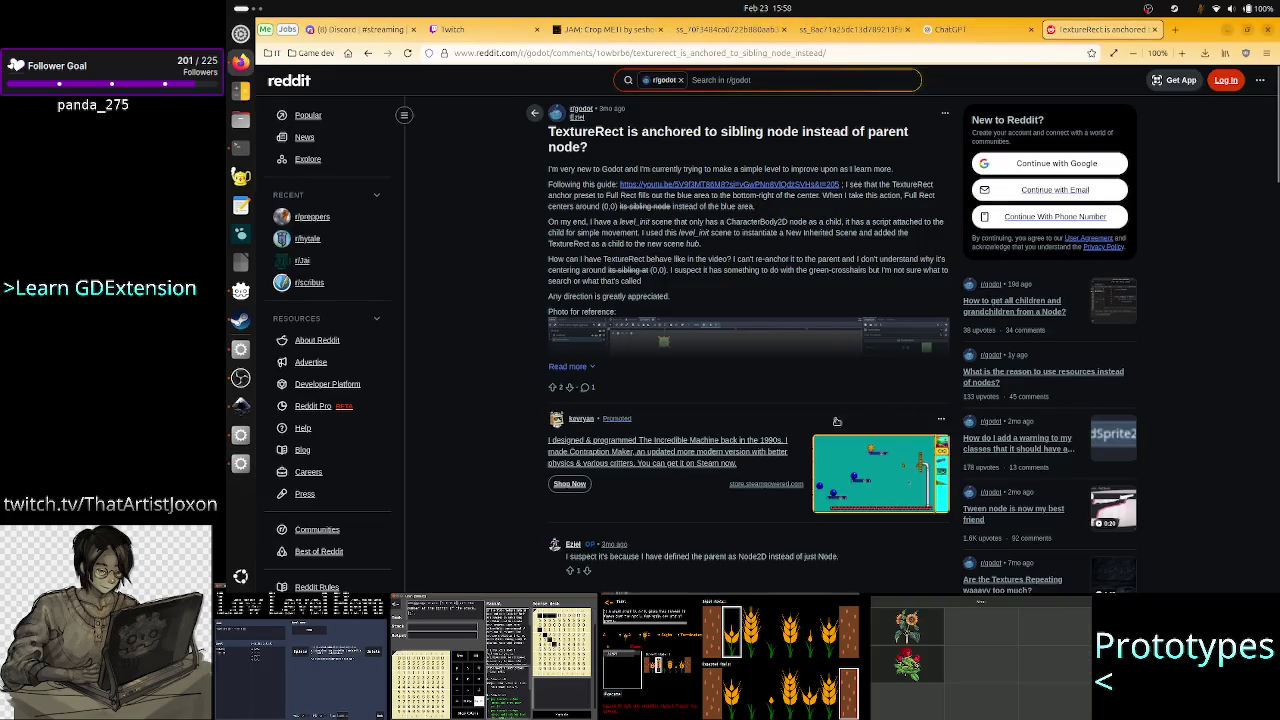
Expand the 'TextureRect is anchored to sibling node' post, view its reference screenshot full-size, then return to the post.
scroll(769, 478, down, 5)
scroll(757, 397, up, 3)
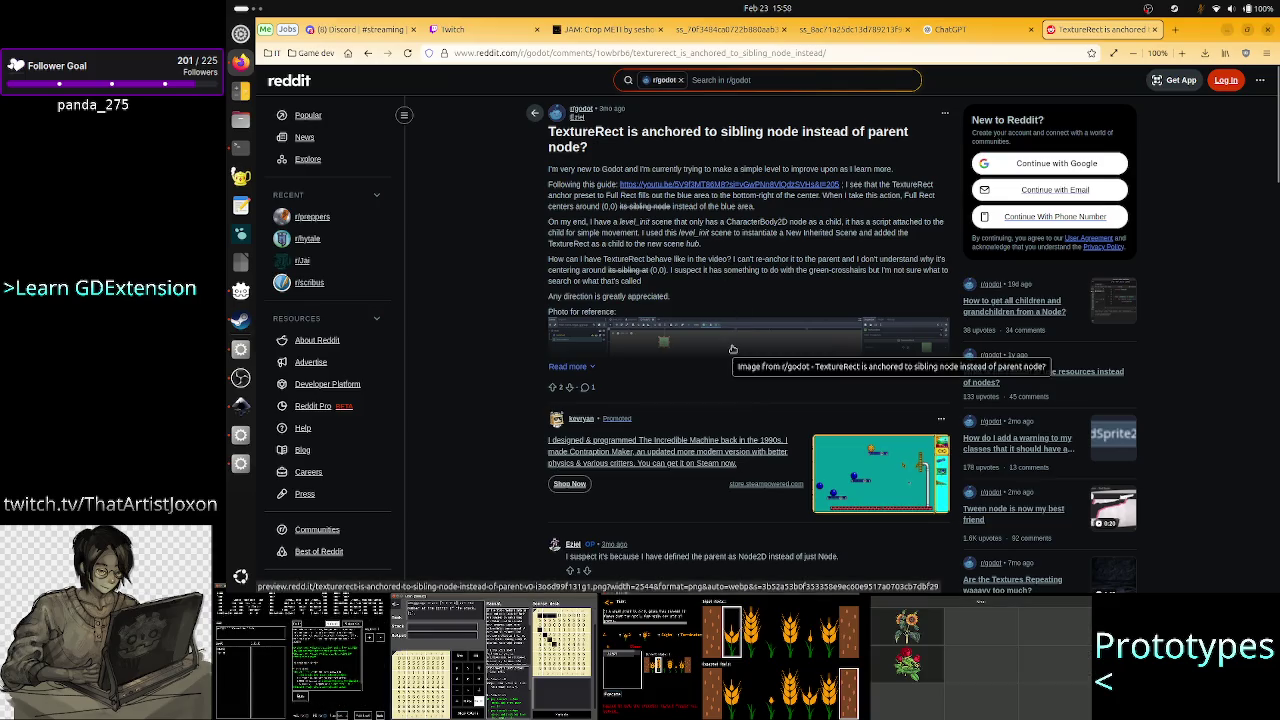
click(586, 366)
click(708, 379)
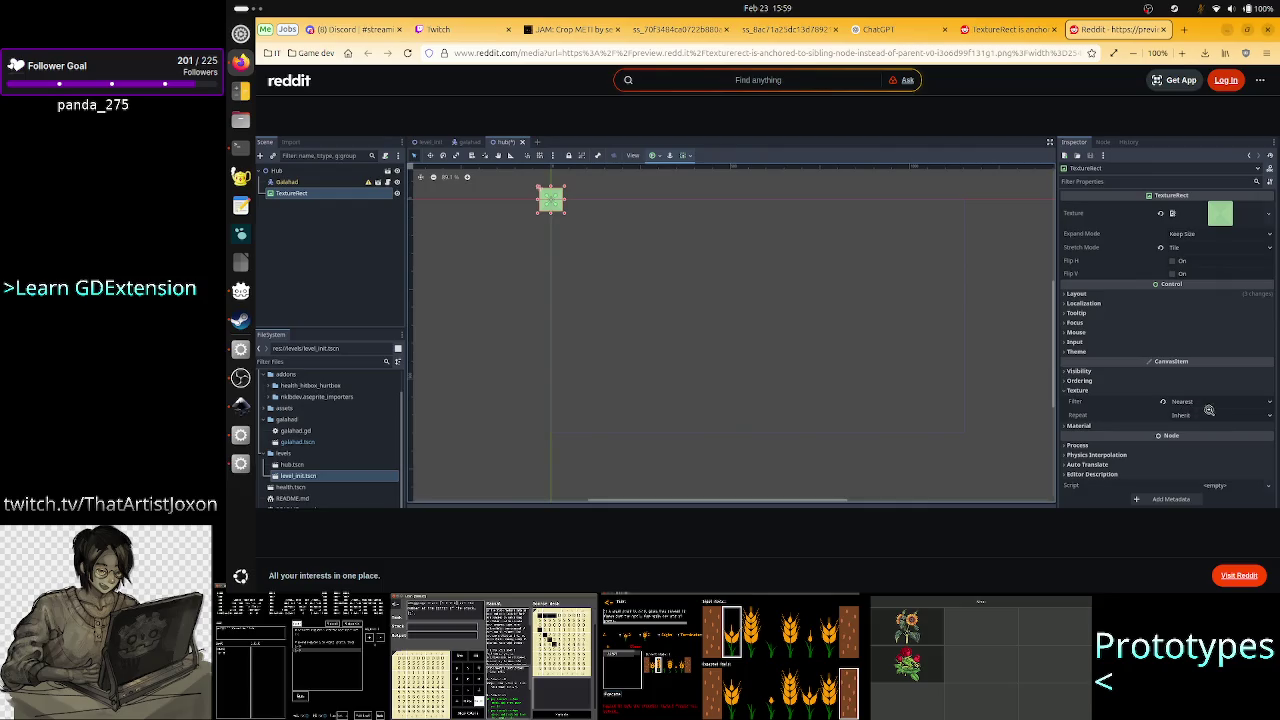
click(1010, 29)
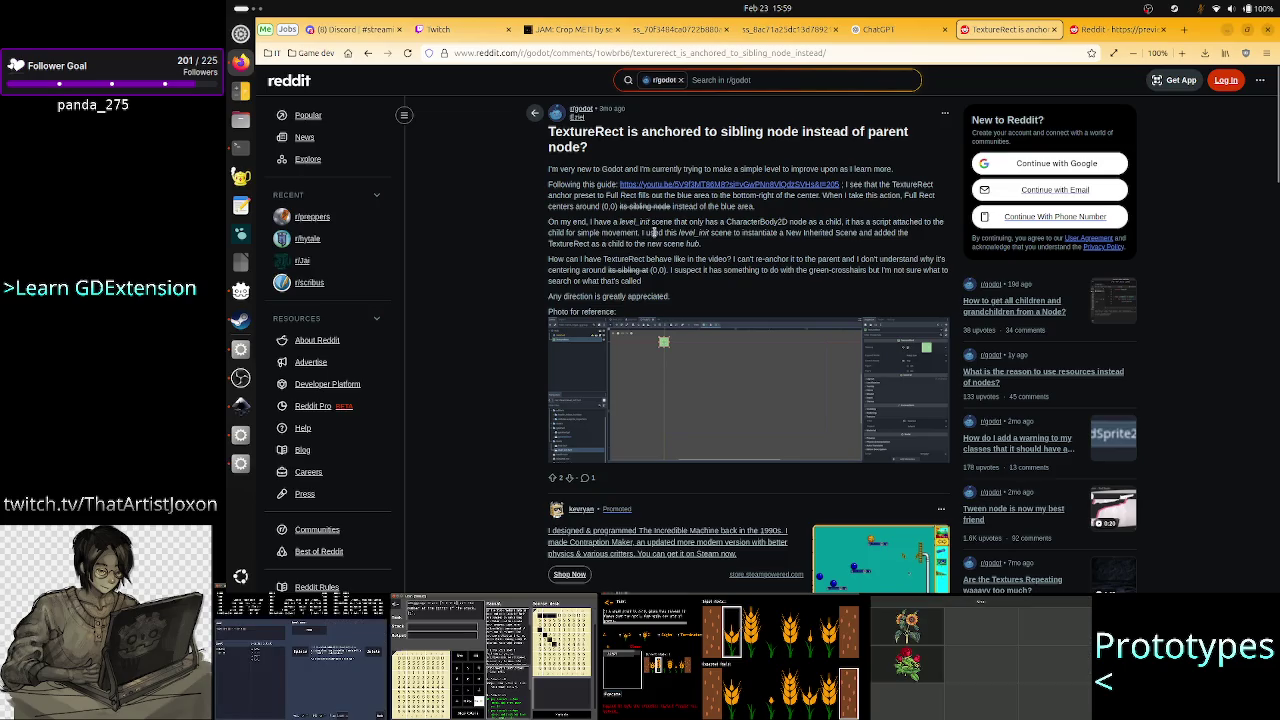
Reopen the reference screenshot, close the extra screenshot tab, and go back to the Google results.
click(697, 354)
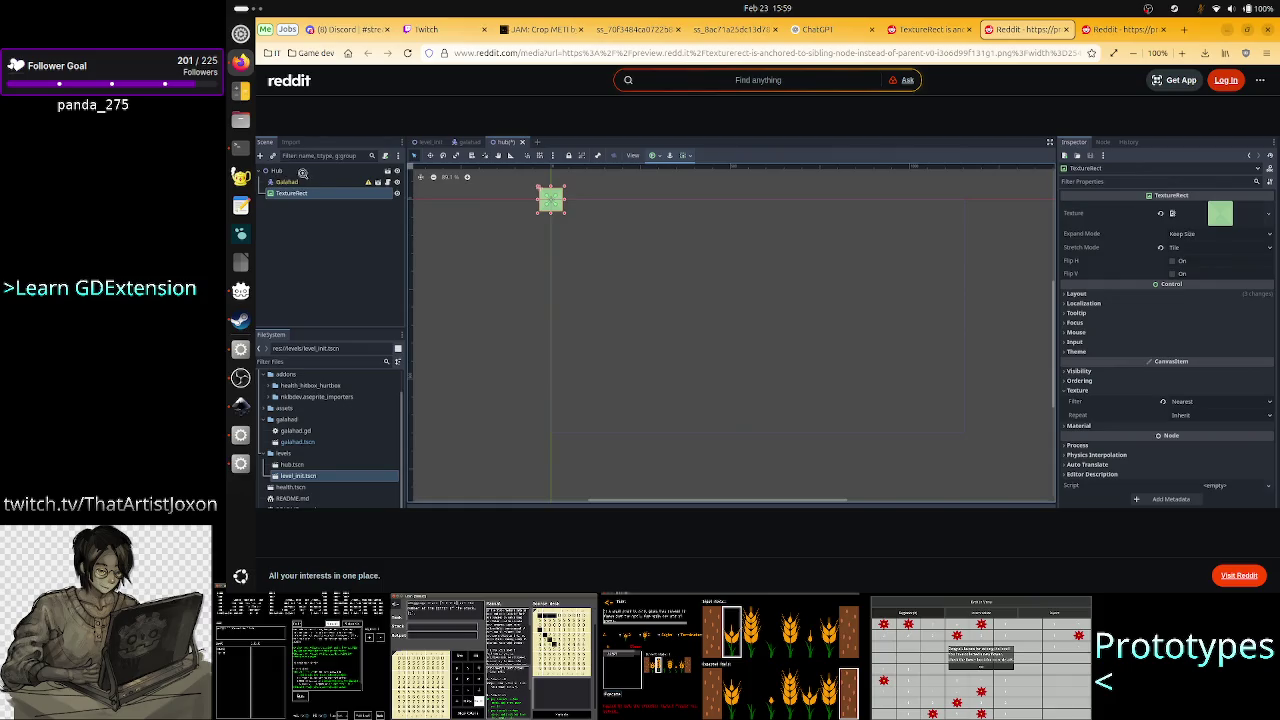
click(1122, 24)
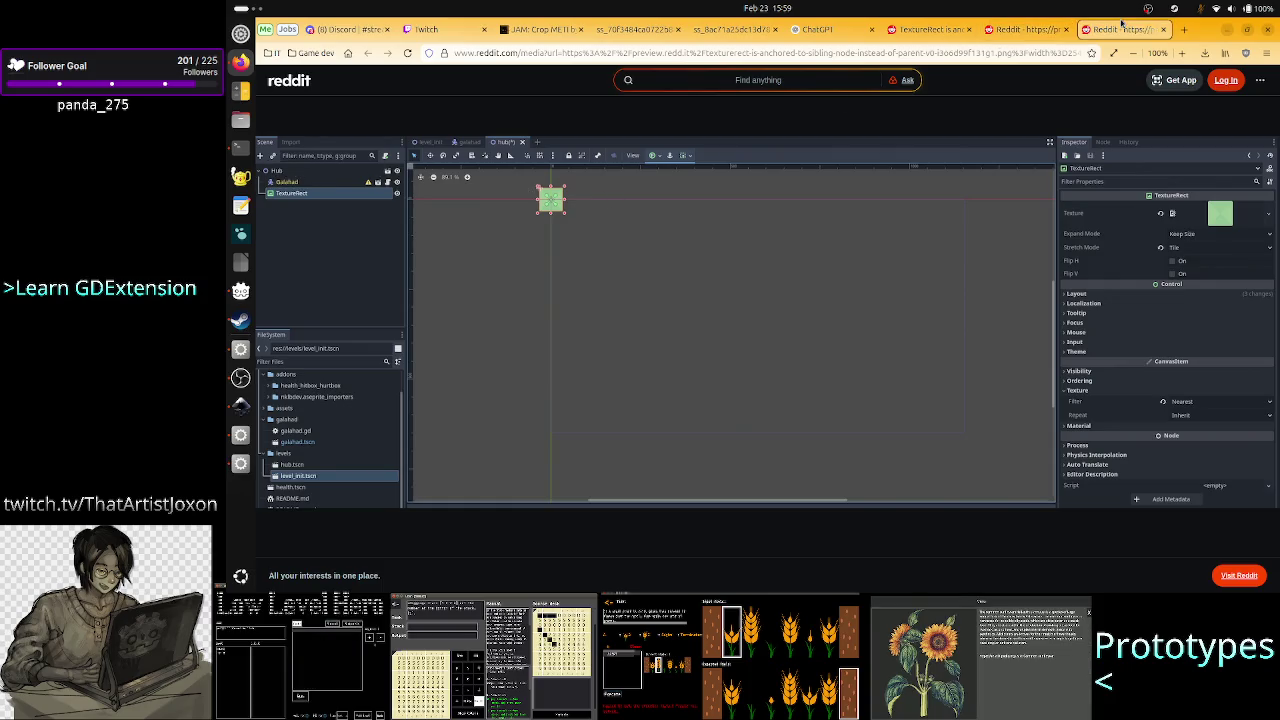
click(1164, 30)
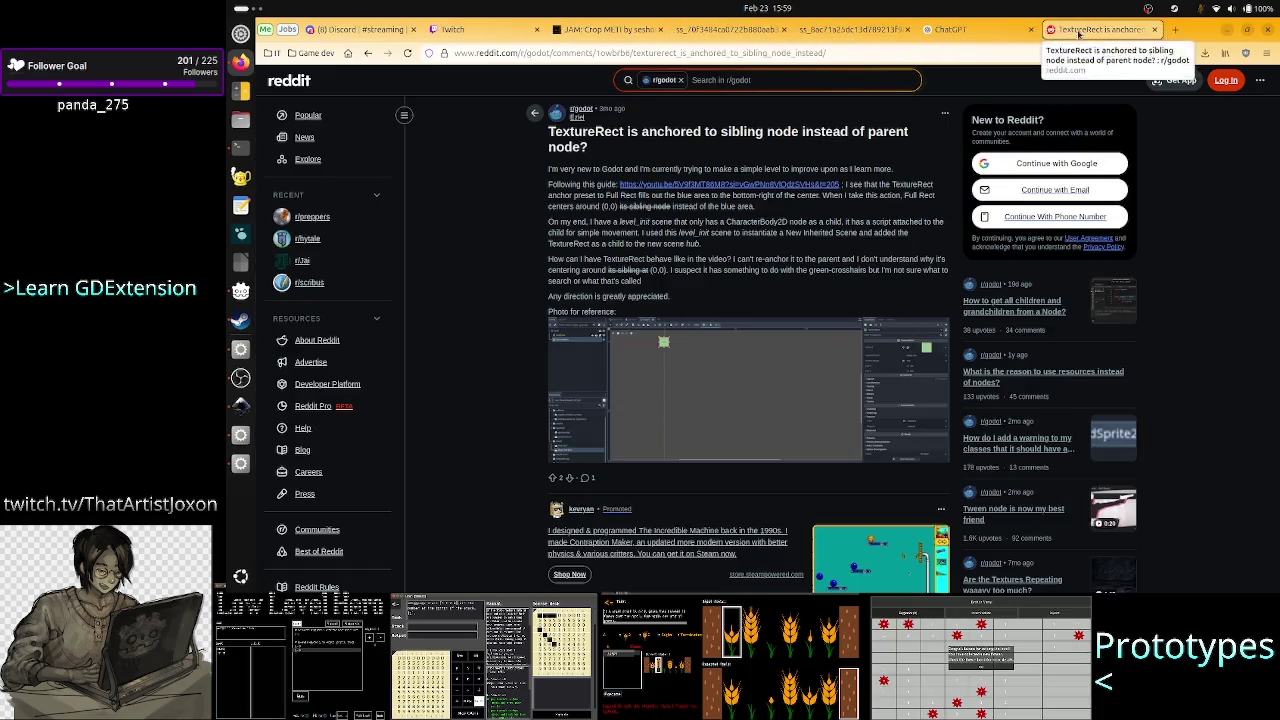
click(368, 54)
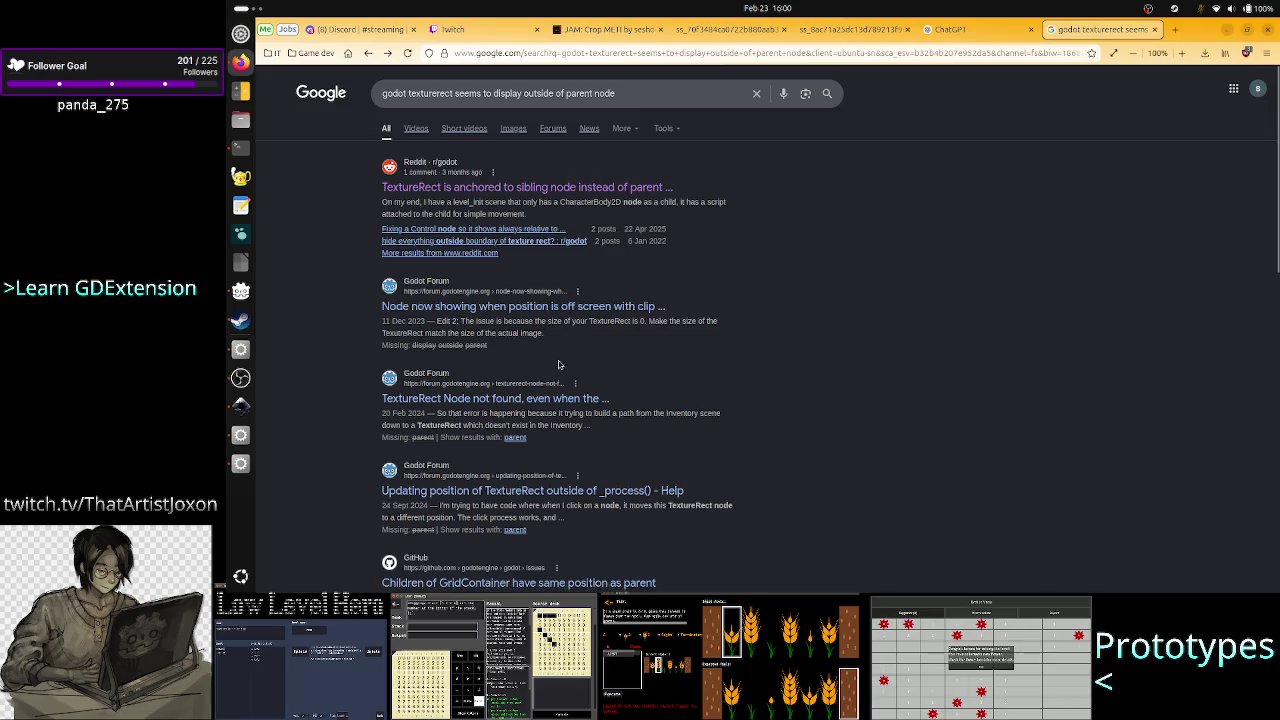
Skim the remaining Google results, scroll ChatGPT's coordinate-units answer, and start a message 'I have a'.
scroll(595, 446, down, 1)
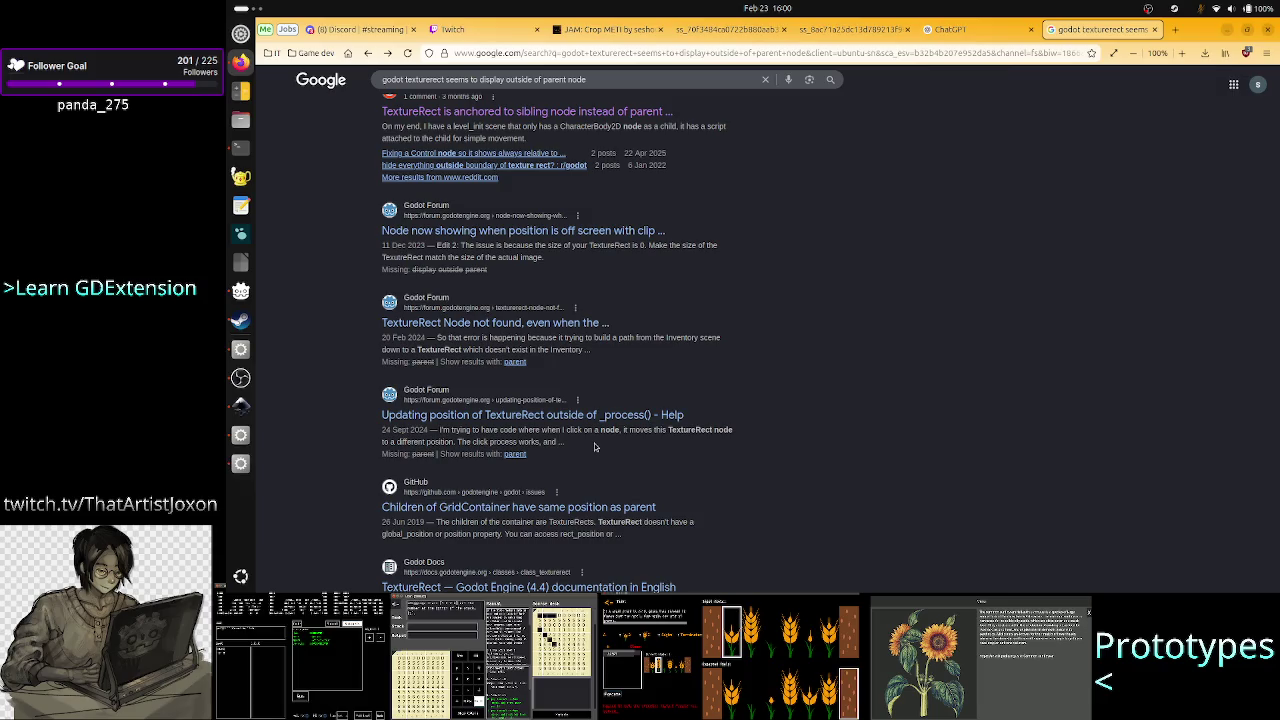
click(969, 37)
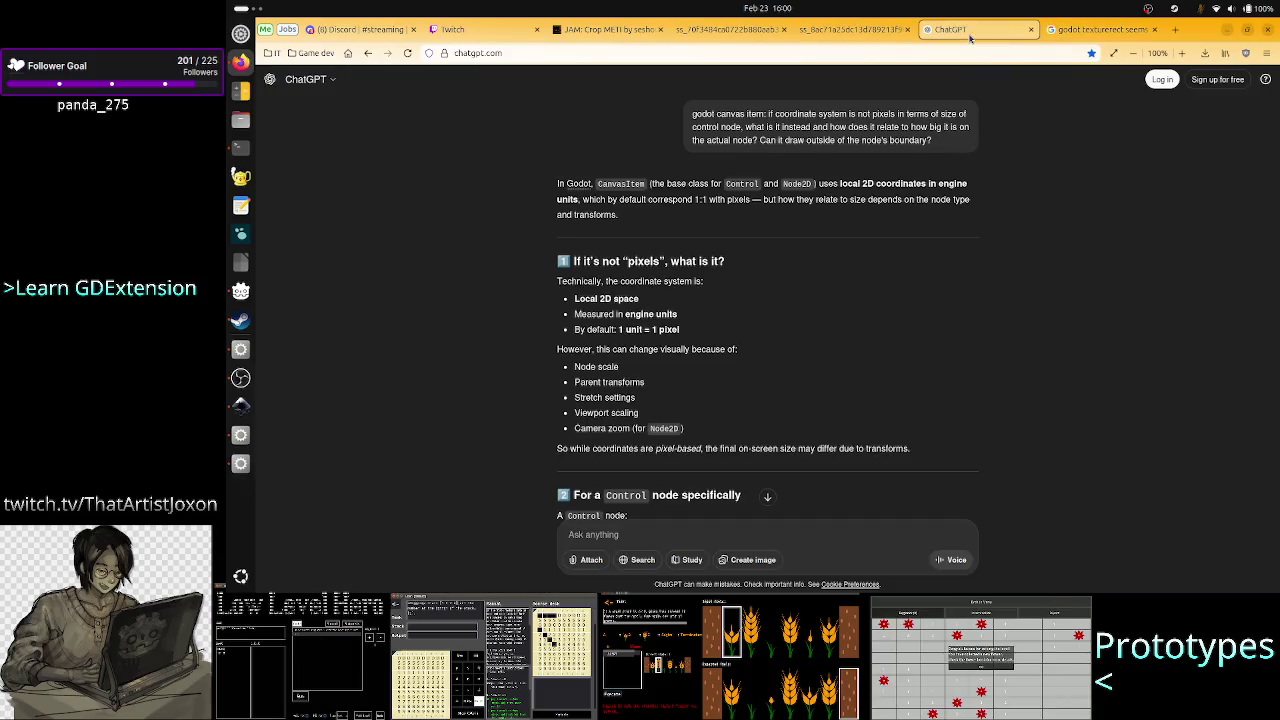
scroll(670, 521, down, 15)
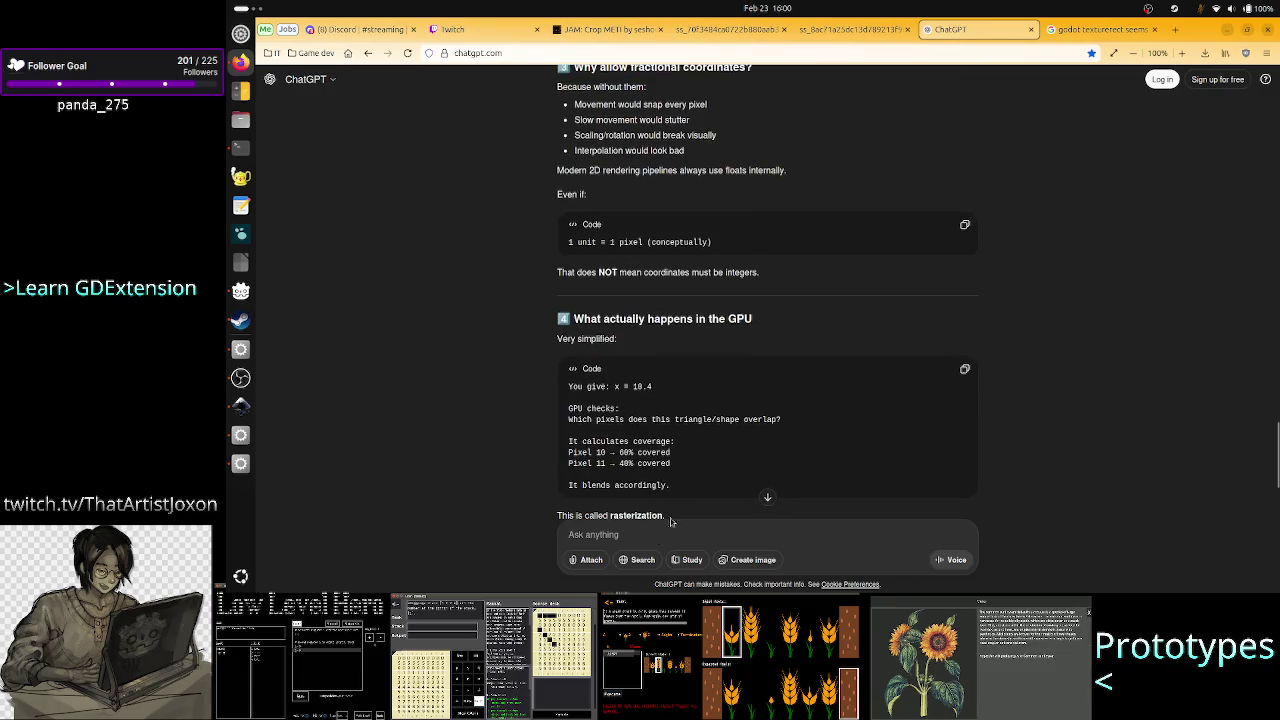
scroll(660, 525, down, 10)
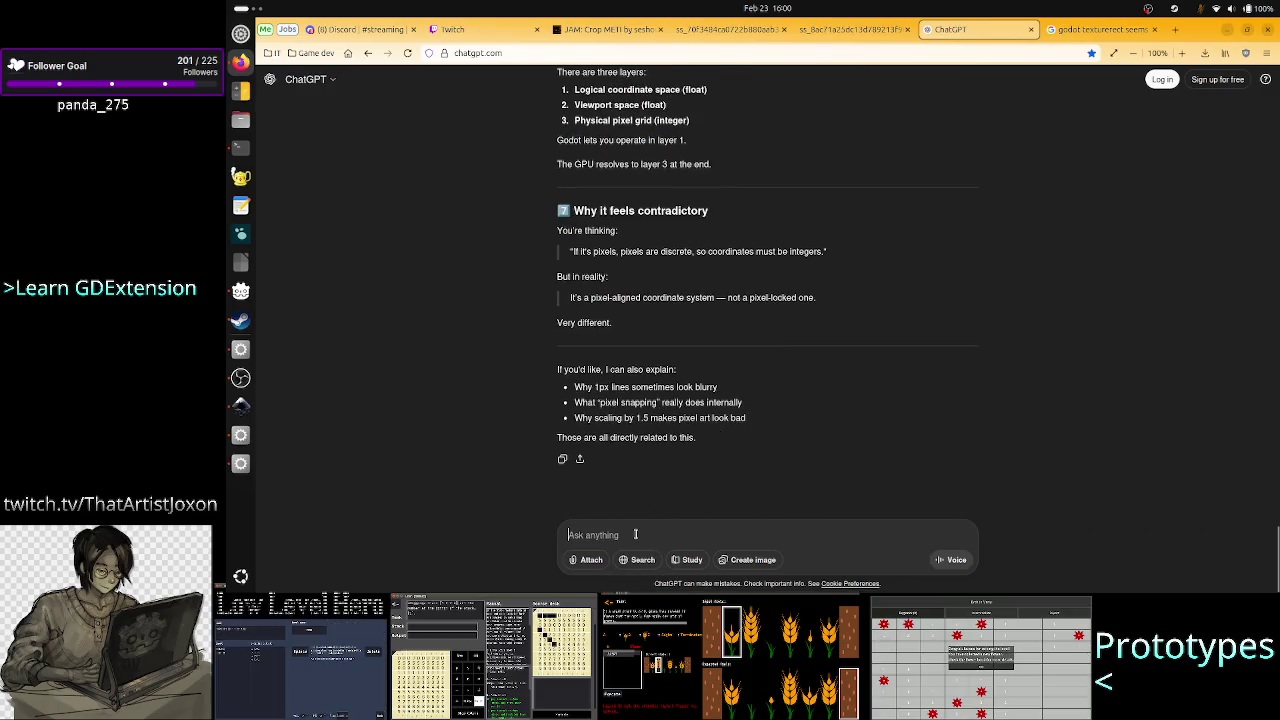
text(I have )
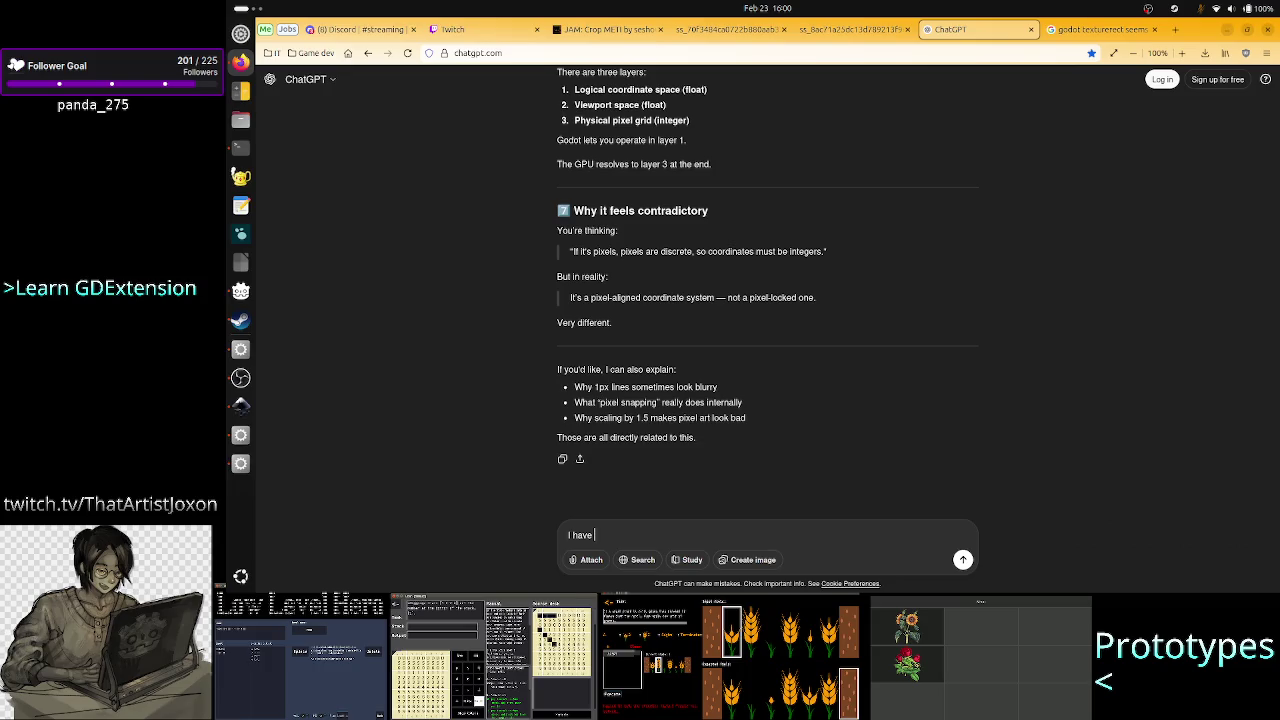
text(a)
Reword the opening of the draft to 'I have a button scene: button'.
key(BackSpace)
key(BackSpace)
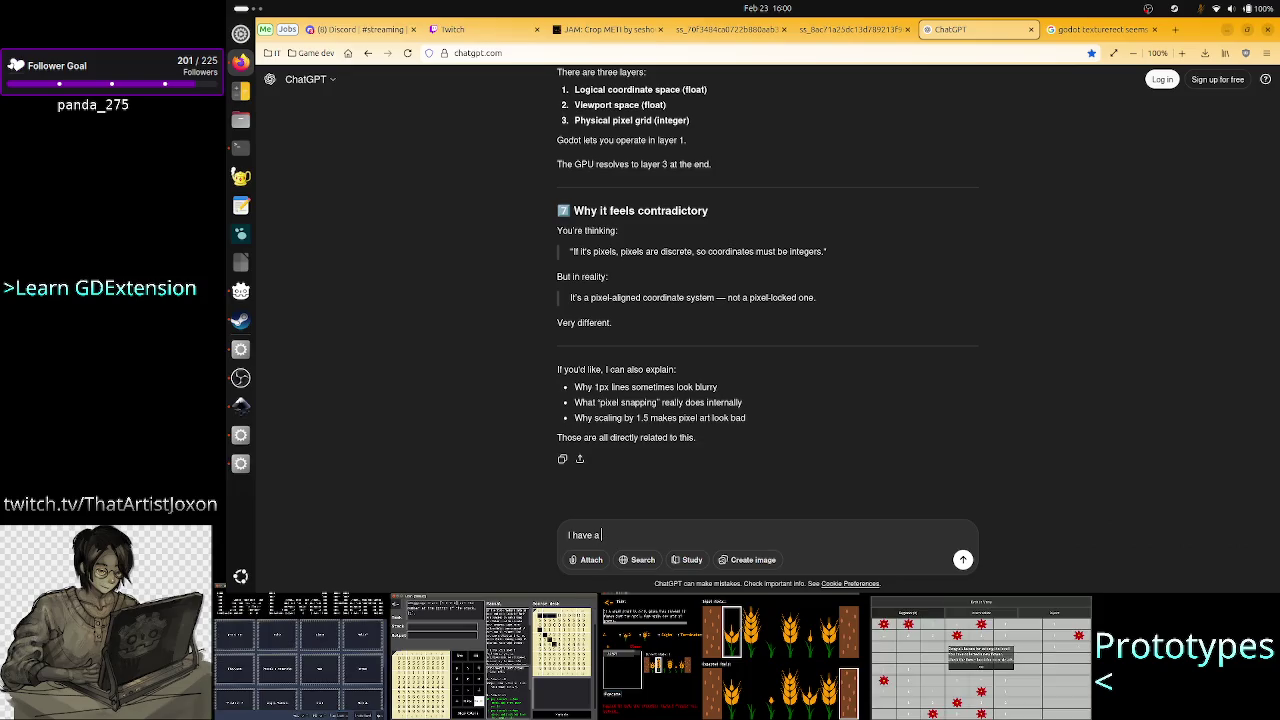
text(scene )
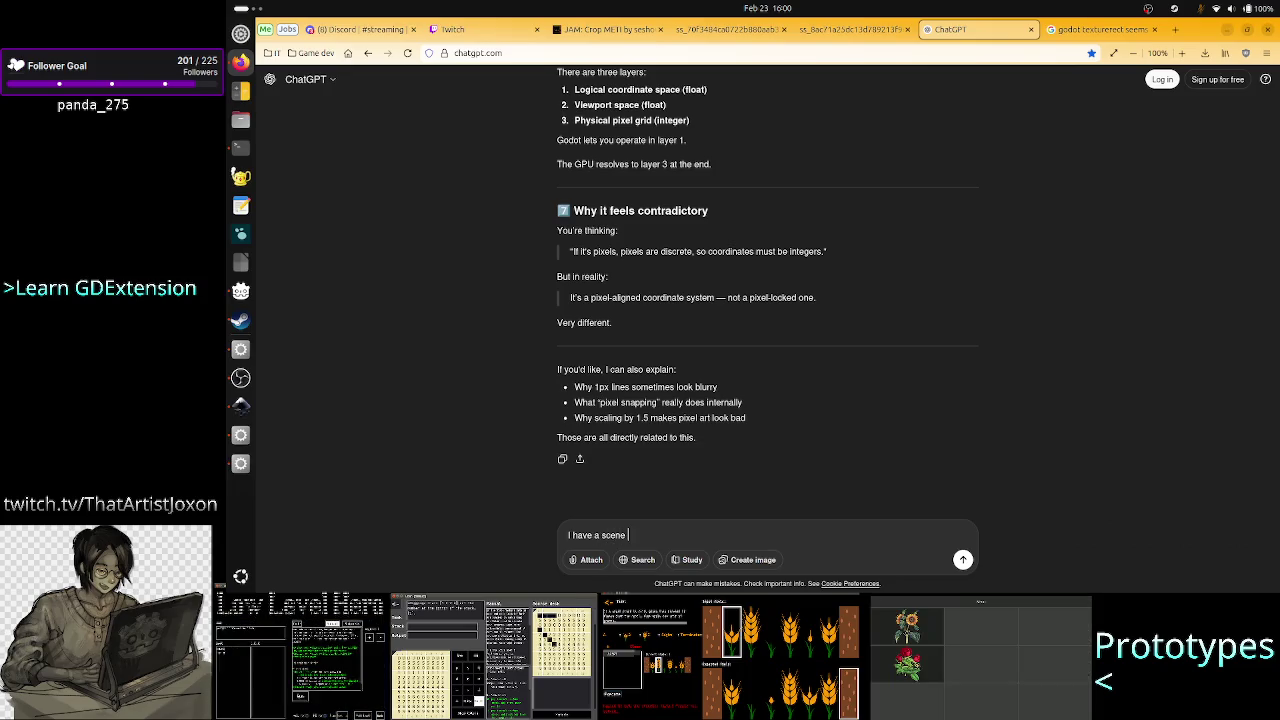
text(w)
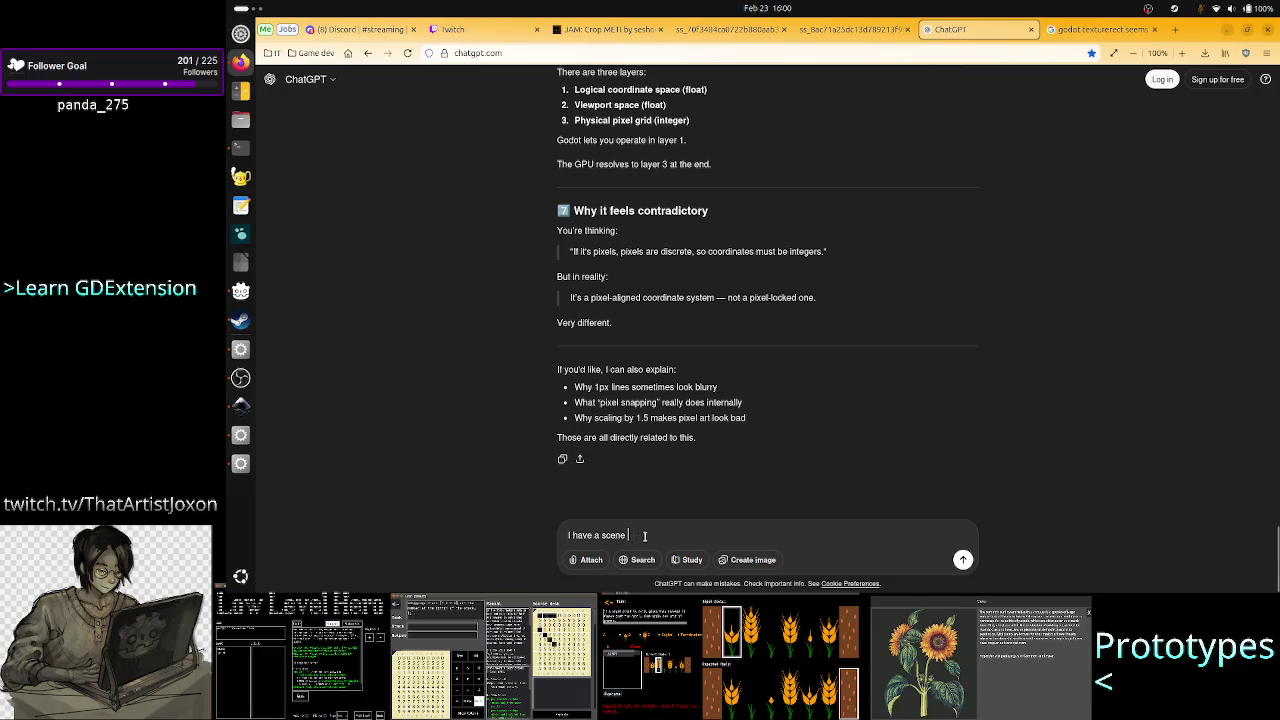
text(ith)
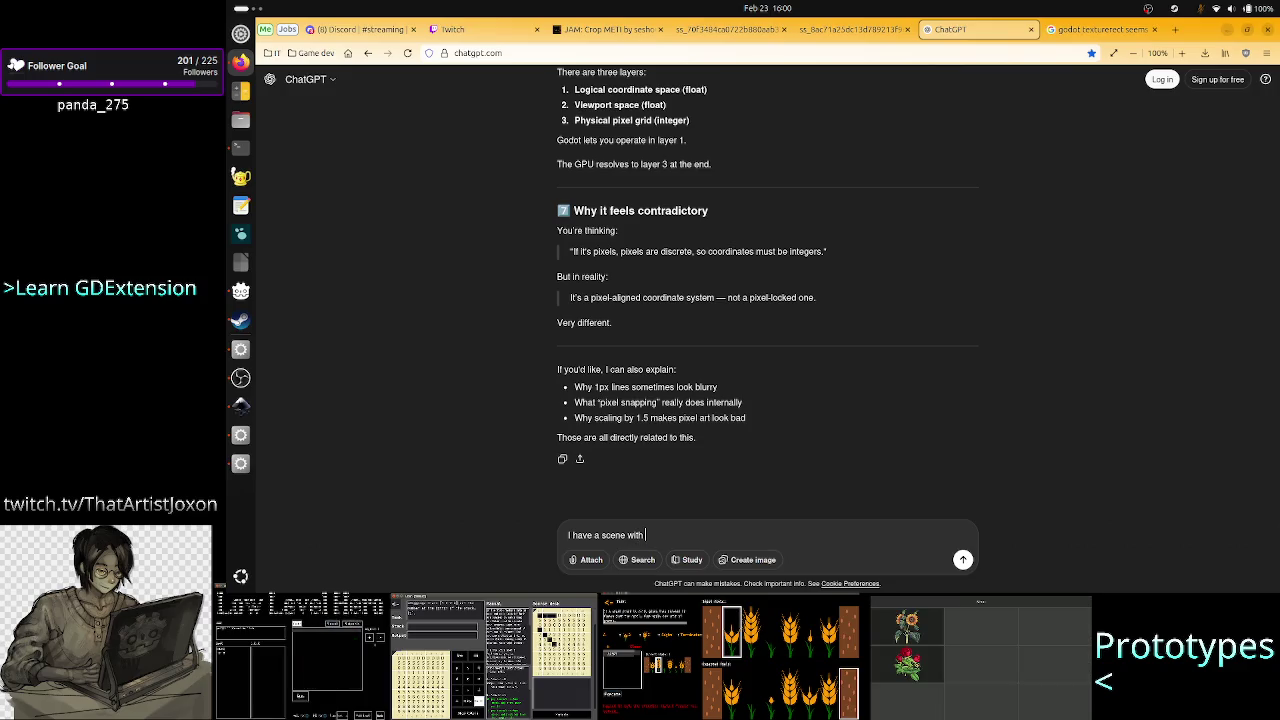
text( a tex)
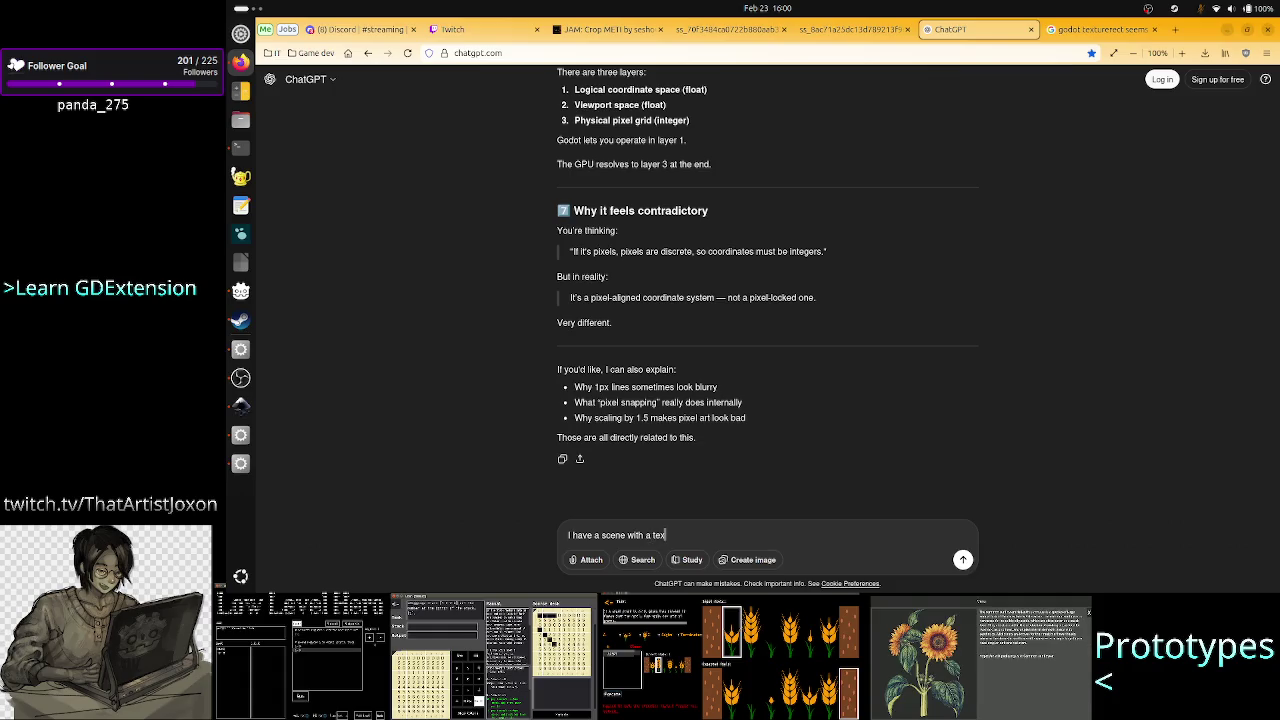
key(BackSpace)
key(BackSpace)
key(BackSpace)
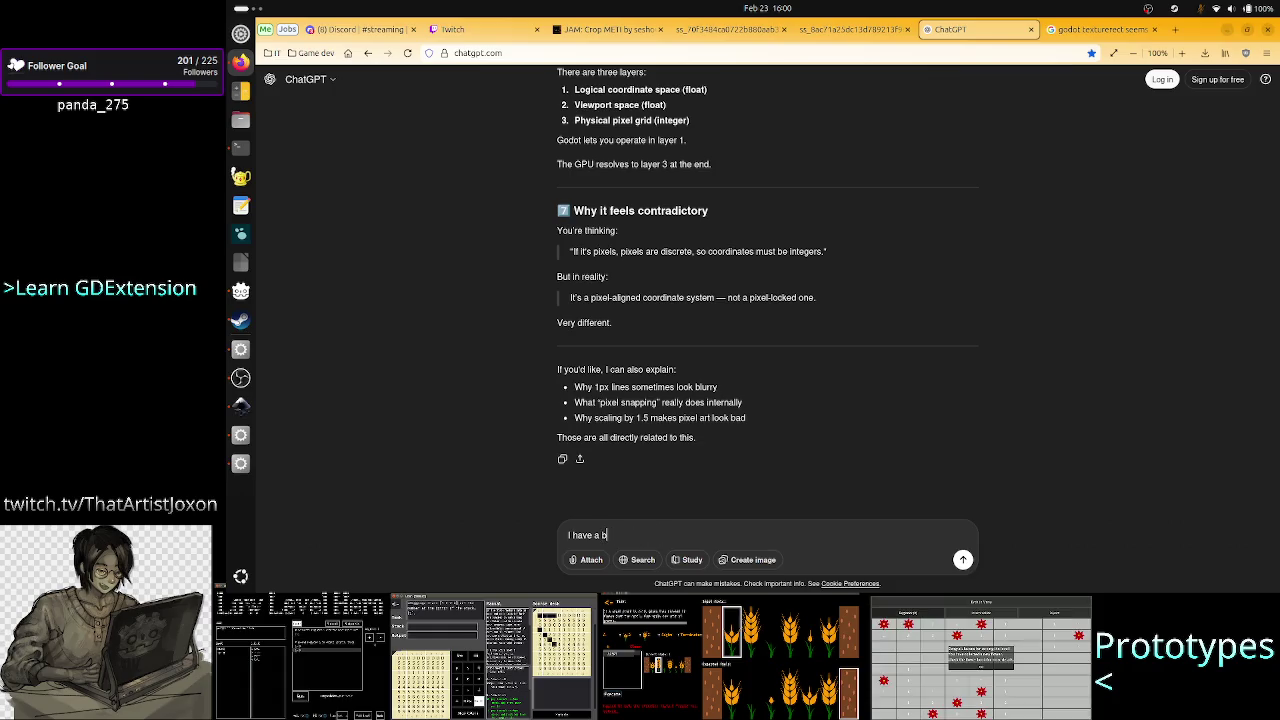
text(utton scene)
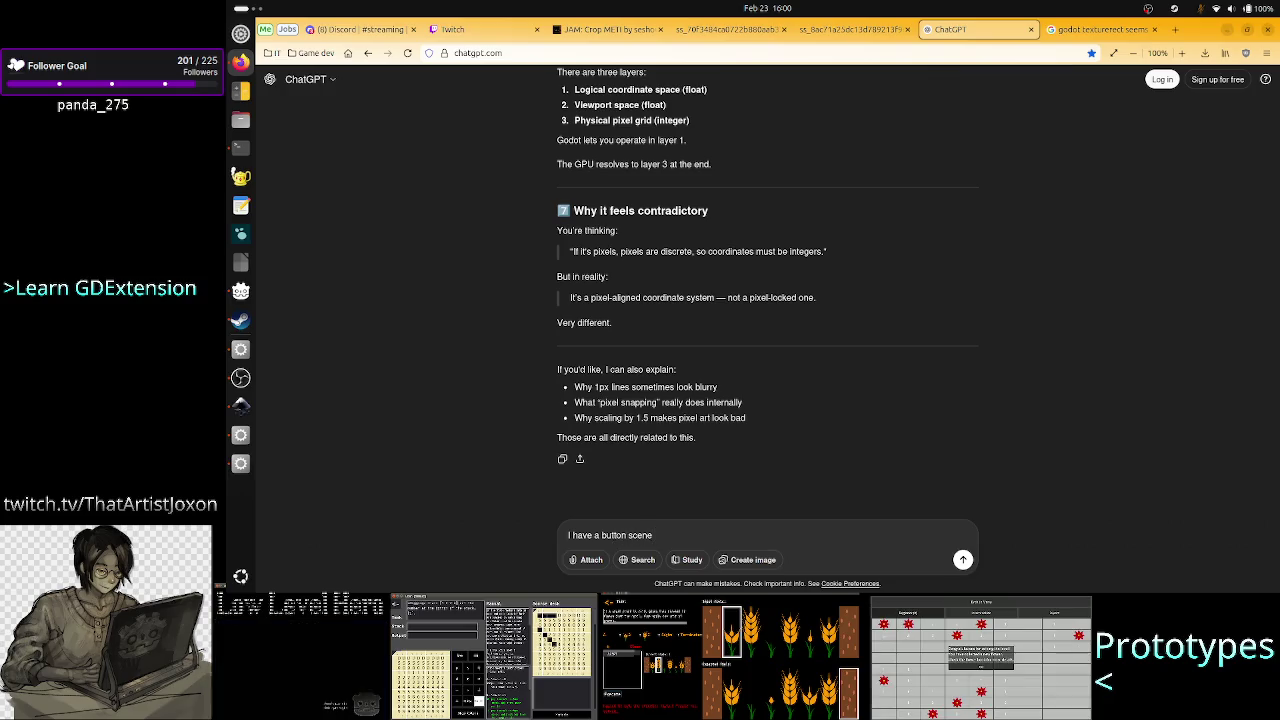
text( w)
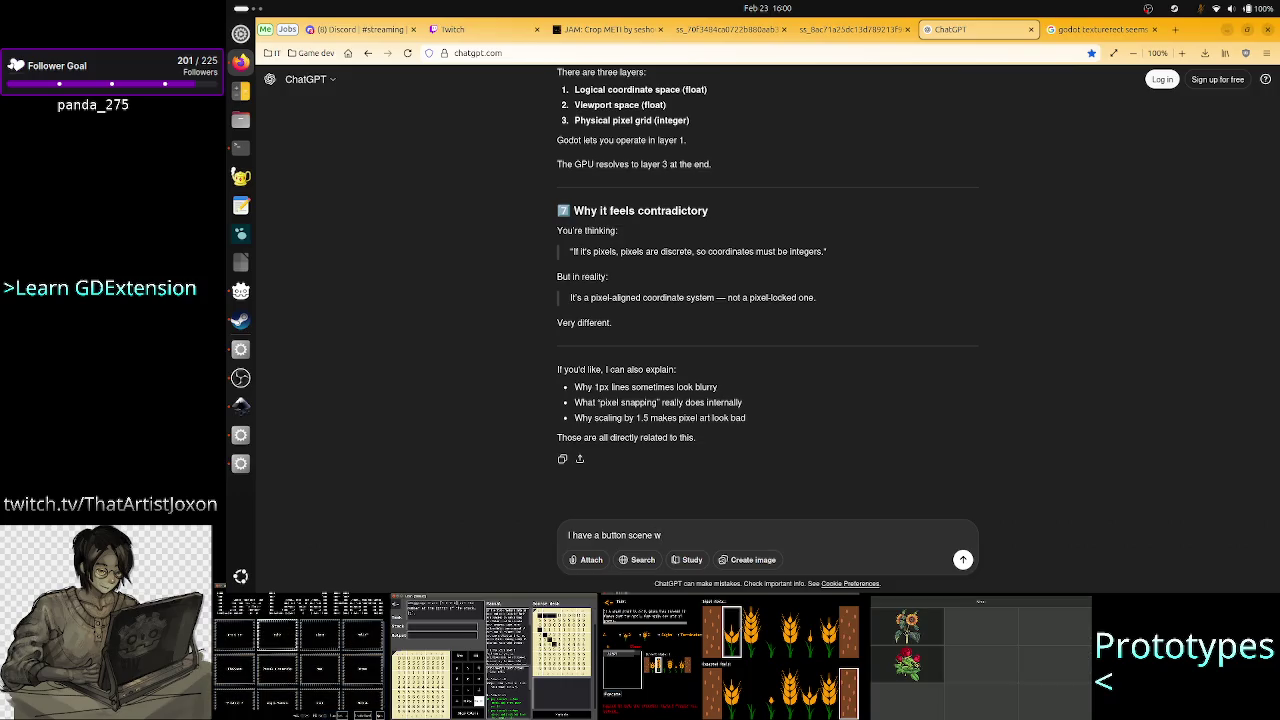
key(BackSpace)
key(BackSpace)
text(: )
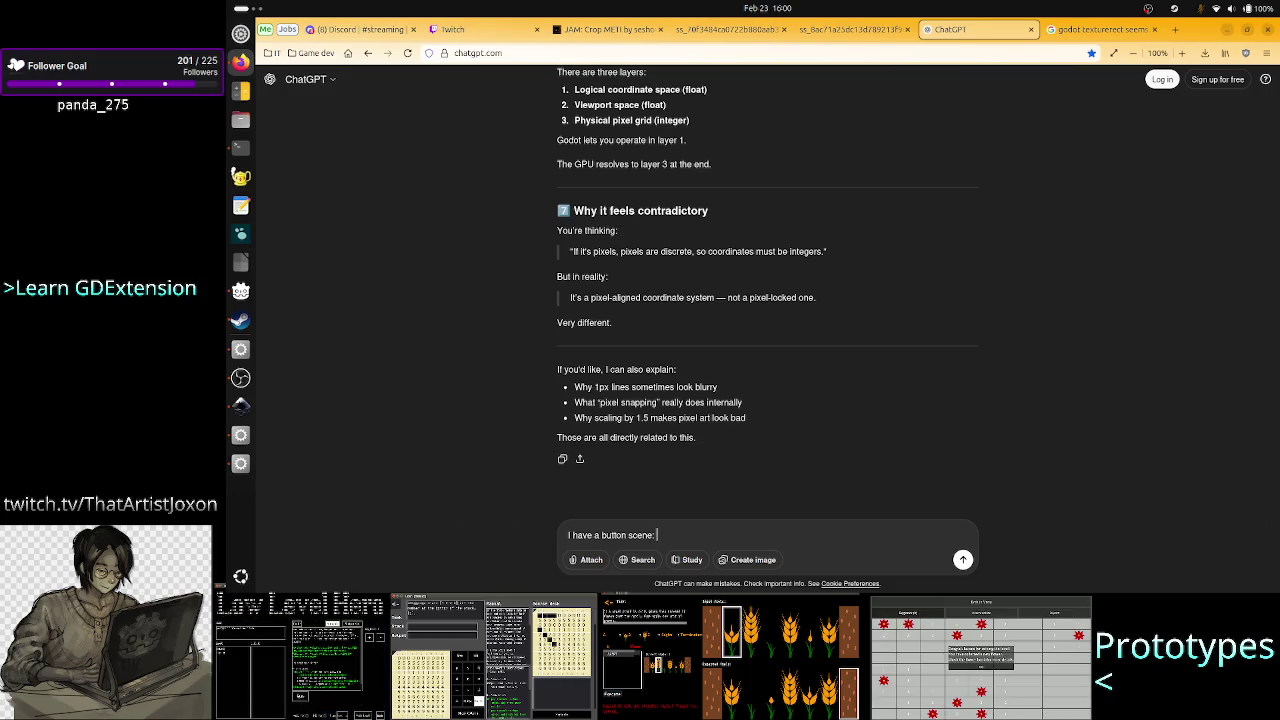
text(button)
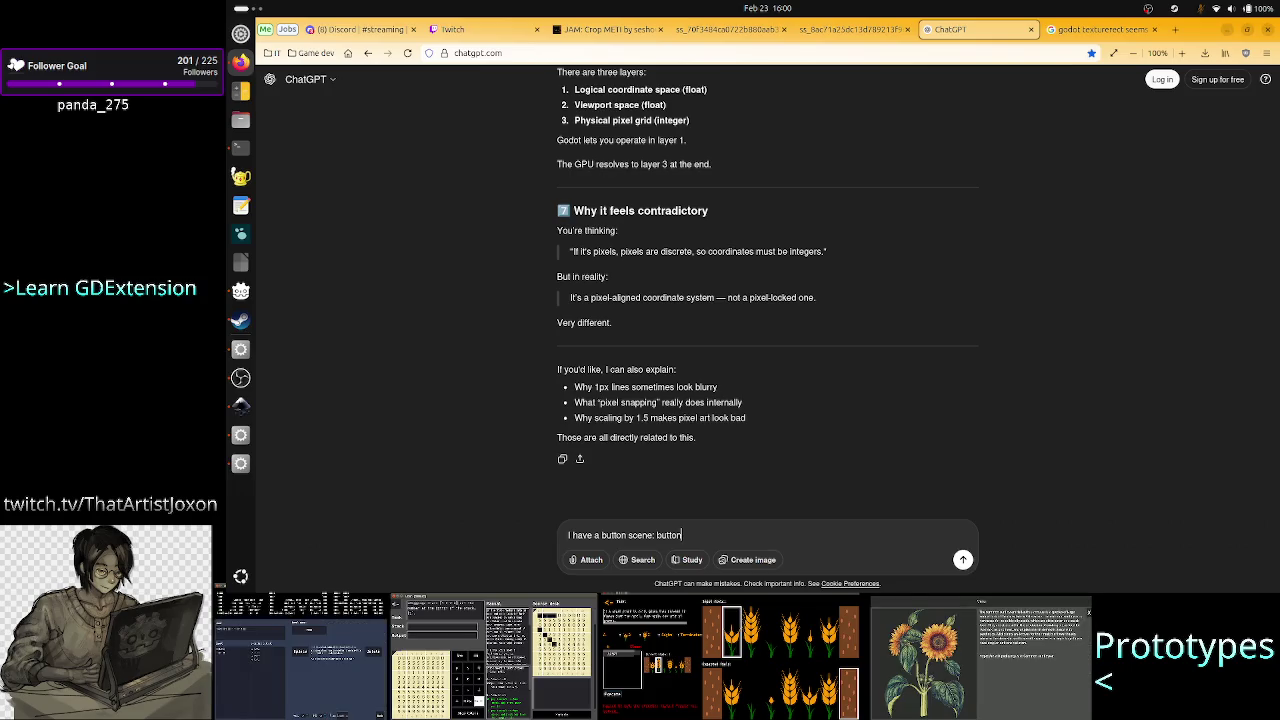
Continue with 'root, vbox child with texturerect inside. In another scene I put 3 of such buttons in an hbox container.'.
text(root, )
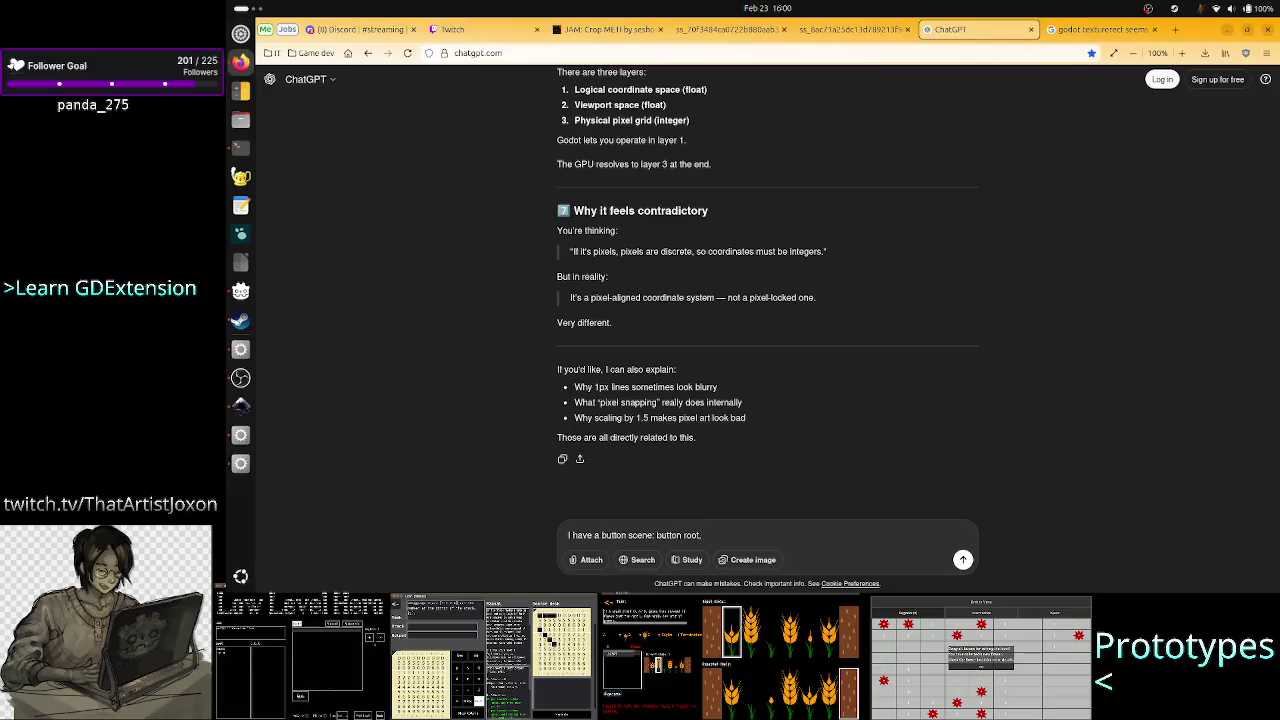
text(vbox)
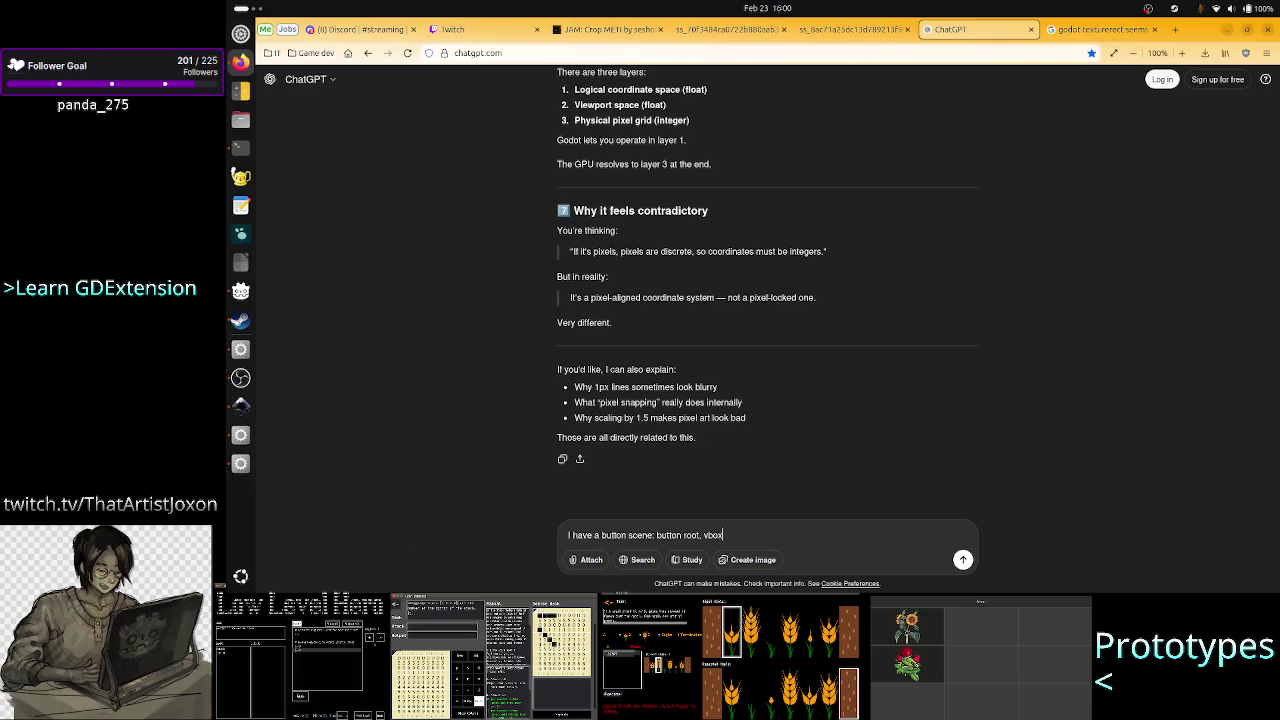
key(BackSpace)
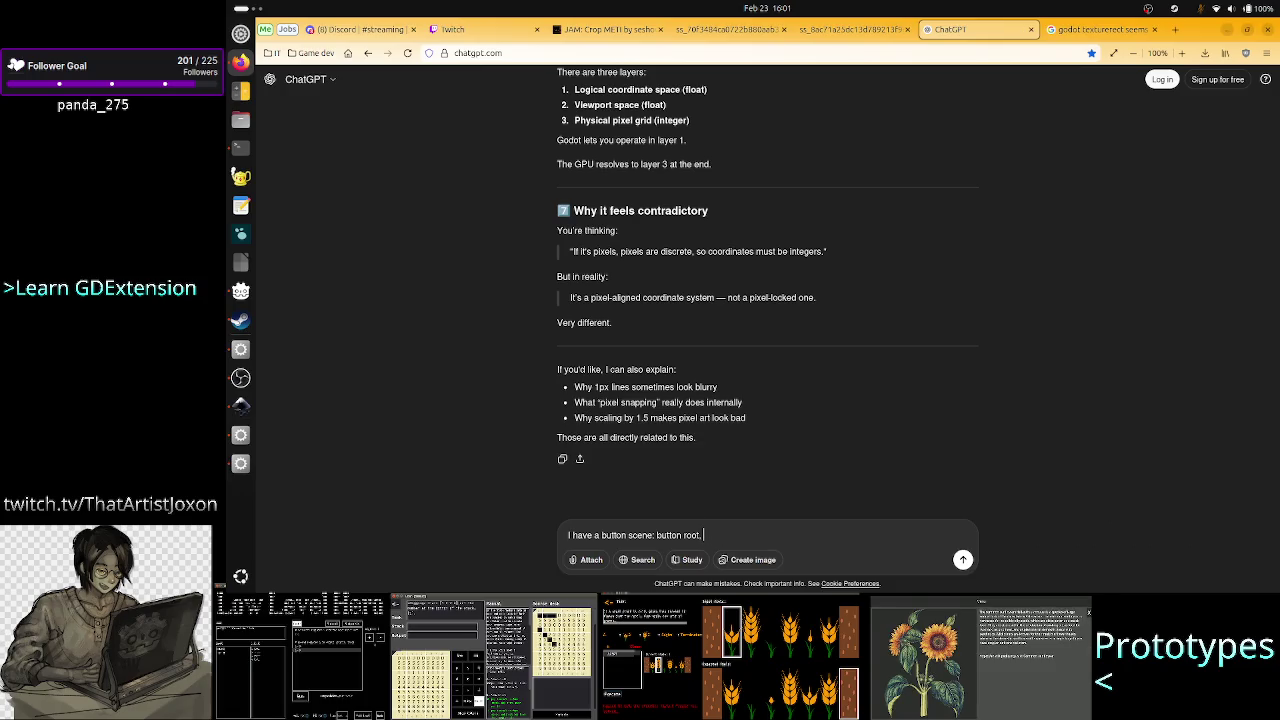
text(vbox)
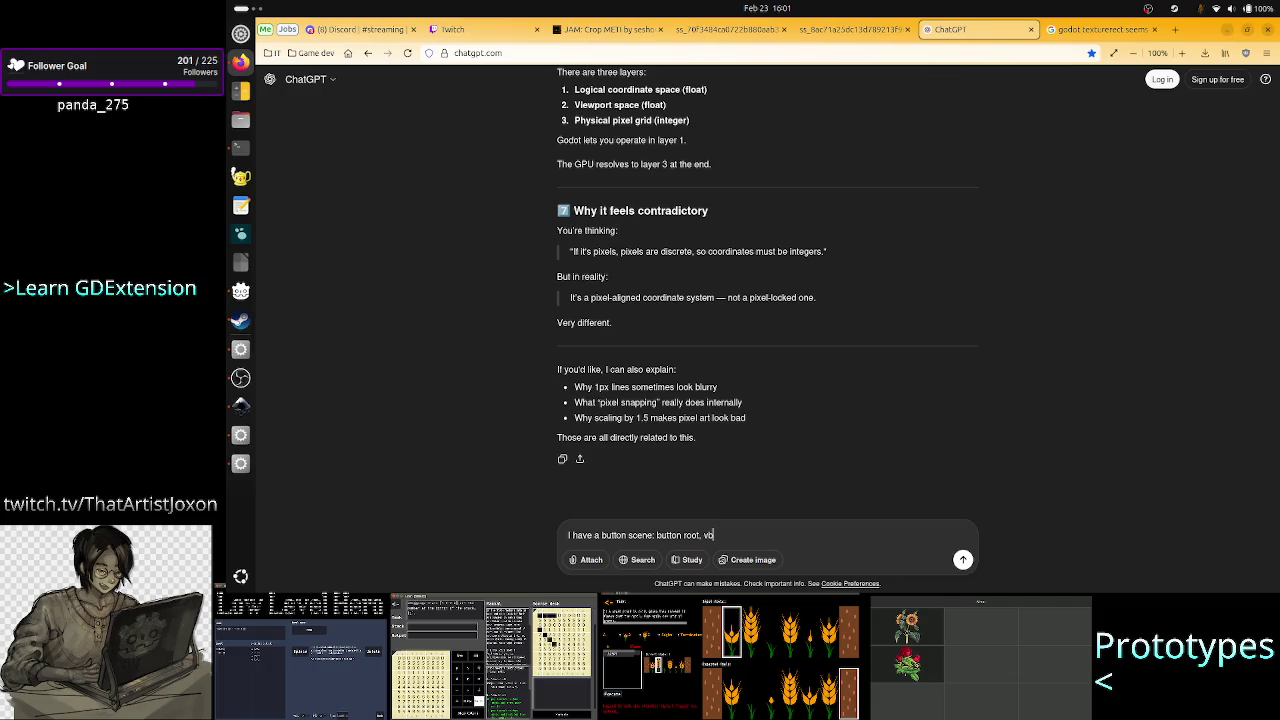
text( ch)
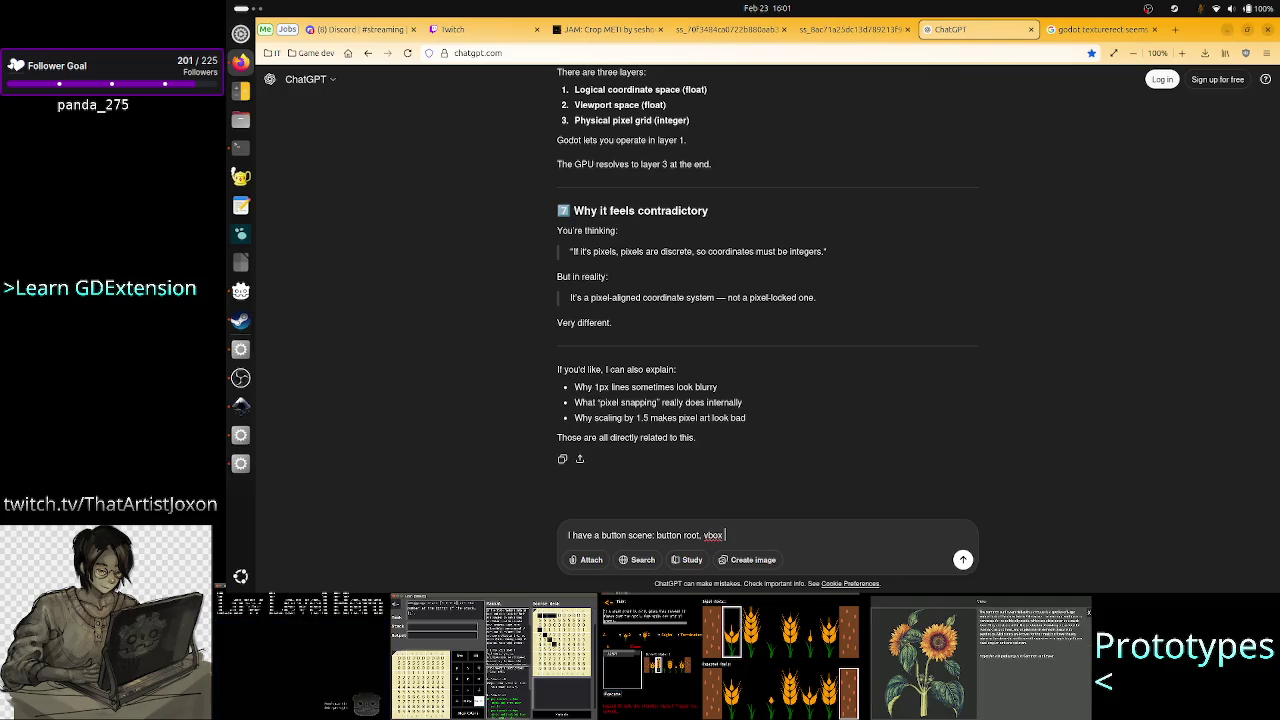
text(ild)
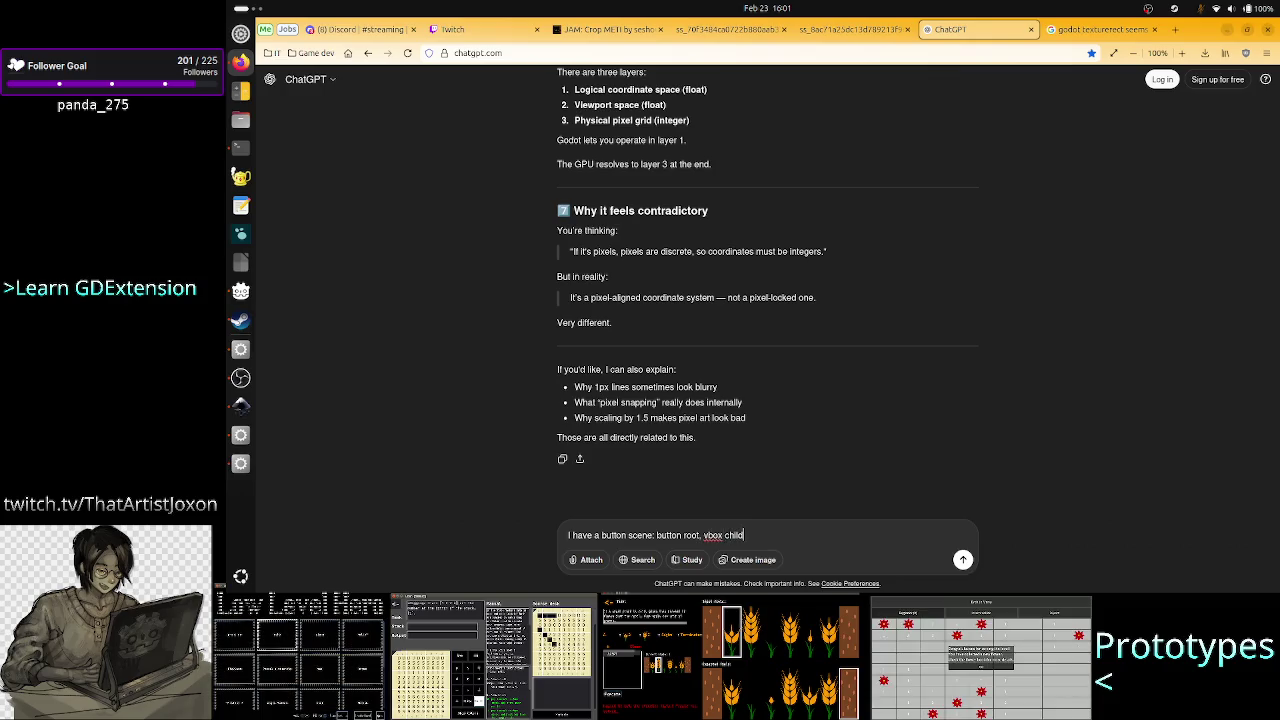
text( t)
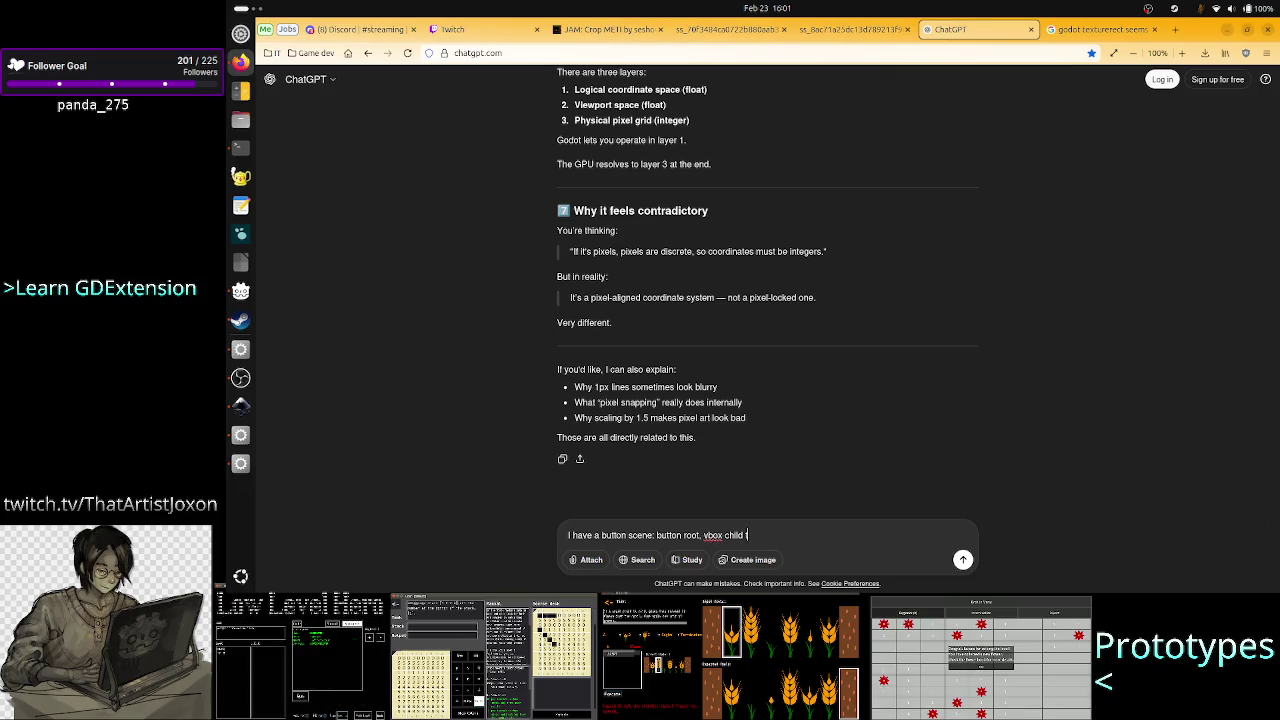
text(ext)
key(BackSpace)
key(BackSpace)
key(BackSpace)
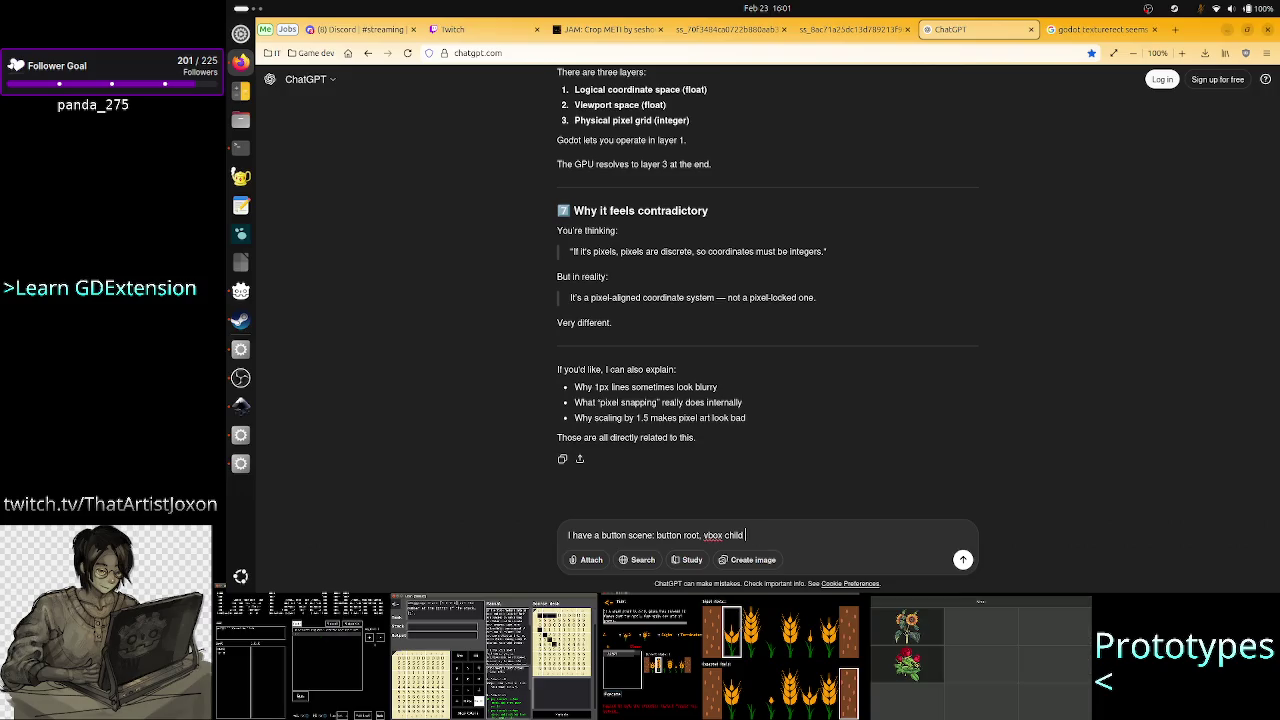
text(with tex)
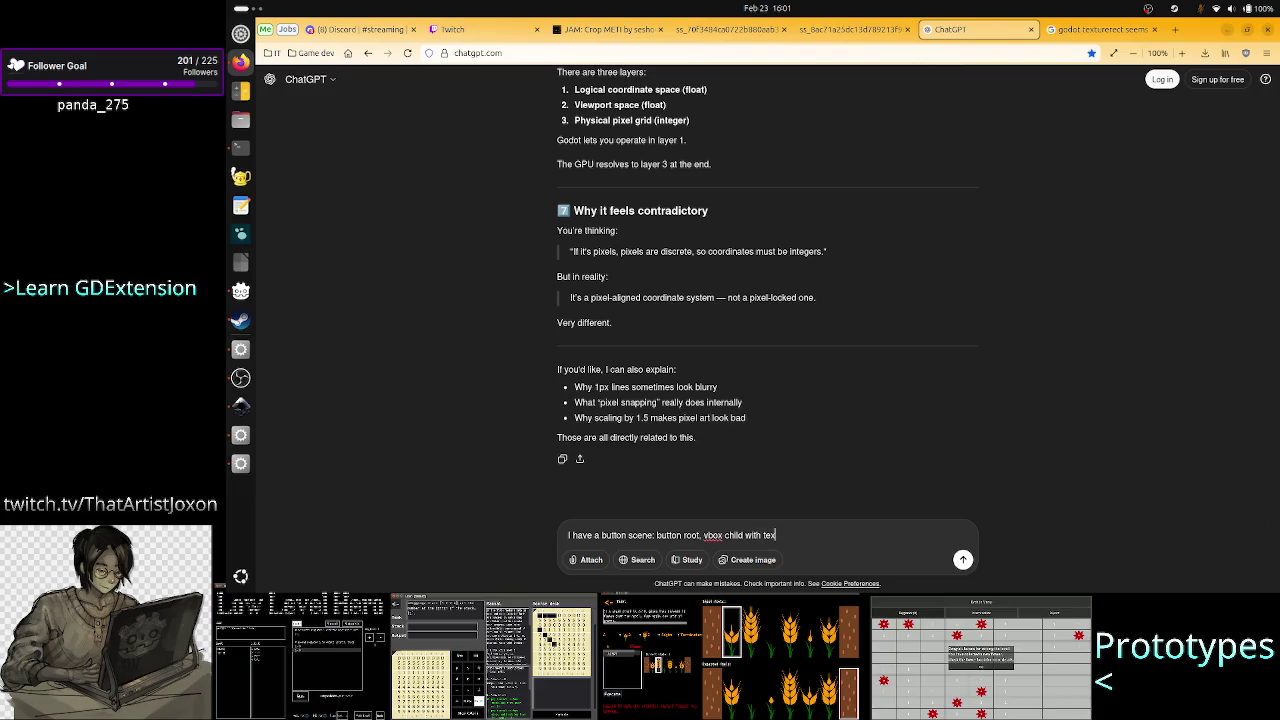
text(turerect inside. )
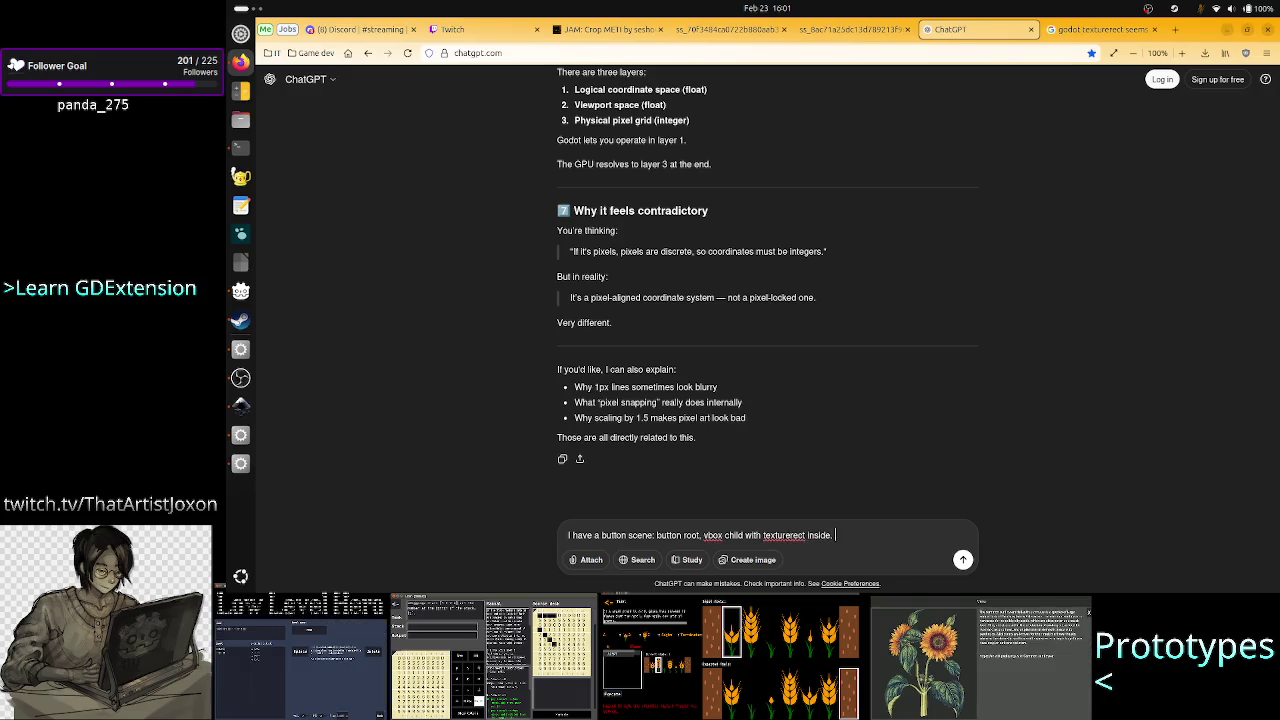
text(In ano)
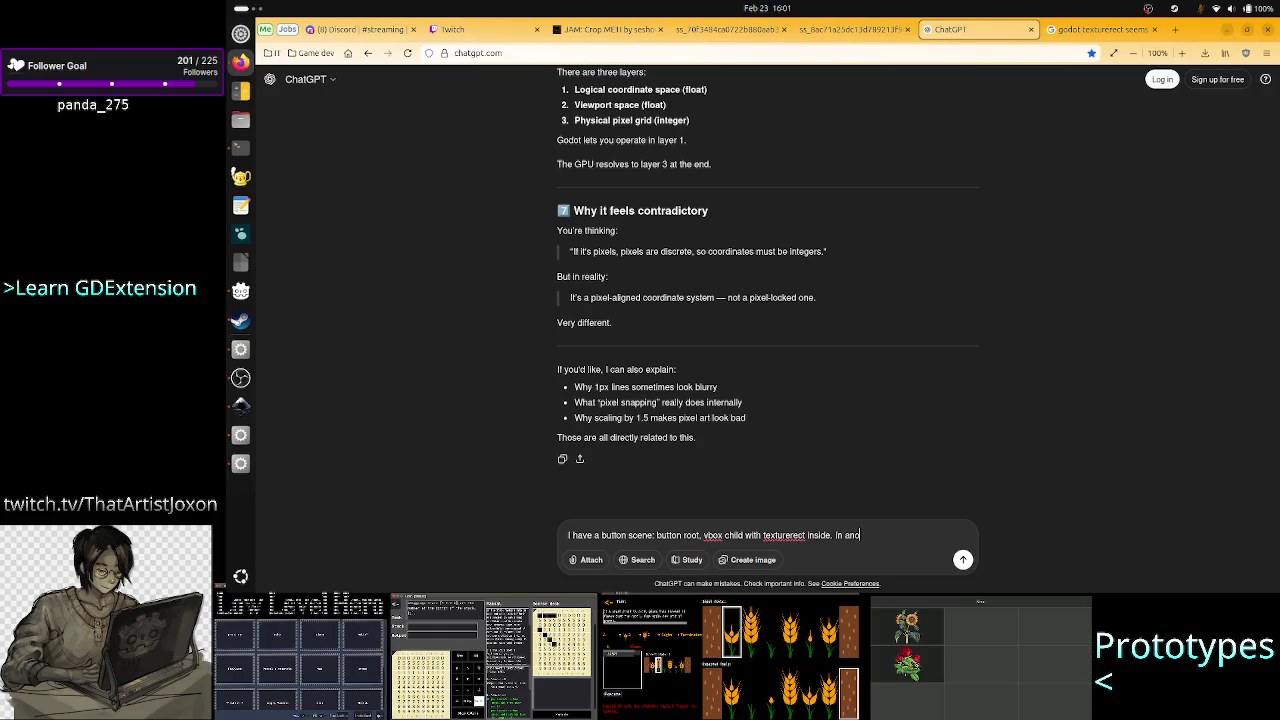
text(ther scen)
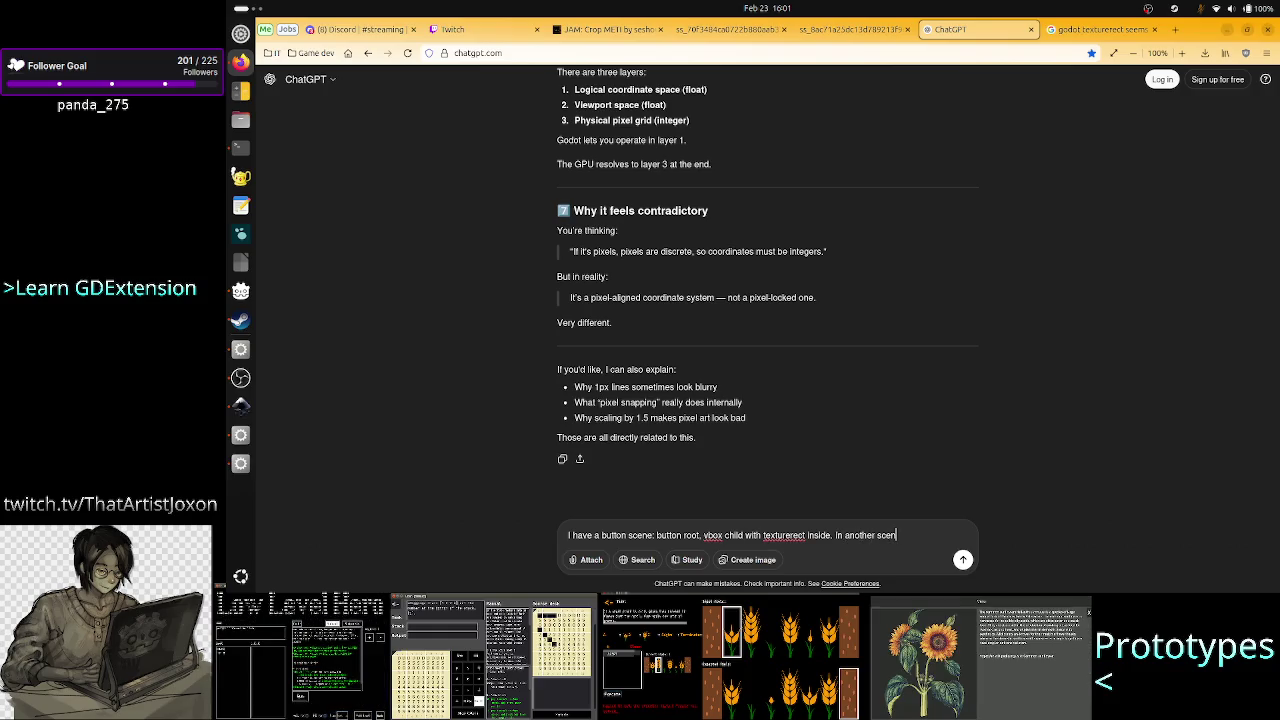
text(e I put)
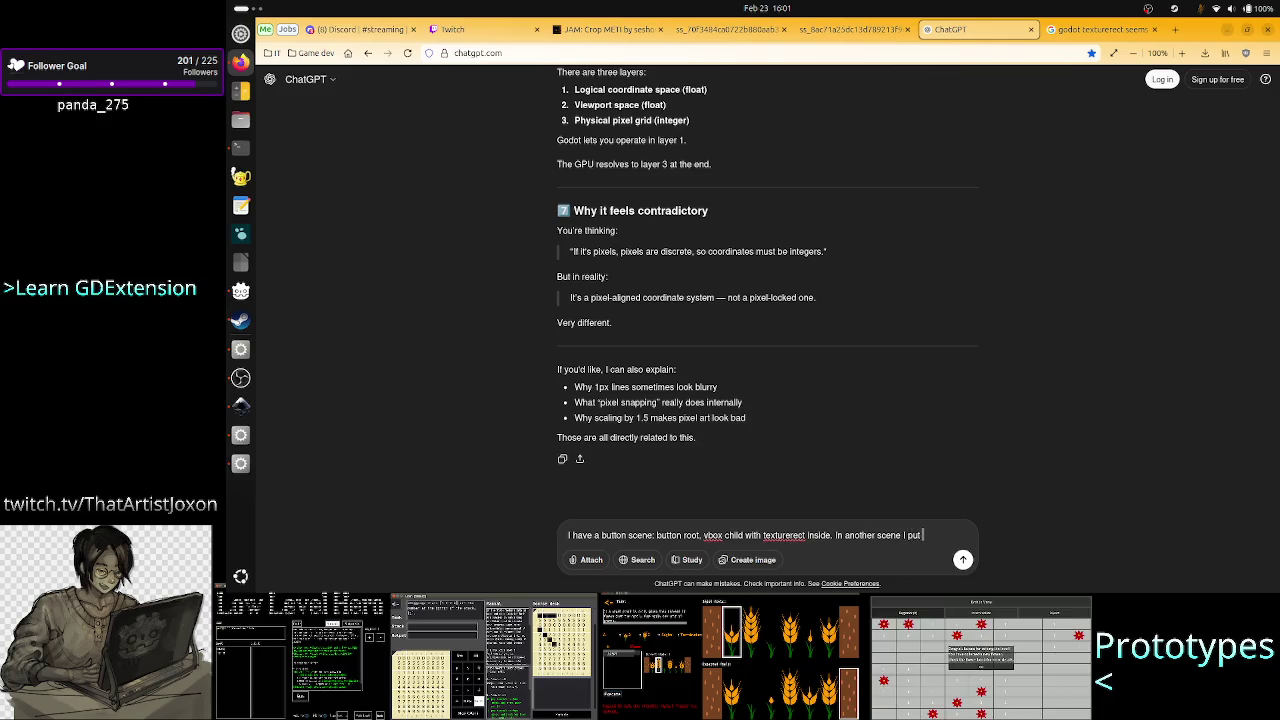
text( 3 of such b)
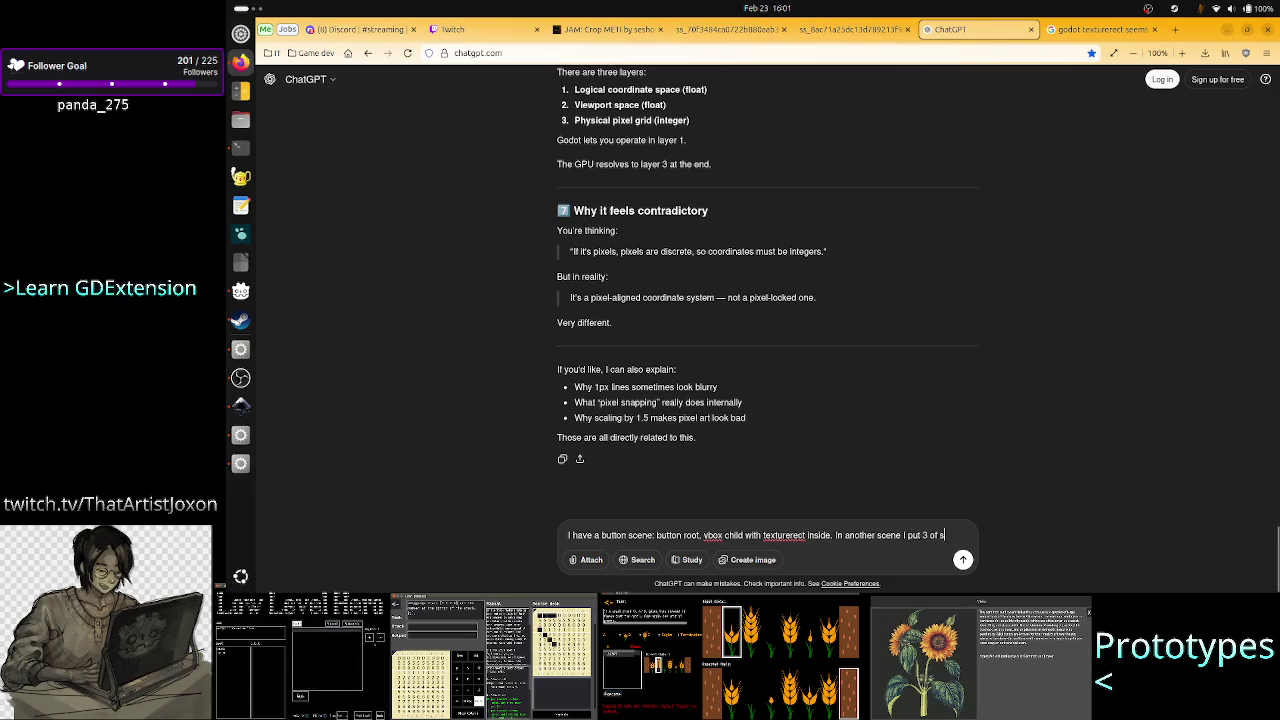
text(utton)
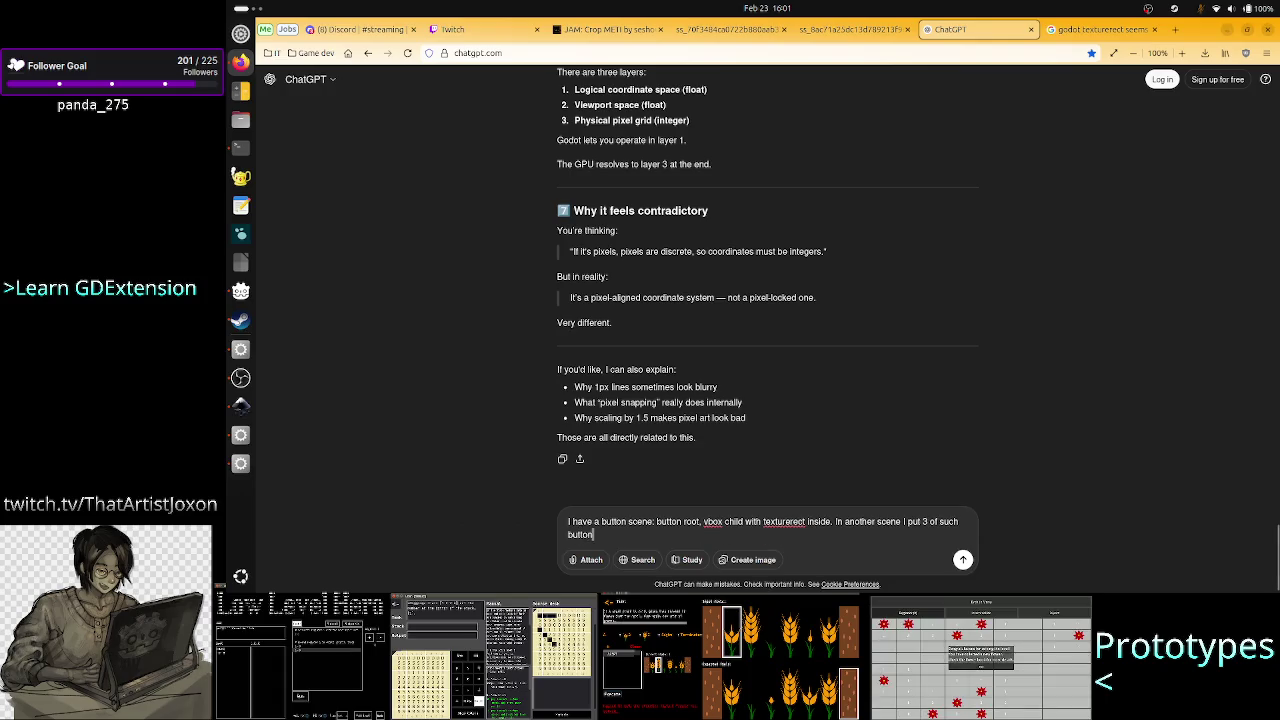
text(s in an ha)
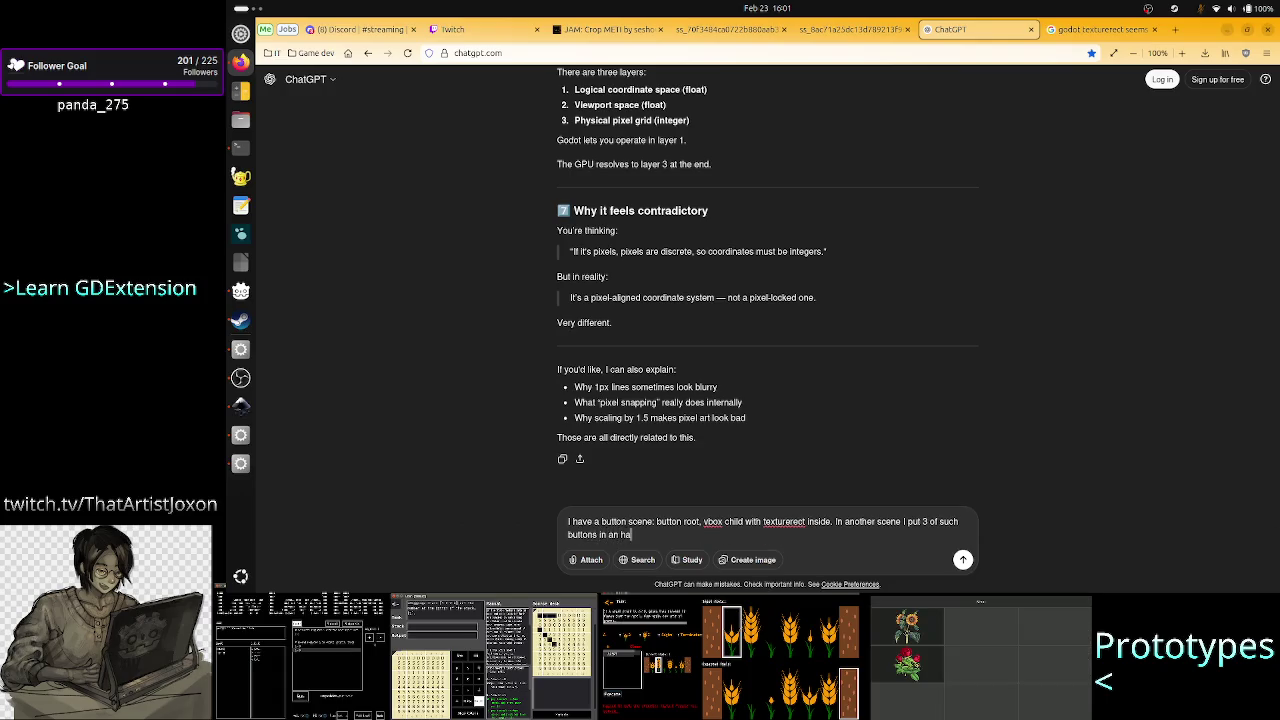
key(BackSpace)
text(box co)
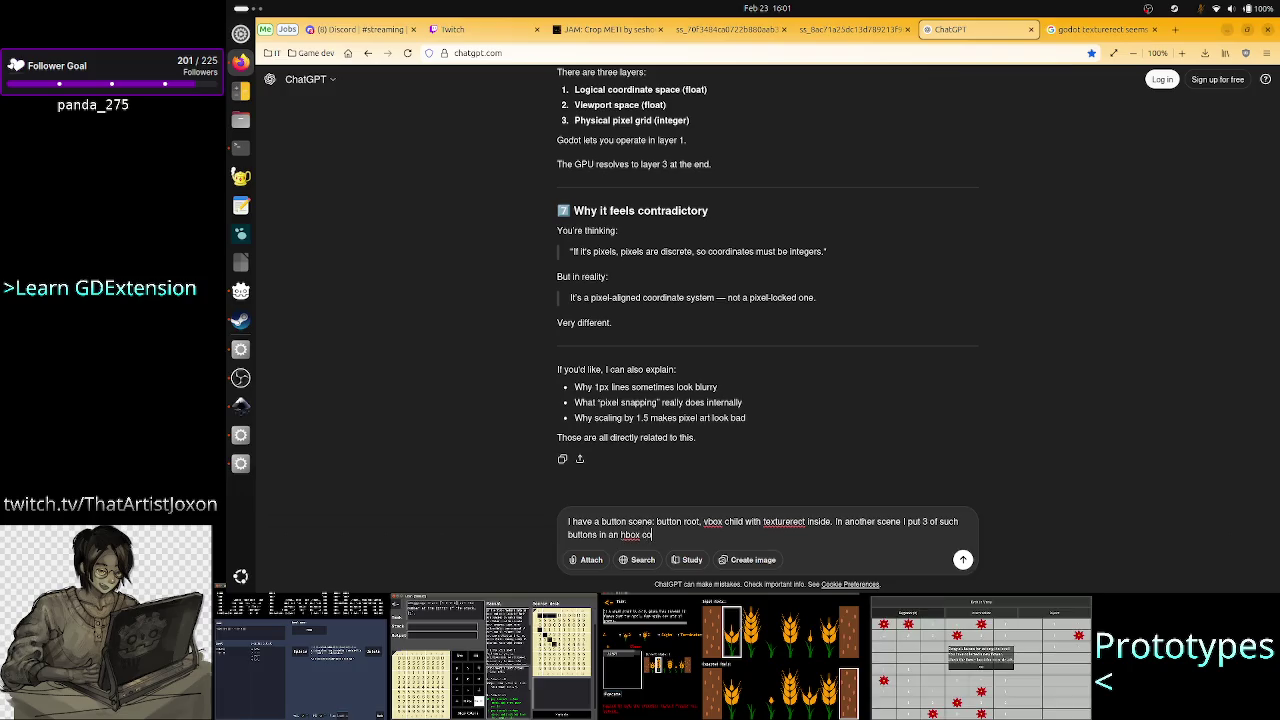
text(ntainer.)
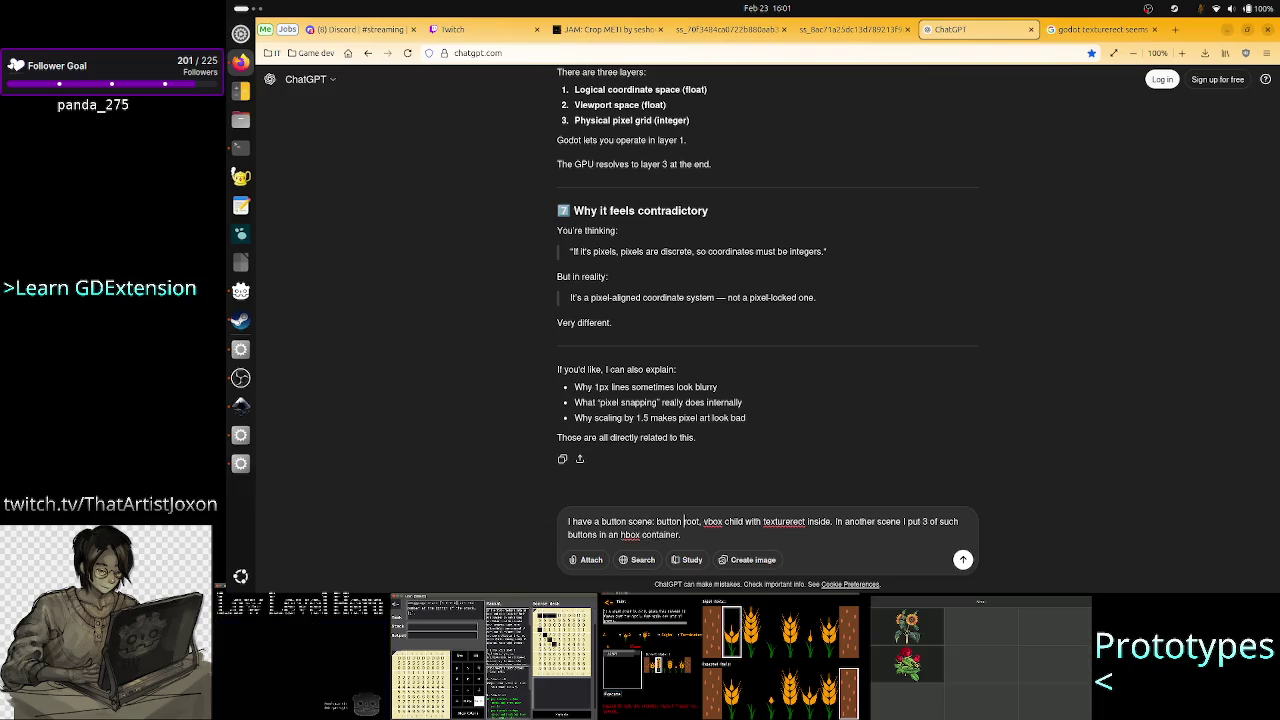
Change 'vbox' to 'vboxcontainer' and begin the sentence 'No matter what the s…' about the icon setting.
click(722, 521)
text(c)
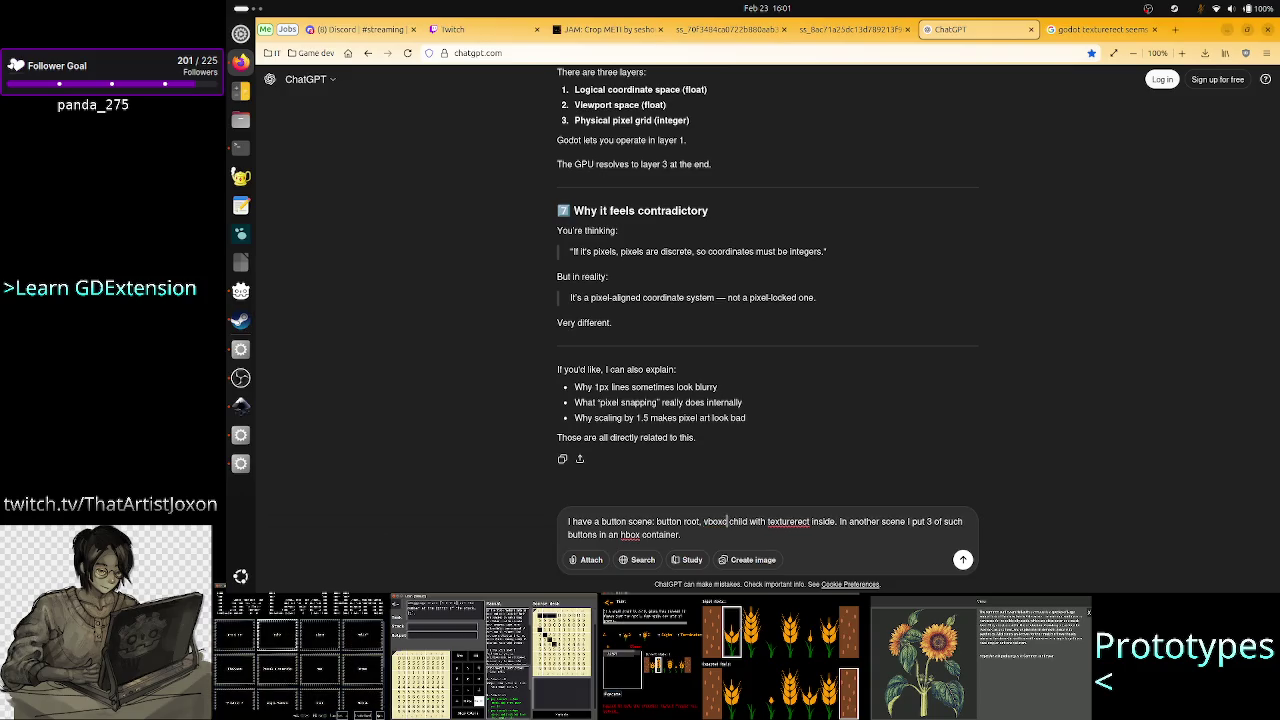
text(ontainer)
click(713, 534)
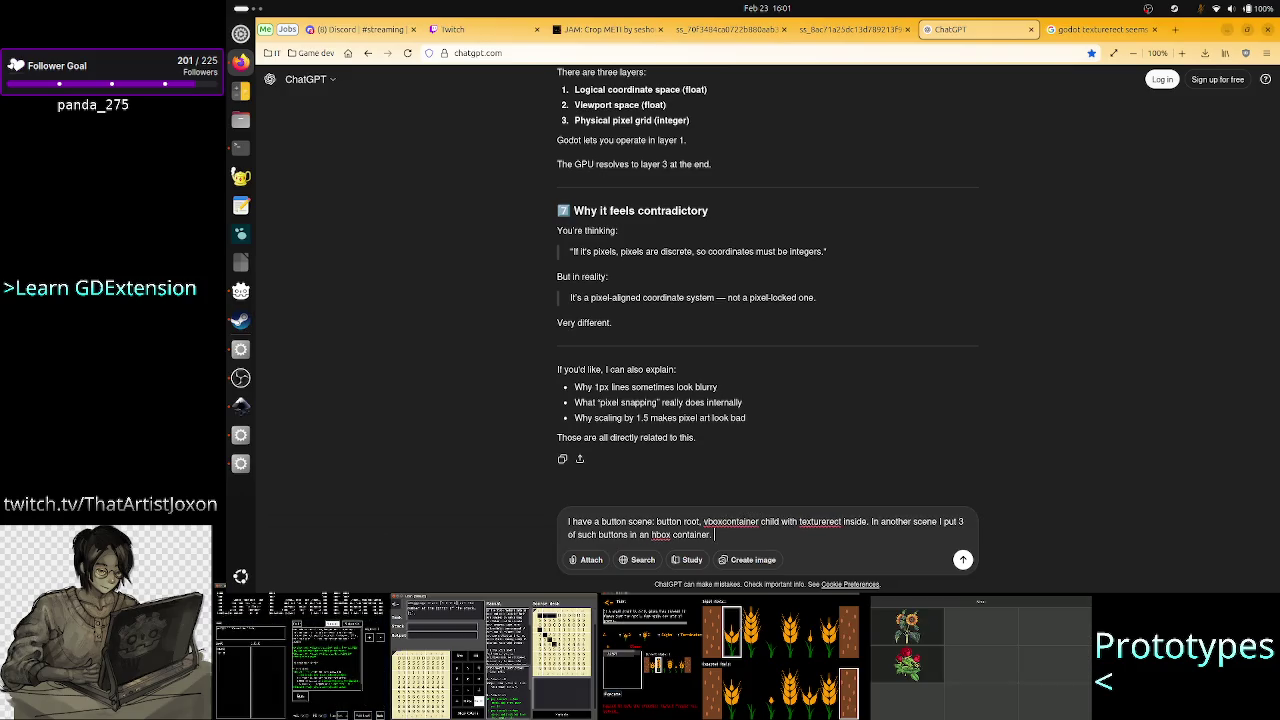
text(No )
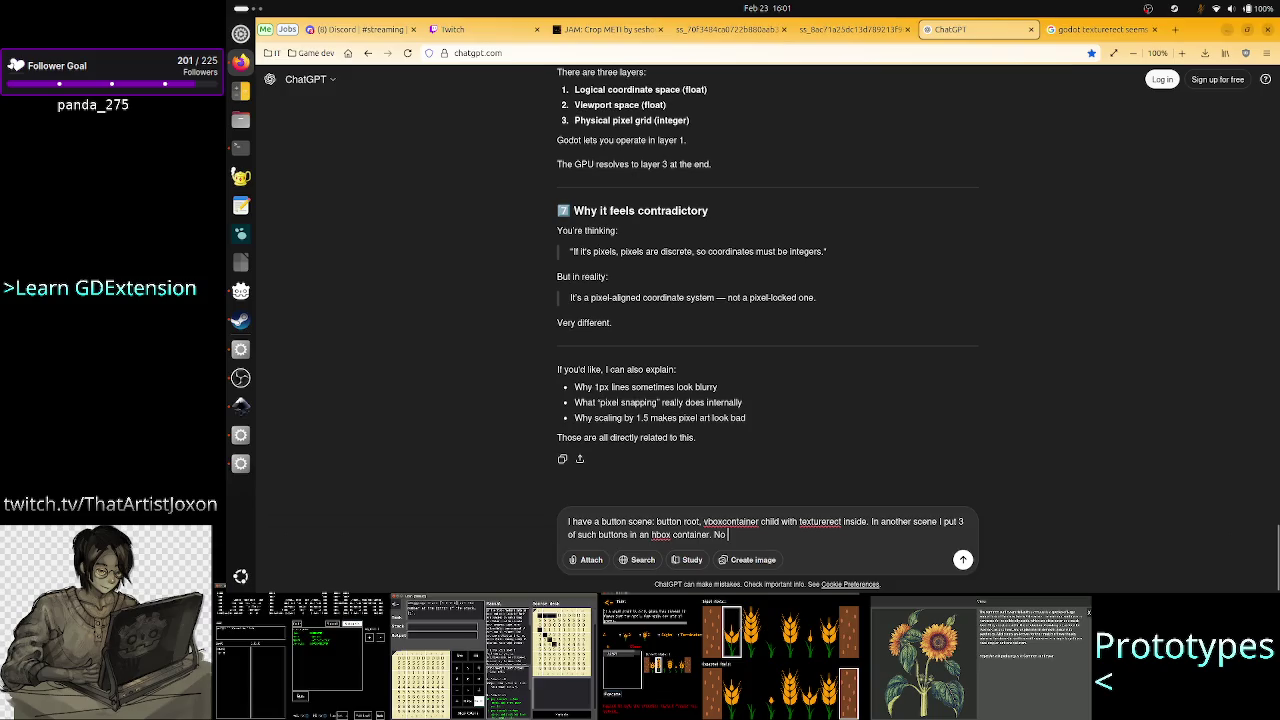
text(matter)
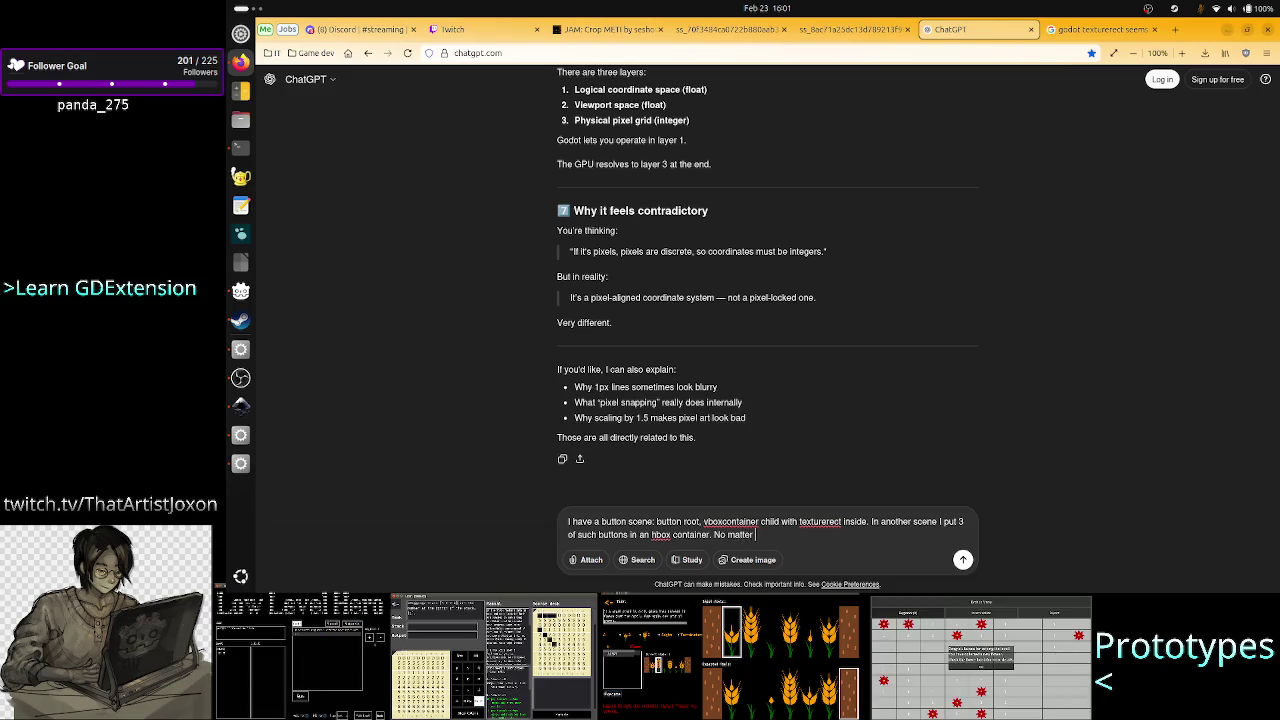
text( what the)
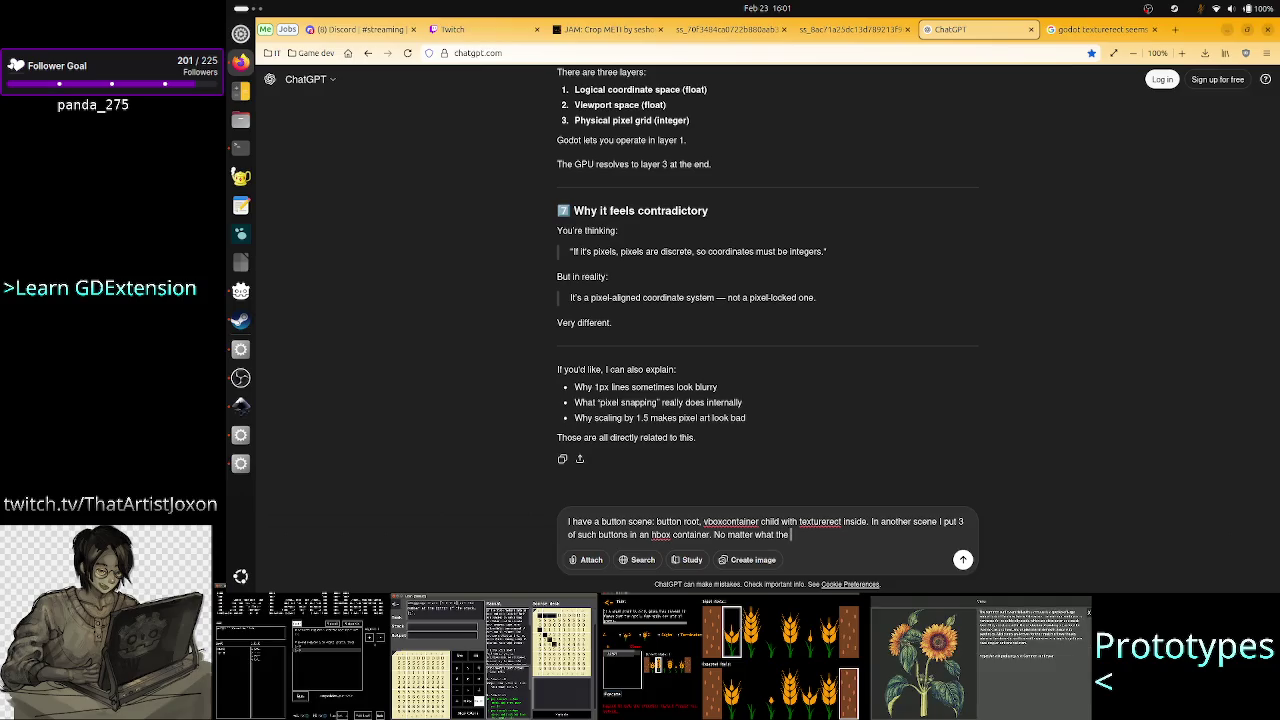
text( sett)
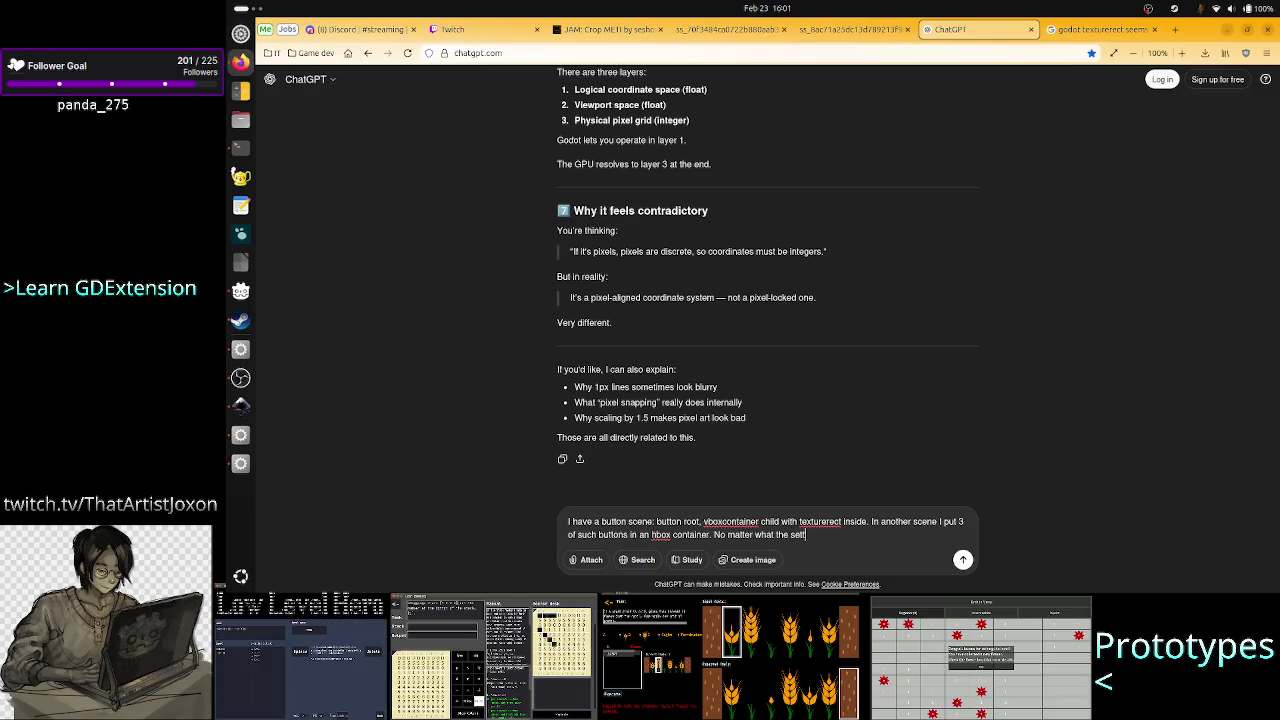
text(ing on the icon,)
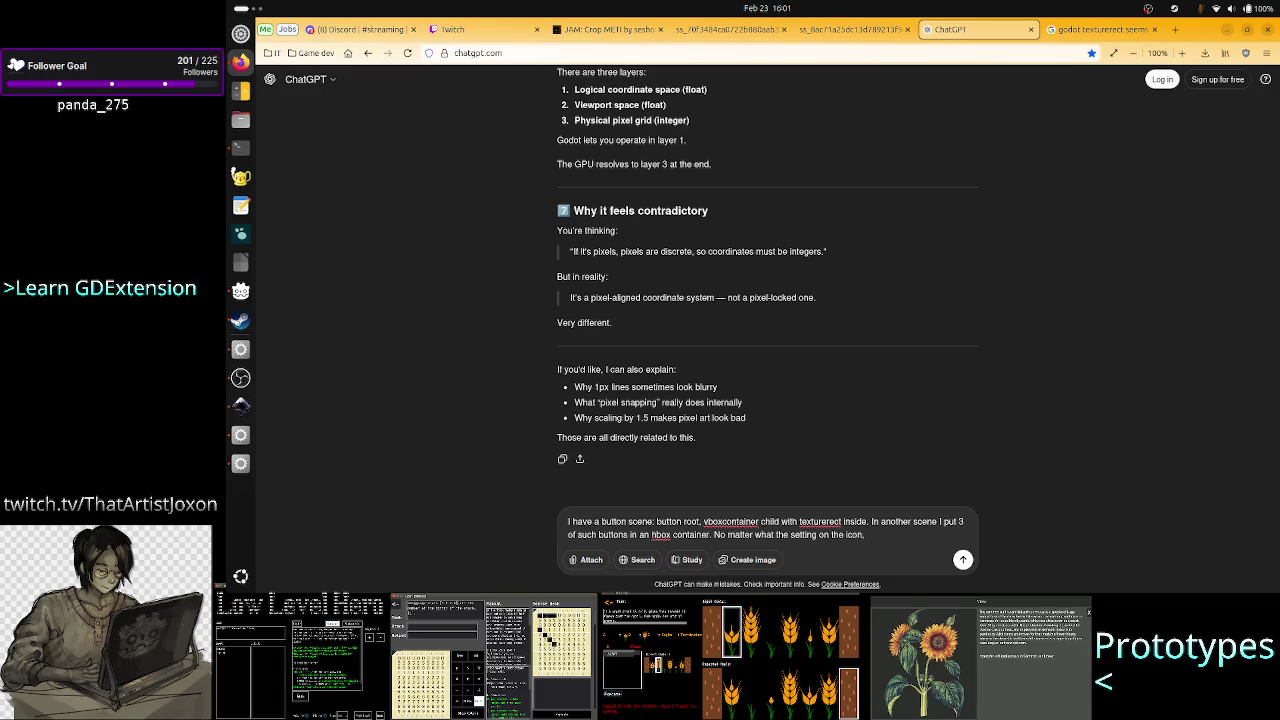
key(BackSpace)
key(BackSpace)
key(BackSpace)
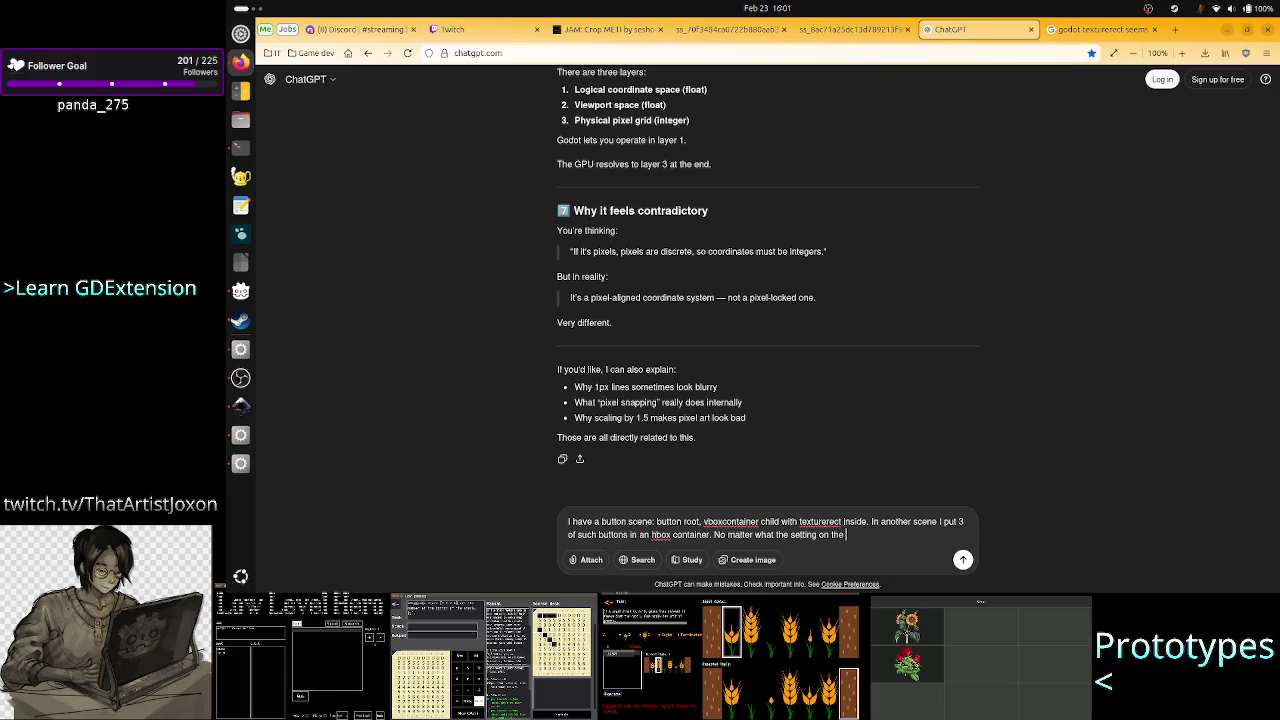
Check the icon's settings in Godot's Inspector, then return to the ChatGPT draft.
key(alt+Tab)
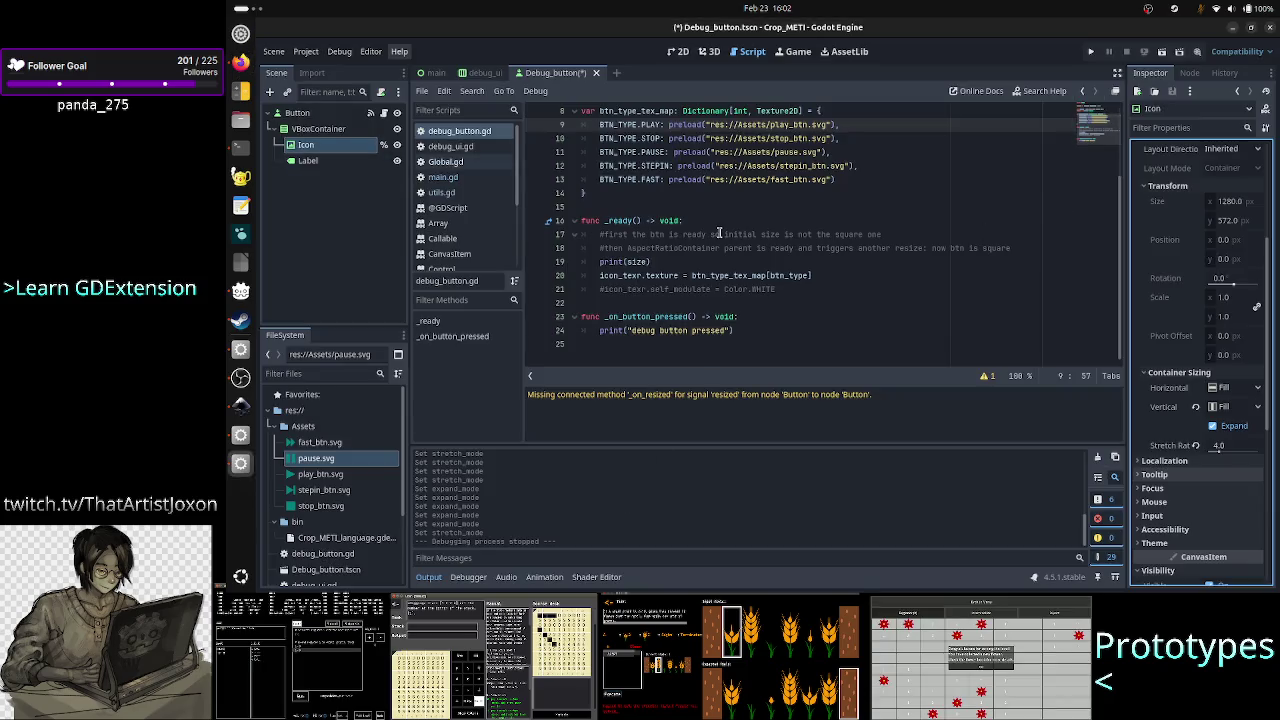
scroll(1177, 410, up, 5)
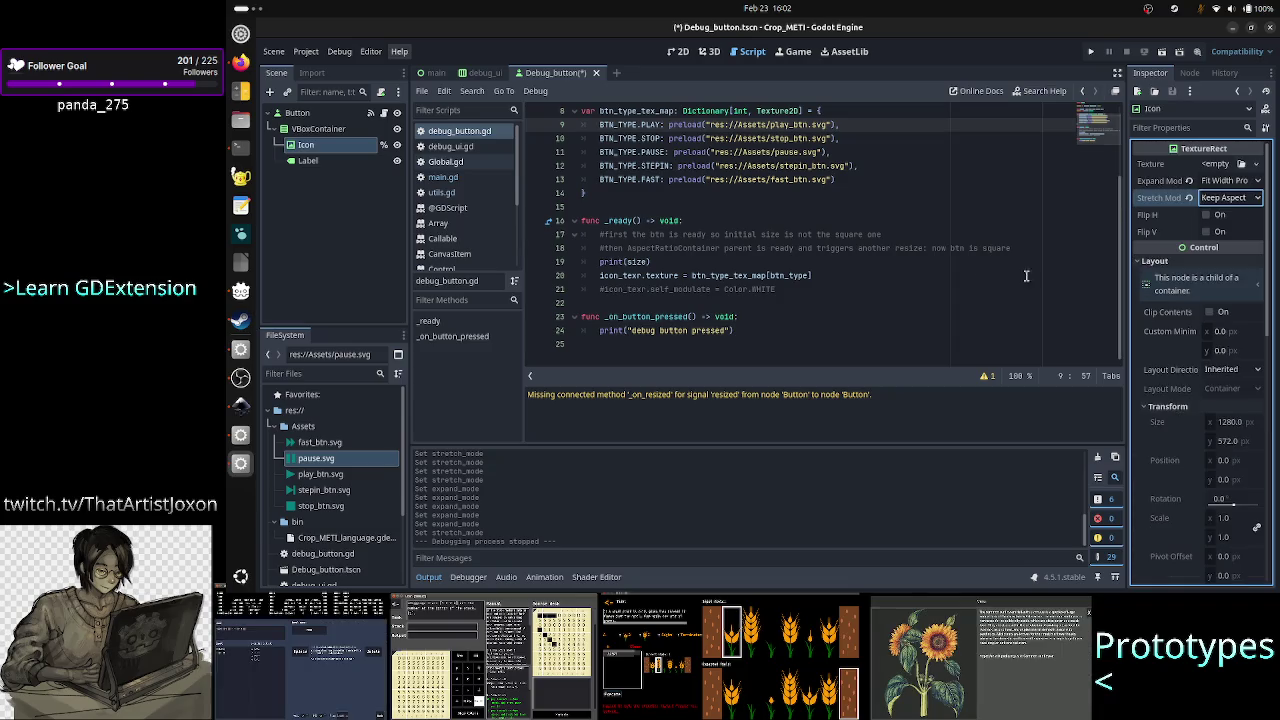
key(alt+Tab)
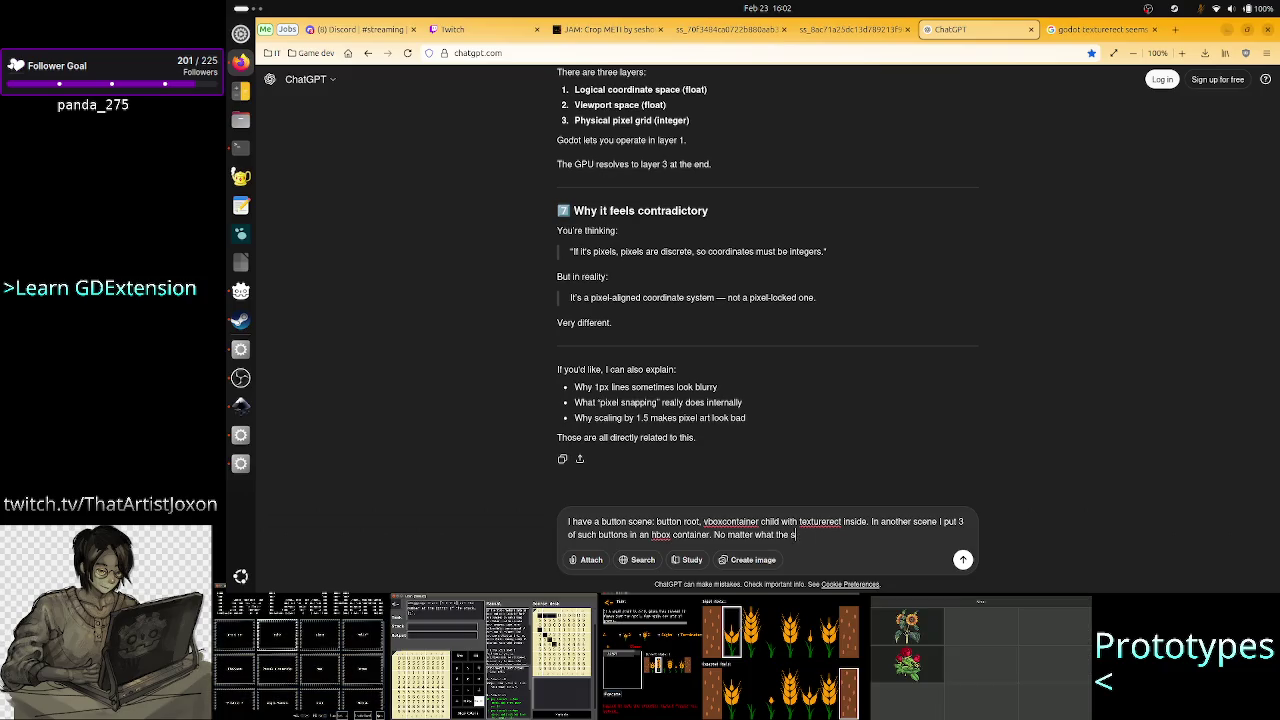
Add that no expand_mode and stretch_mode setting keeps the icon inside the button rect.
key(BackSpace)
key(BackSpace)
key(BackSpace)
text(expand)
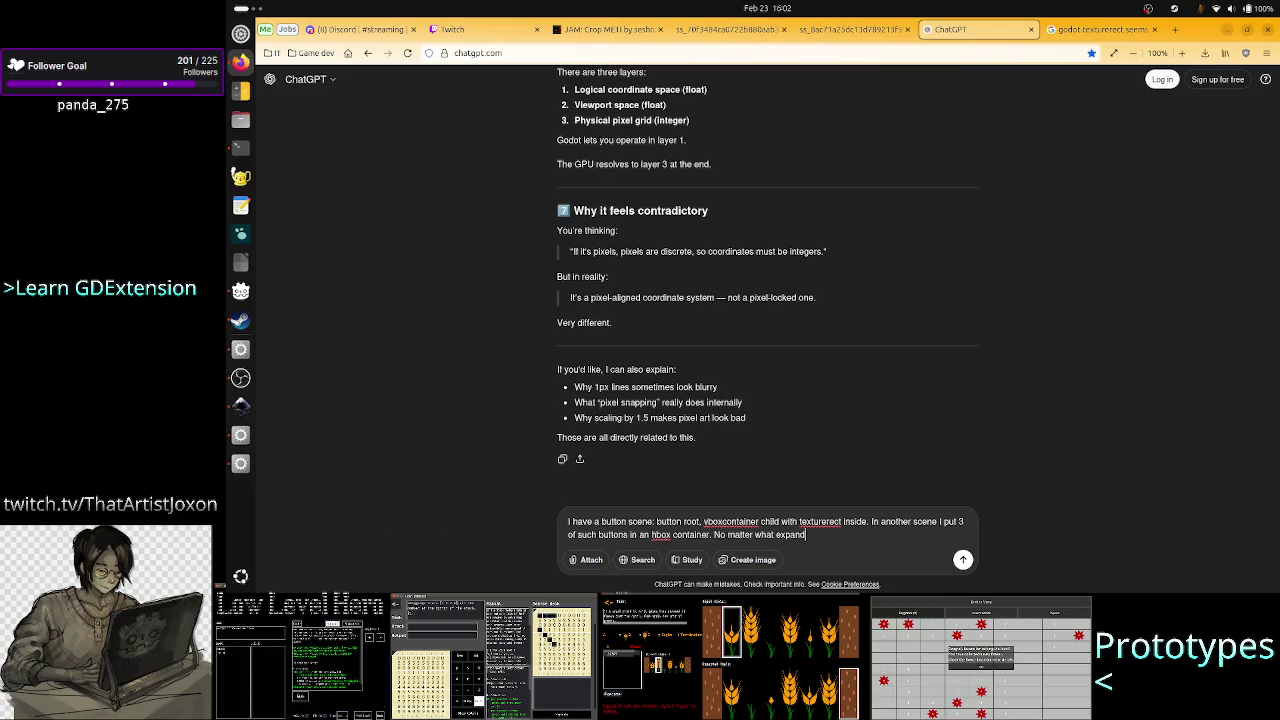
text(_mode and t)
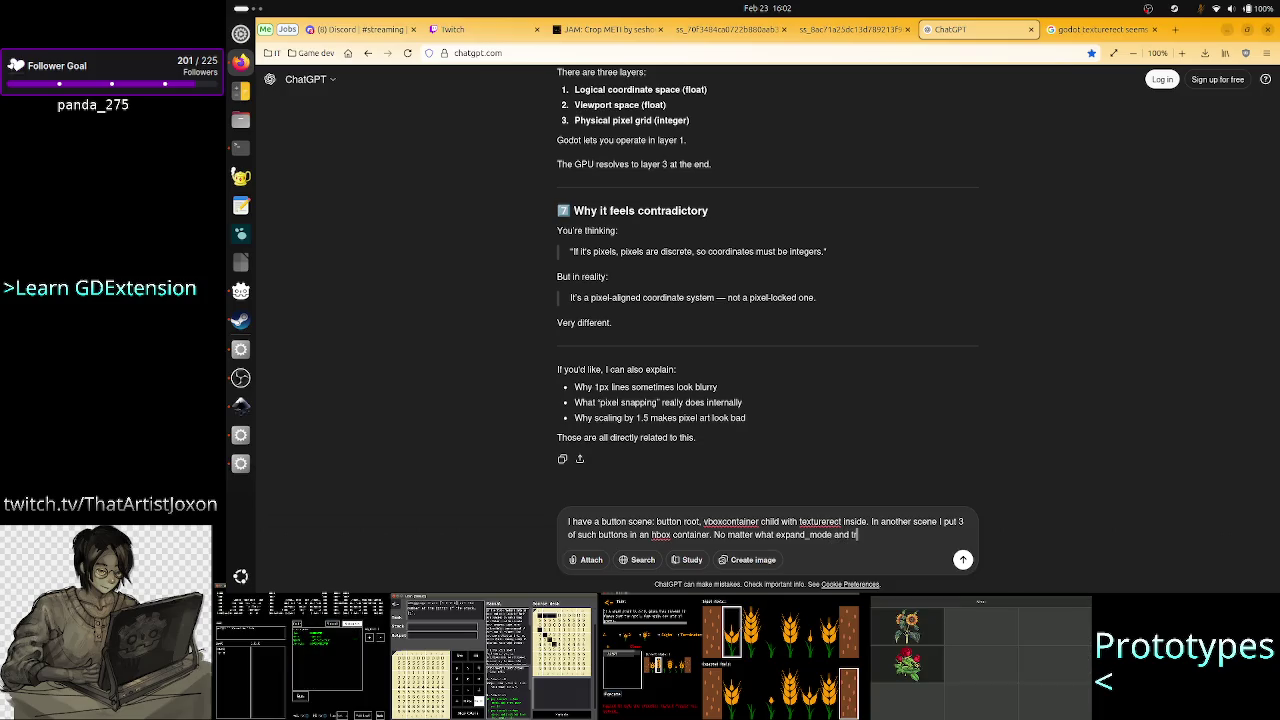
key(BackSpace)
text(stret)
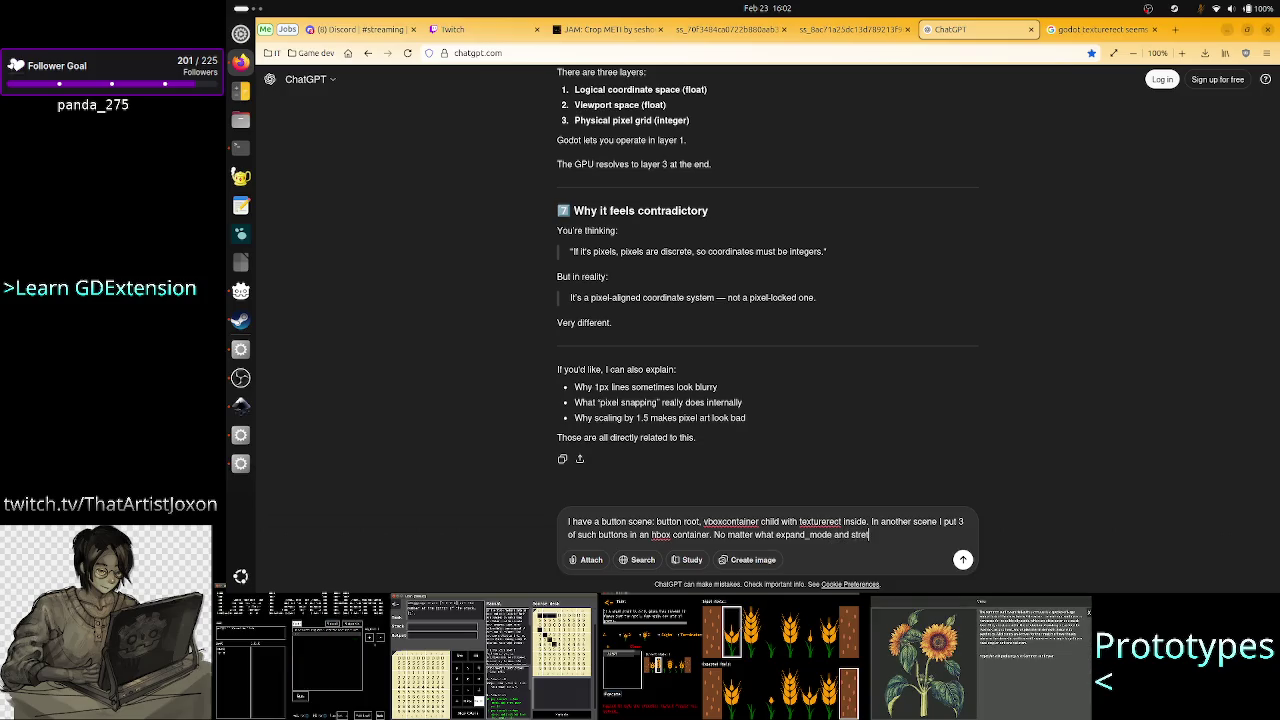
text(ch_mode)
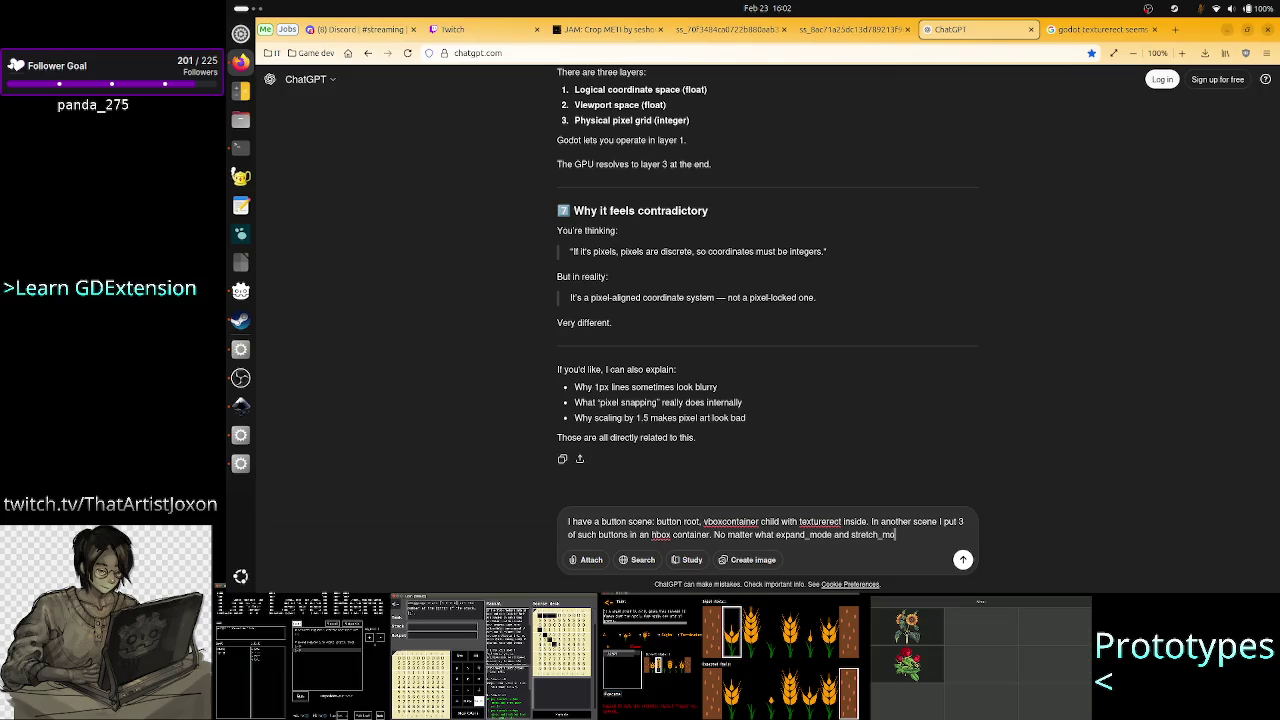
text( I set n)
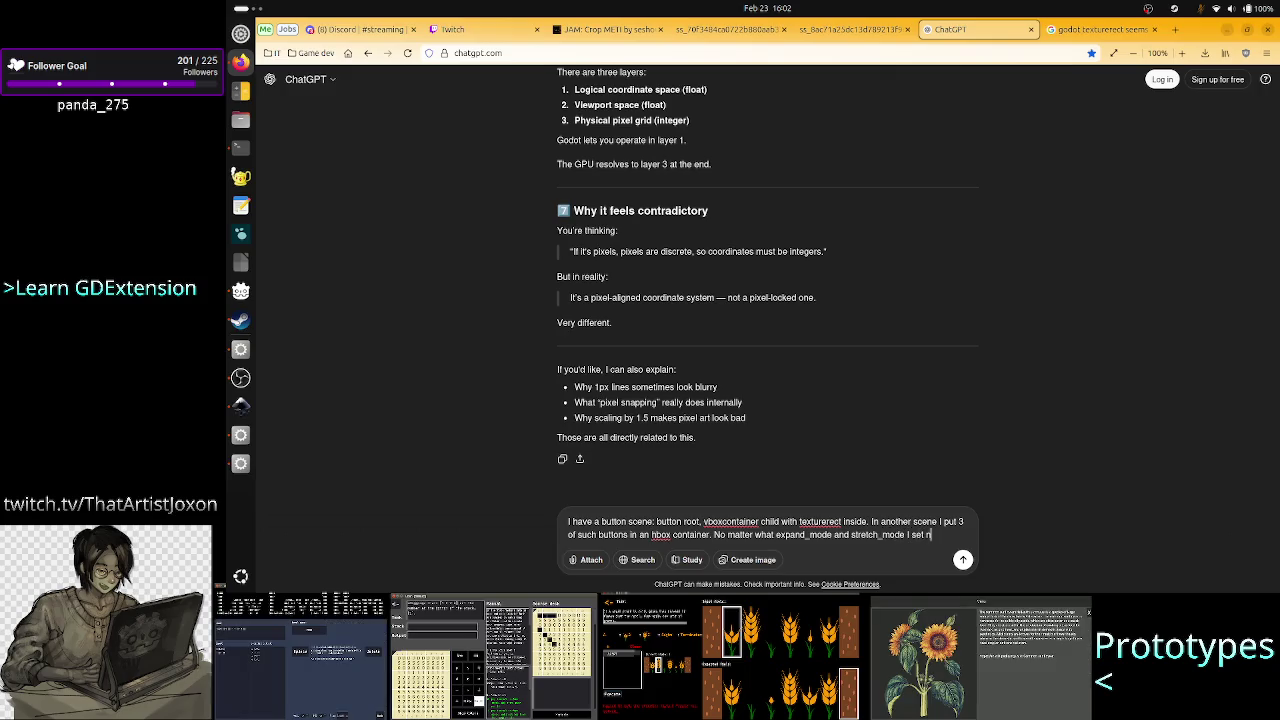
text(one )
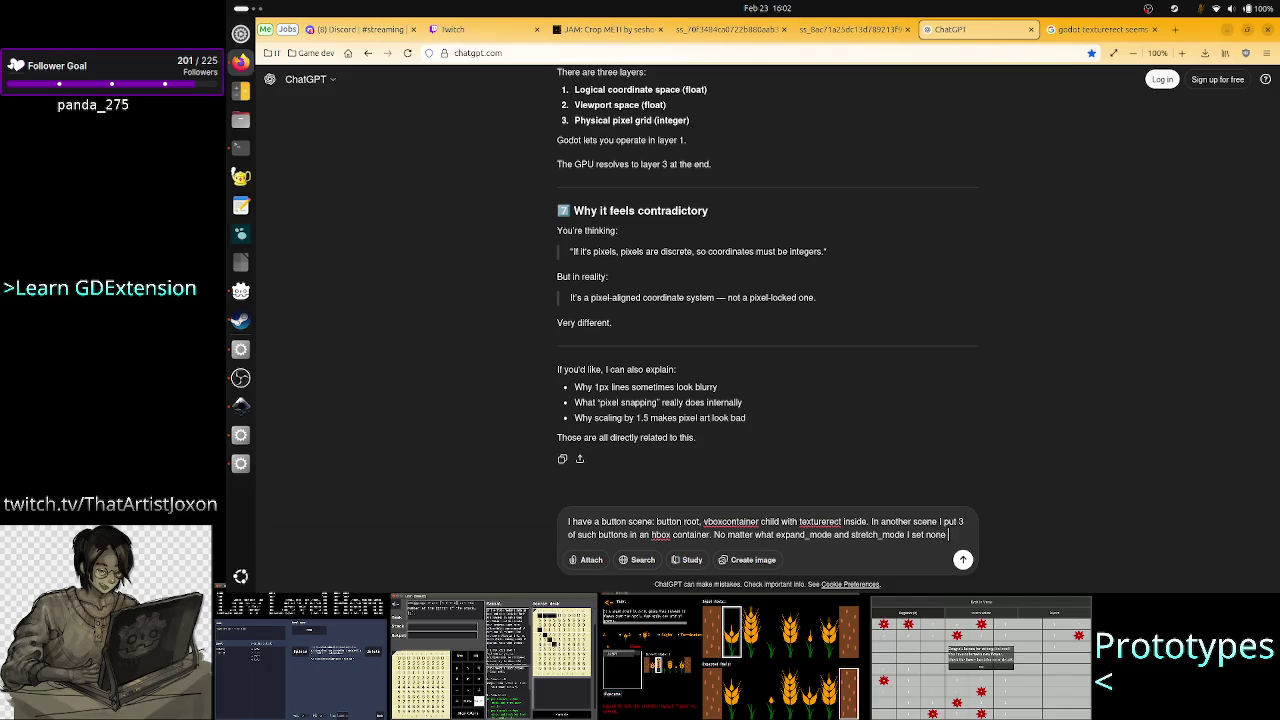
text(works to)
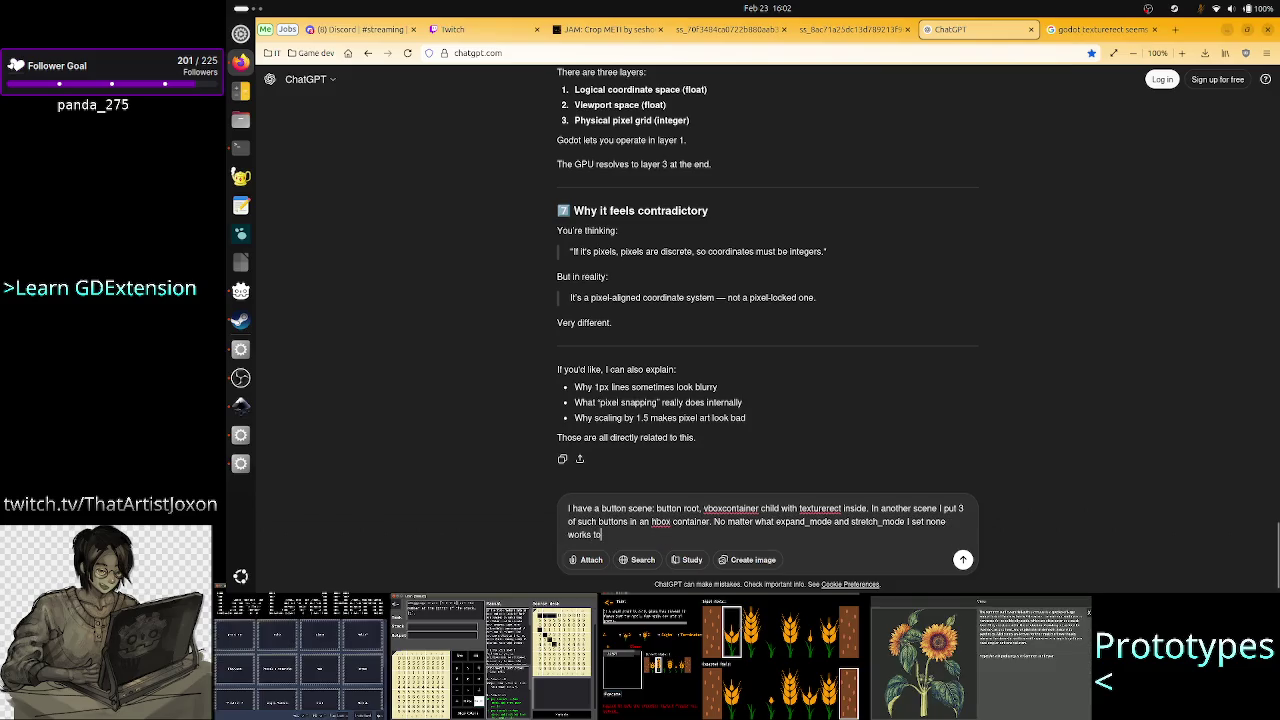
text( keep the ico)
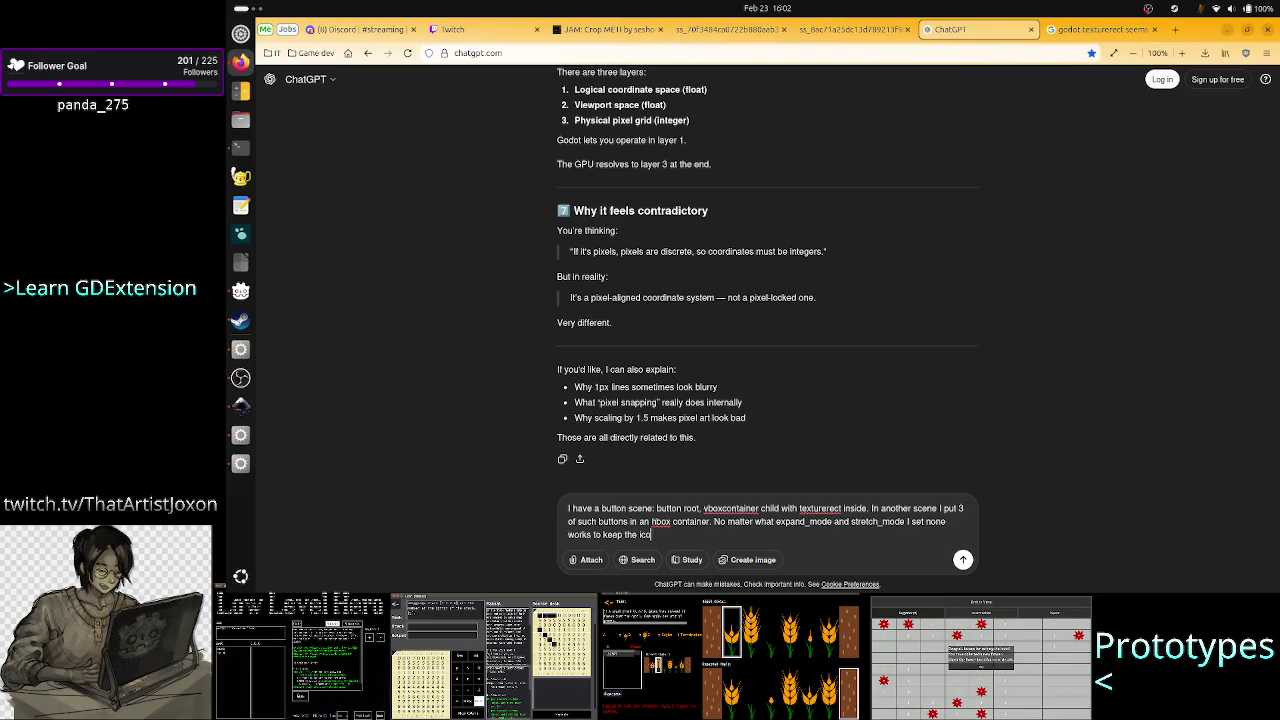
text(n inside)
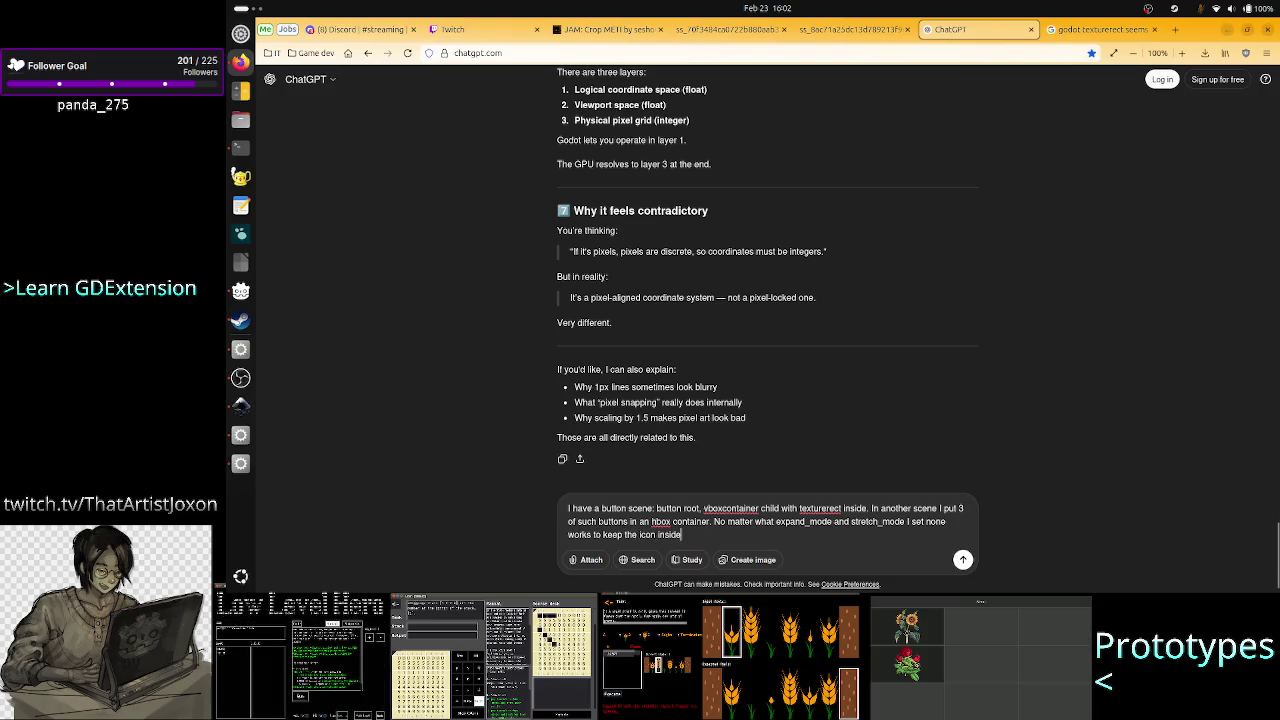
text( of the bu)
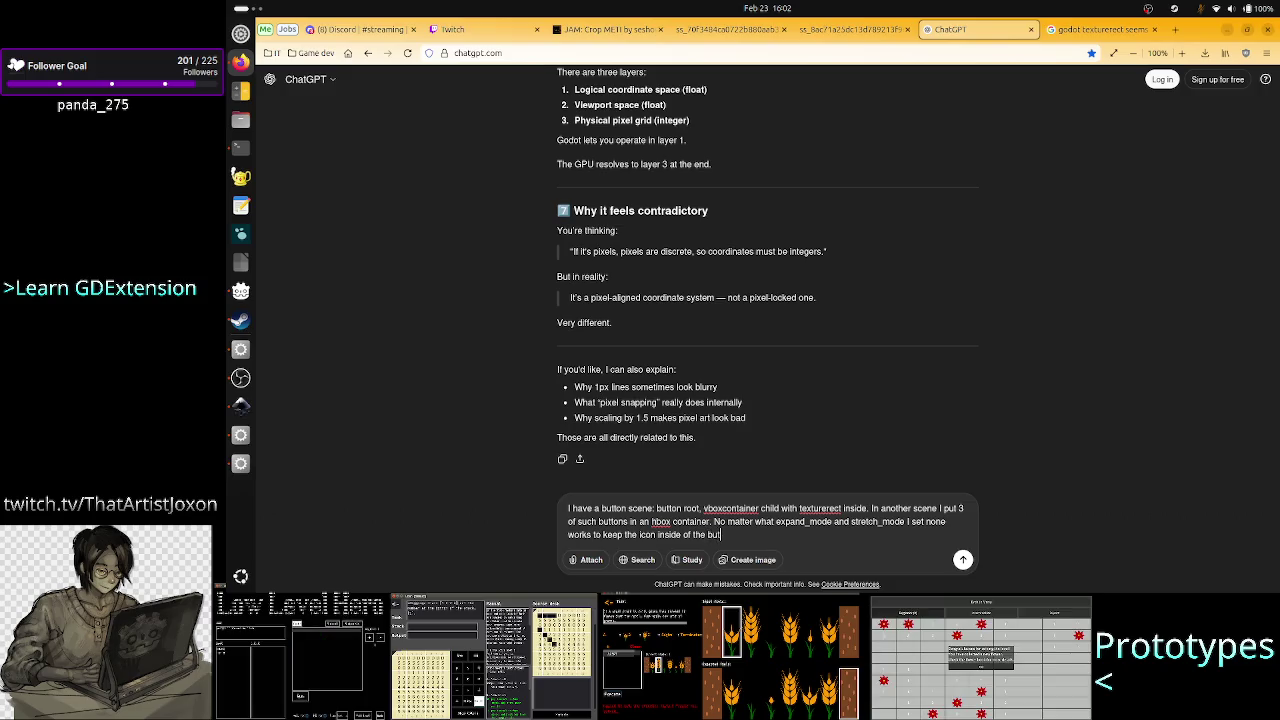
text(tton rect.)
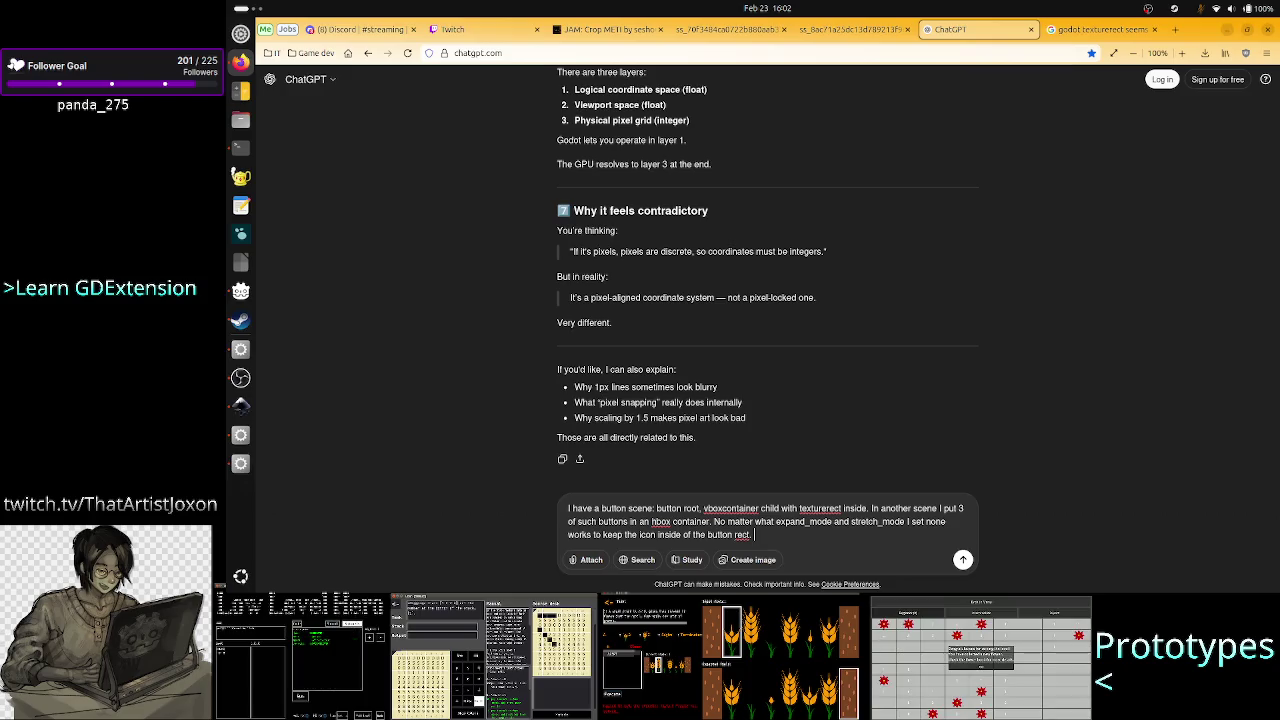
Ask how the texture of a button can display in the middle of the next button, and send it.
text(It)
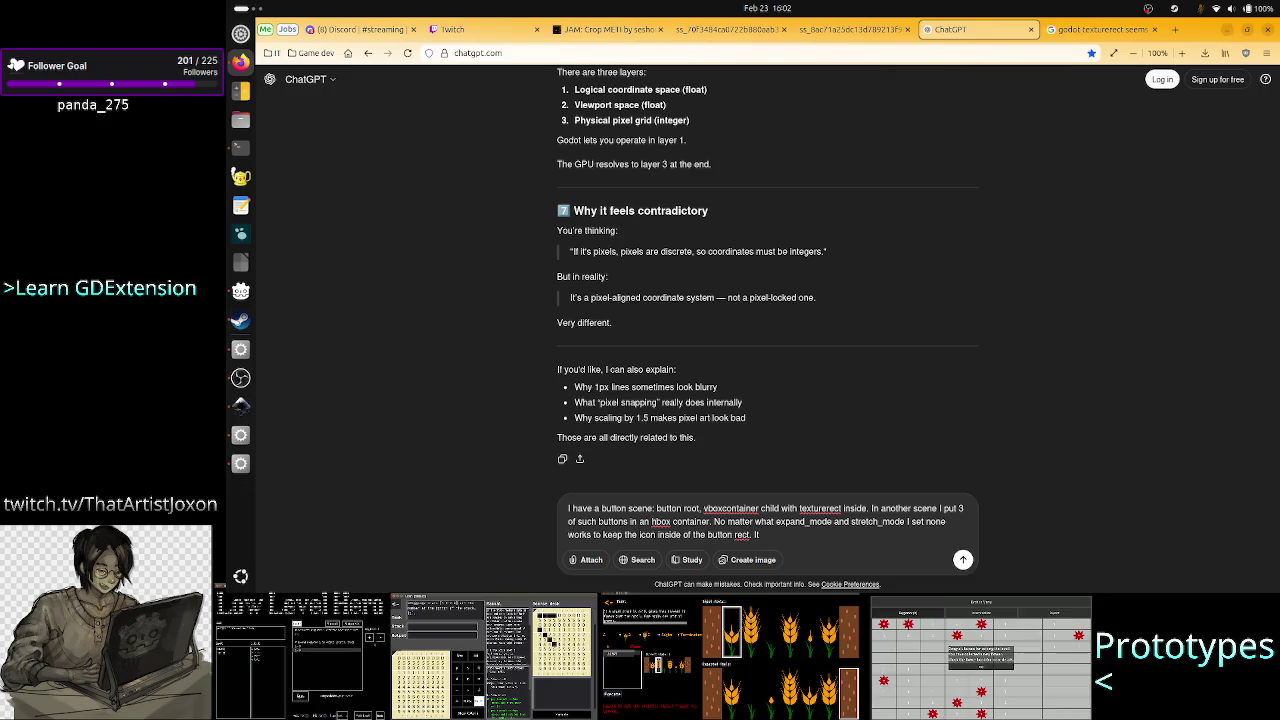
key(BackSpace)
key(BackSpace)
text(How can th)
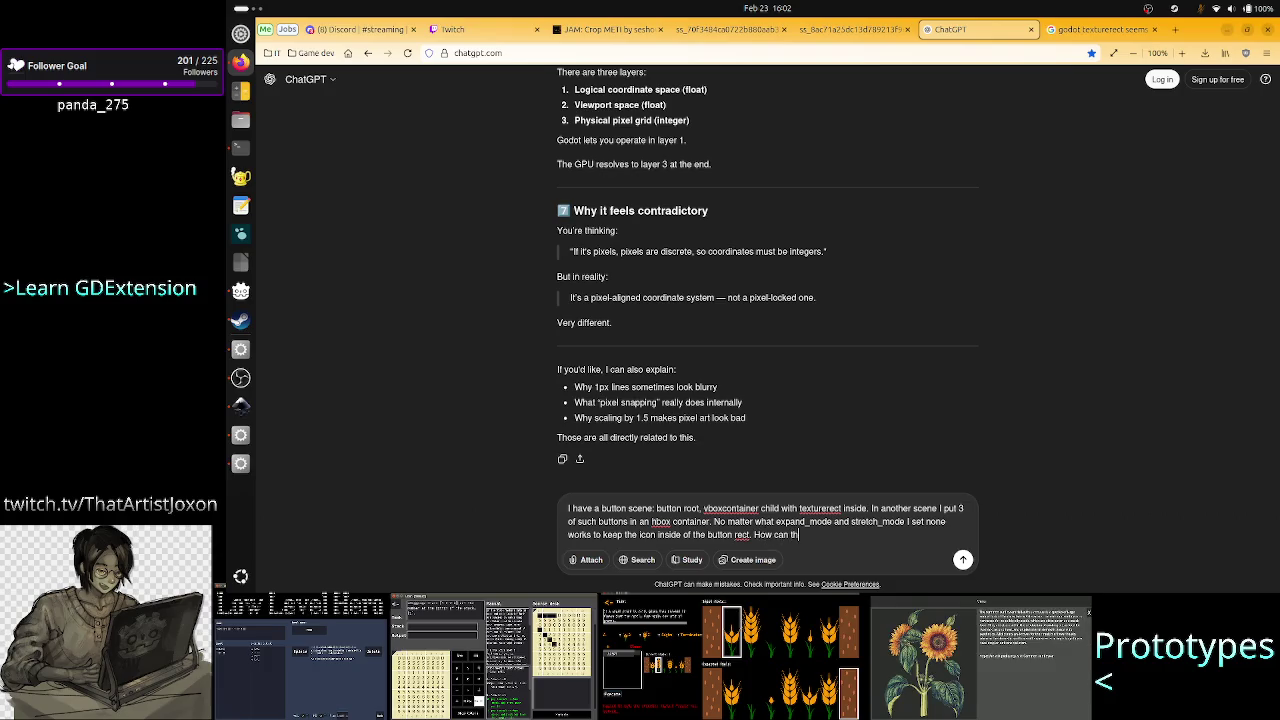
text(e te)
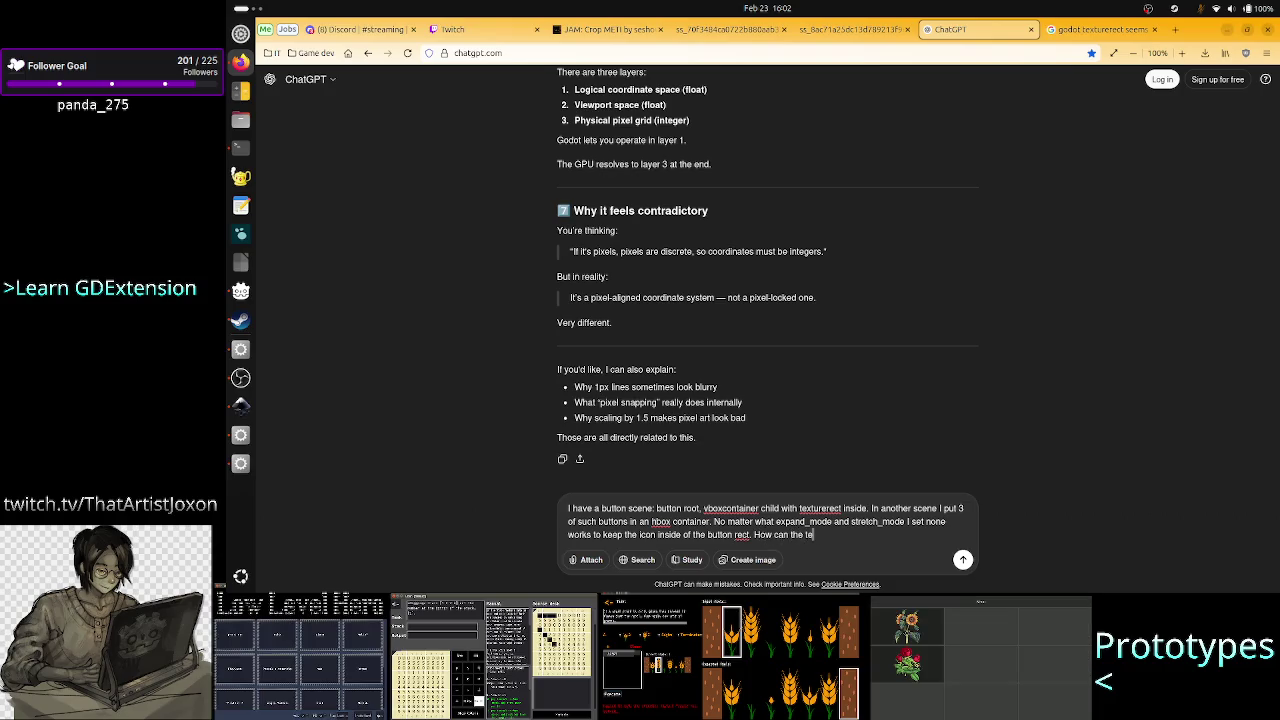
text(xture display i)
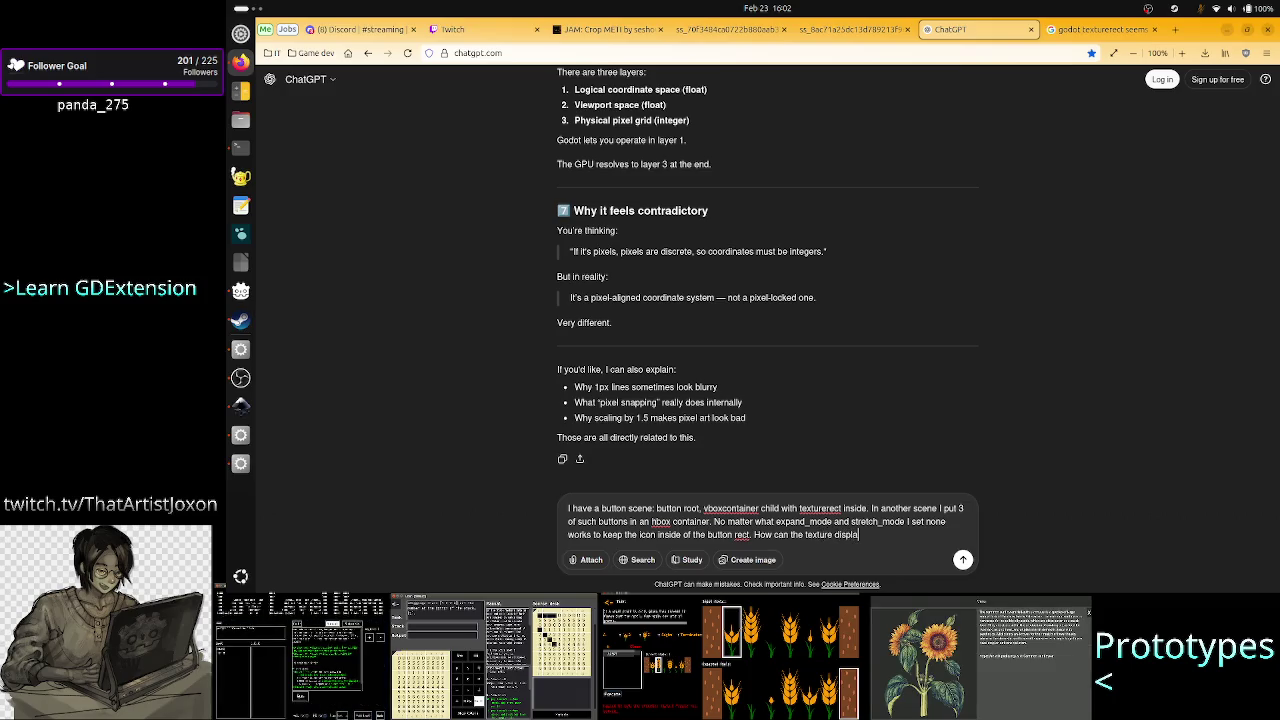
text(n the m)
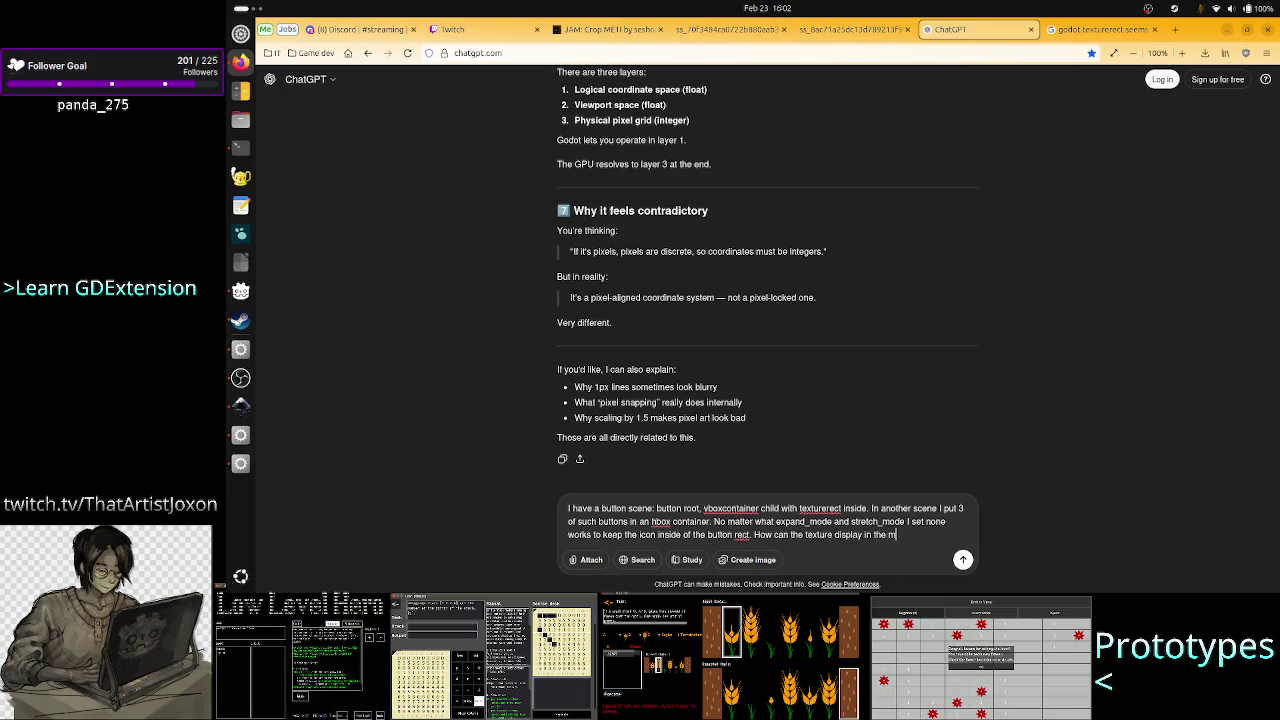
text(iddle o)
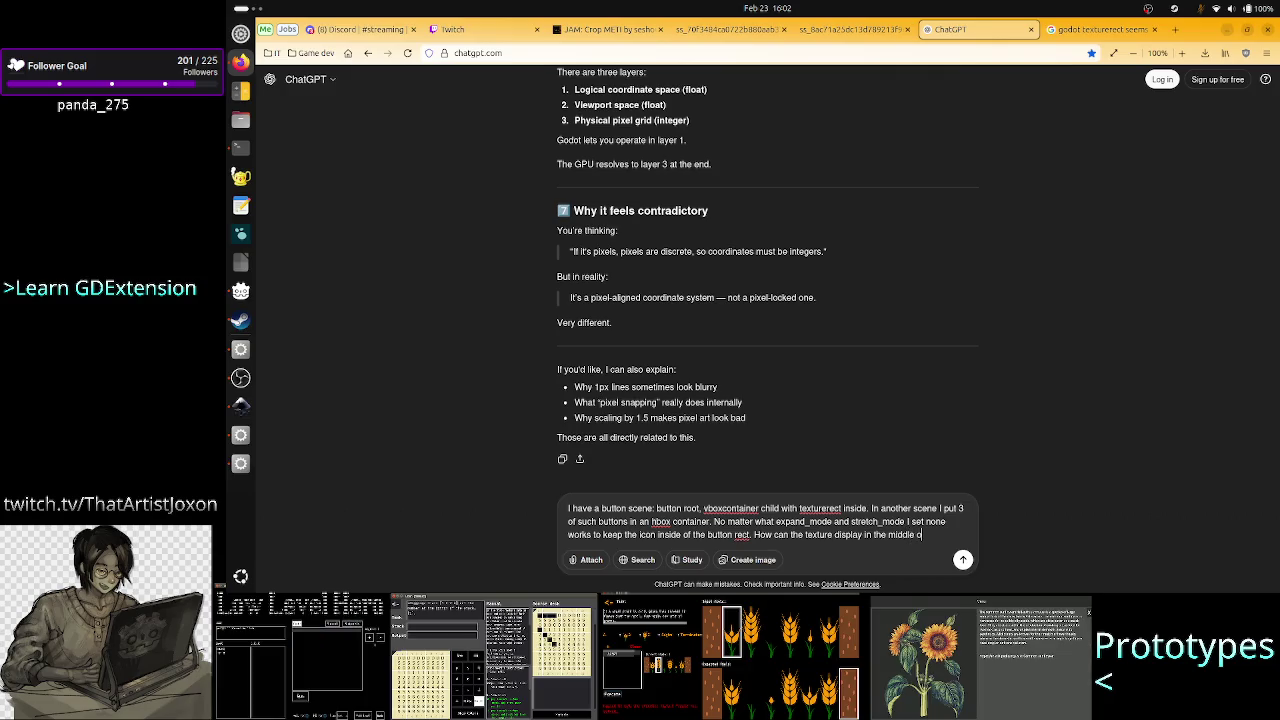
key(BackSpace)
key(BackSpace)
key(BackSpace)
text(of a)
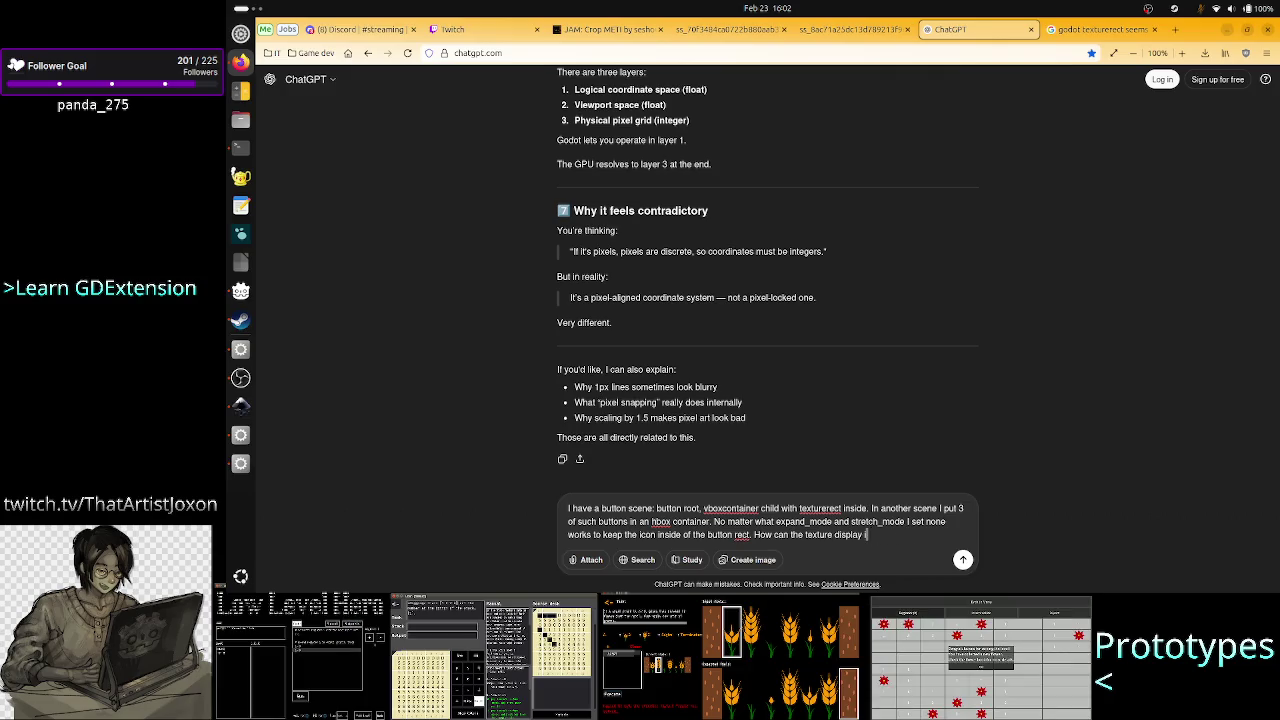
text( butto)
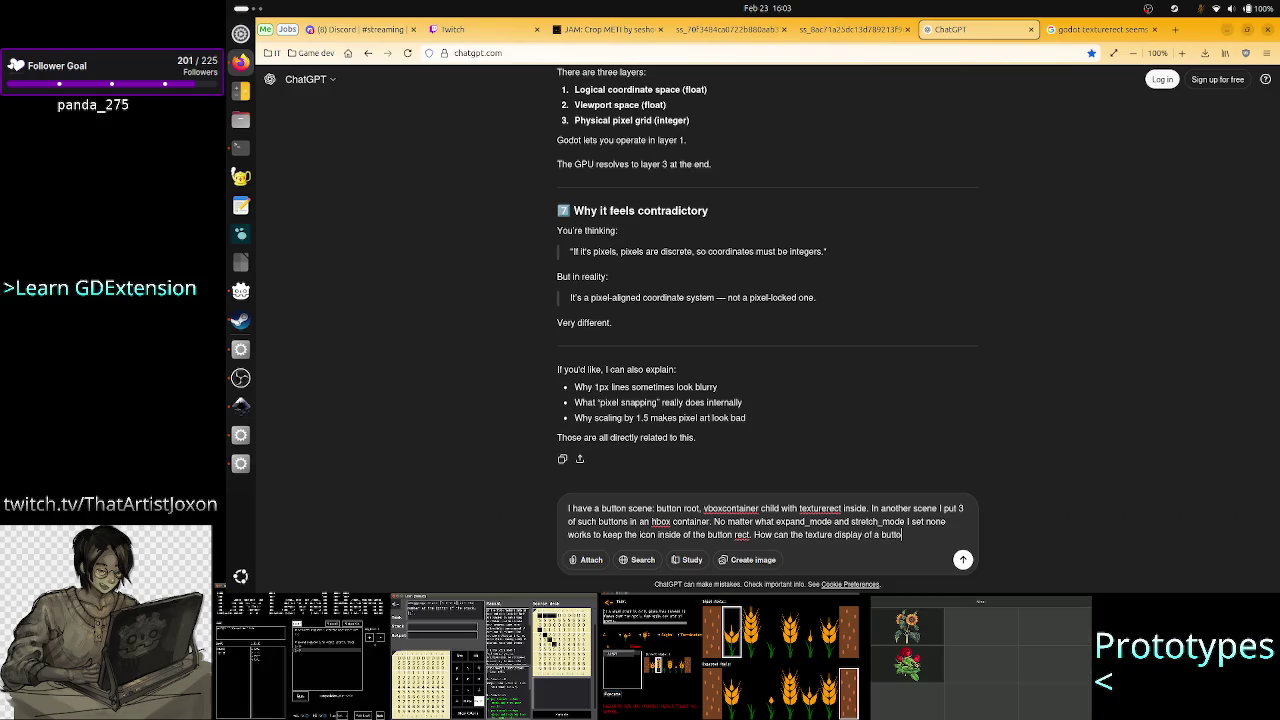
text(n display in th)
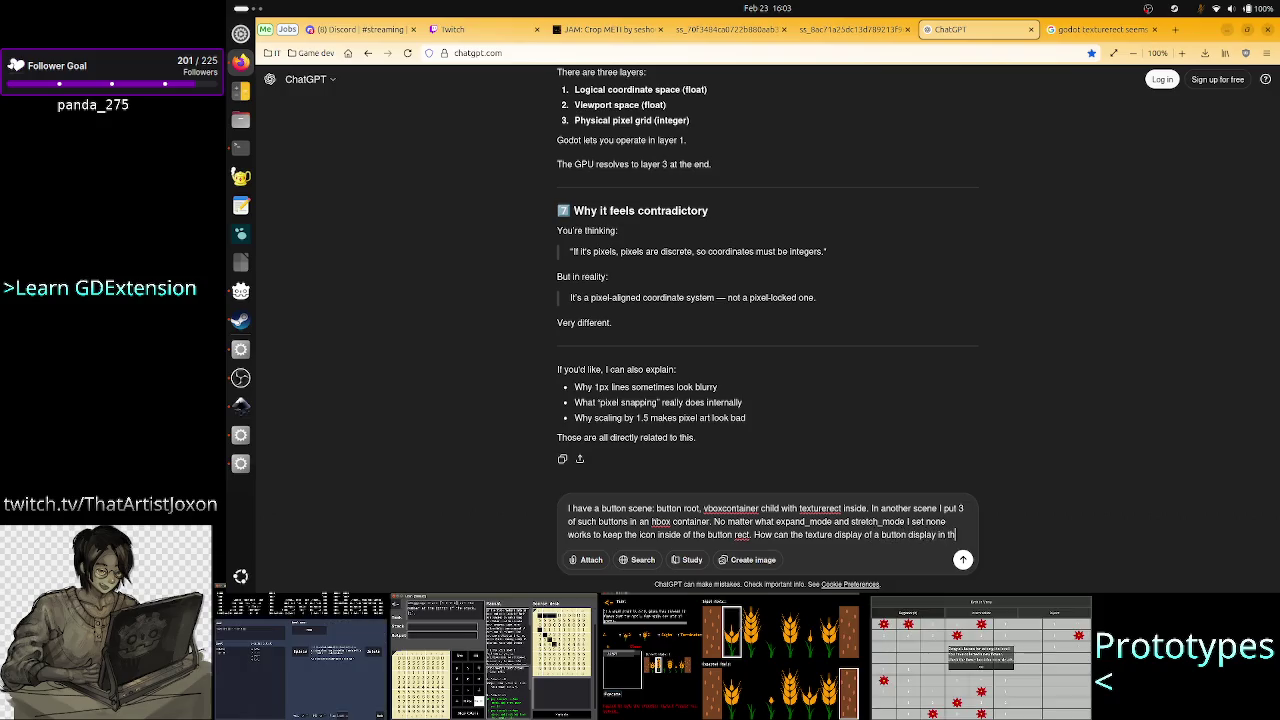
text(e middle of the next bu)
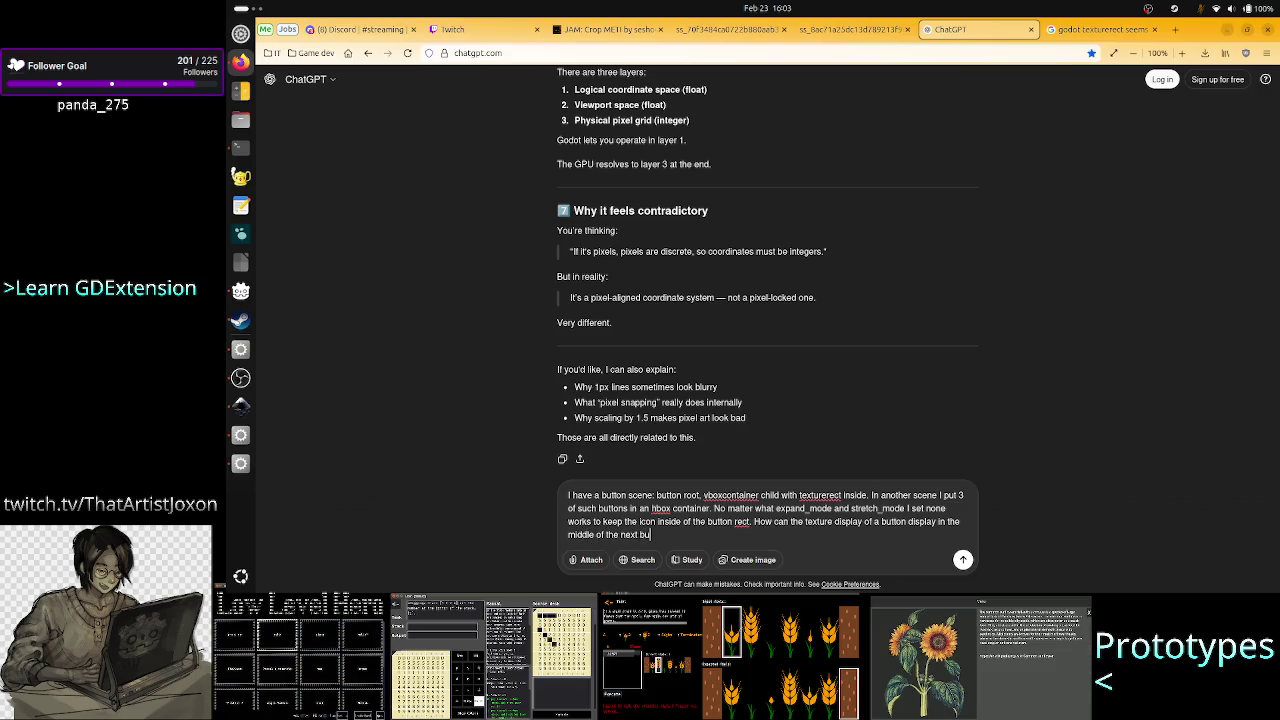
text(tton?)
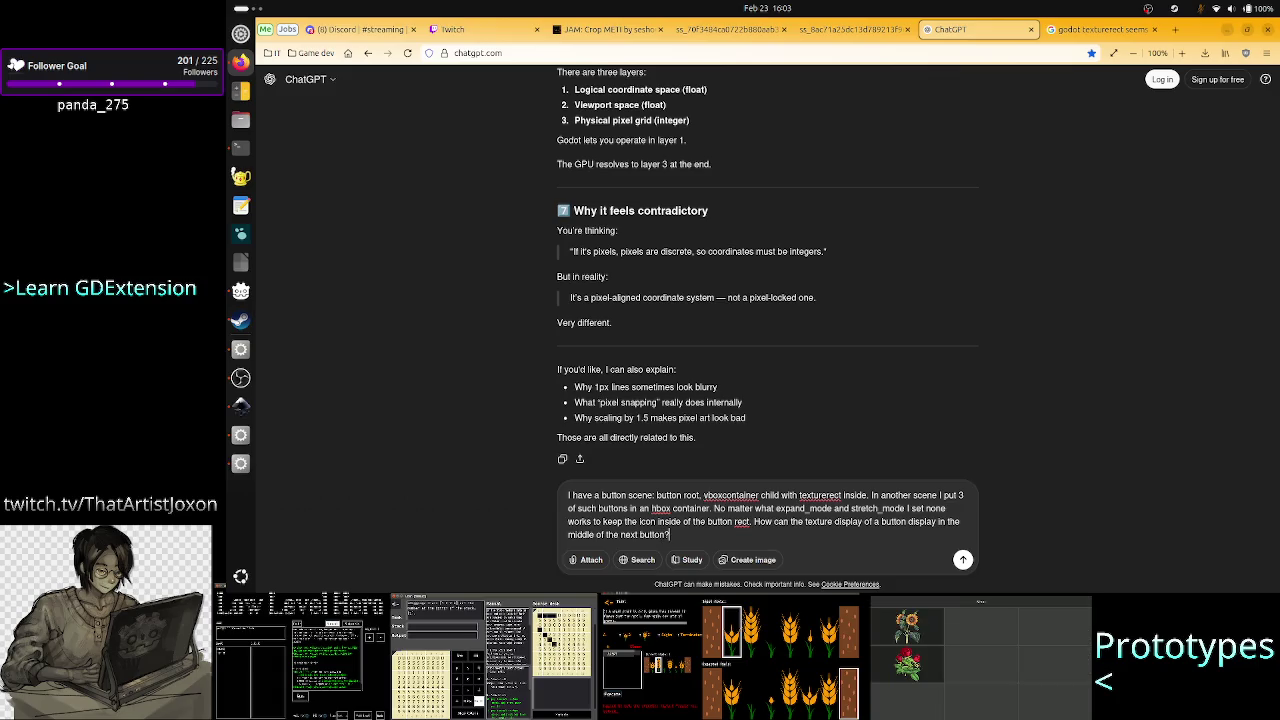
key(Return)
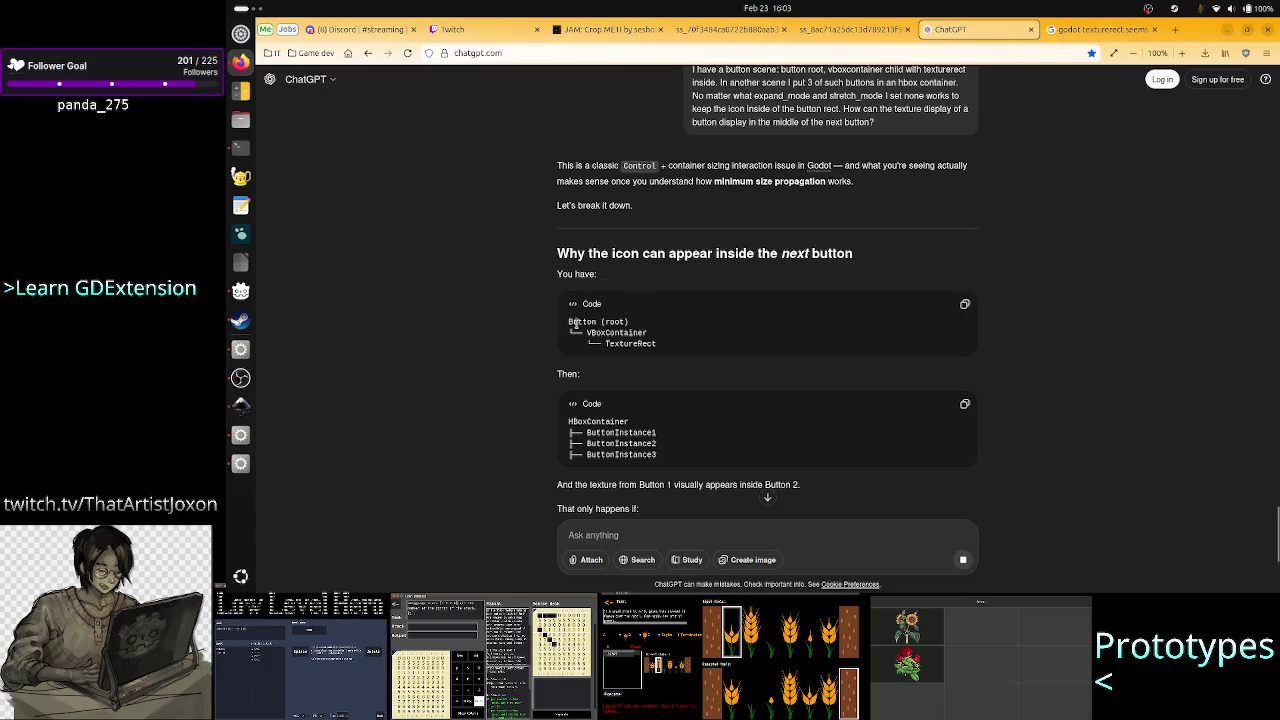
Highlight 'Button (root)' in the answer and compare it with the scene on Godot's 2D canvas.
drag(576, 323, 635, 323)
key(alt+Tab)
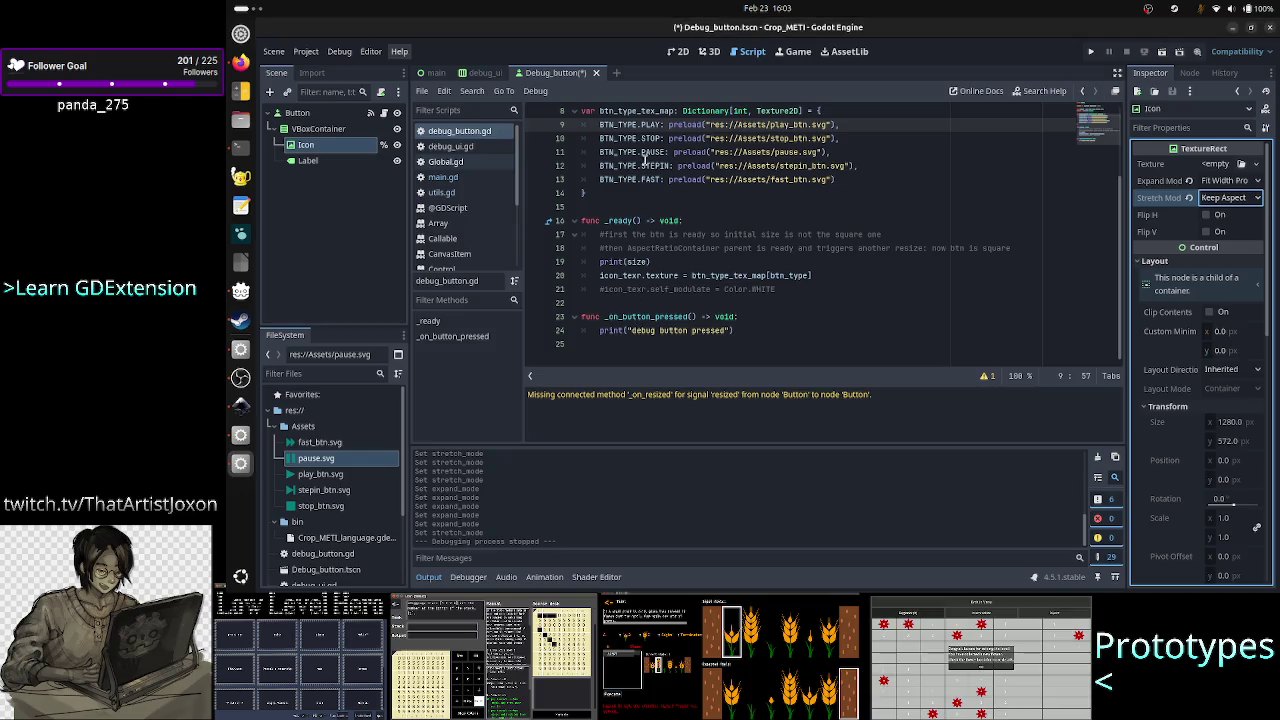
click(677, 51)
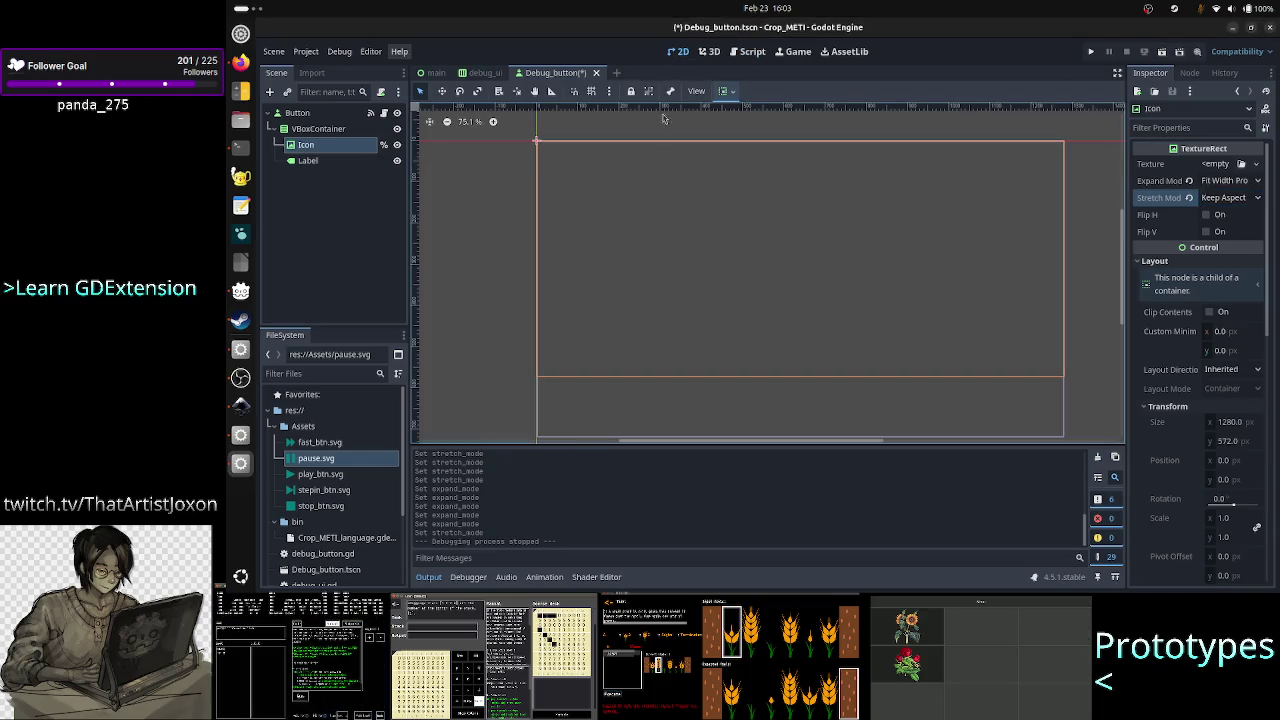
key(alt+Tab)
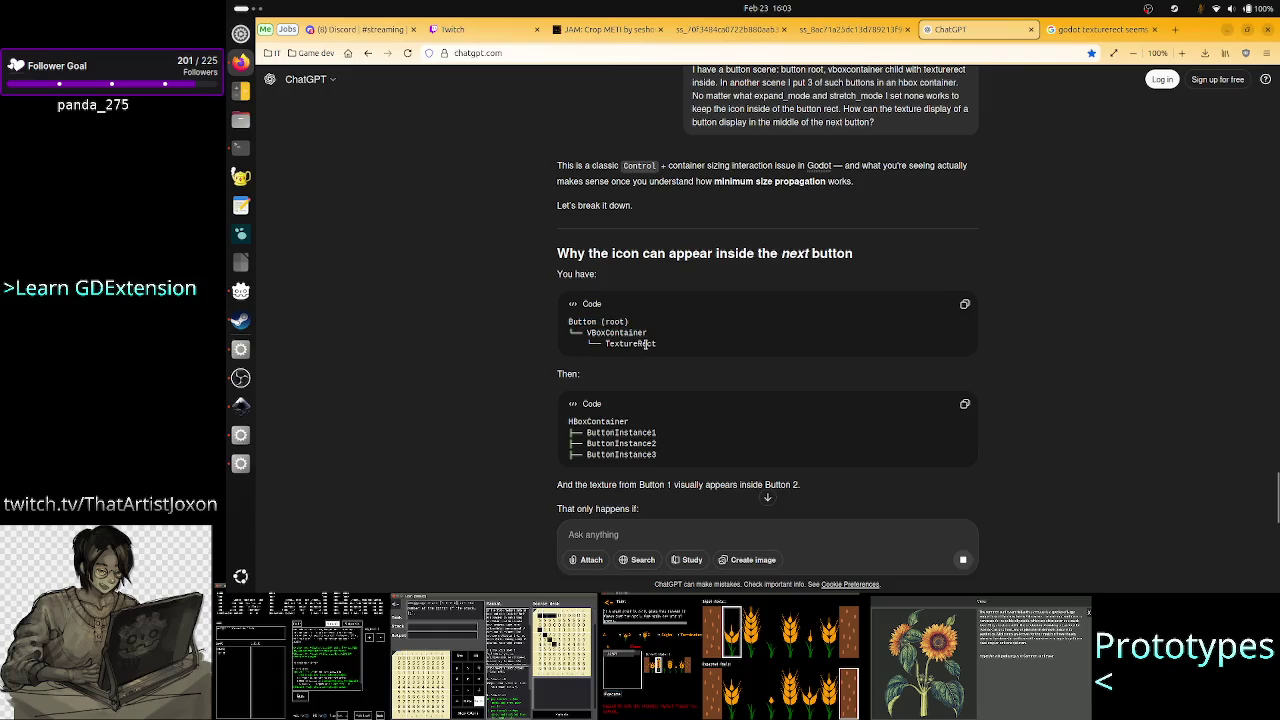
Highlight TextureRect, HBoxContainer, and the sentences about the texture in Button 2 and the Button's allocated rect.
double_click(645, 343)
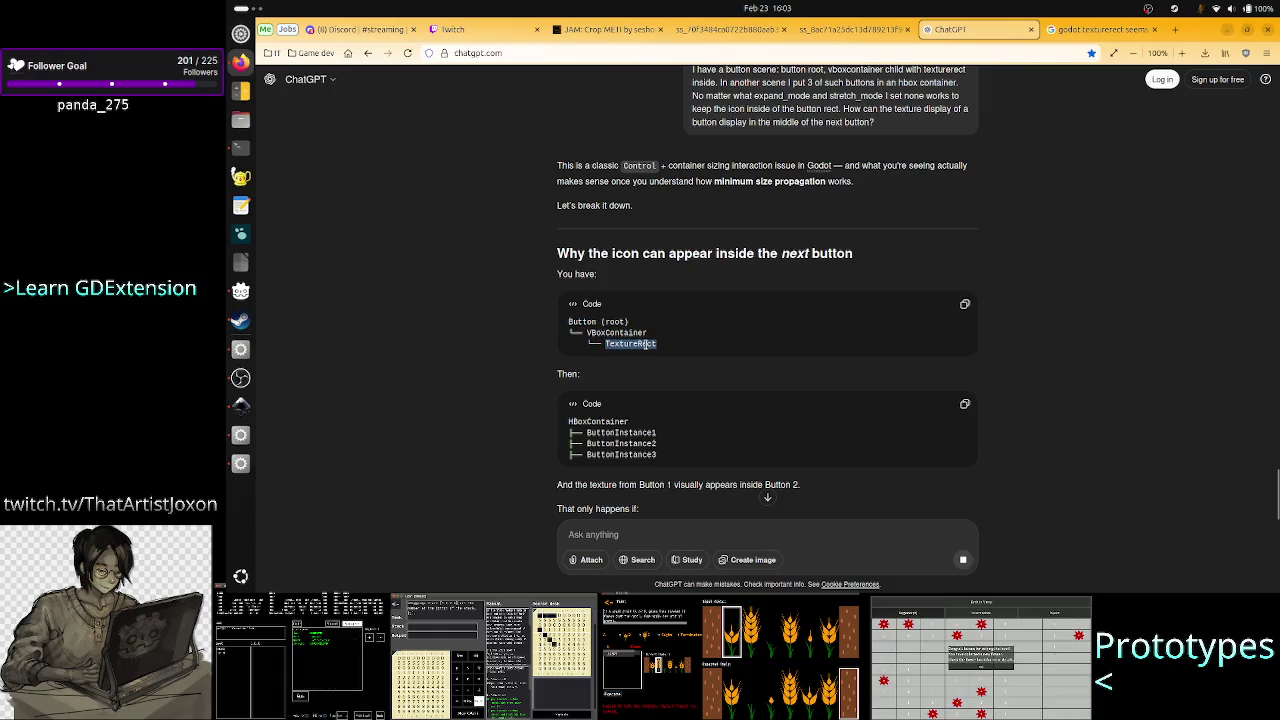
double_click(604, 420)
click(691, 451)
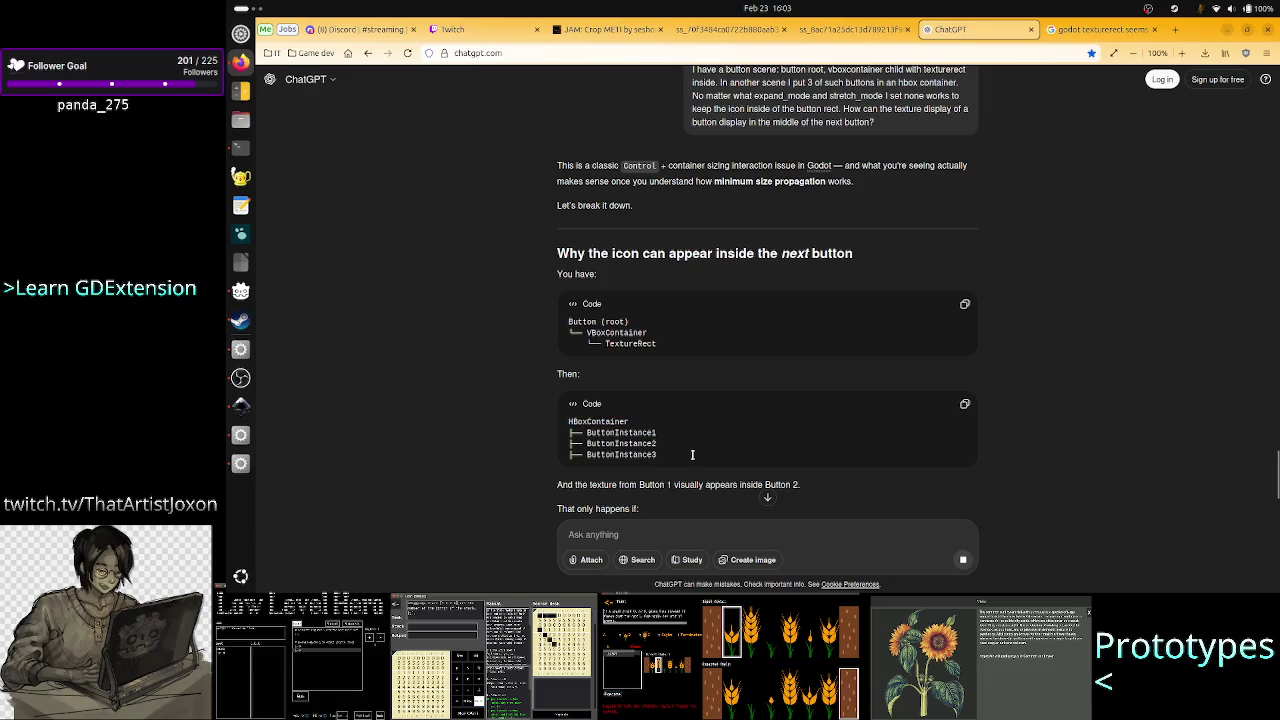
scroll(731, 439, down, 3)
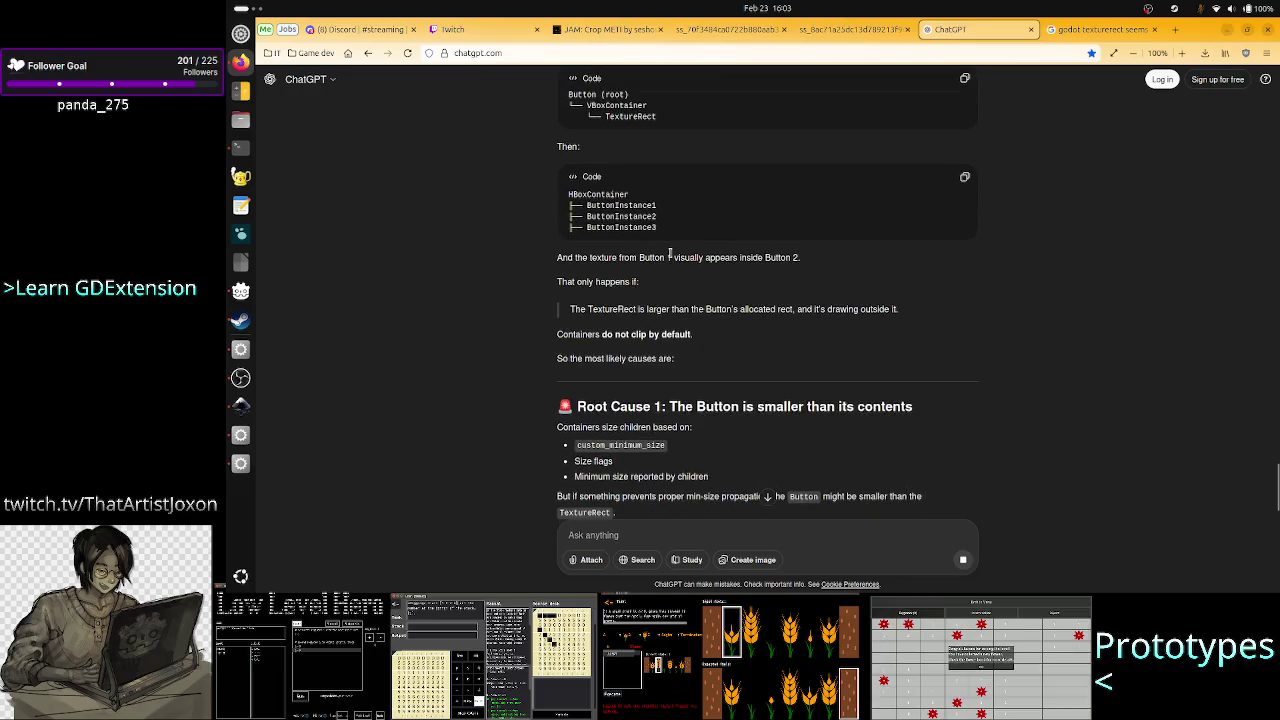
drag(666, 257, 814, 270)
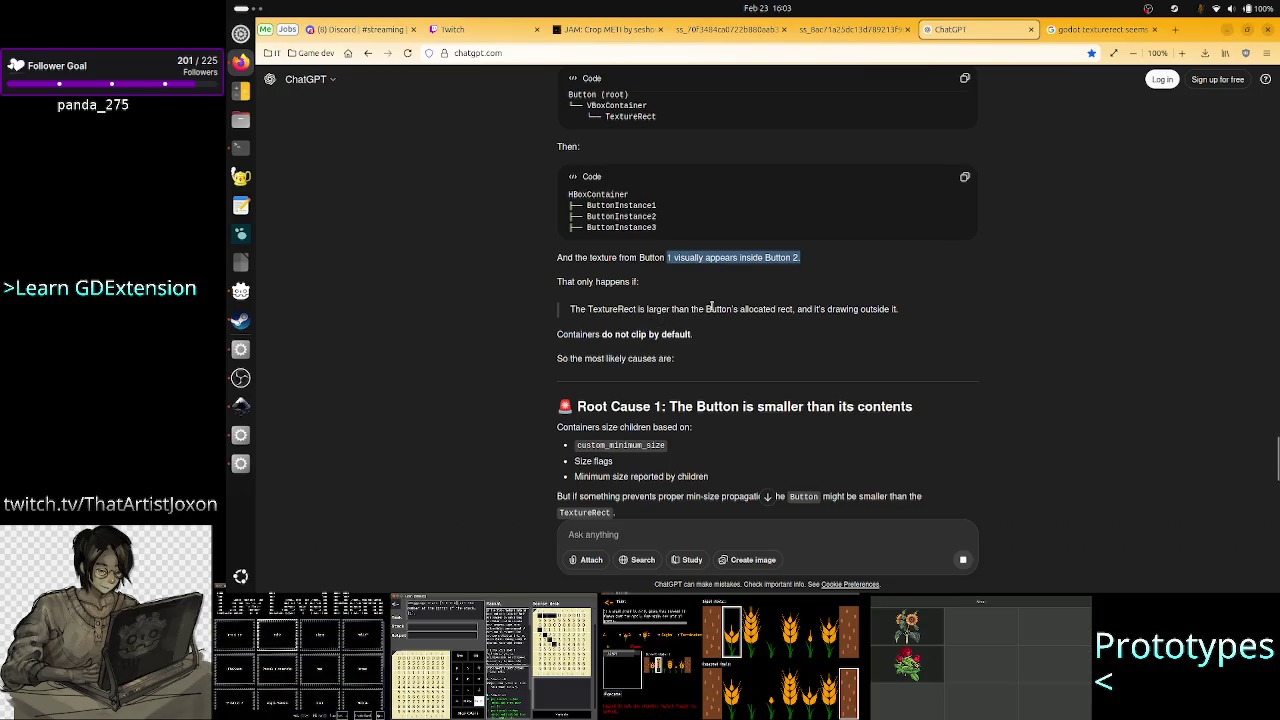
drag(707, 309, 794, 309)
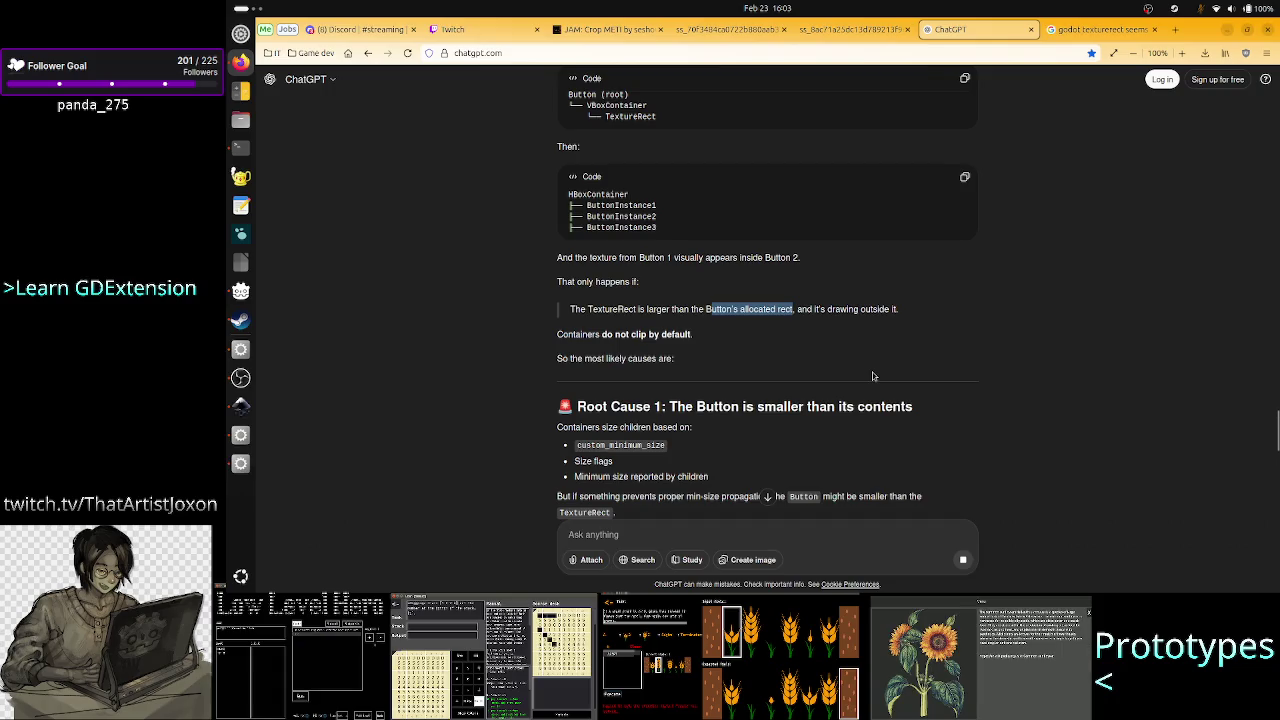
key(alt+Tab)
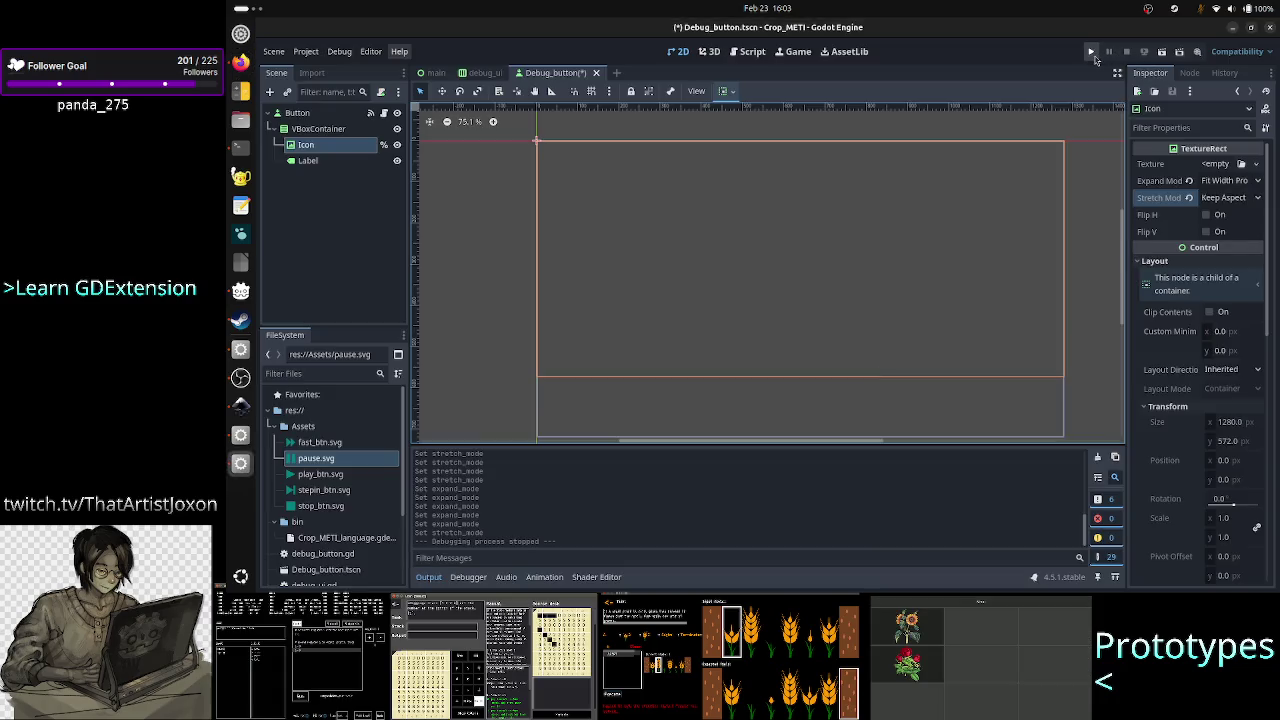
Run the project and set the icon's Expand Mode to Fit Width.
click(1092, 52)
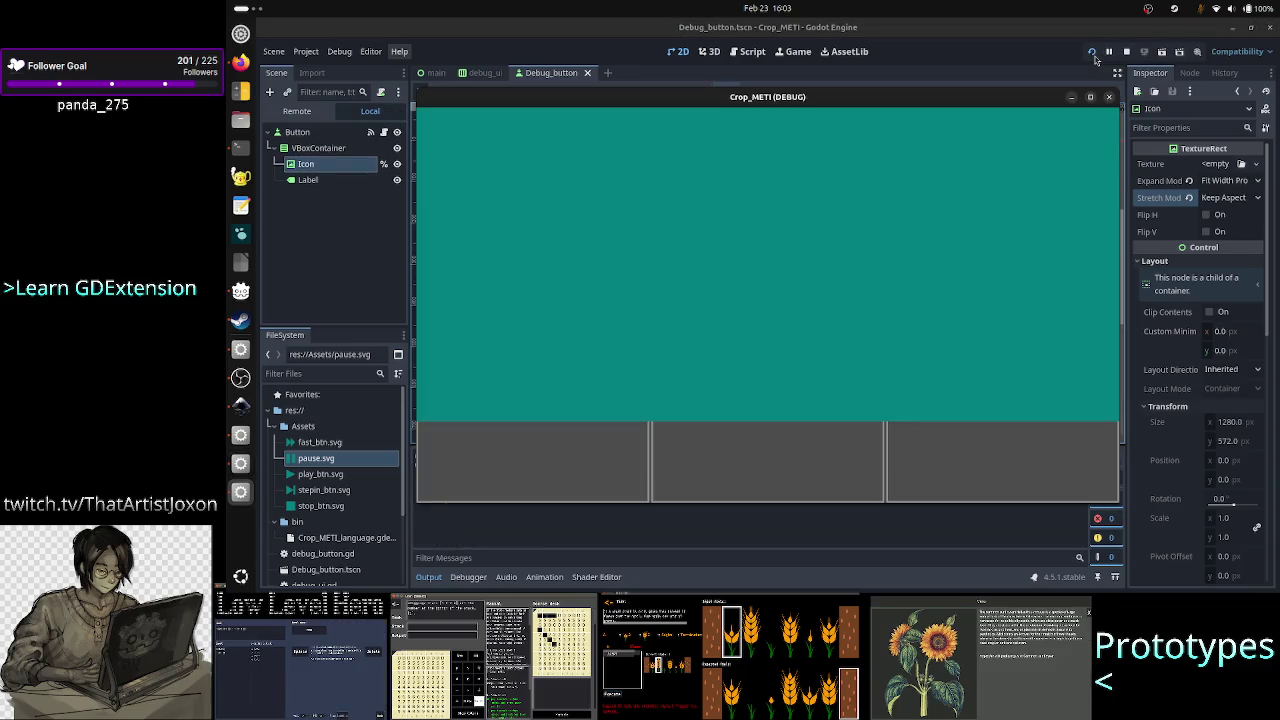
click(1235, 184)
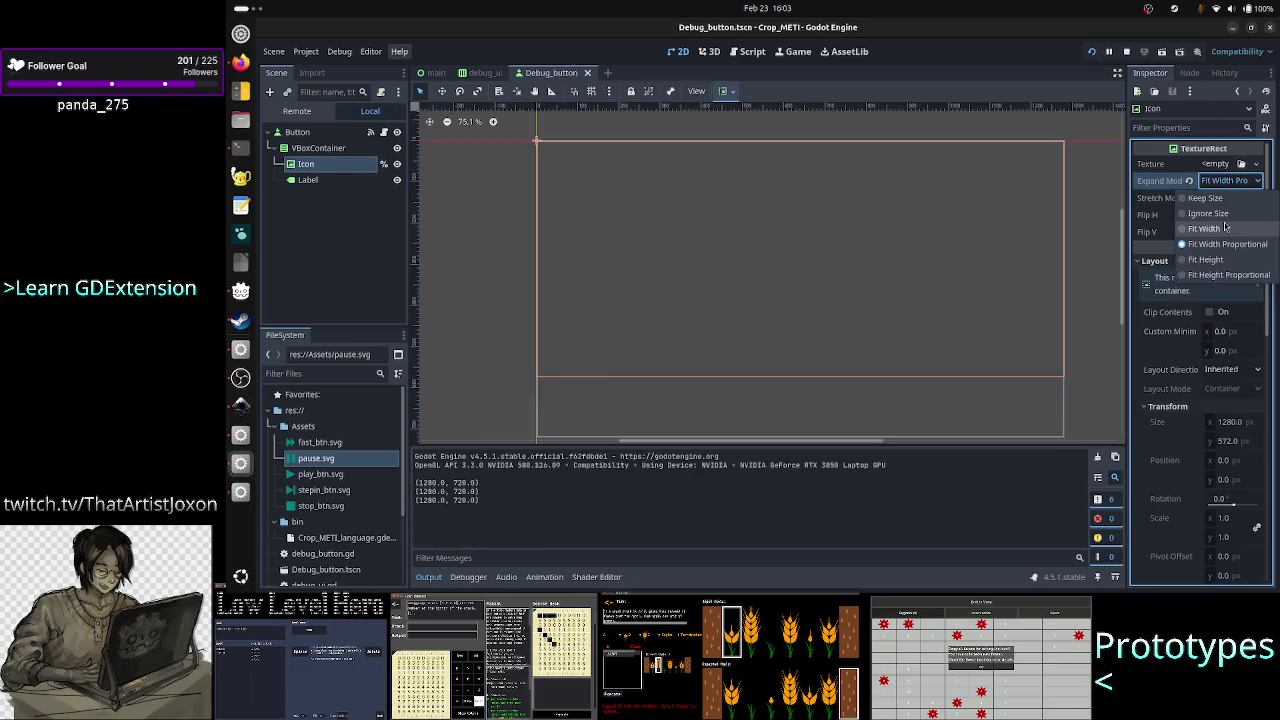
click(1225, 228)
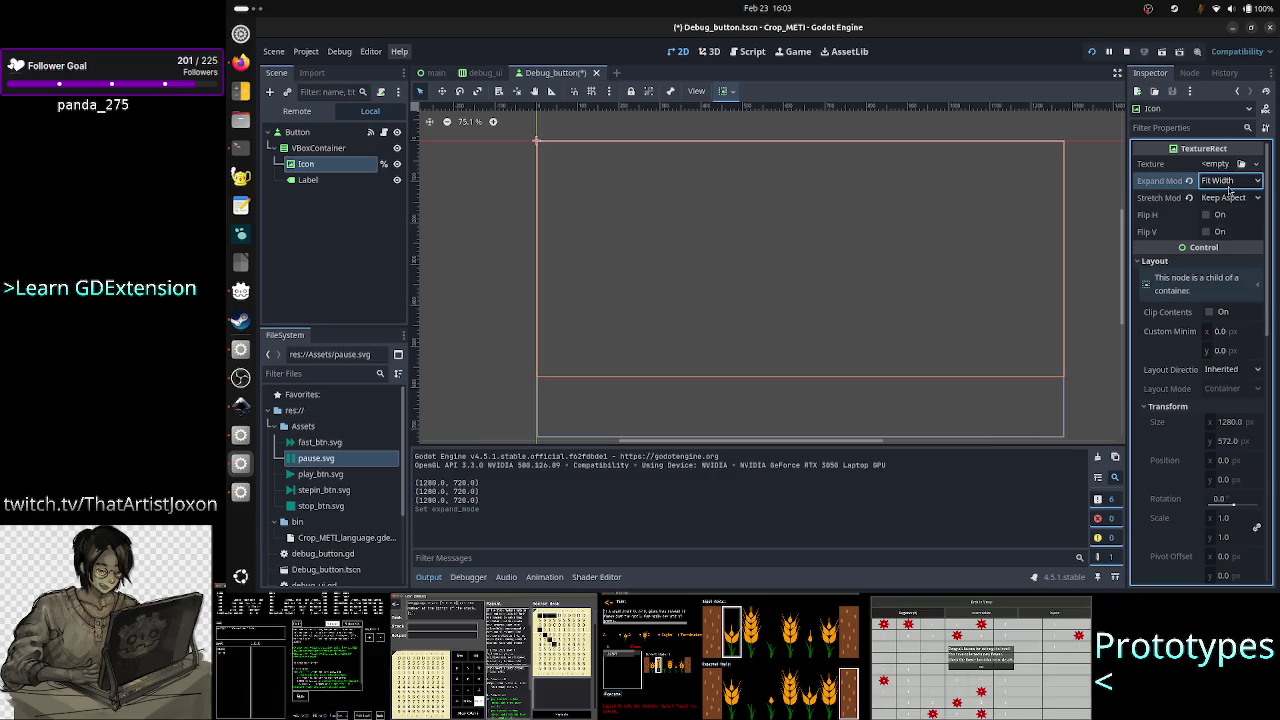
Keep the Crop_METI game window always on top and choose a different Stretch Mode for the icon.
key(alt+Tab)
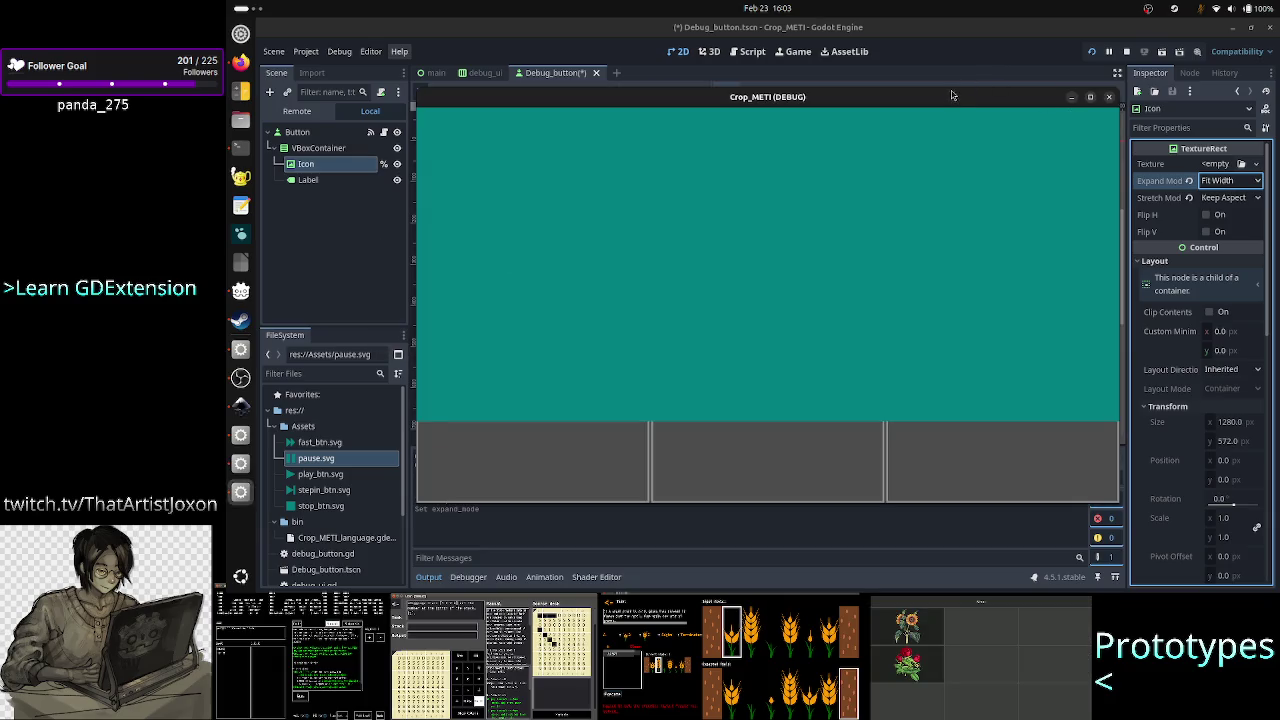
right_click(948, 97)
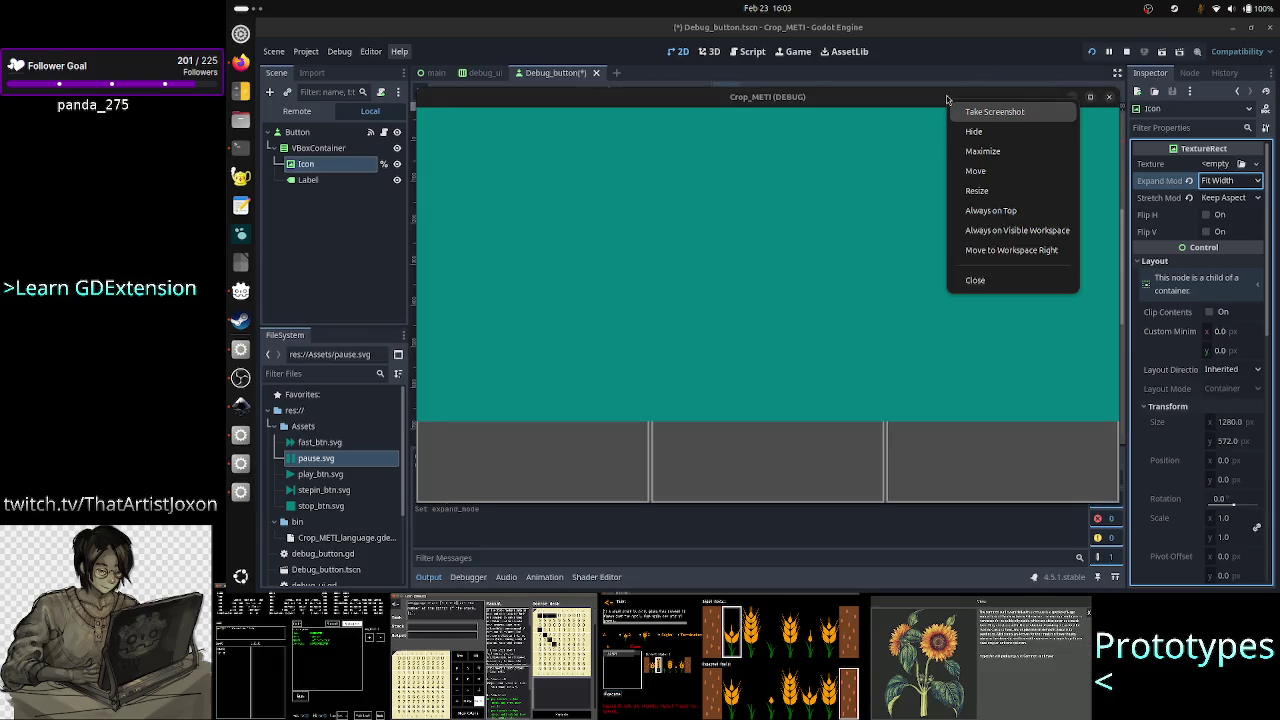
click(975, 210)
click(1237, 198)
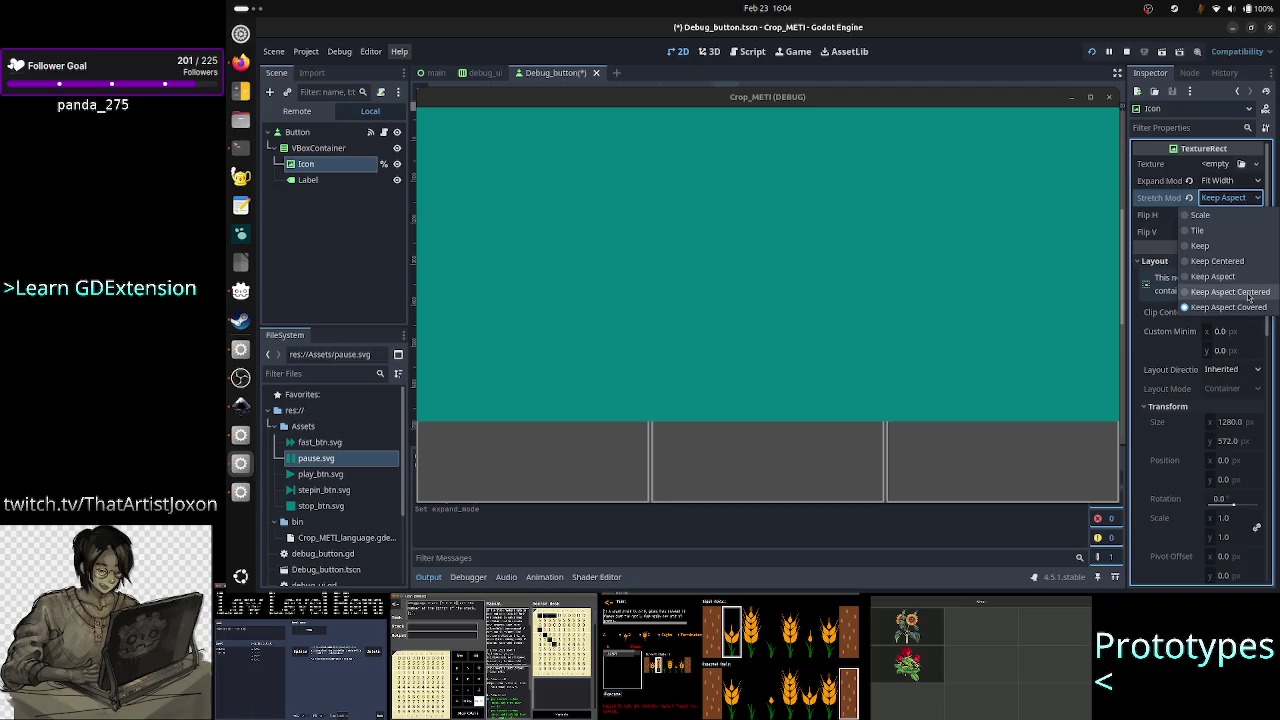
click(1248, 294)
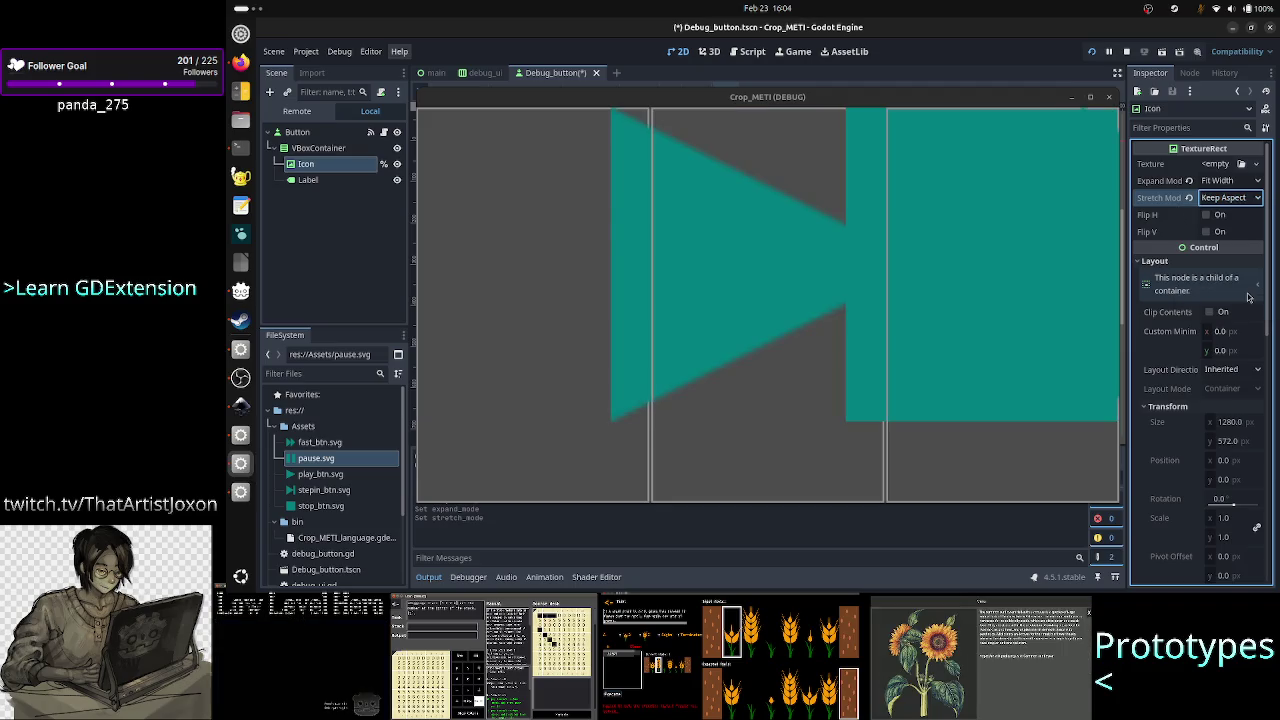
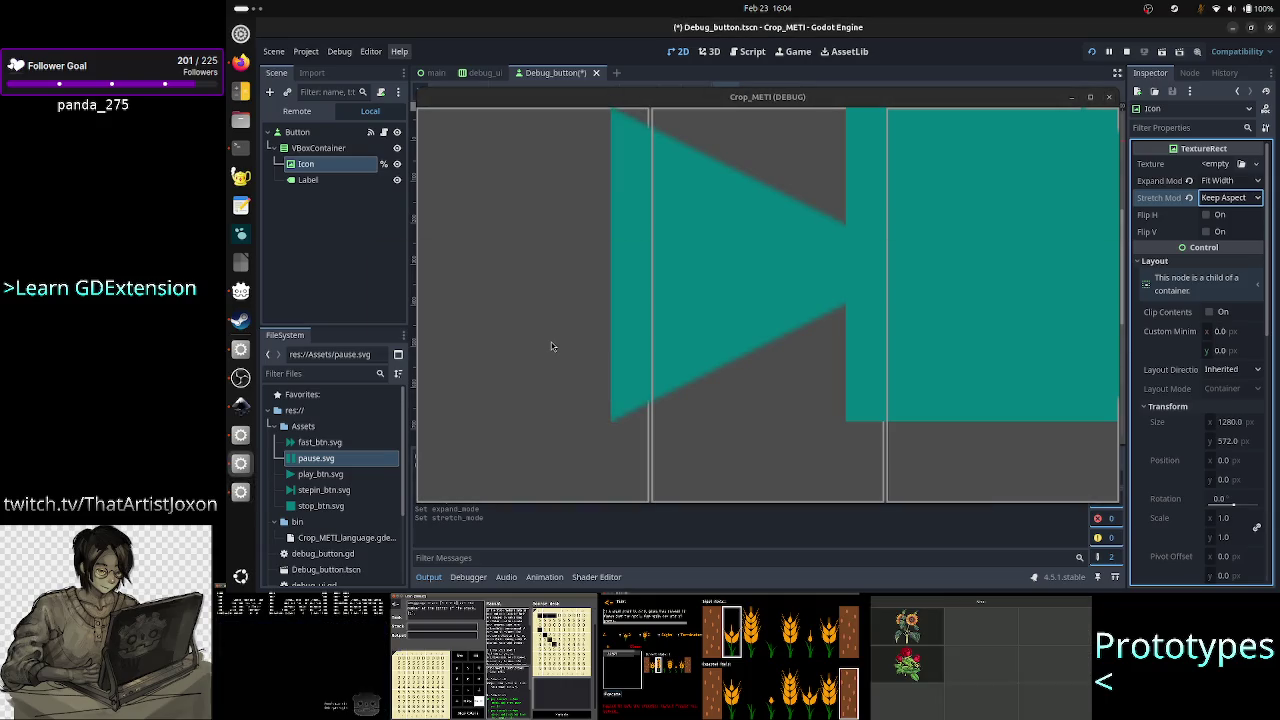
Switch from Godot via the running game window to the ChatGPT conversation in Firefox.
key(alt+Tab)
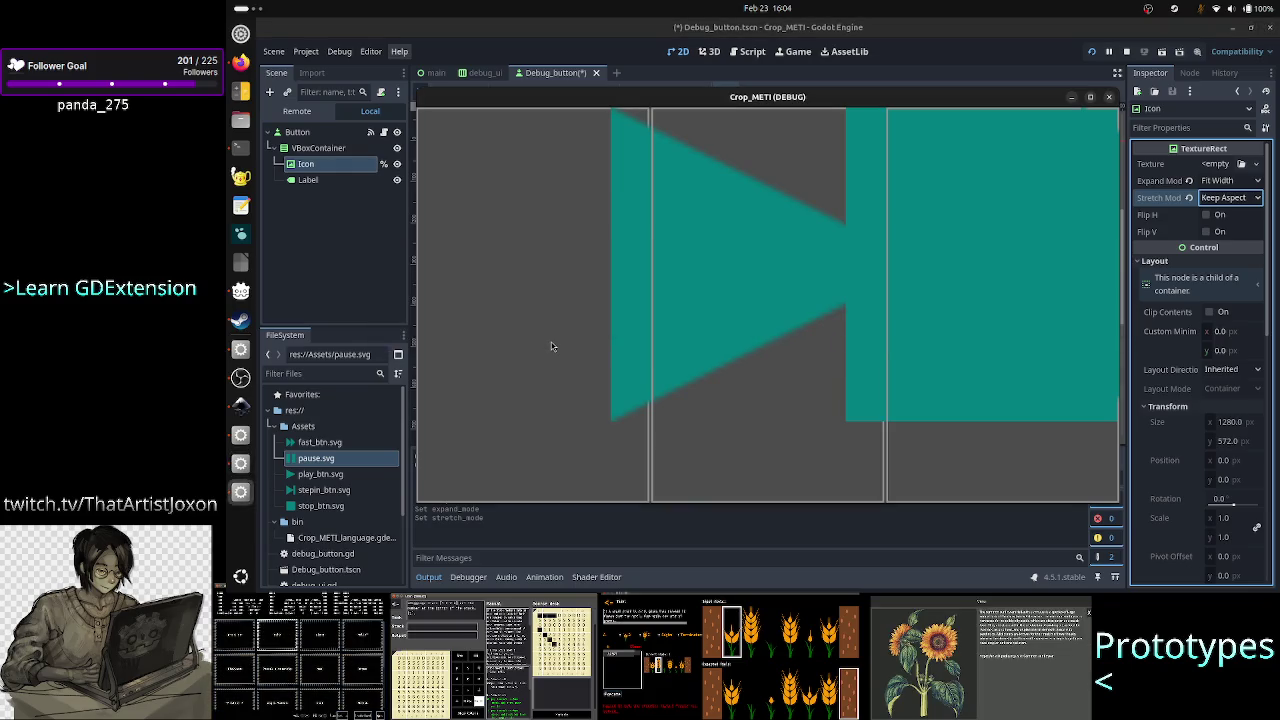
key(alt+Tab)
key(alt+Tab)
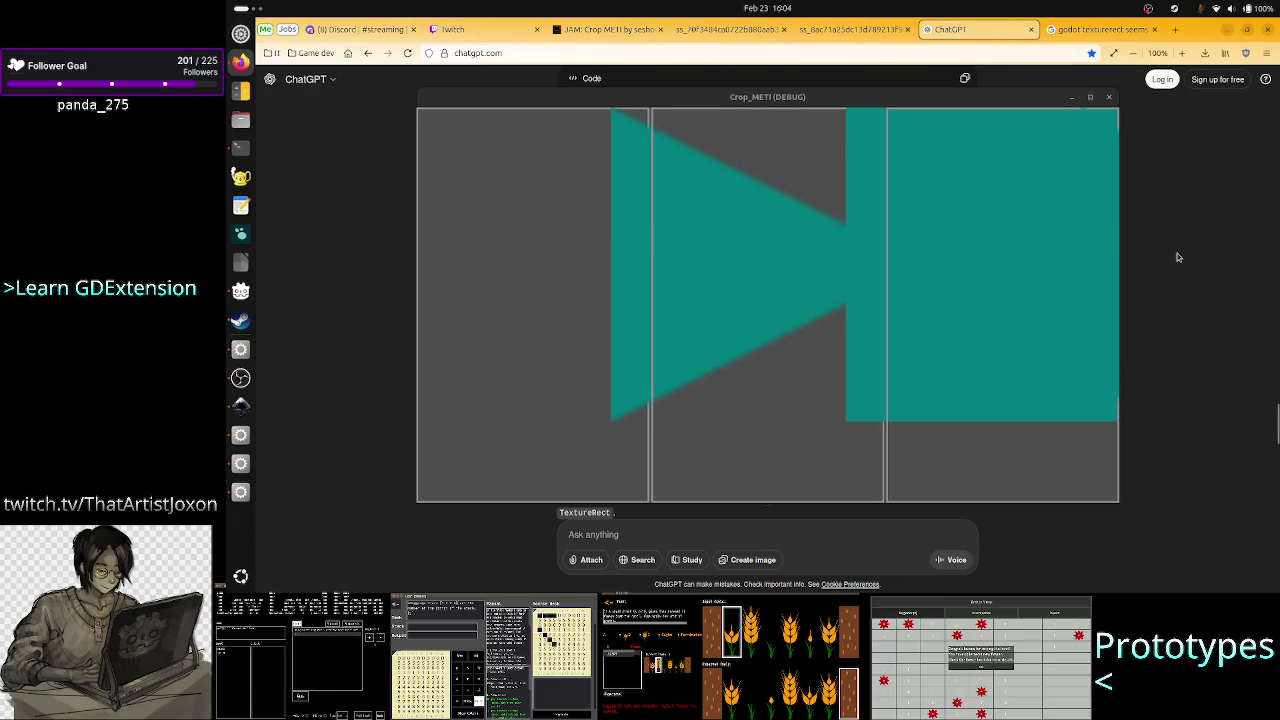
Turn off Always on Top for the game window and send it behind the browser.
right_click(1058, 101)
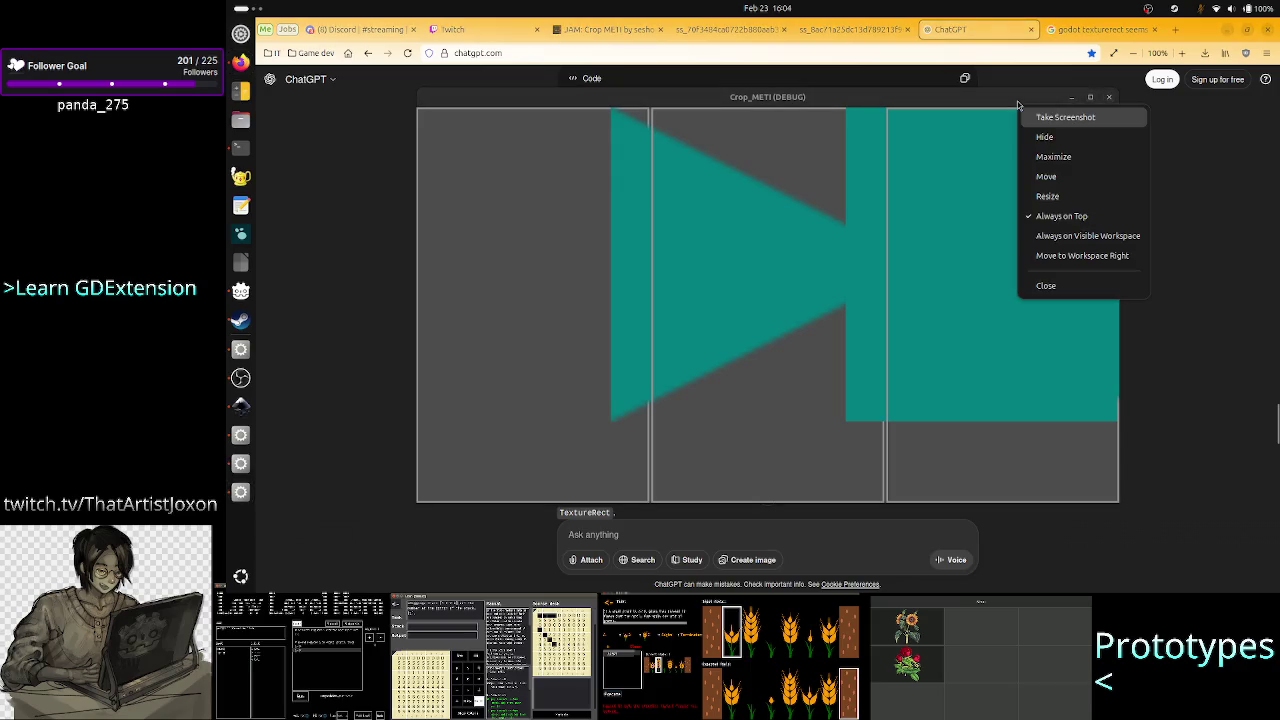
click(1058, 215)
click(1193, 245)
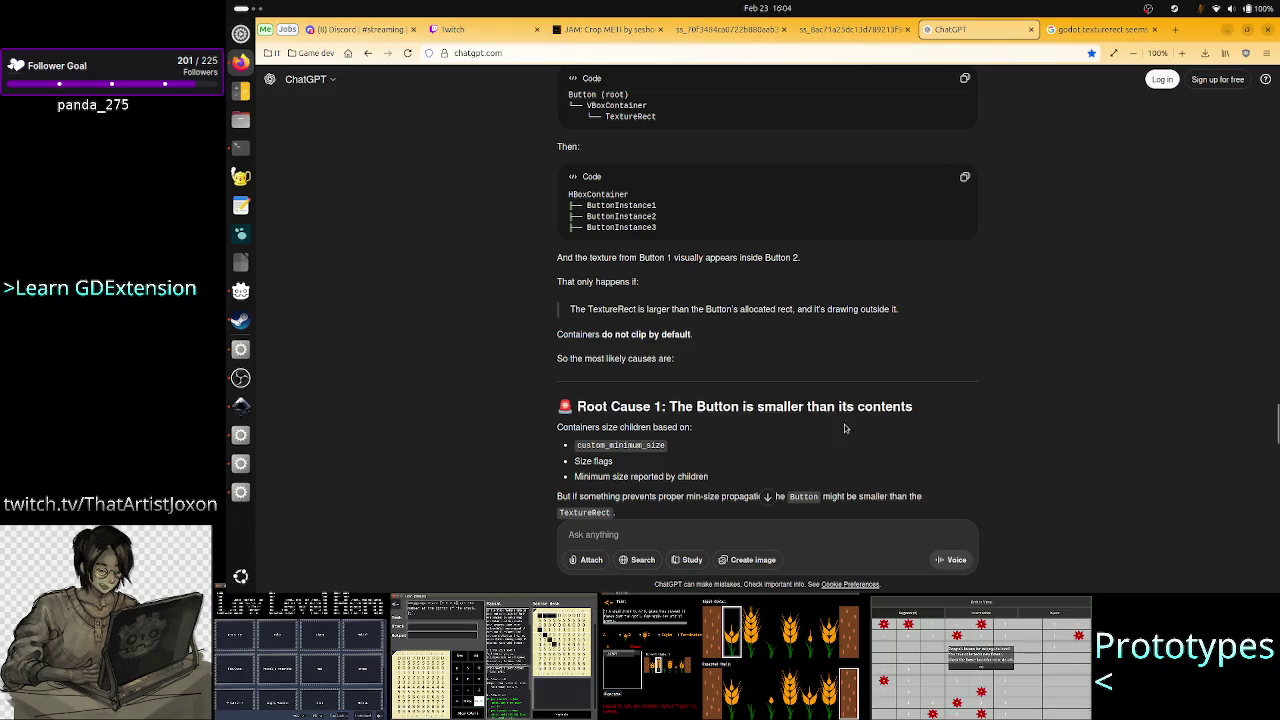
Read ChatGPT's explanation of container child sizing, highlighting custom_minimum_size and TextureRect.
scroll(844, 428, down, 3)
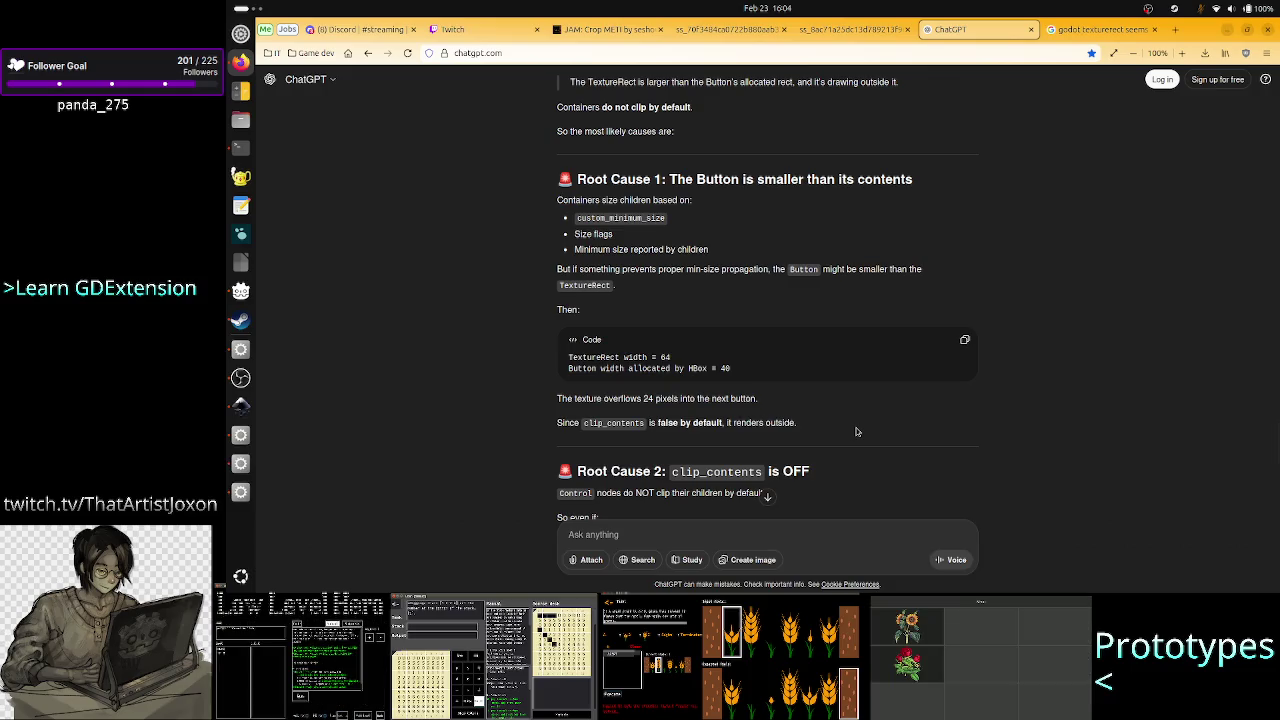
drag(640, 201, 692, 201)
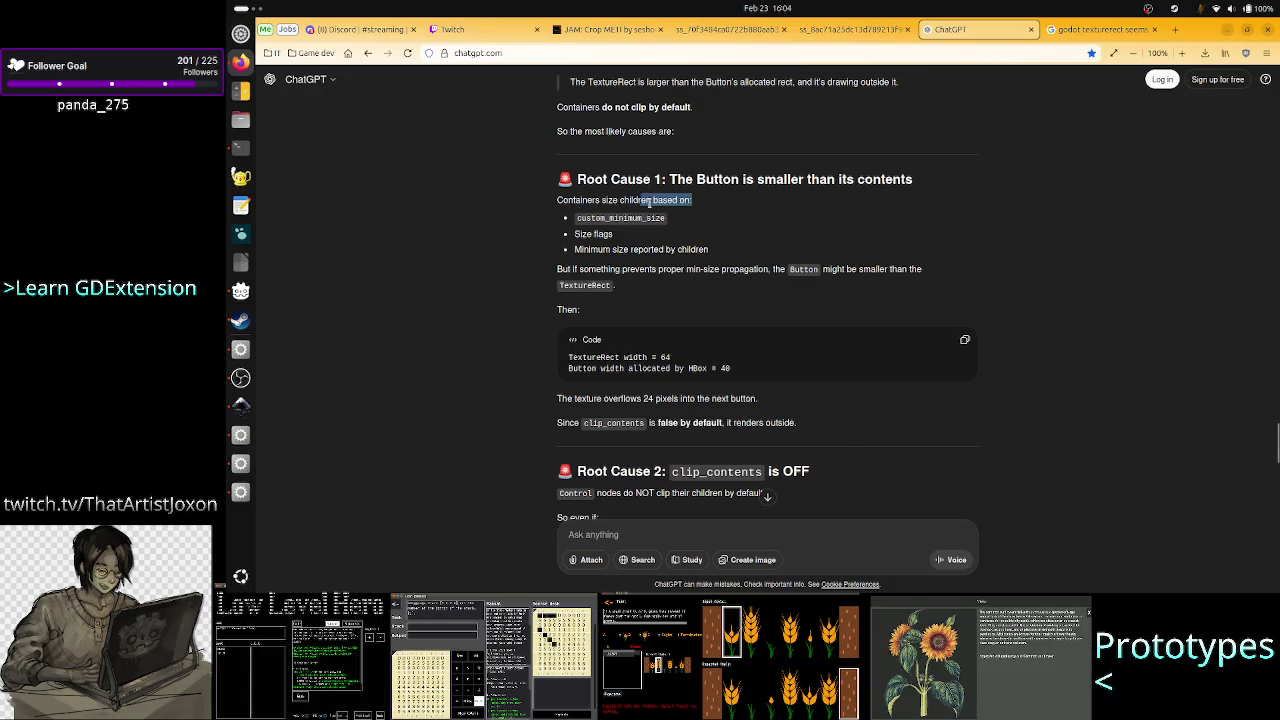
click(697, 203)
double_click(628, 218)
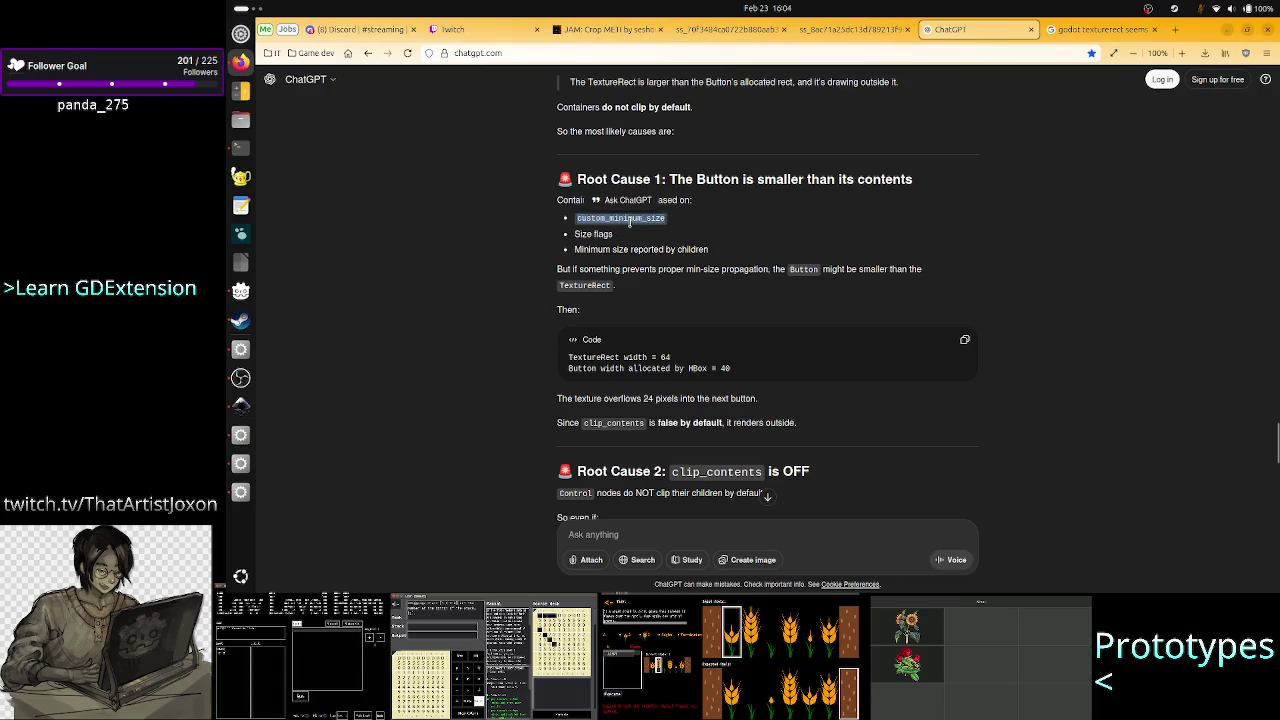
click(655, 293)
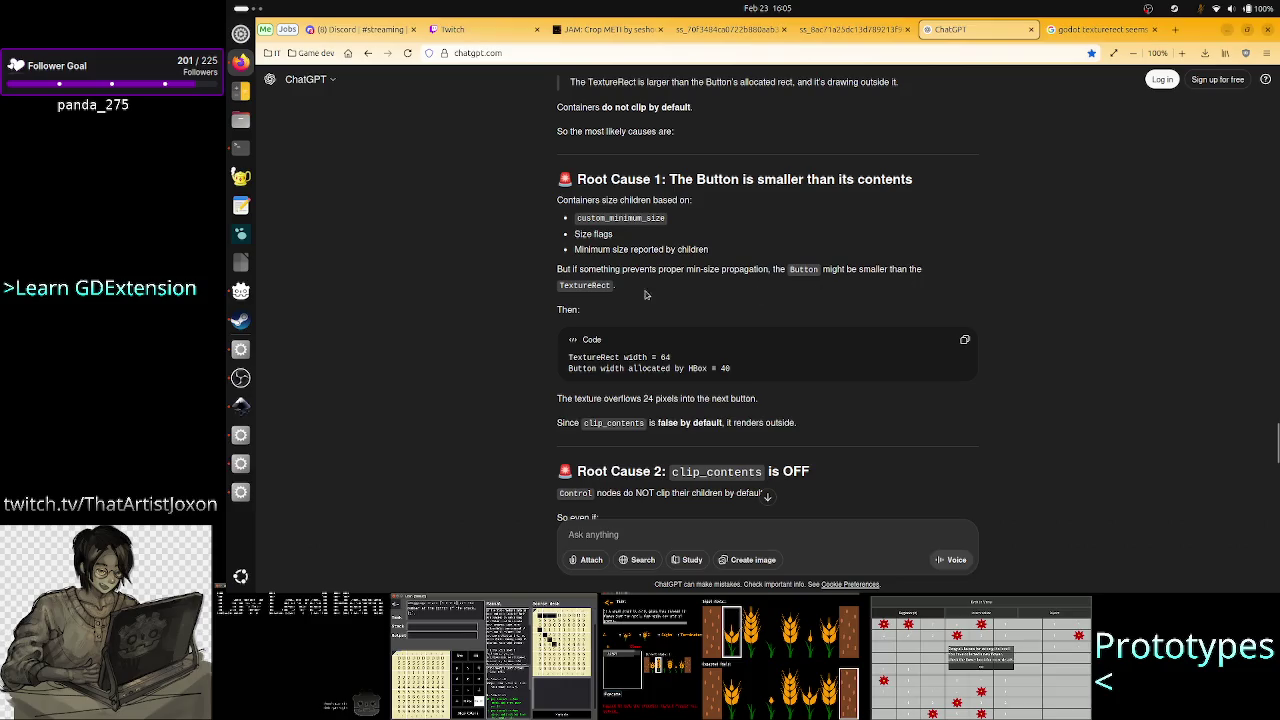
double_click(608, 284)
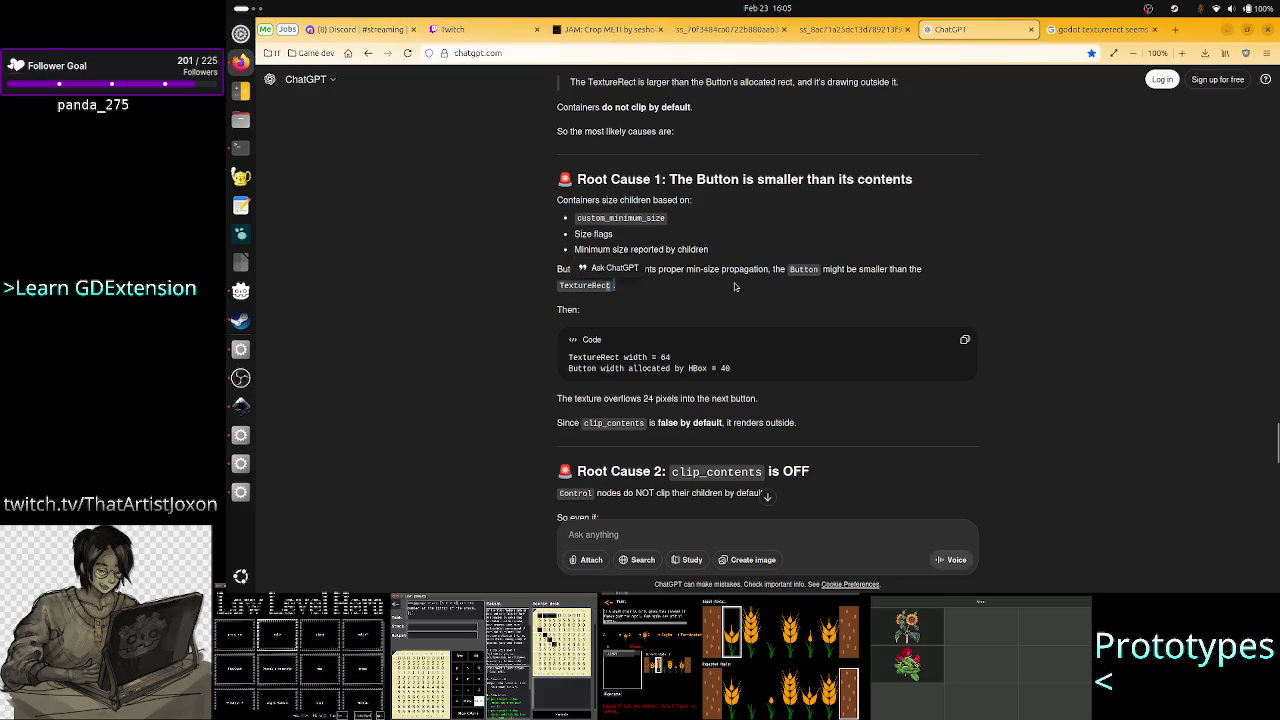
click(734, 287)
Read the rest of the answer about the button rect, then close the game and return to Godot.
scroll(752, 325, down, 3)
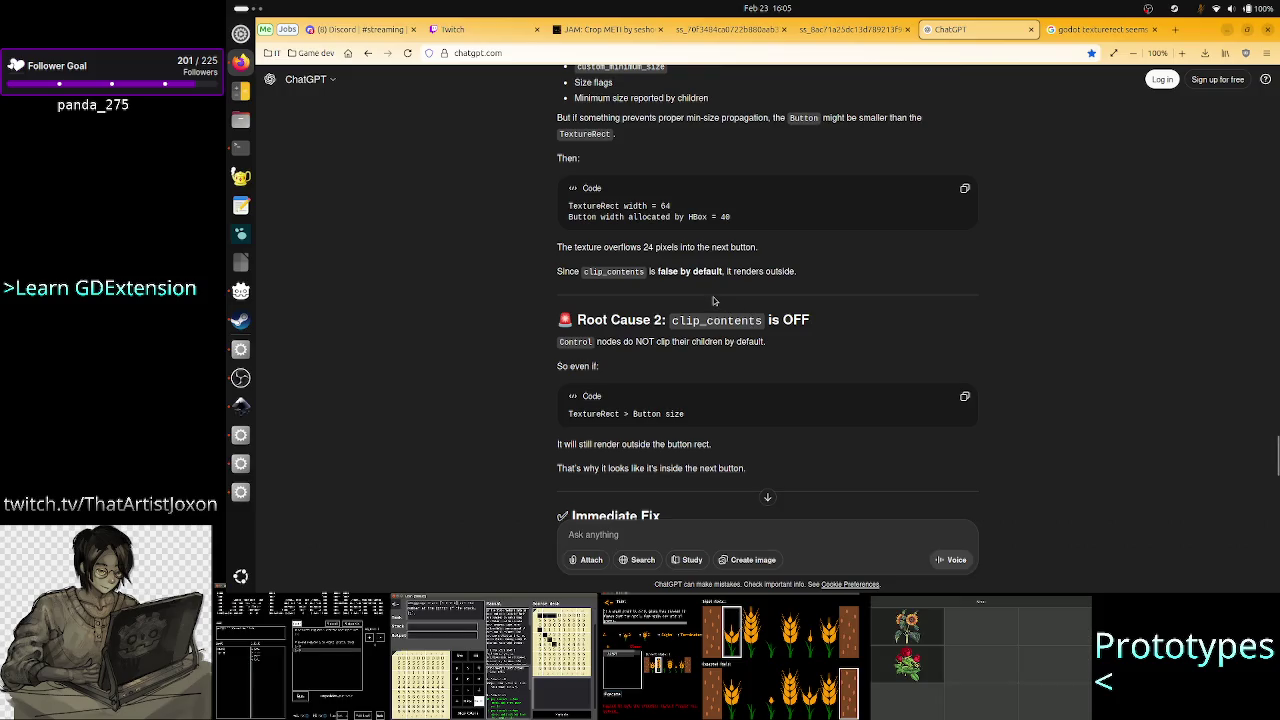
scroll(822, 399, down, 1)
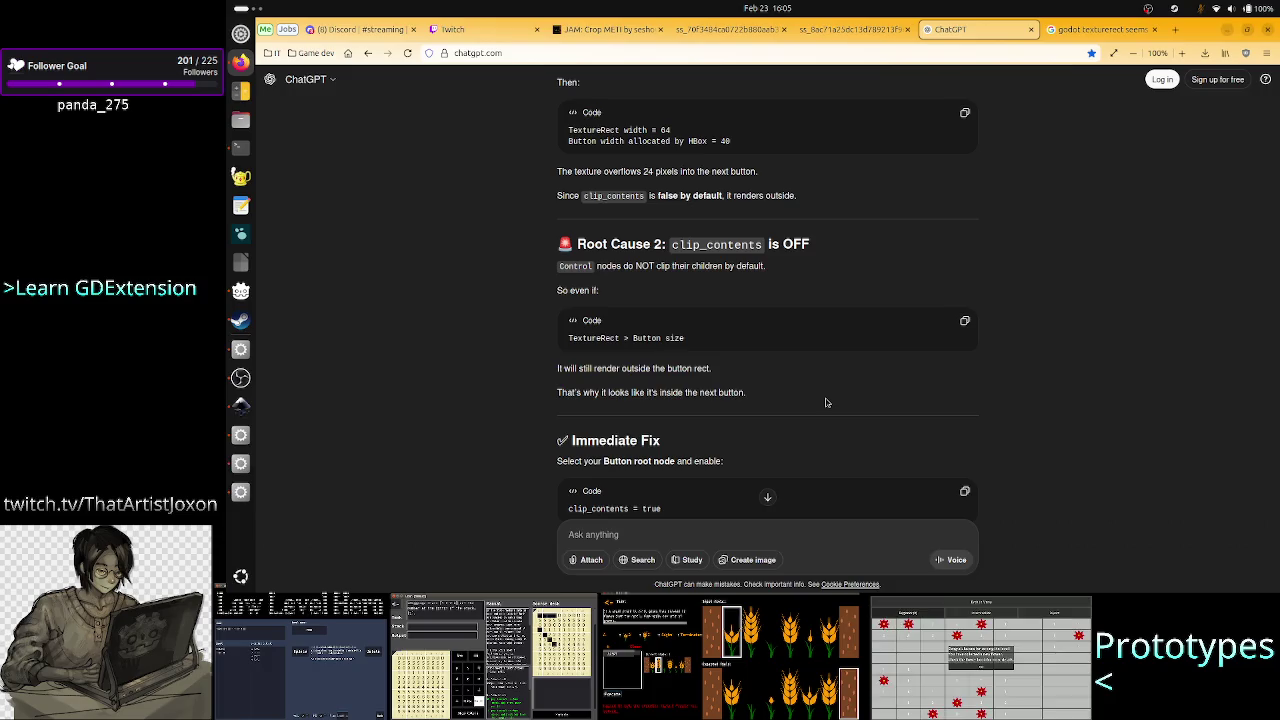
drag(708, 265, 766, 265)
click(766, 265)
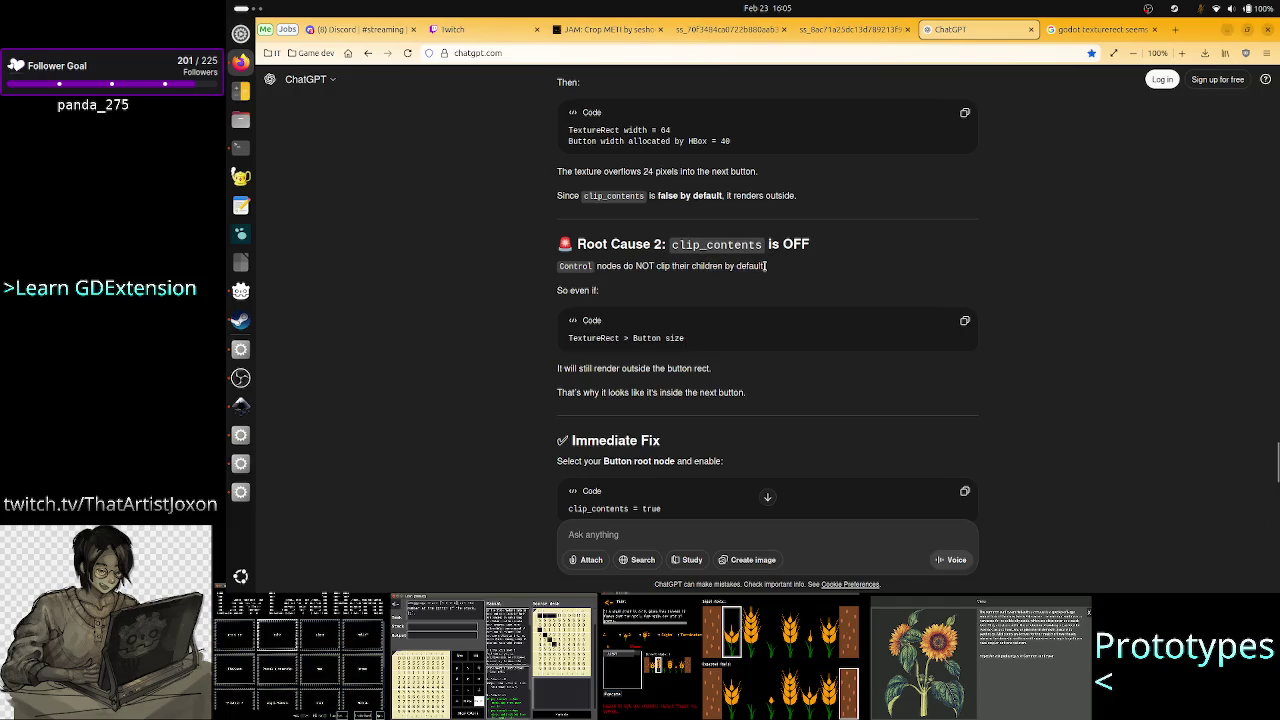
drag(659, 368, 712, 368)
click(728, 372)
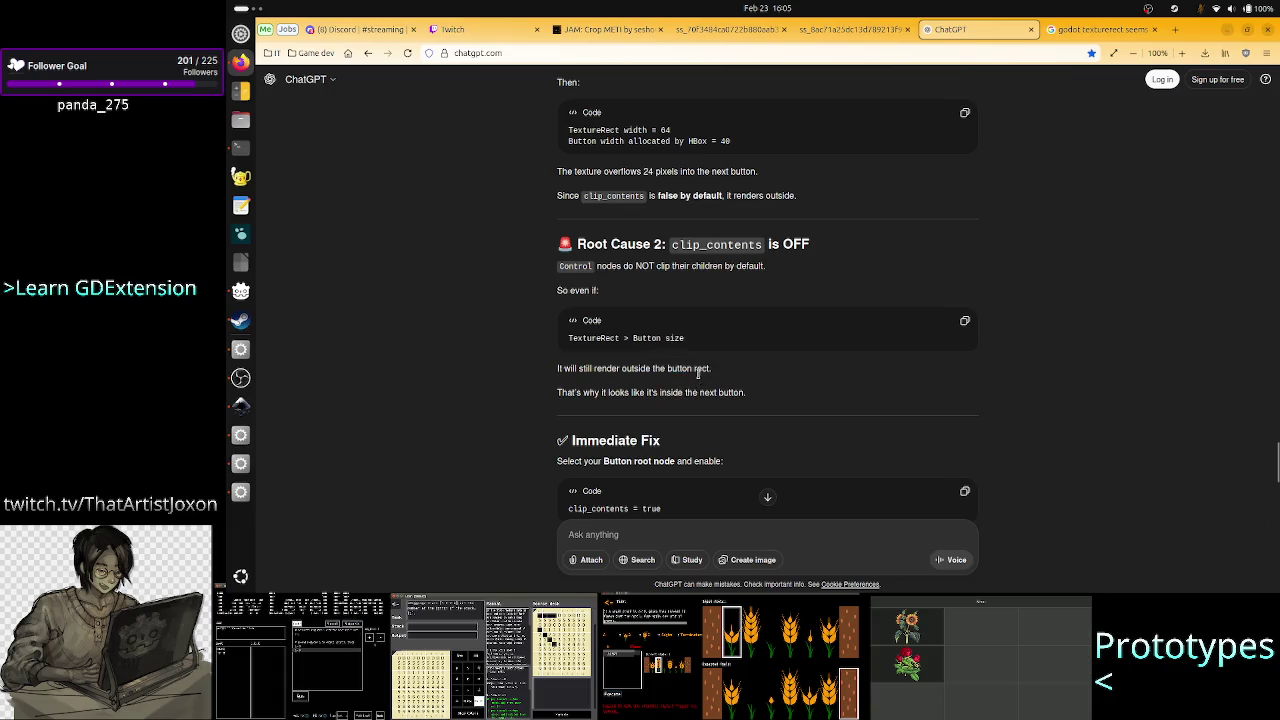
scroll(690, 425, down, 3)
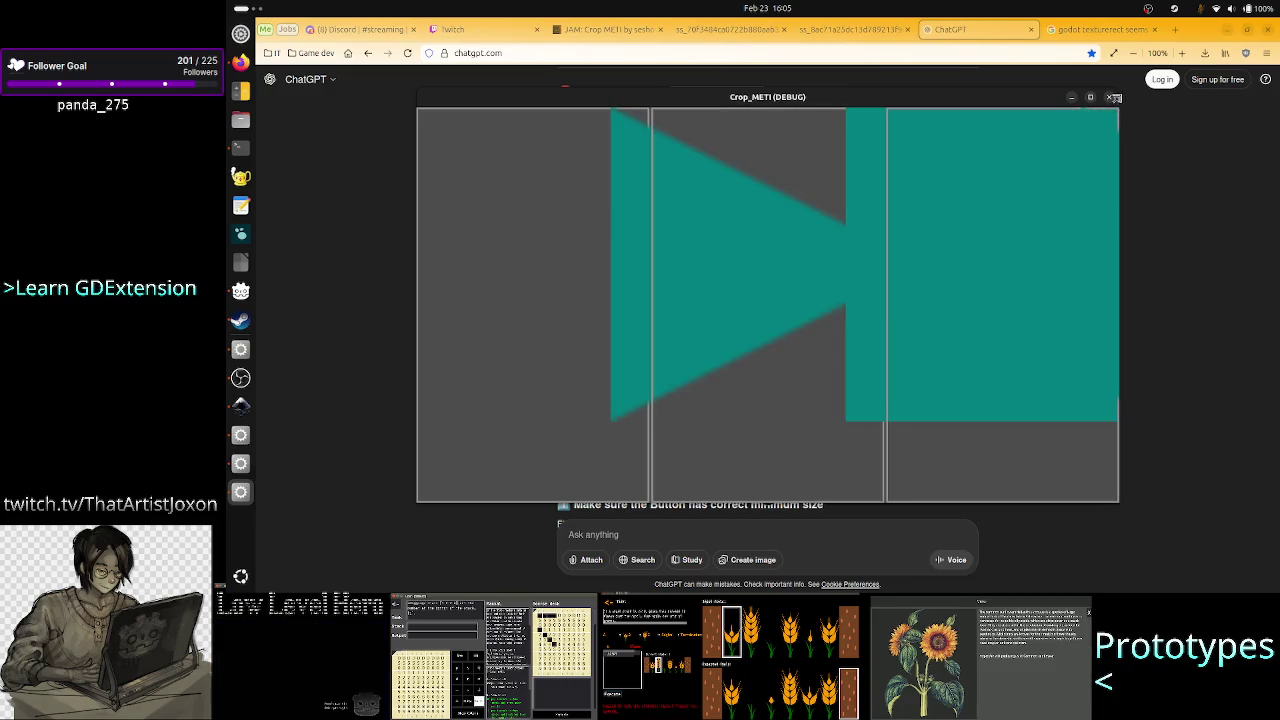
click(1108, 97)
key(alt+Tab)
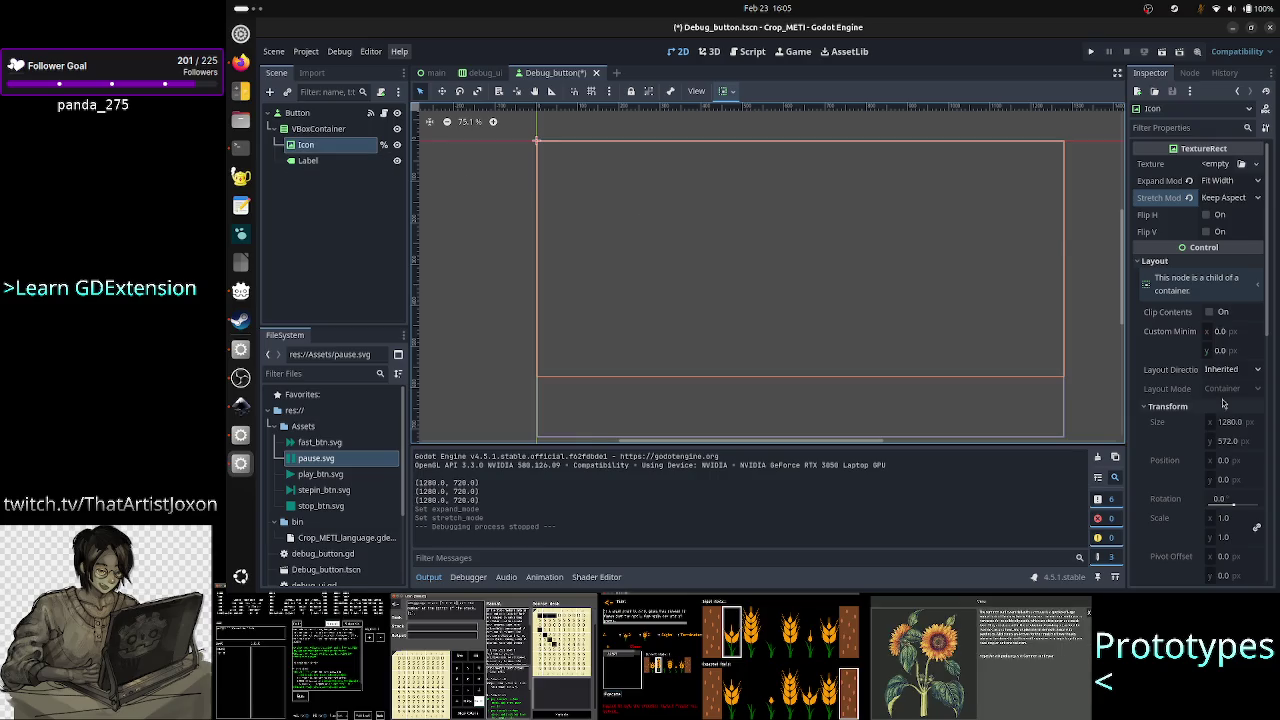
Test-run the project with the Icon's Clip Contents ticked, then untick it again.
click(1208, 313)
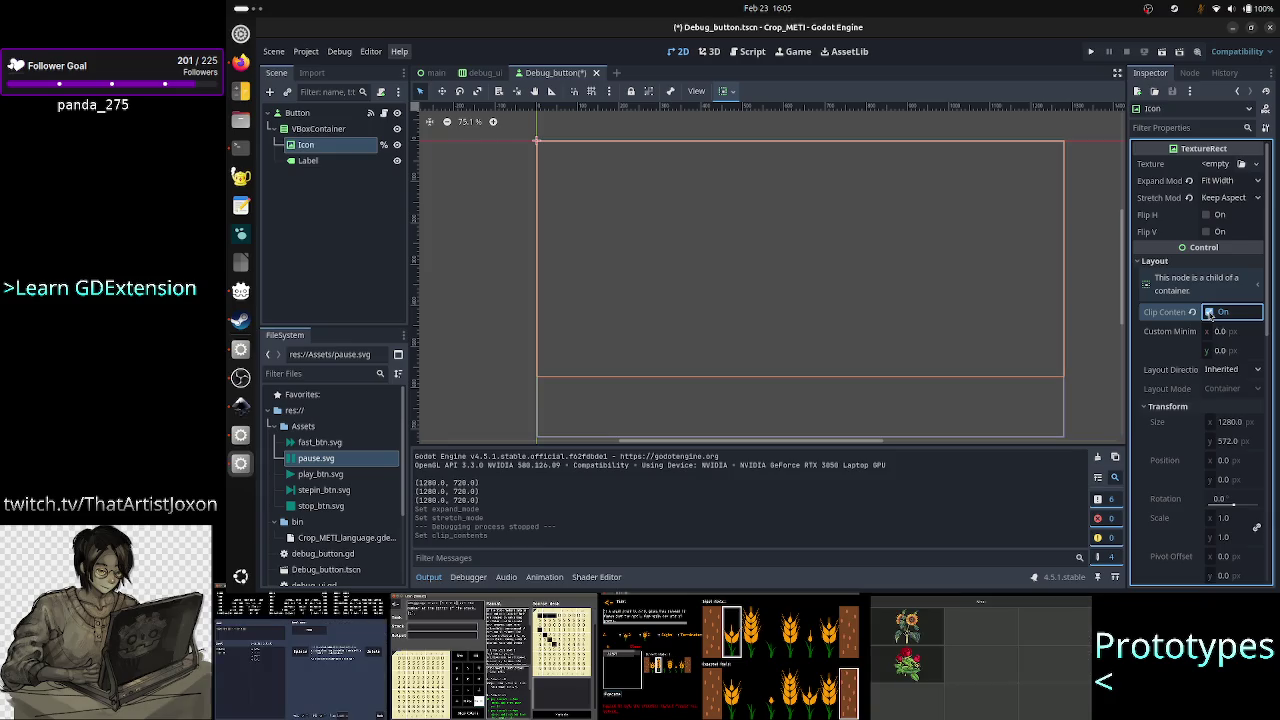
click(1095, 60)
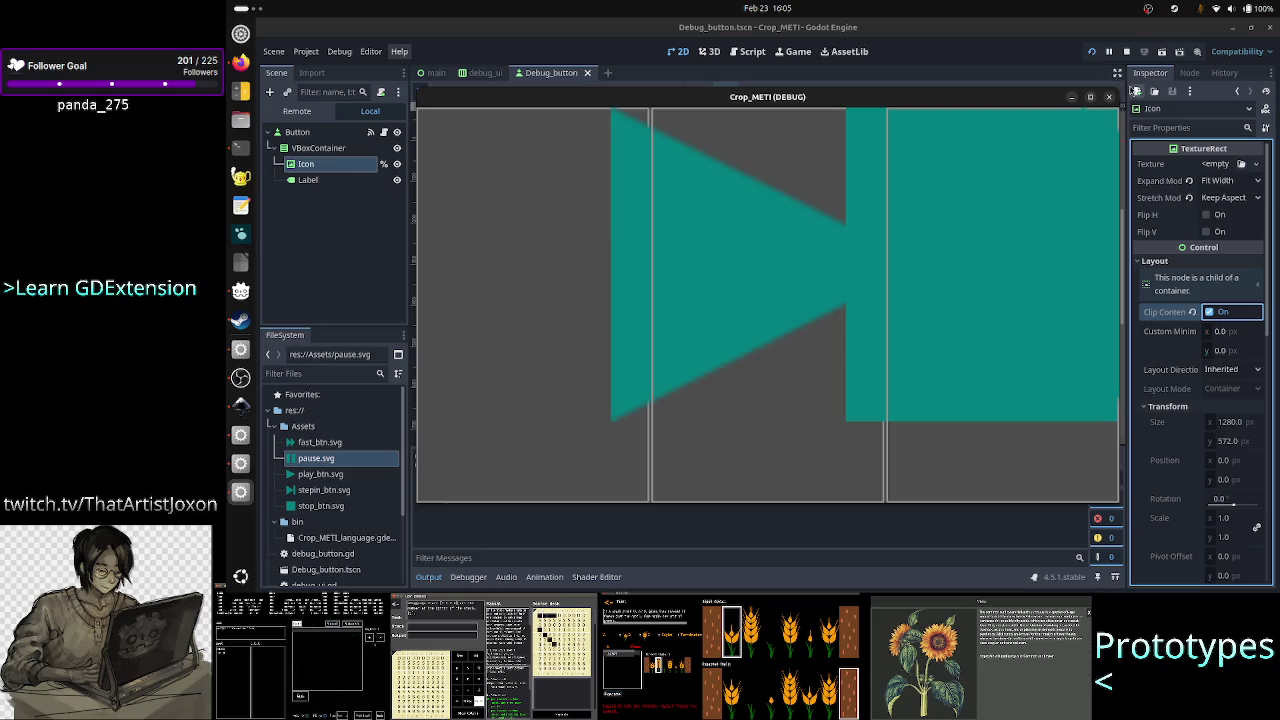
click(1109, 97)
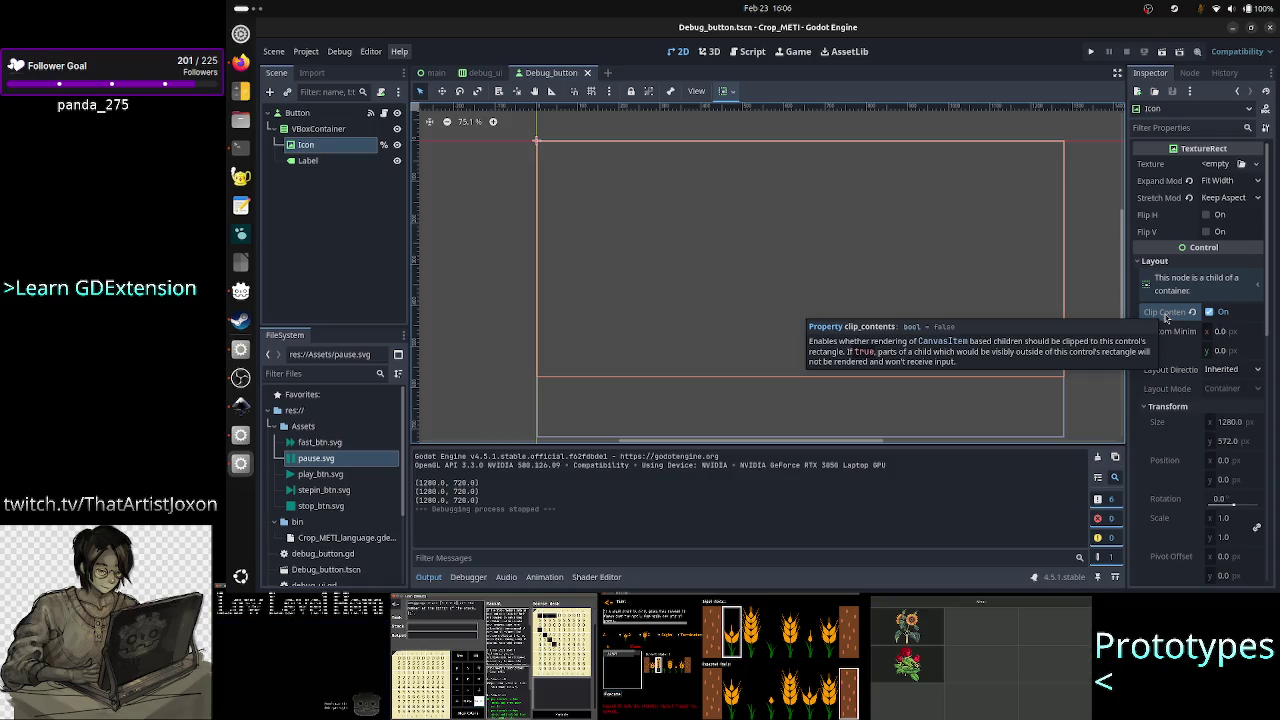
click(1209, 312)
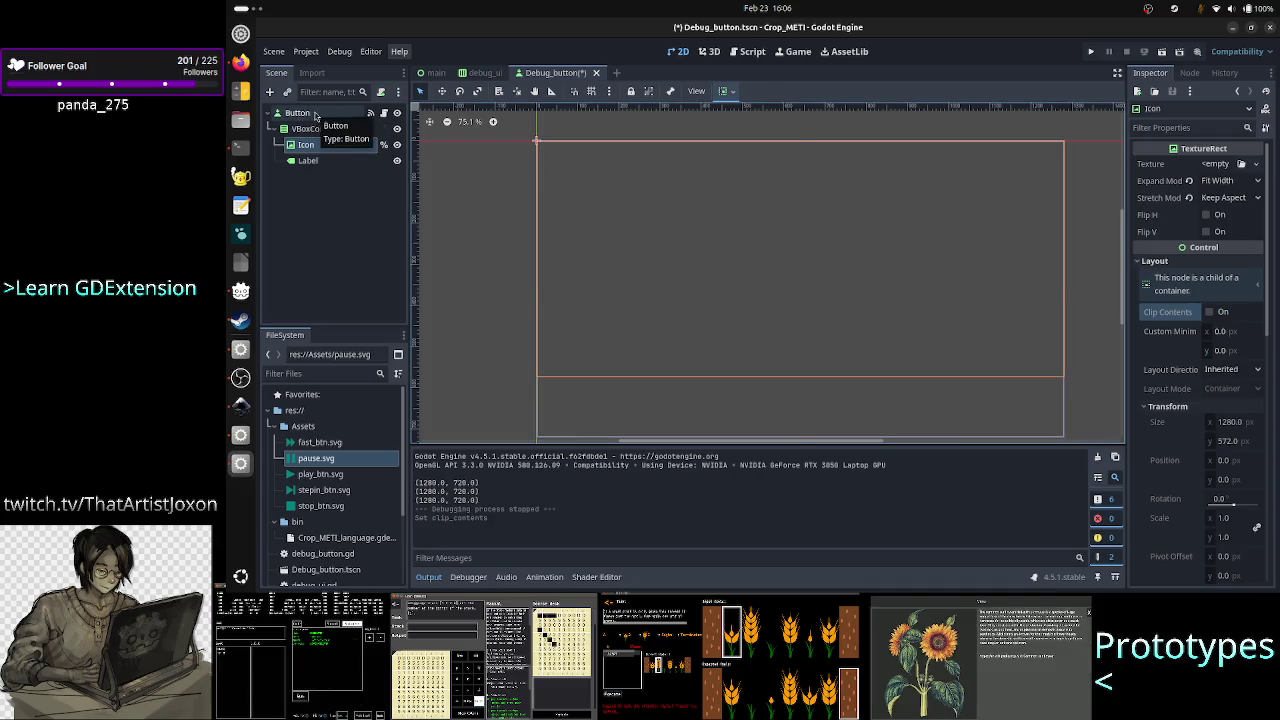
Look through the Button, VBoxContainer and Icon nodes and re-enable the Icon's Clip Contents.
click(315, 116)
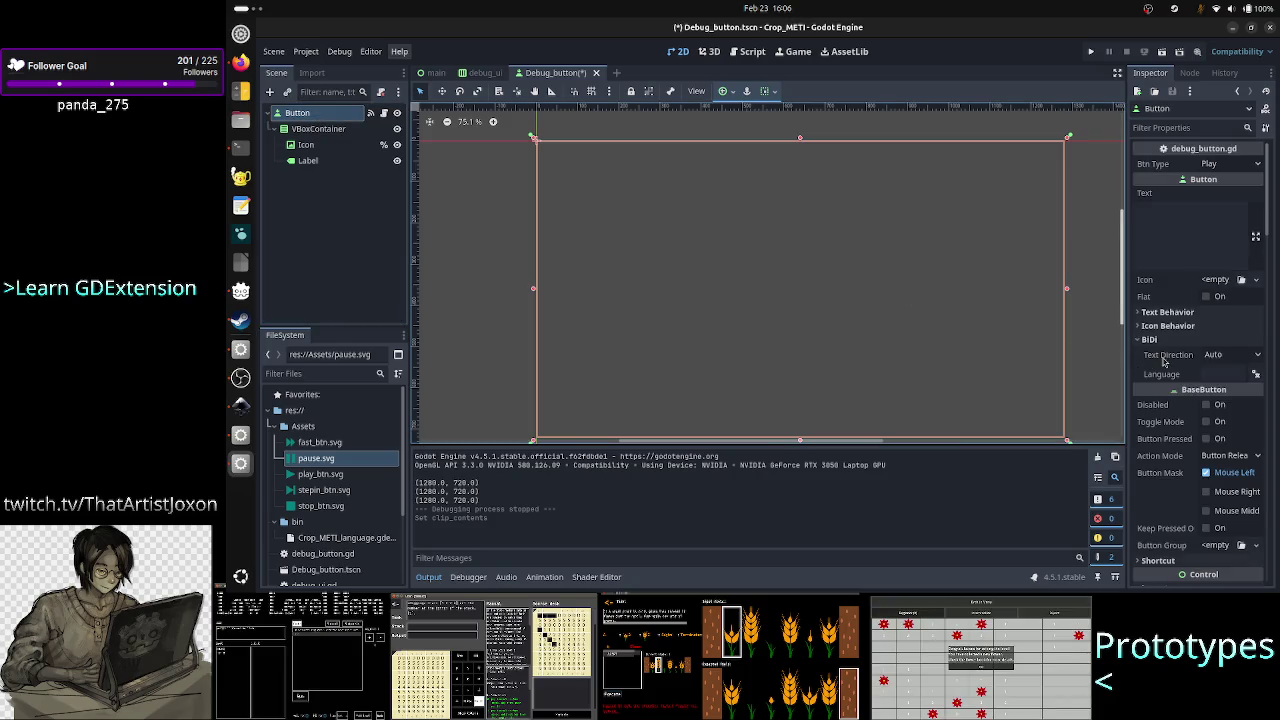
click(318, 129)
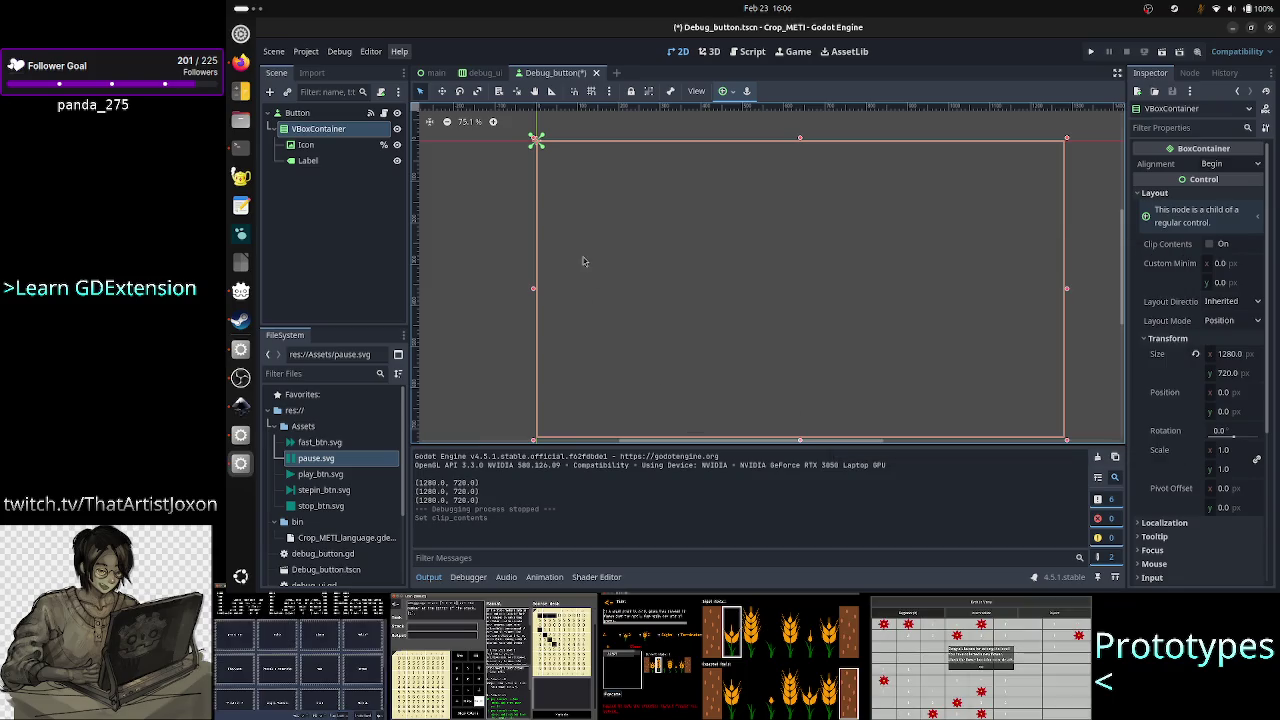
click(341, 148)
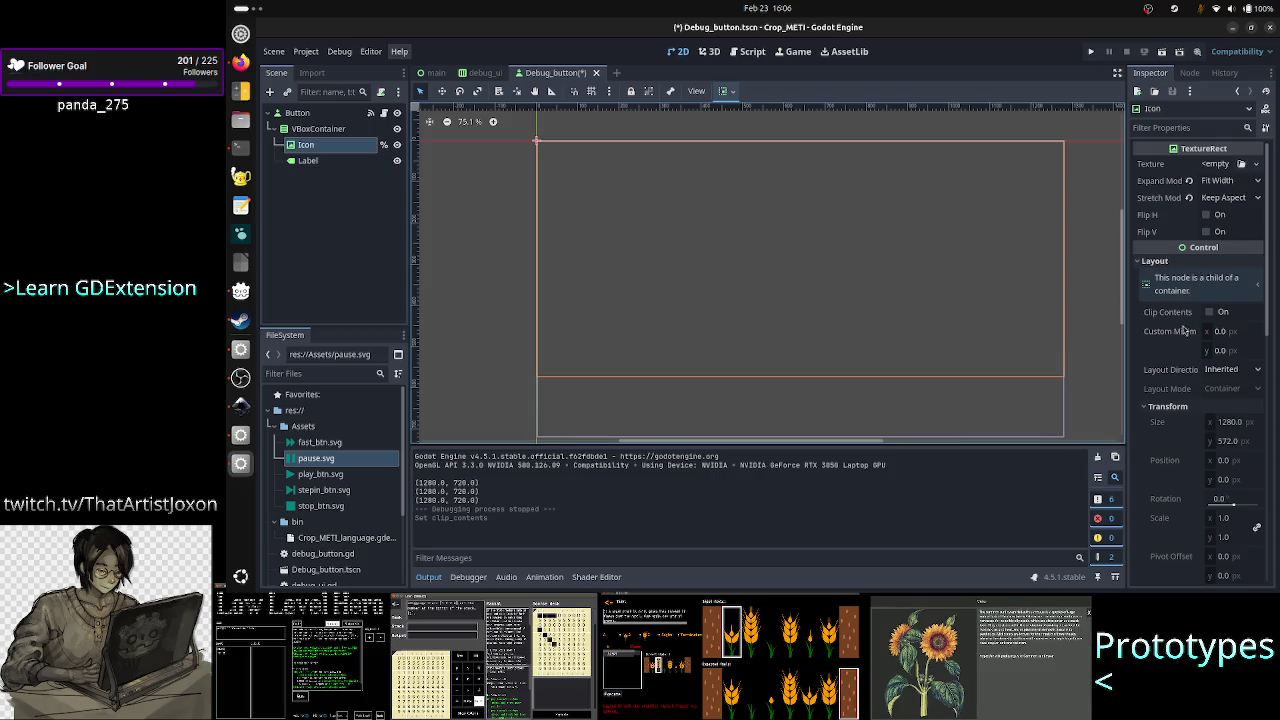
scroll(1185, 410, down, 3)
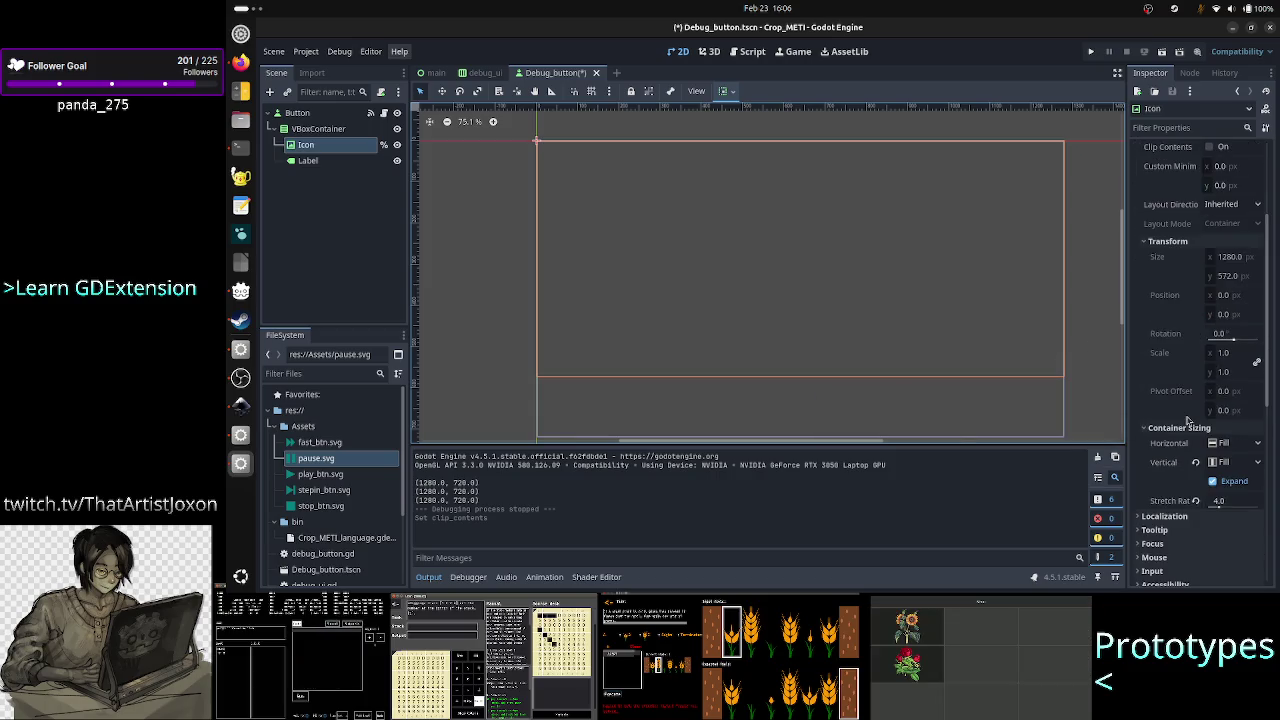
scroll(1187, 420, up, 3)
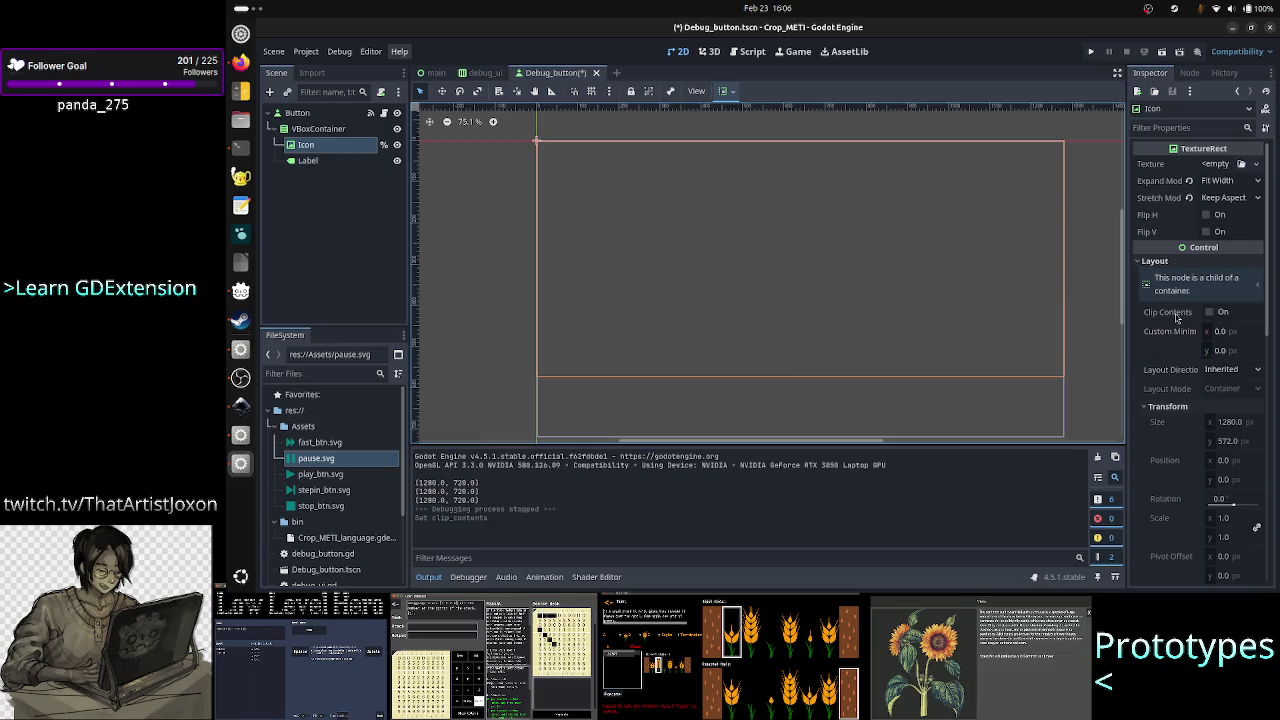
click(1219, 315)
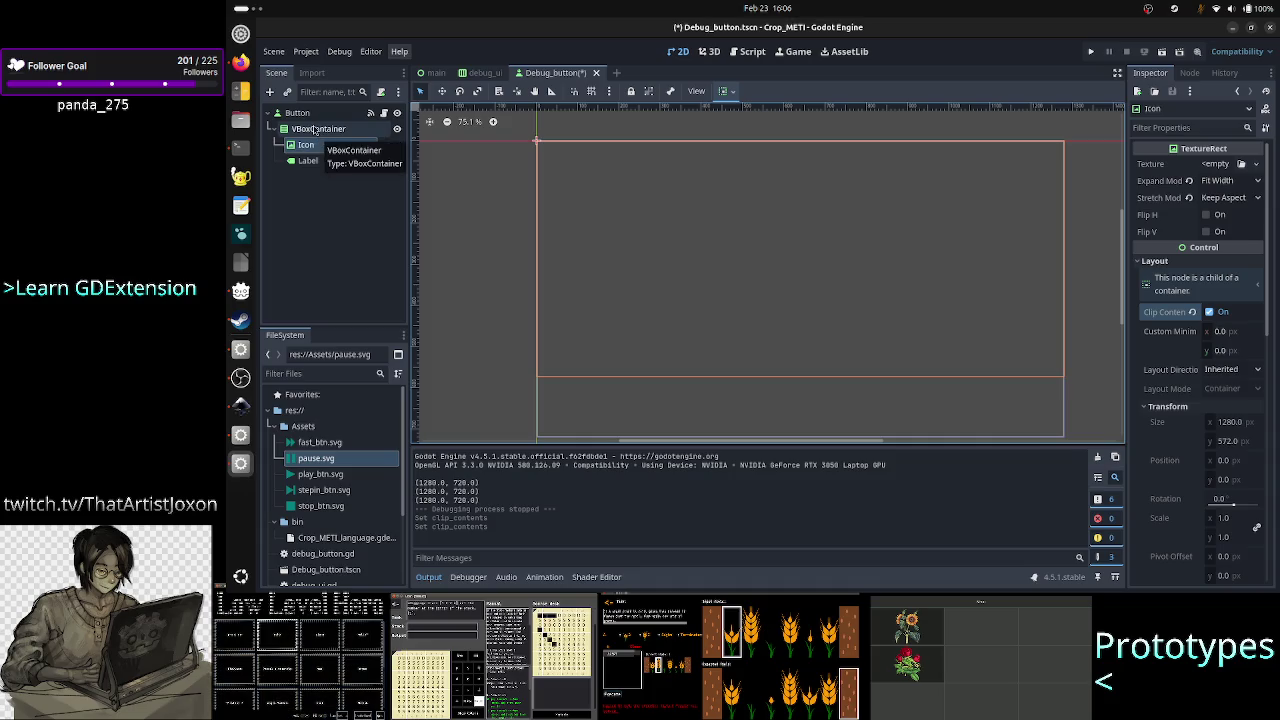
Set the Button's Clip Children to Clip + Draw and run the project.
click(298, 113)
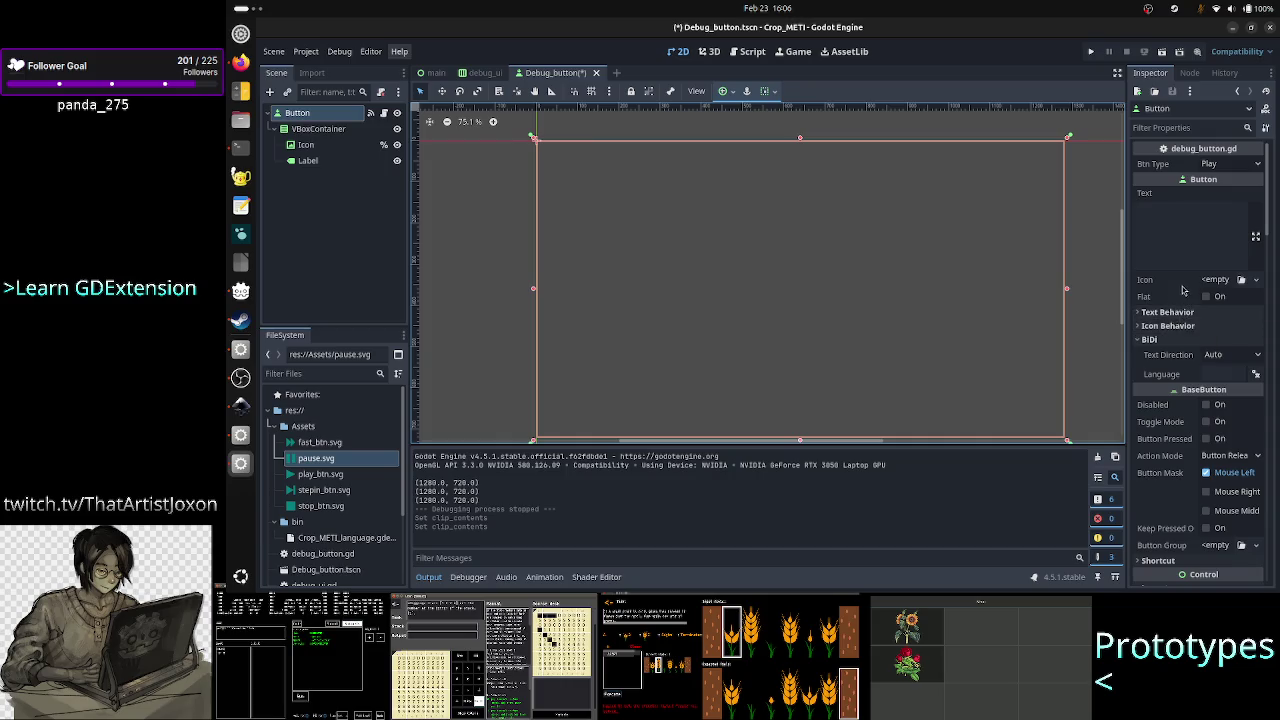
scroll(1172, 409, down, 10)
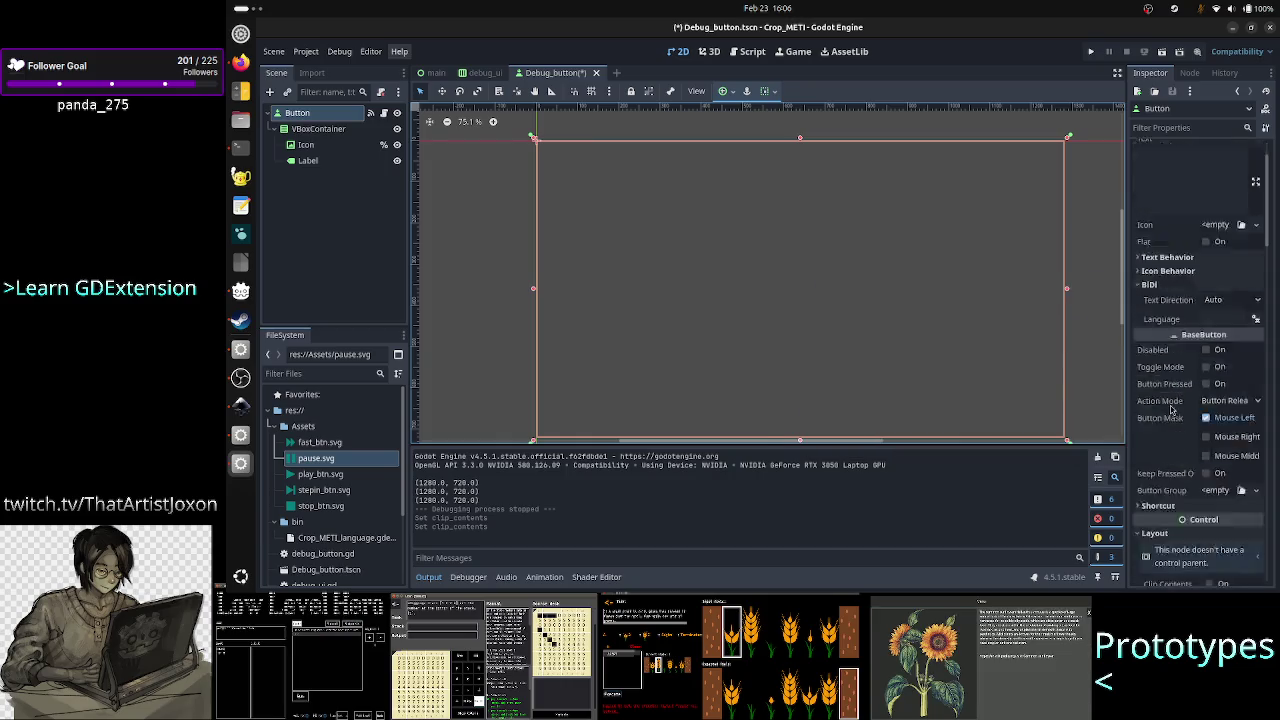
scroll(1172, 409, down, 10)
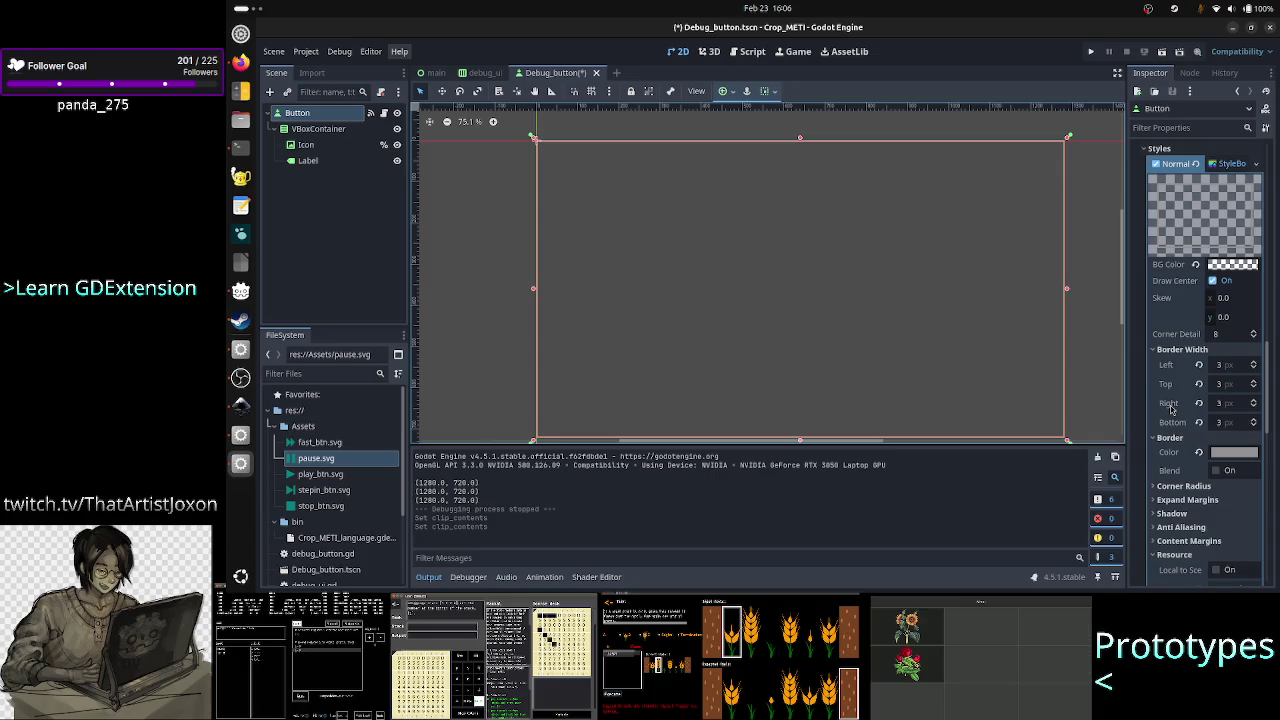
scroll(1172, 409, up, 2)
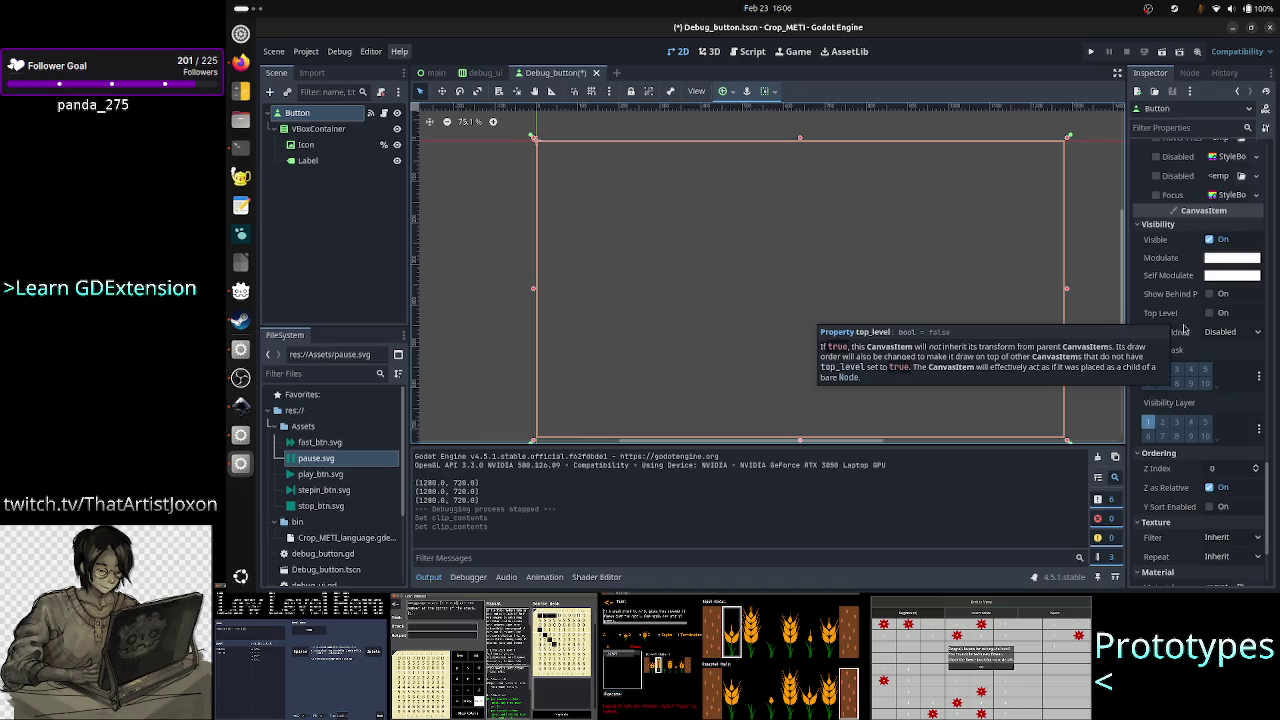
click(1225, 333)
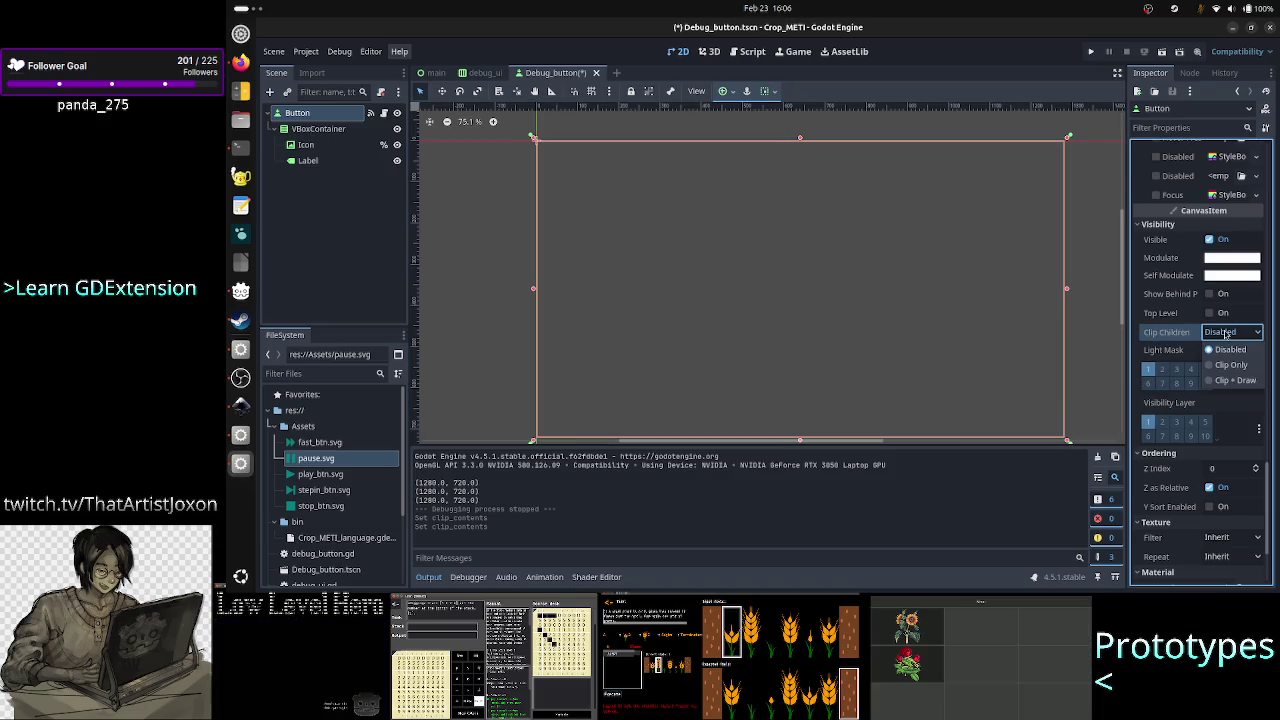
click(1240, 380)
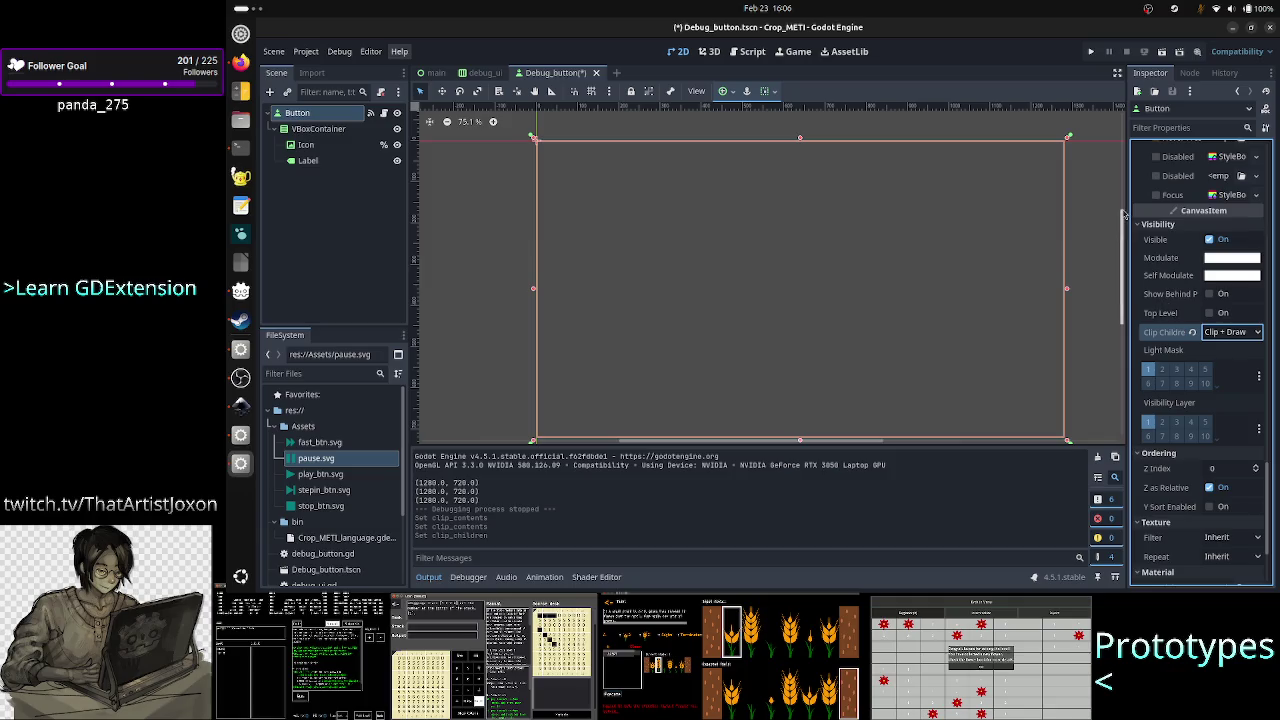
click(1093, 53)
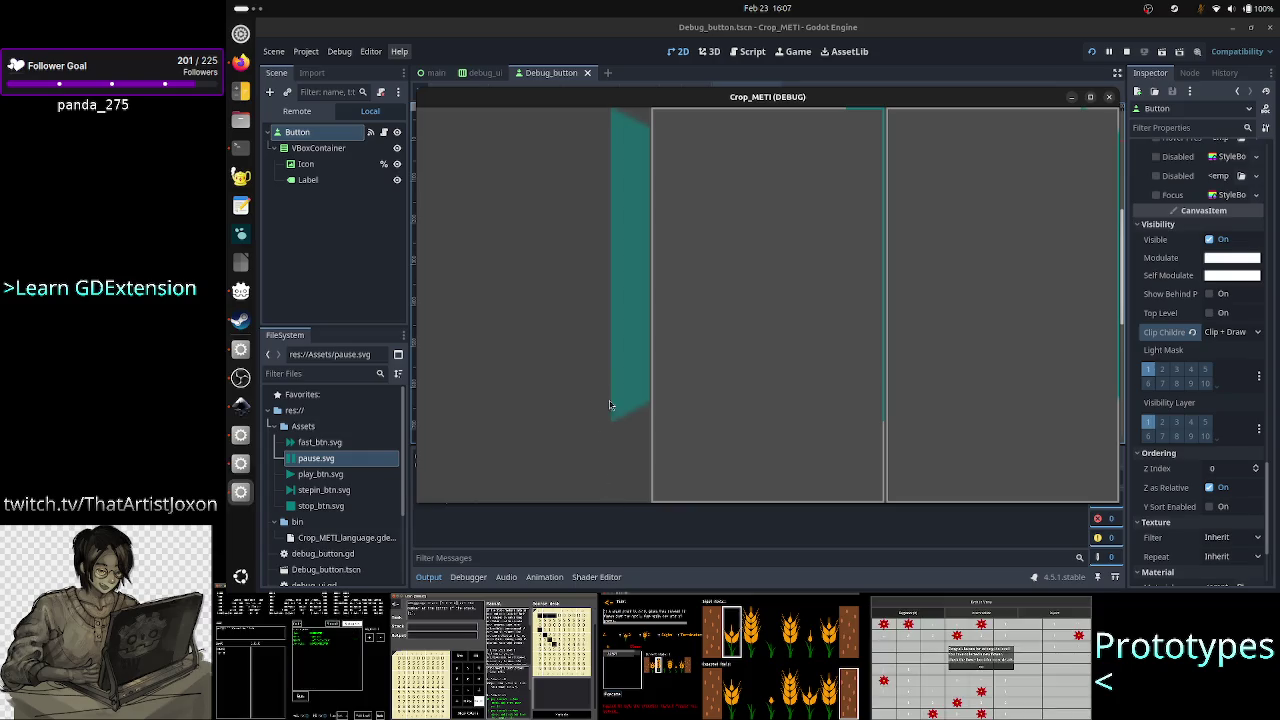
Keep the game window on top, change the Button's Clip Children to Clip Only, then close the game.
right_click(997, 96)
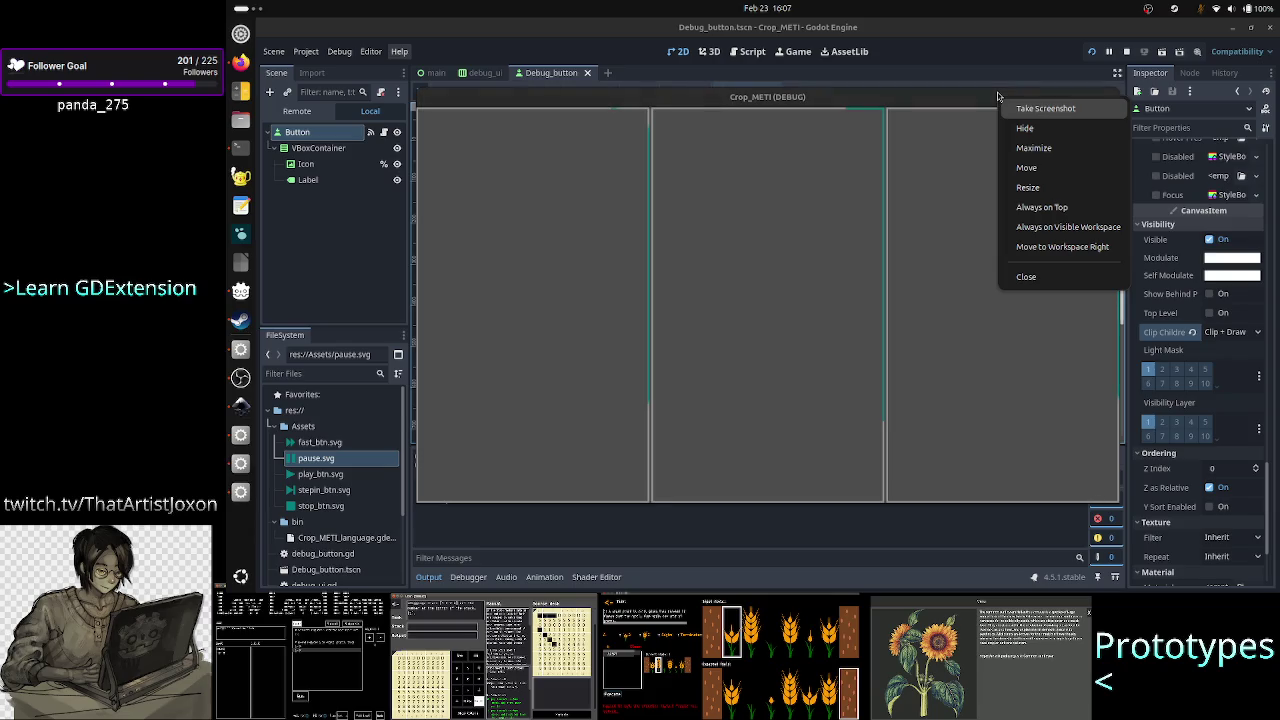
click(1042, 207)
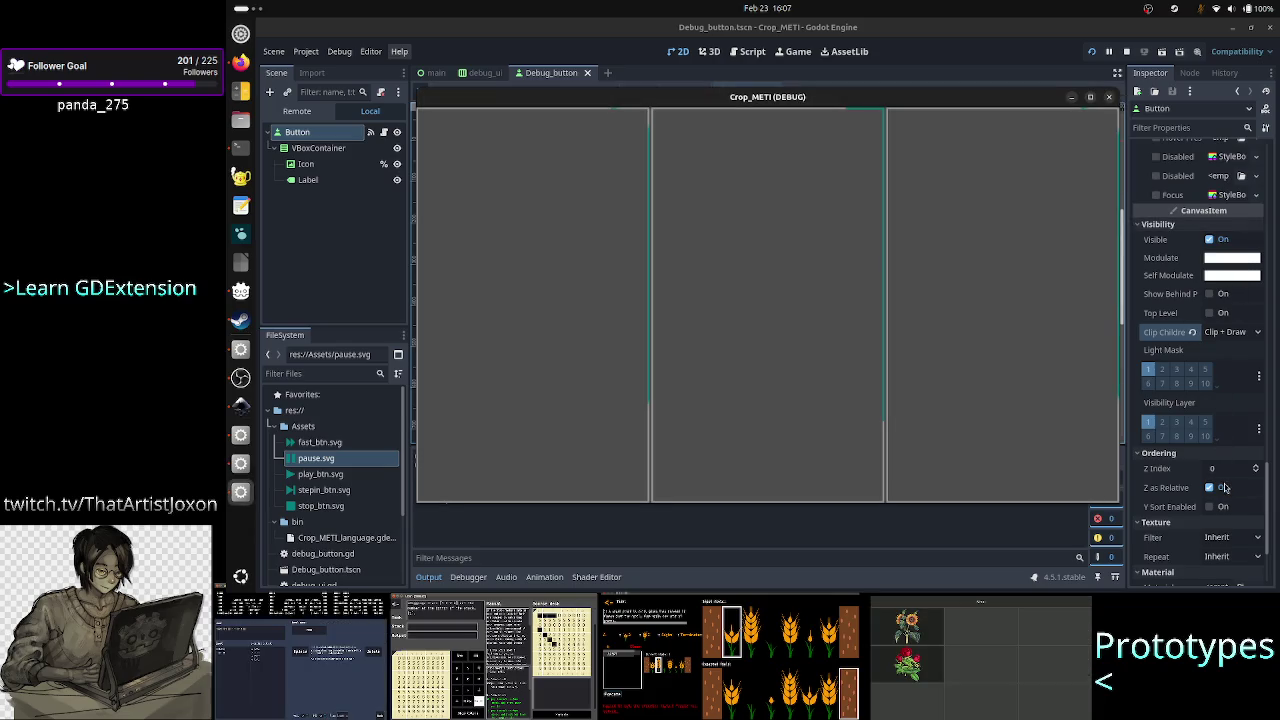
click(1230, 333)
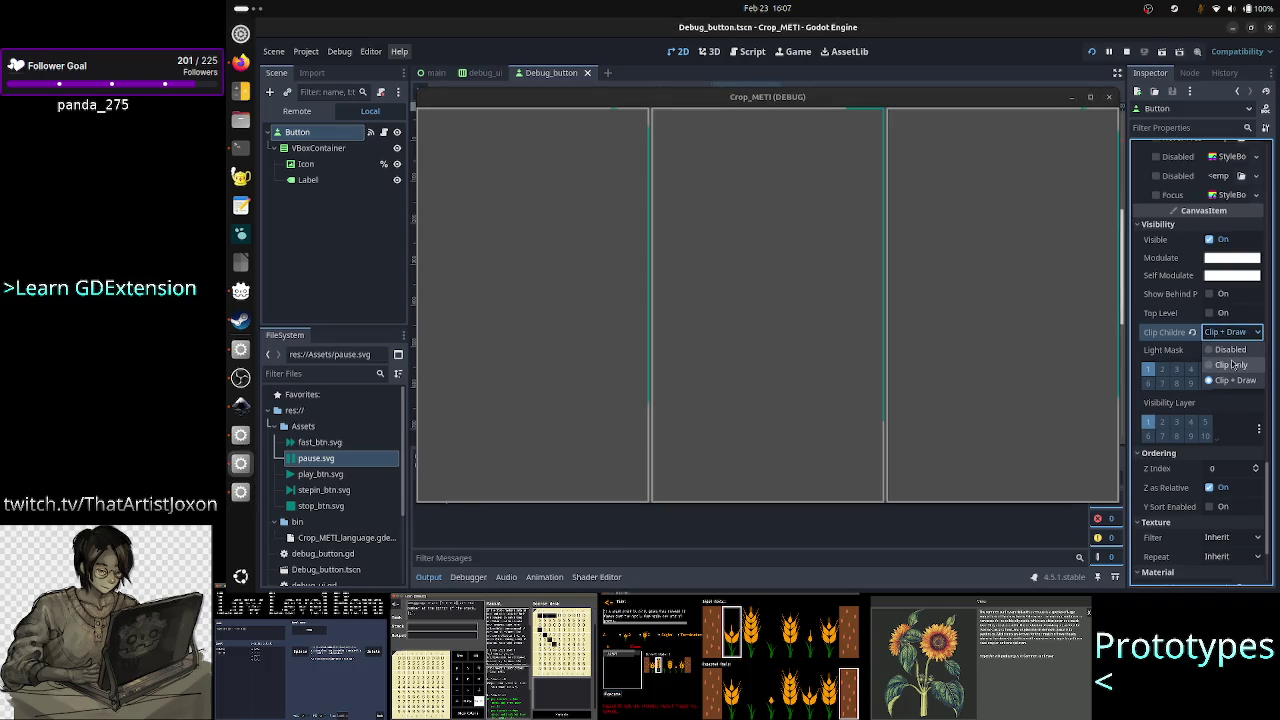
click(1233, 366)
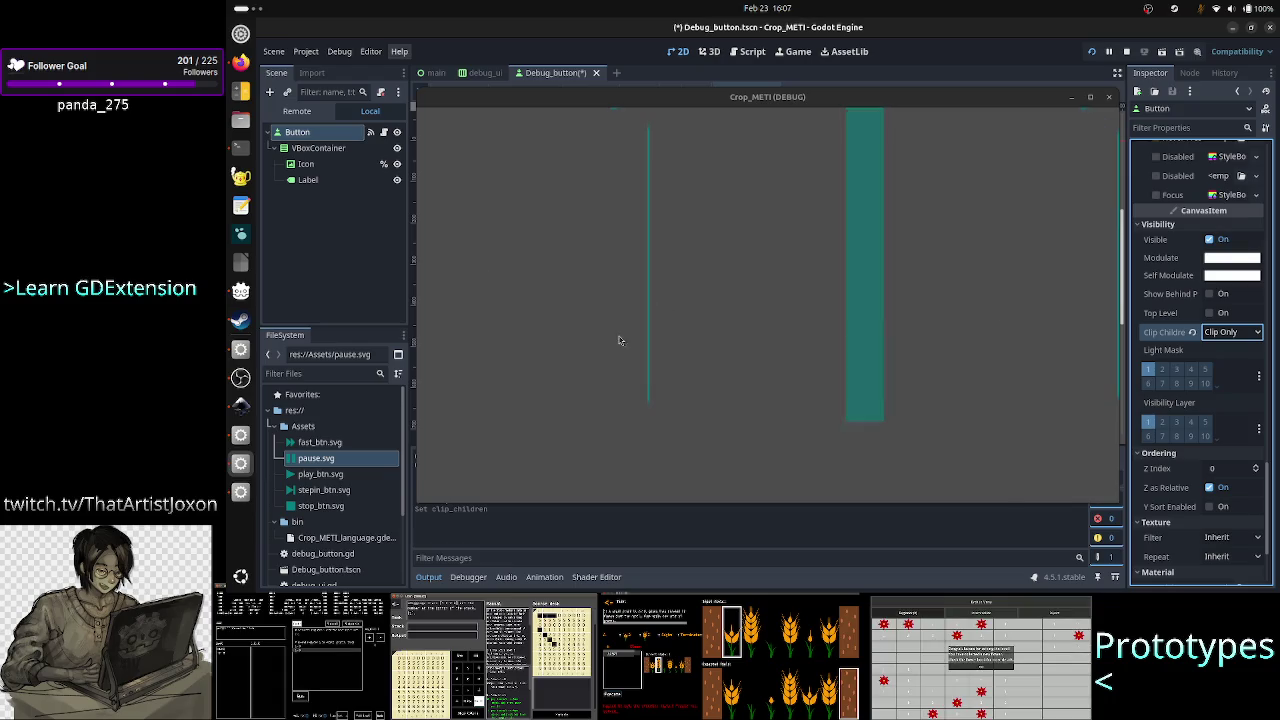
click(1108, 97)
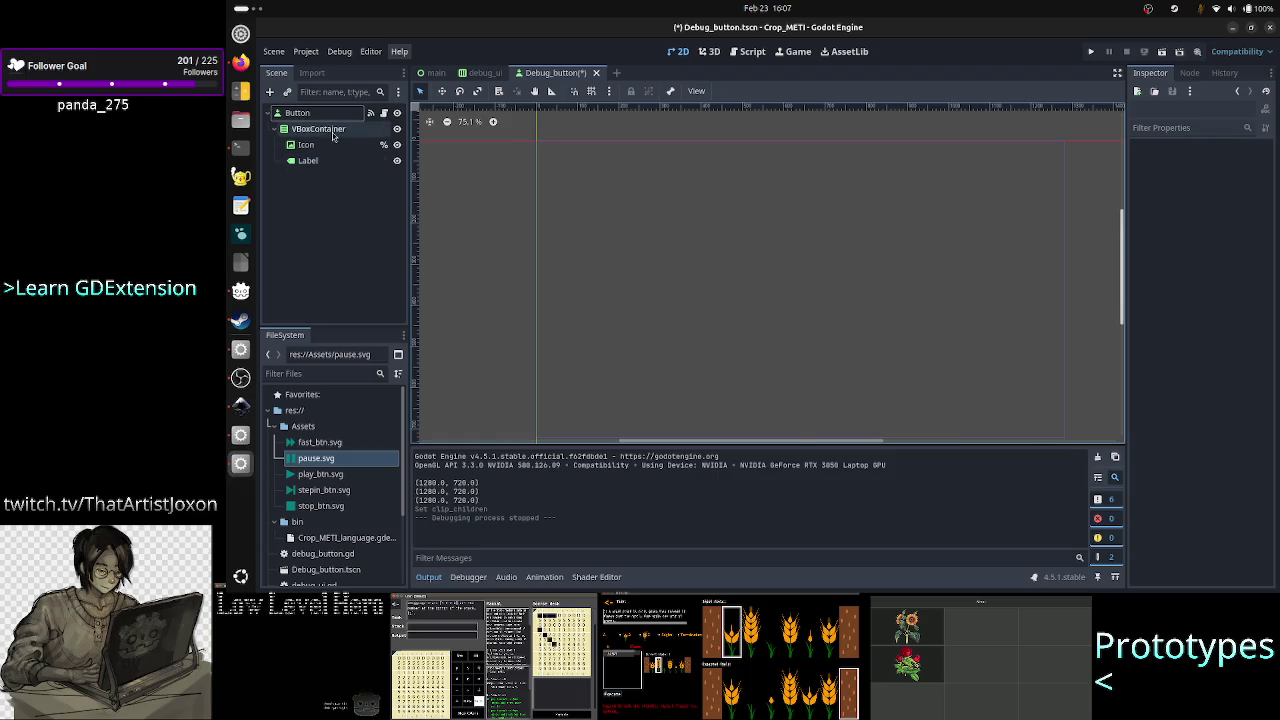
Collapse the Output panel, then scroll ChatGPT's answer to its custom_minimum_size and Fill + Expand advice.
click(333, 131)
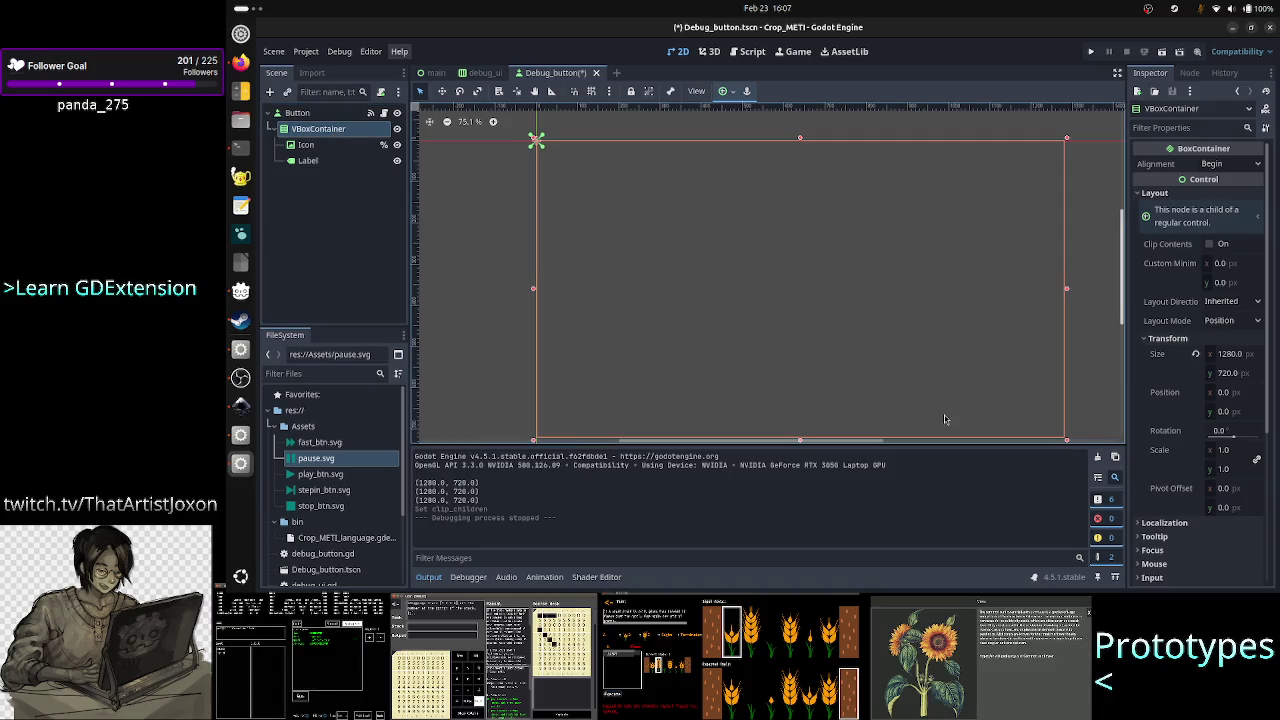
click(427, 578)
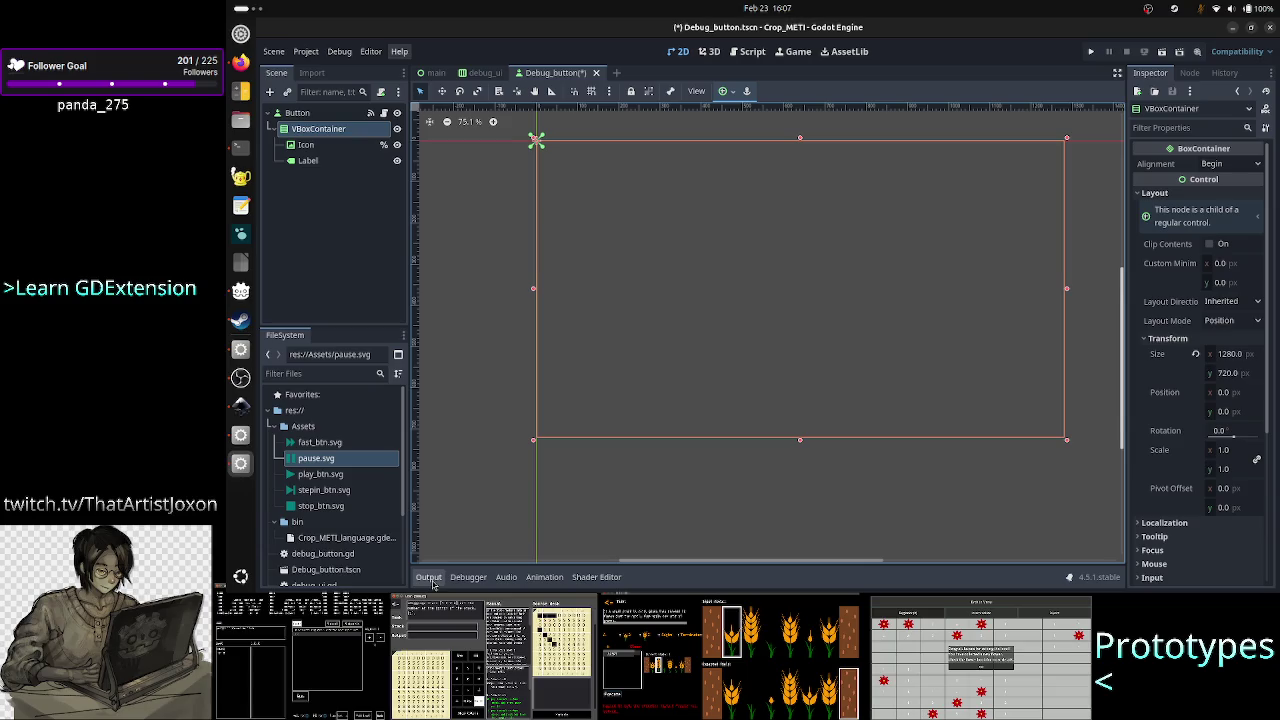
click(360, 236)
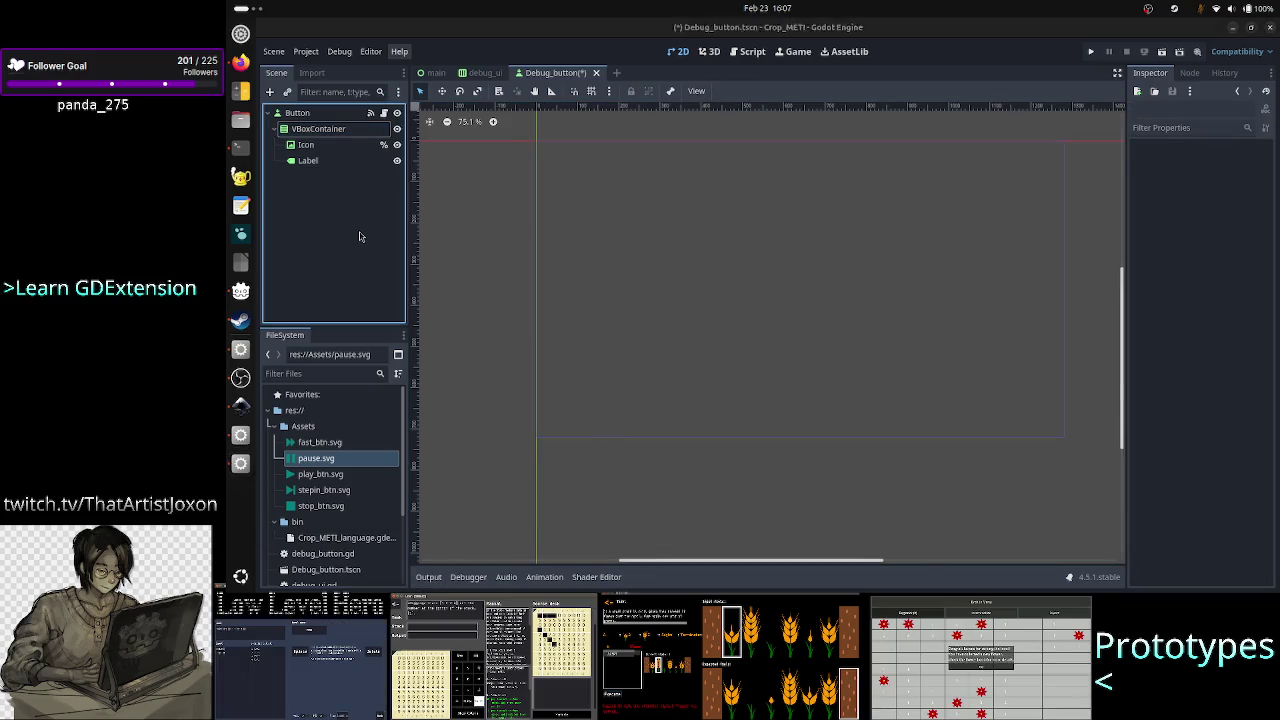
key(alt+Tab)
scroll(692, 390, down, 5)
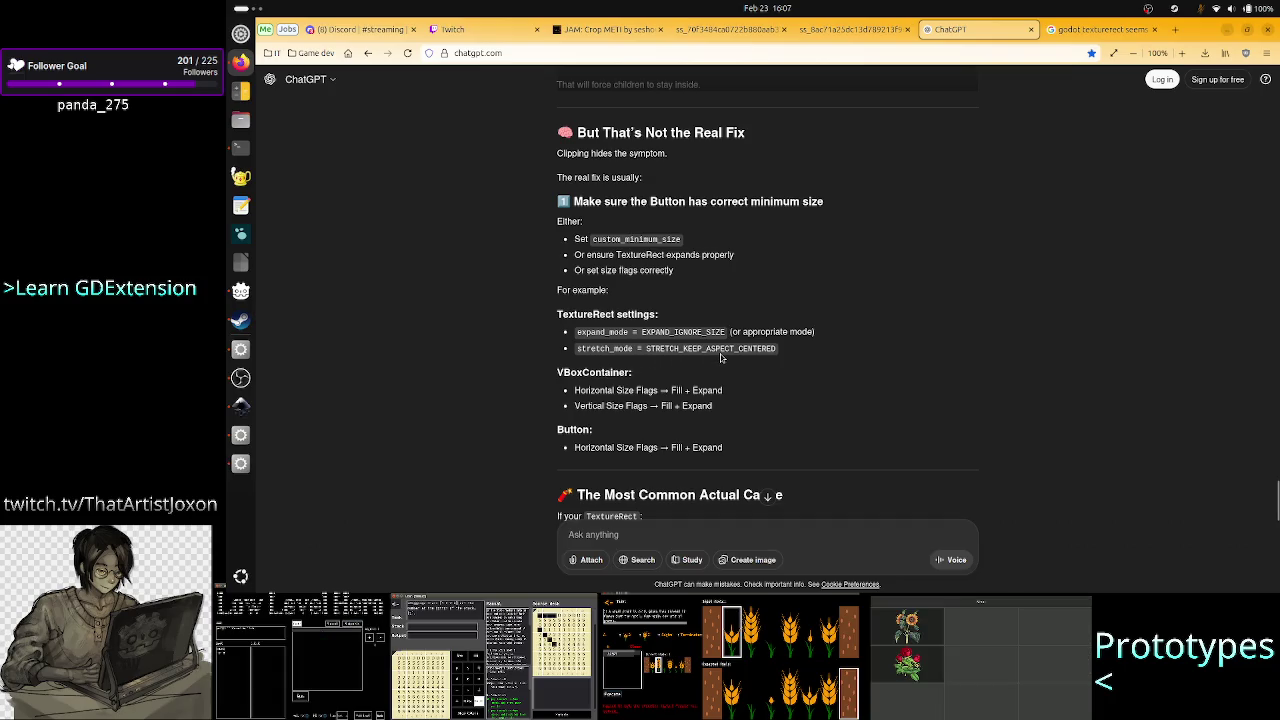
Set the Icon's Expand Mode to Ignore Size, leaving Stretch Mode unchanged, and test-run the project.
key(alt+Tab)
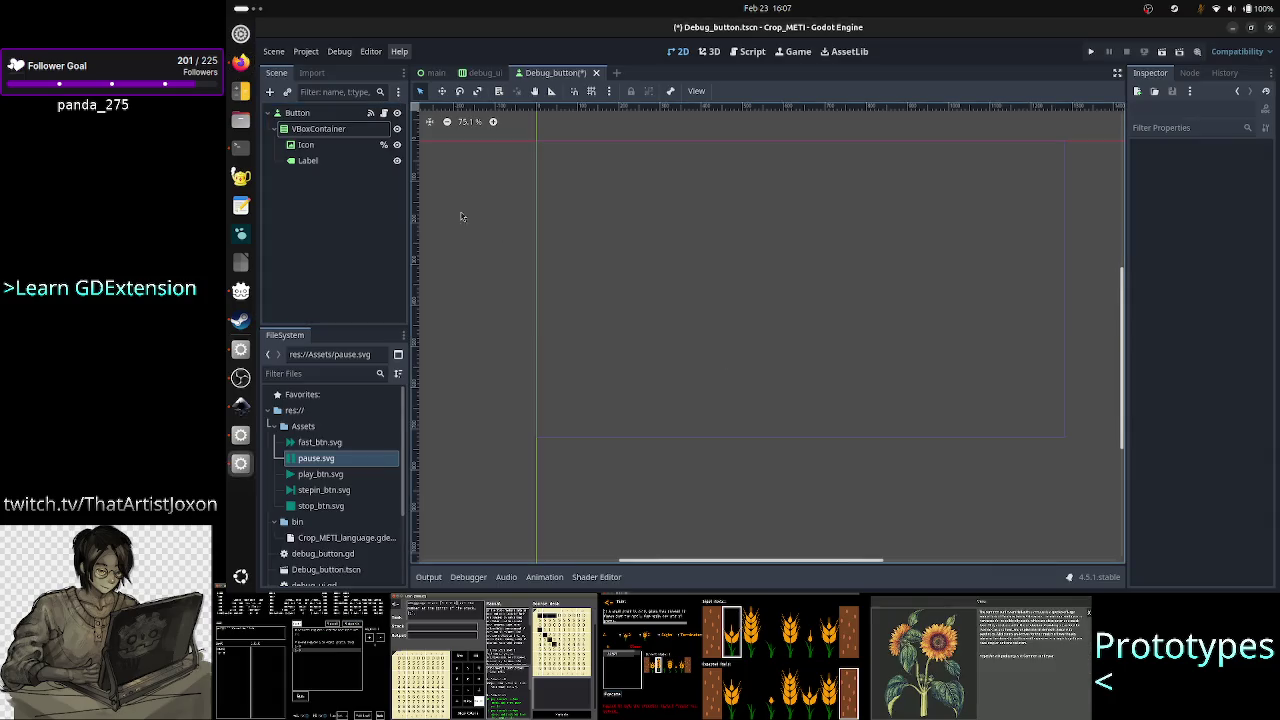
click(312, 150)
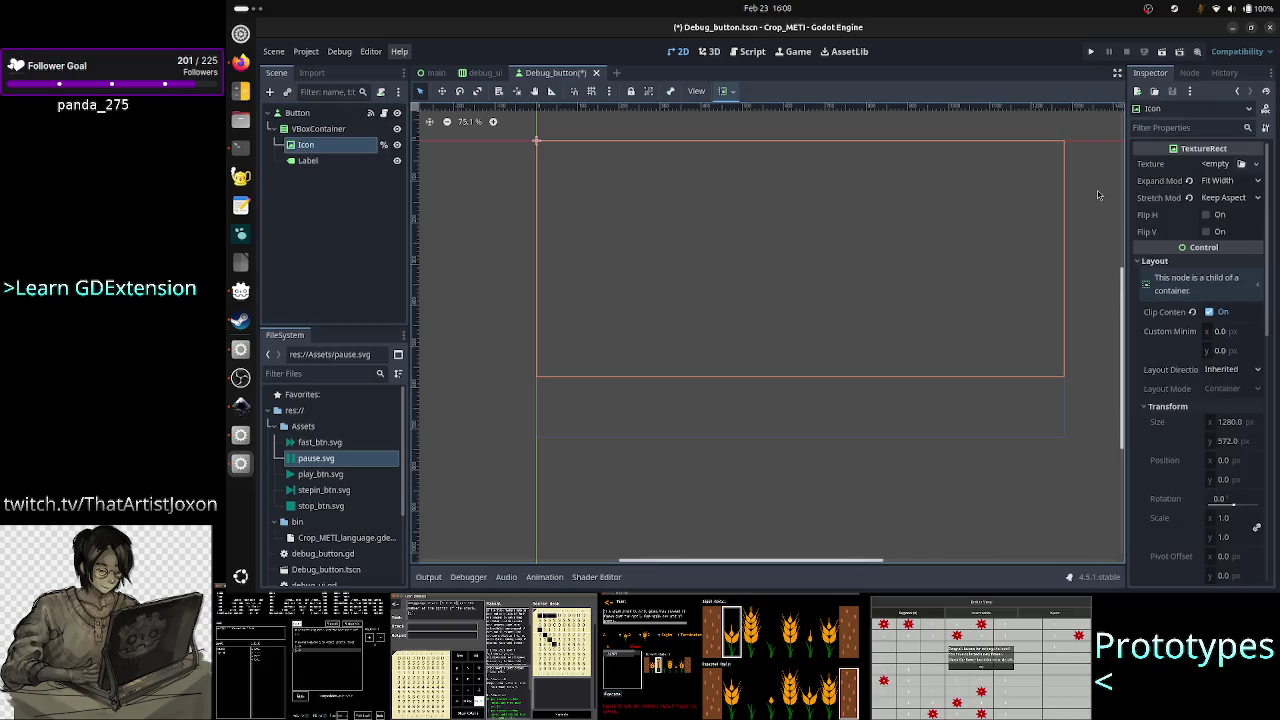
click(1228, 182)
click(1224, 215)
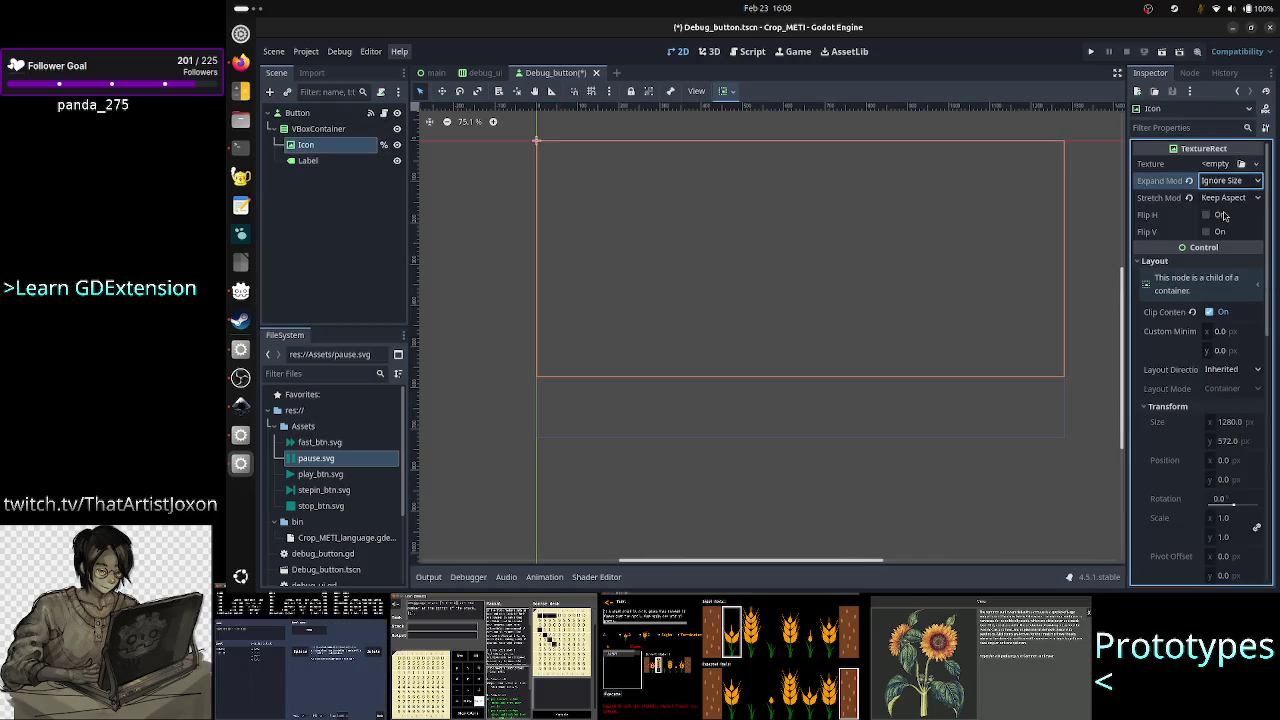
click(1228, 197)
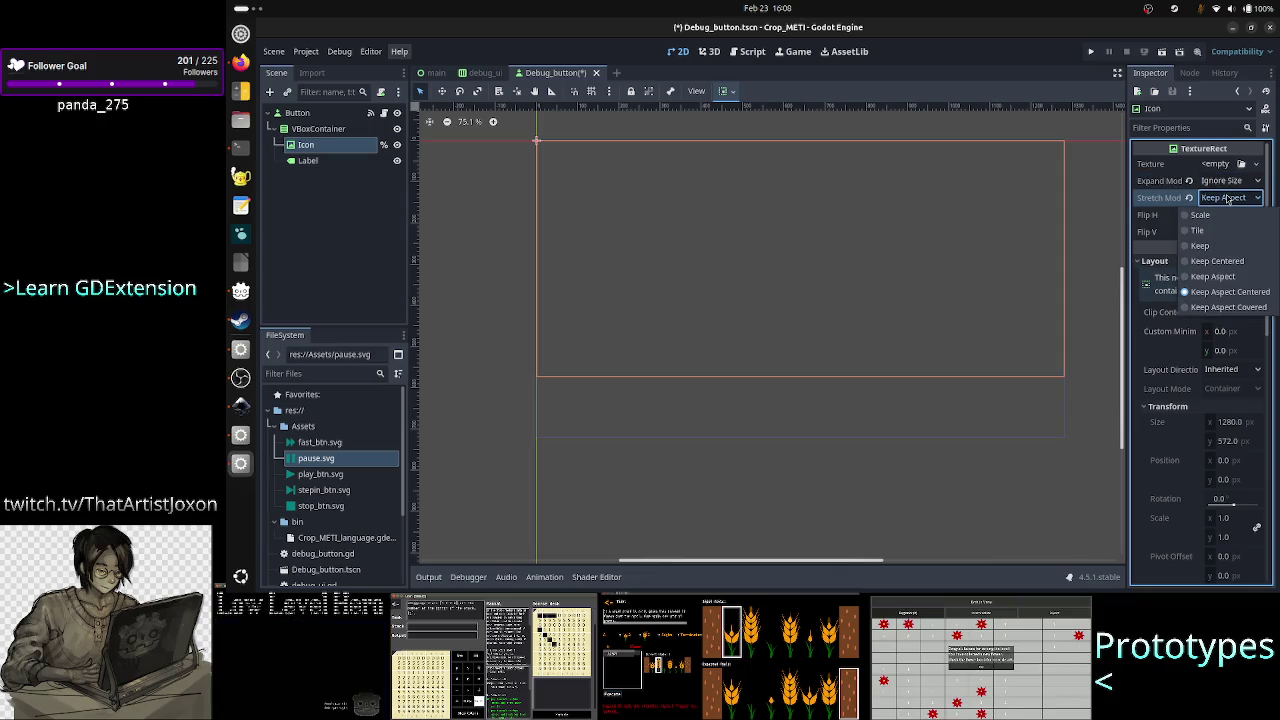
click(1230, 291)
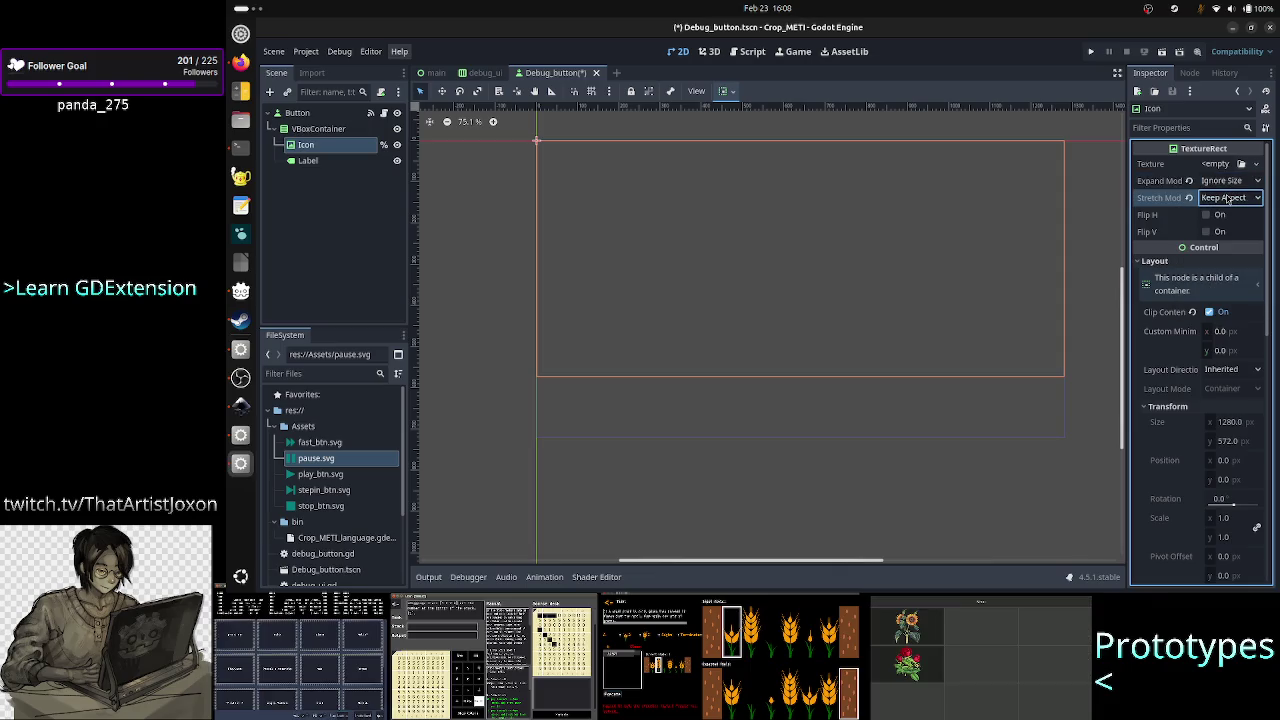
click(1095, 57)
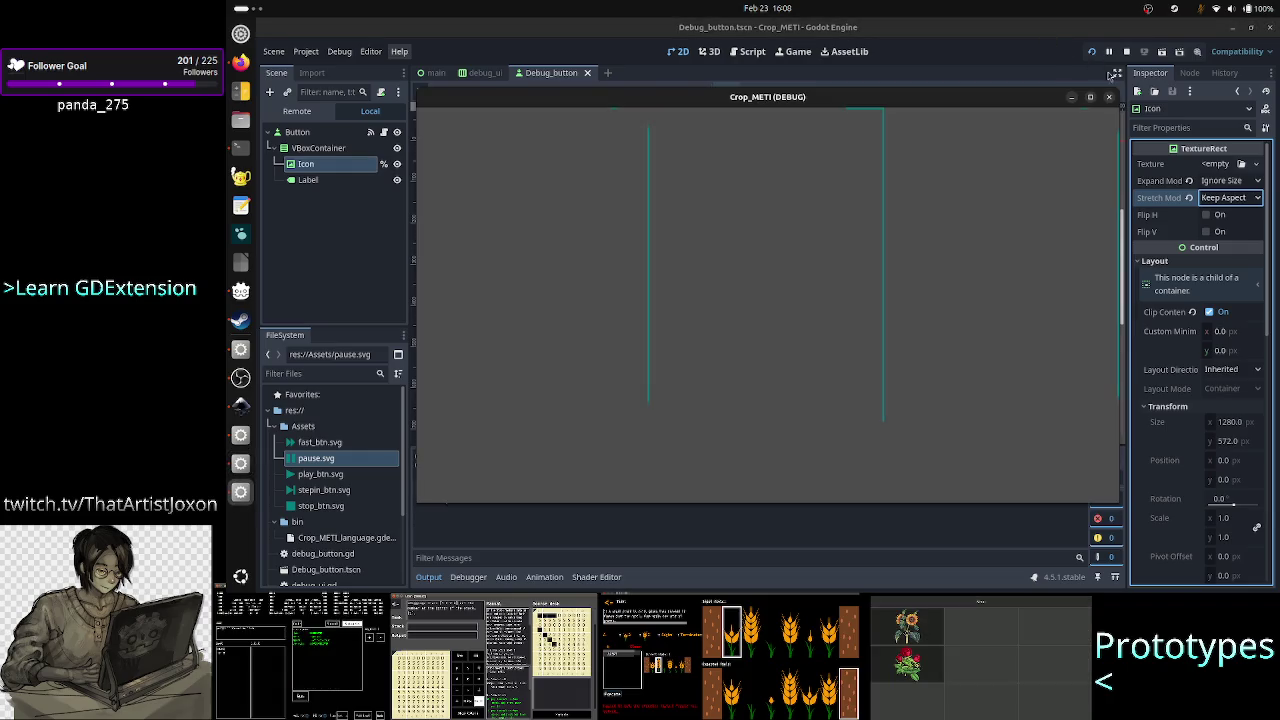
click(1108, 96)
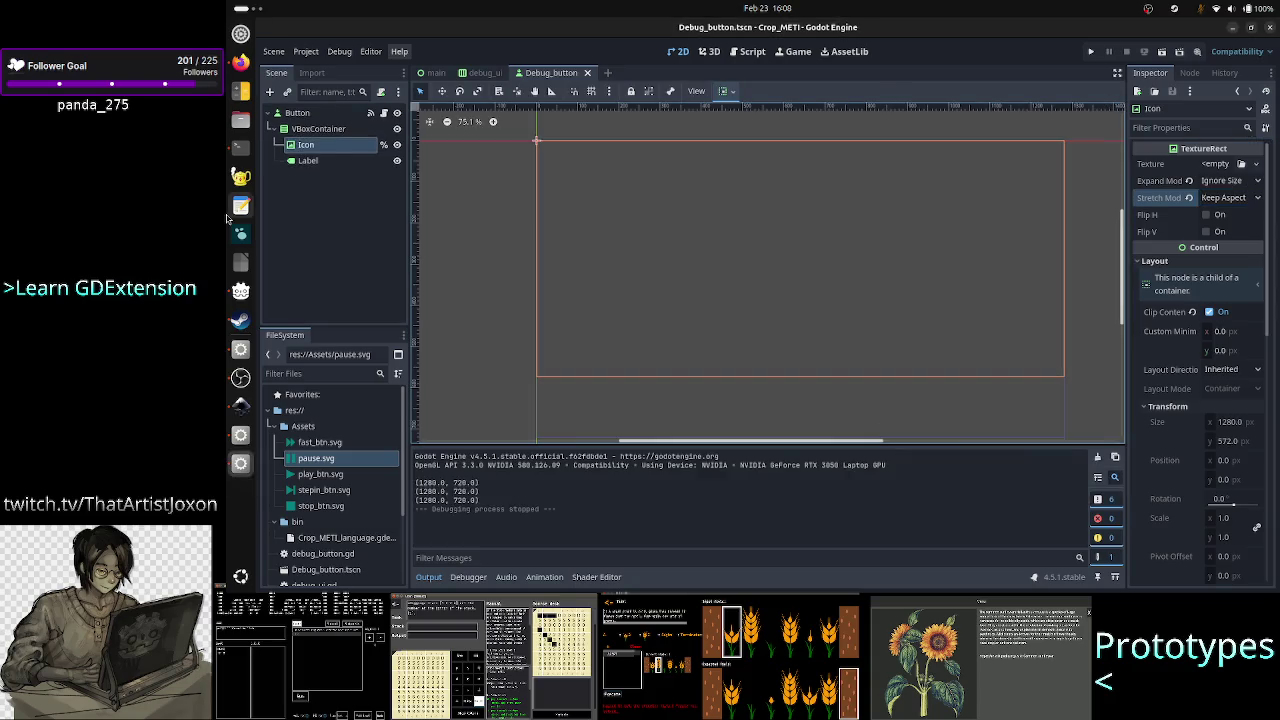
Untick the Icon's Clip Contents, set the Button's Clip Children to Disabled, and test-run.
click(1192, 312)
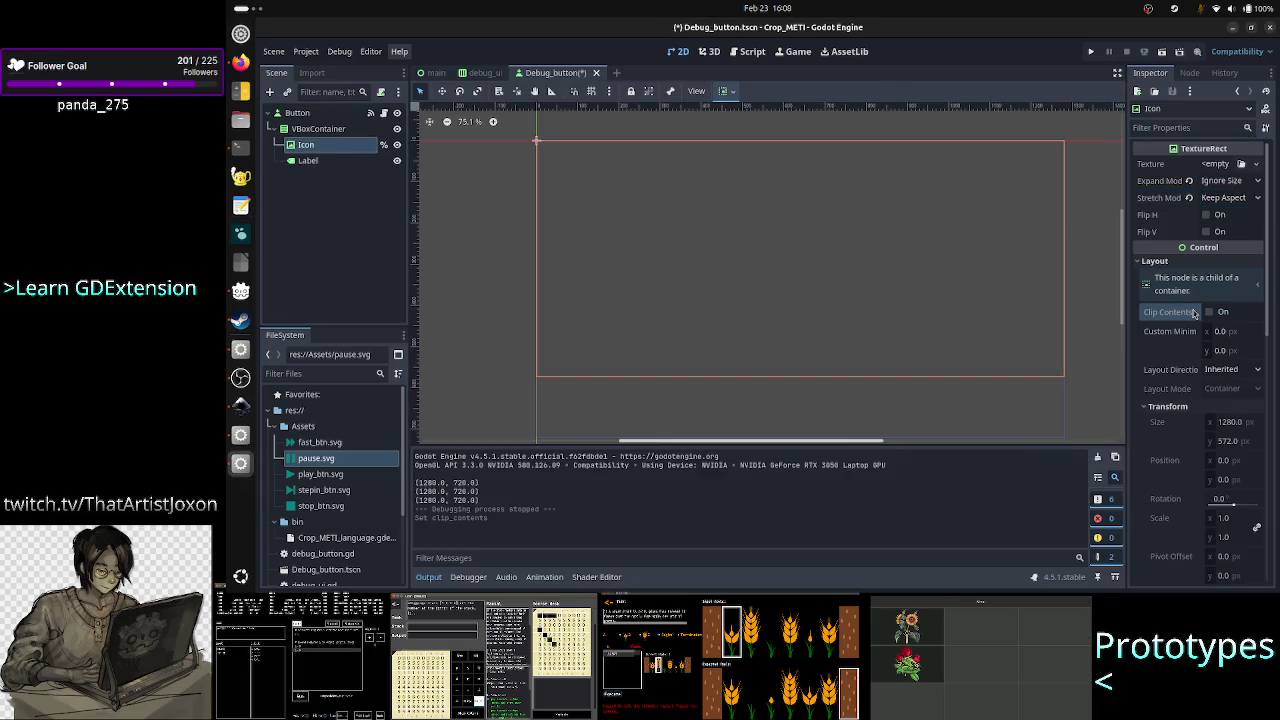
click(297, 112)
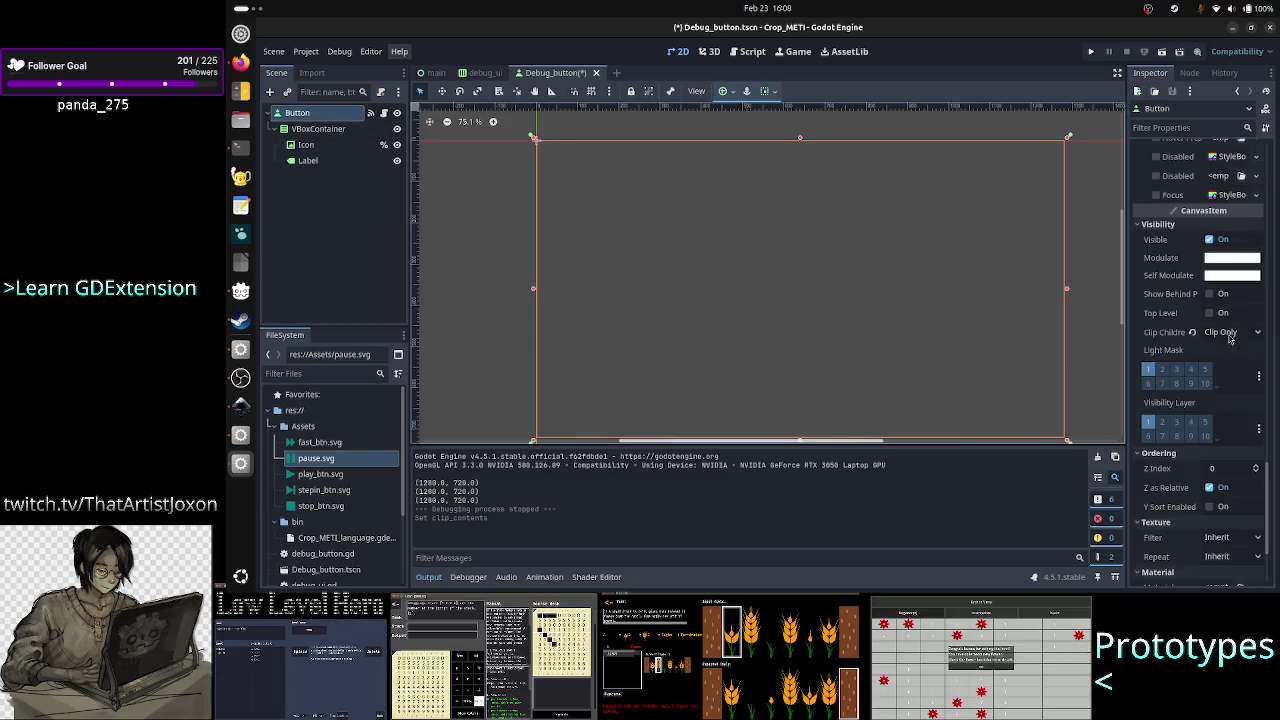
click(1231, 332)
click(1231, 350)
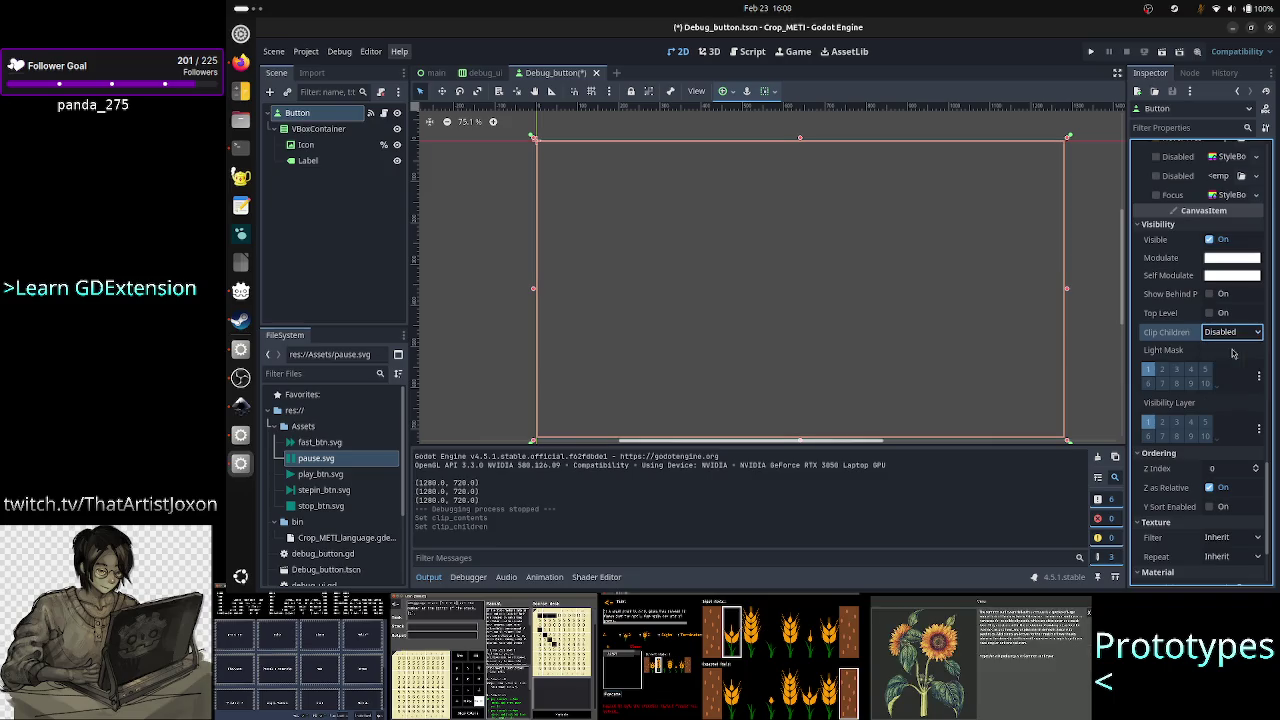
click(1099, 54)
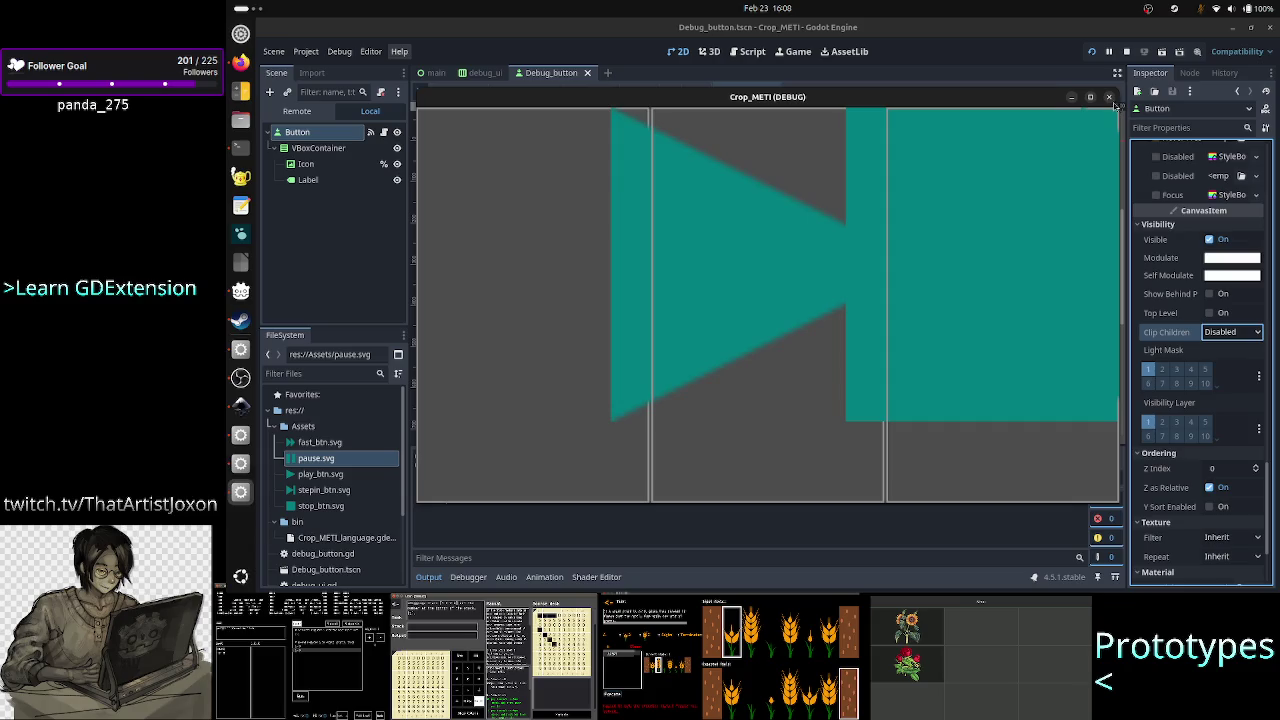
click(1109, 97)
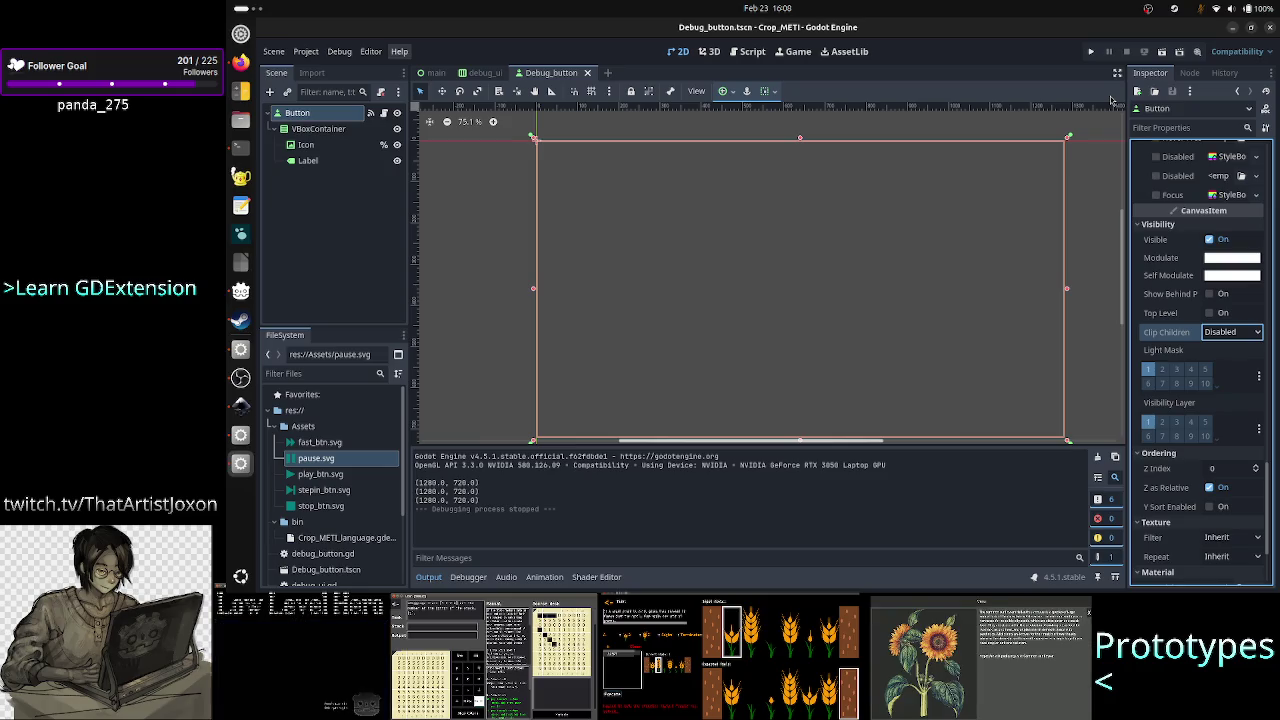
click(240, 64)
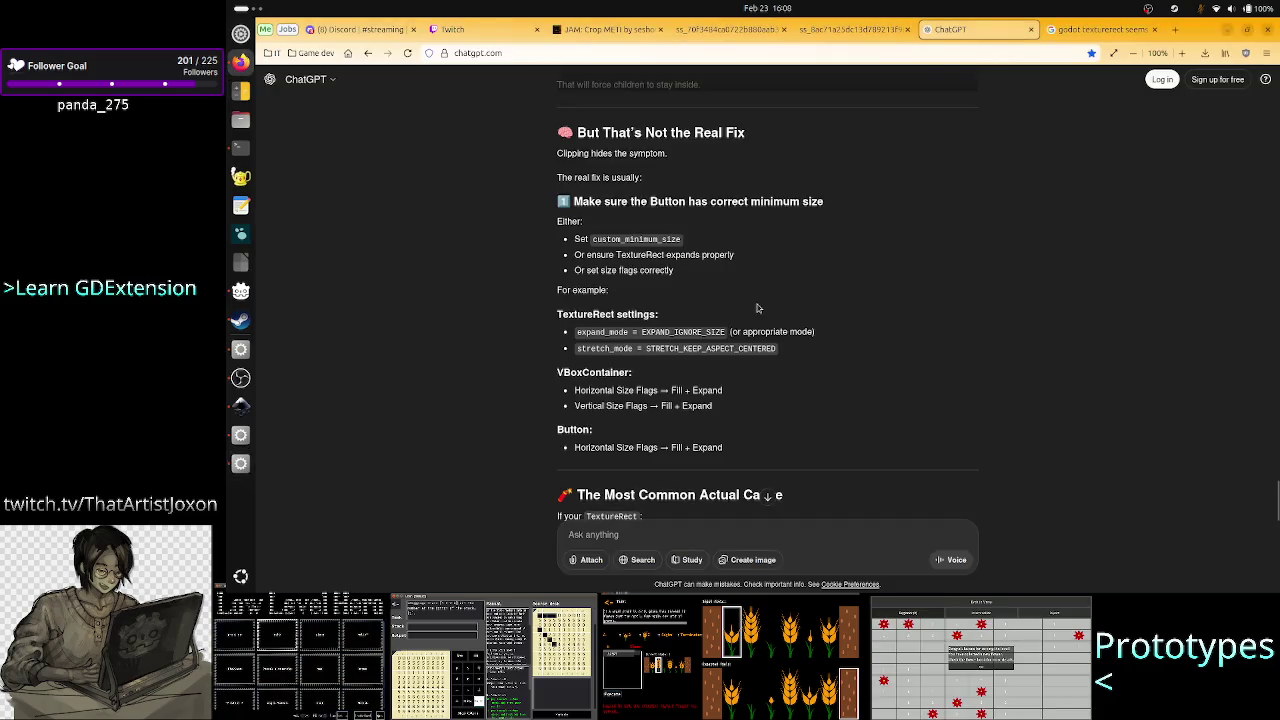
scroll(787, 415, down, 3)
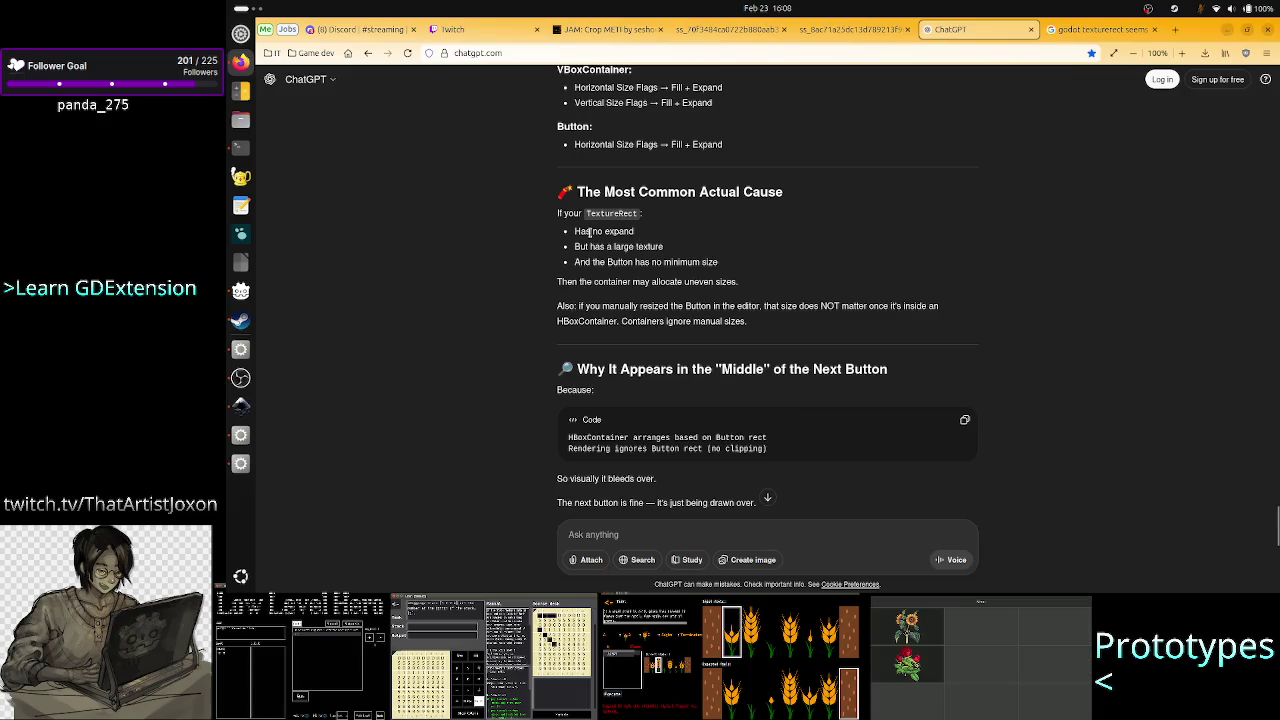
drag(590, 231, 634, 231)
key(alt+Tab)
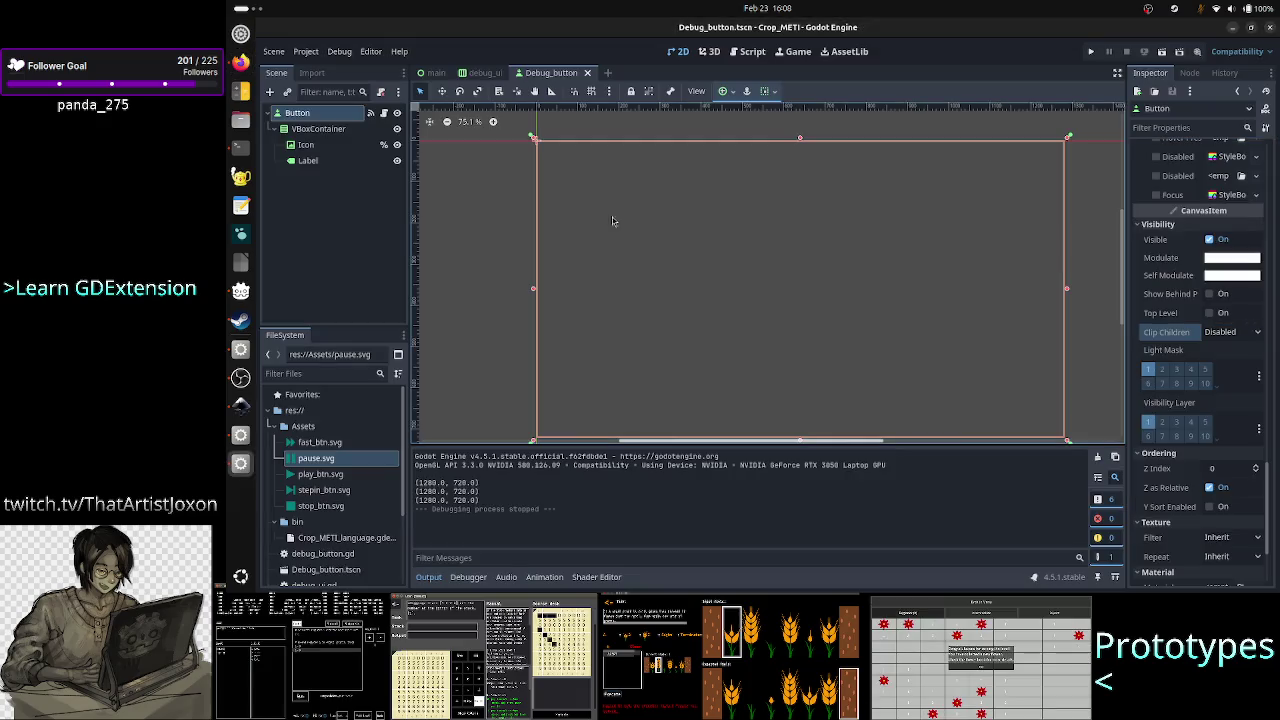
Make the Icon expand vertically in its container, then review the Button and Label properties.
click(305, 145)
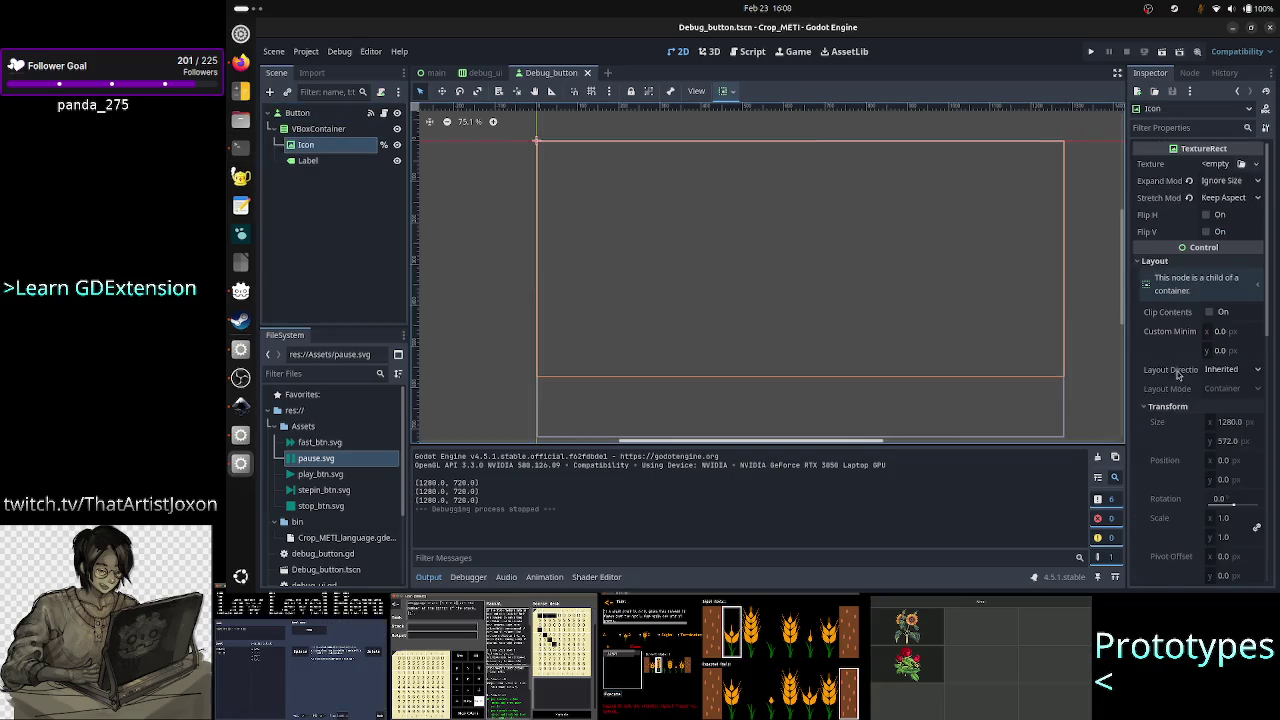
scroll(1178, 375, down, 5)
click(1228, 425)
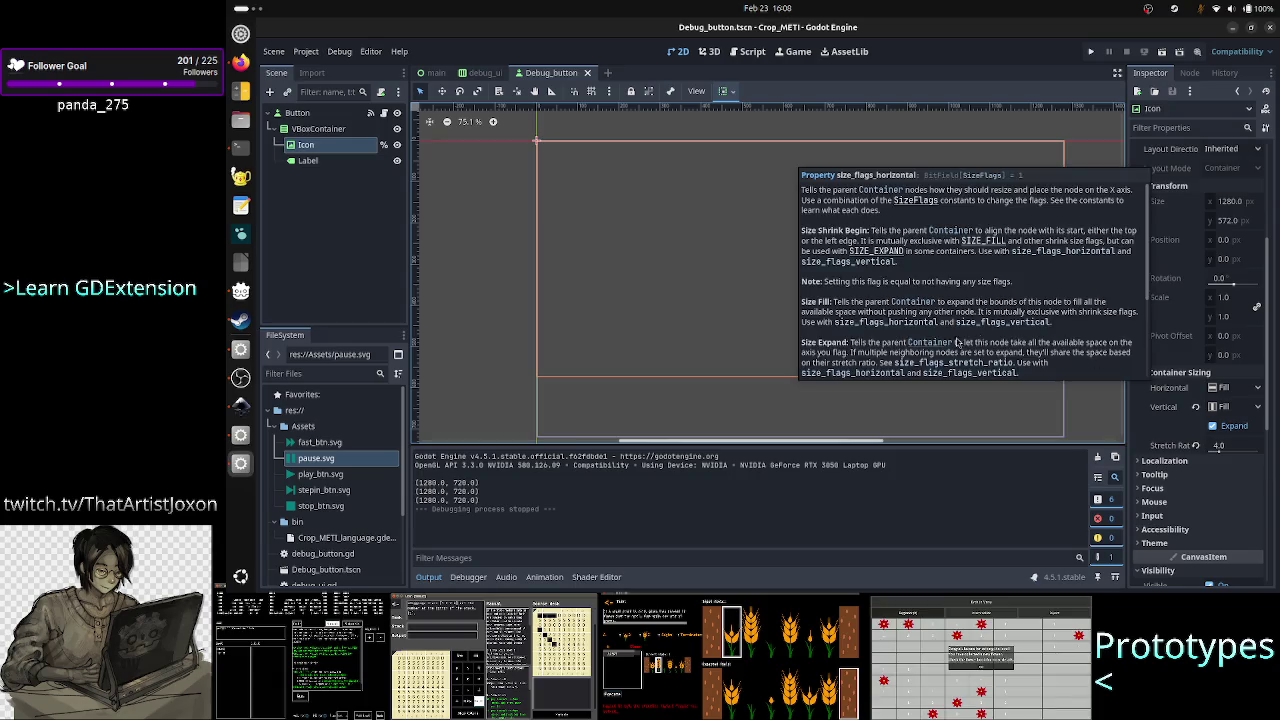
click(297, 112)
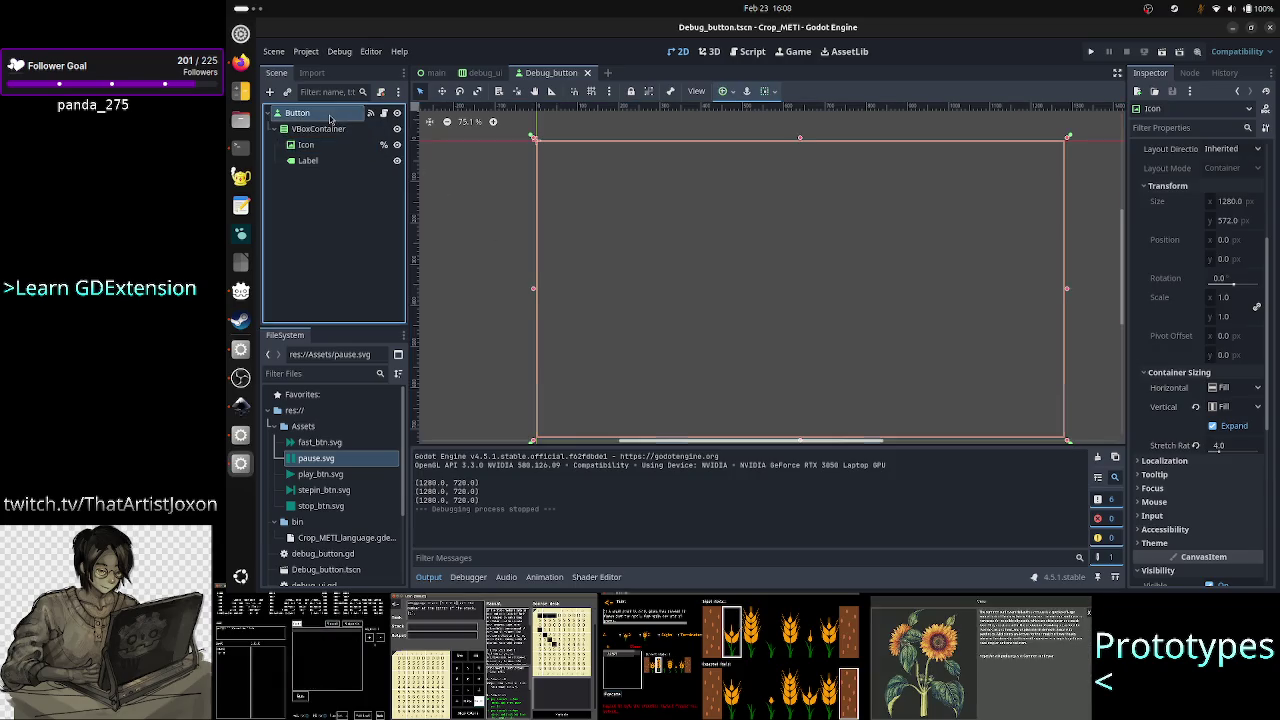
scroll(1222, 498, down, 3)
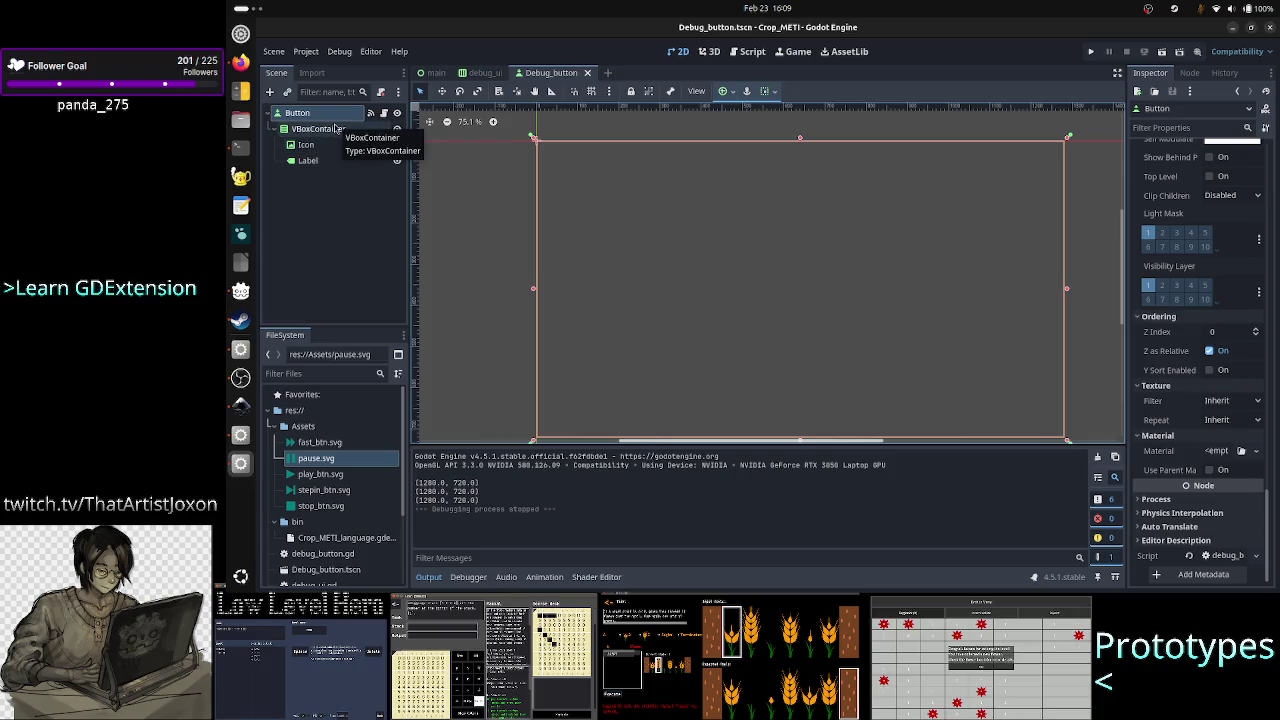
click(307, 160)
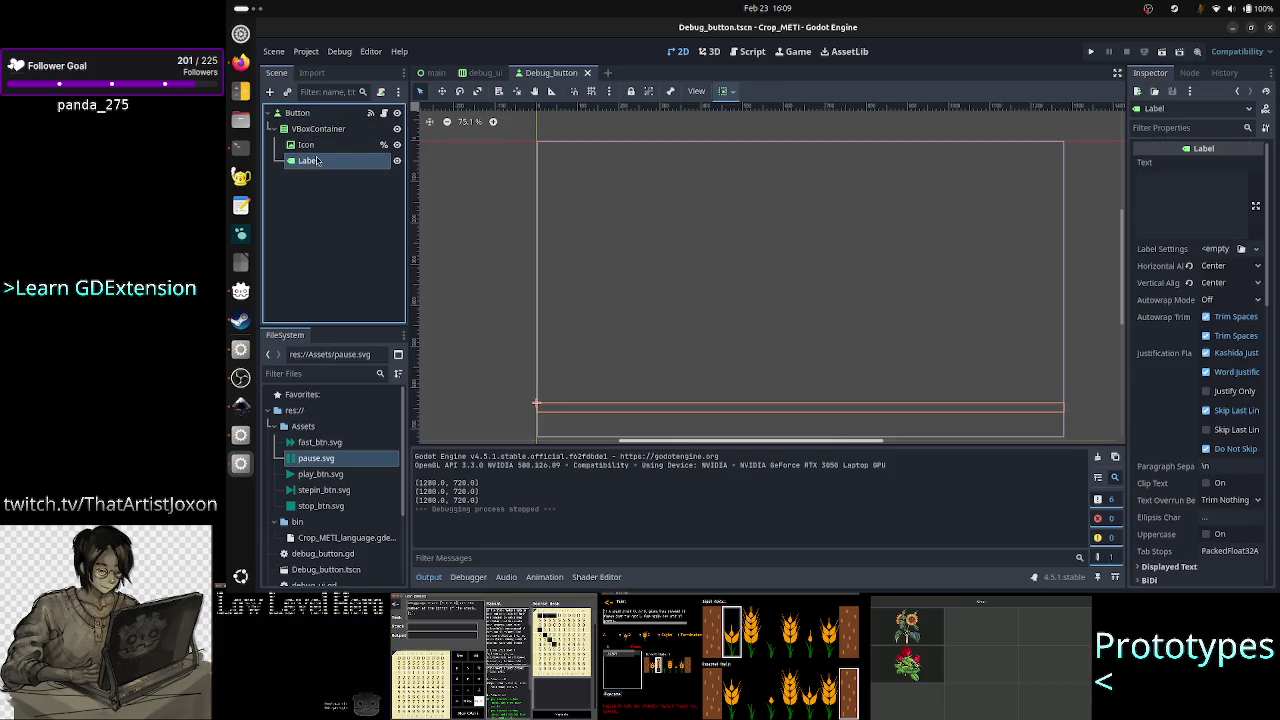
scroll(1183, 446, down, 5)
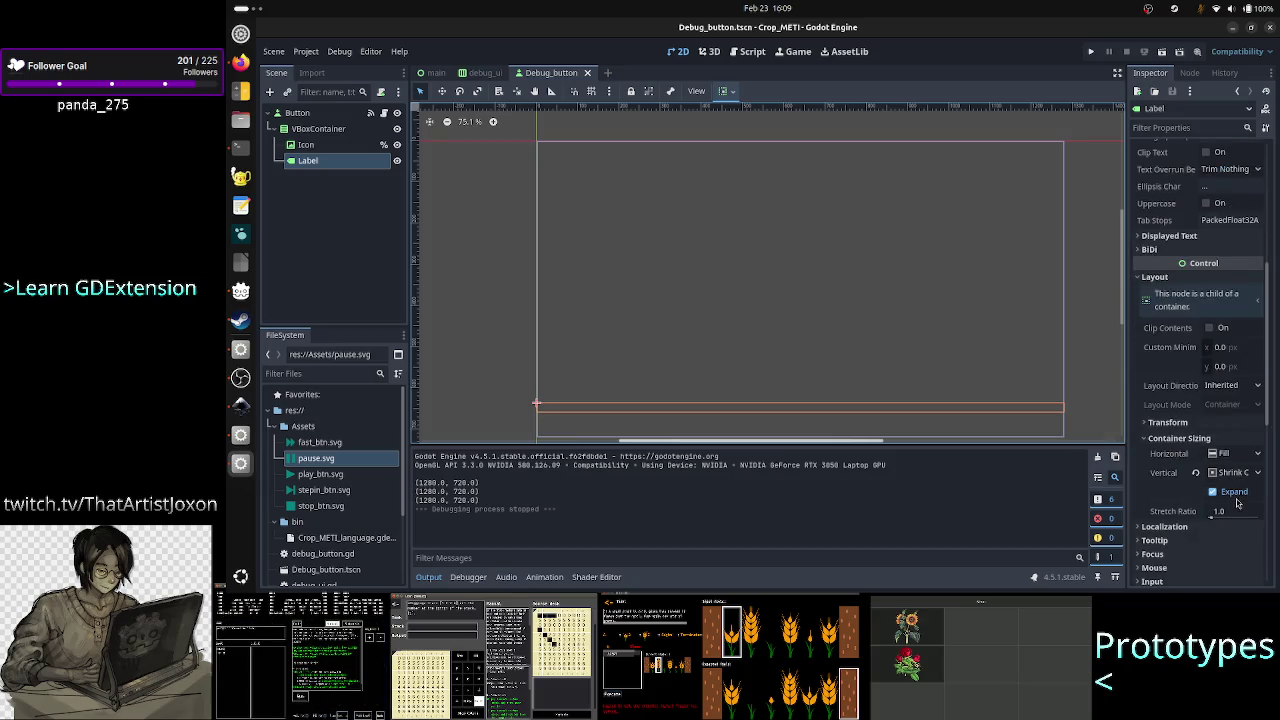
Check the VBoxContainer's Layout Mode and Direction choices, keeping Layout Direction as Inherited.
click(300, 113)
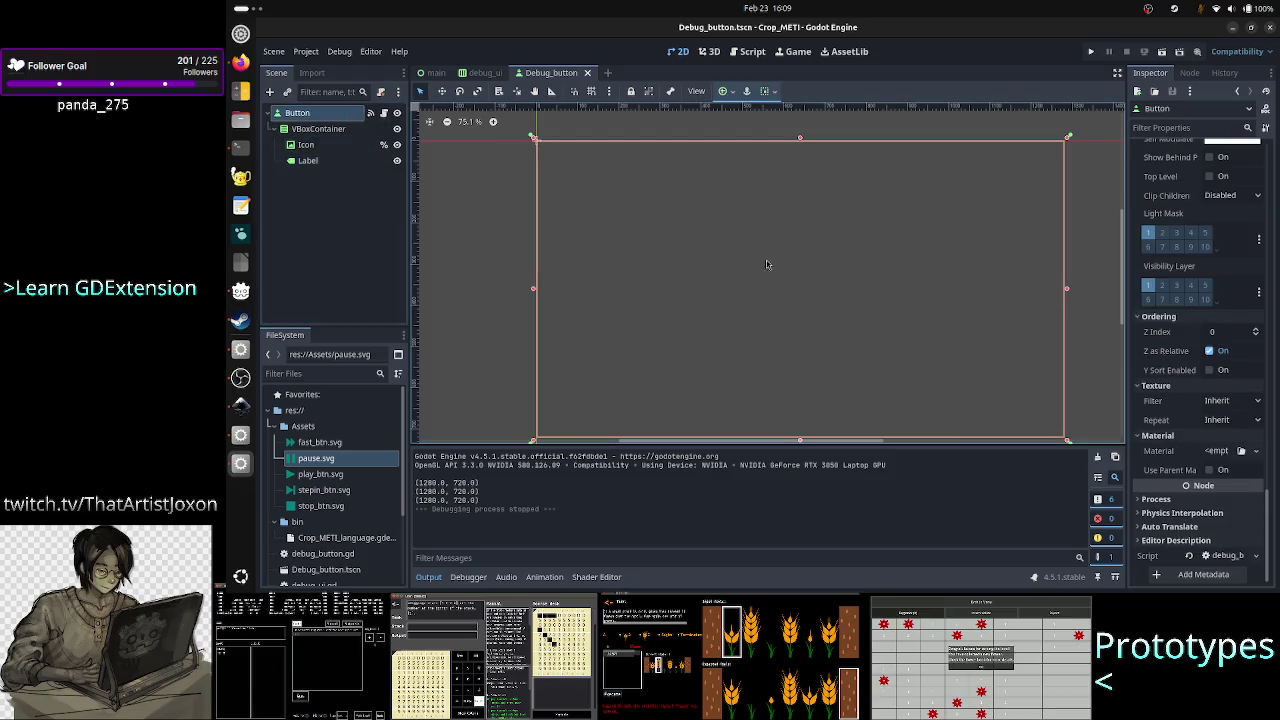
click(345, 130)
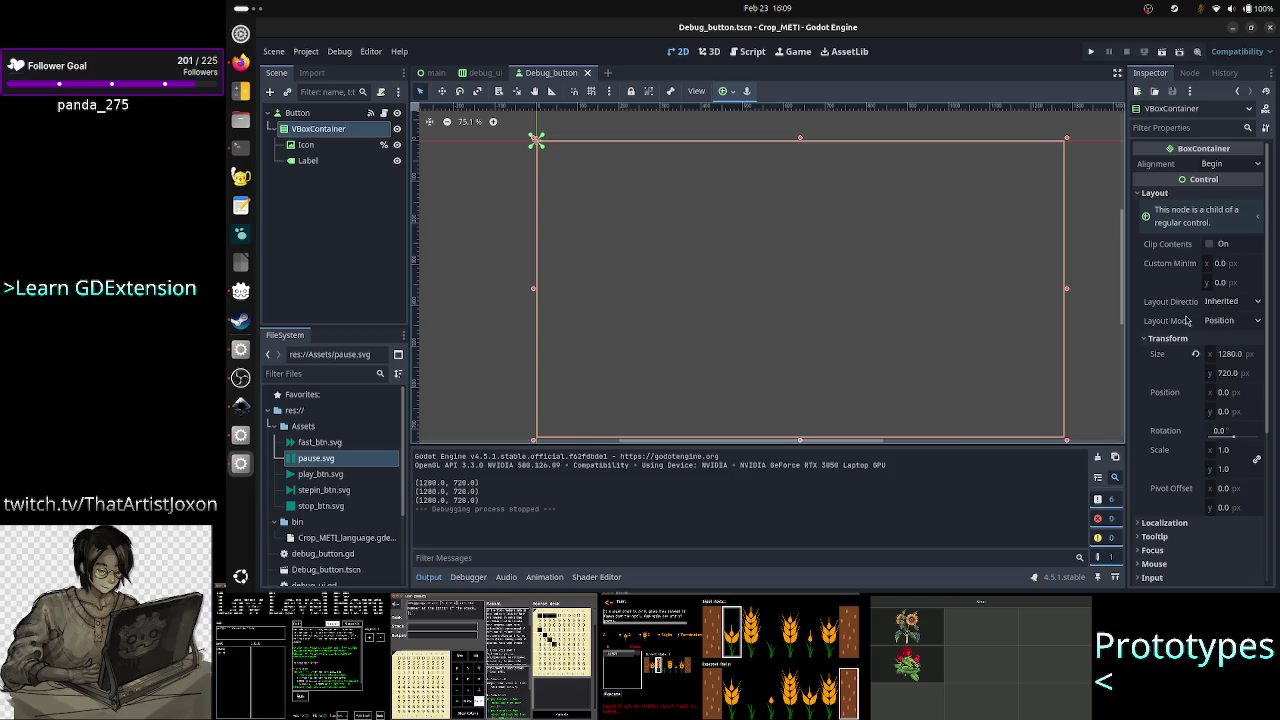
click(1237, 321)
click(1237, 321)
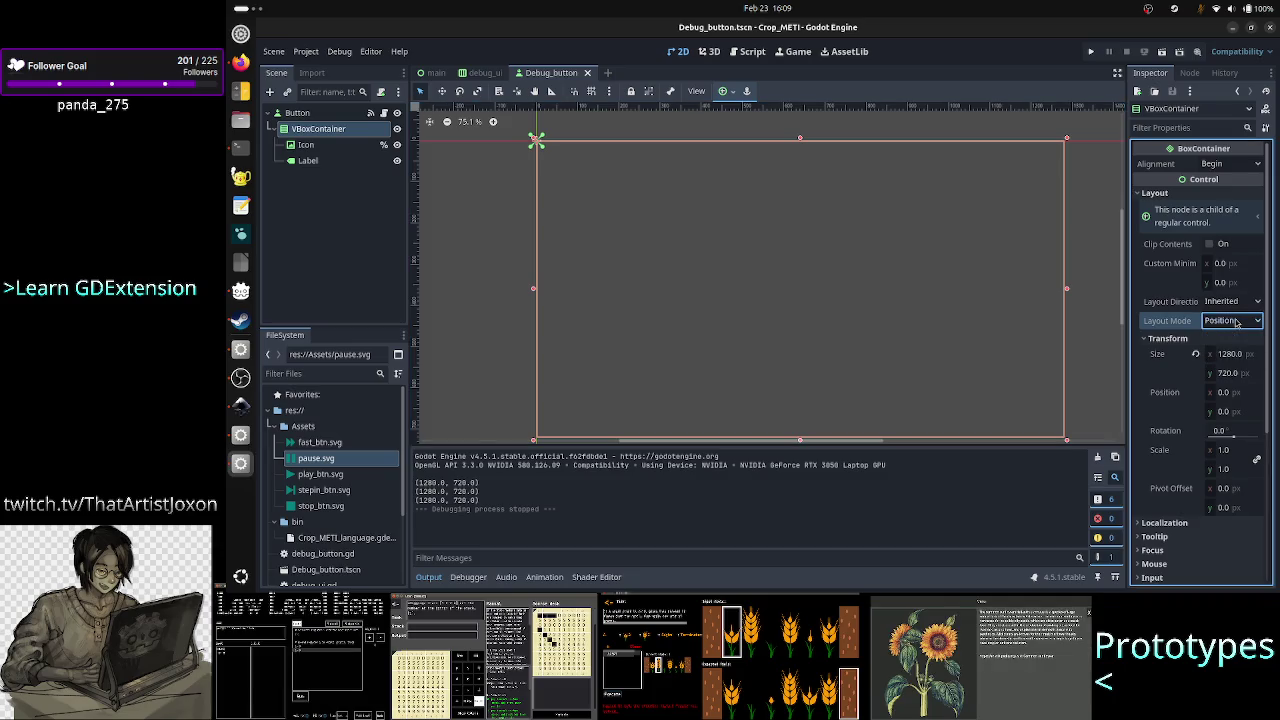
click(1241, 301)
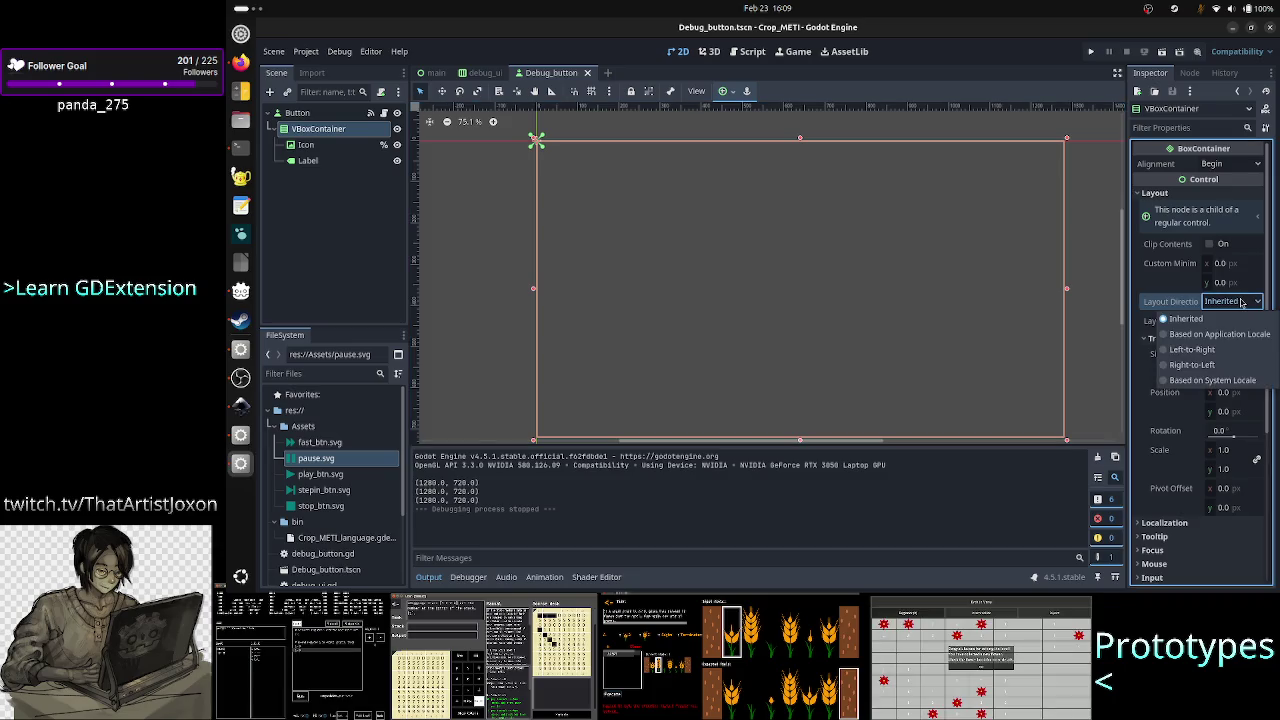
click(1241, 301)
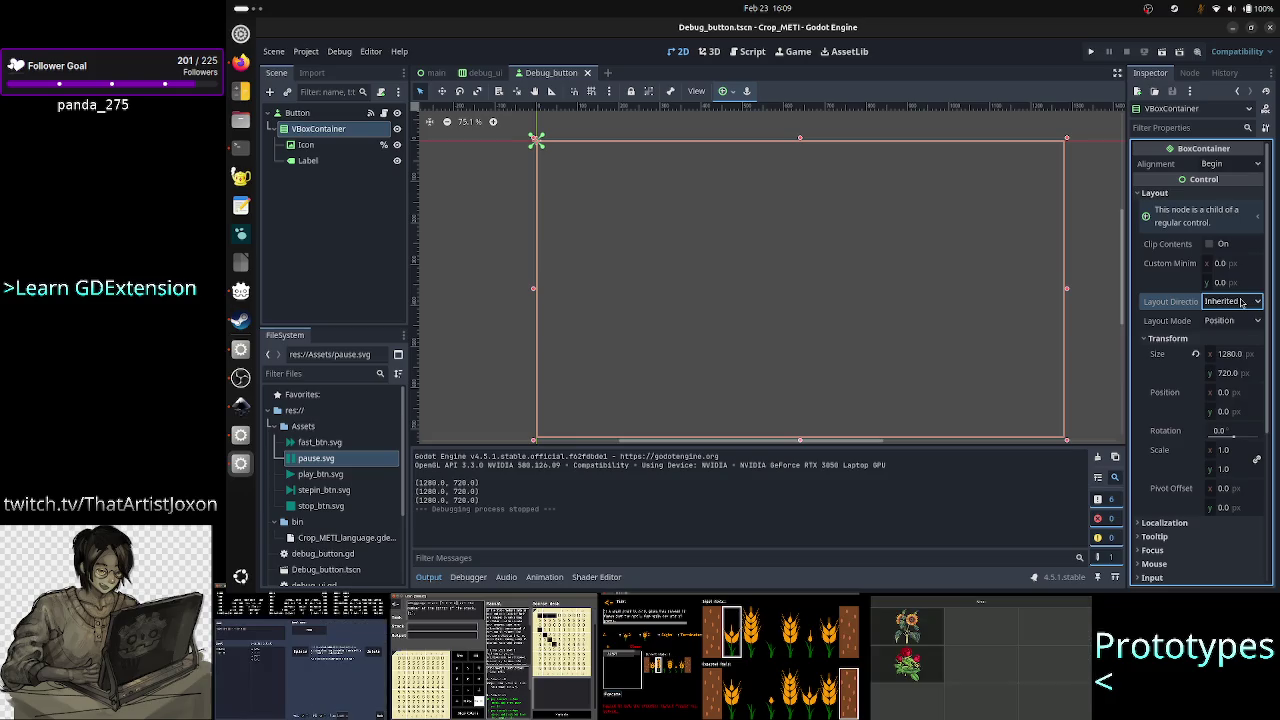
Review the root Button's Inspector again, then bring up the debug_ui scene.
click(330, 113)
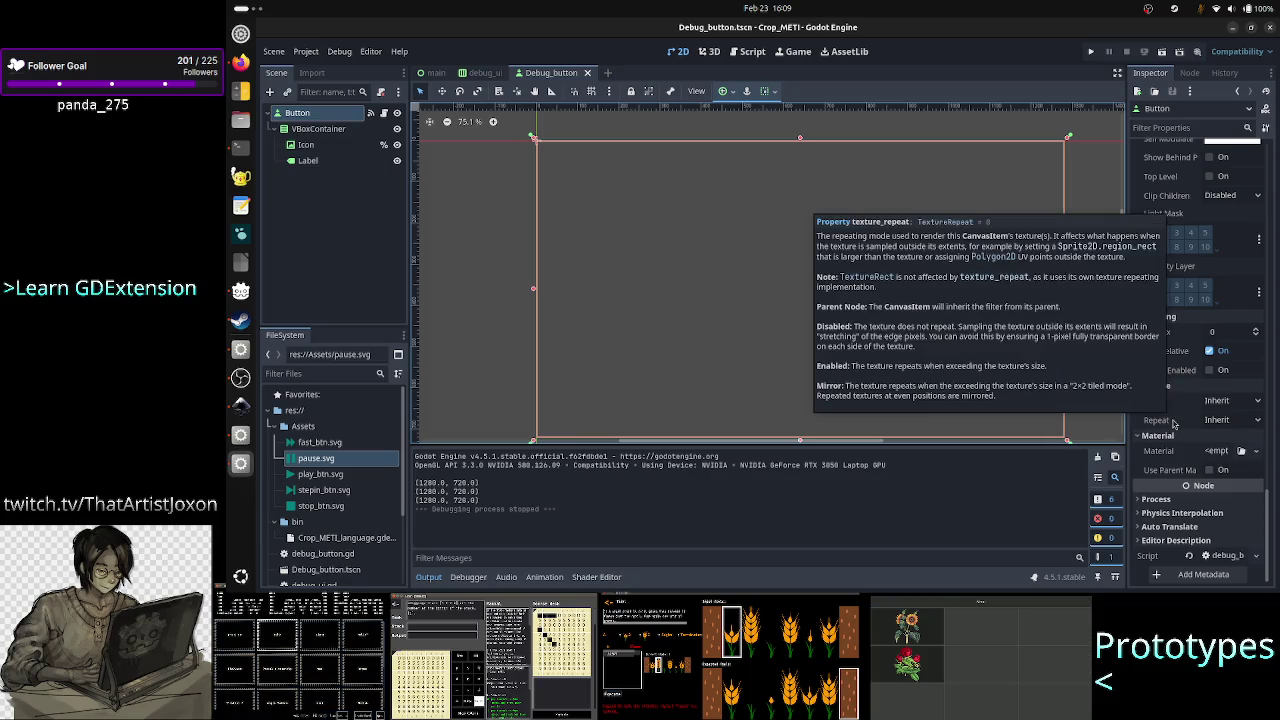
scroll(1173, 423, up, 5)
scroll(1173, 423, up, 10)
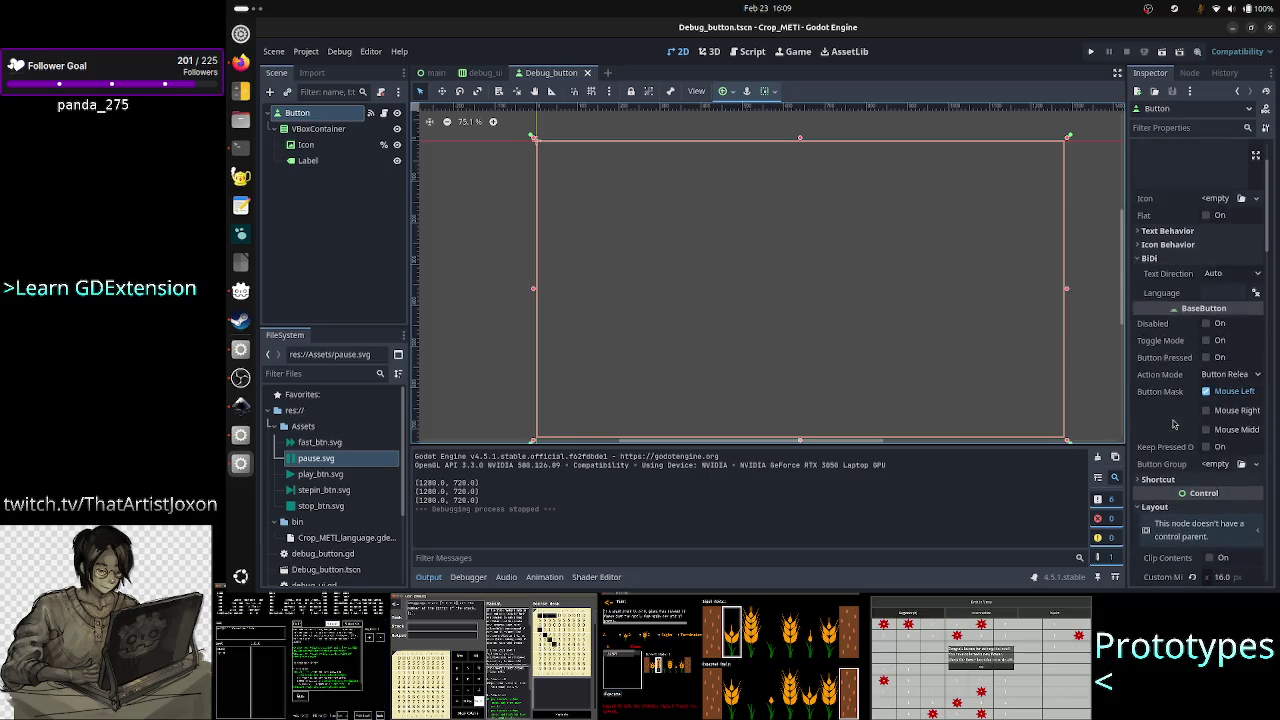
scroll(1173, 423, down, 5)
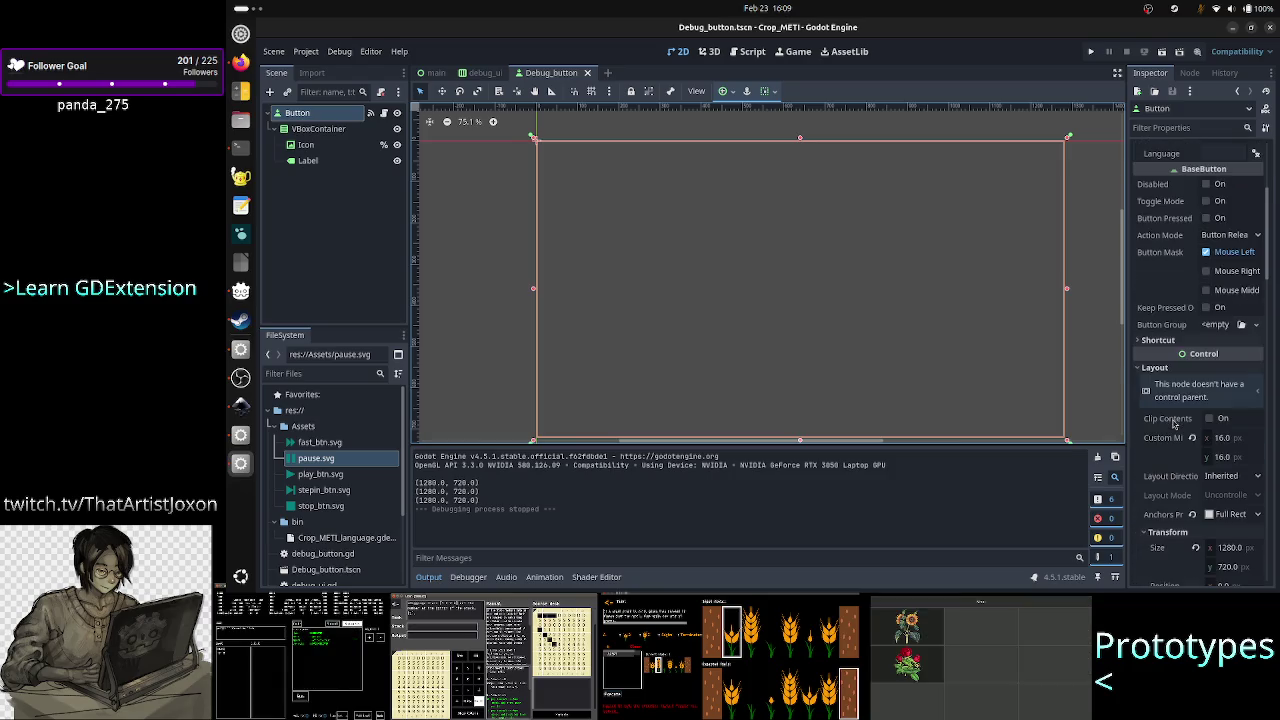
scroll(1173, 423, down, 3)
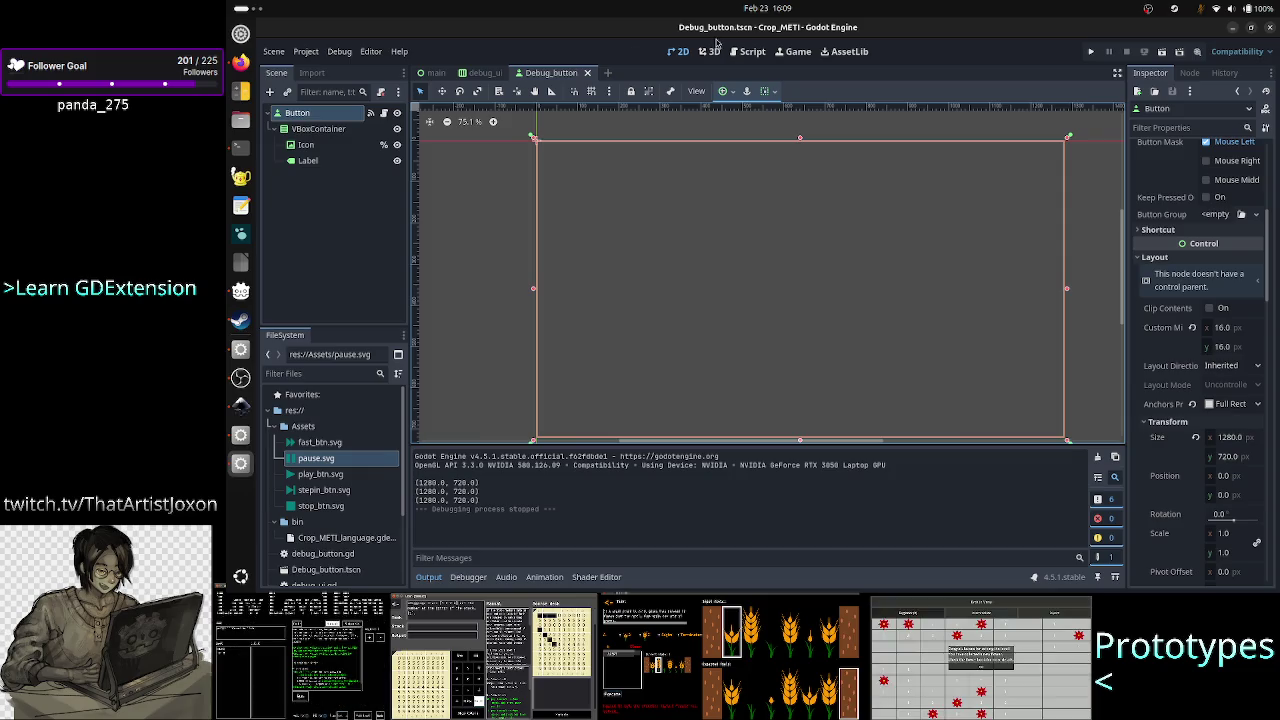
click(484, 73)
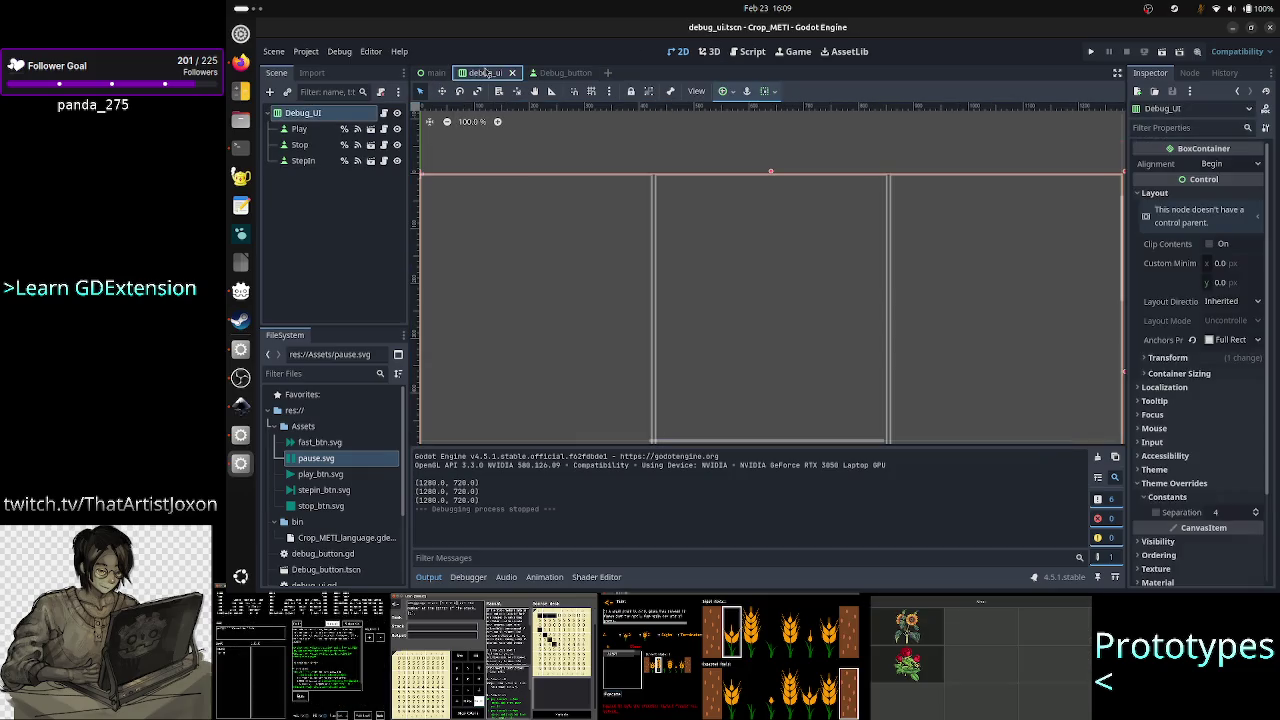
Inspect the Play button's sizing properties in the debug_ui scene.
click(337, 117)
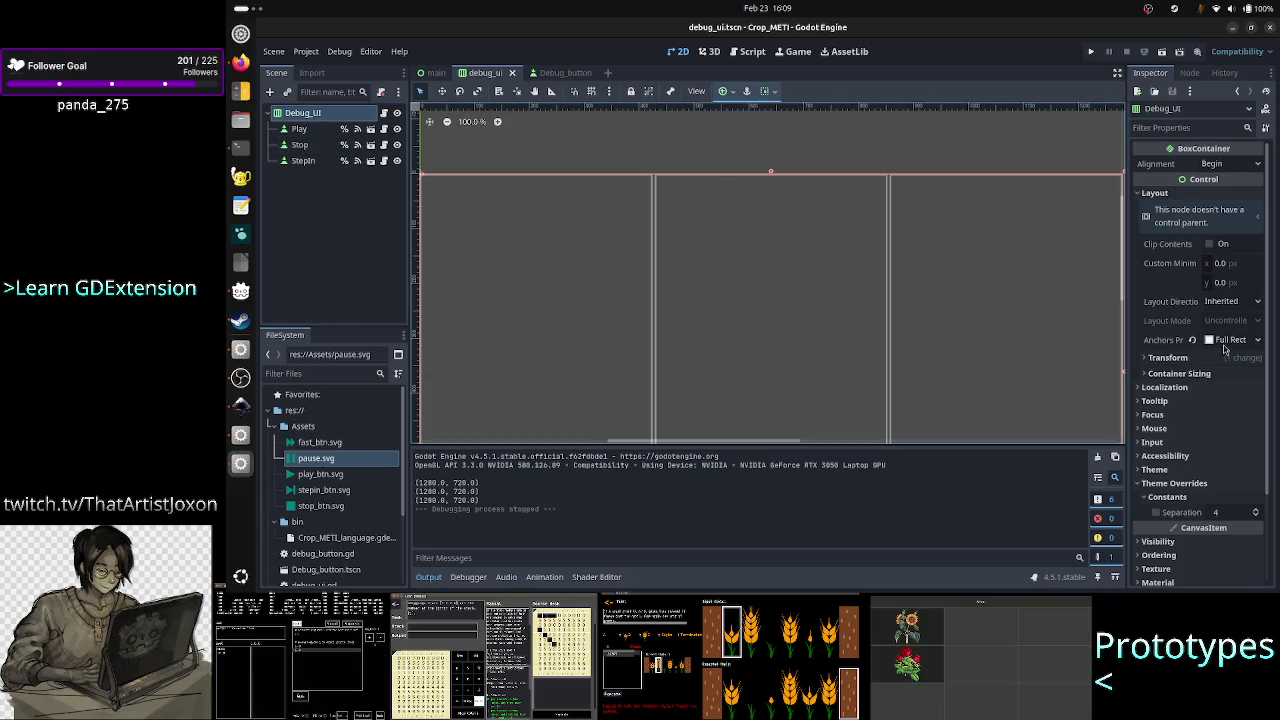
click(305, 129)
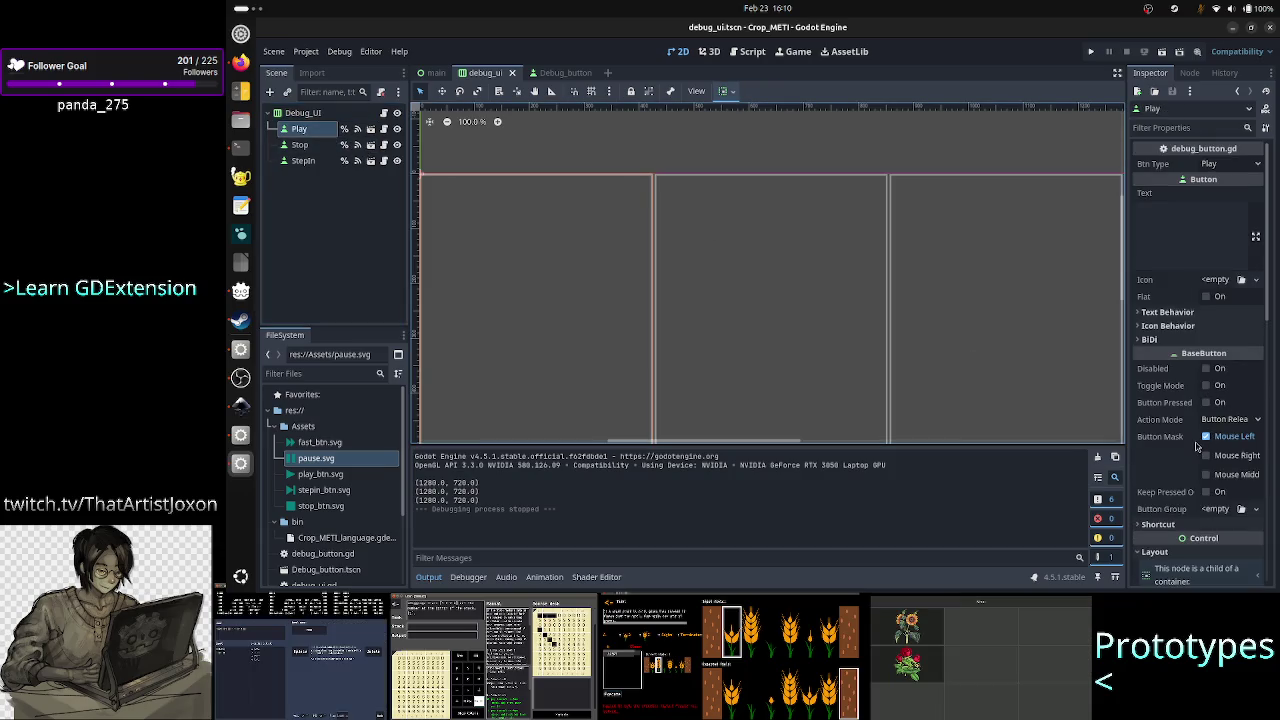
scroll(1169, 449, down, 5)
scroll(1169, 449, down, 10)
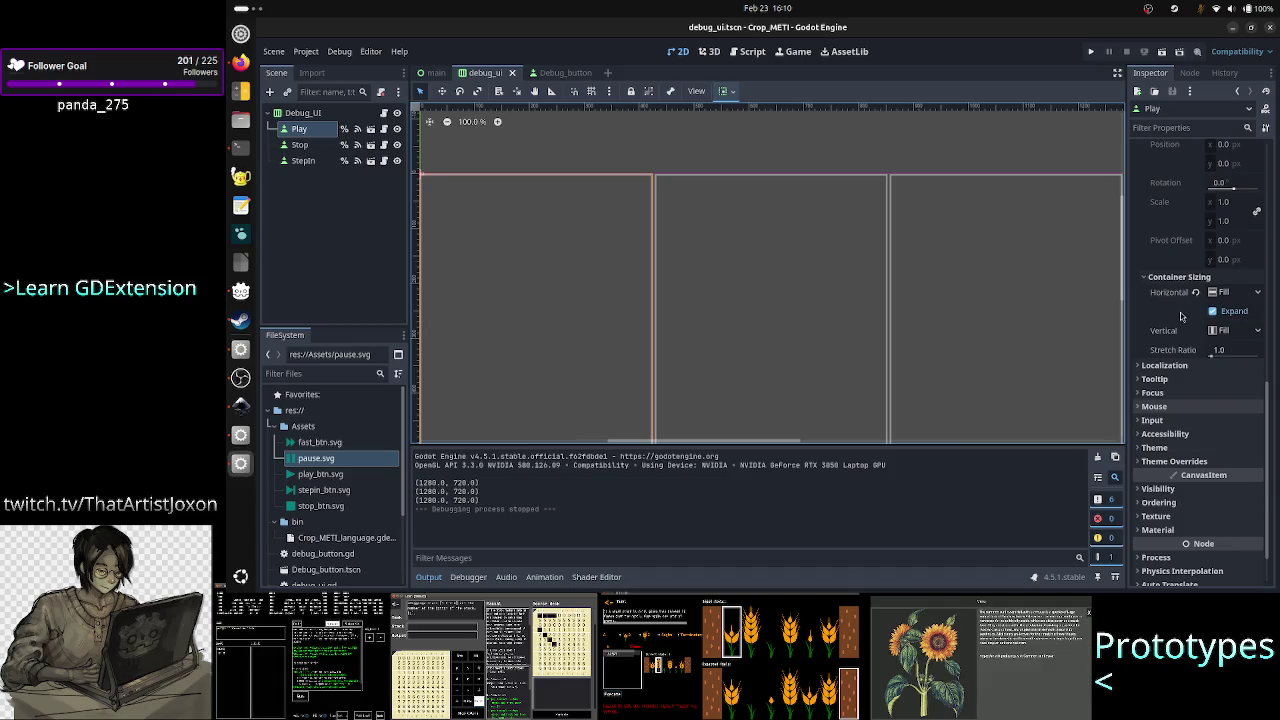
scroll(1171, 337, up, 3)
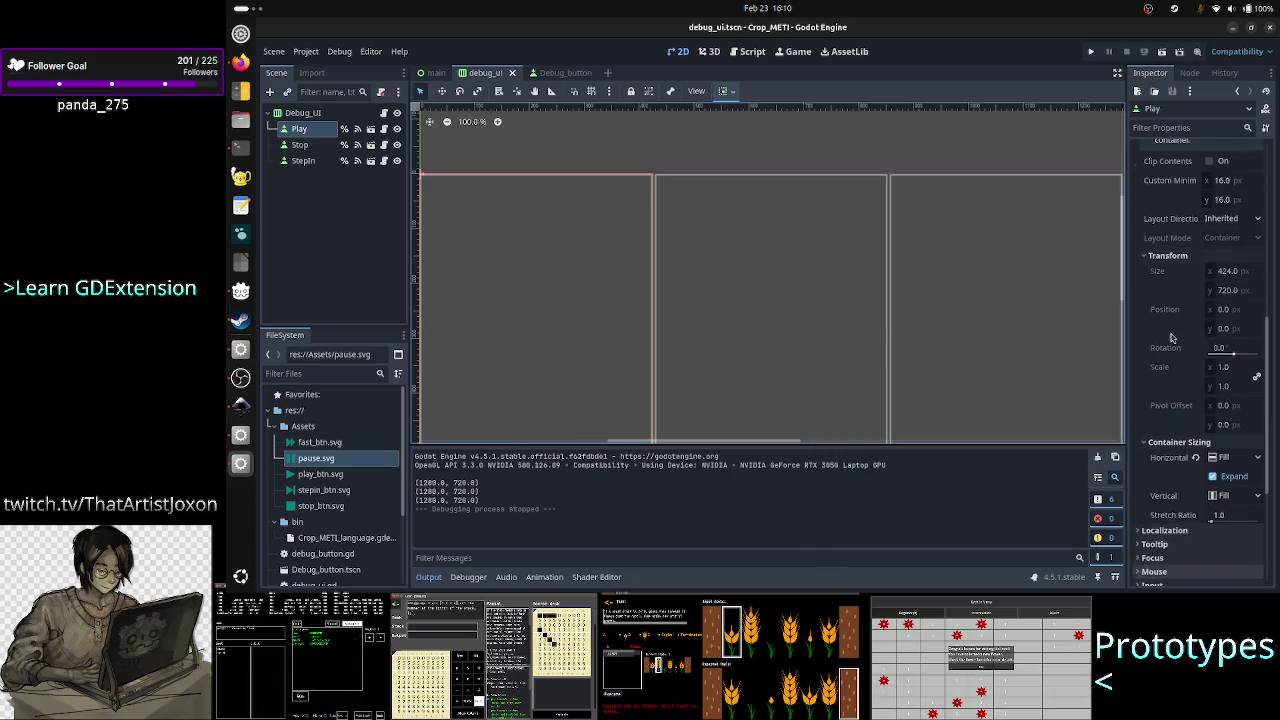
scroll(1171, 337, up, 3)
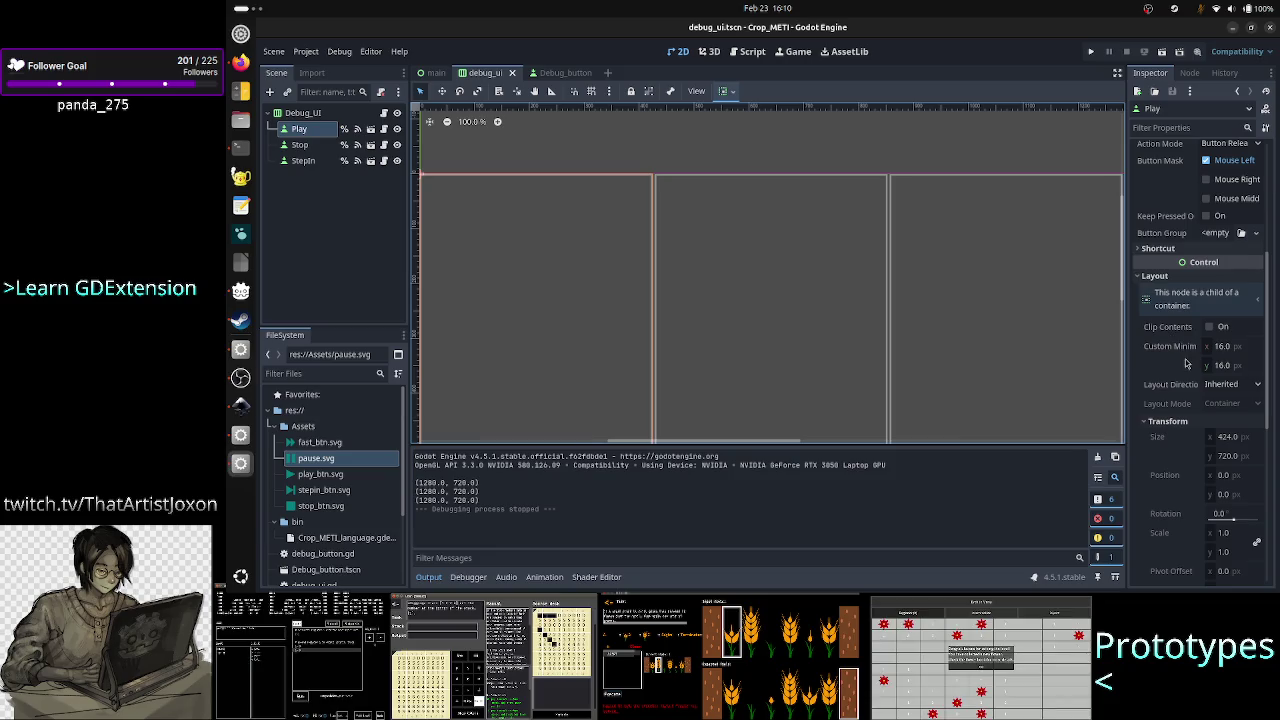
mouse_move(1191, 358)
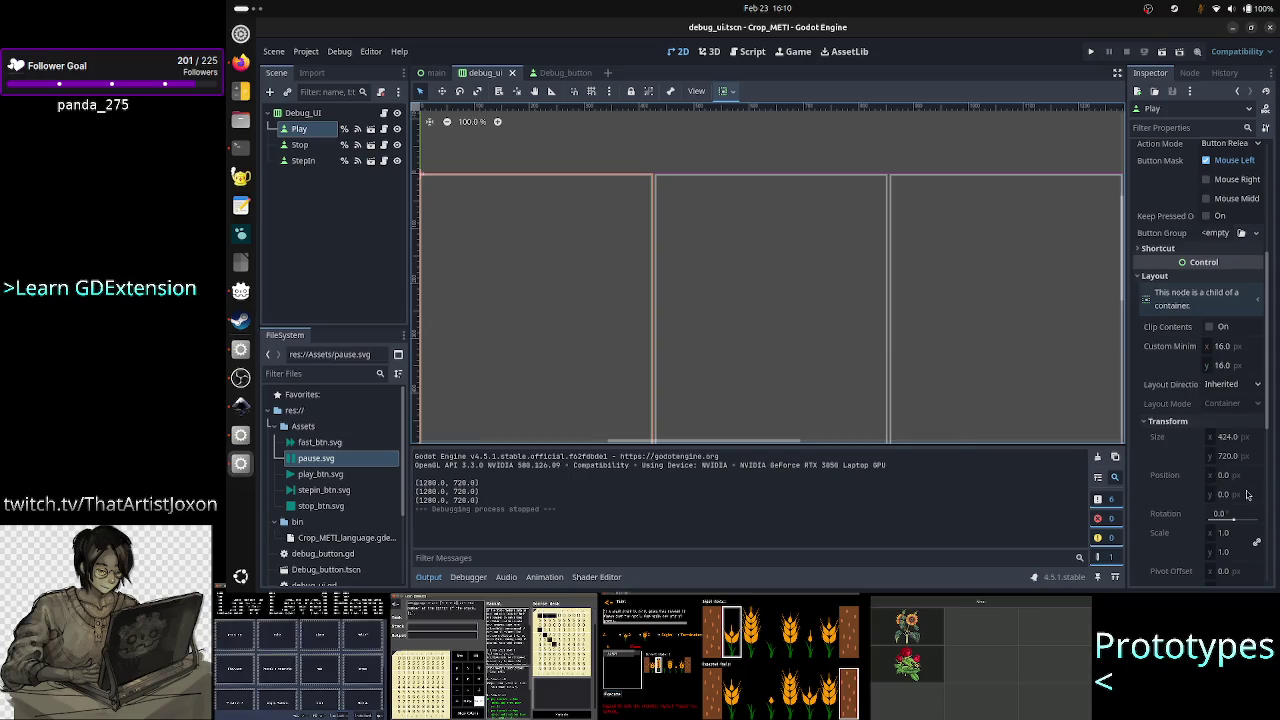
scroll(1181, 459, up, 5)
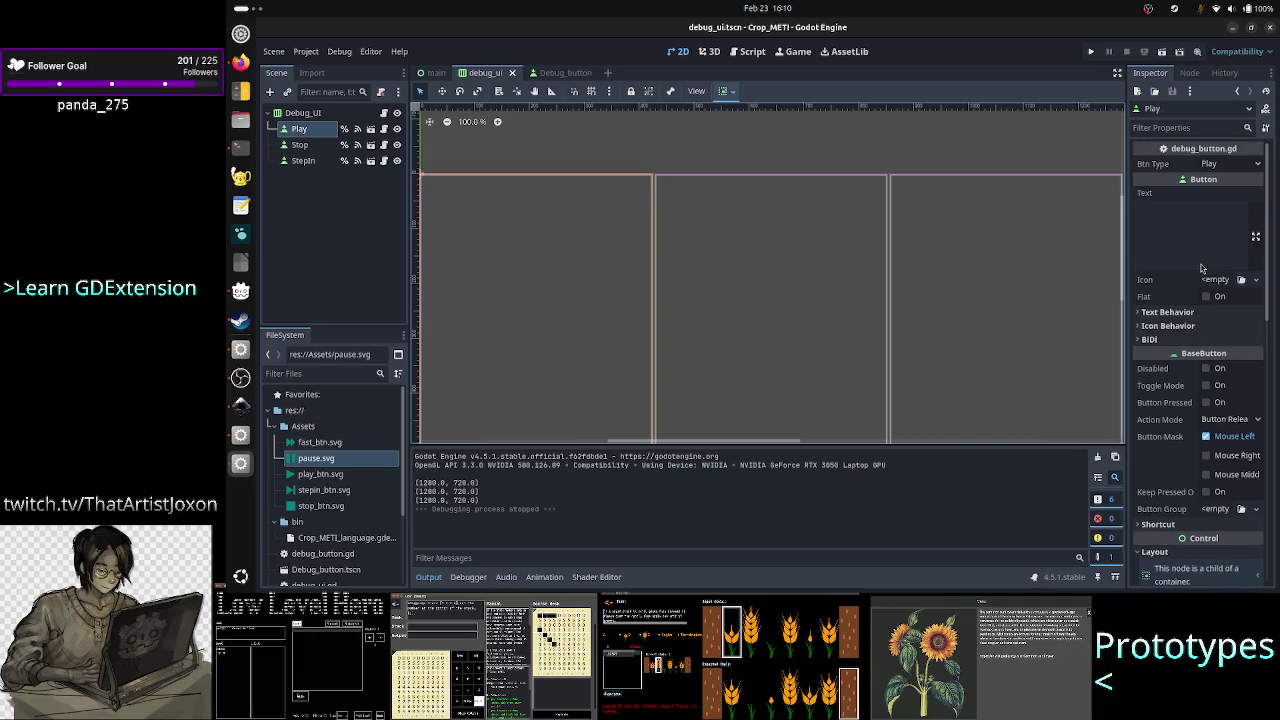
scroll(1180, 400, down, 2)
scroll(1168, 370, up, 4)
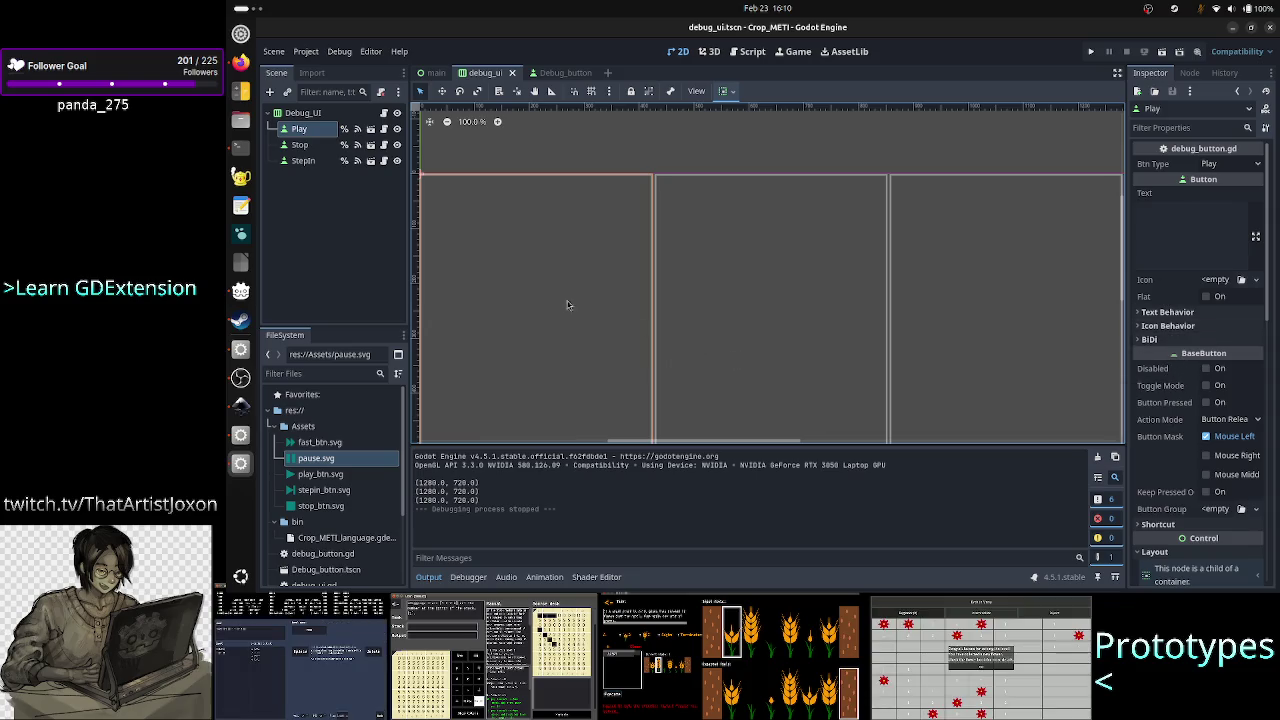
Compare against the Icon node in Debug_button, then switch to the terminal.
click(558, 72)
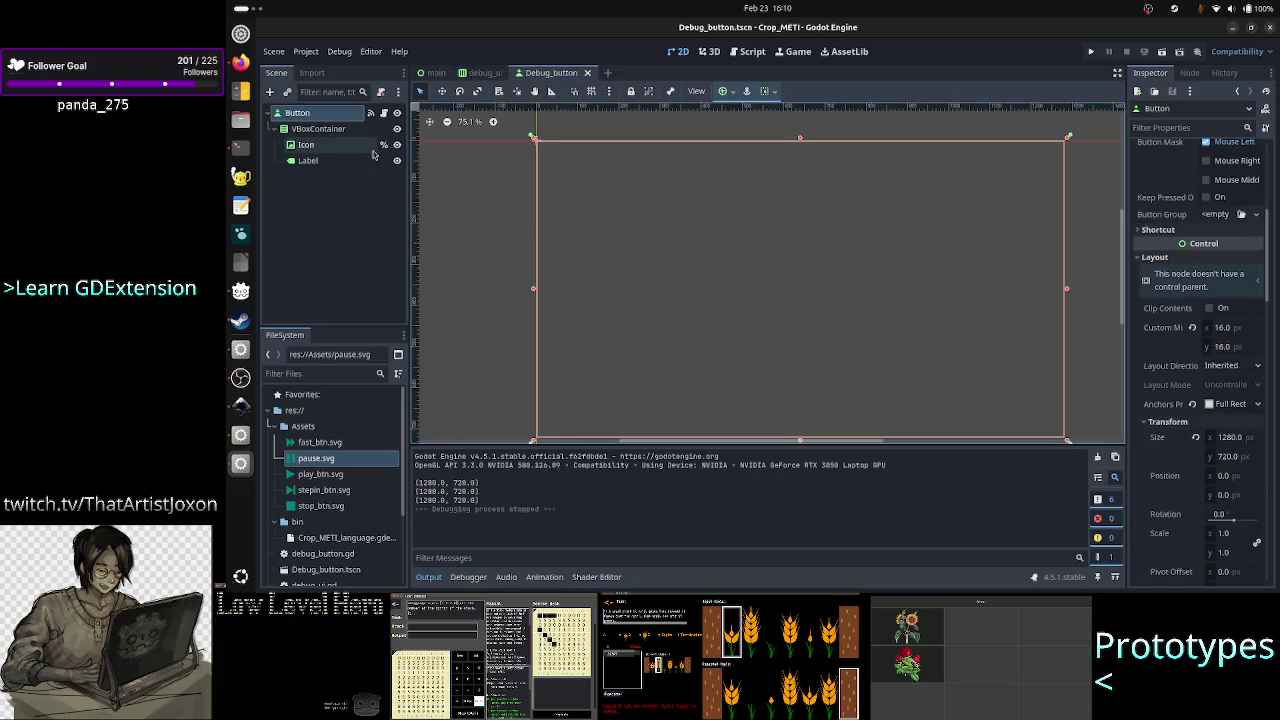
click(334, 147)
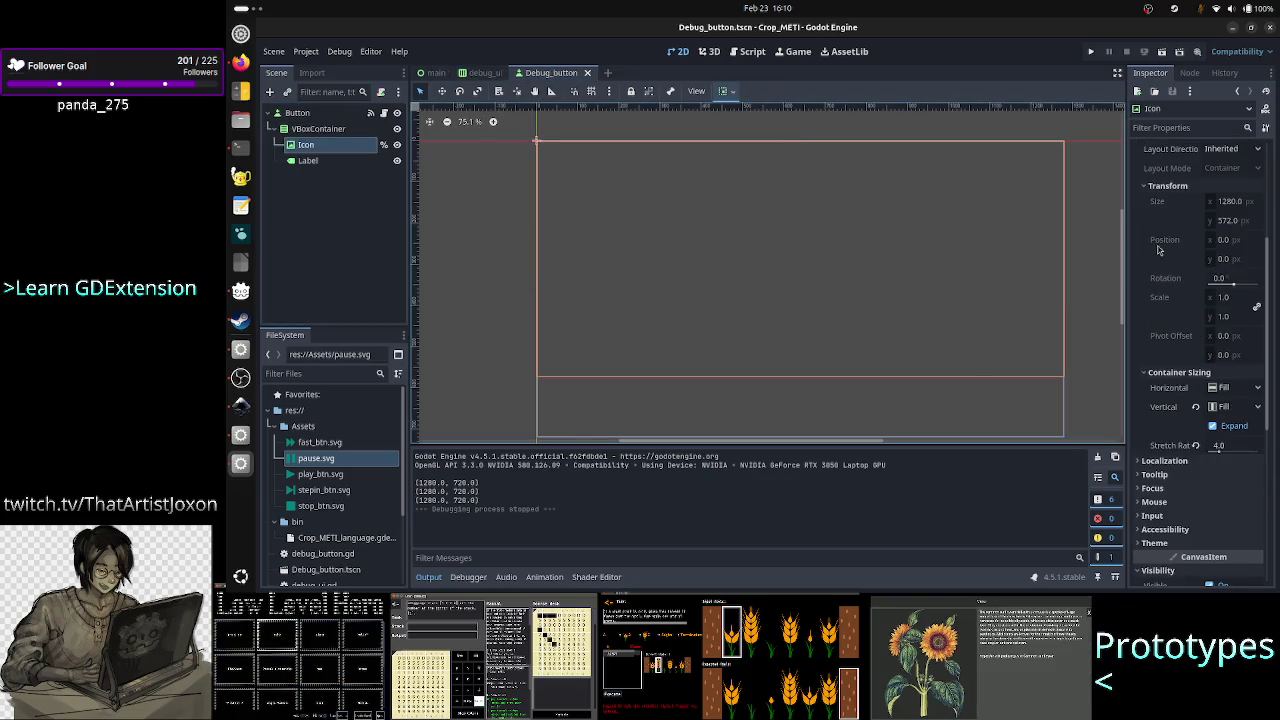
scroll(1220, 342, up, 5)
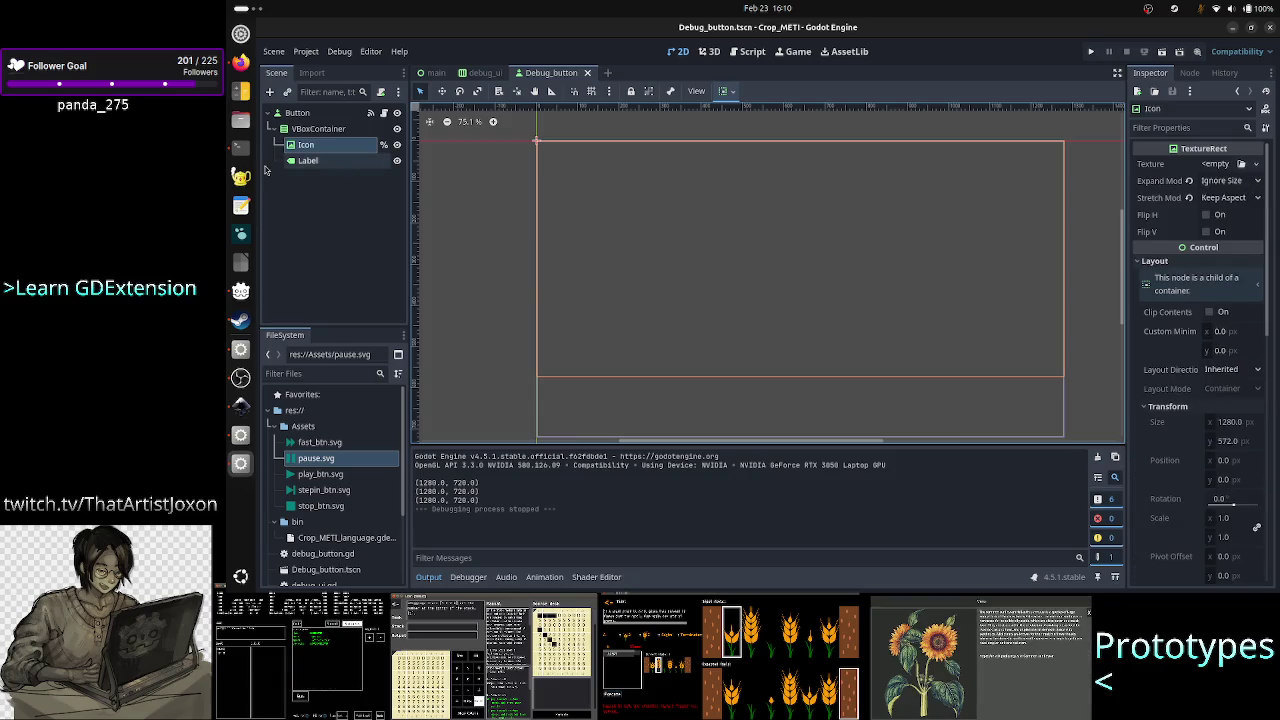
click(240, 147)
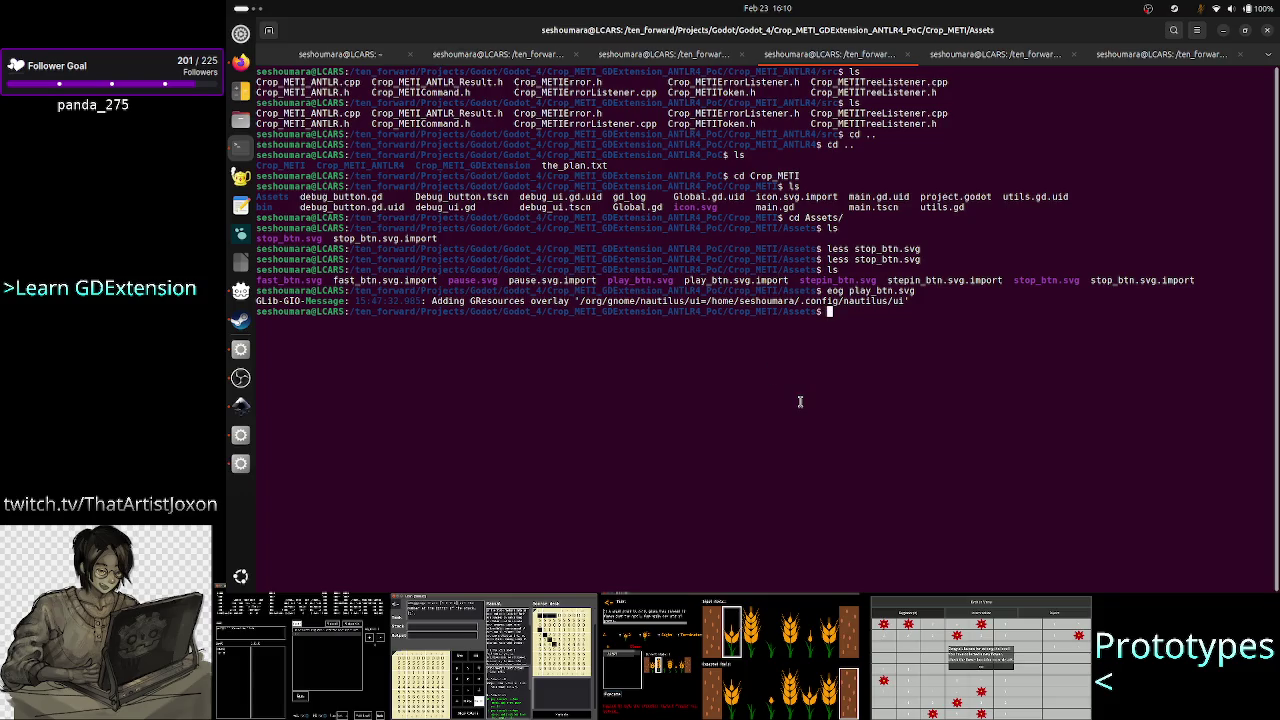
Check the SVG files' types with file, then read pause.svg's XML source in less.
text(file )
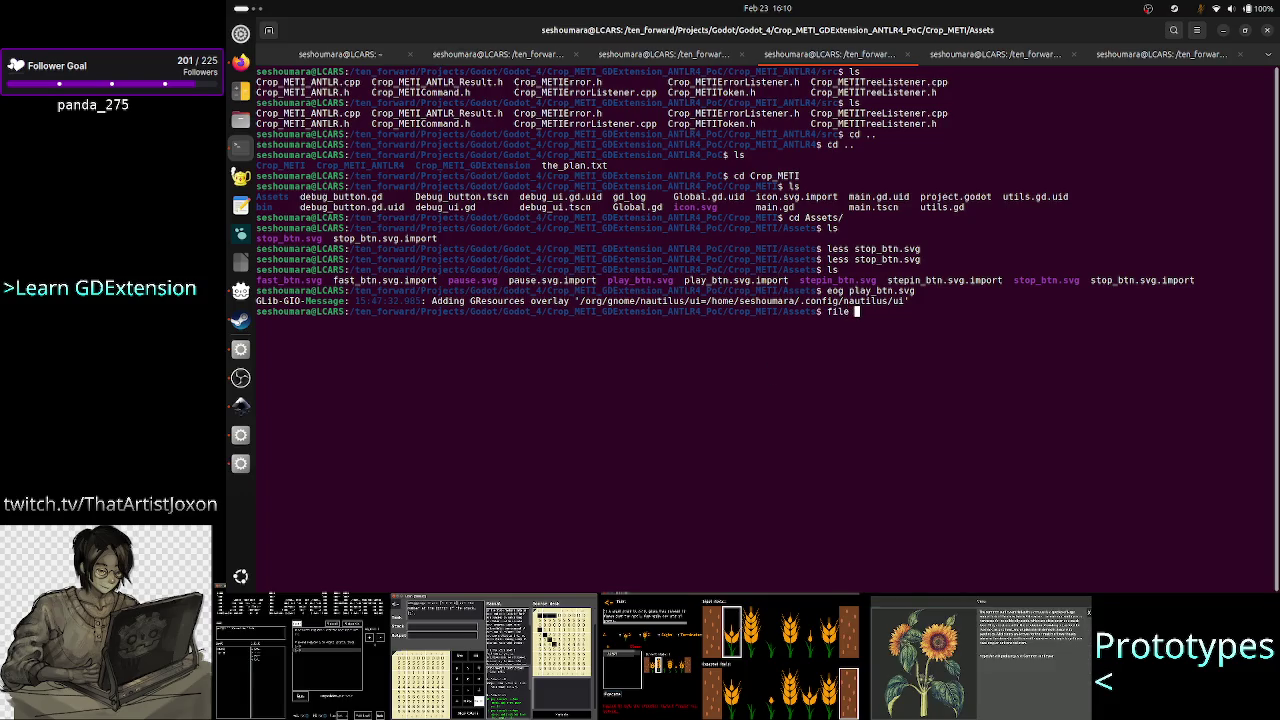
text(*.svg)
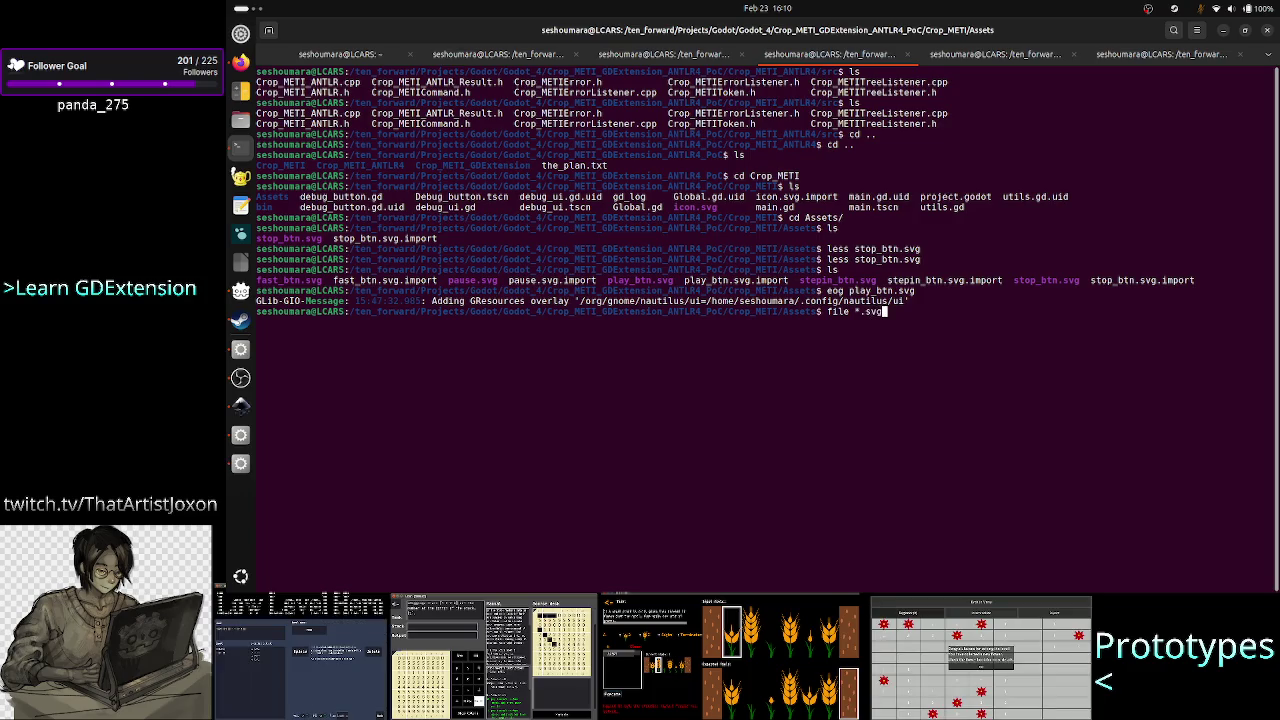
key(Return)
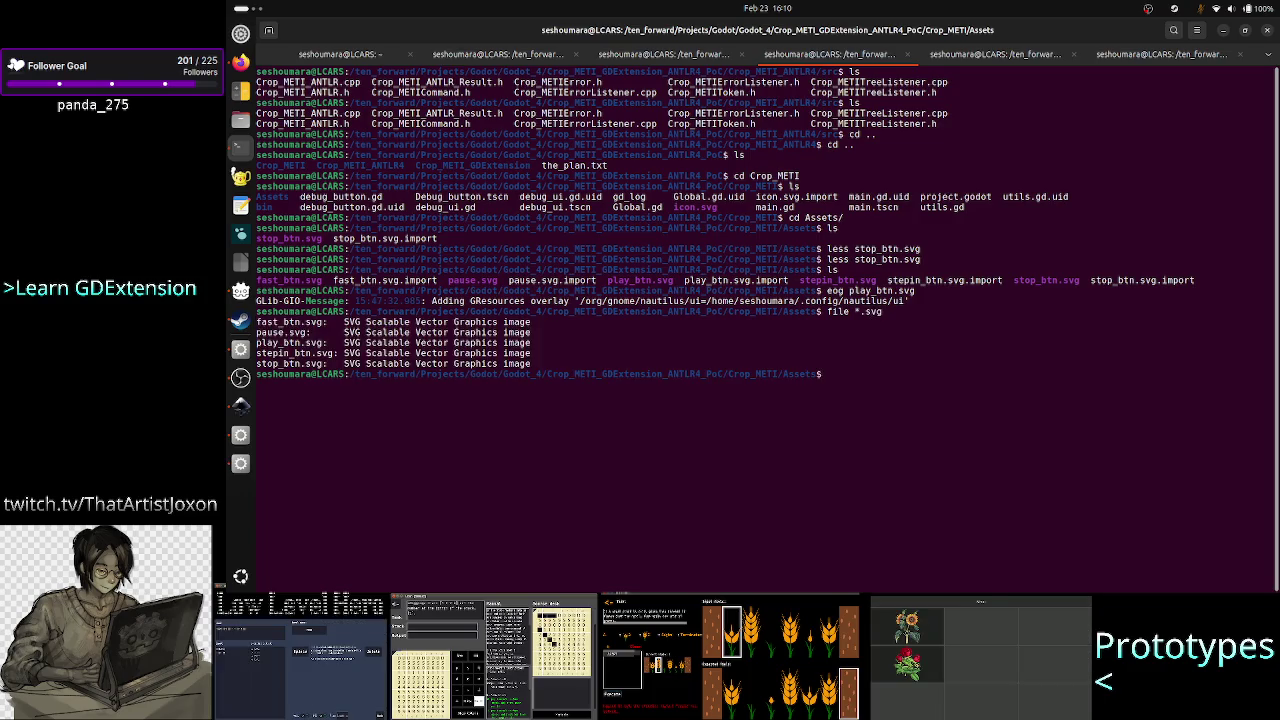
text(les)
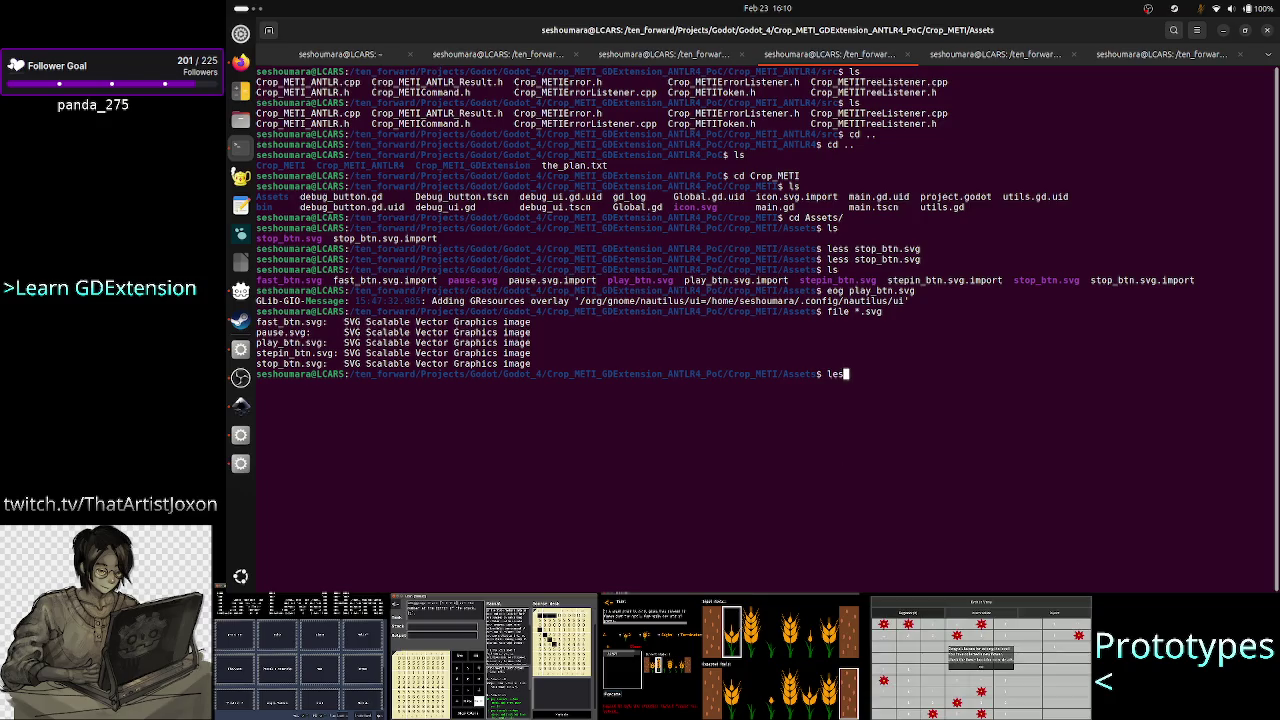
text(s svg)
key(Return)
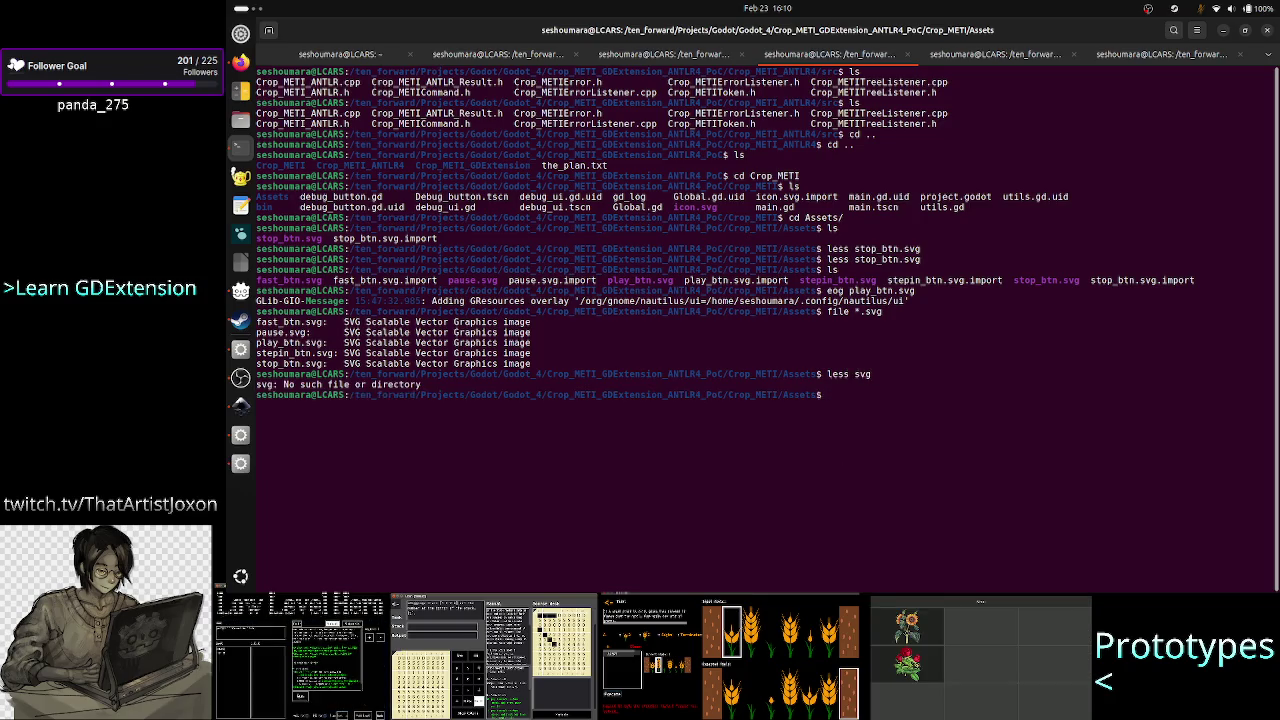
key(Up)
key(BackSpace)
key(BackSpace)
key(BackSpace)
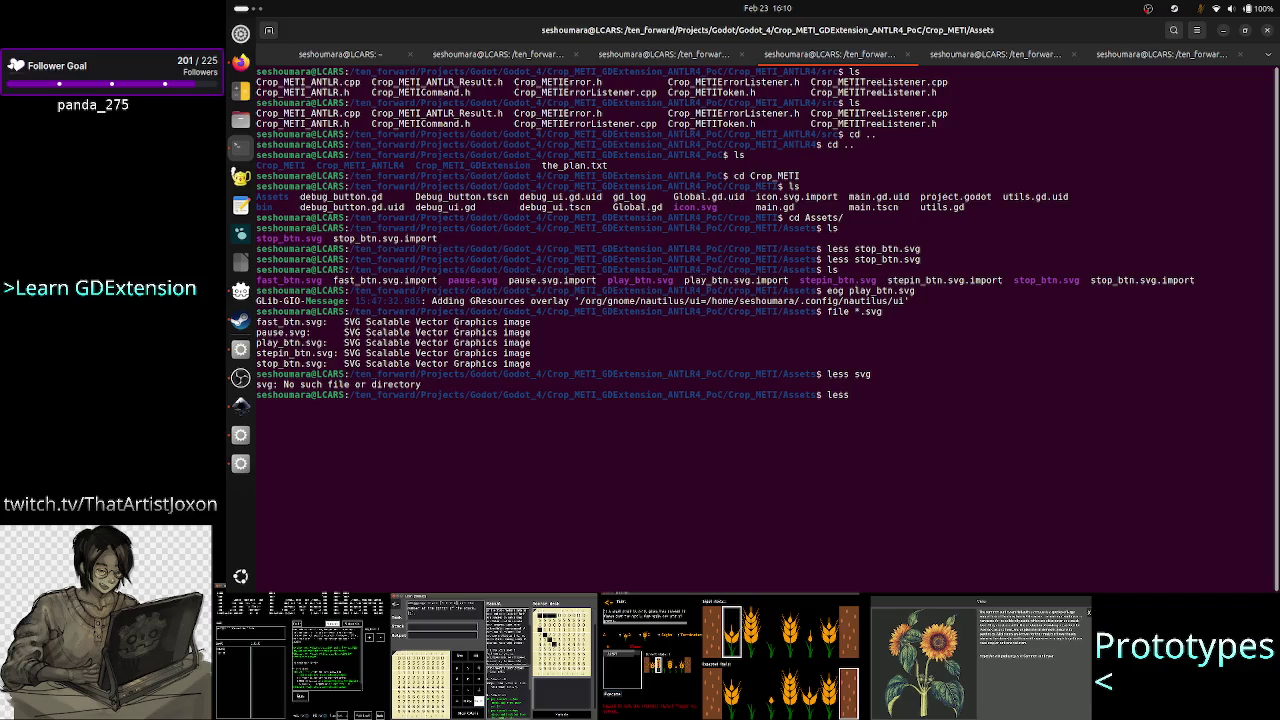
text(use.svg)
key(Return)
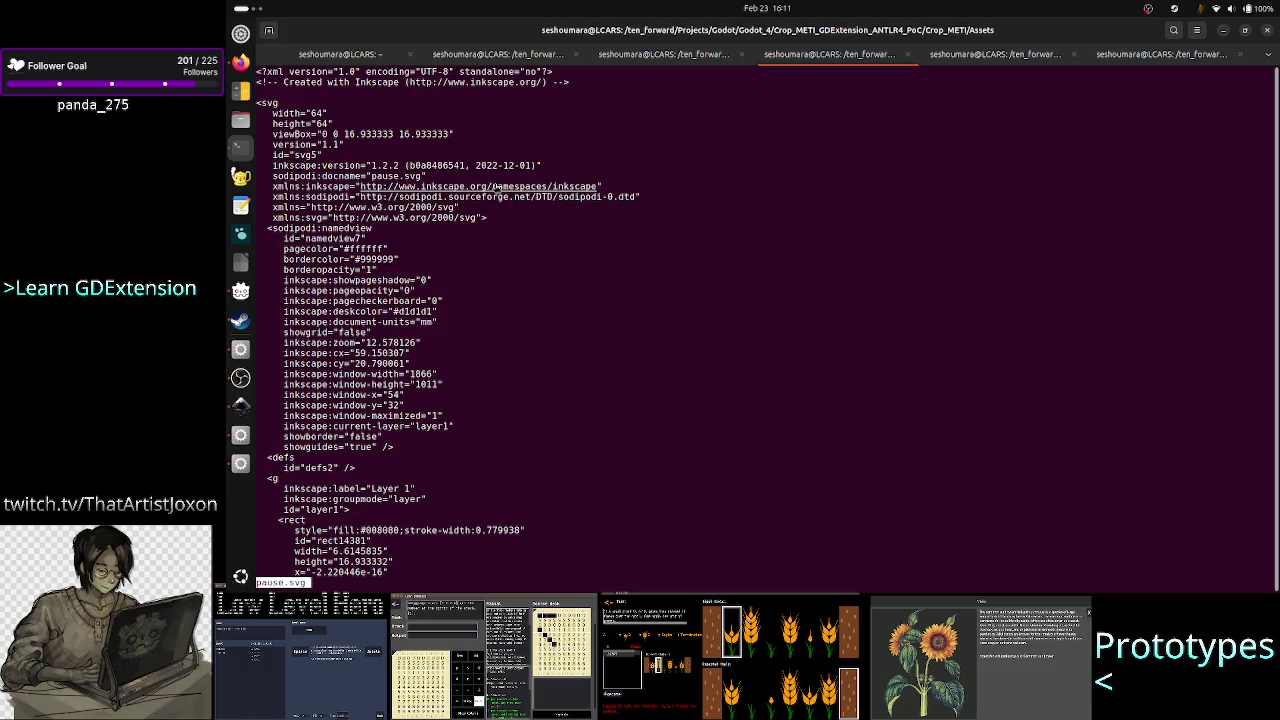
key(q)
text(c)
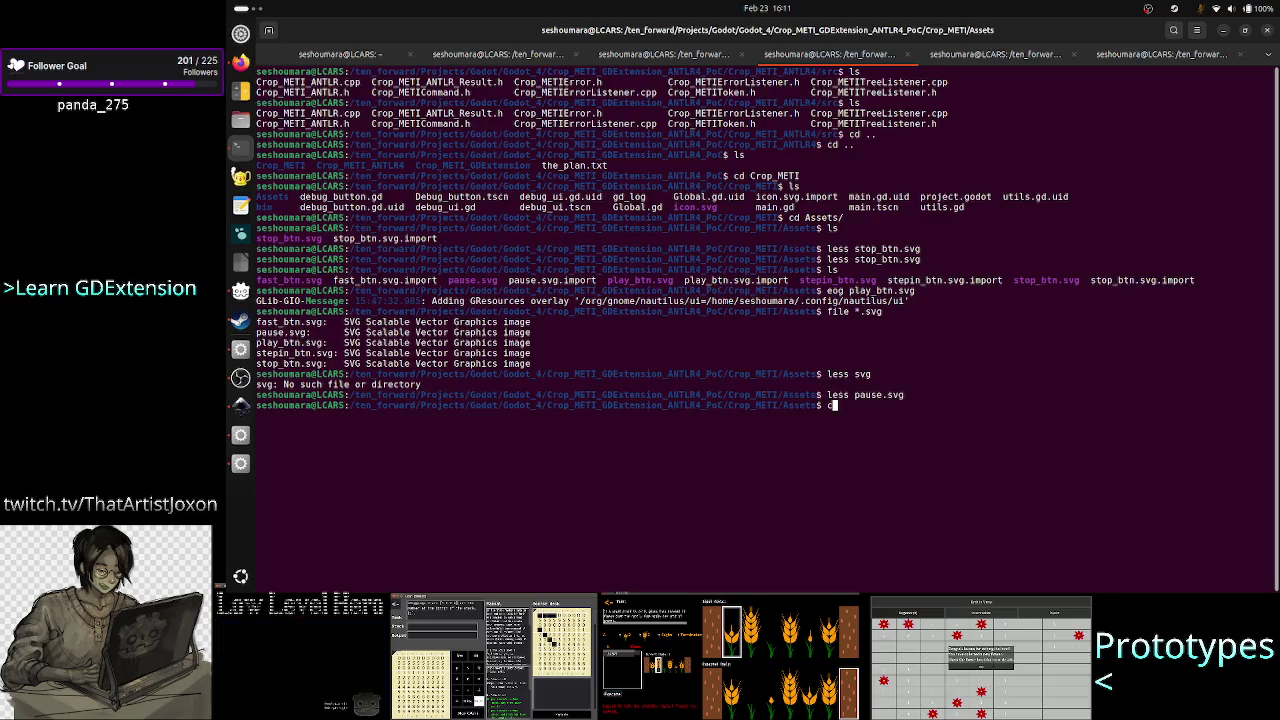
key(BackSpace)
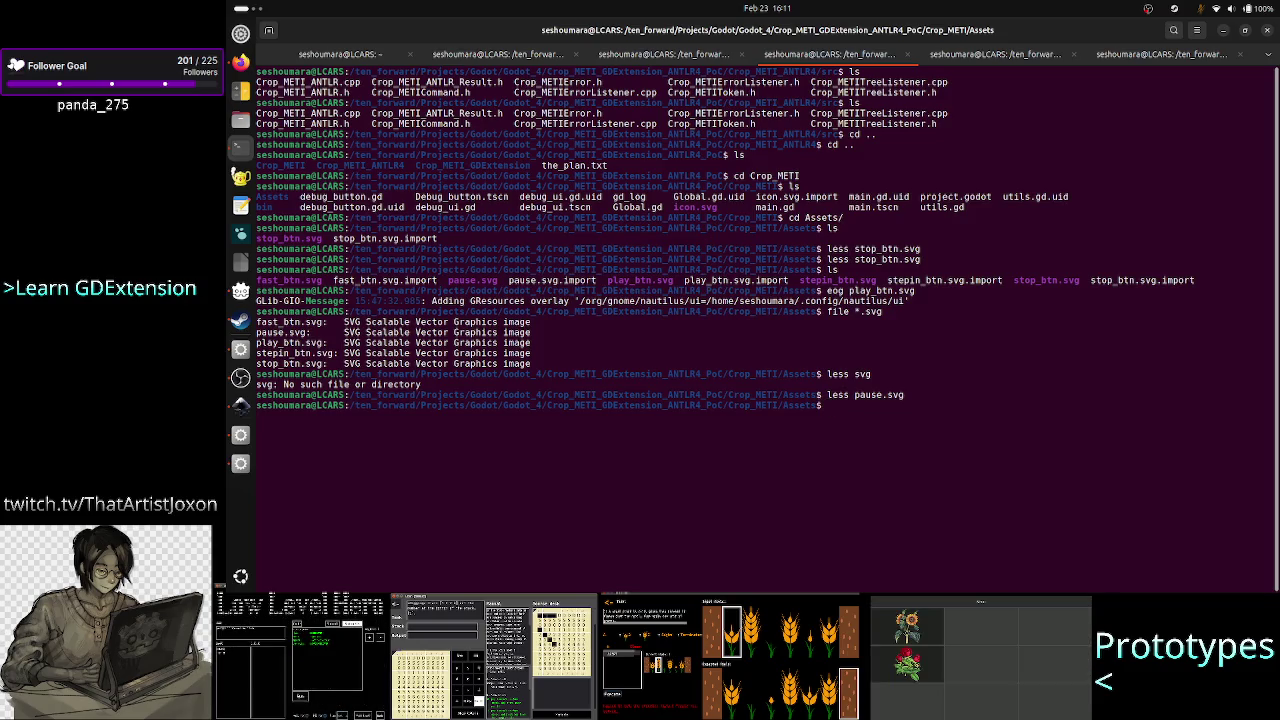
key(Return)
Read fast_btn.svg, pause.svg, play_btn.svg, stepin_btn.svg and stop_btn.svg in less, then return to Godot.
text(less fast_btn.sv)
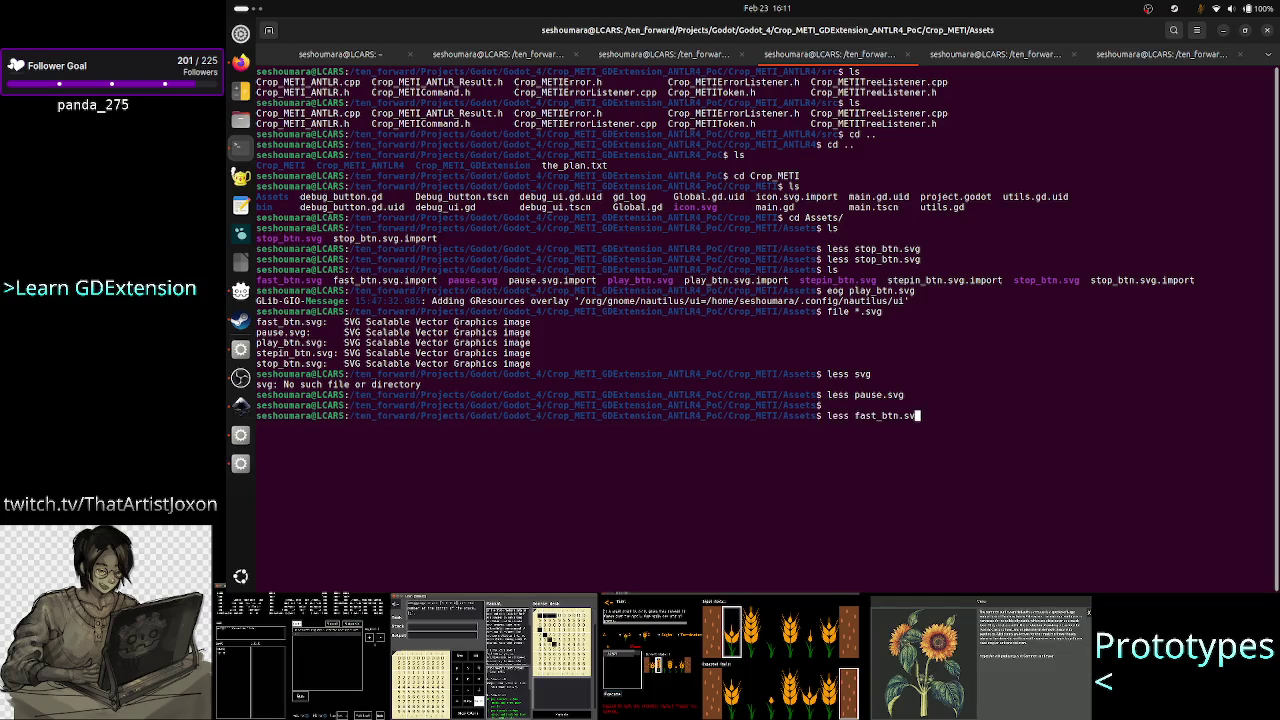
text(g)
key(Return)
text(ql)
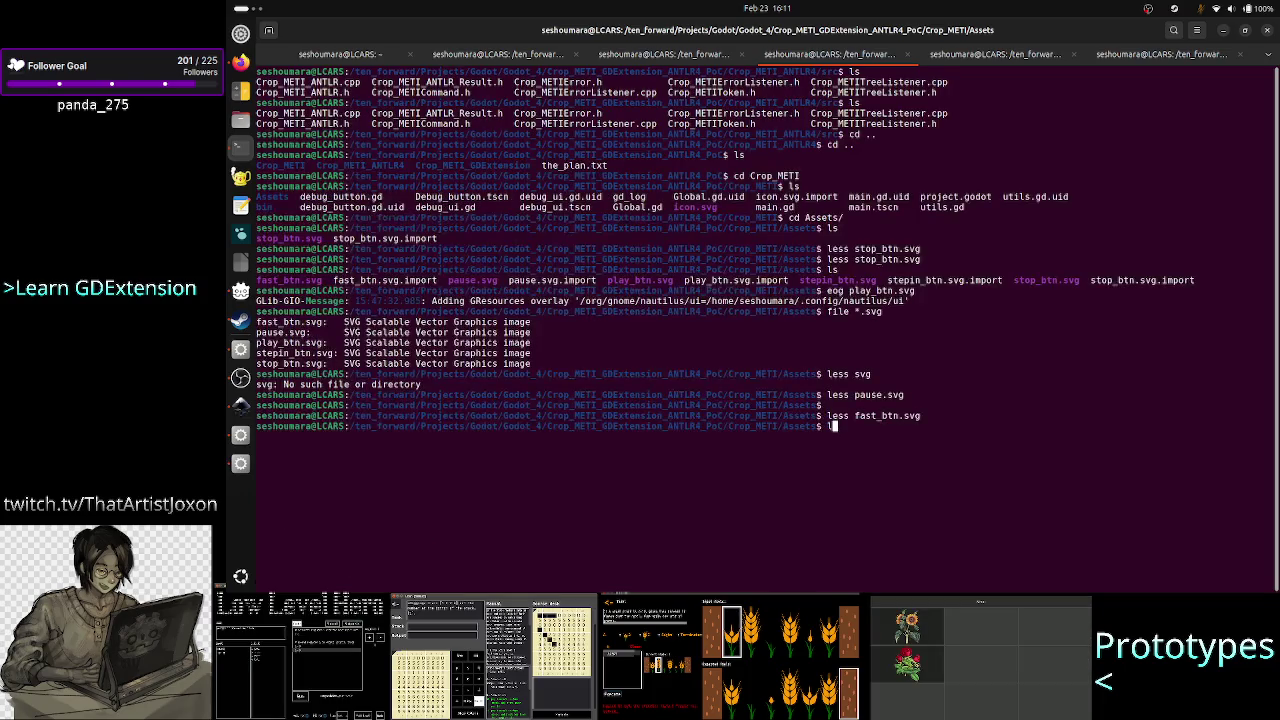
text(ess pause.svg)
key(Return)
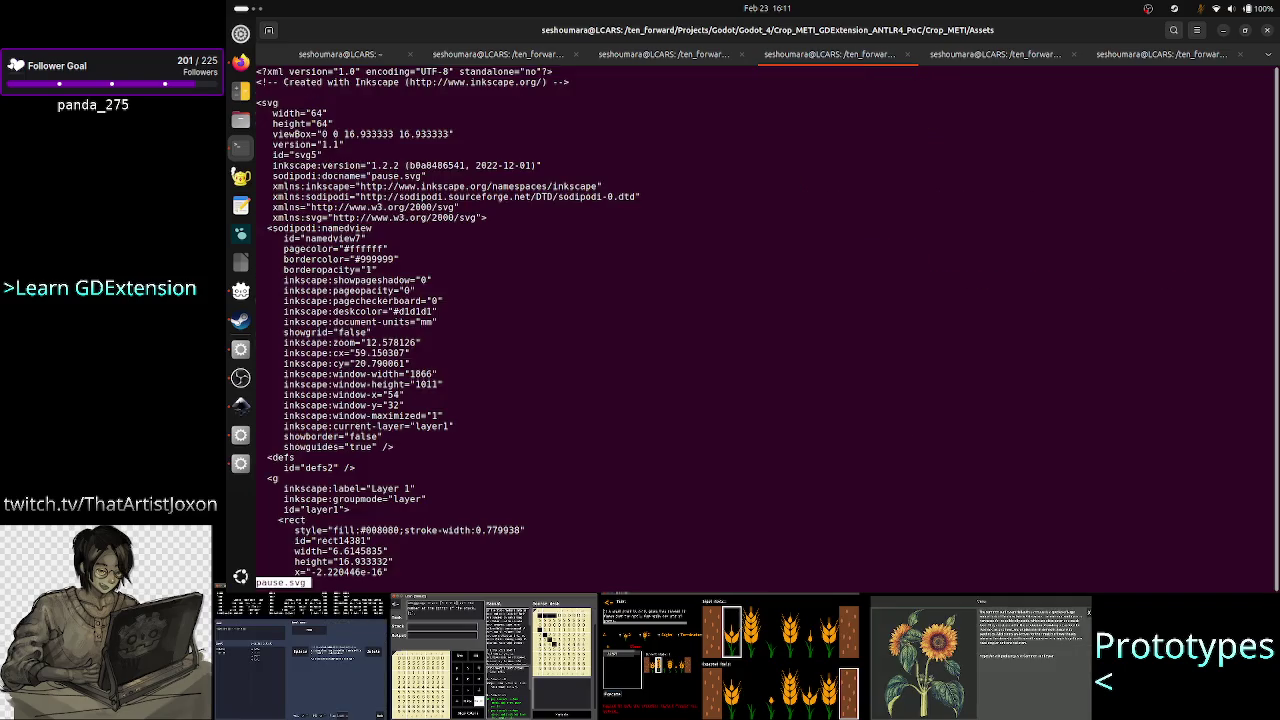
text(qless)
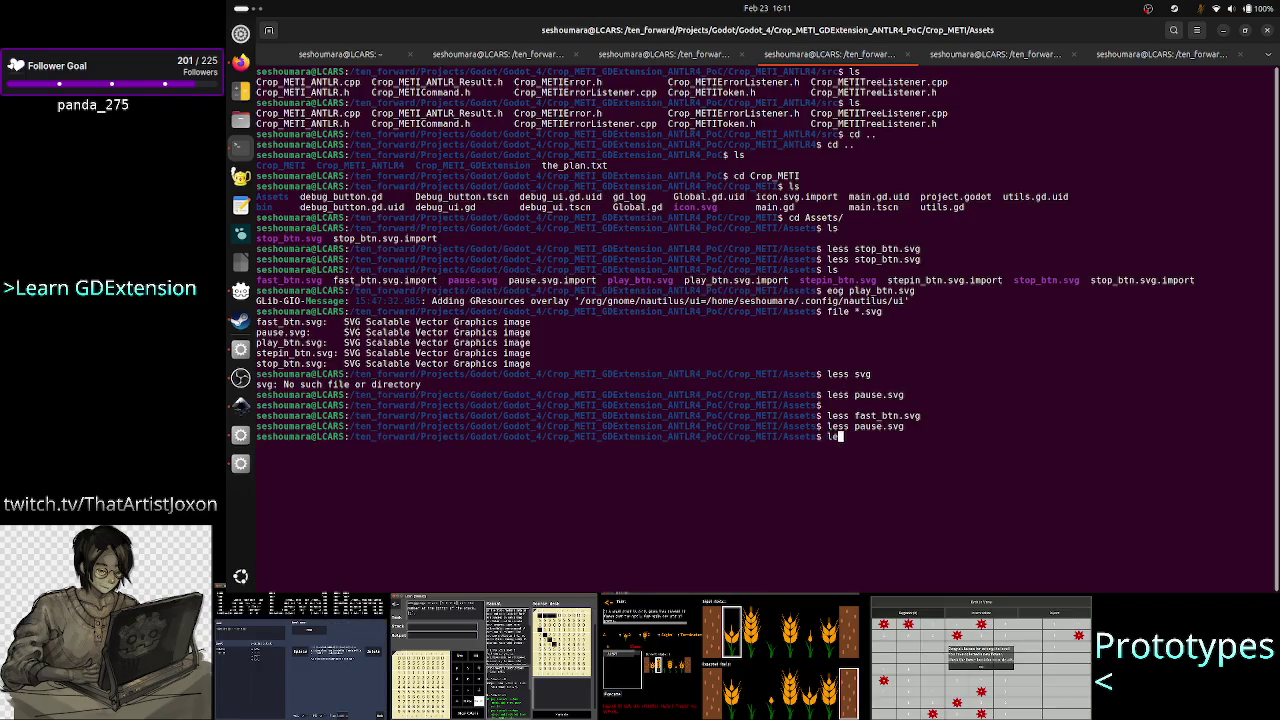
text(play_btn.svg)
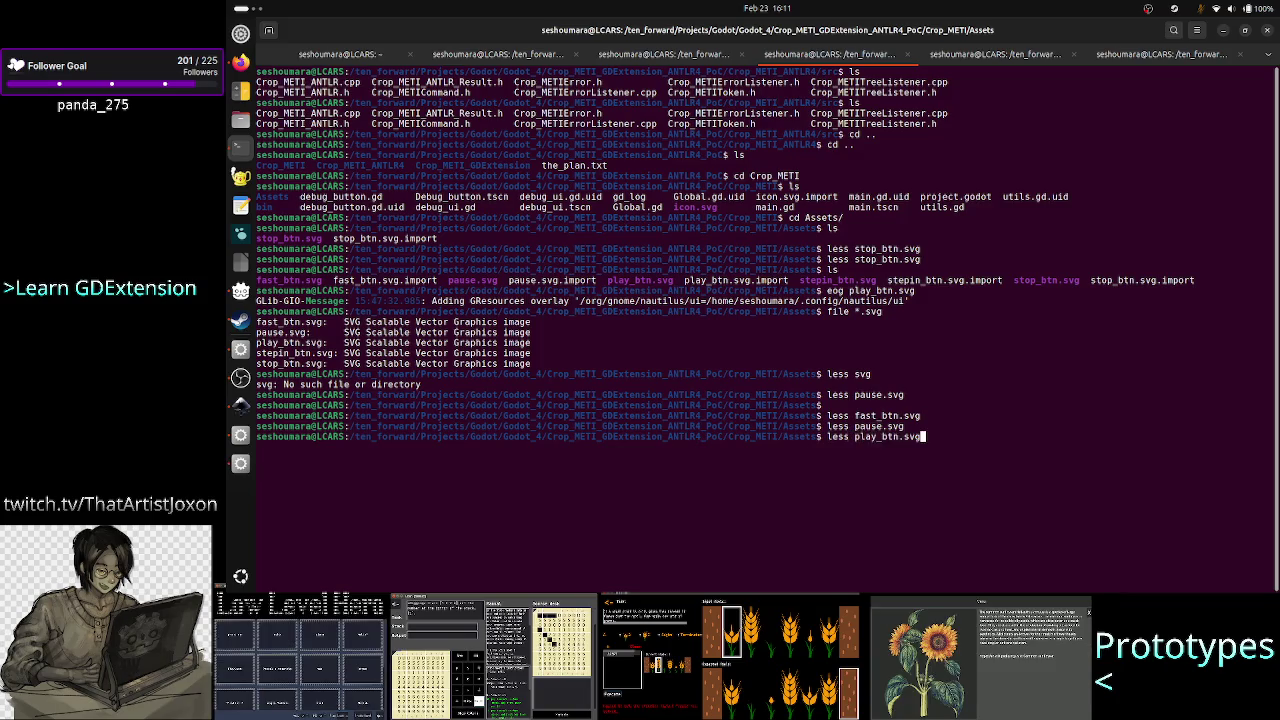
key(Return)
text(qless stepin_btn.svg)
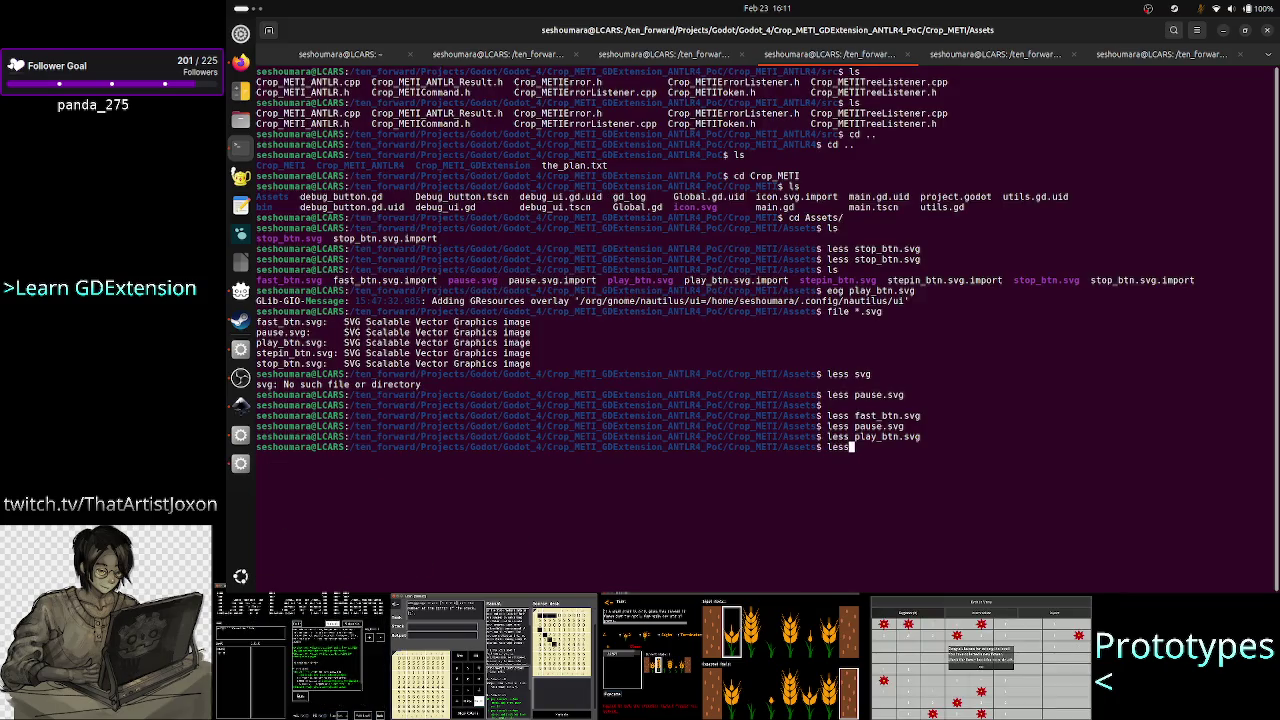
key(Return)
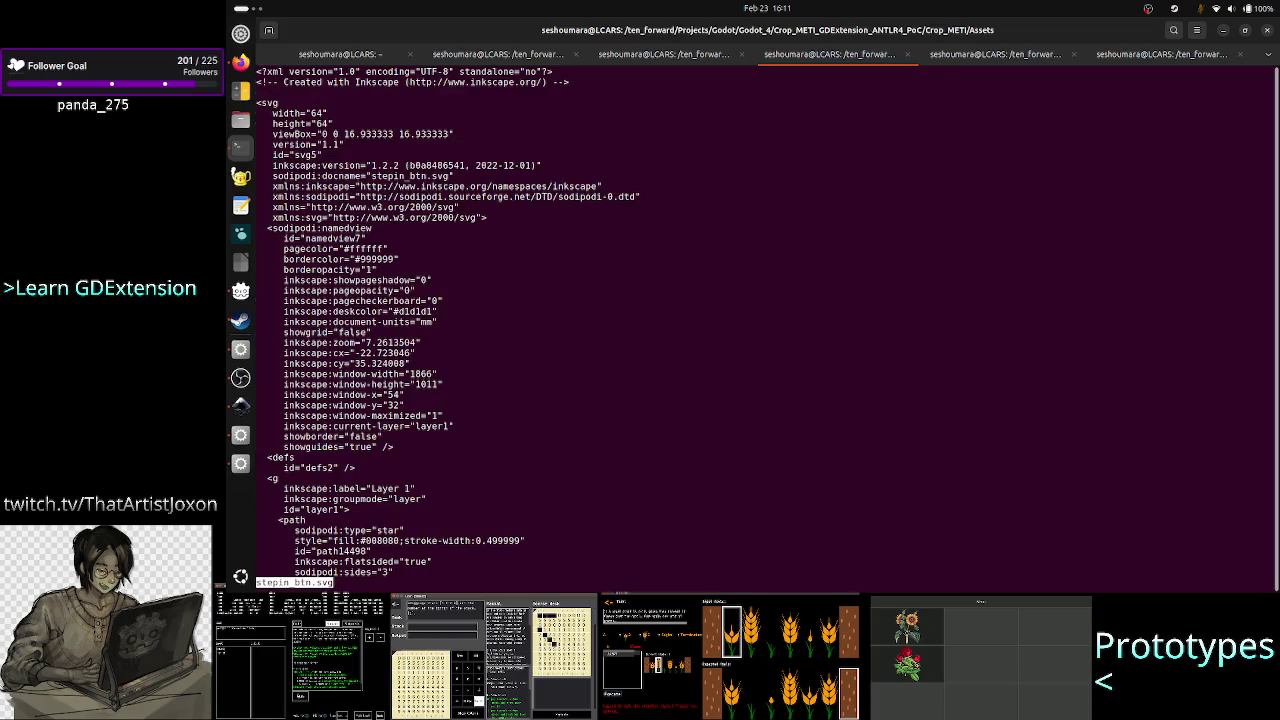
text(q)
text(ss s)
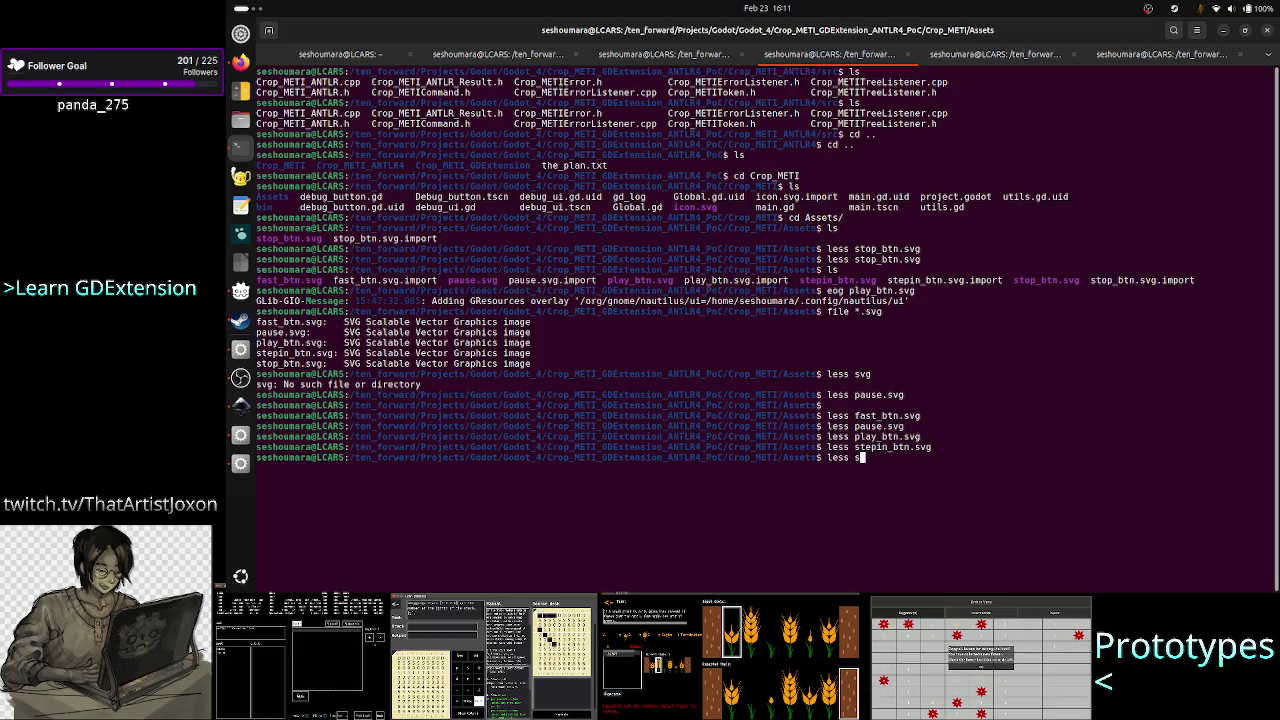
text(top_btn.svg)
key(Return)
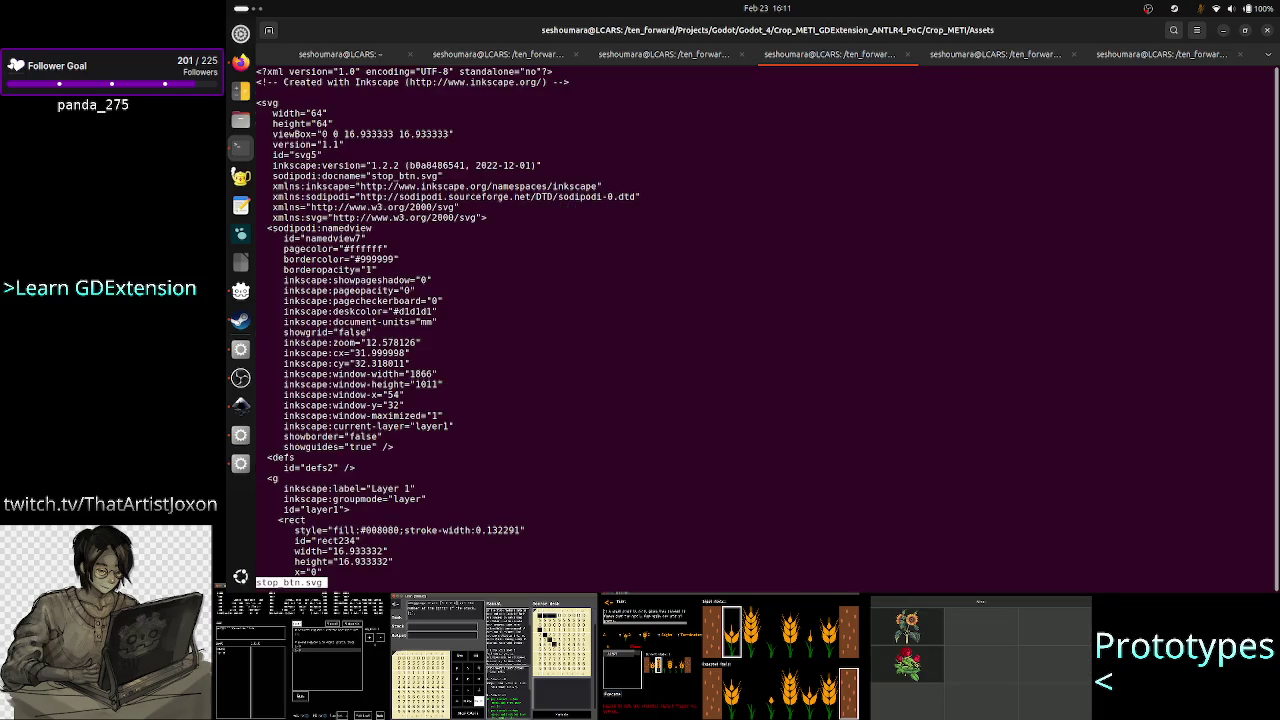
key(q)
key(alt+Tab)
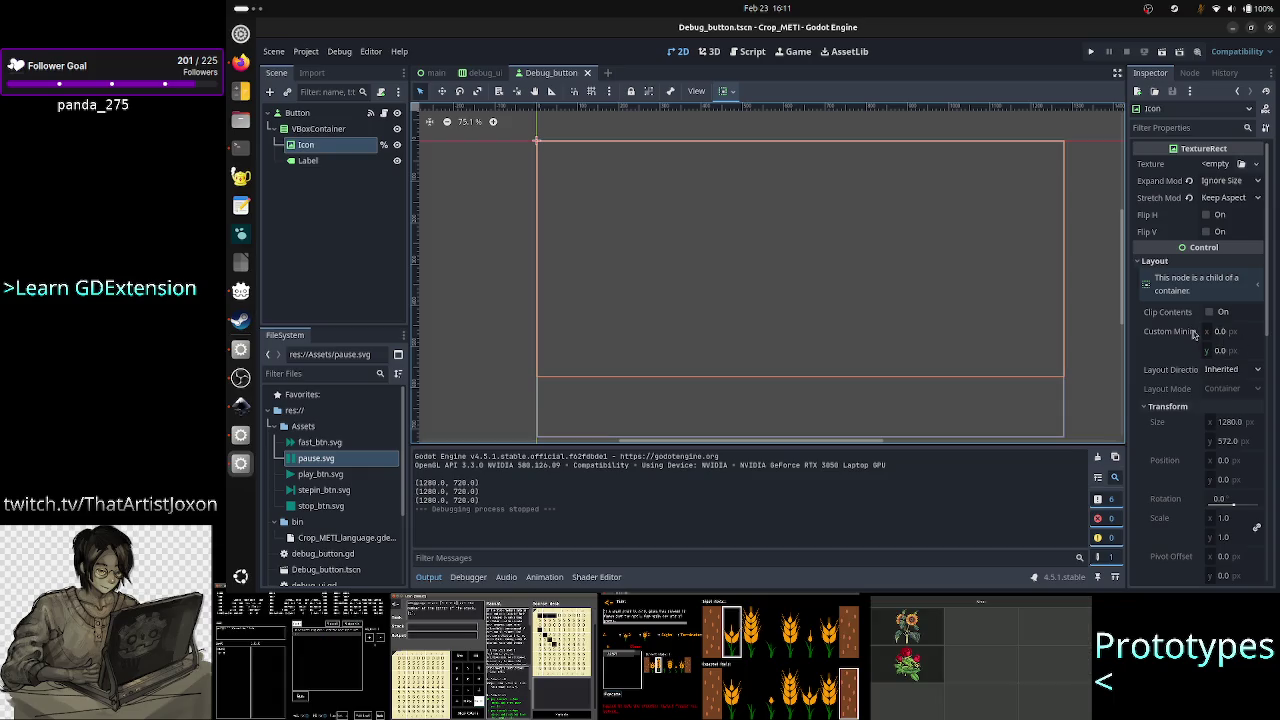
Set the Icon's Custom Minimum Size to 64 × 64 and test-run the scene.
mouse_move(1193, 334)
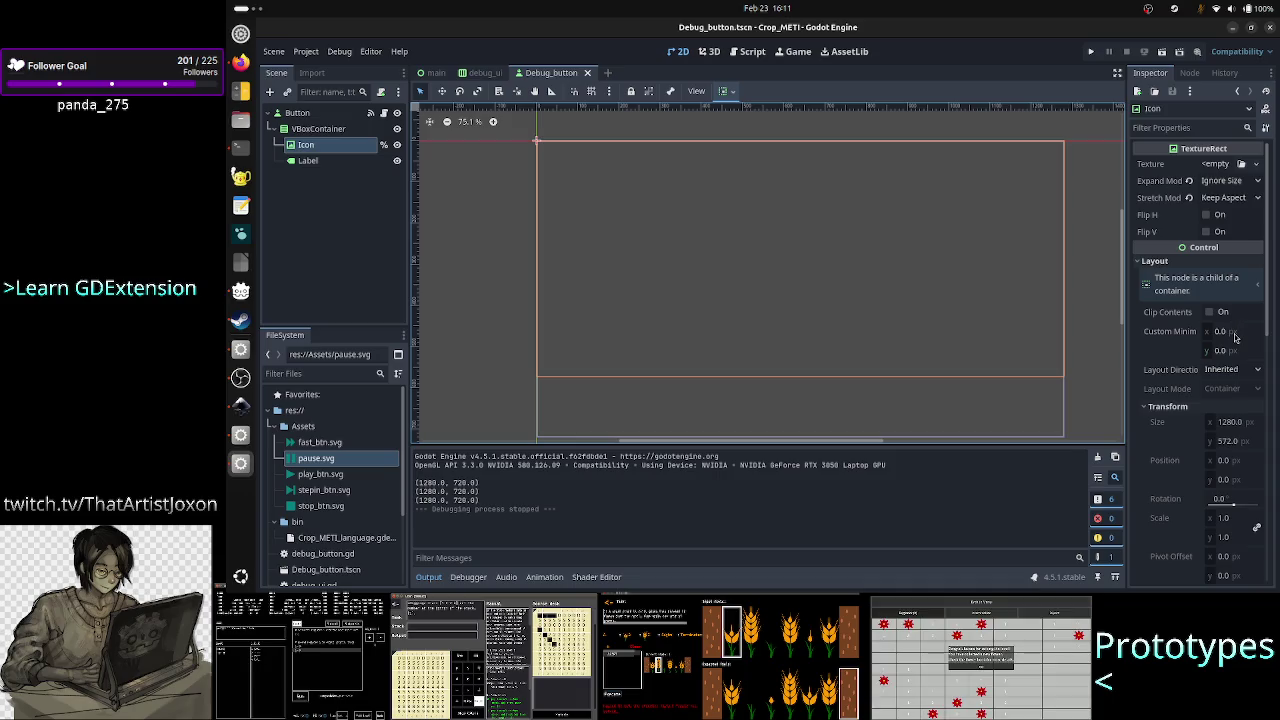
click(1236, 338)
text(64)
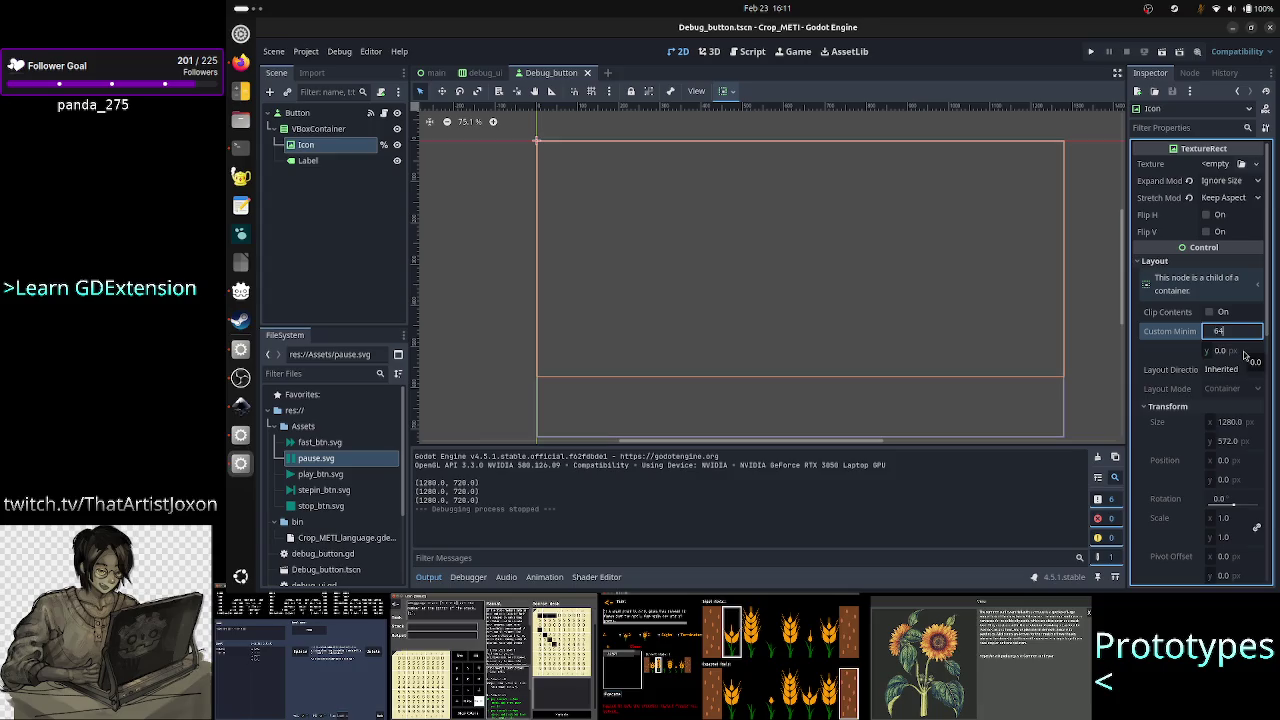
key(Return)
click(1230, 351)
text(64)
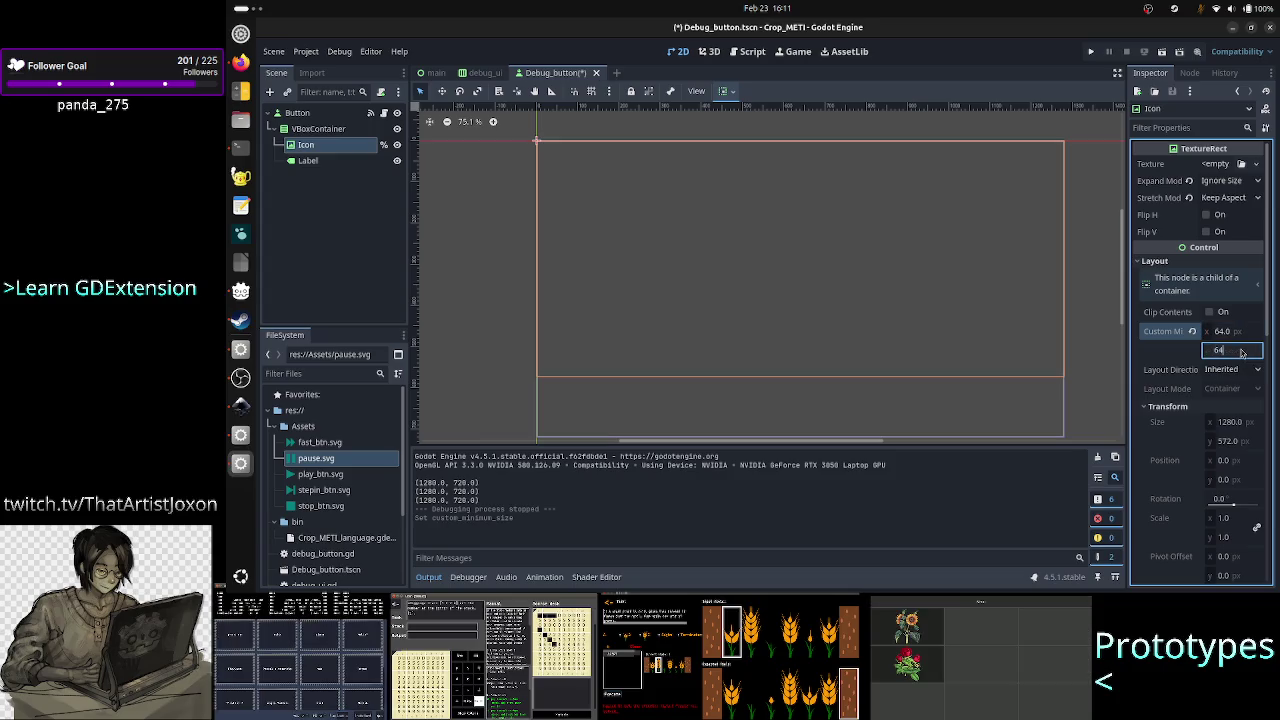
key(Return)
click(1090, 52)
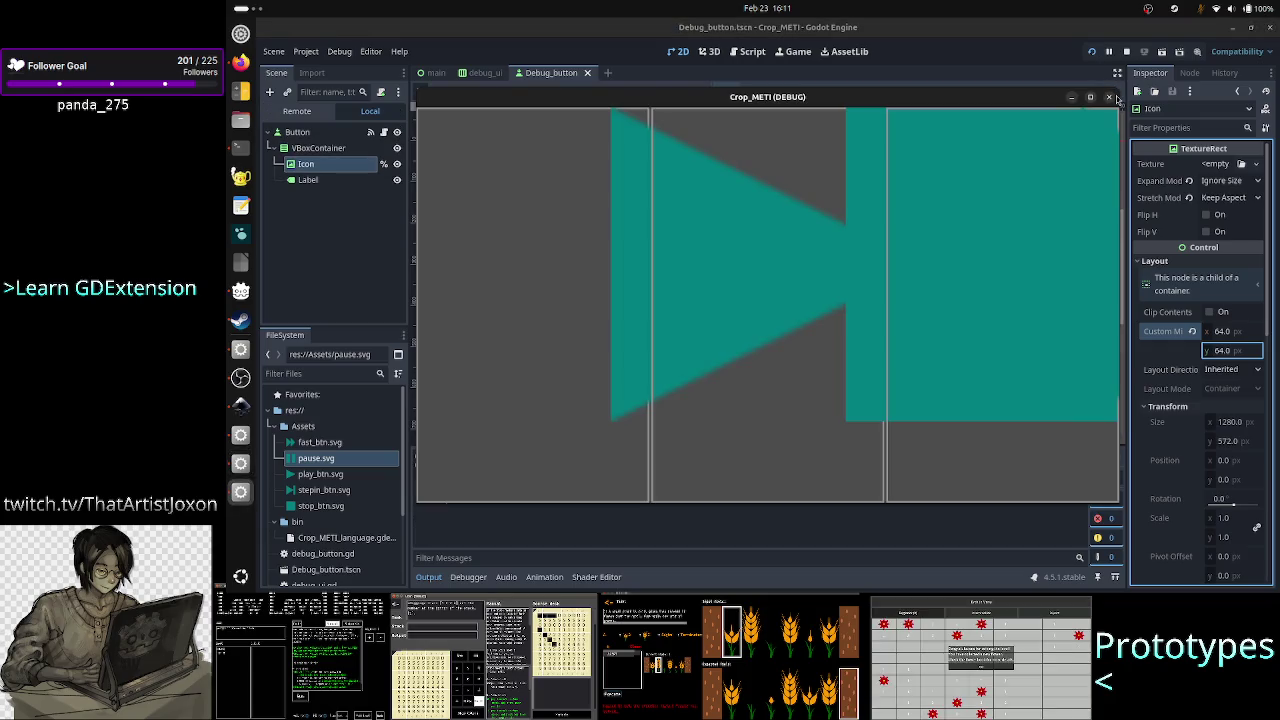
click(1111, 97)
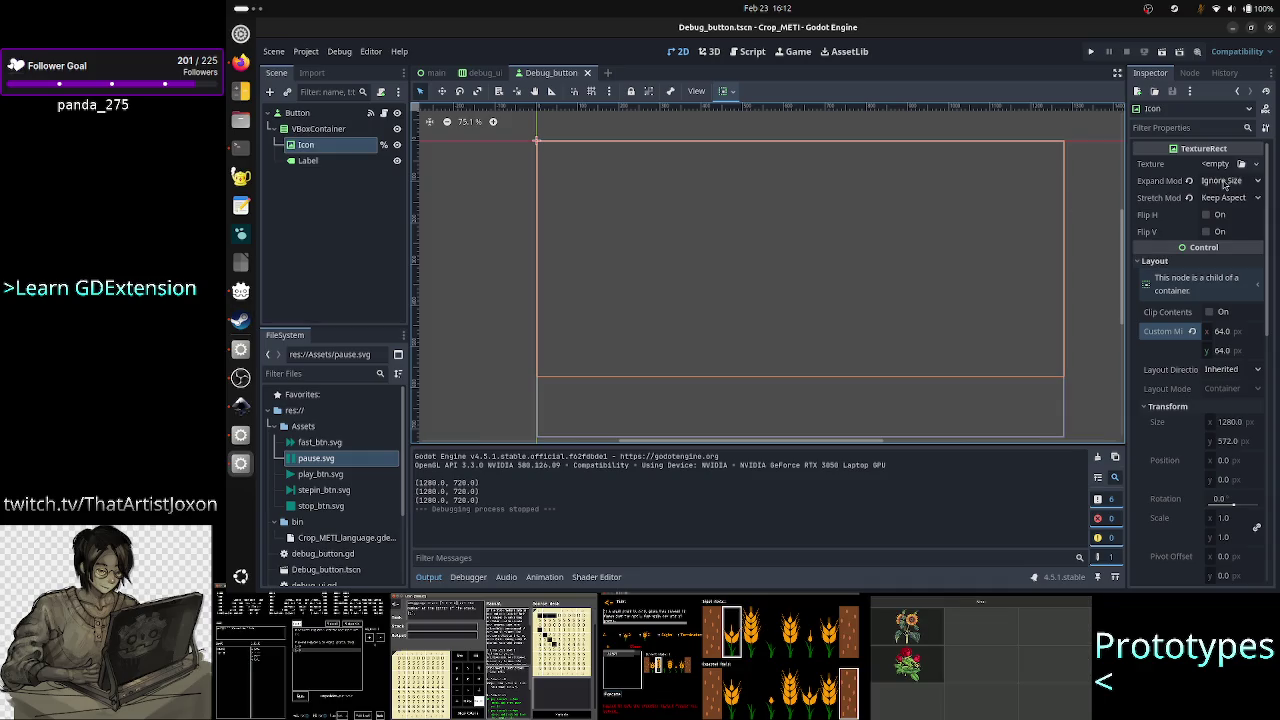
Switch the Icon's Expand Mode to Keep Size and test-run the scene again.
click(1224, 181)
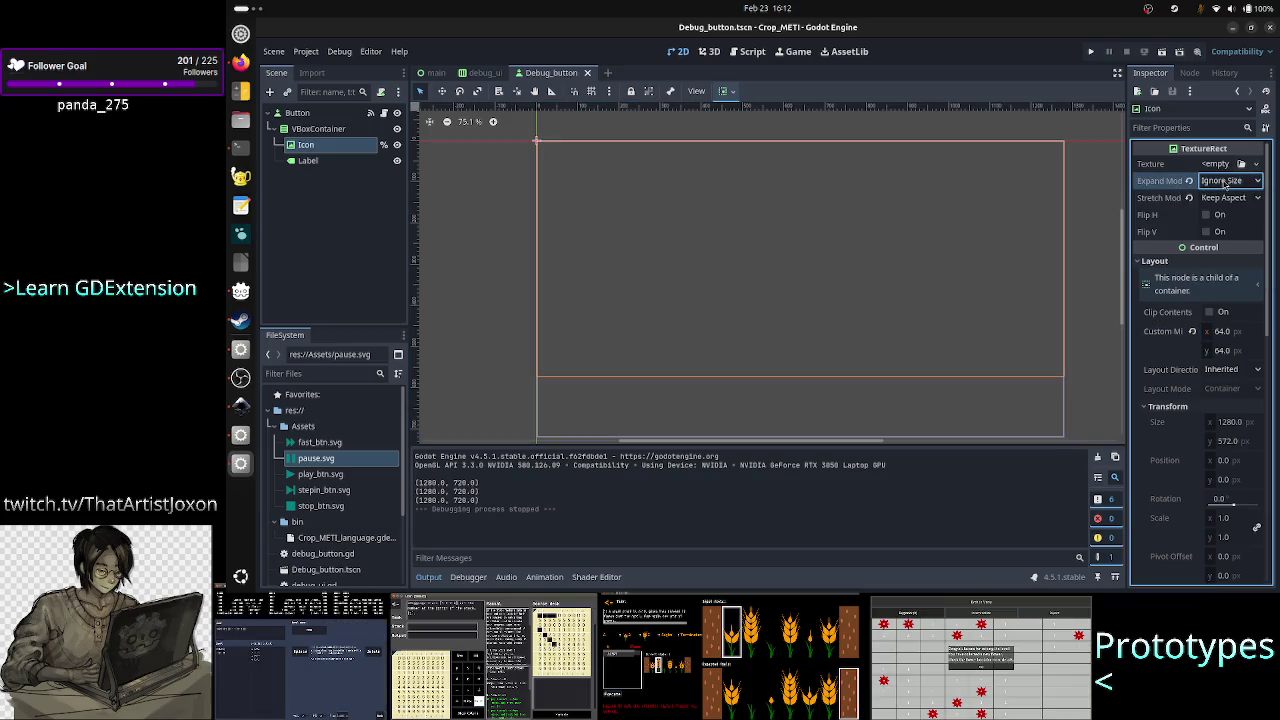
click(1210, 198)
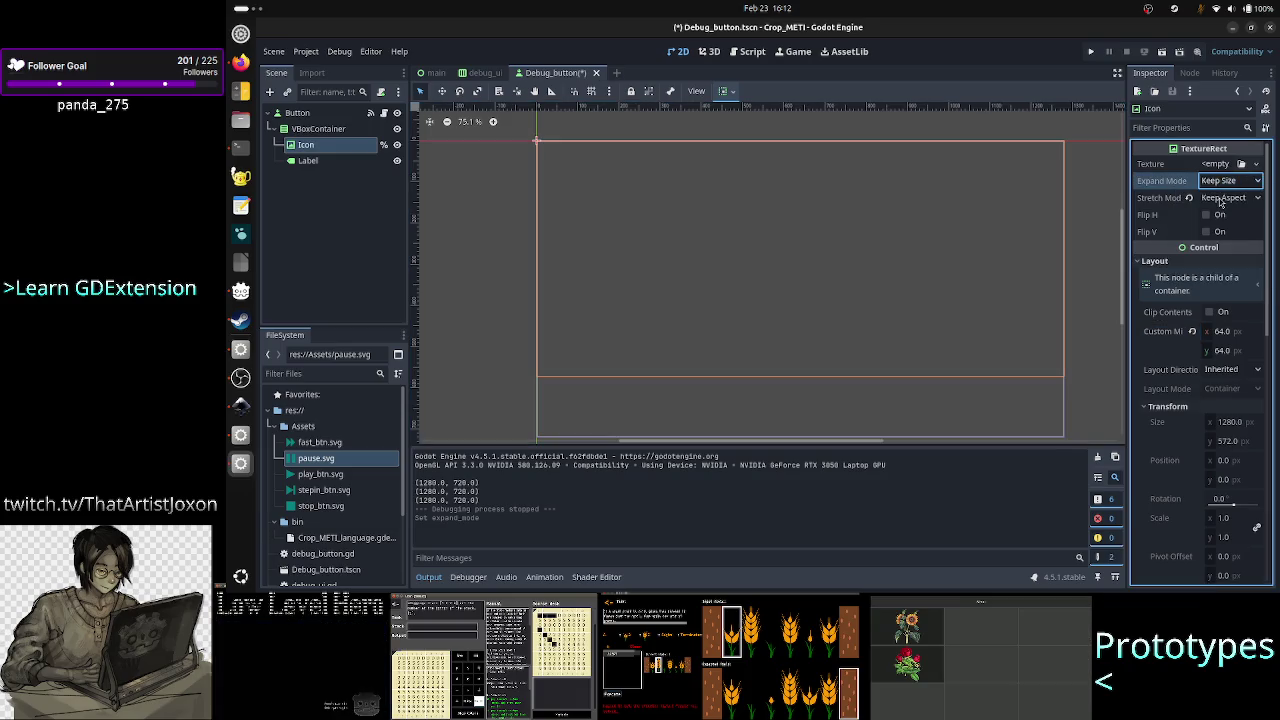
click(1089, 53)
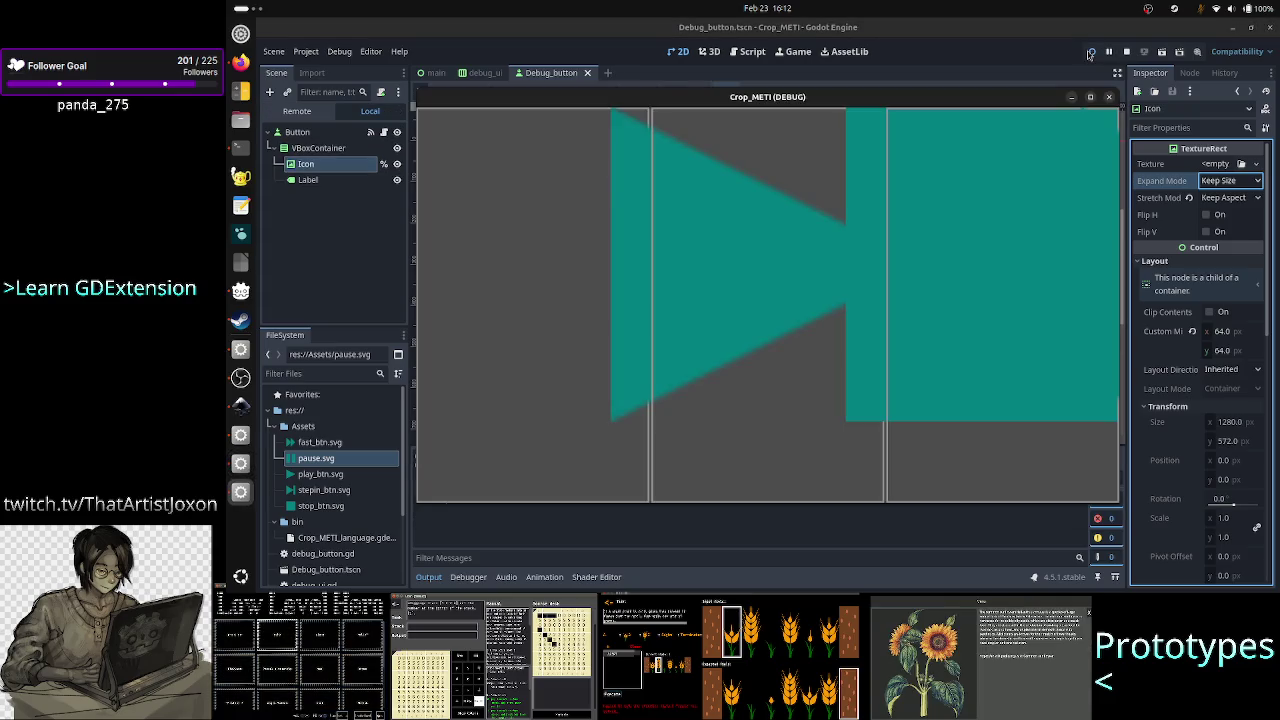
click(1108, 98)
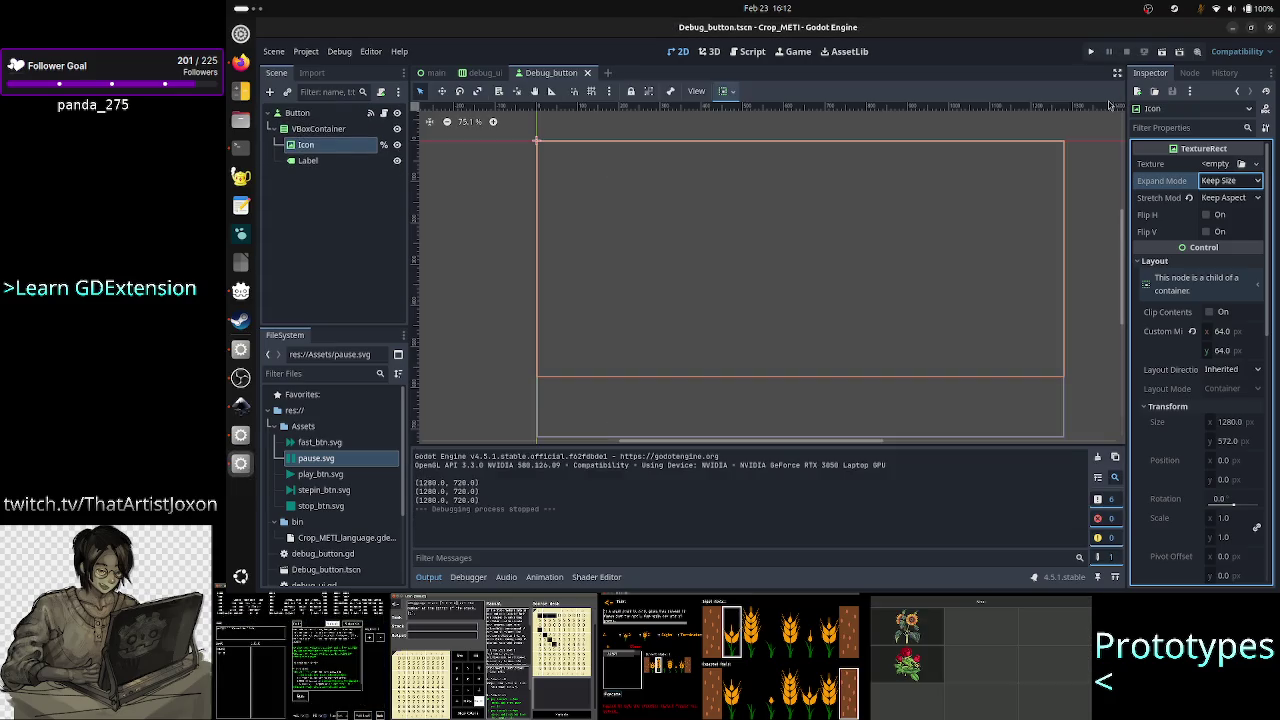
click(530, 323)
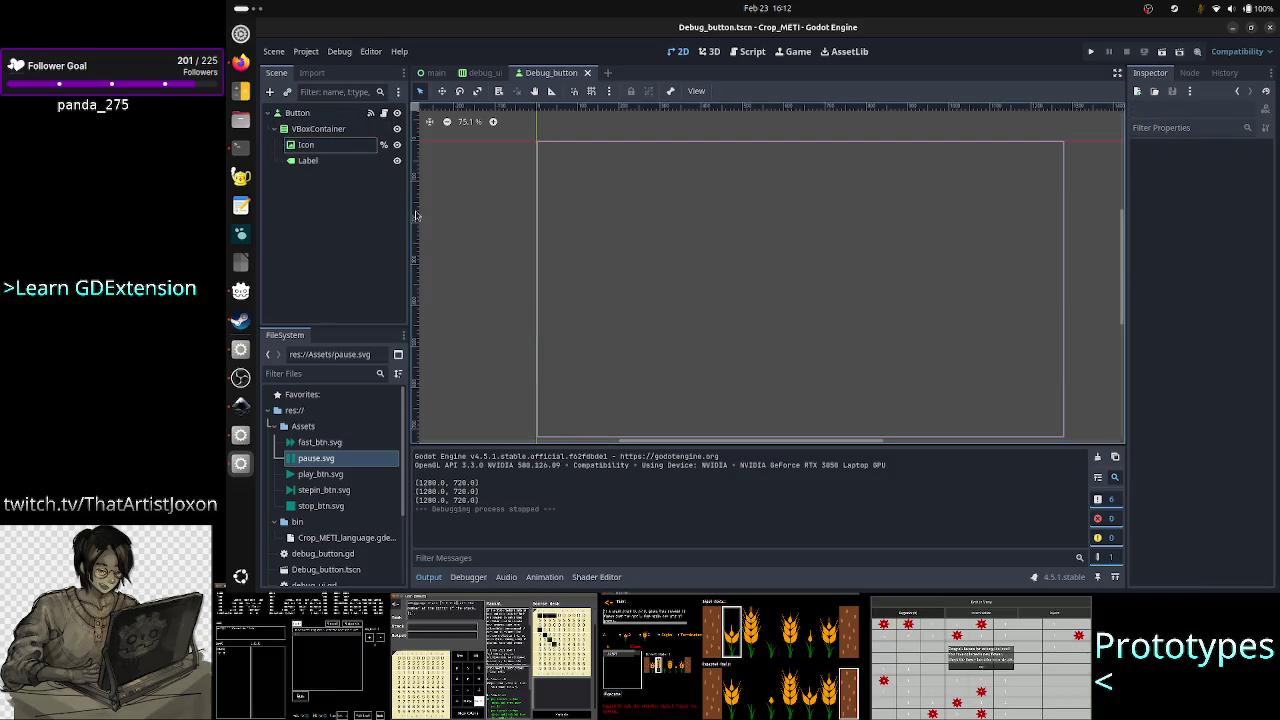
click(322, 147)
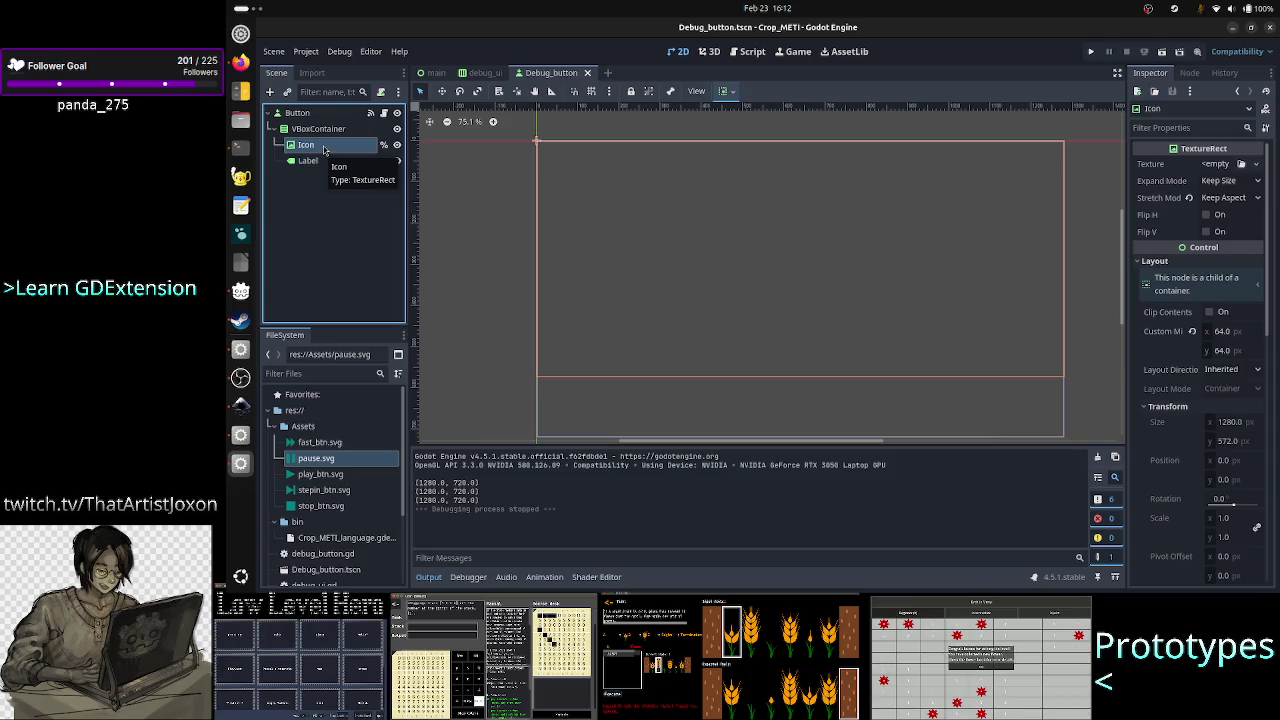
click(316, 210)
click(308, 145)
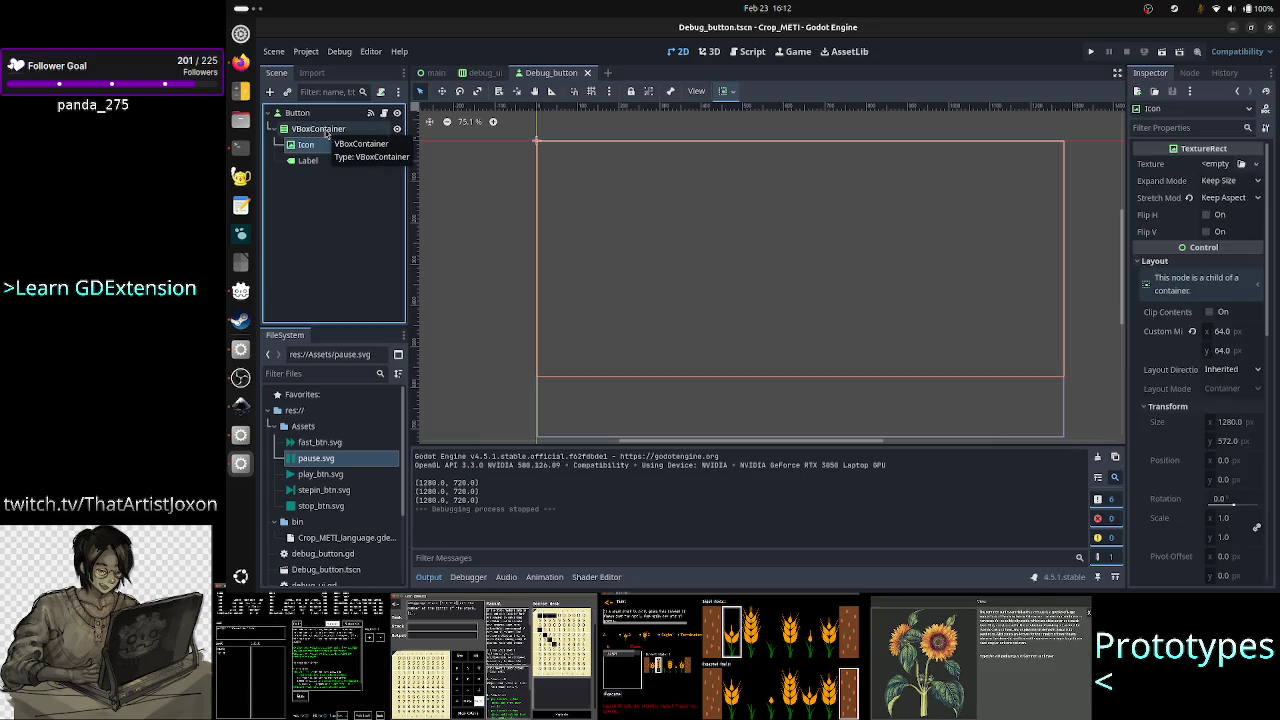
click(325, 131)
click(343, 233)
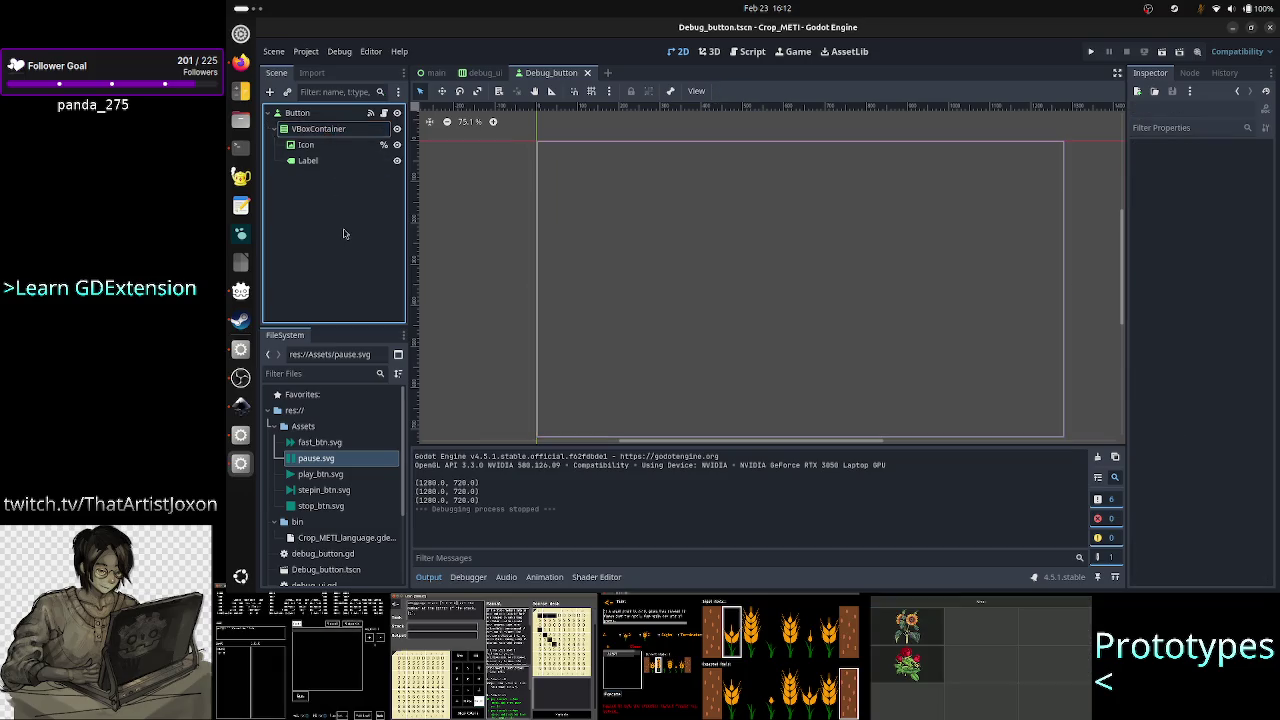
click(340, 146)
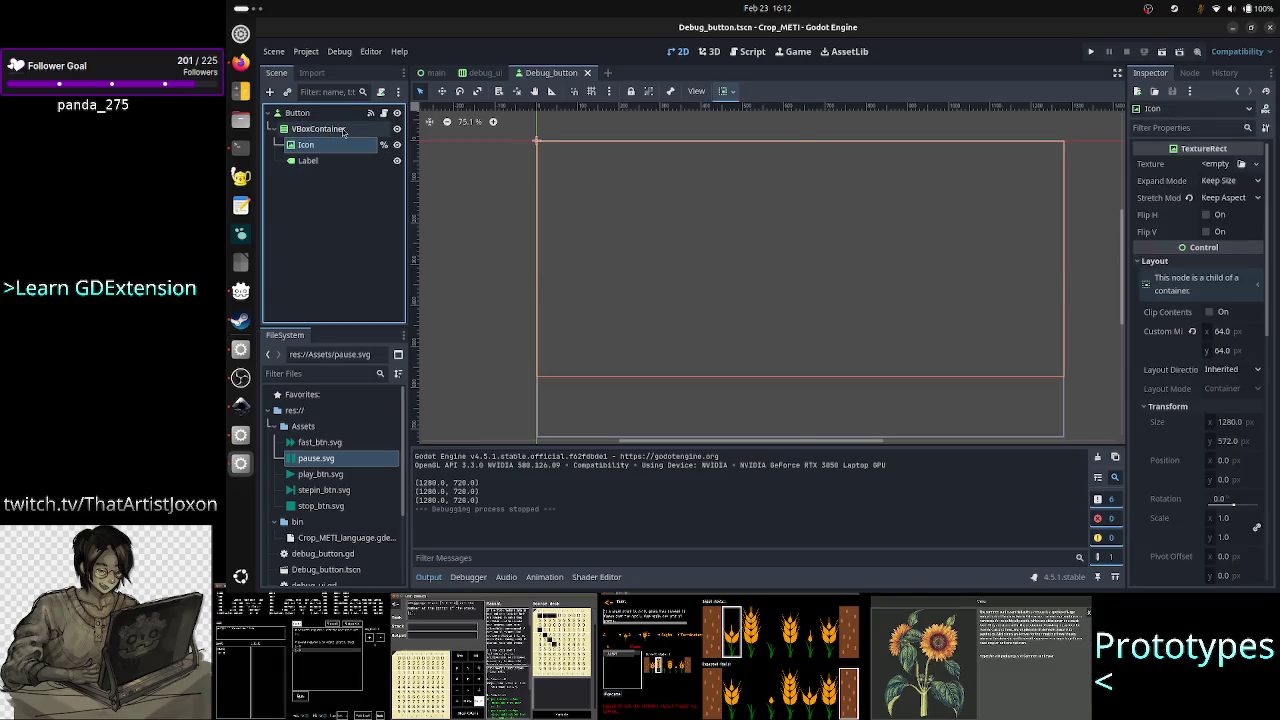
click(320, 129)
key(alt+Tab)
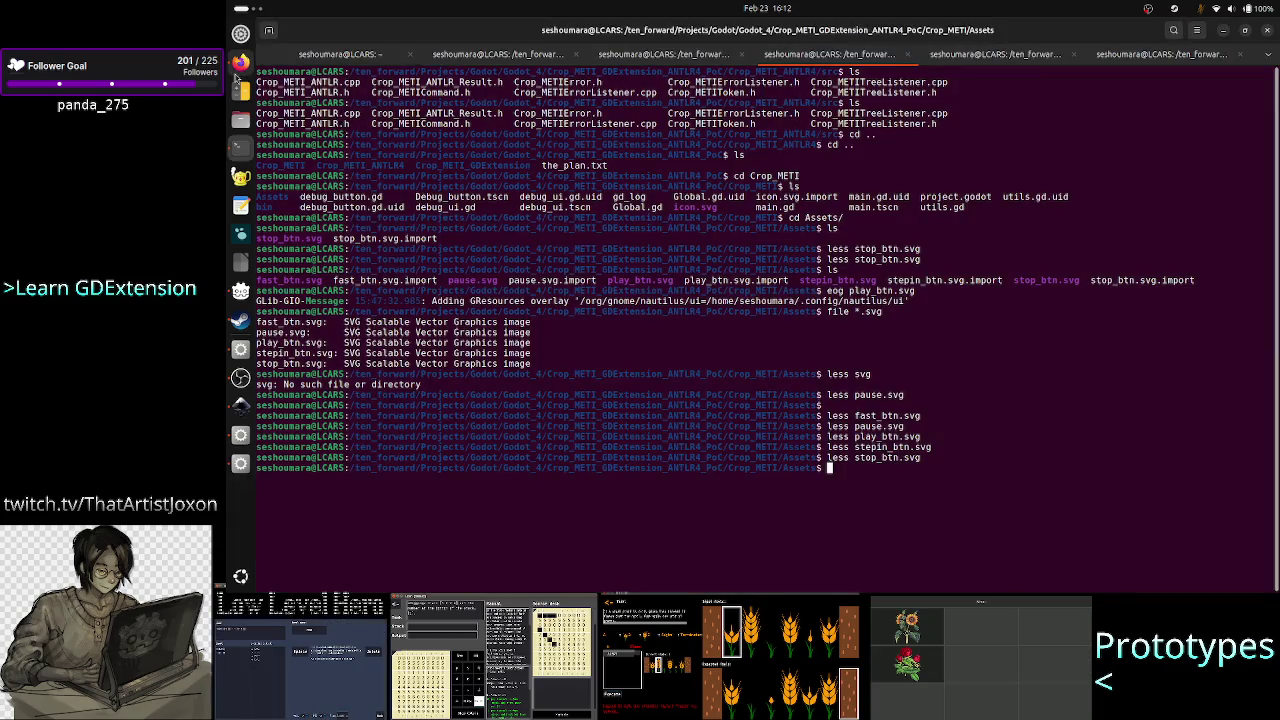
click(238, 68)
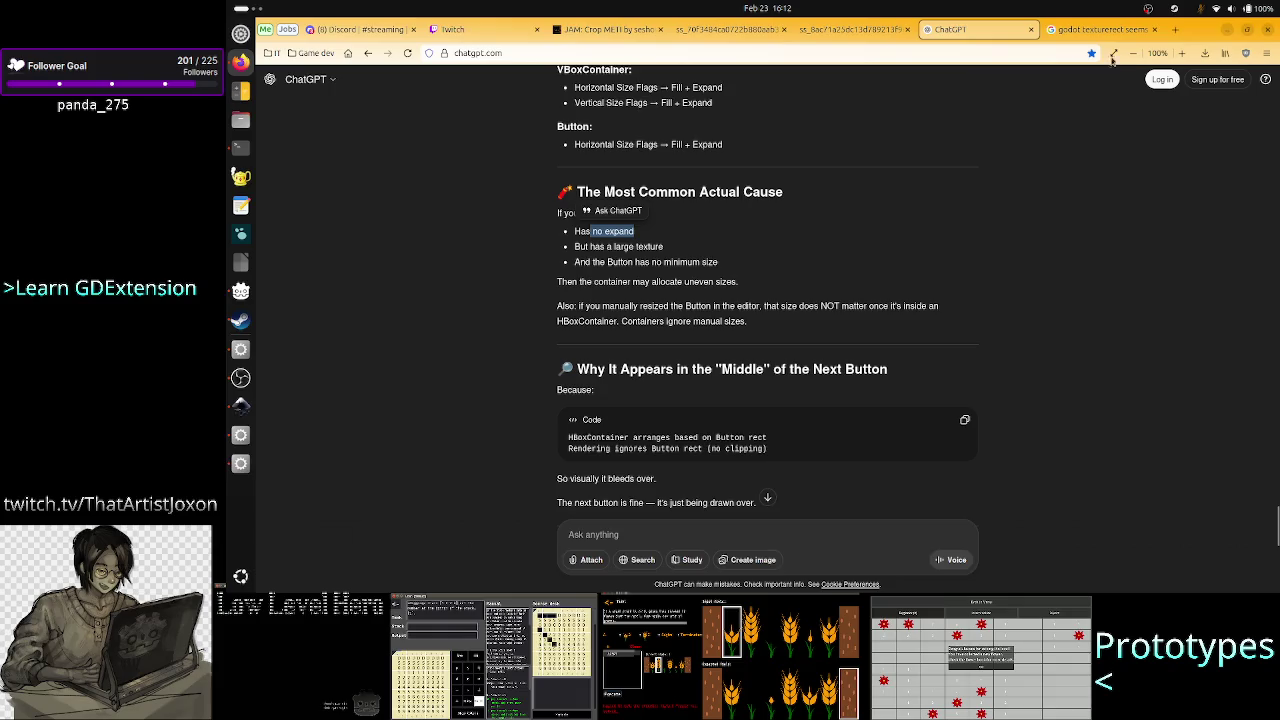
Copy the canvas item coordinate question from ChatGPT and open Perplexity in a new tab.
scroll(878, 239, down, 15)
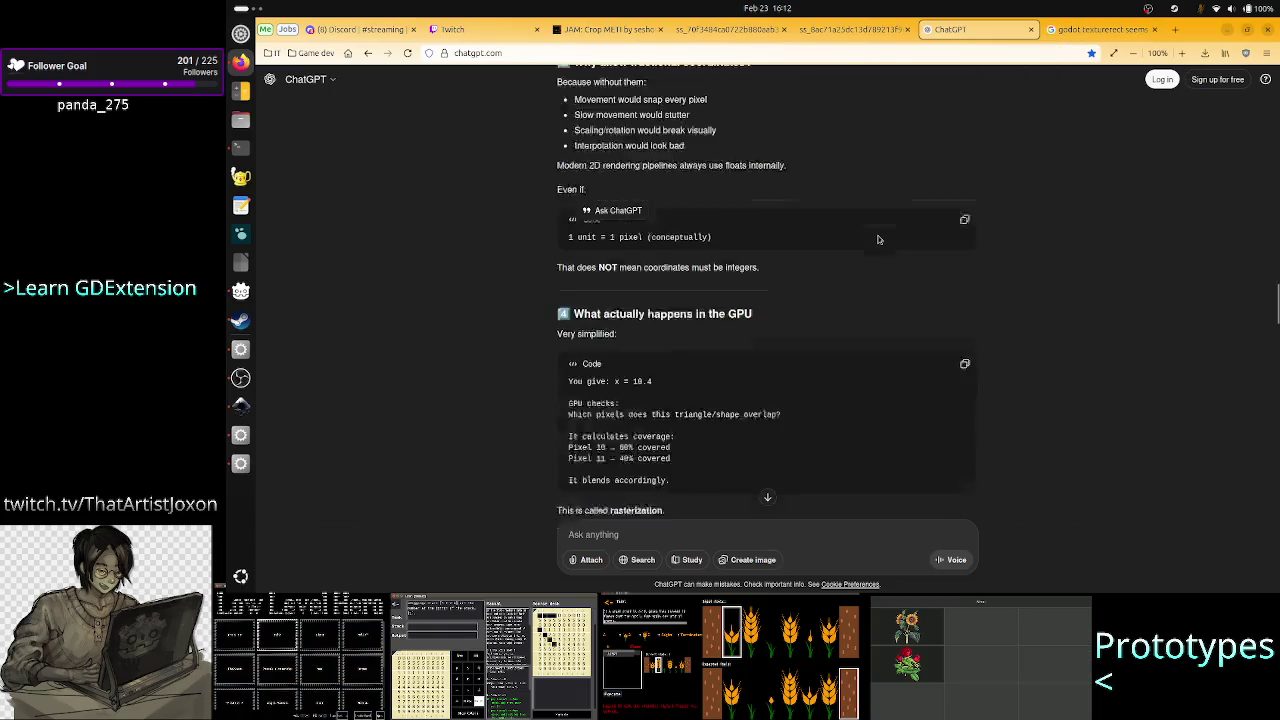
scroll(878, 239, up, 15)
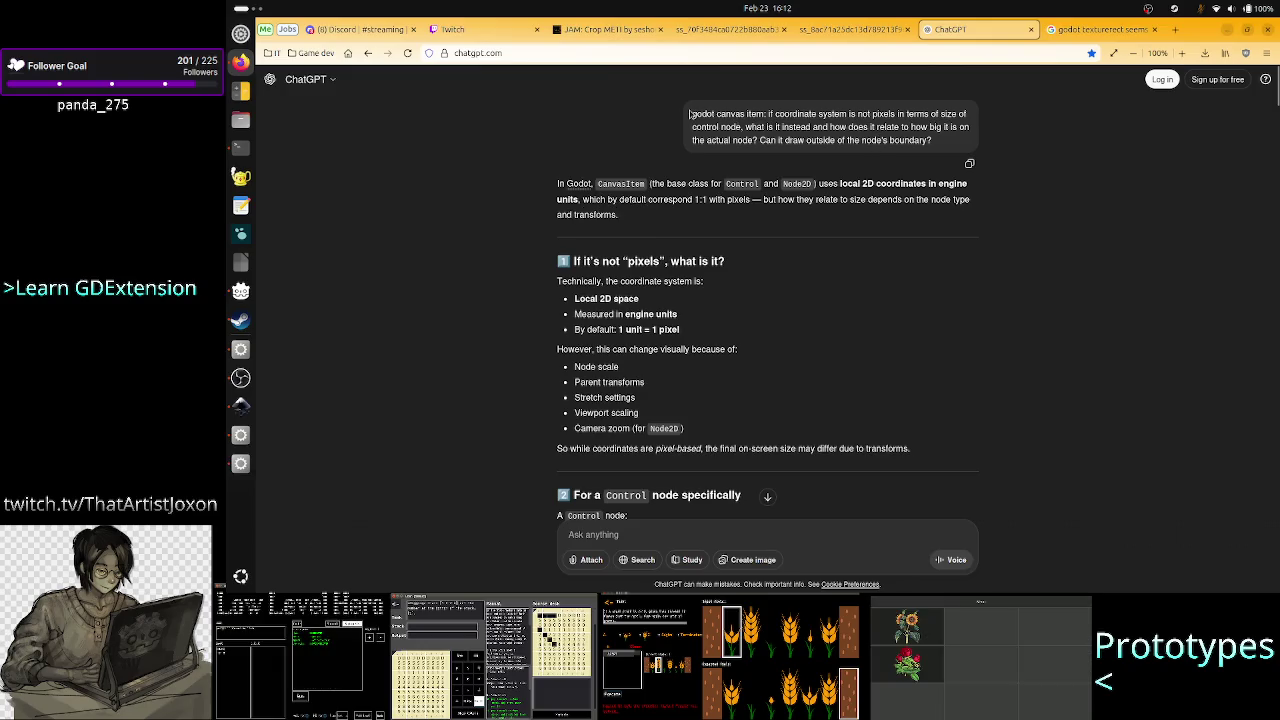
drag(689, 114, 934, 143)
key(ctrl+c)
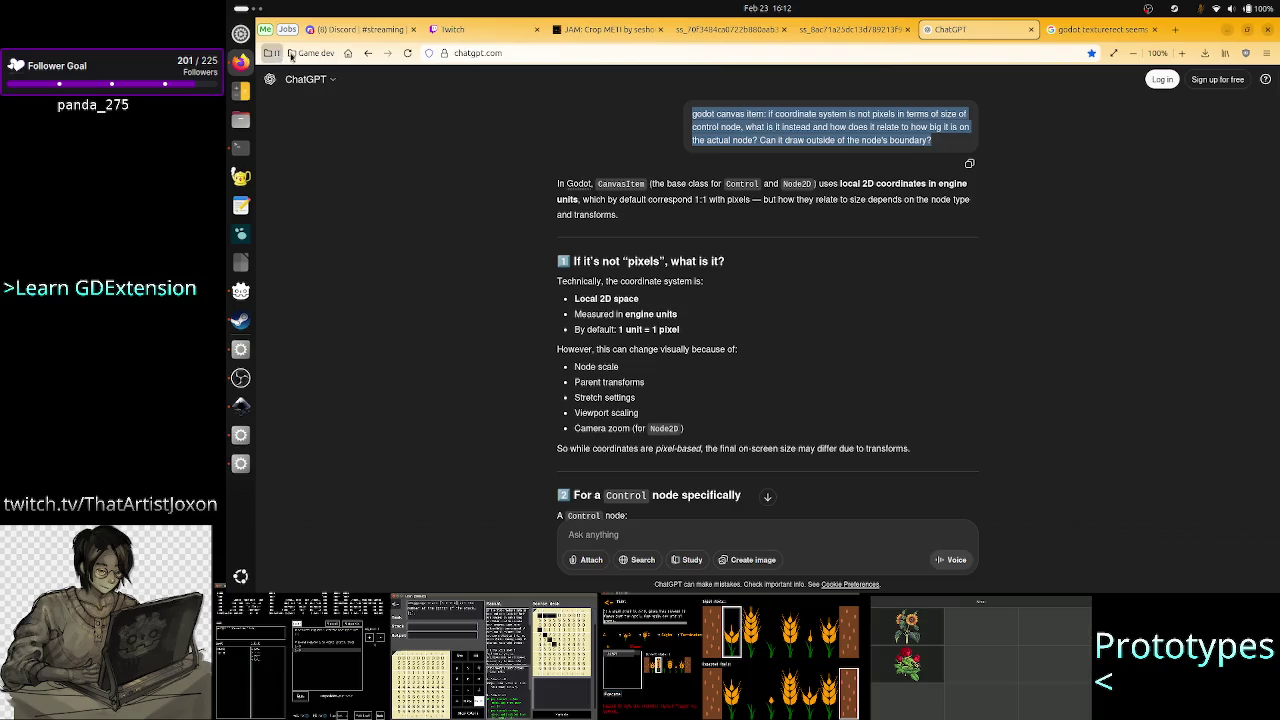
click(1088, 24)
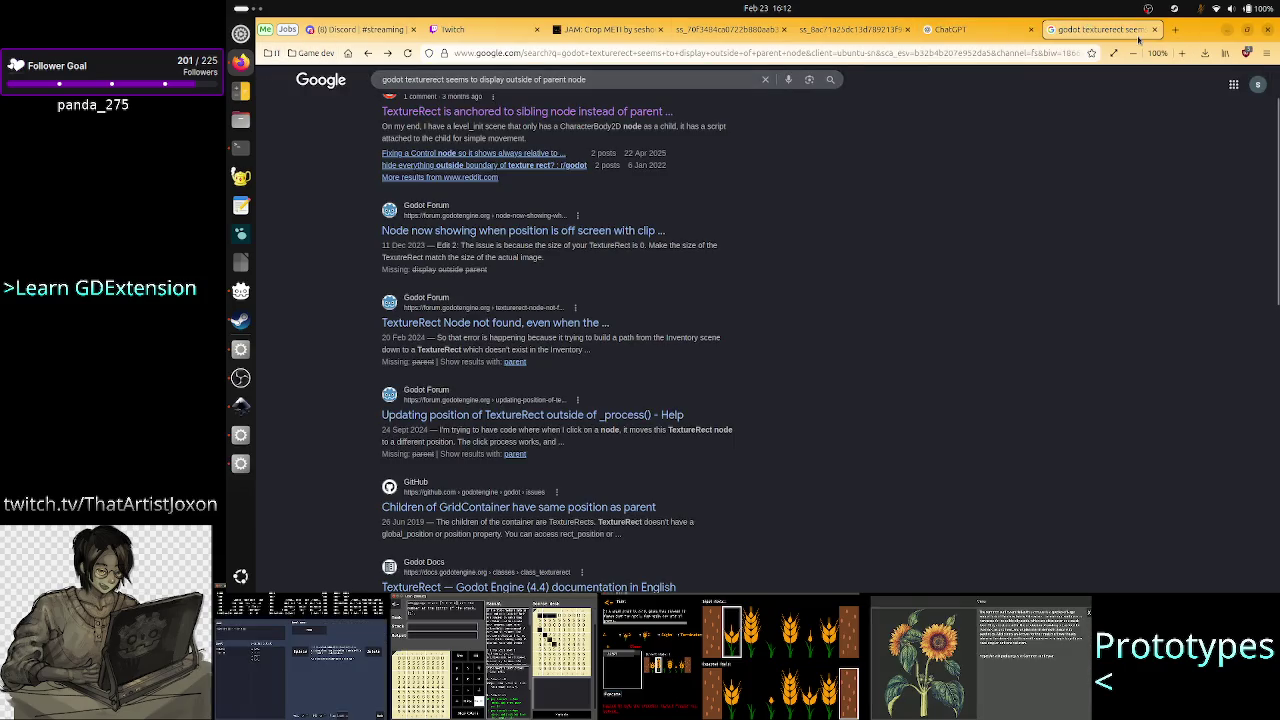
click(1168, 29)
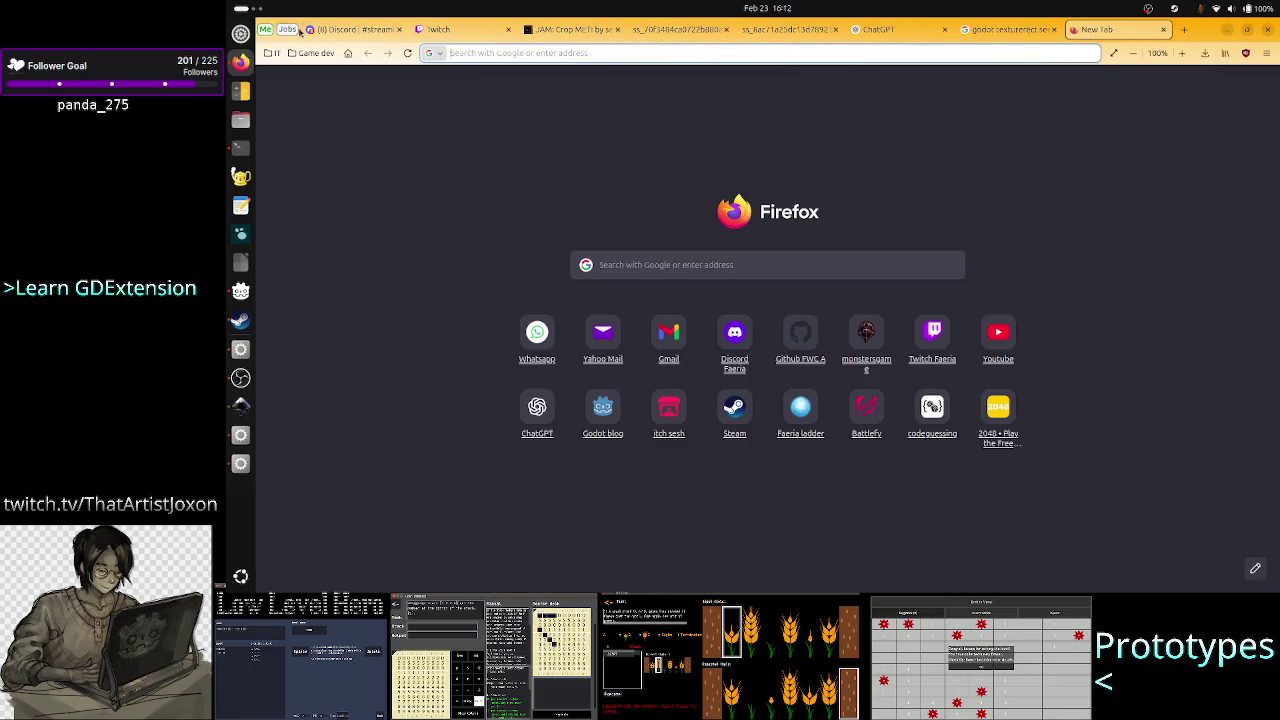
click(272, 52)
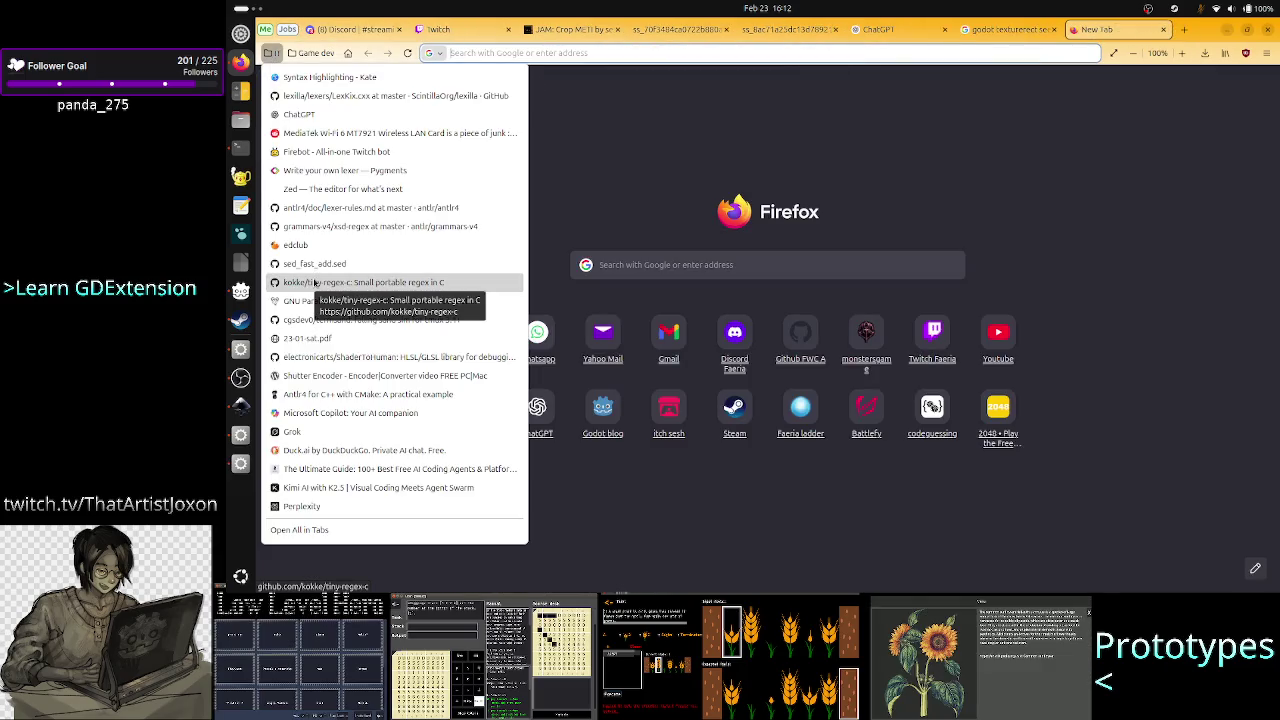
click(310, 506)
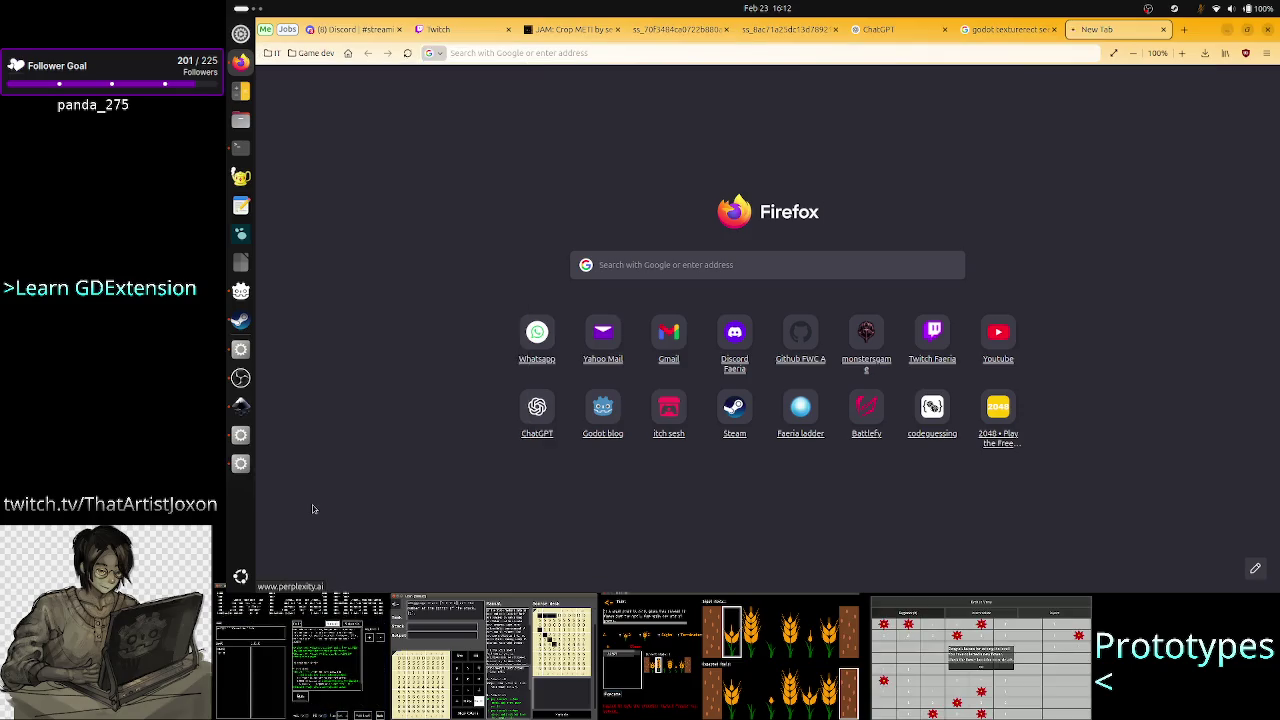
drag(1090, 30, 990, 29)
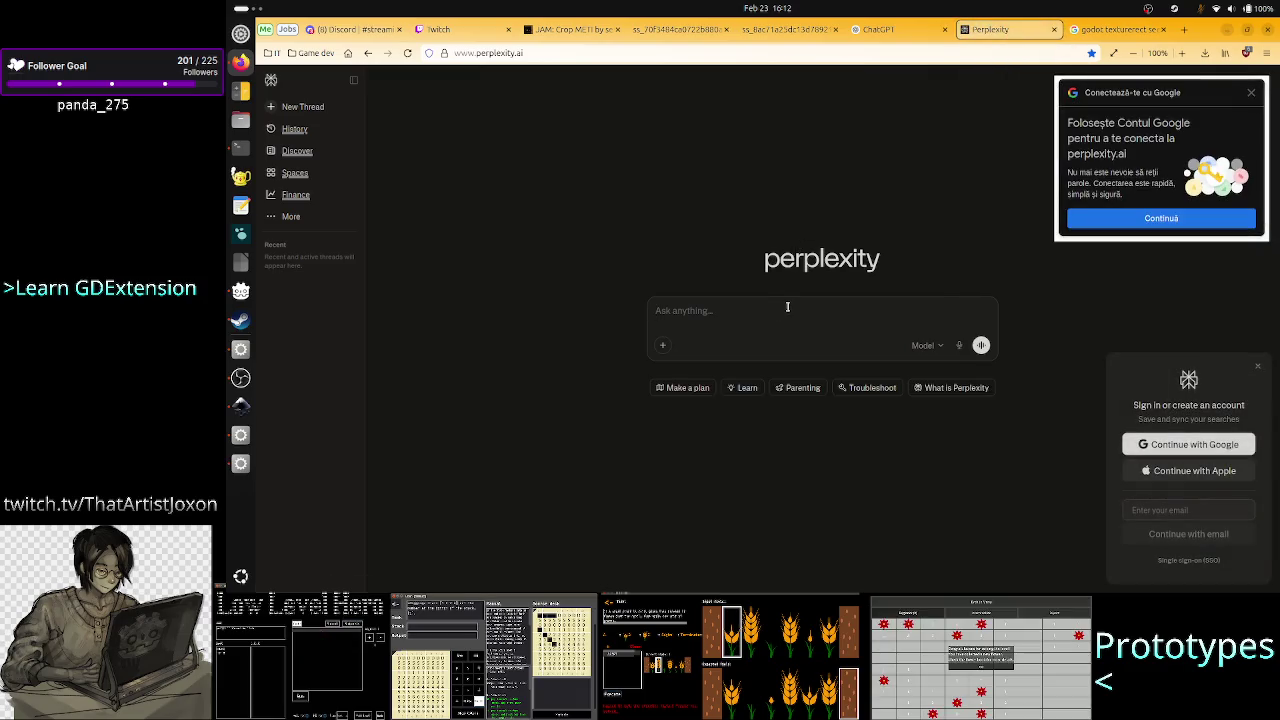
Dismiss the sign-in prompts and submit the pasted question to Perplexity.
click(1251, 92)
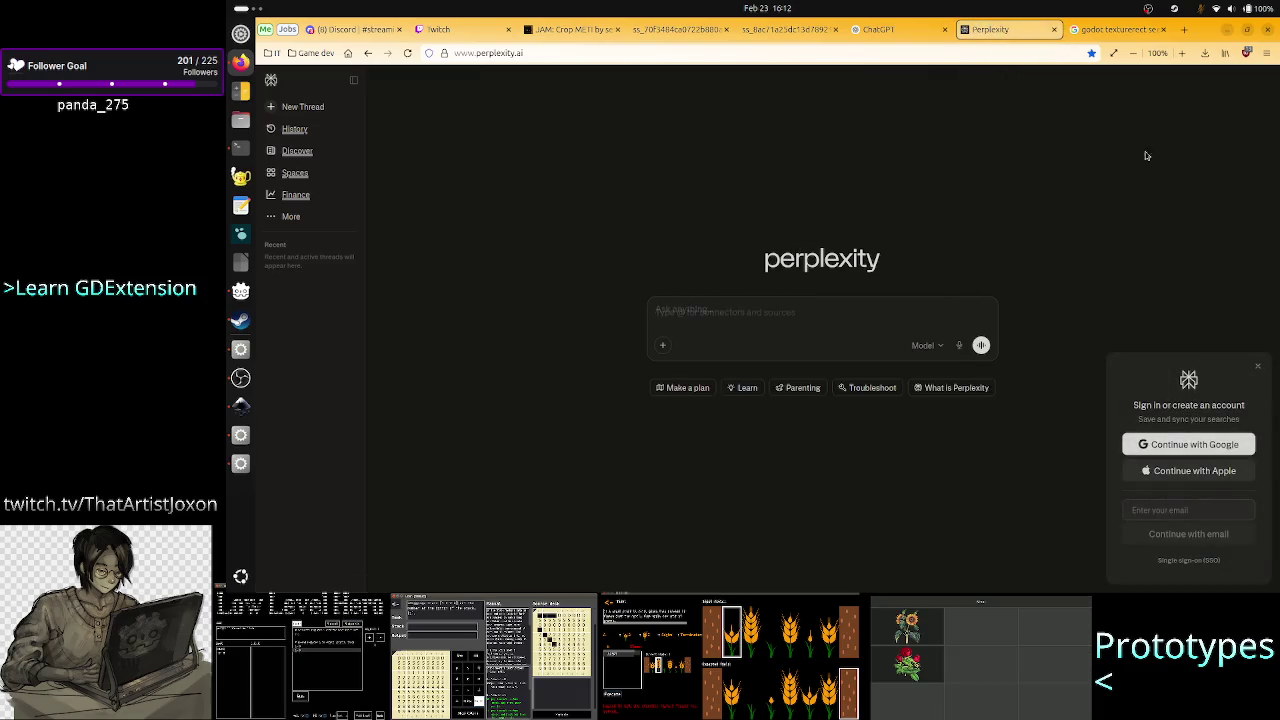
click(1254, 365)
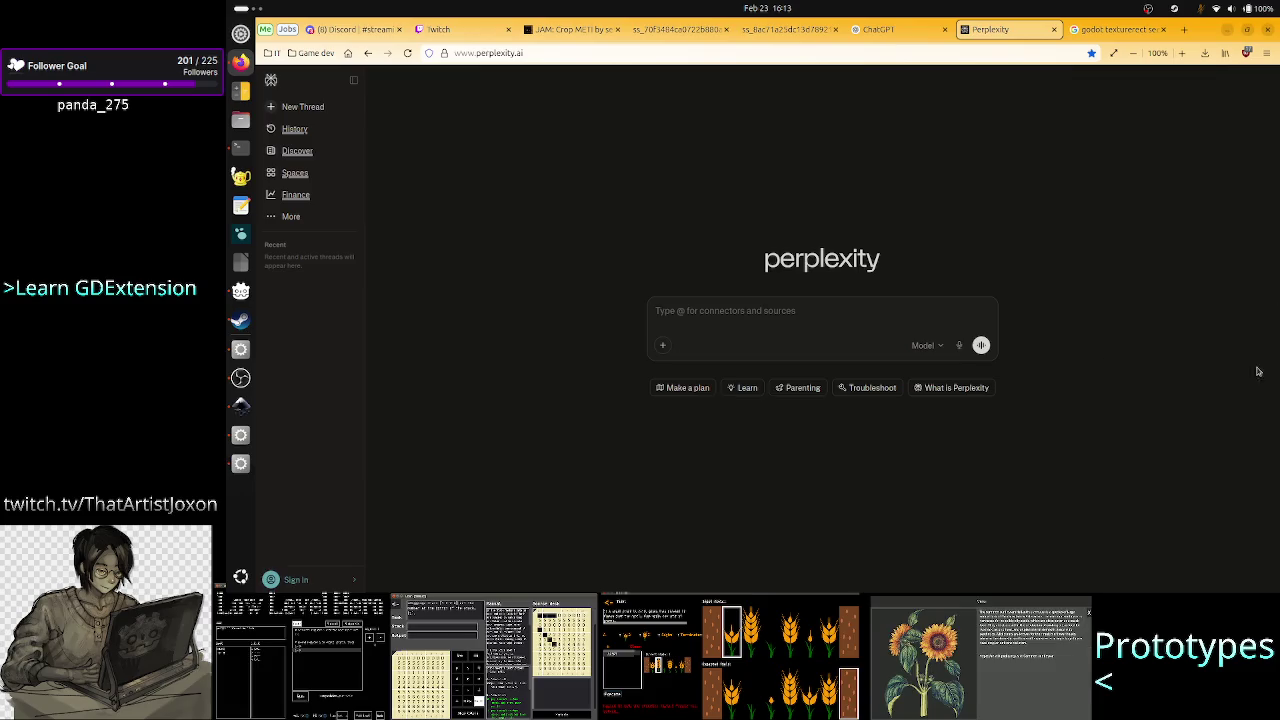
key(ctrl+v)
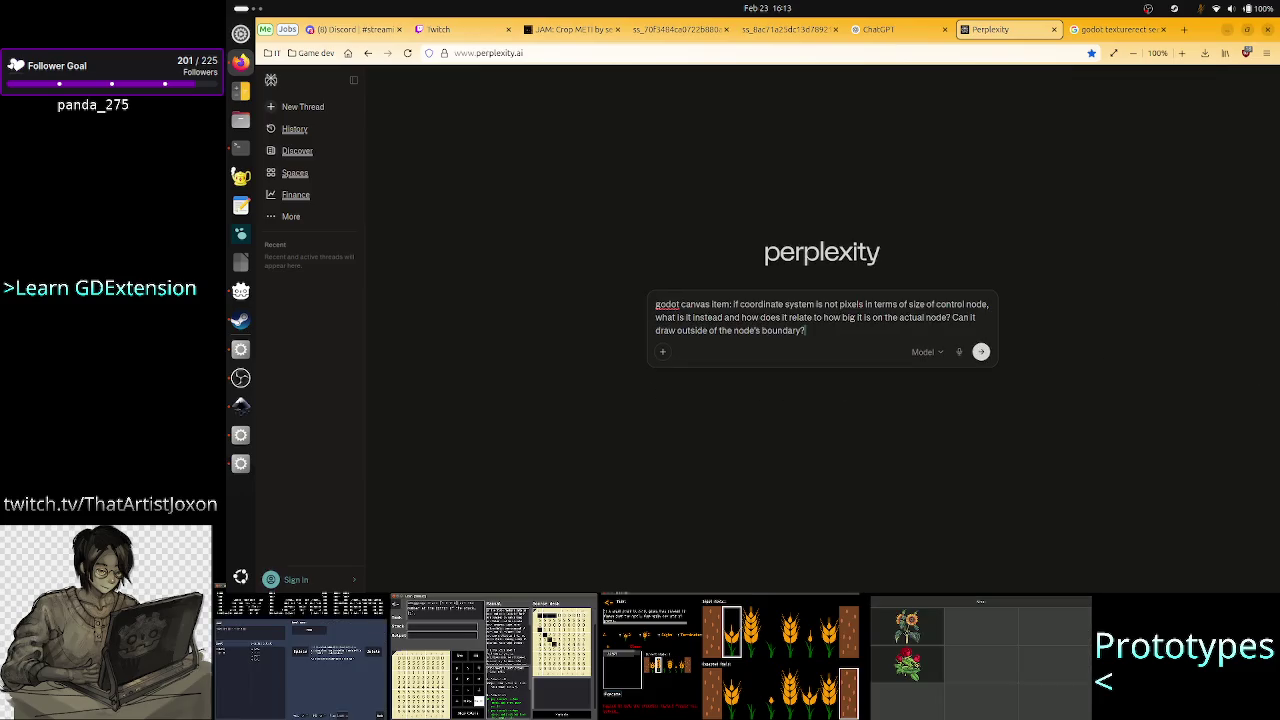
key(Return)
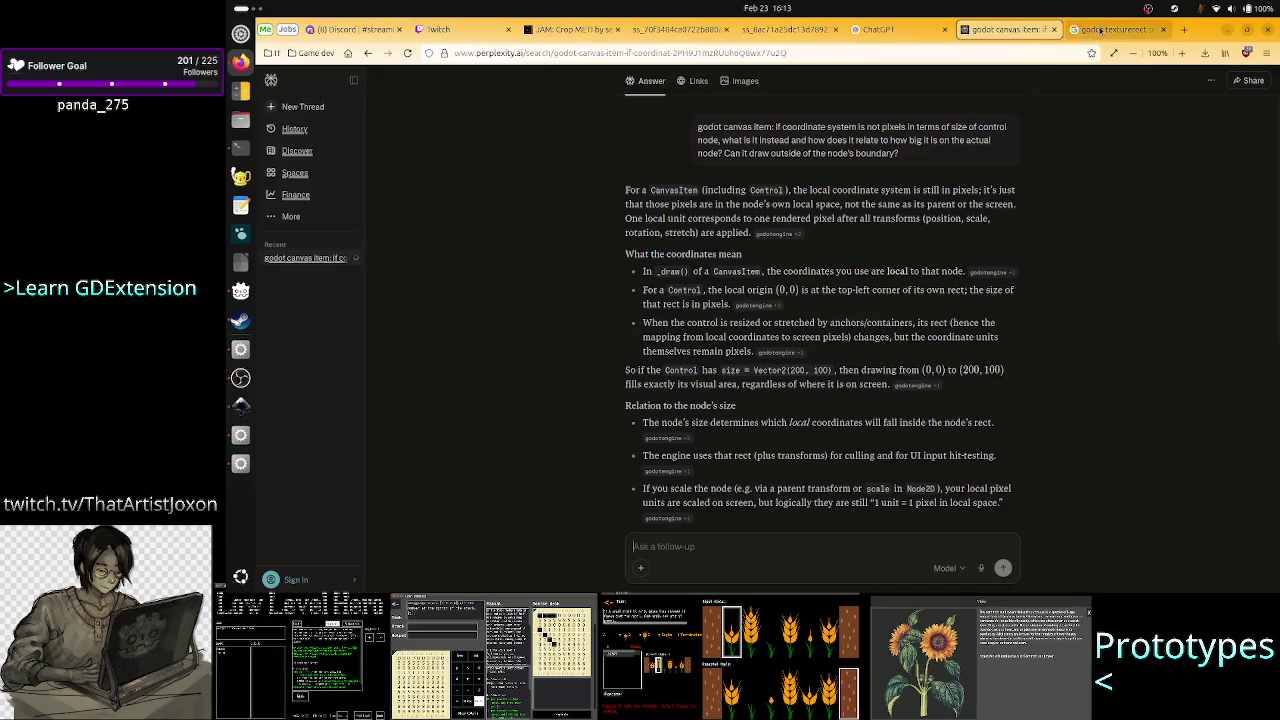
Copy the button-scene TextureRect question from the ChatGPT conversation.
click(882, 30)
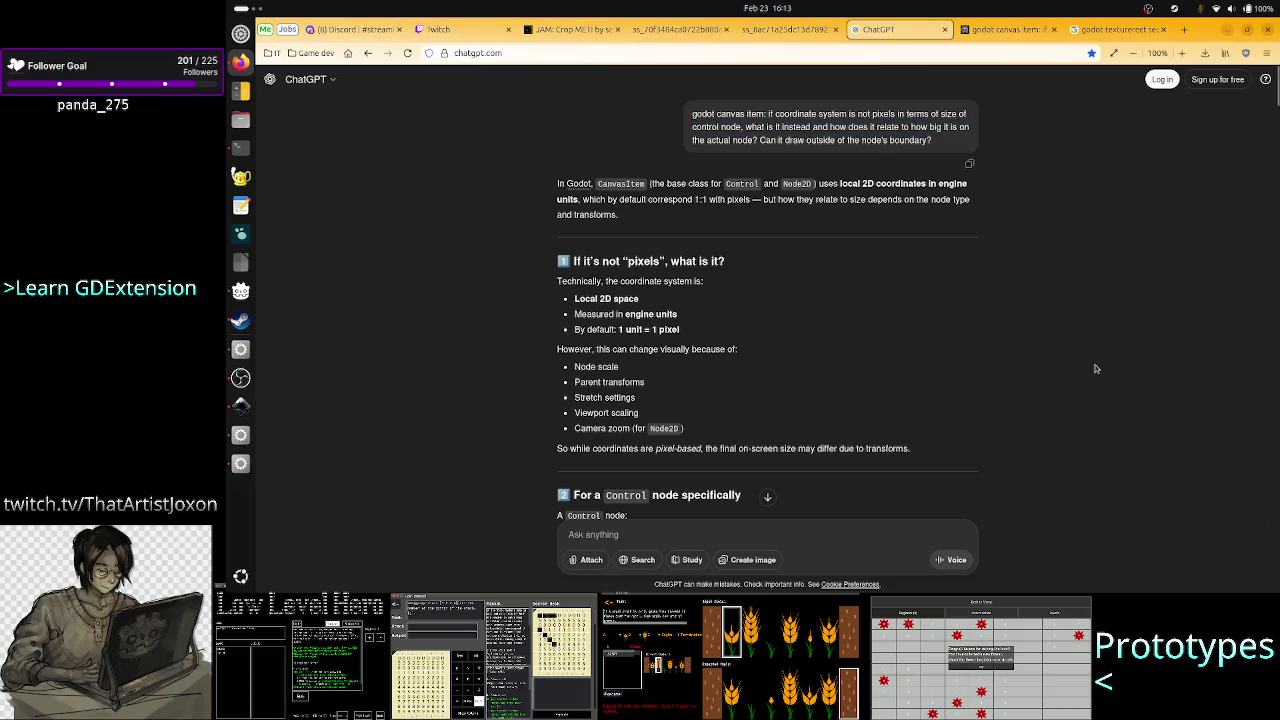
scroll(912, 362, down, 3)
scroll(912, 364, down, 15)
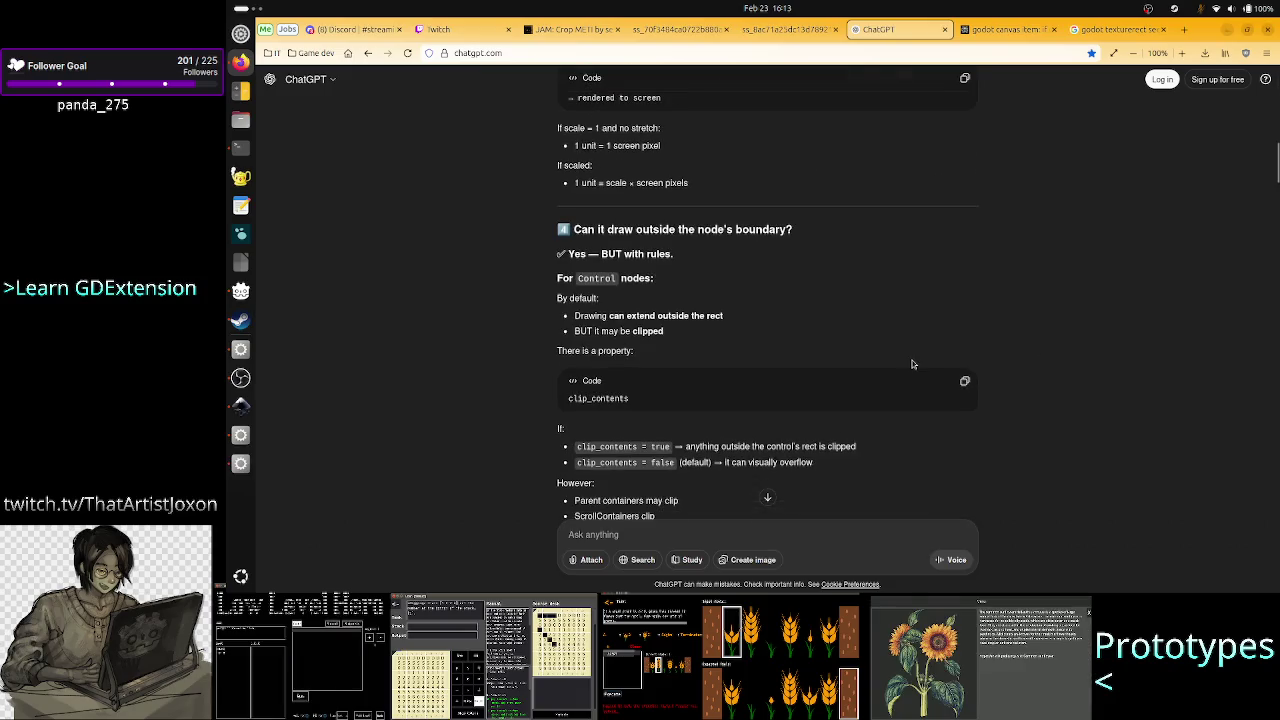
scroll(912, 364, down, 1)
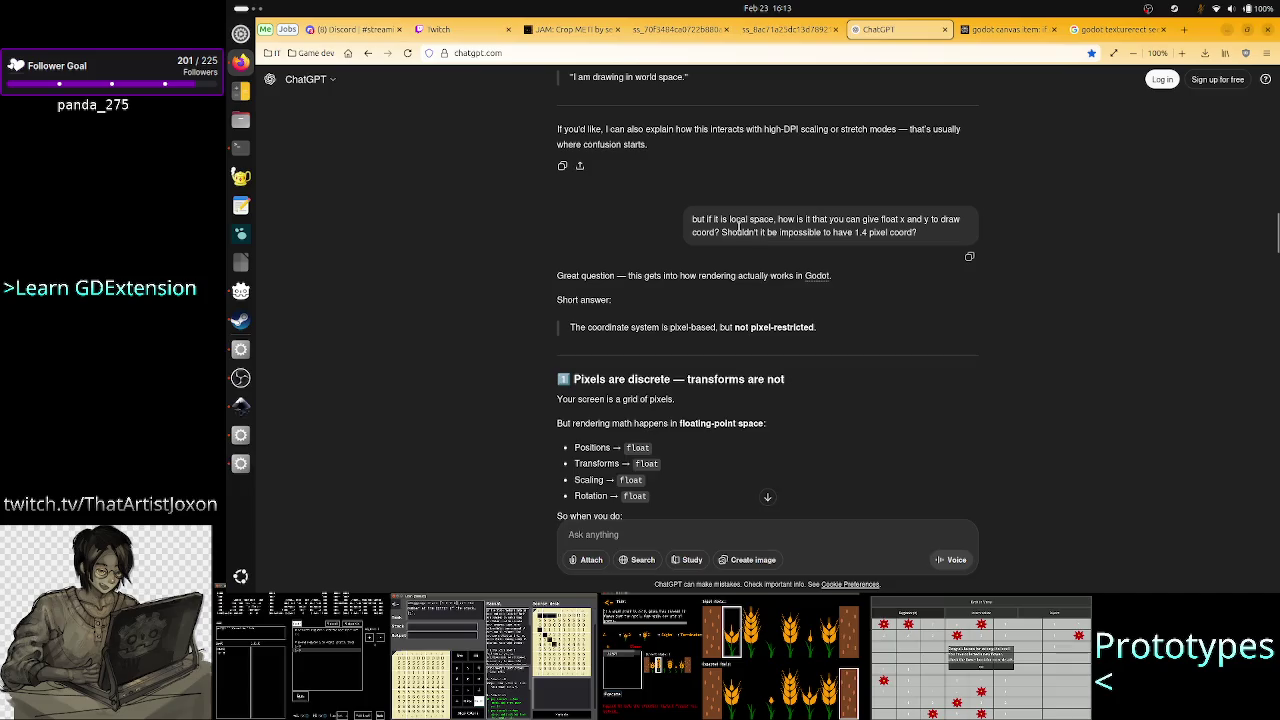
scroll(878, 330, down, 6)
scroll(878, 330, down, 12)
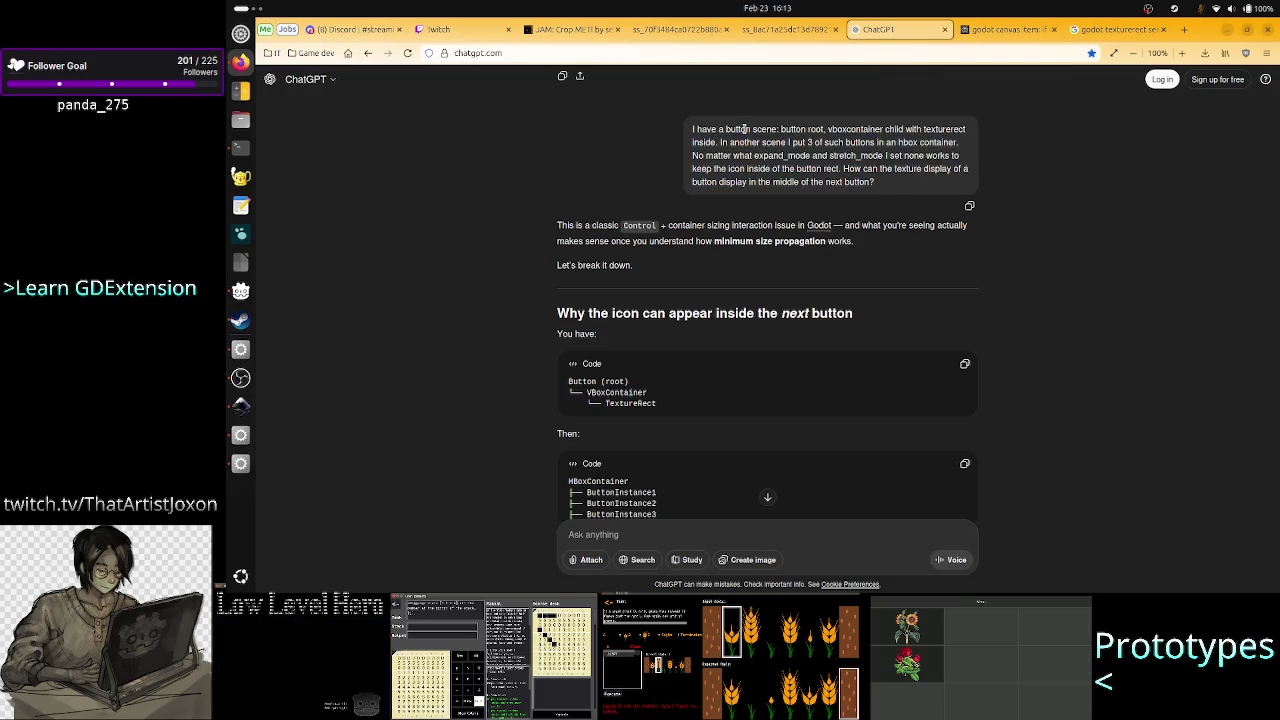
triple_click(744, 129)
key(ctrl+c)
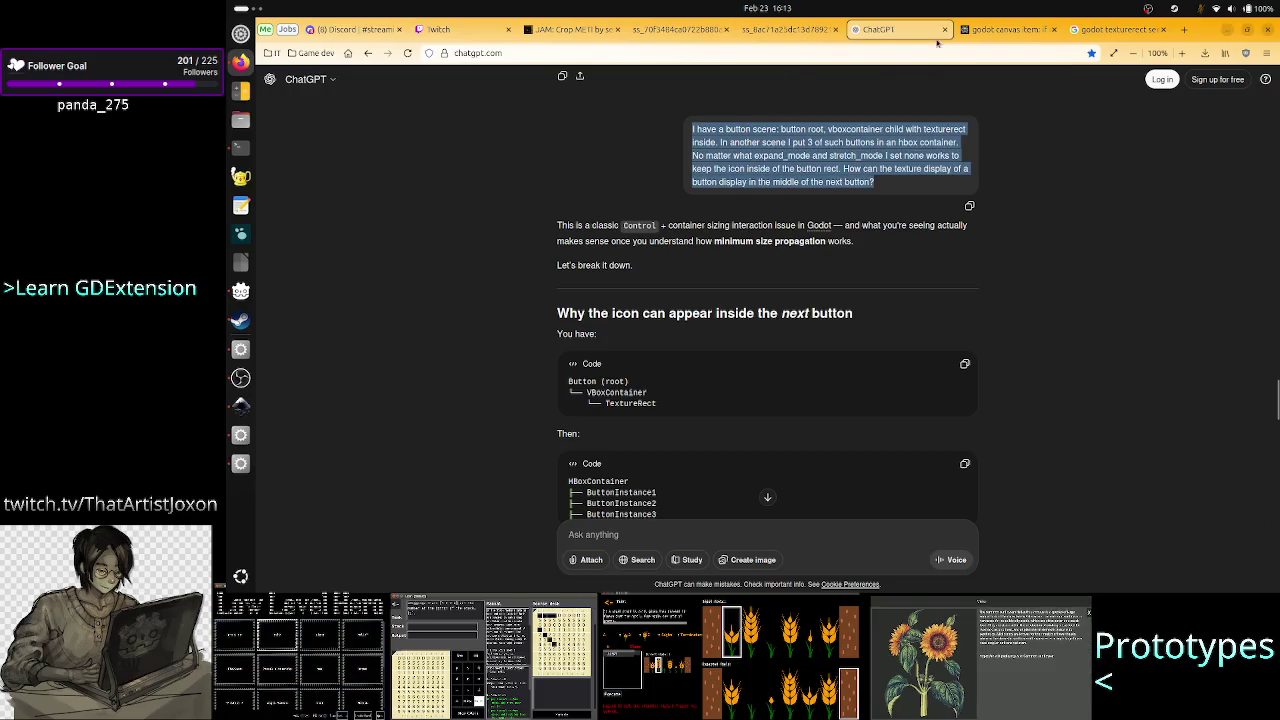
Paste the button-scene question into Perplexity's Ask a follow-up box.
click(1108, 30)
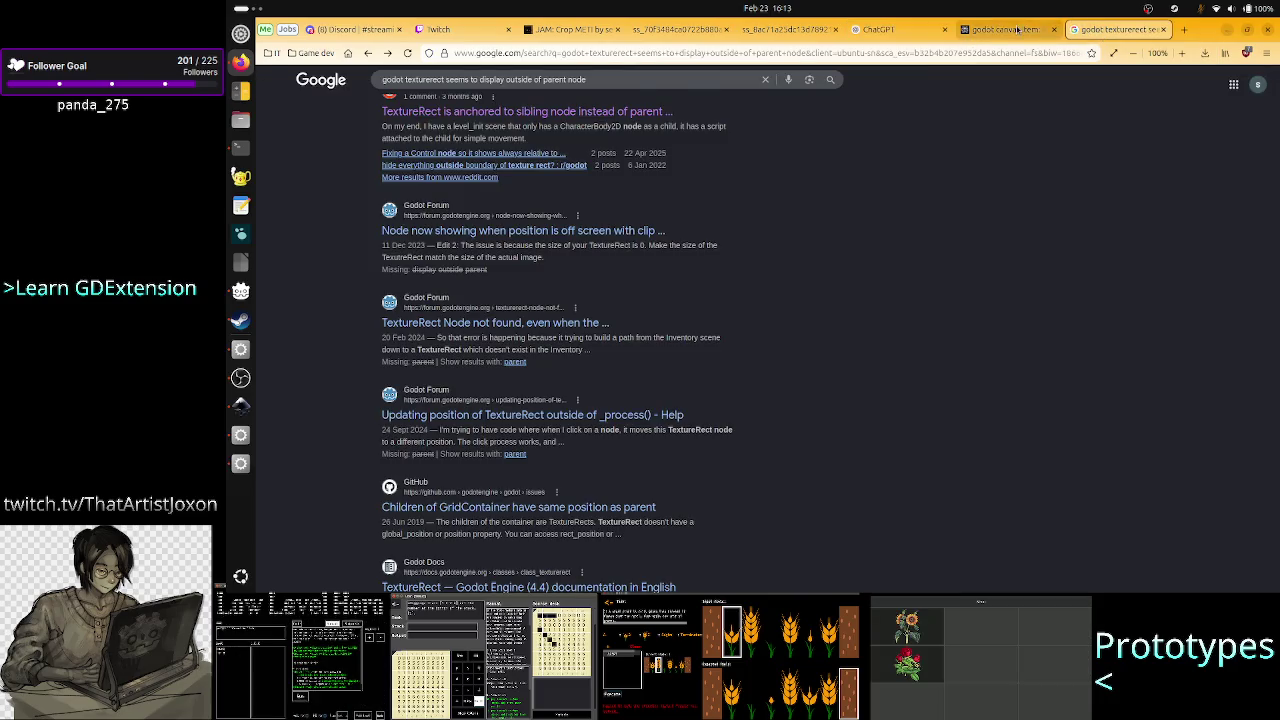
click(1018, 30)
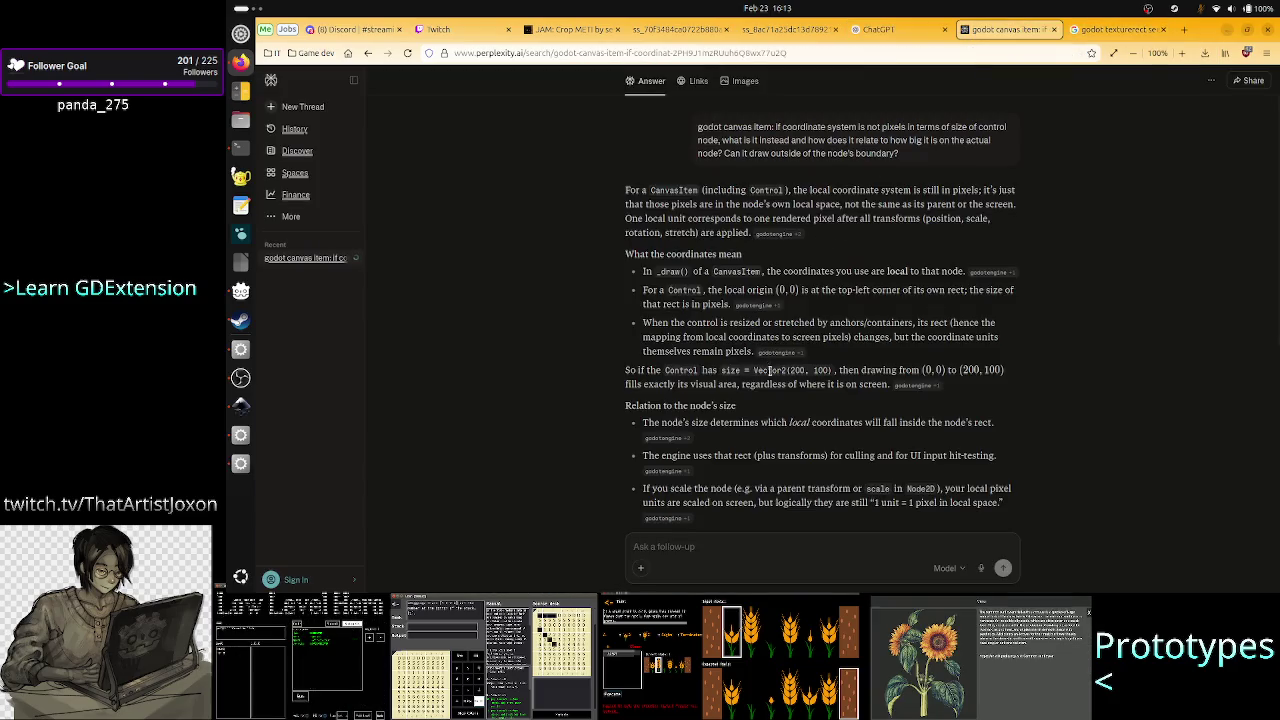
scroll(778, 378, down, 8)
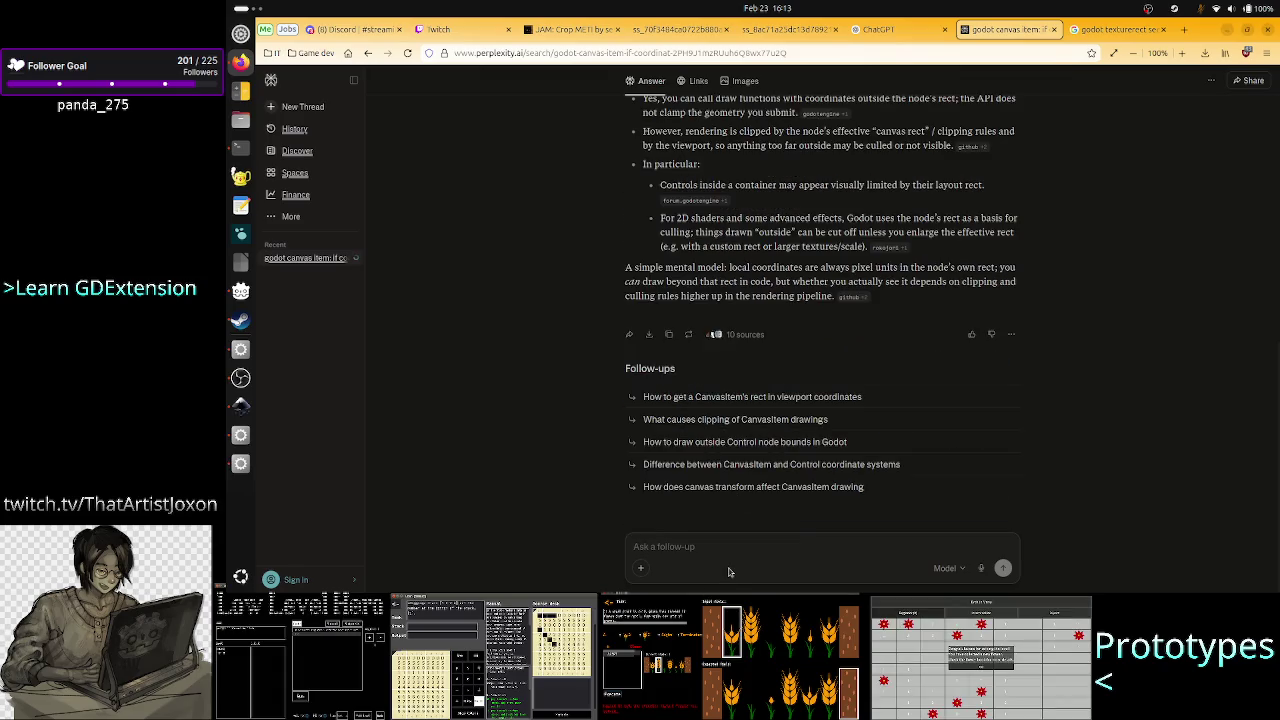
click(741, 540)
key(ctrl+v)
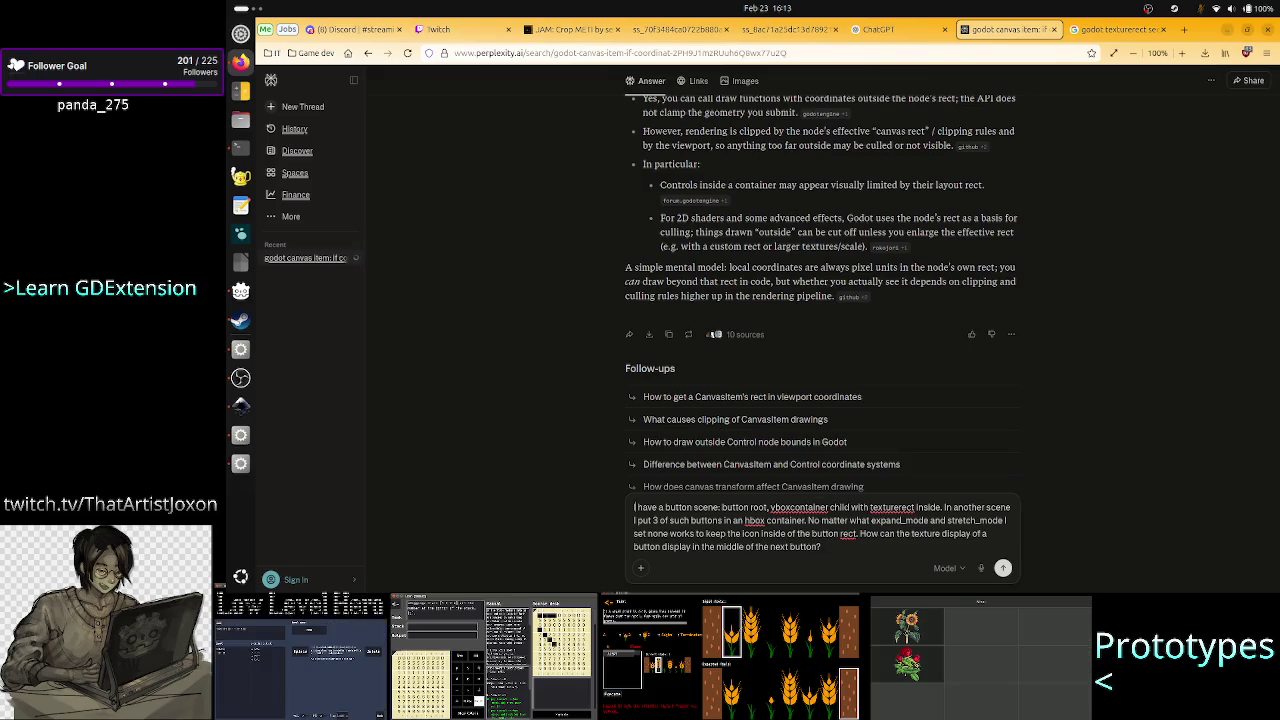
Add 'Godot' after 'I have a' in the follow-up and submit it to Perplexity.
click(662, 507)
text(Godot)
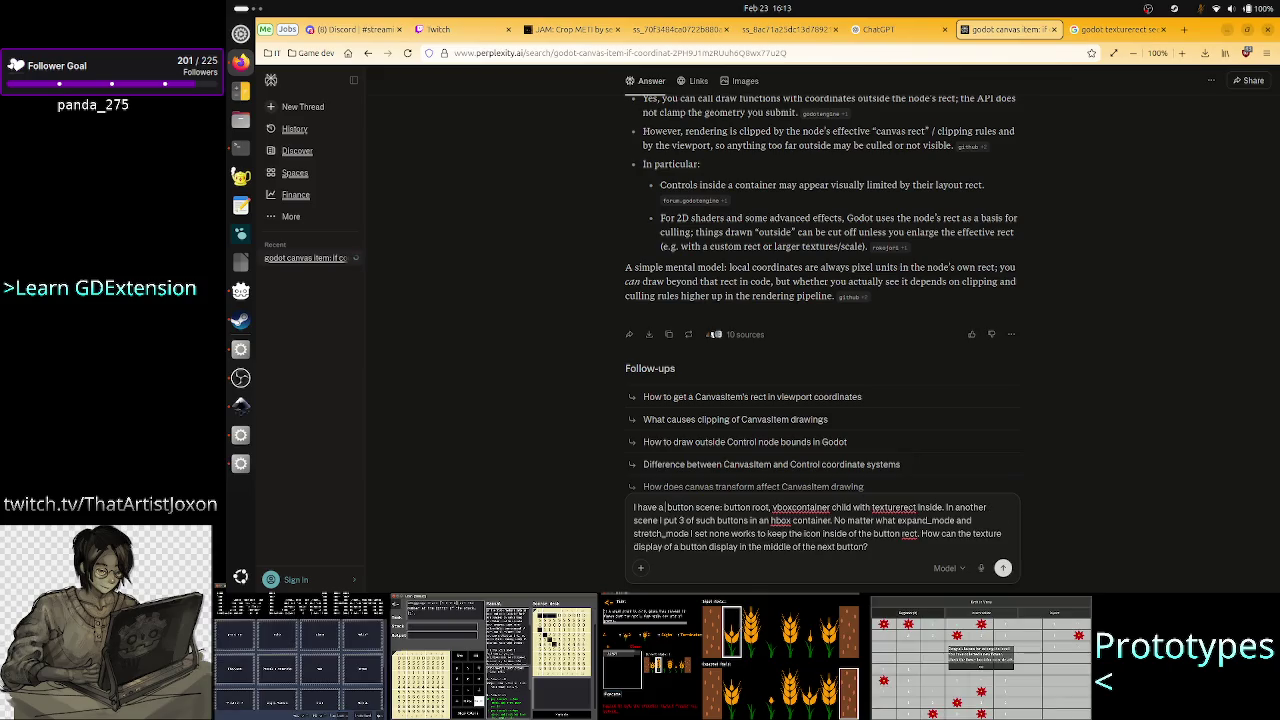
key(Return)
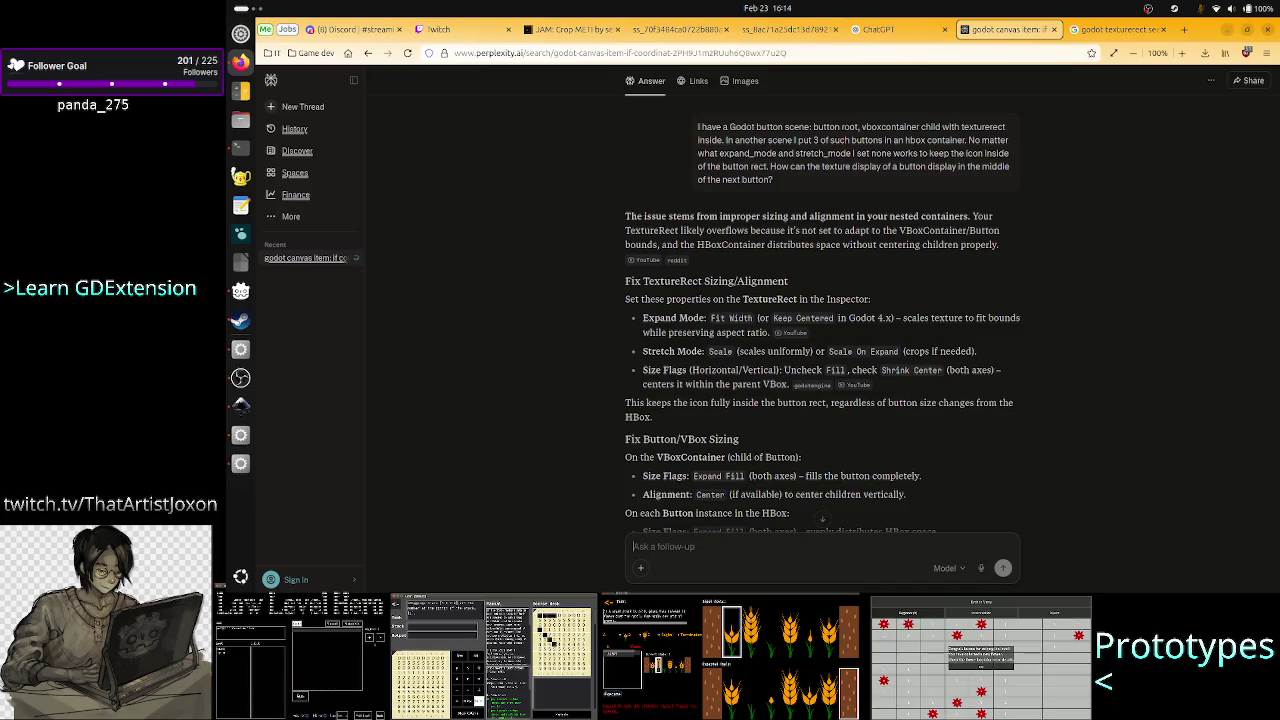
key(alt+Tab)
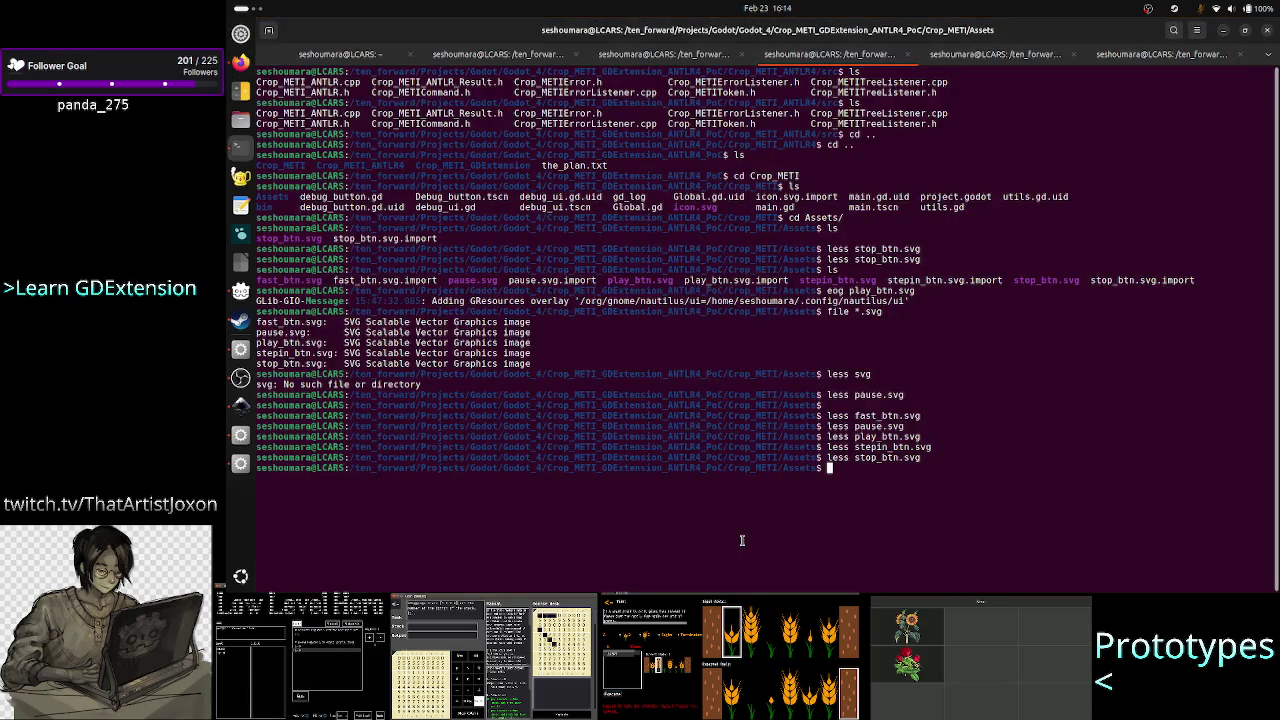
key(alt+Tab)
key(alt+Tab)
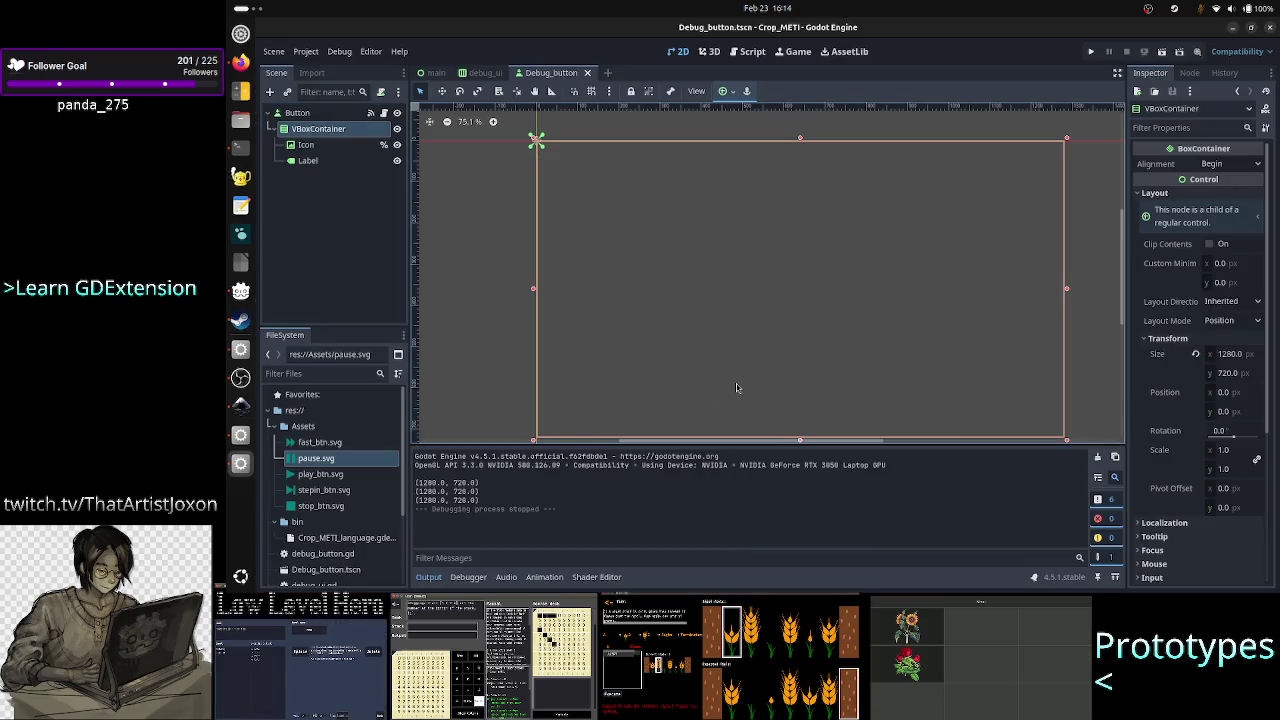
Set the Icon TextureRect's Expand Mode to Fit Width.
click(318, 145)
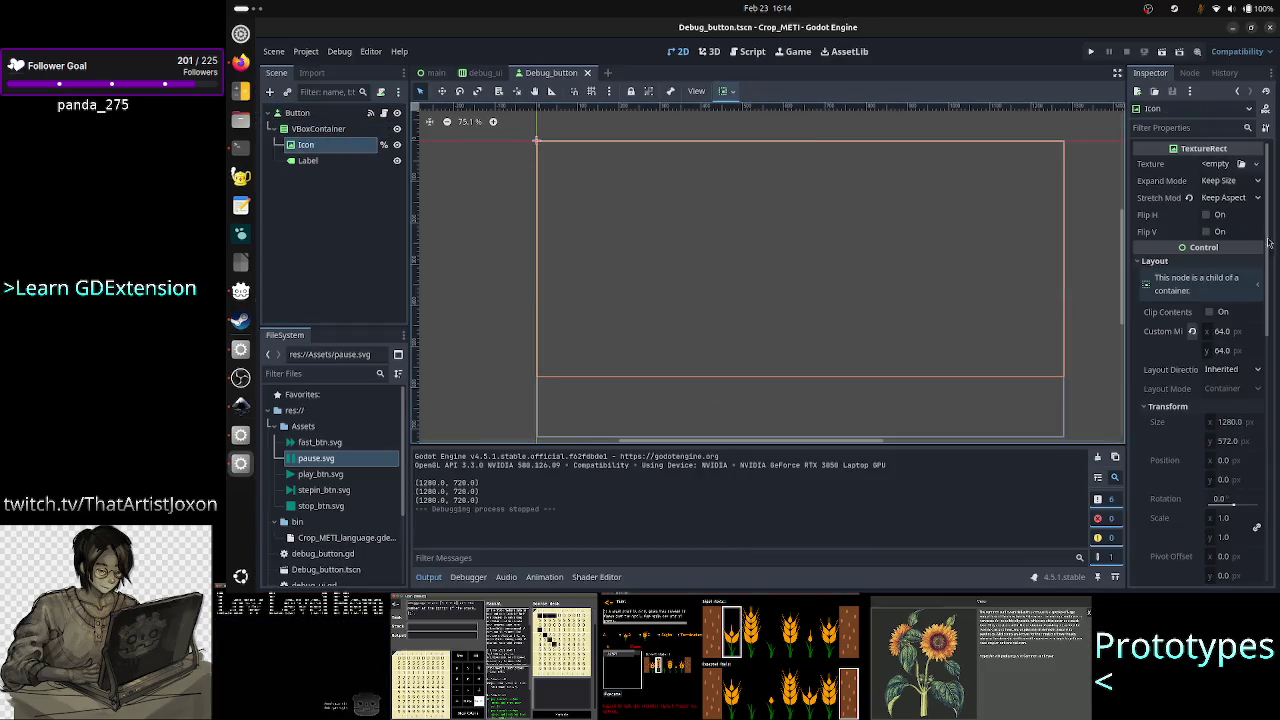
click(1236, 181)
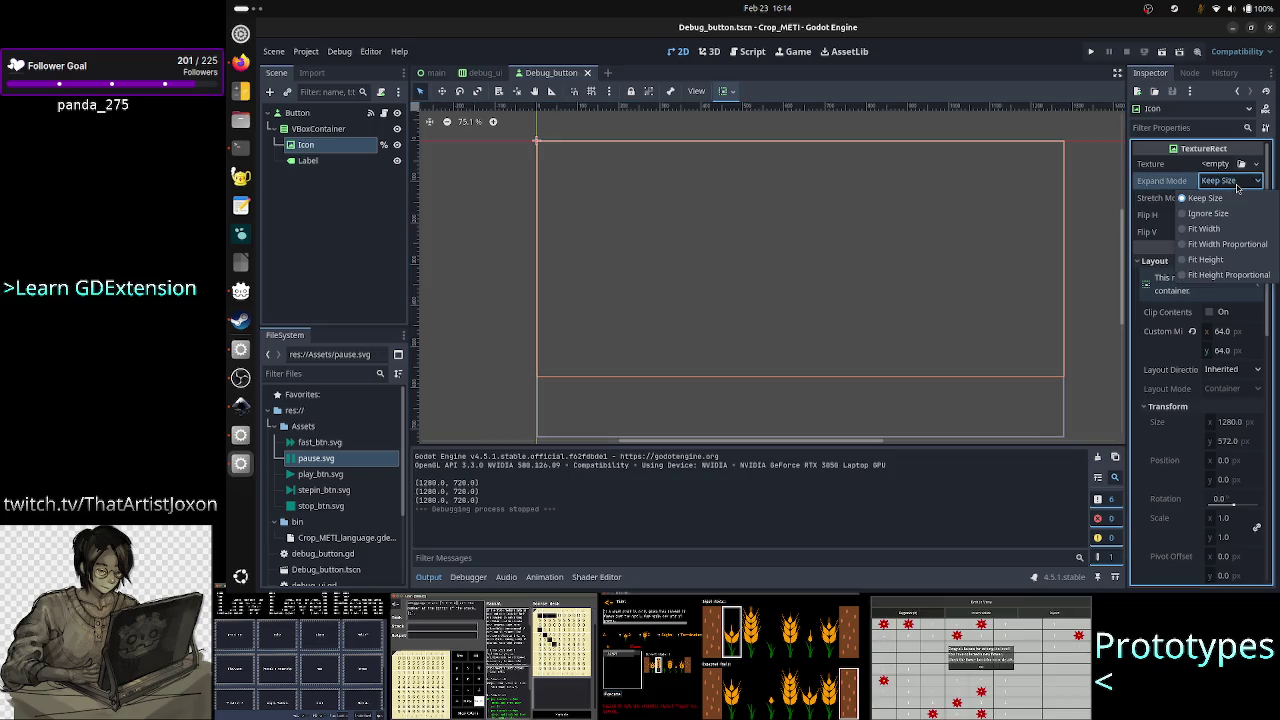
click(1208, 229)
key(alt+Tab)
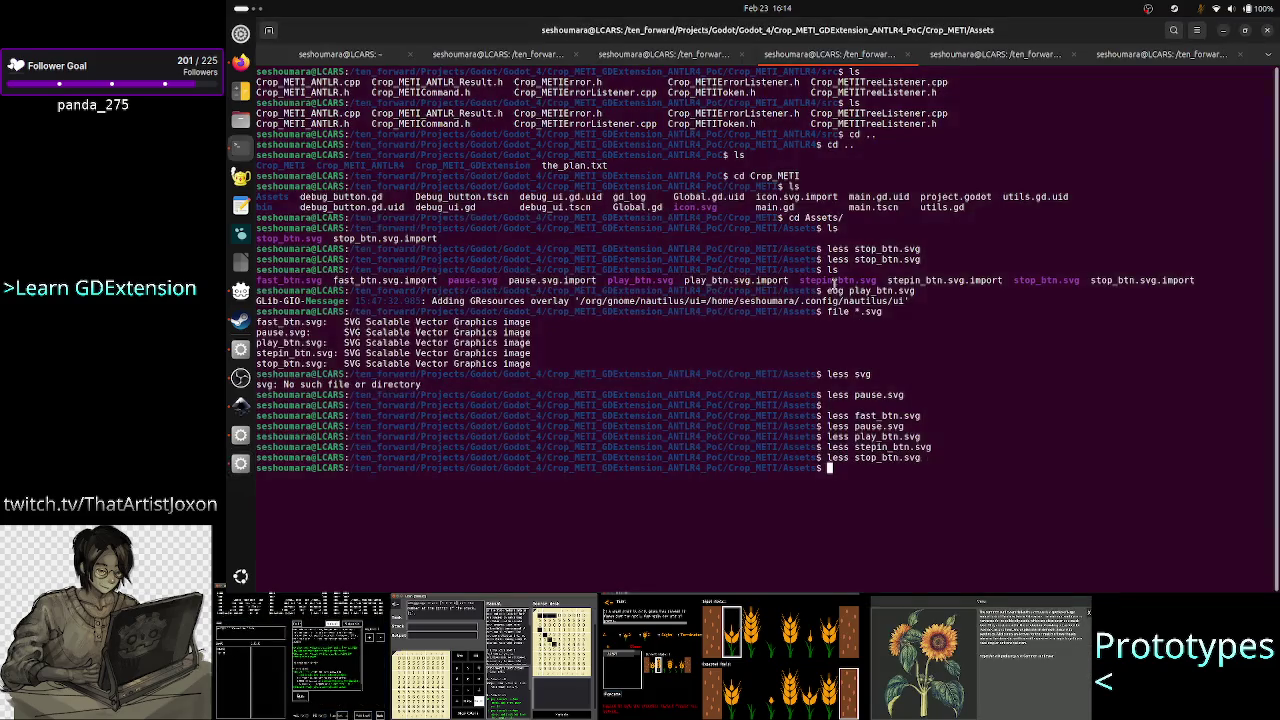
key(alt+Tab)
key(alt+Tab)
key(alt+Tab)
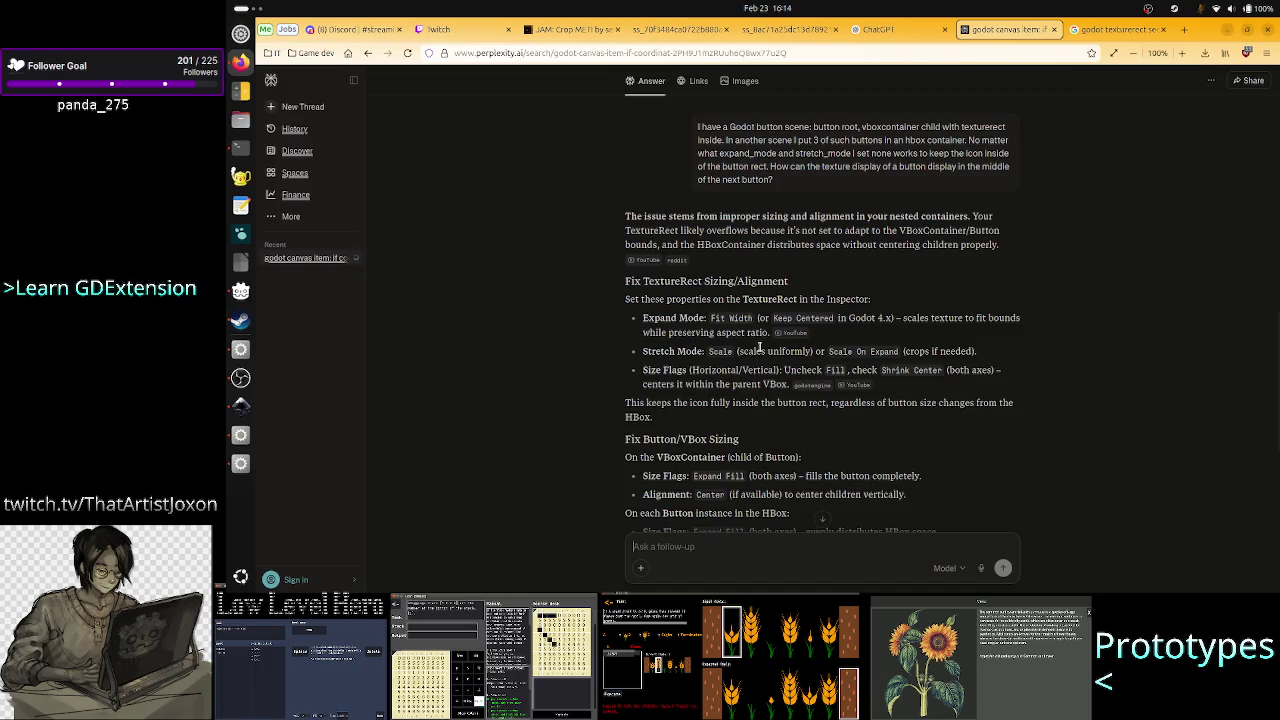
key(alt+Tab)
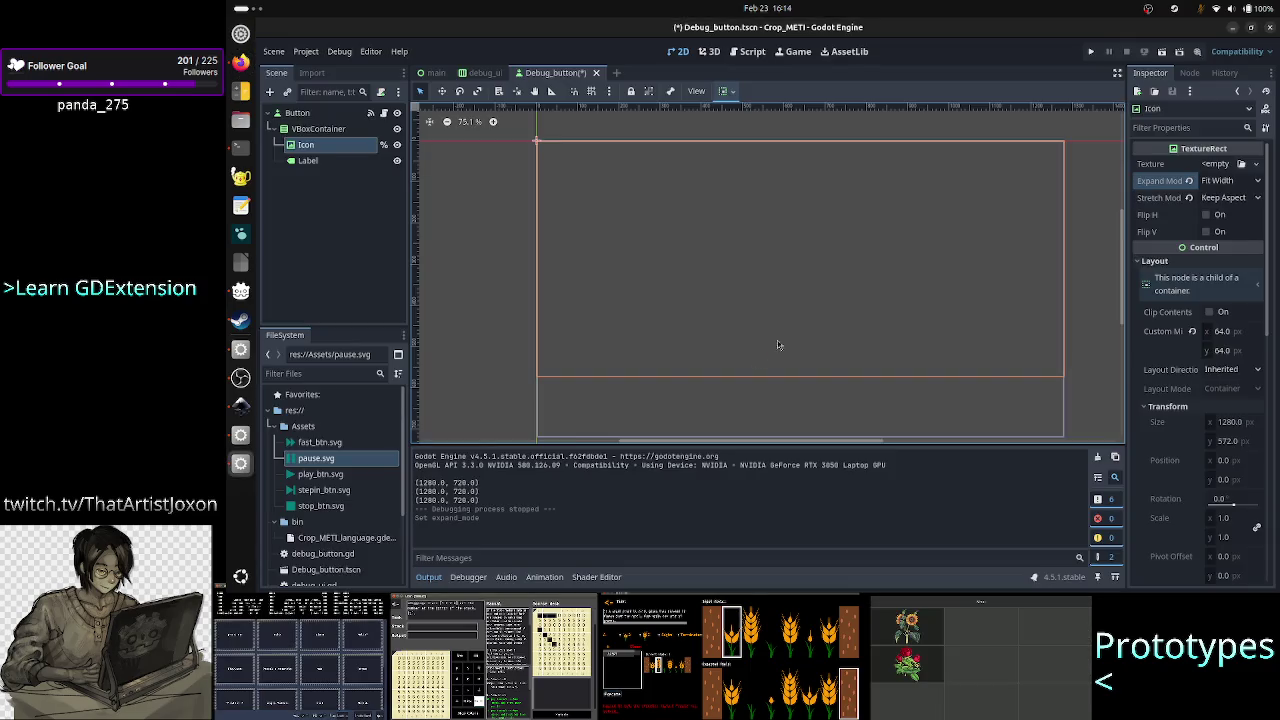
Change the Icon's Stretch Mode to Scale and check Perplexity's advice.
click(1235, 199)
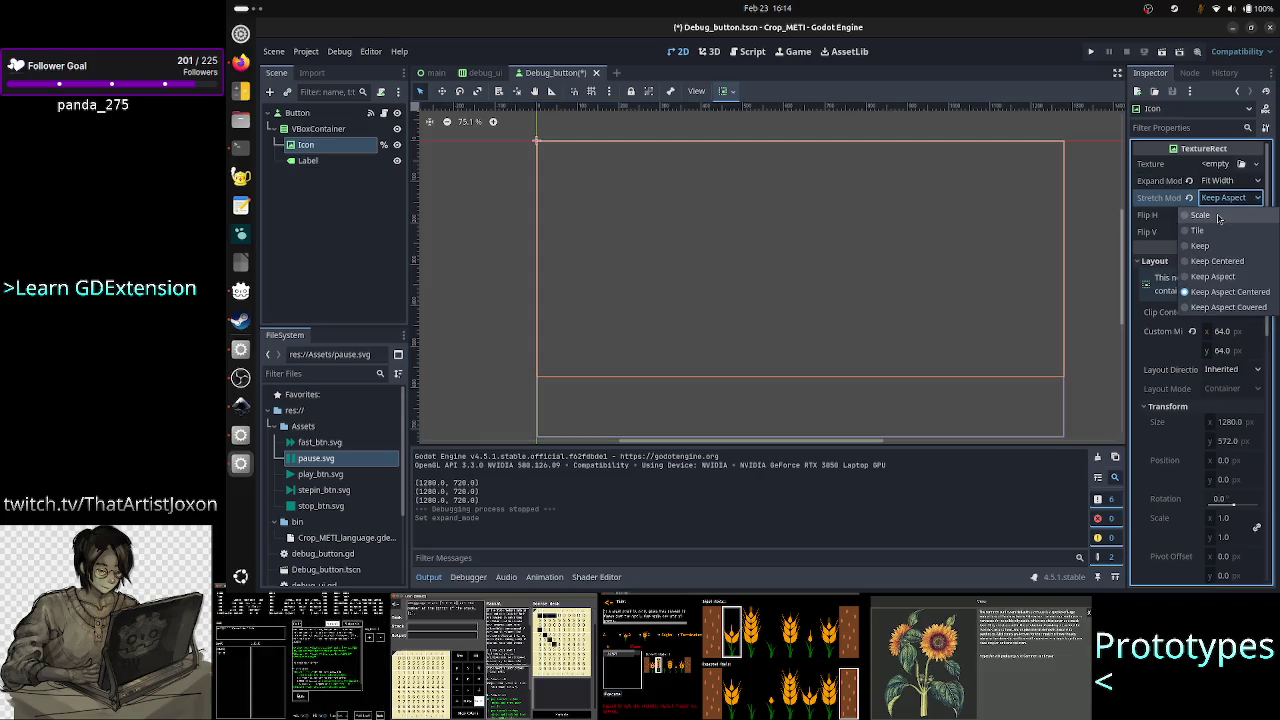
click(1219, 216)
key(alt+Tab)
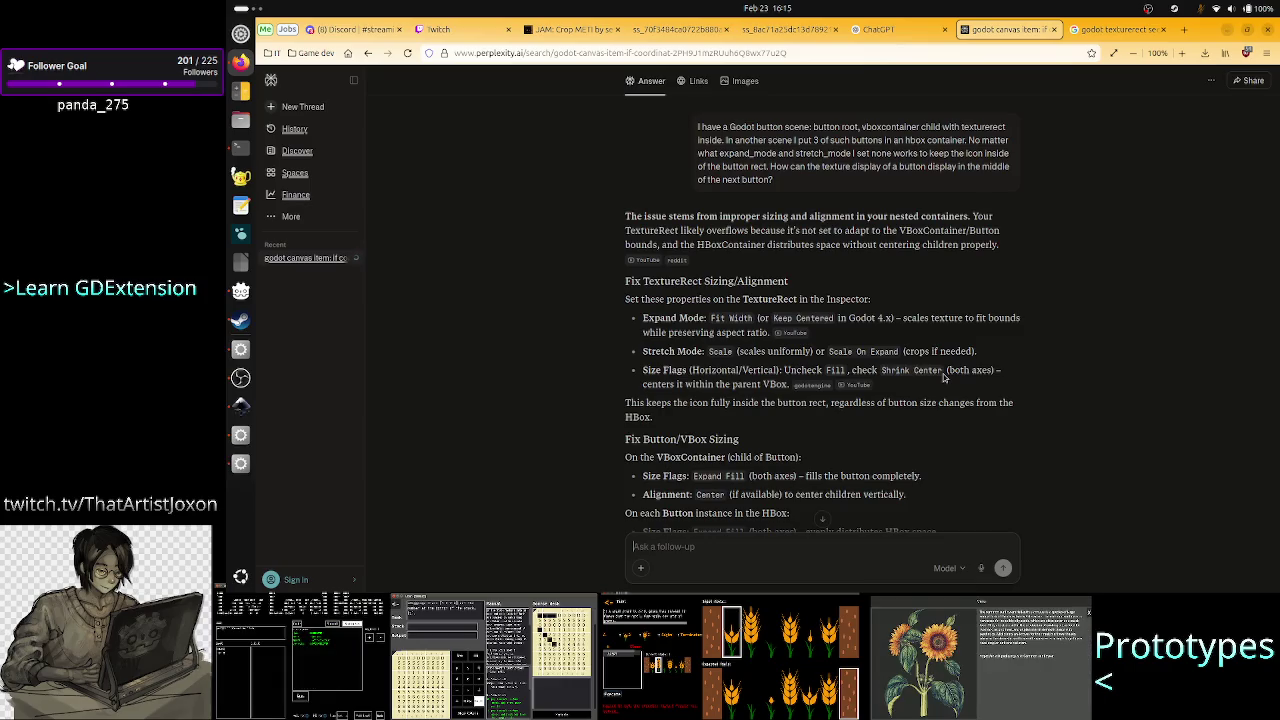
key(alt+Tab)
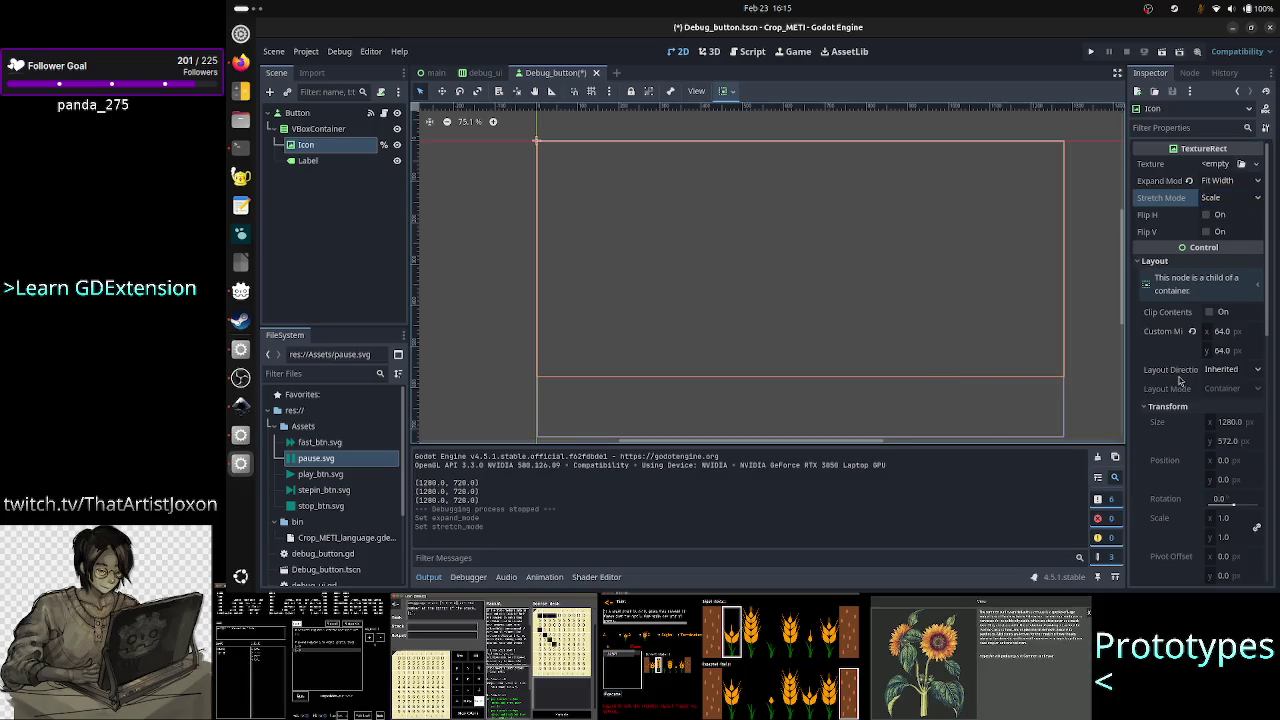
Give the Icon Custom horizontal and vertical sizing: Fill unchecked, Shrink Center checked on both.
scroll(1180, 380, down, 5)
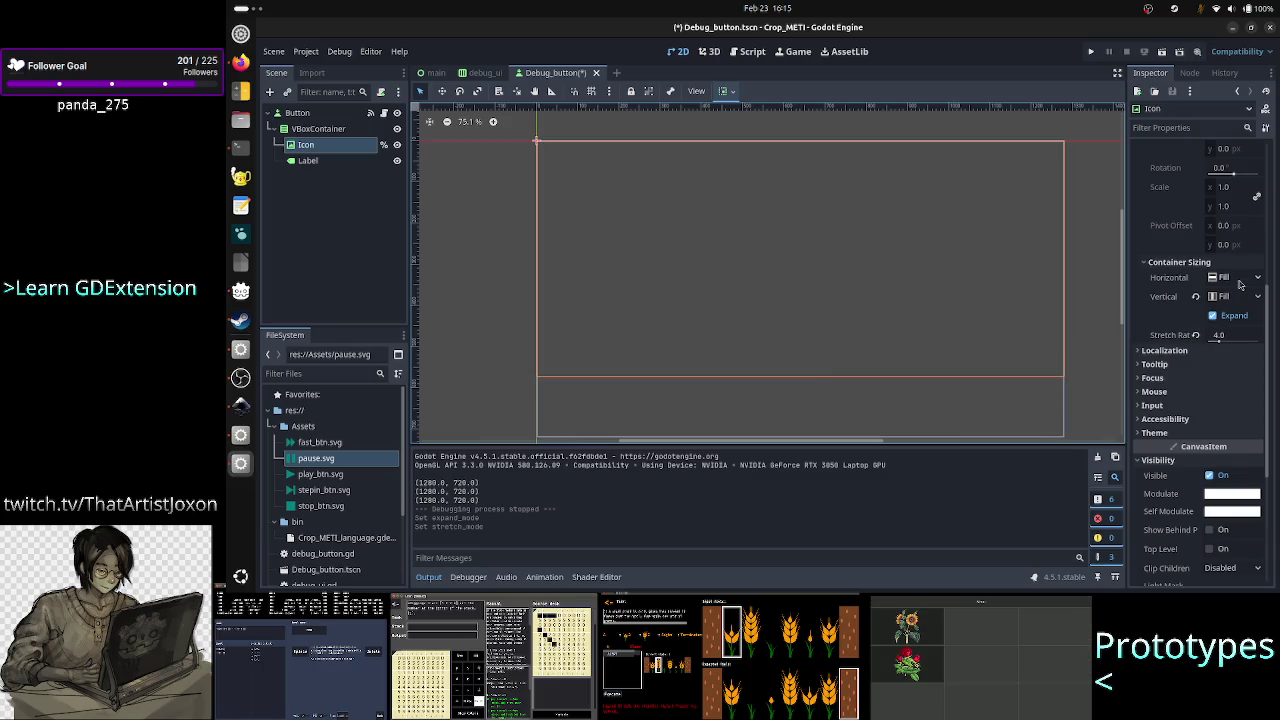
click(1240, 280)
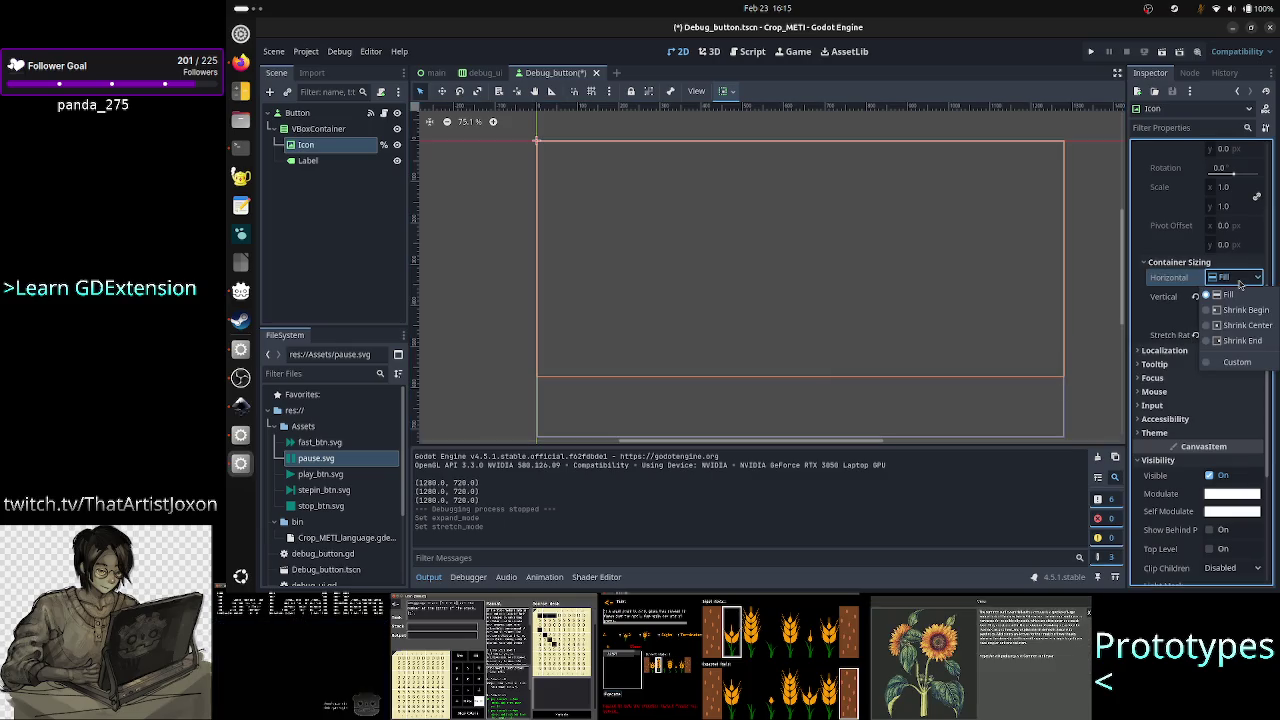
click(1238, 362)
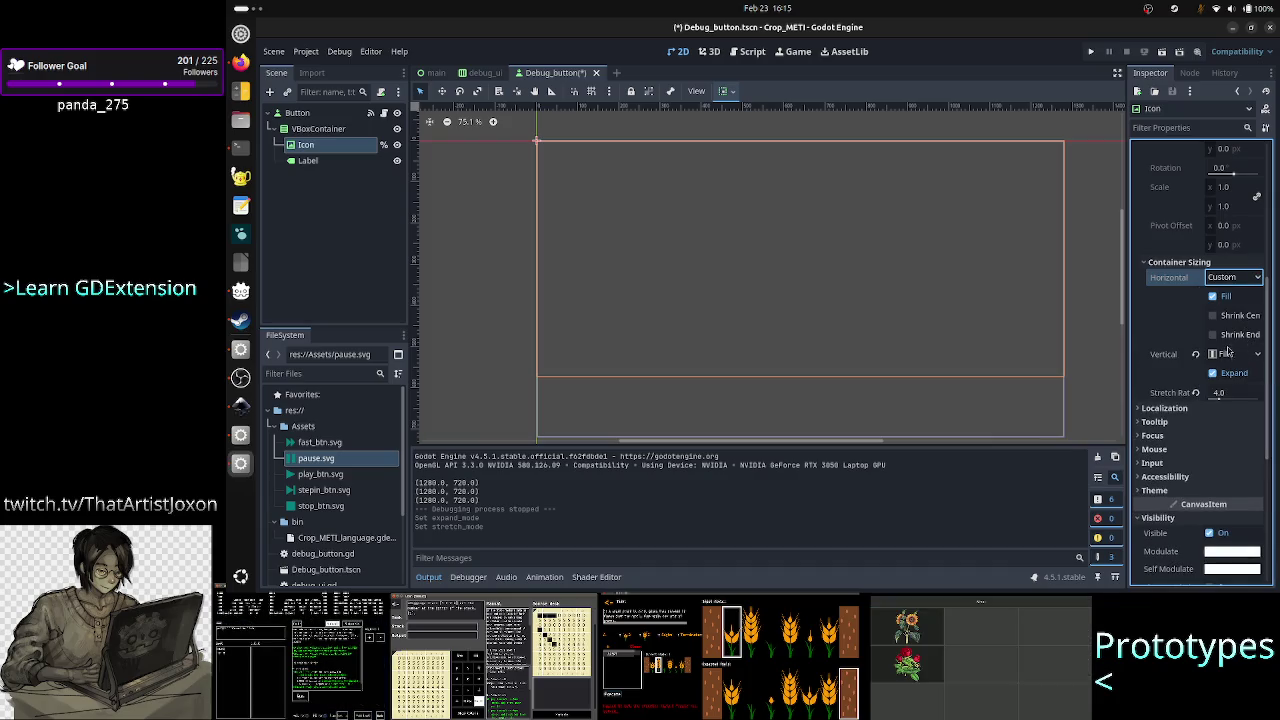
click(1239, 356)
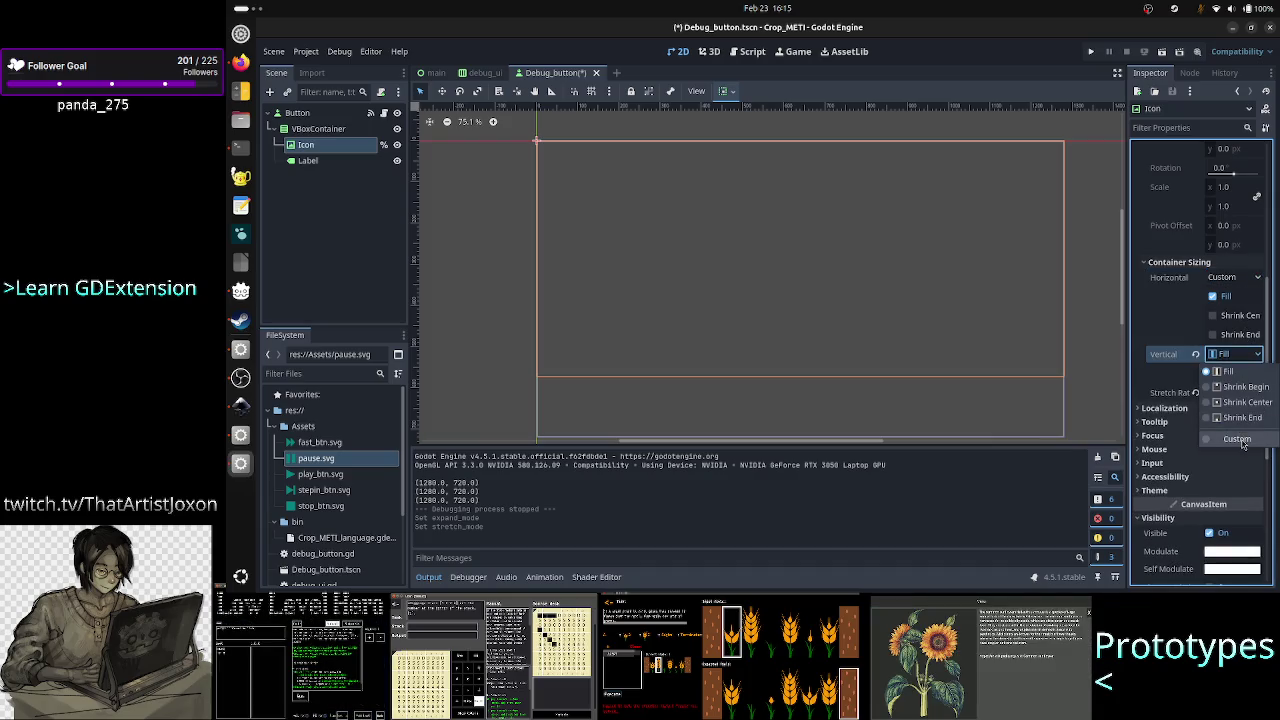
click(1240, 440)
click(1238, 315)
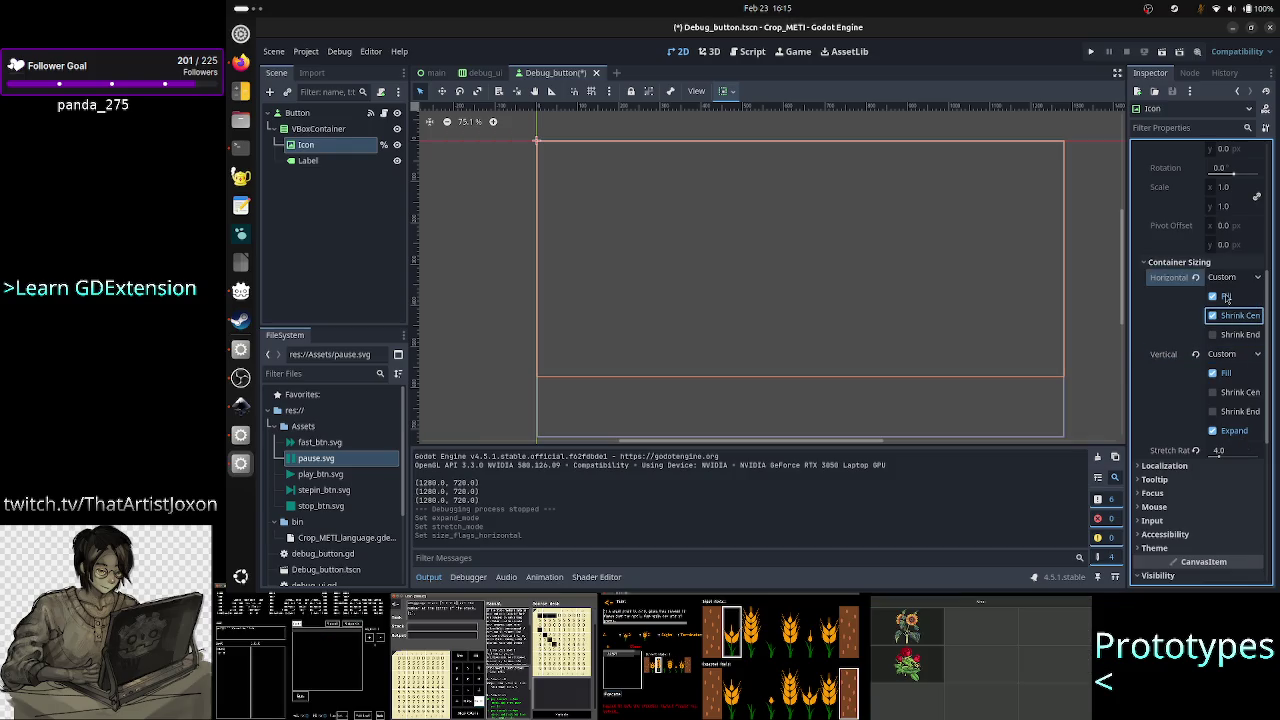
click(1226, 296)
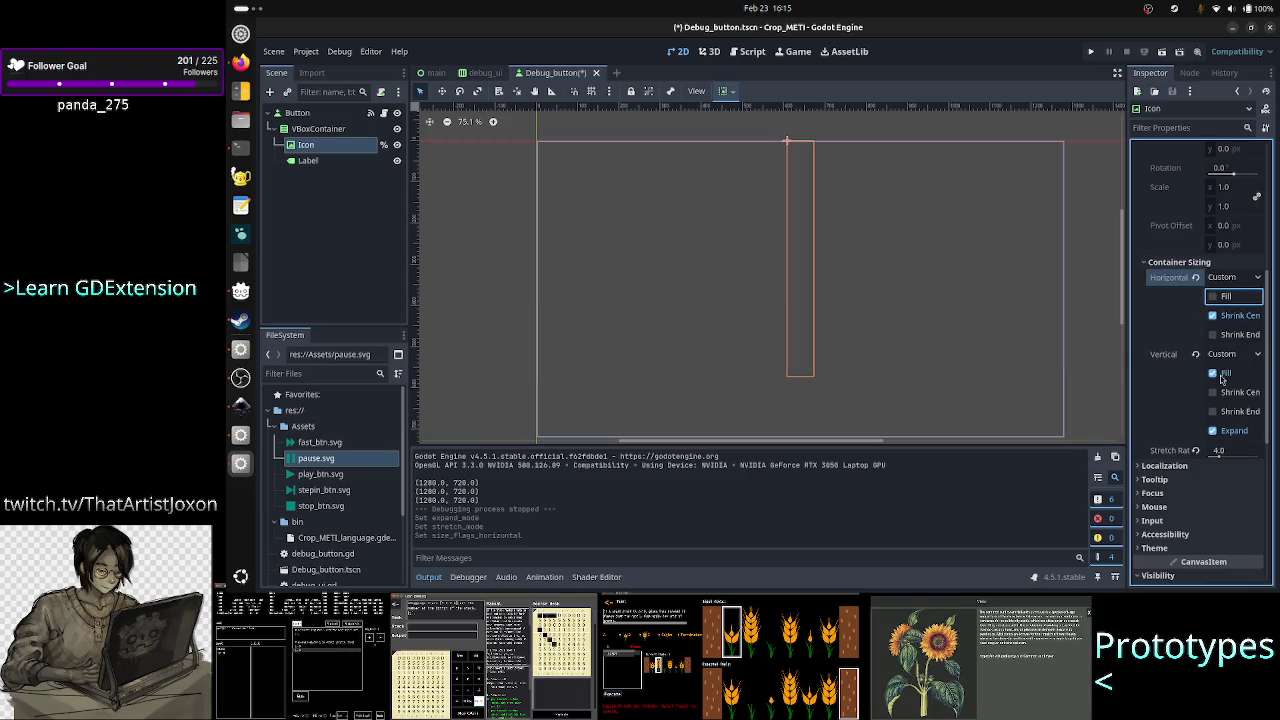
click(1226, 375)
click(1238, 400)
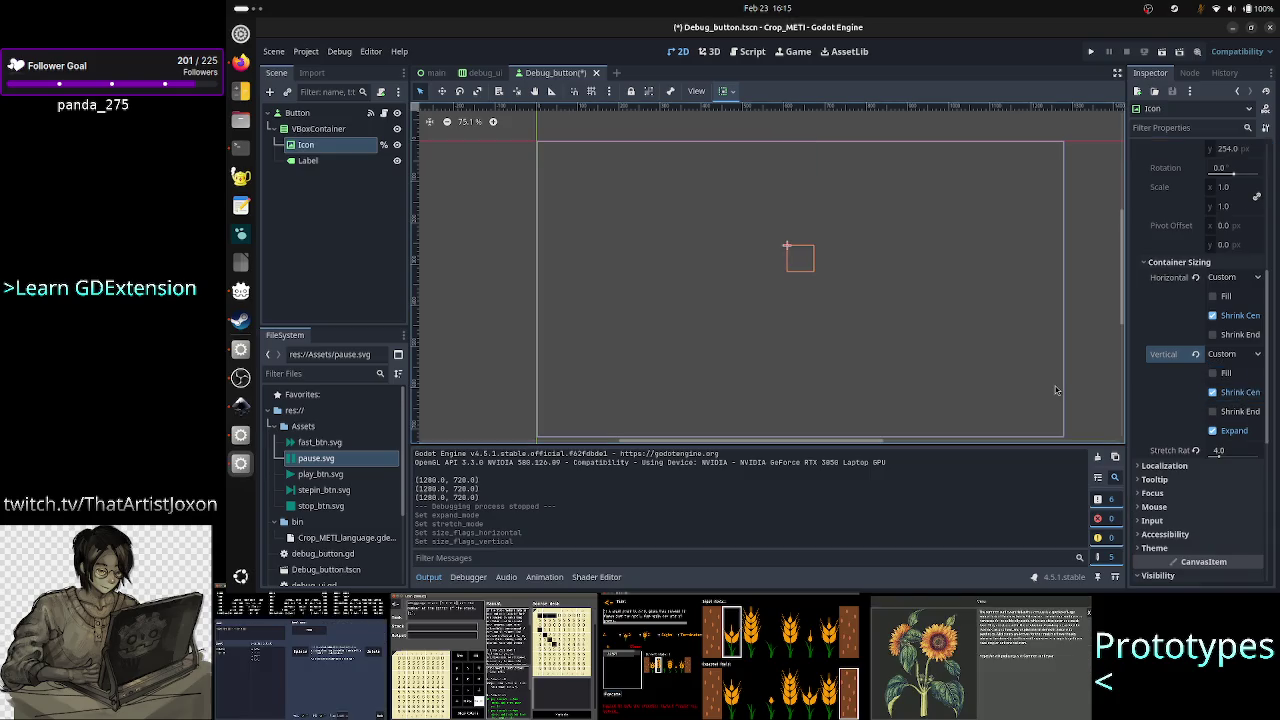
key(alt+Tab)
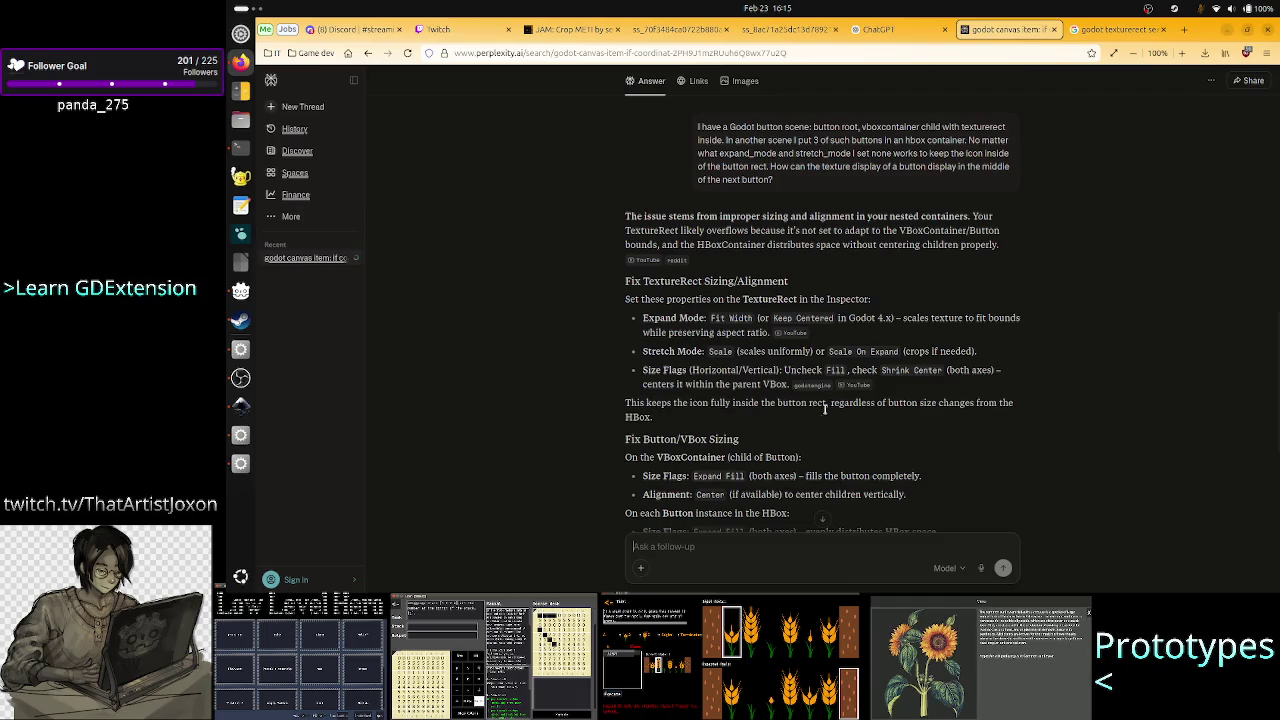
Scroll Perplexity's answer down to the VBox sizing and adjacent-button sections.
drag(765, 403, 934, 403)
click(755, 433)
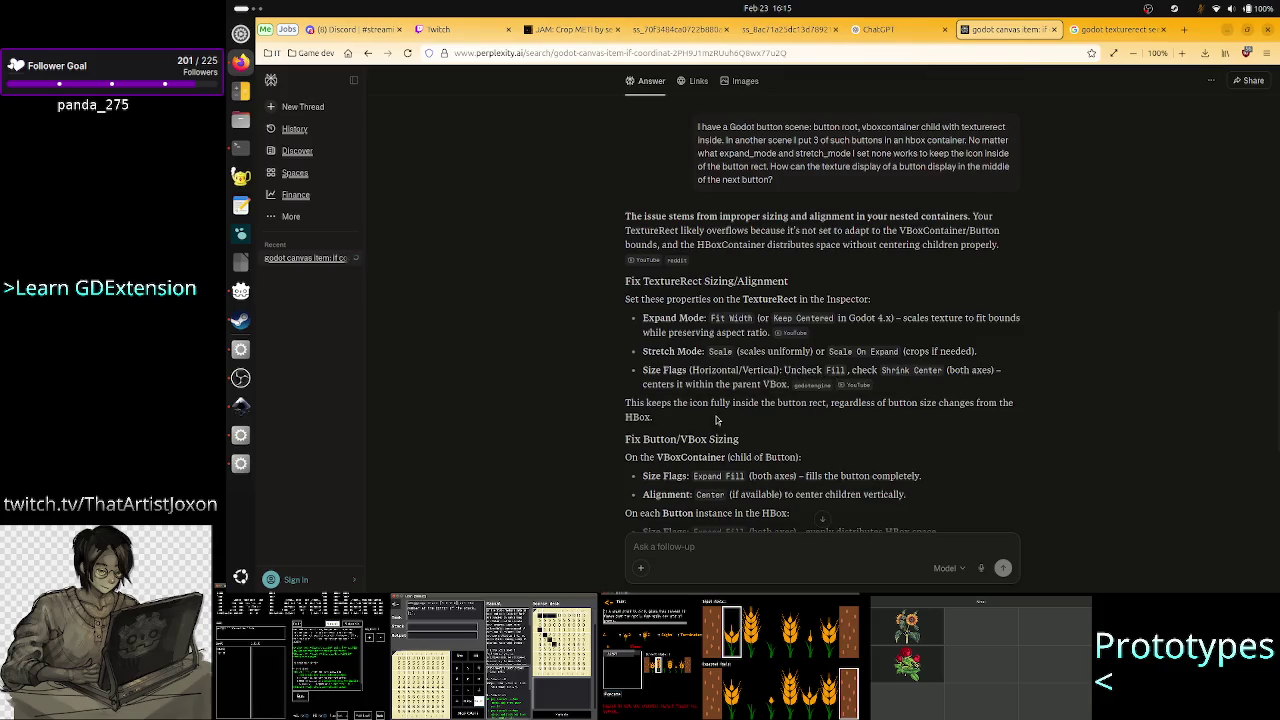
scroll(714, 420, down, 2)
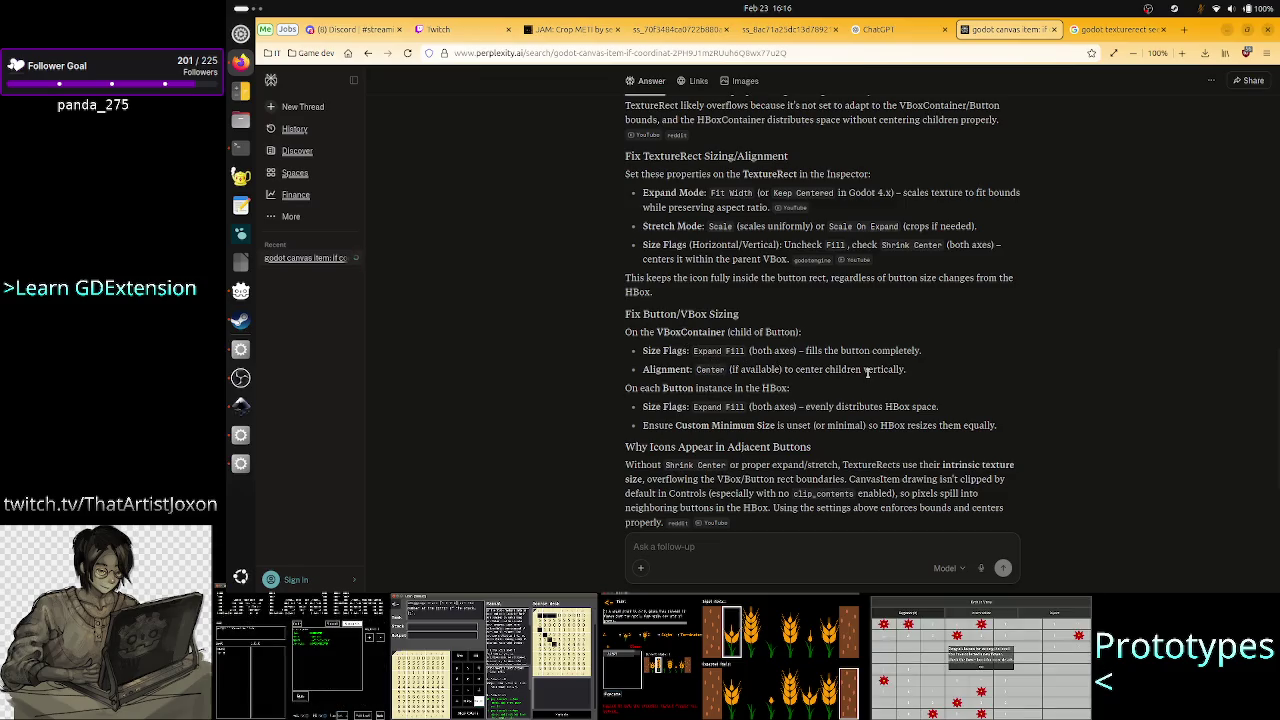
key(alt+Tab)
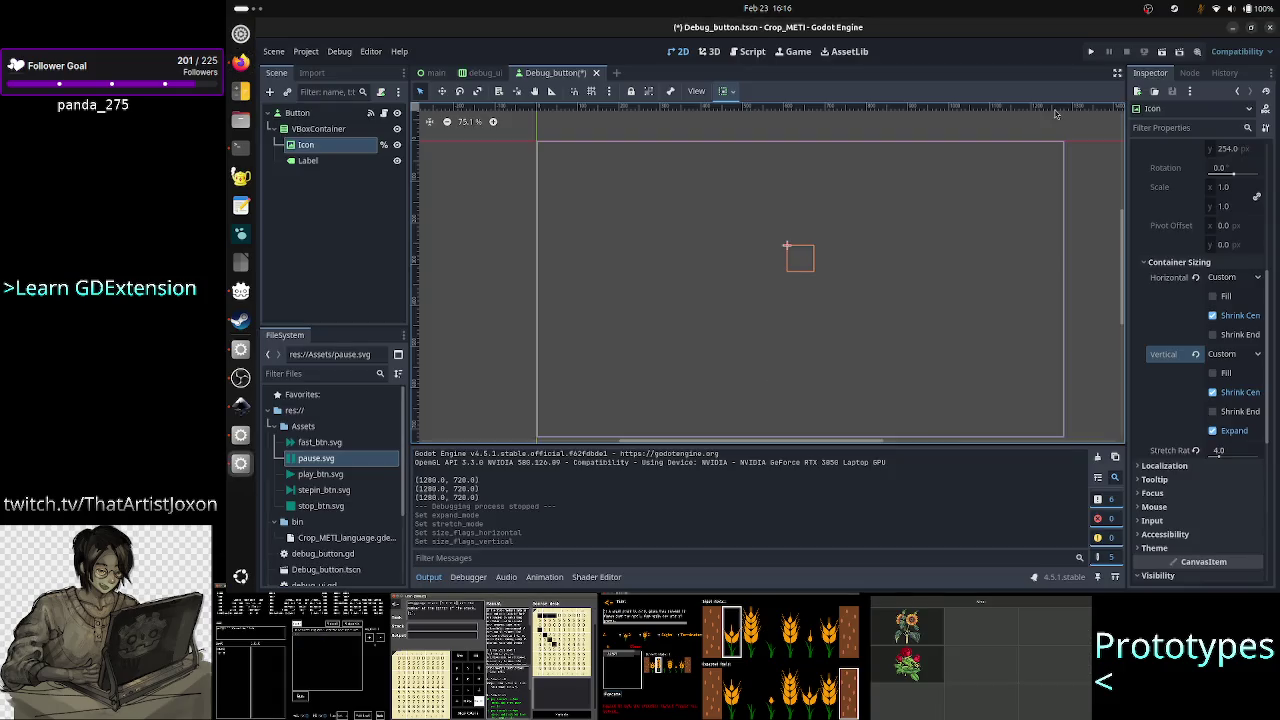
Run the project to save the scene and view the icons, then stop it with F8.
click(1090, 52)
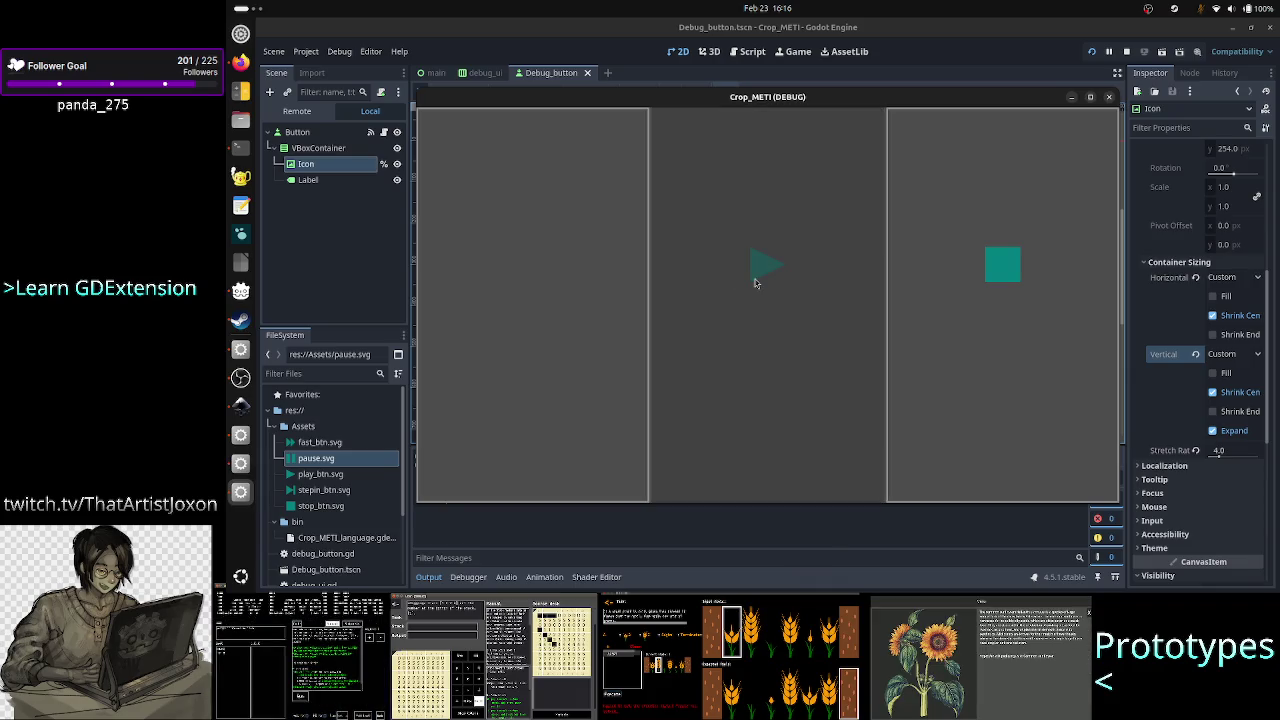
key(F8)
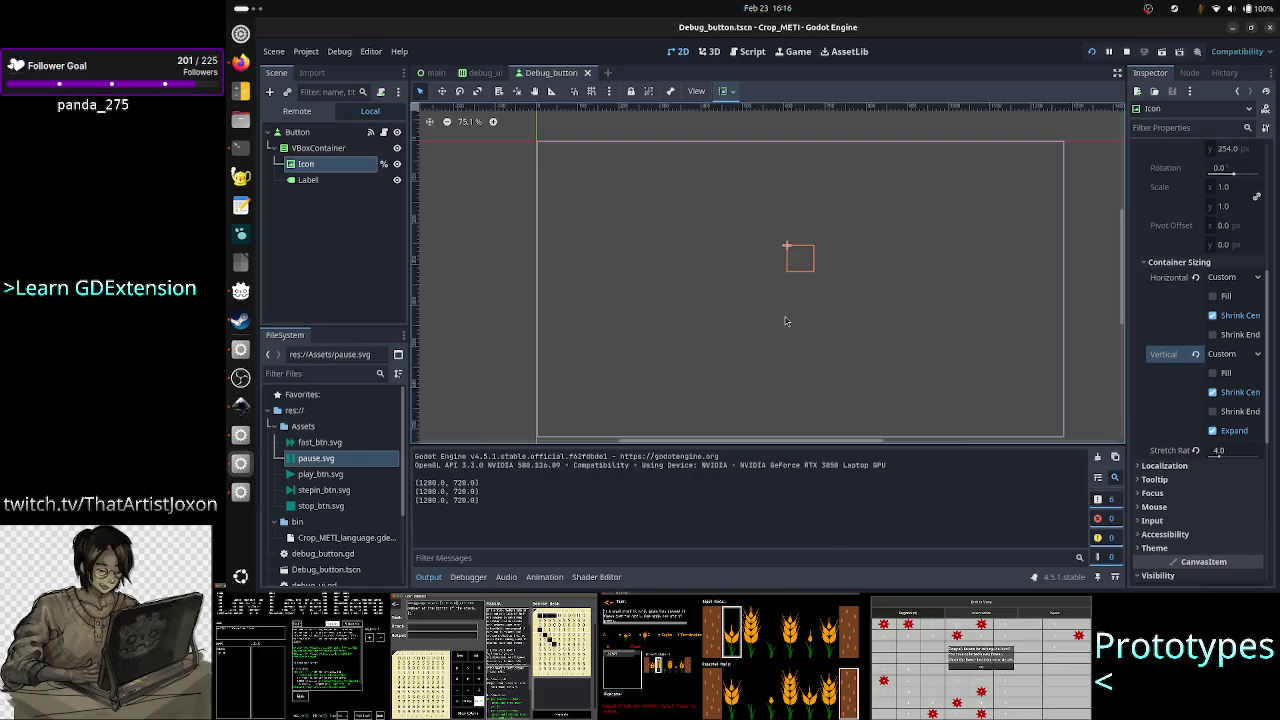
key(alt+Tab)
key(alt+Tab)
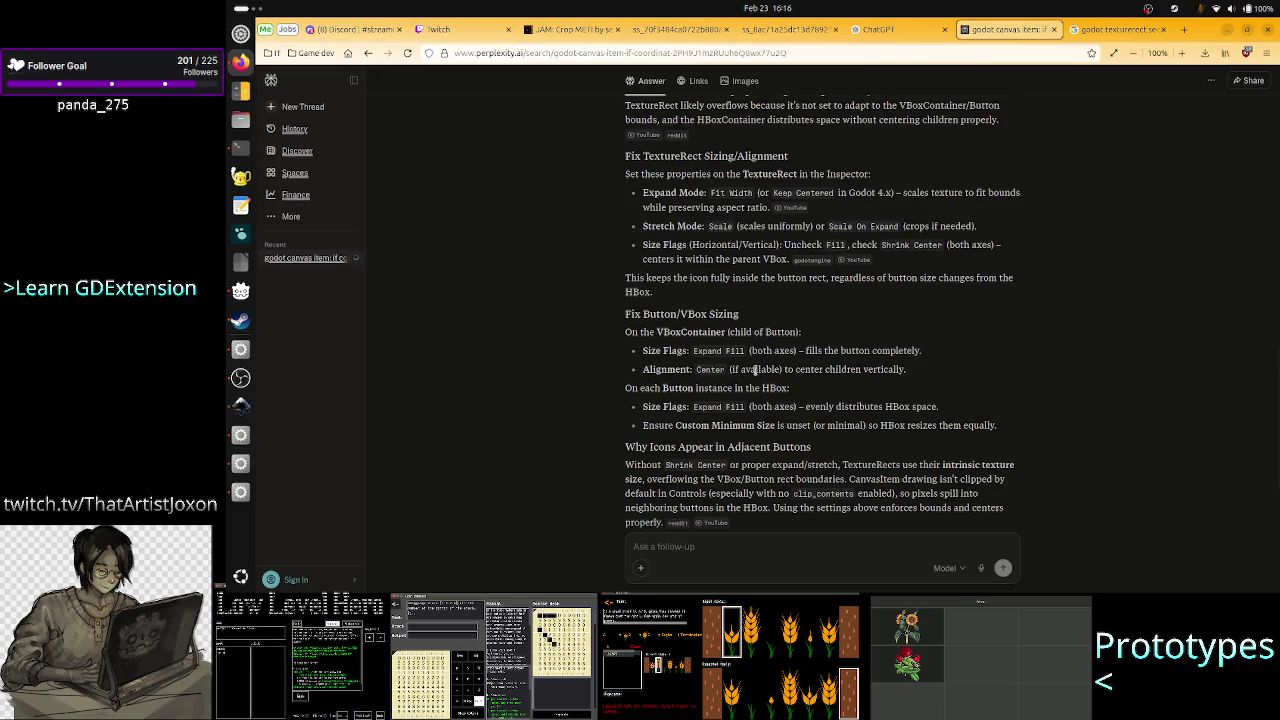
Inspect the VBoxContainer and Button nodes' properties, then switch to the debug_ui scene tab.
key(alt+Tab)
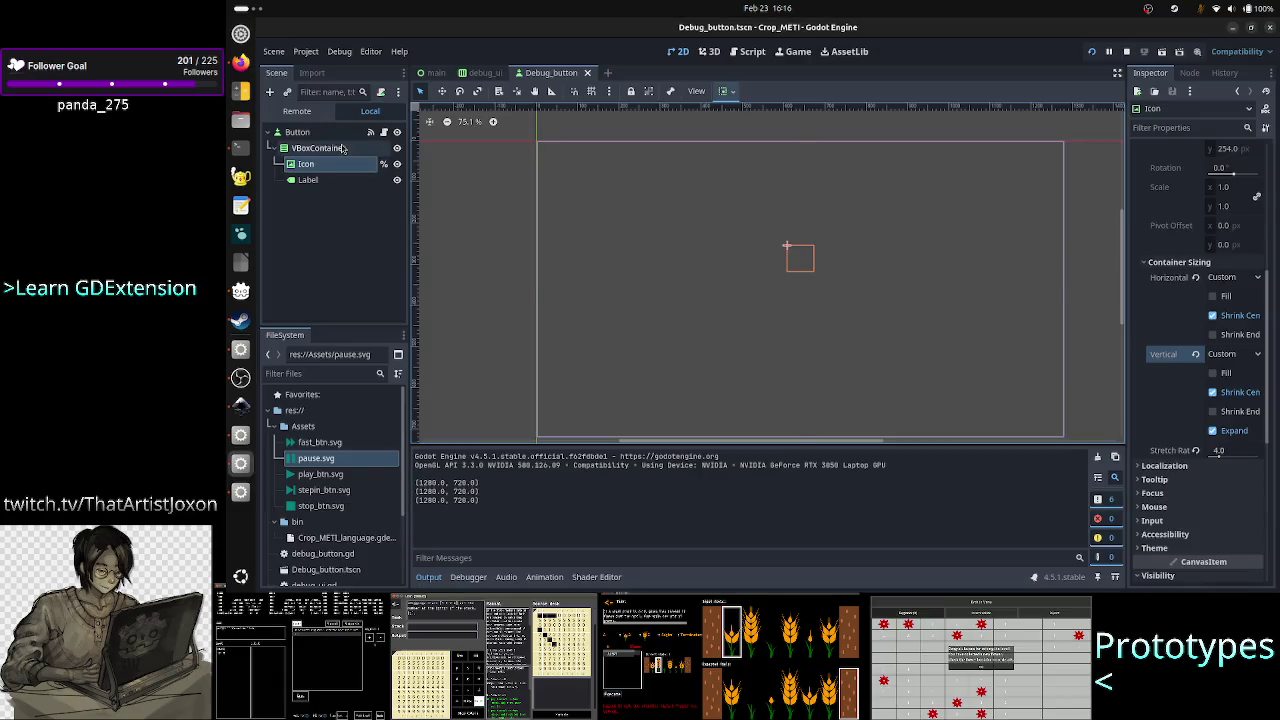
click(318, 148)
scroll(1195, 350, down, 5)
click(1162, 398)
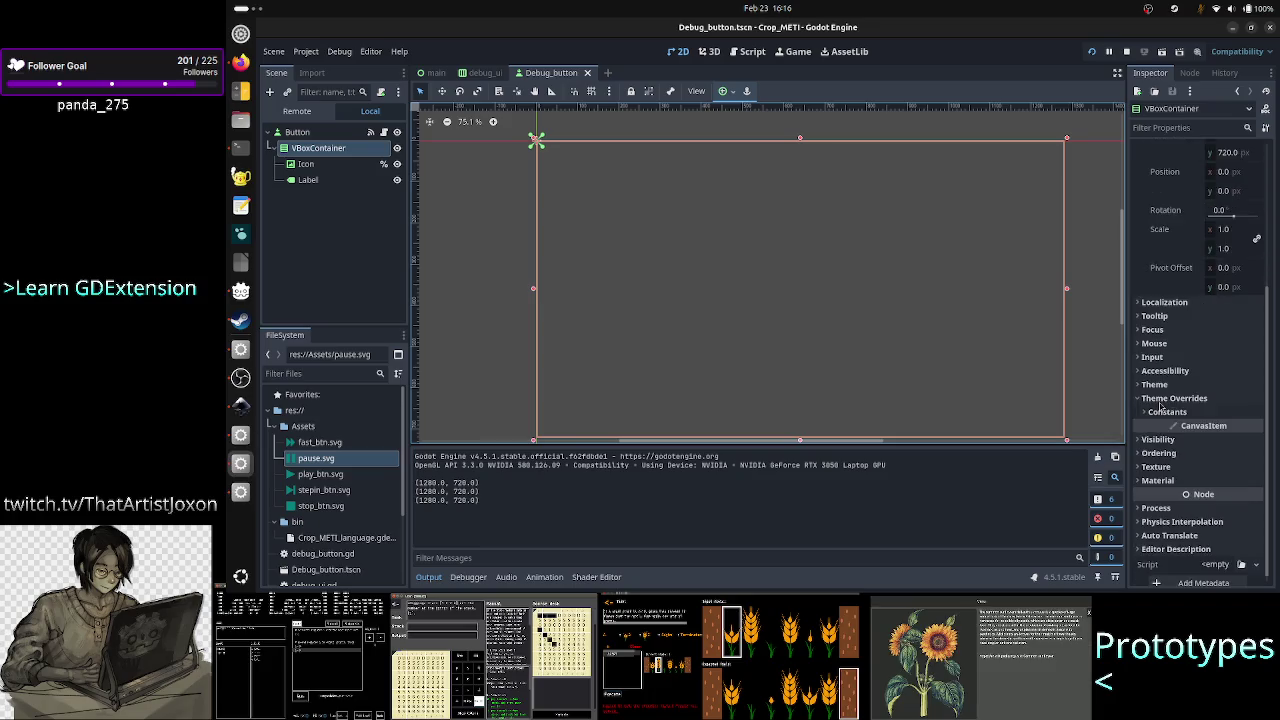
scroll(1180, 318, up, 5)
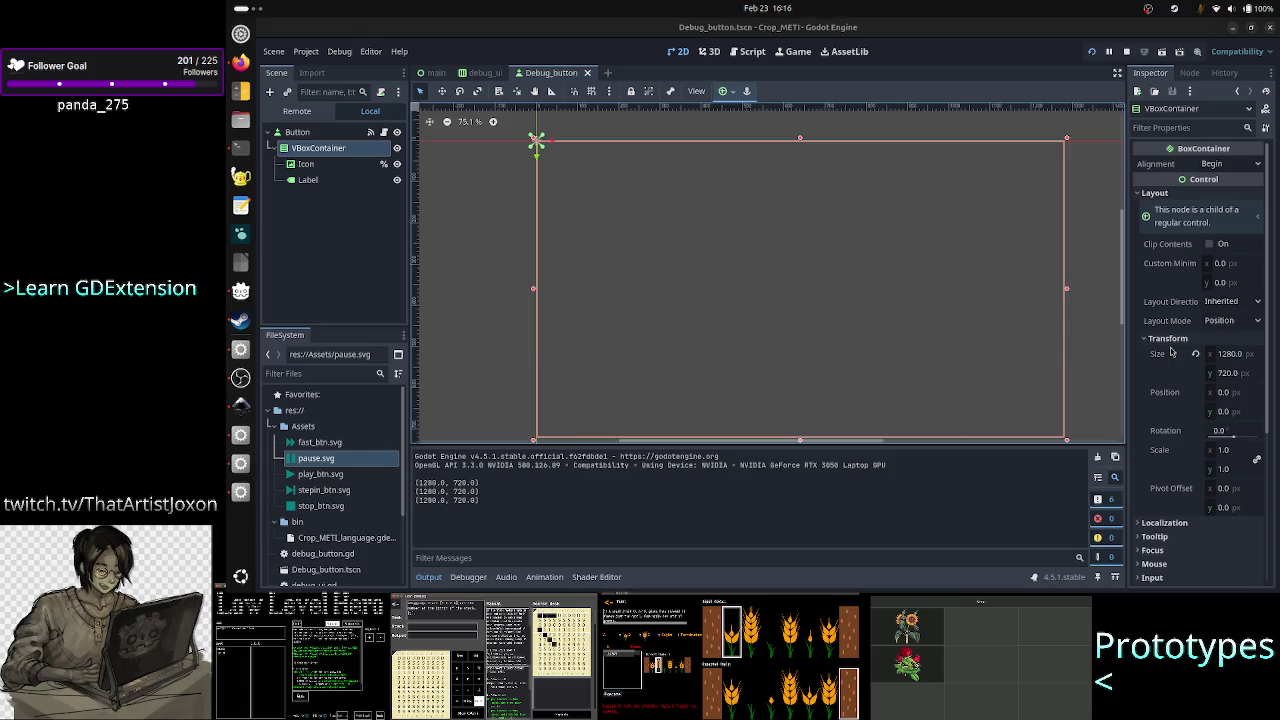
key(alt+Tab)
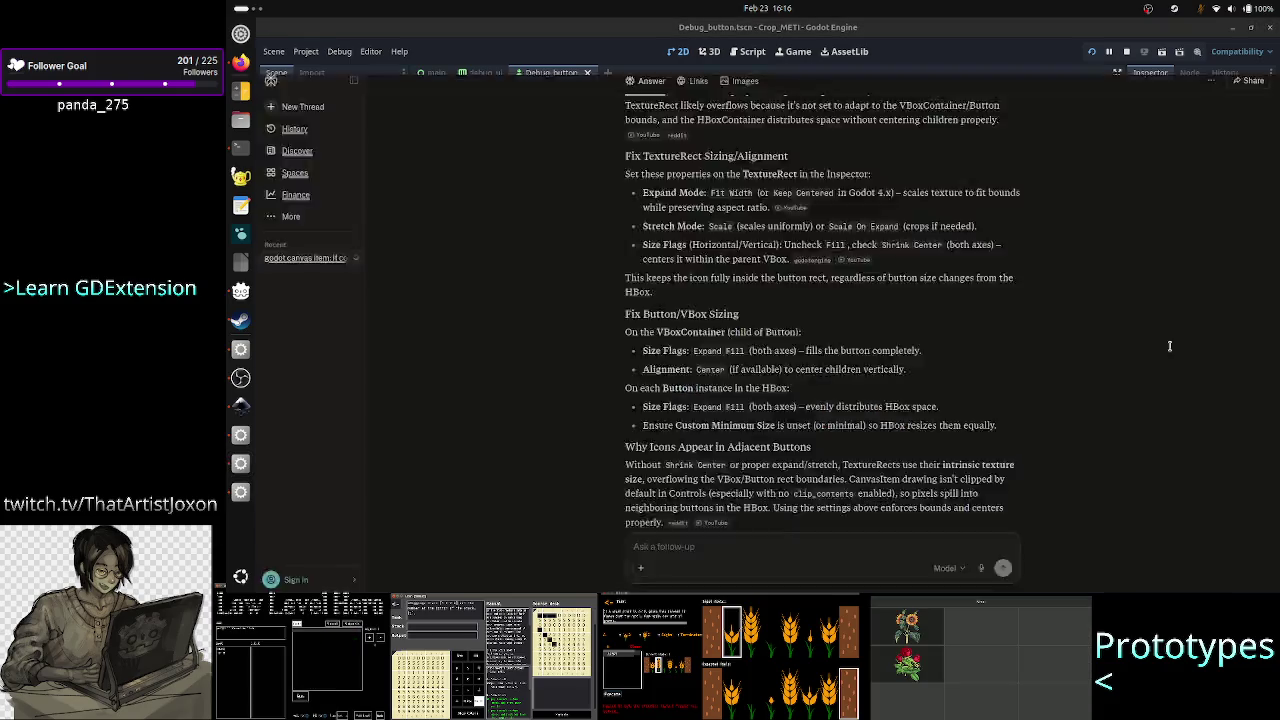
key(alt+Tab)
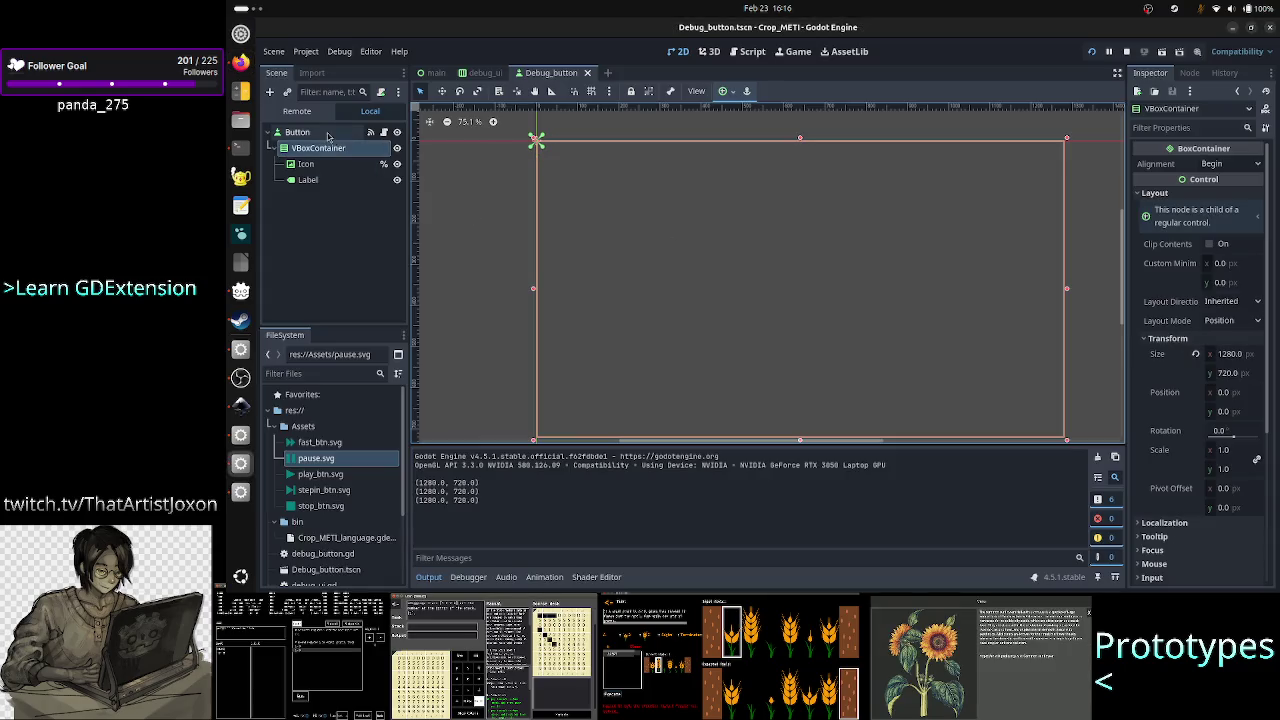
click(328, 136)
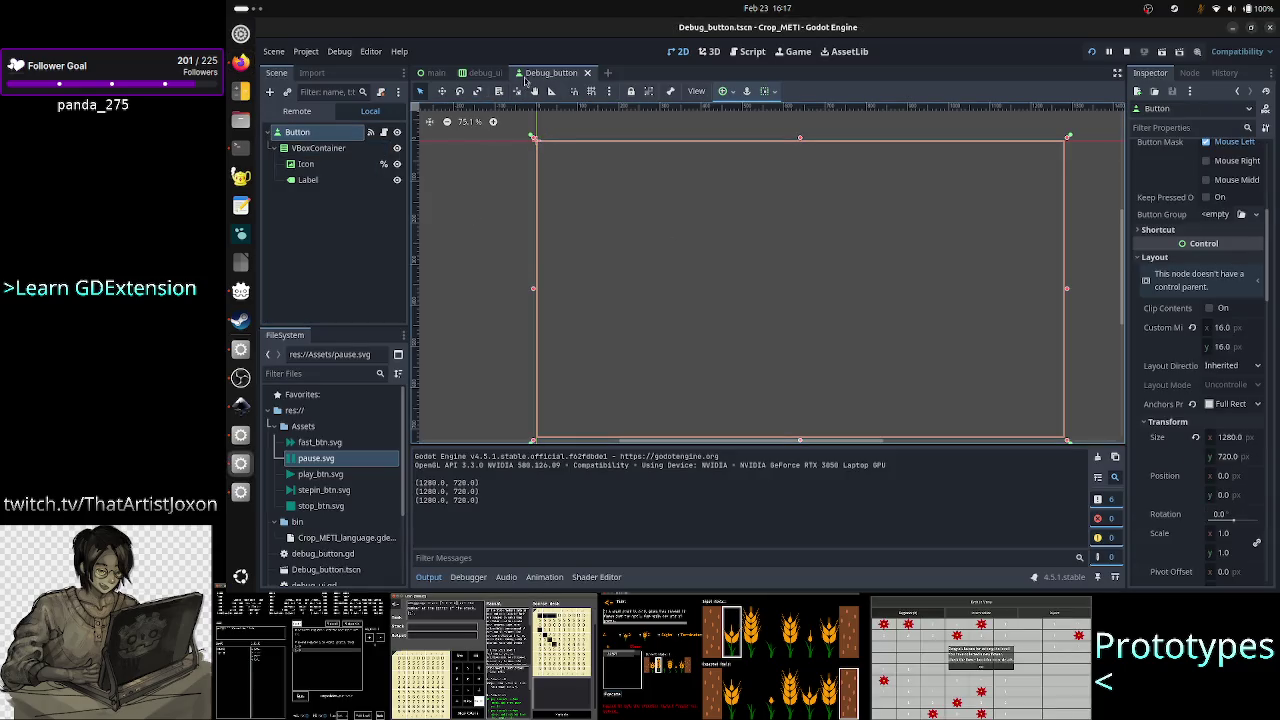
click(484, 73)
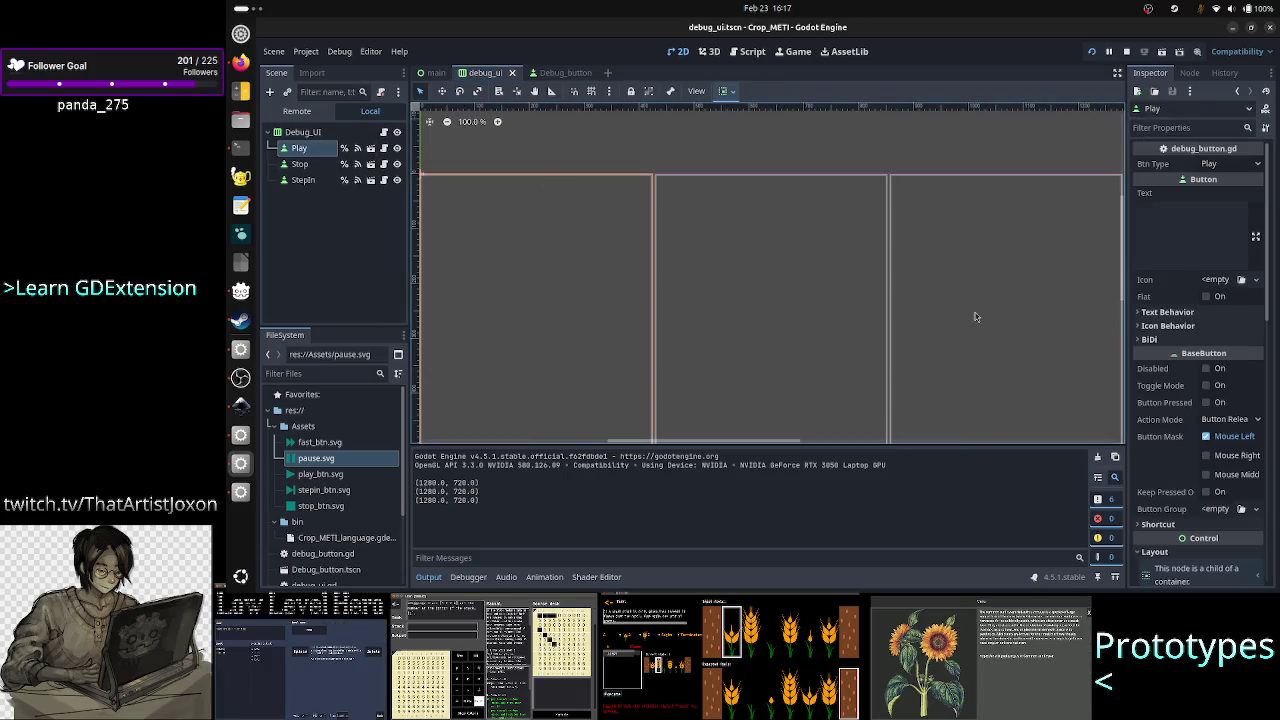
Go back and forth between Godot and Perplexity, ending on its per-Button advice: Expand Fill flags, no custom minimum size.
scroll(1190, 458, down, 5)
scroll(1188, 463, down, 2)
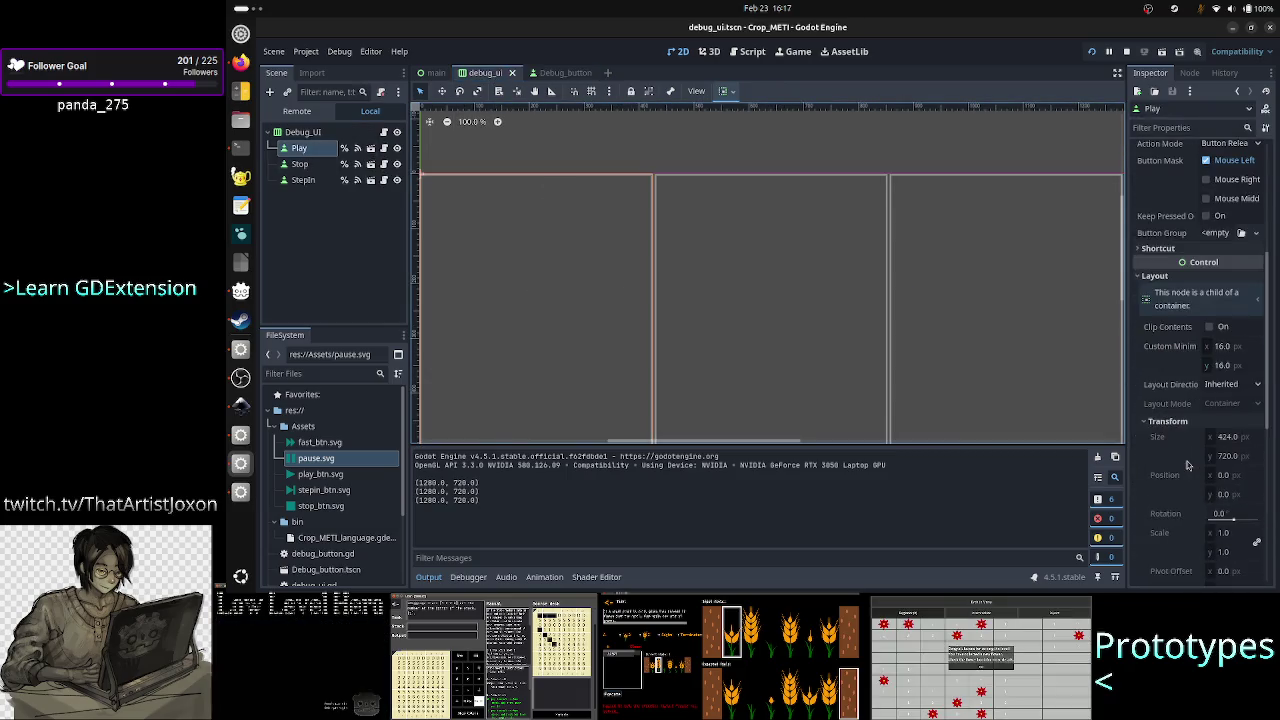
scroll(1188, 463, down, 3)
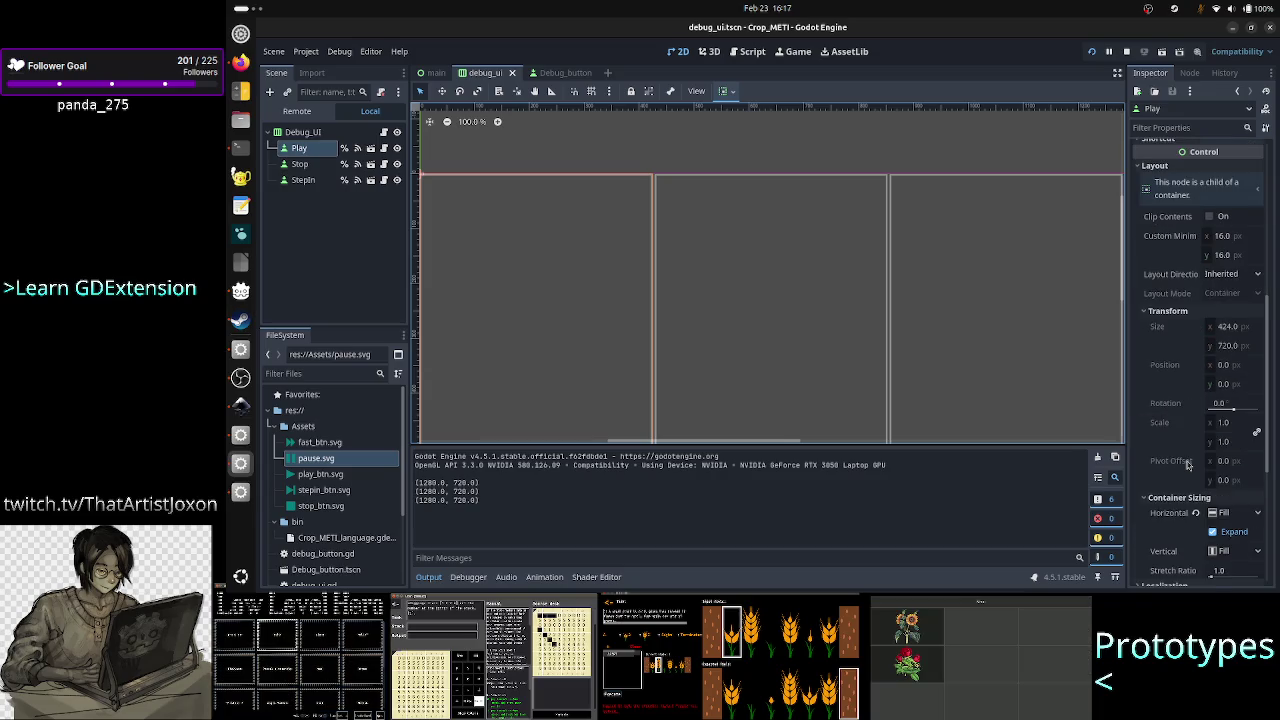
scroll(1188, 463, down, 3)
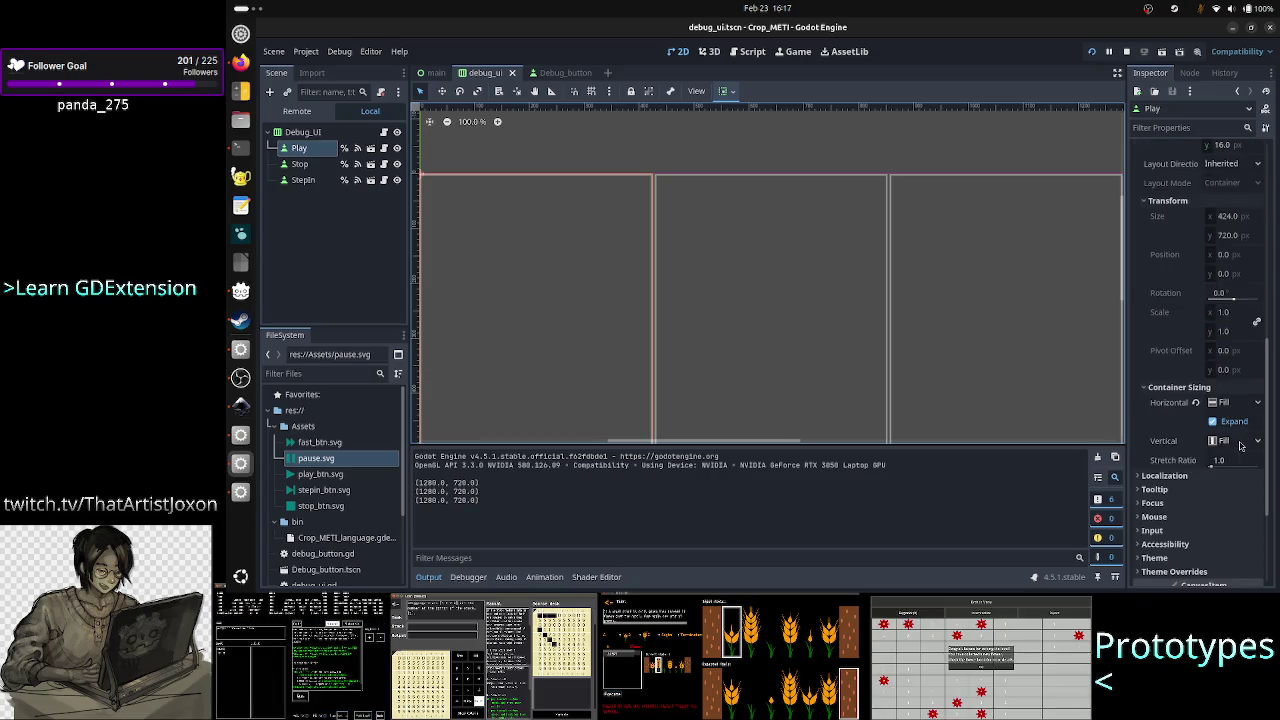
key(alt+Tab)
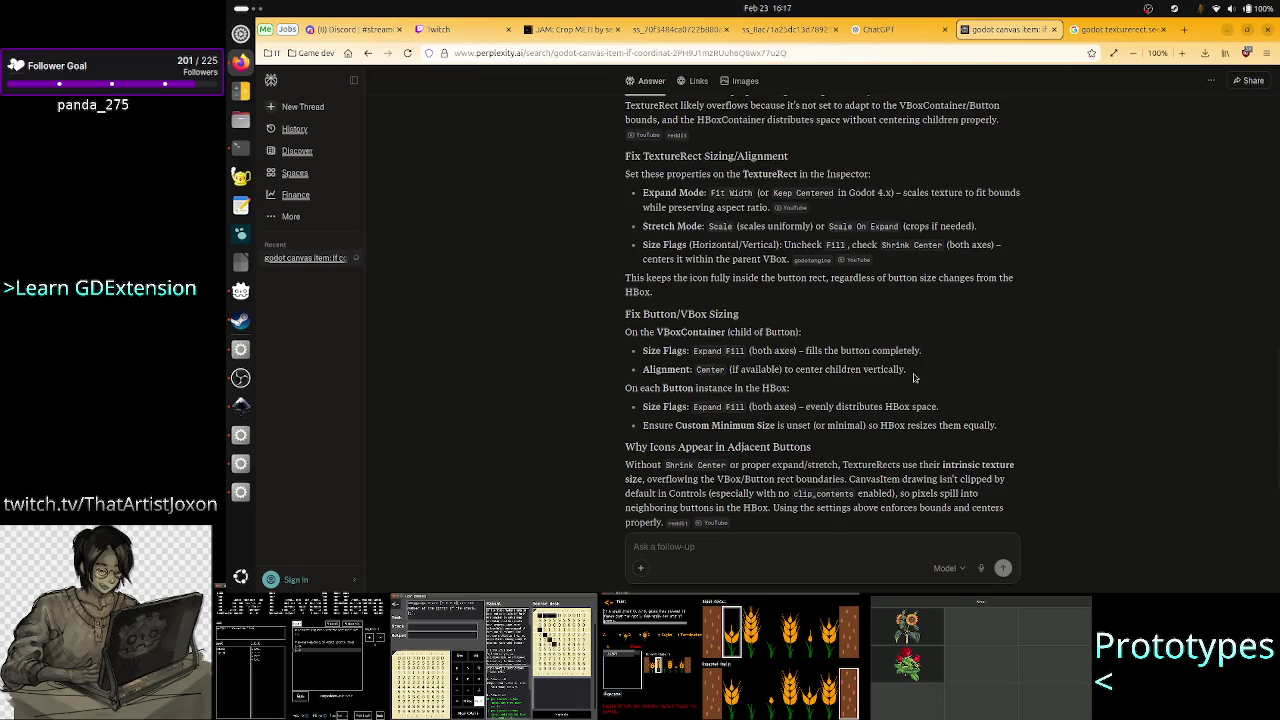
key(alt+Tab)
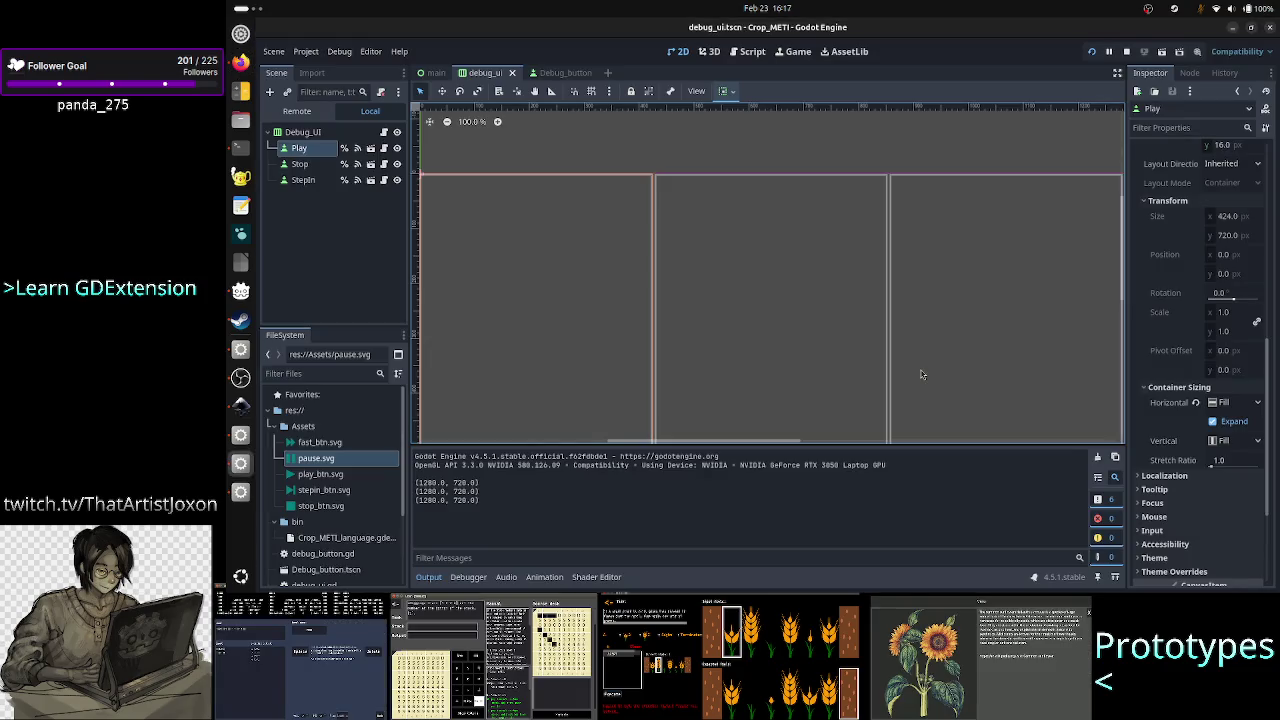
scroll(1191, 439, up, 6)
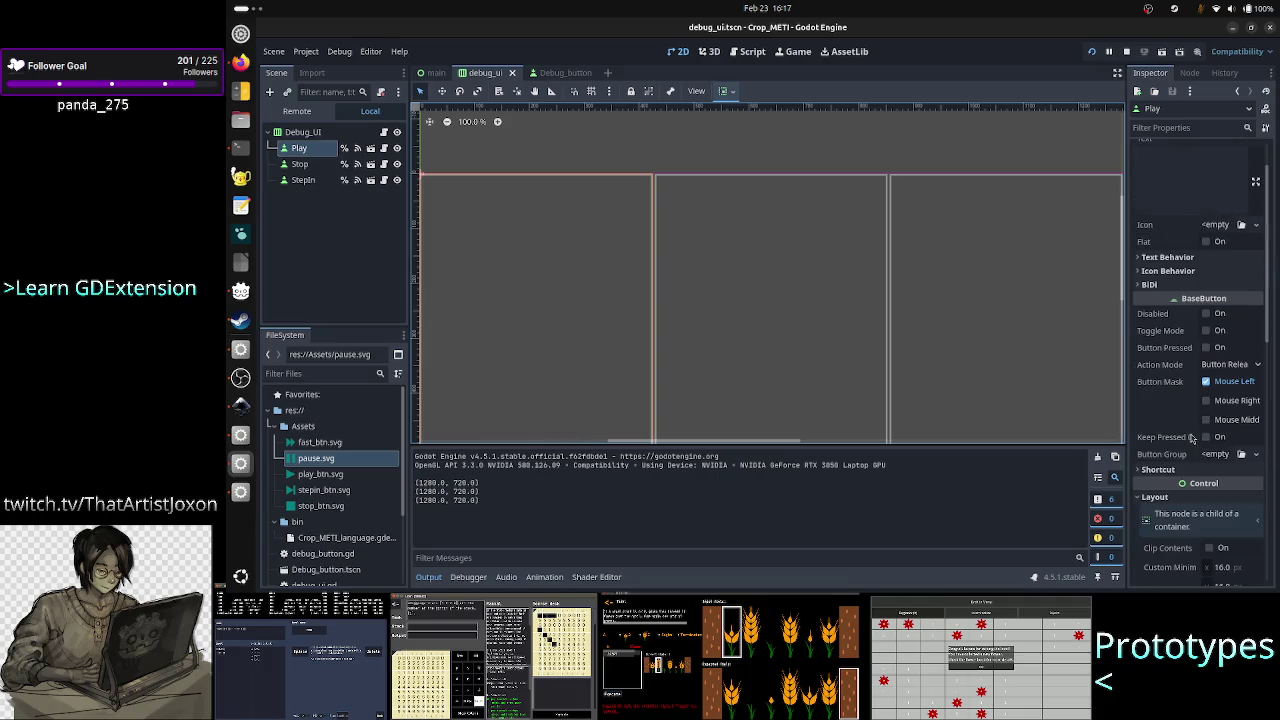
scroll(1191, 439, up, 1)
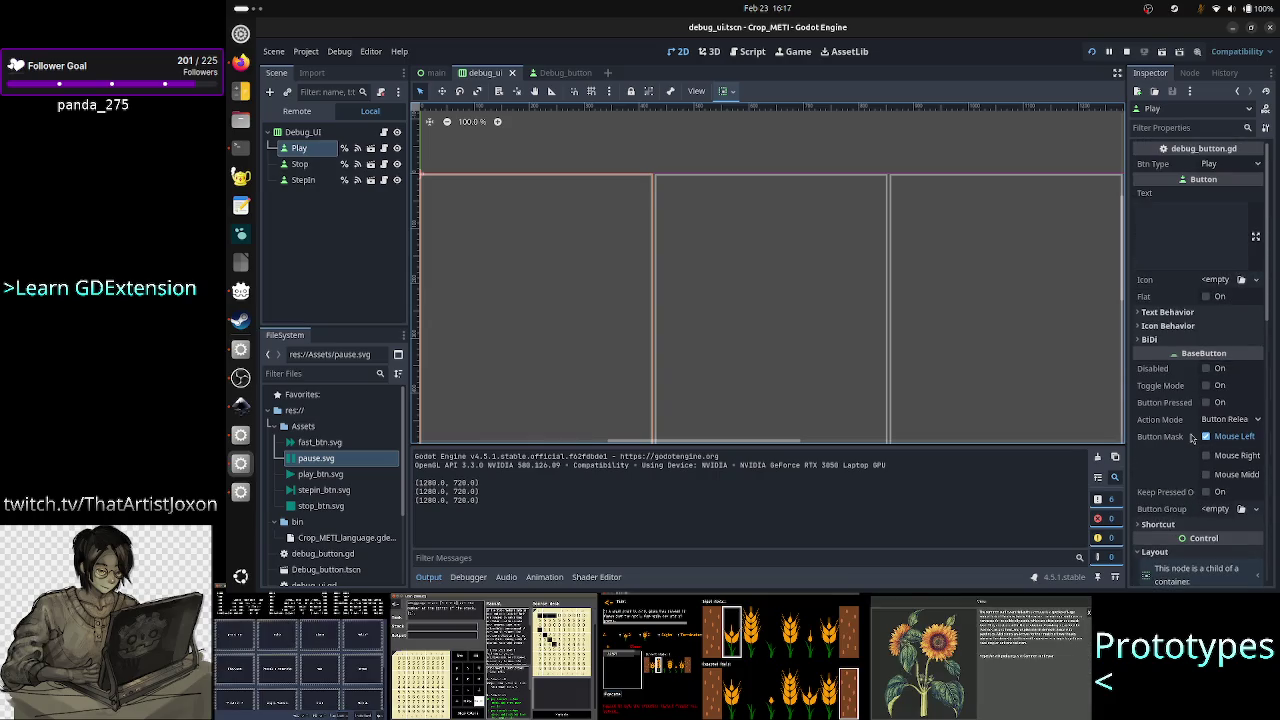
key(alt+Tab)
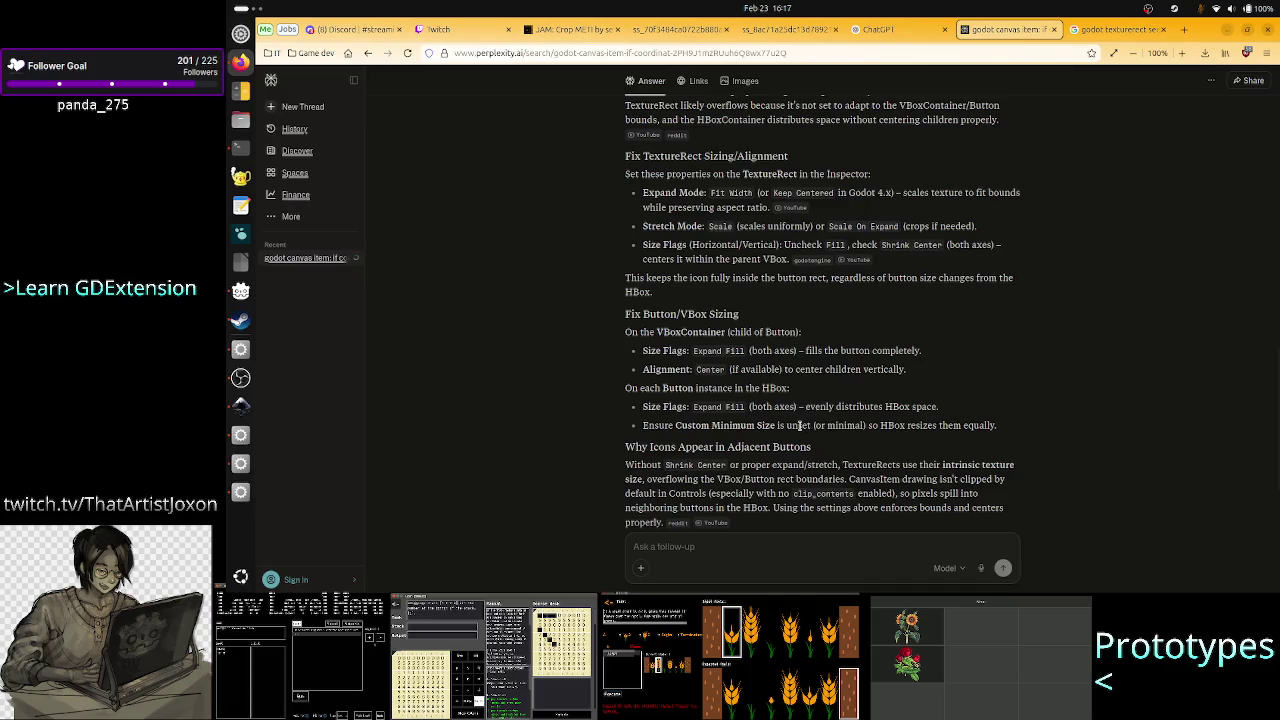
Set the Play button's vertical container sizing to Custom.
key(alt+Tab)
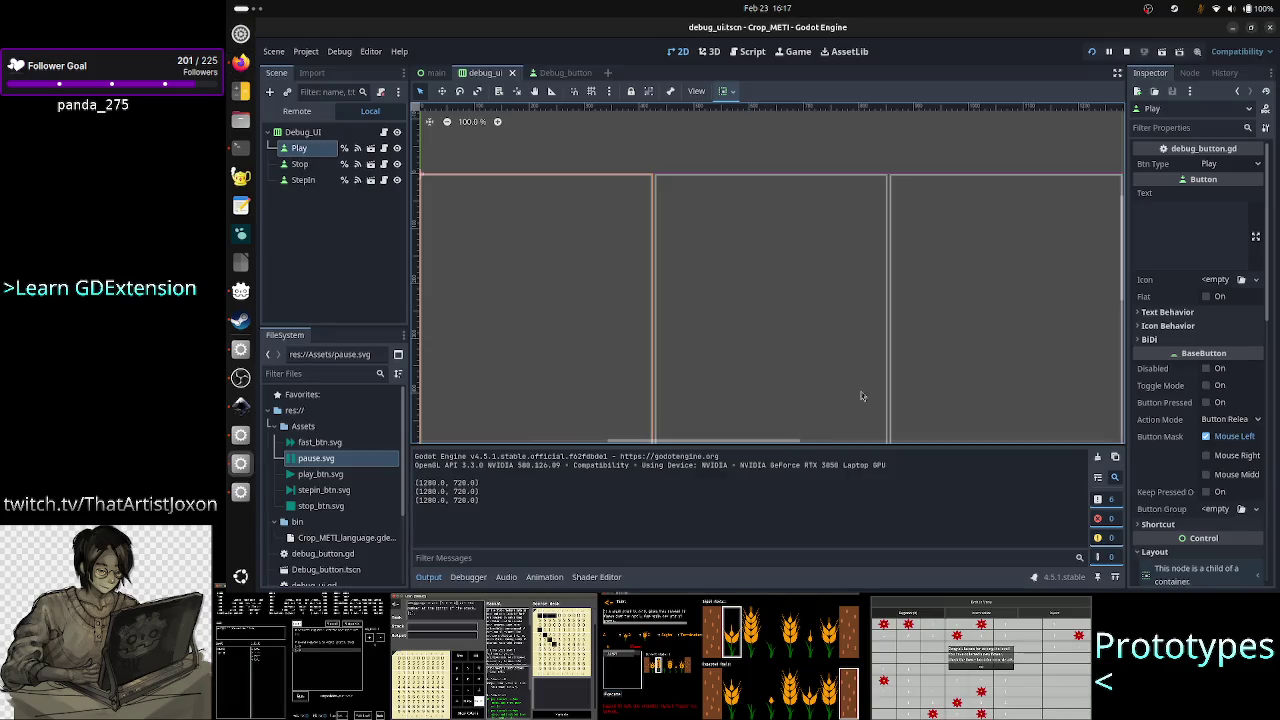
scroll(1181, 481, down, 5)
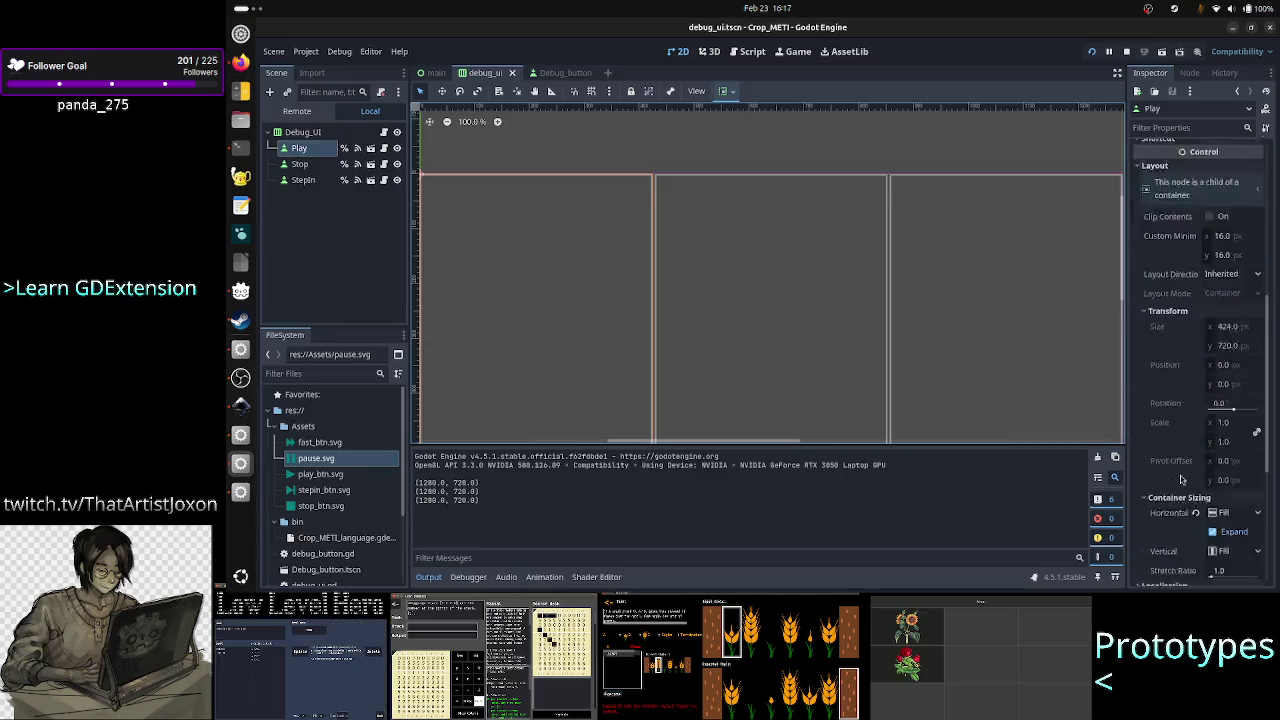
scroll(1181, 480, down, 2)
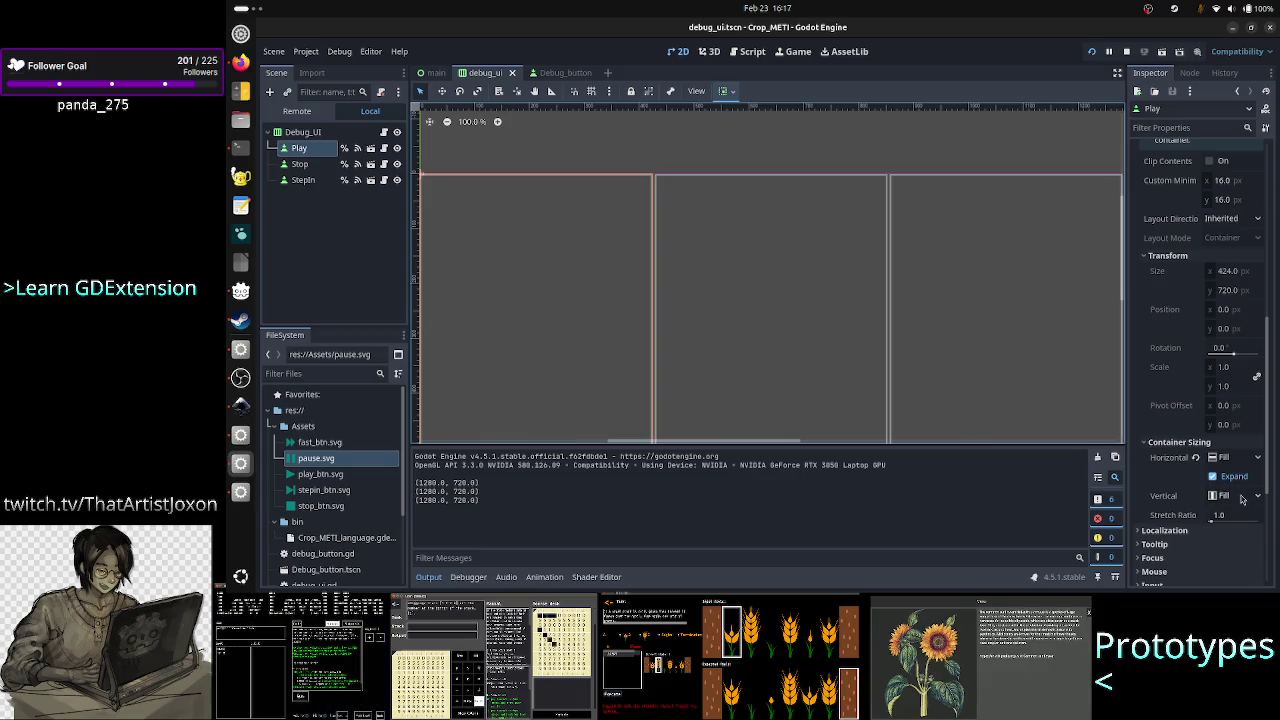
click(1244, 497)
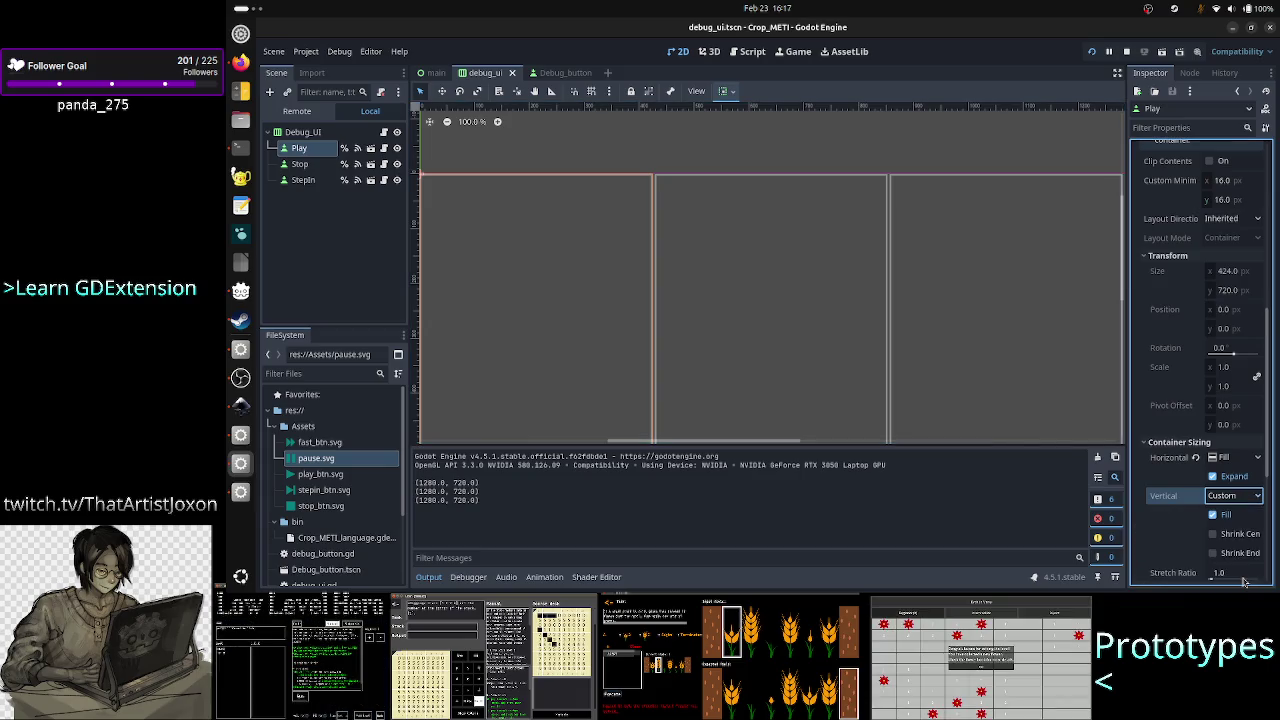
click(1240, 581)
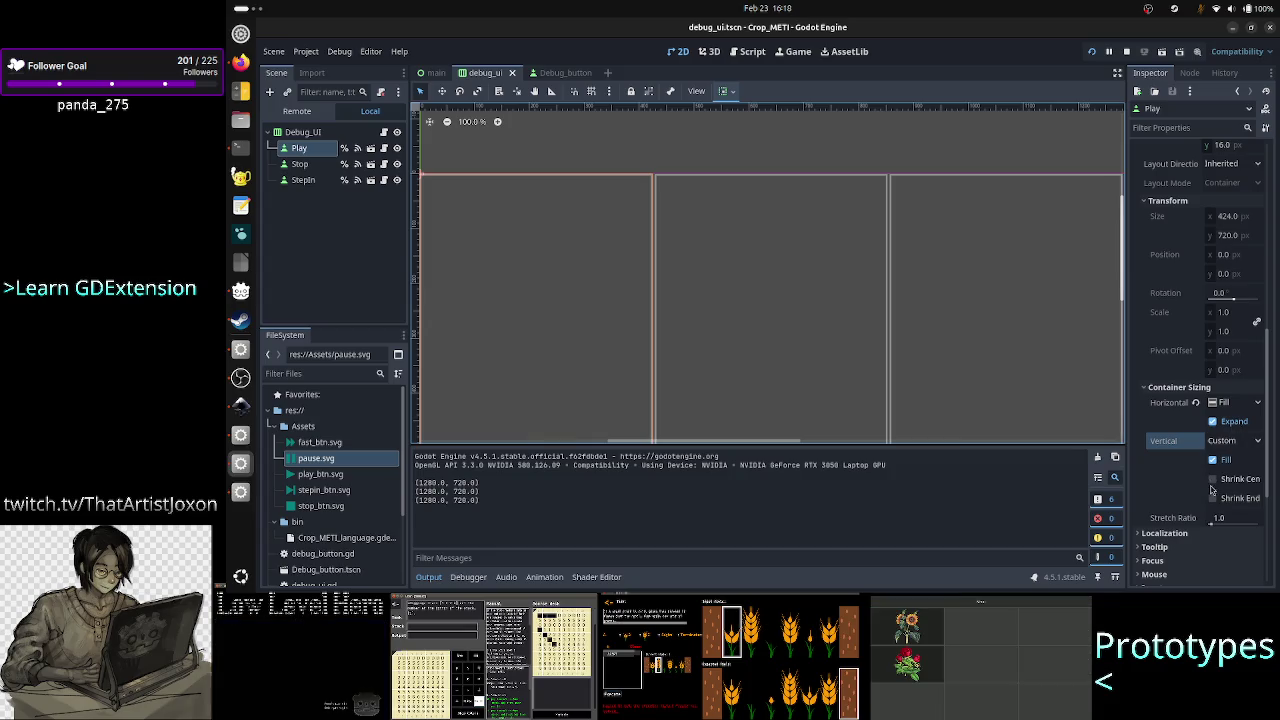
Change the Play button's custom minimum size from 16×16 to 0×0.
scroll(1200, 370, up, 10)
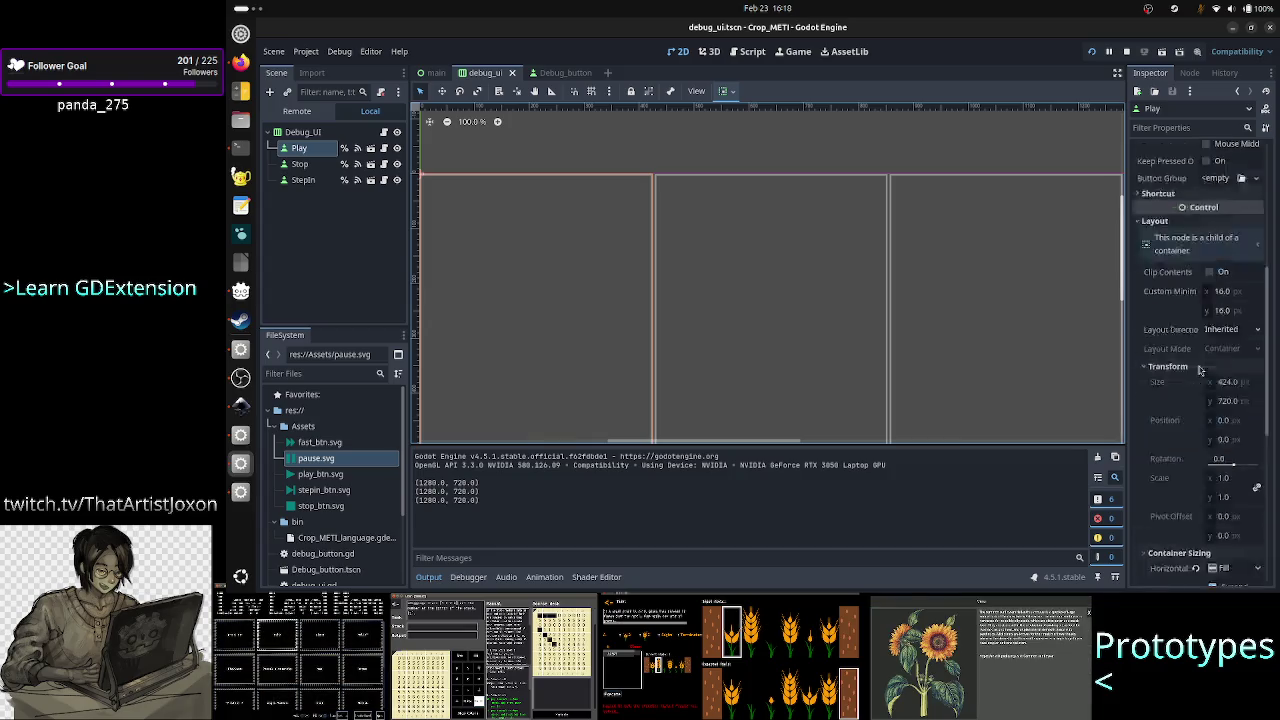
scroll(1200, 370, down, 5)
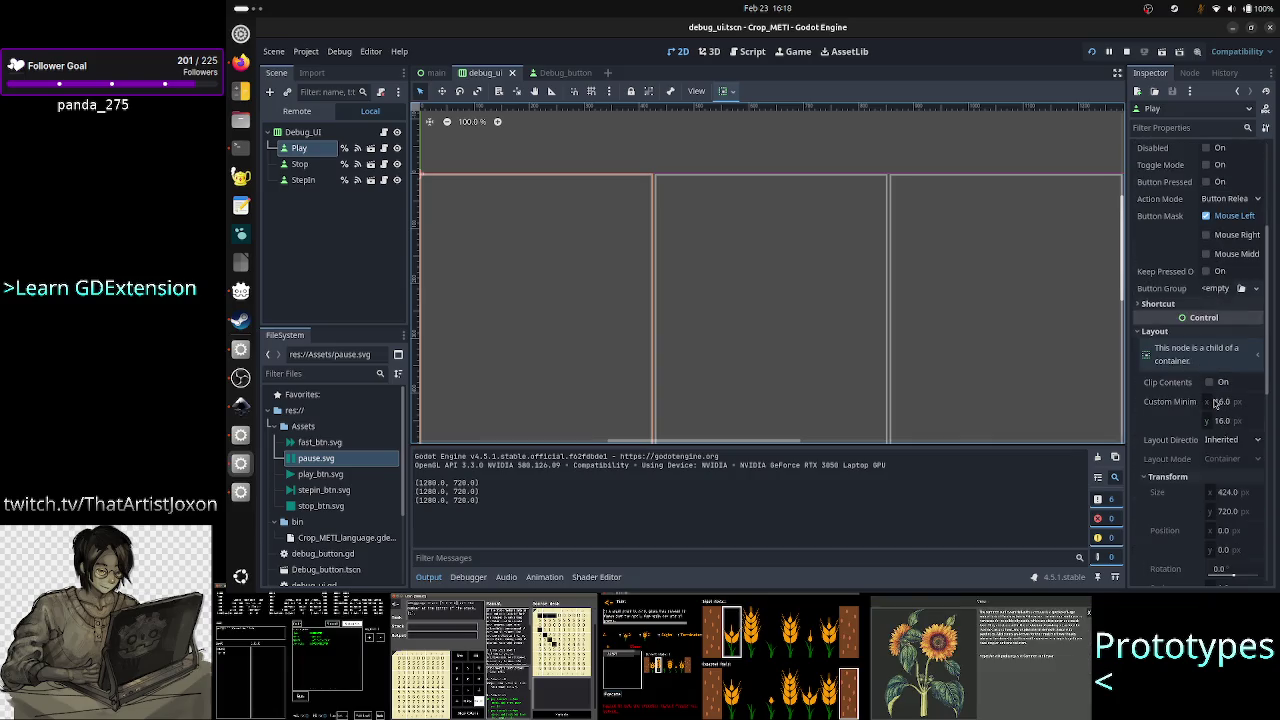
click(1195, 404)
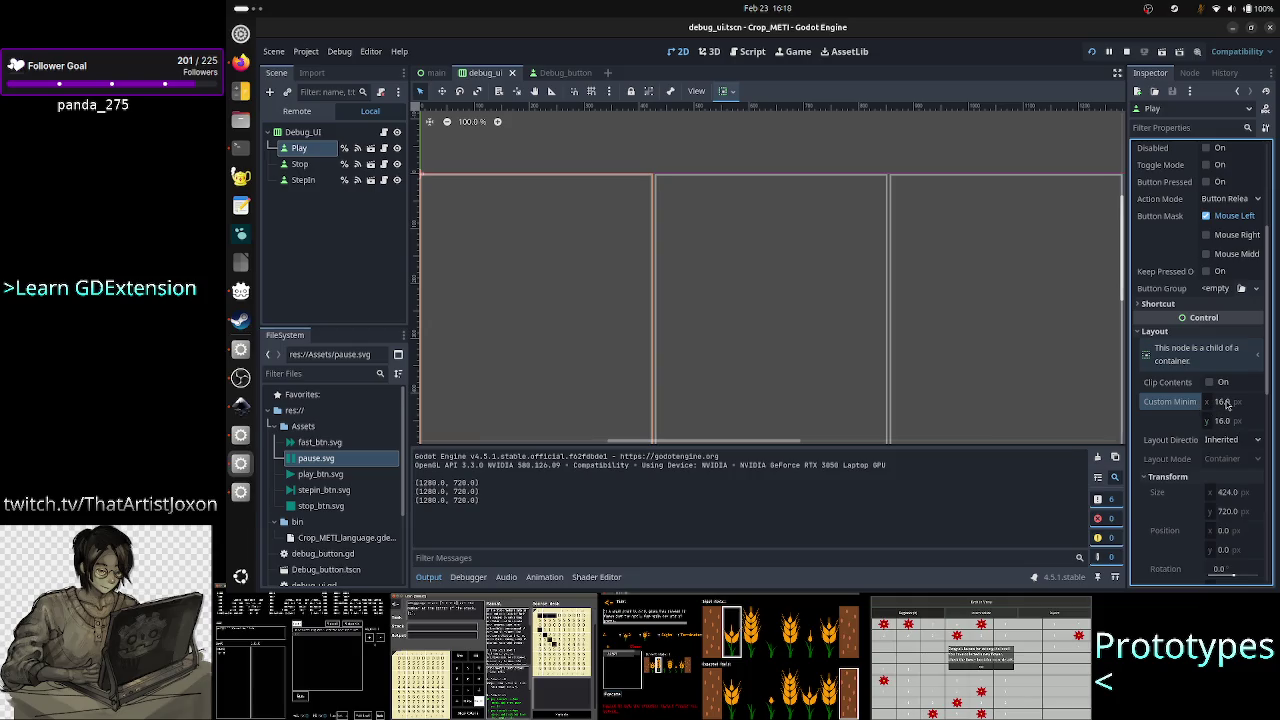
click(1224, 401)
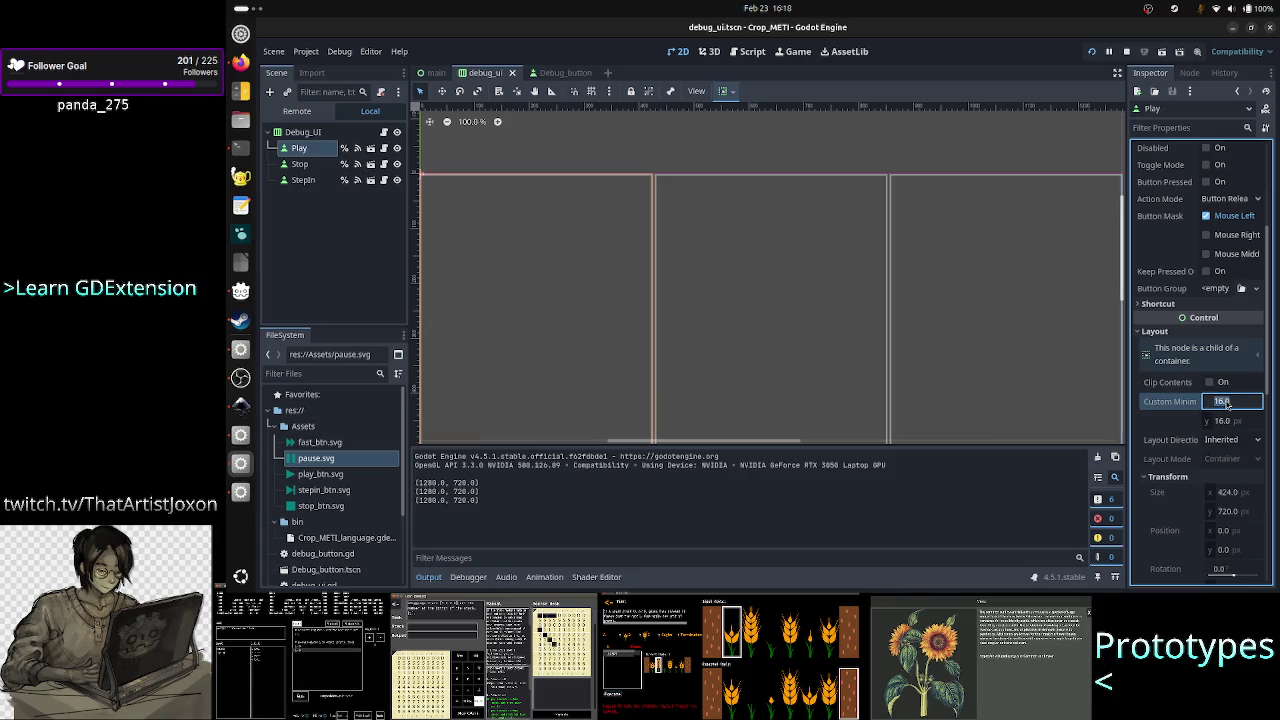
text(0)
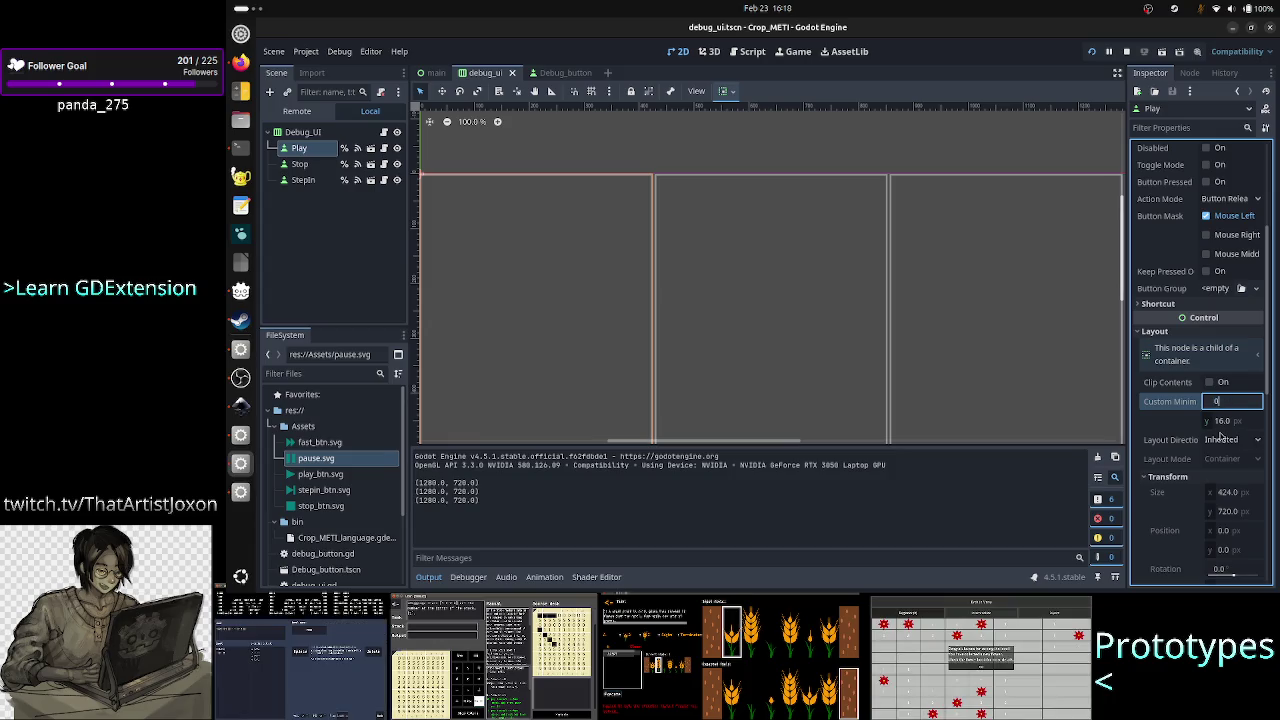
click(1226, 421)
text(0)
key(Return)
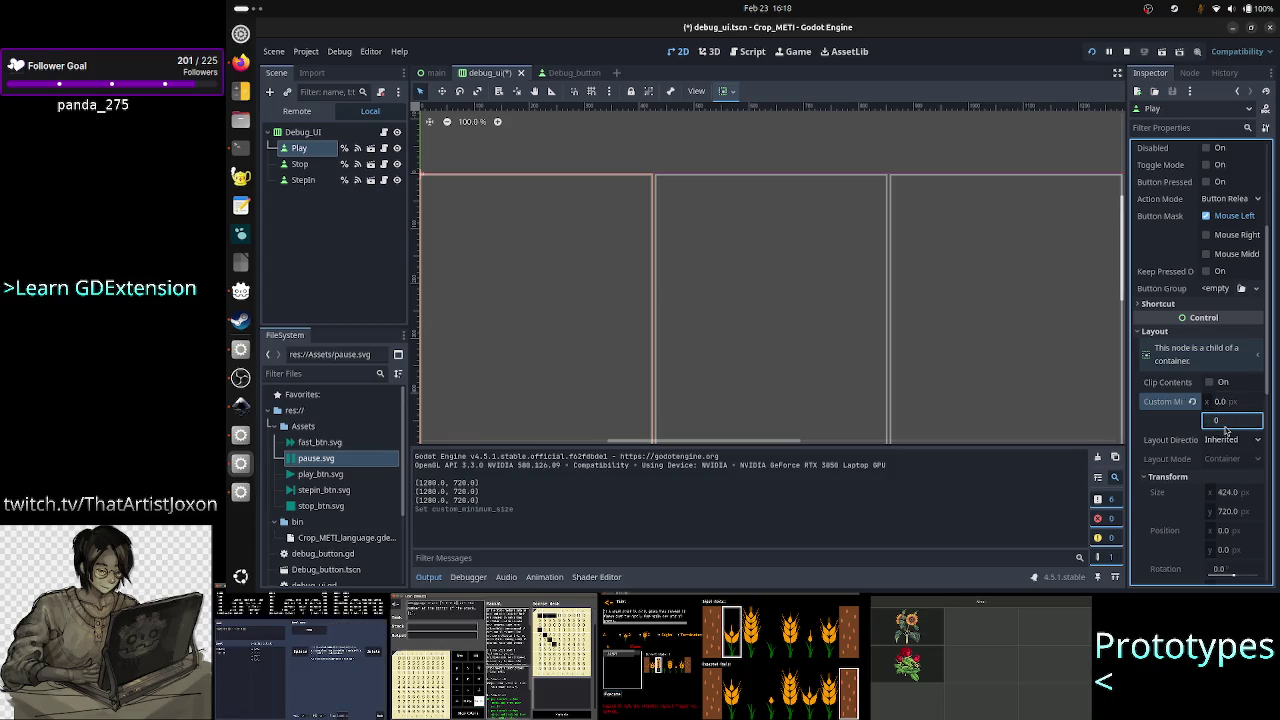
Restart the debug UI scene to check the icons, then return to Perplexity's Quick Test Setup steps.
click(1126, 55)
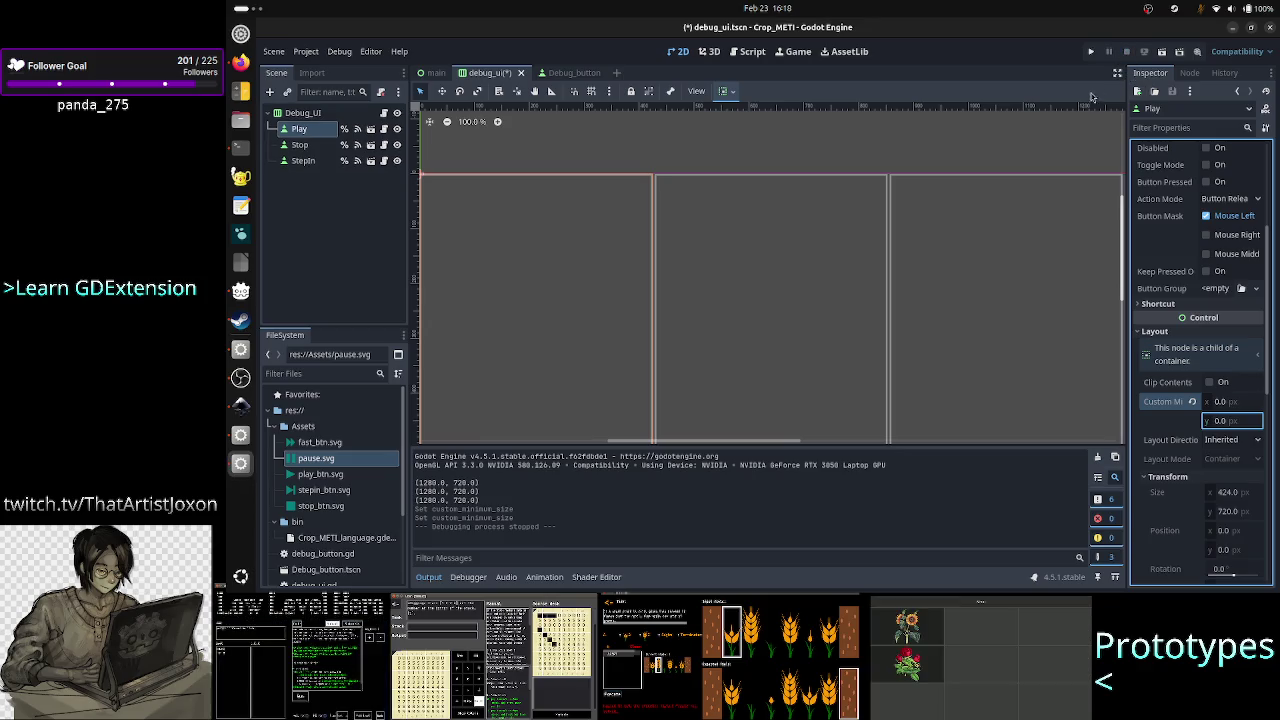
click(1092, 51)
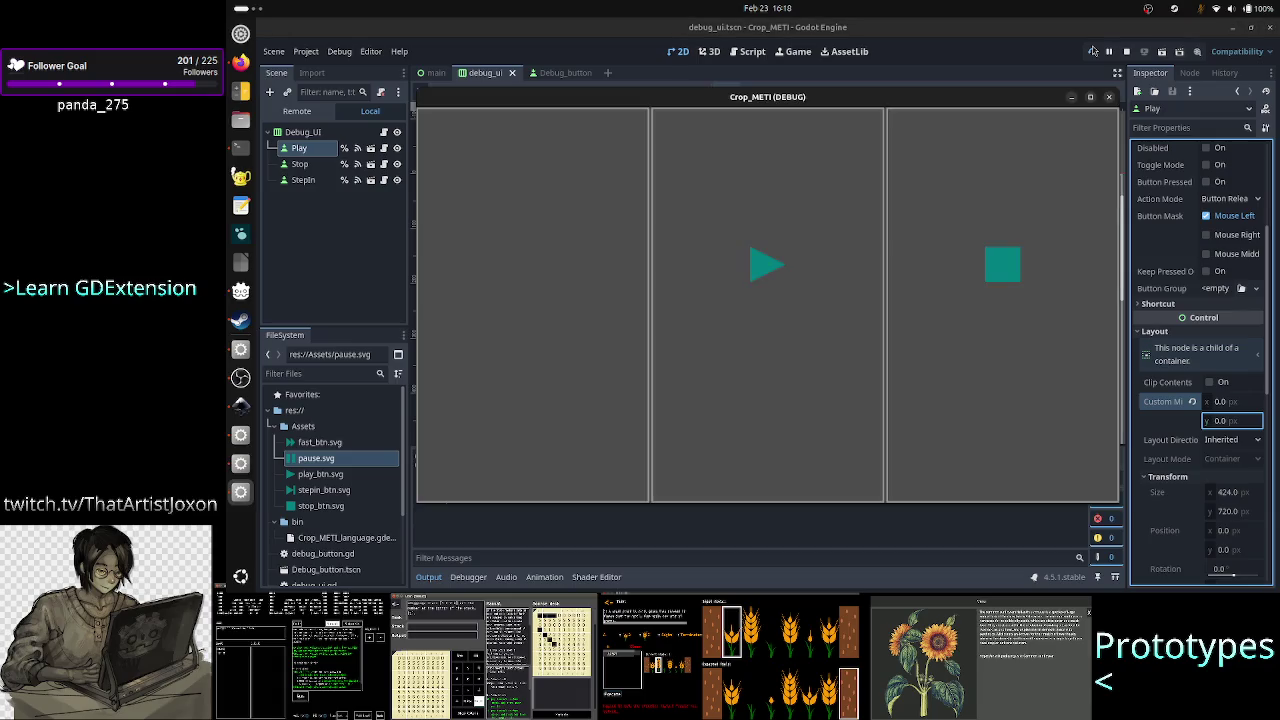
click(1109, 96)
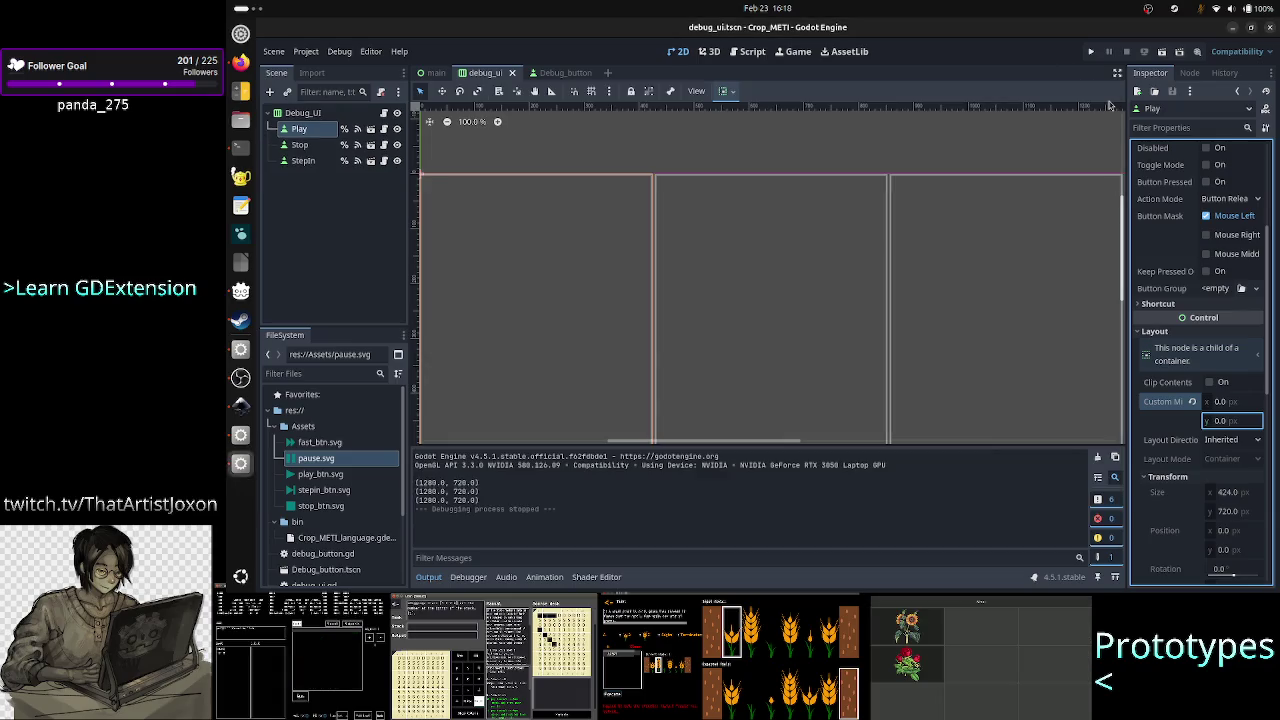
key(alt+Tab)
scroll(735, 463, down, 3)
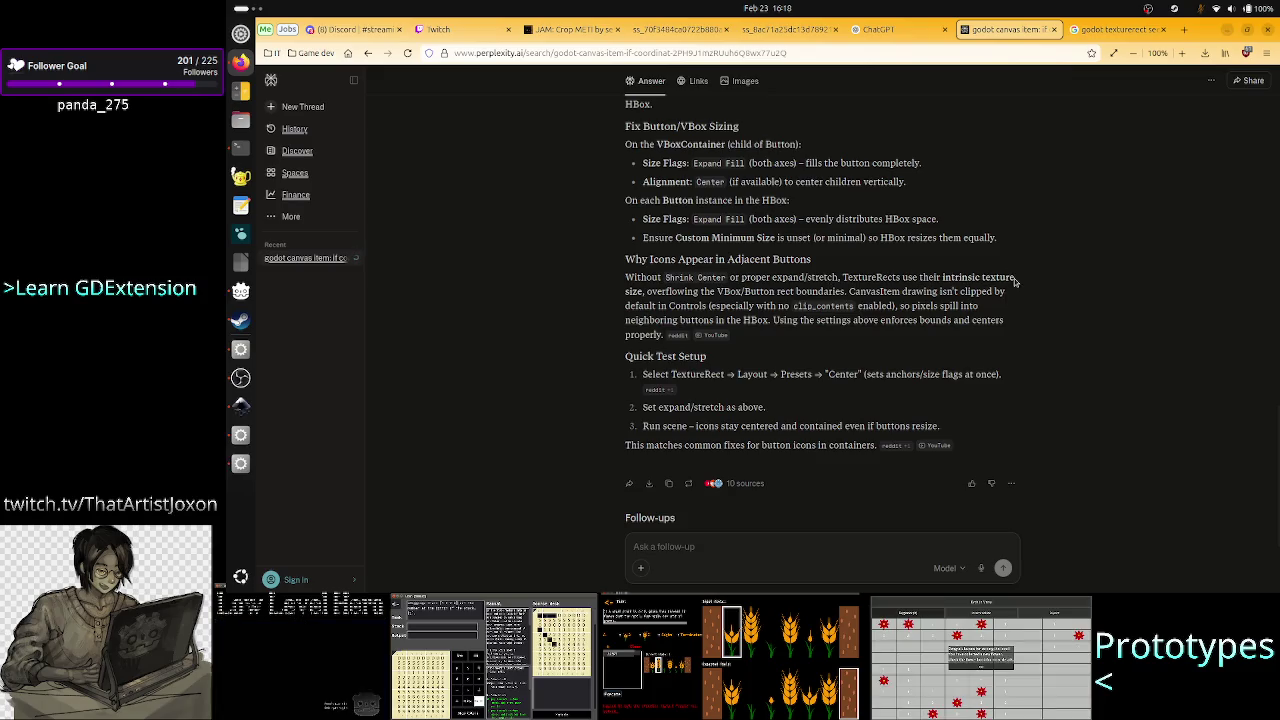
drag(1015, 282, 591, 298)
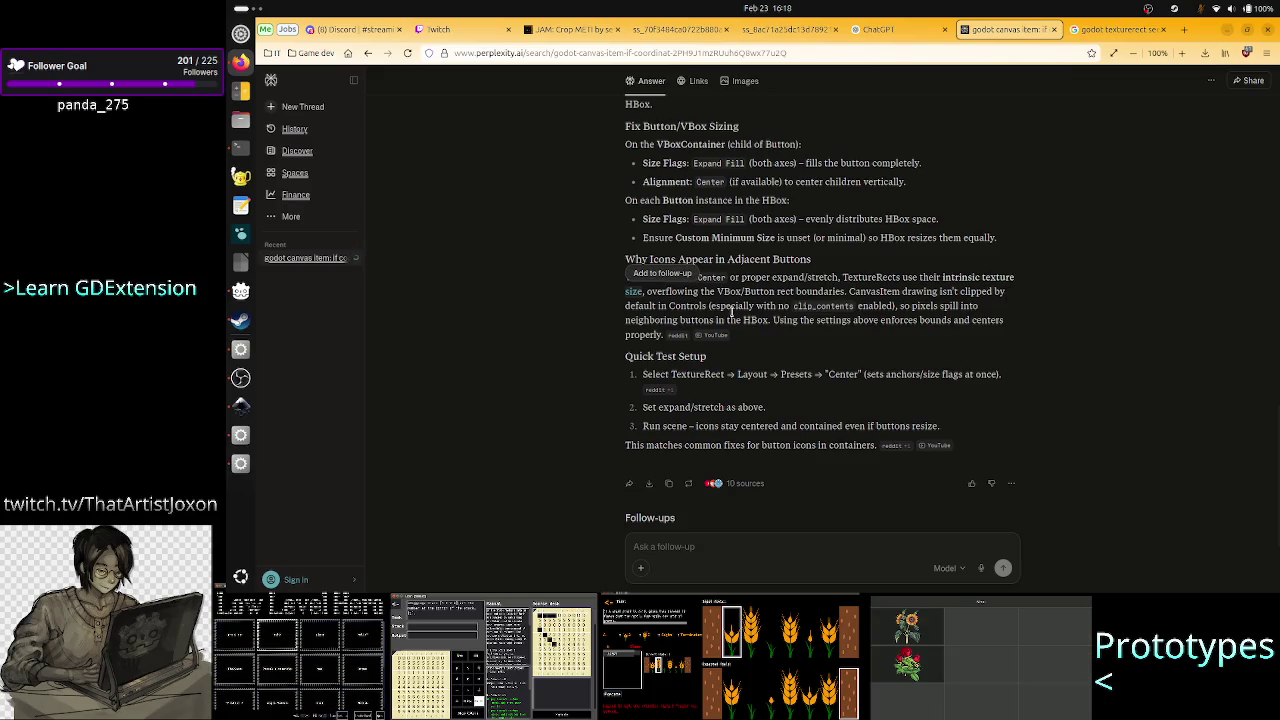
drag(740, 291, 724, 303)
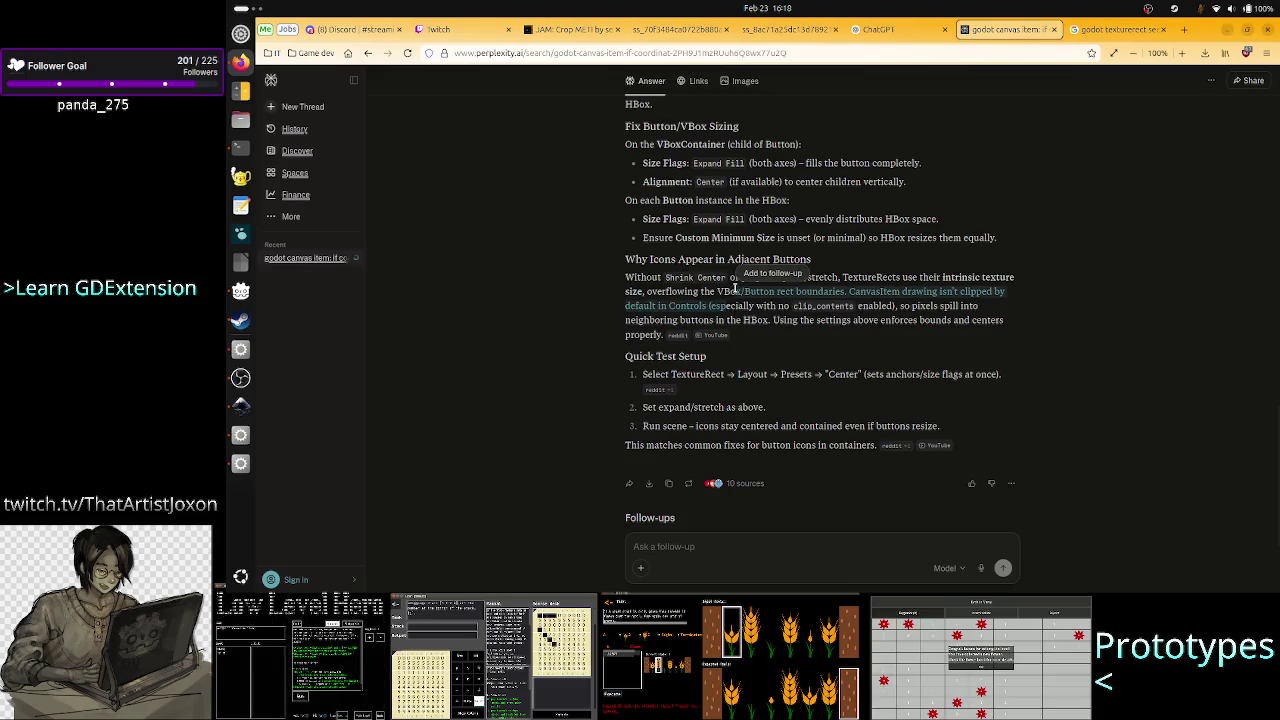
double_click(735, 290)
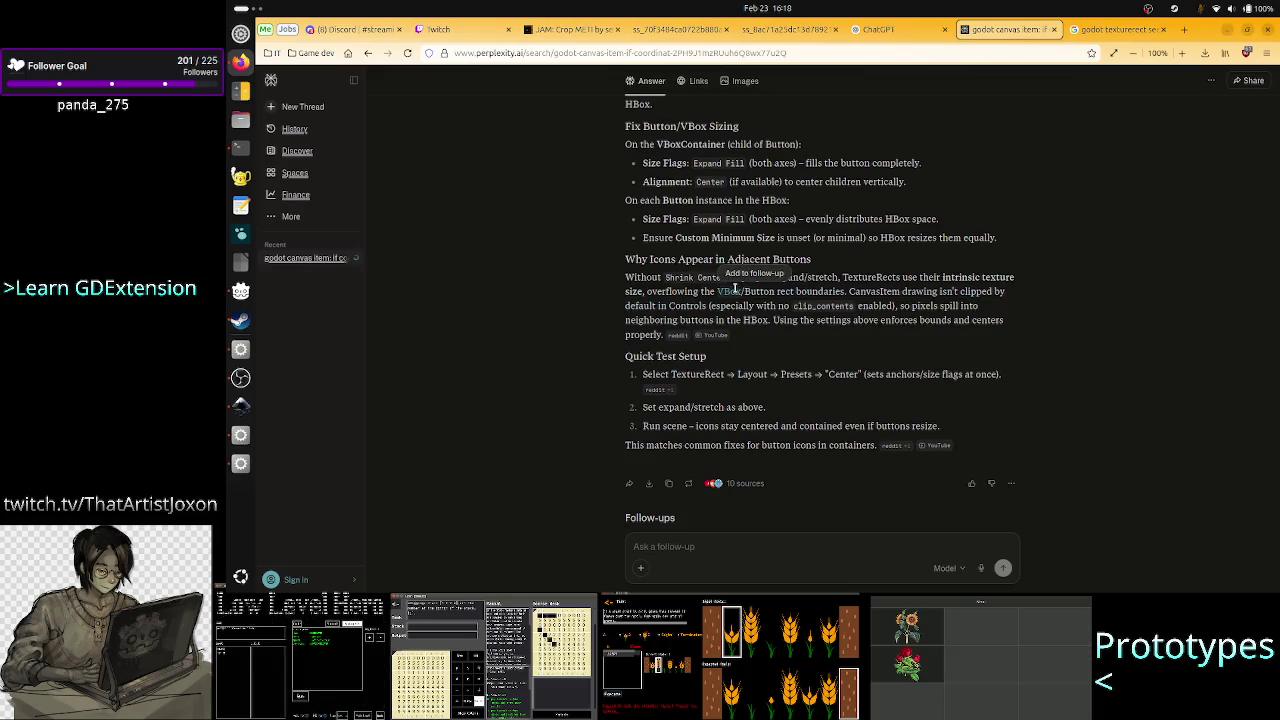
mouse_move(678, 284)
mouse_down()
mouse_move(778, 306)
mouse_move(811, 291)
mouse_up()
click(811, 291)
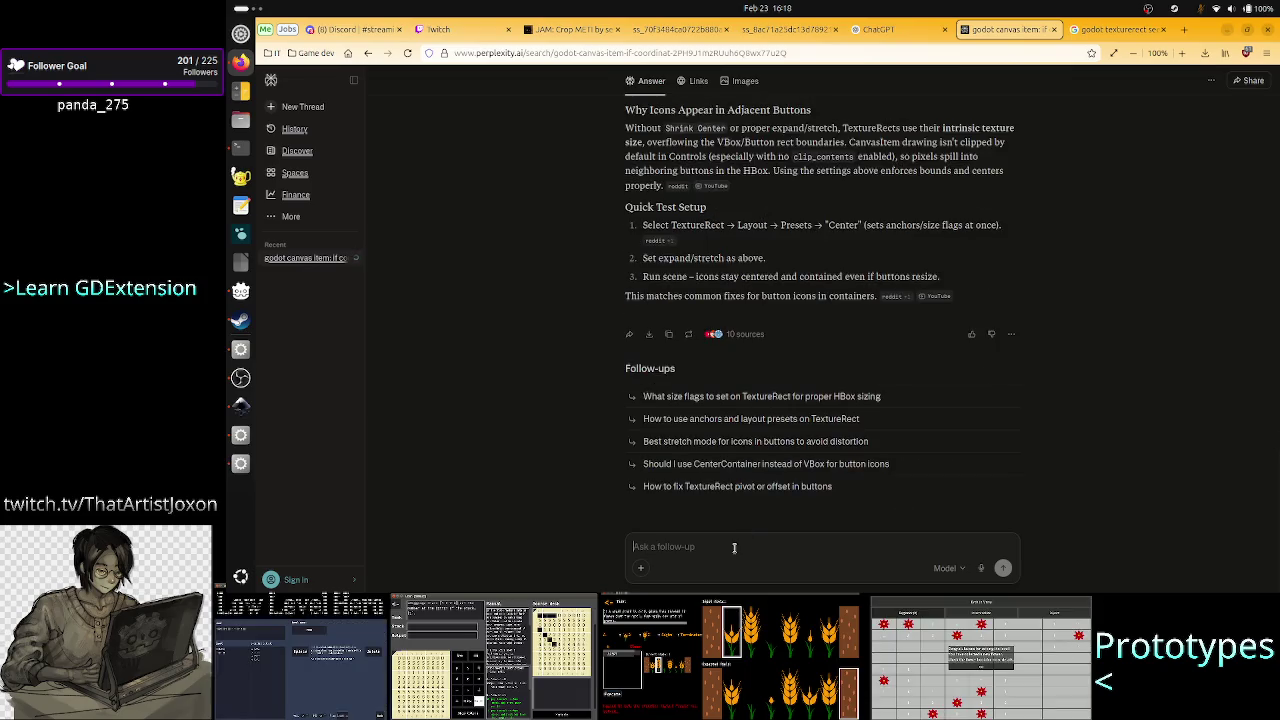
Tell Perplexity nothing worked because the HBox button area exceeds the texture, and ask if TextureRect follows the button's bounds.
text(No)
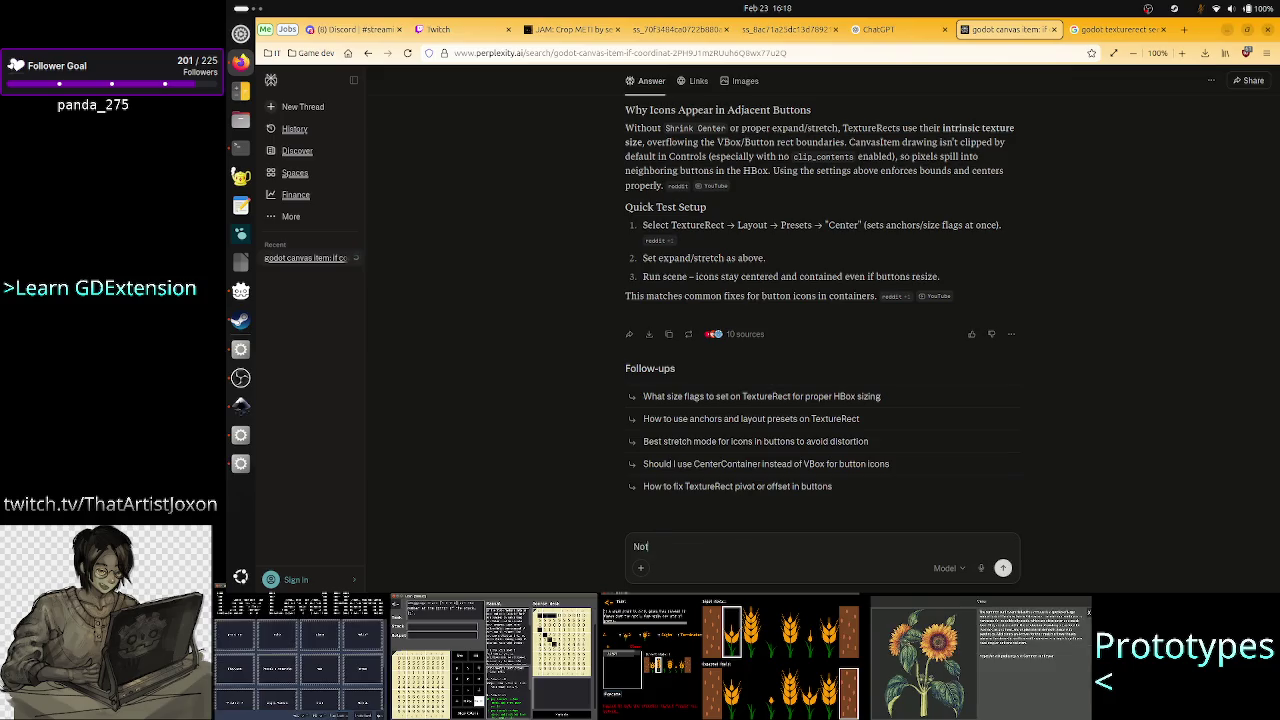
text(thing worked.)
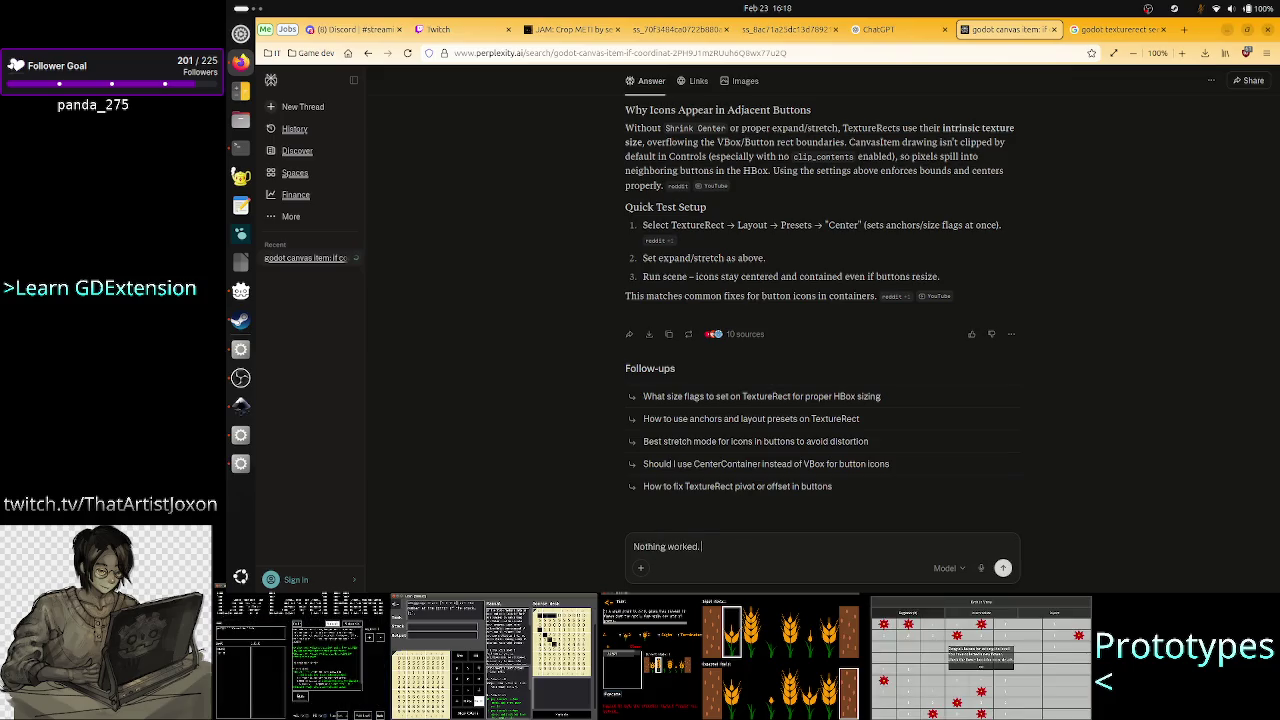
text( The button )
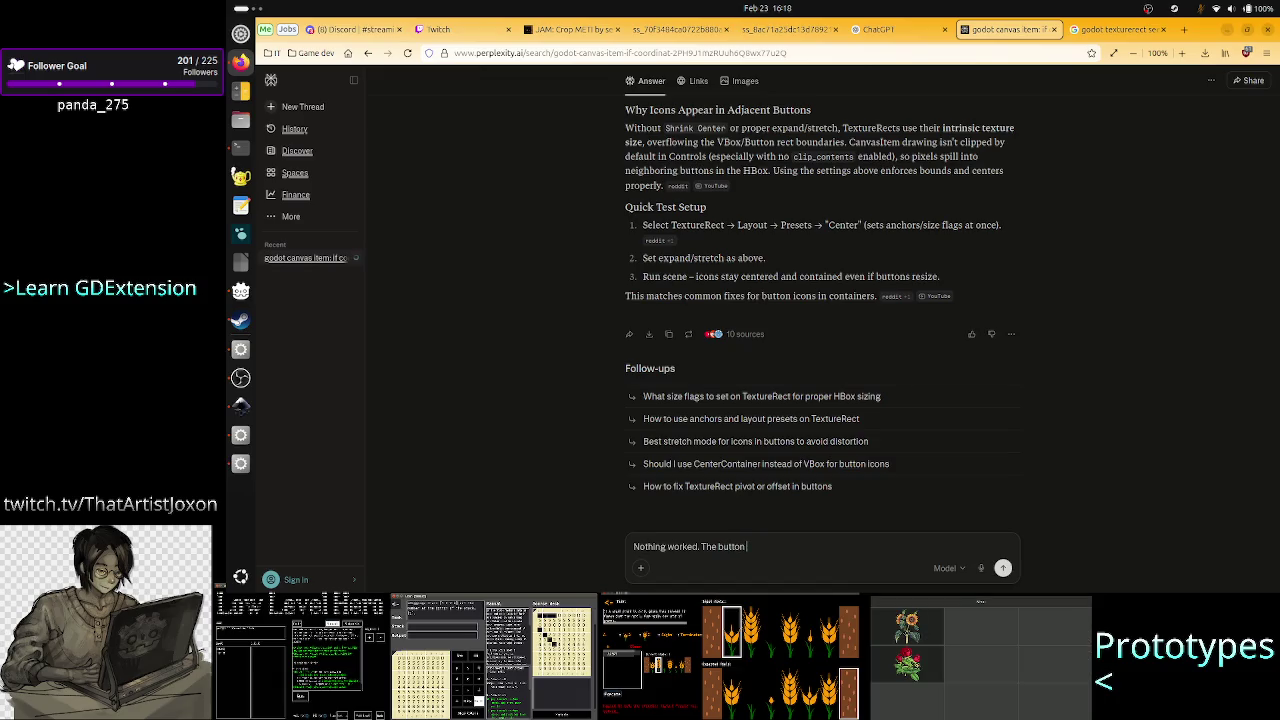
text(area gv)
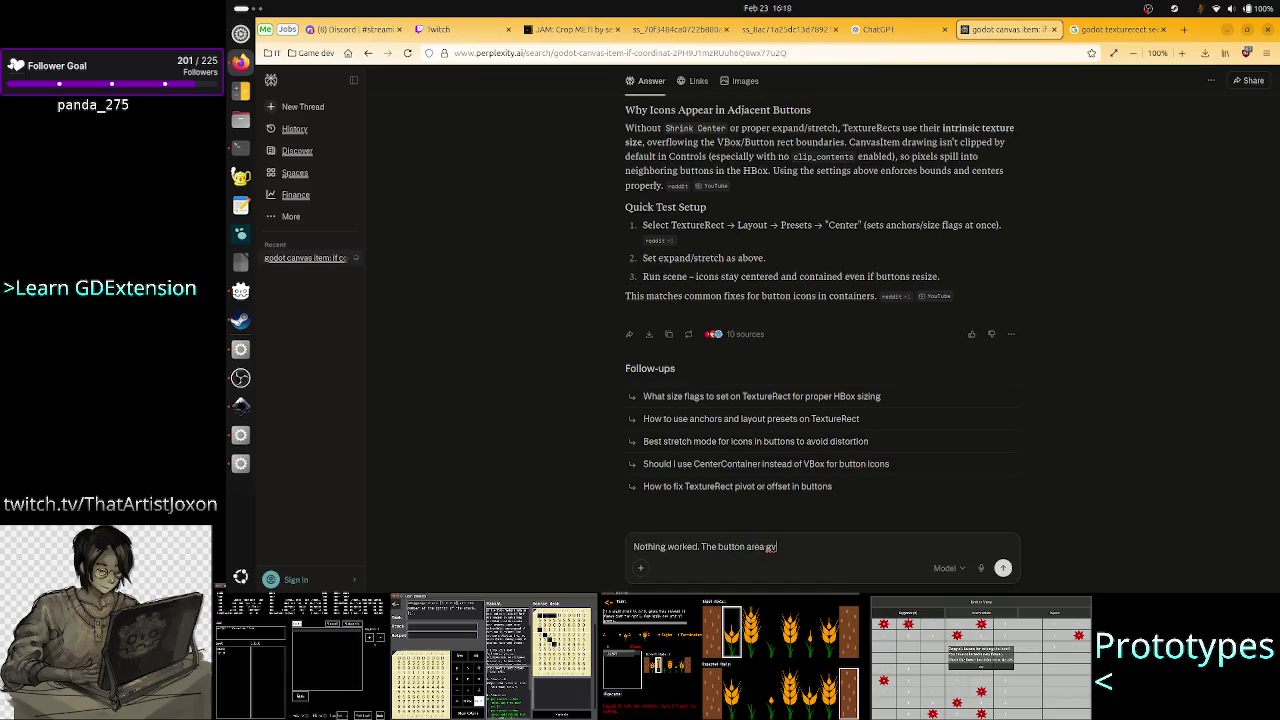
key(BackSpace)
text(iven by)
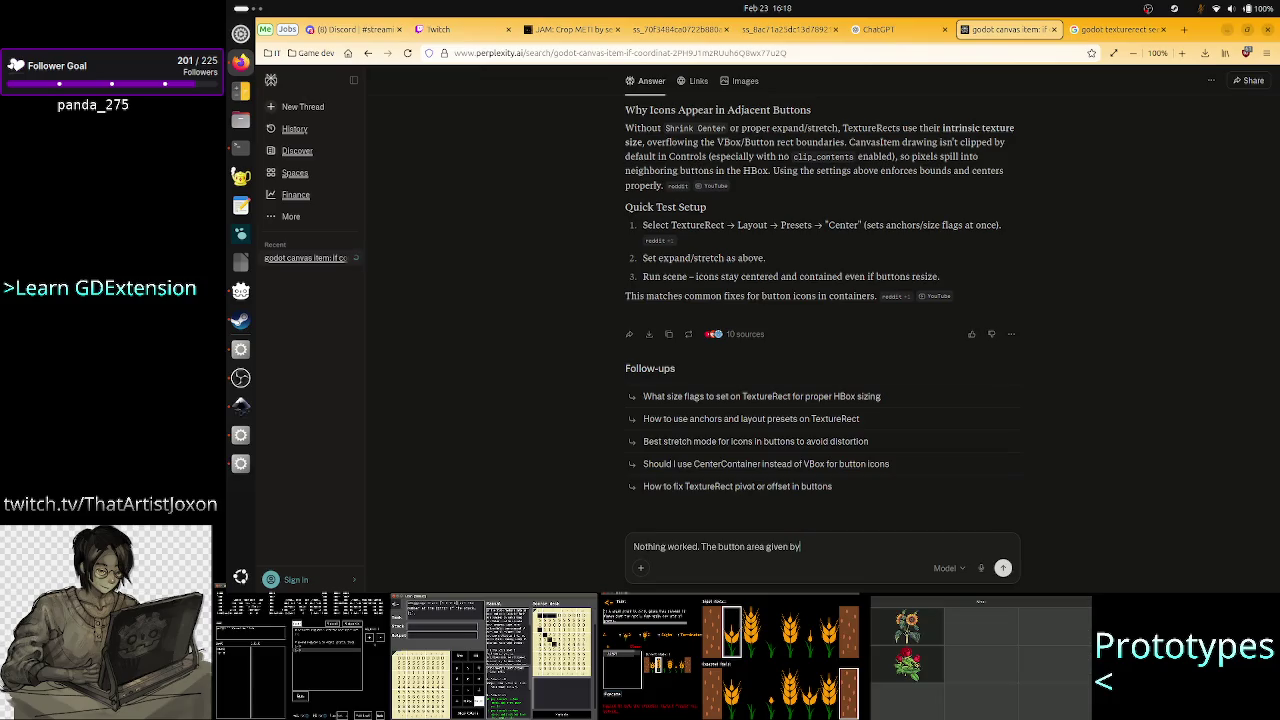
text( the hbo)
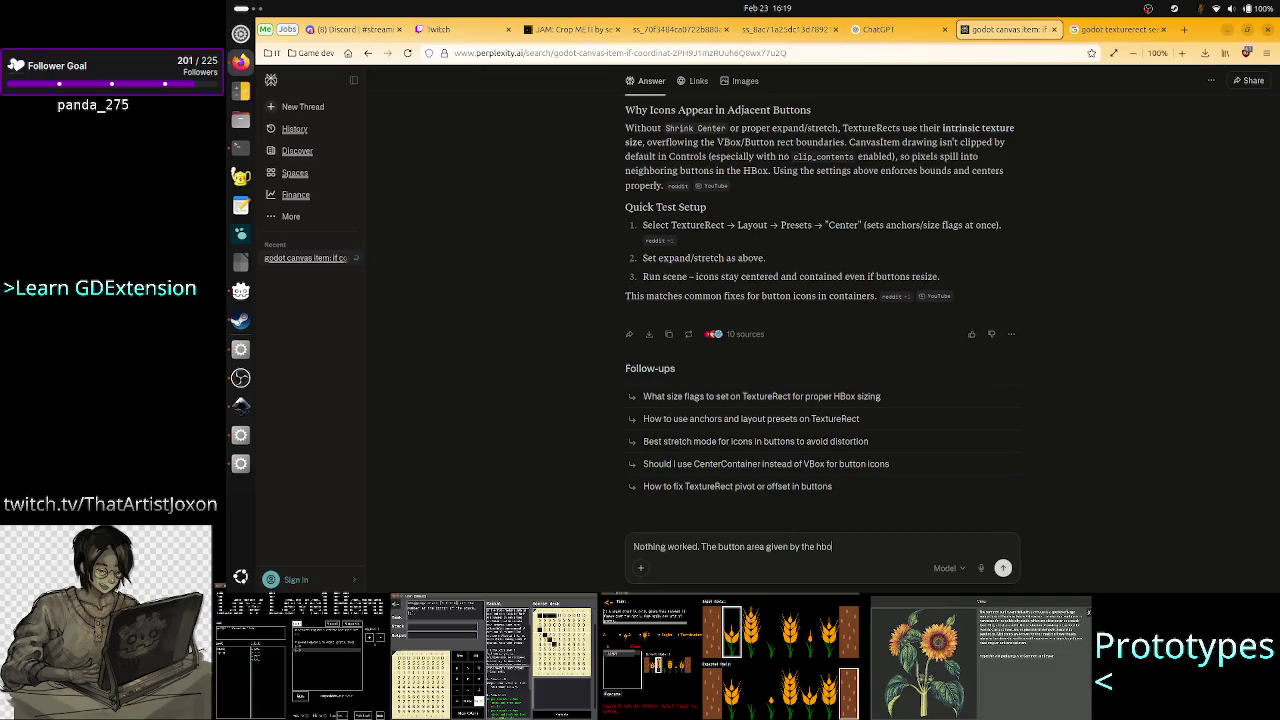
text(x is)
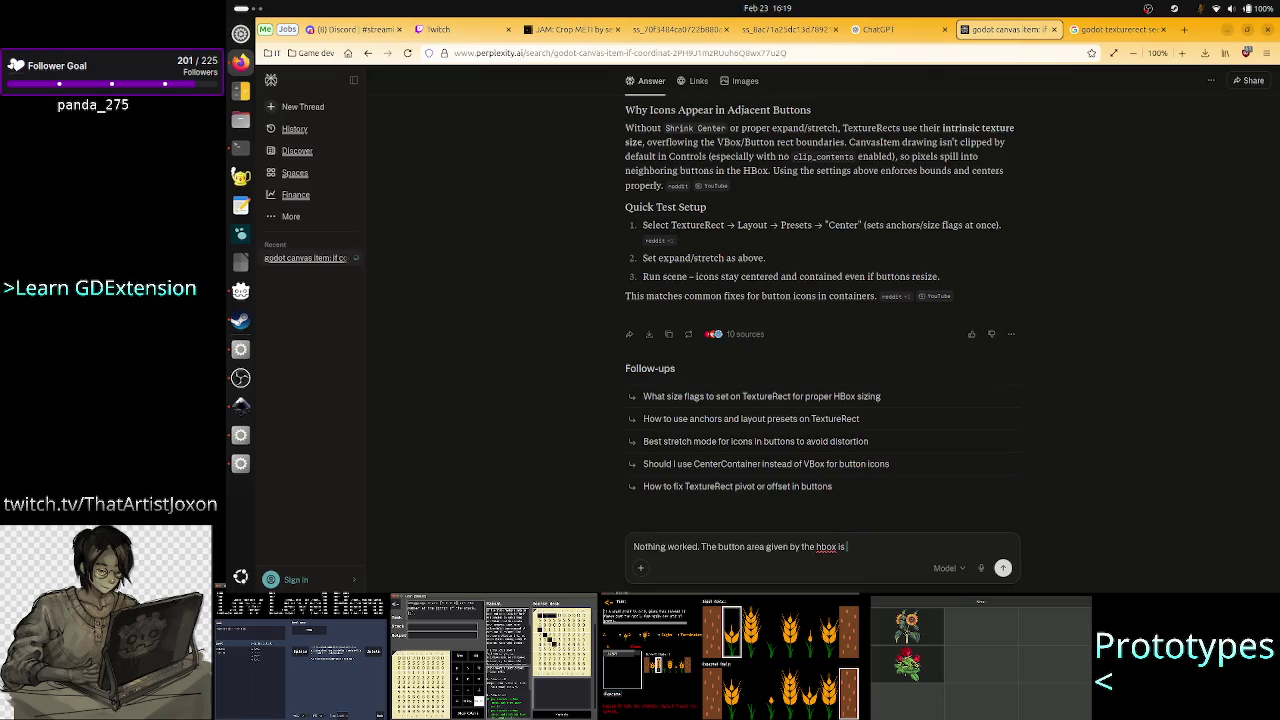
text( quite bi)
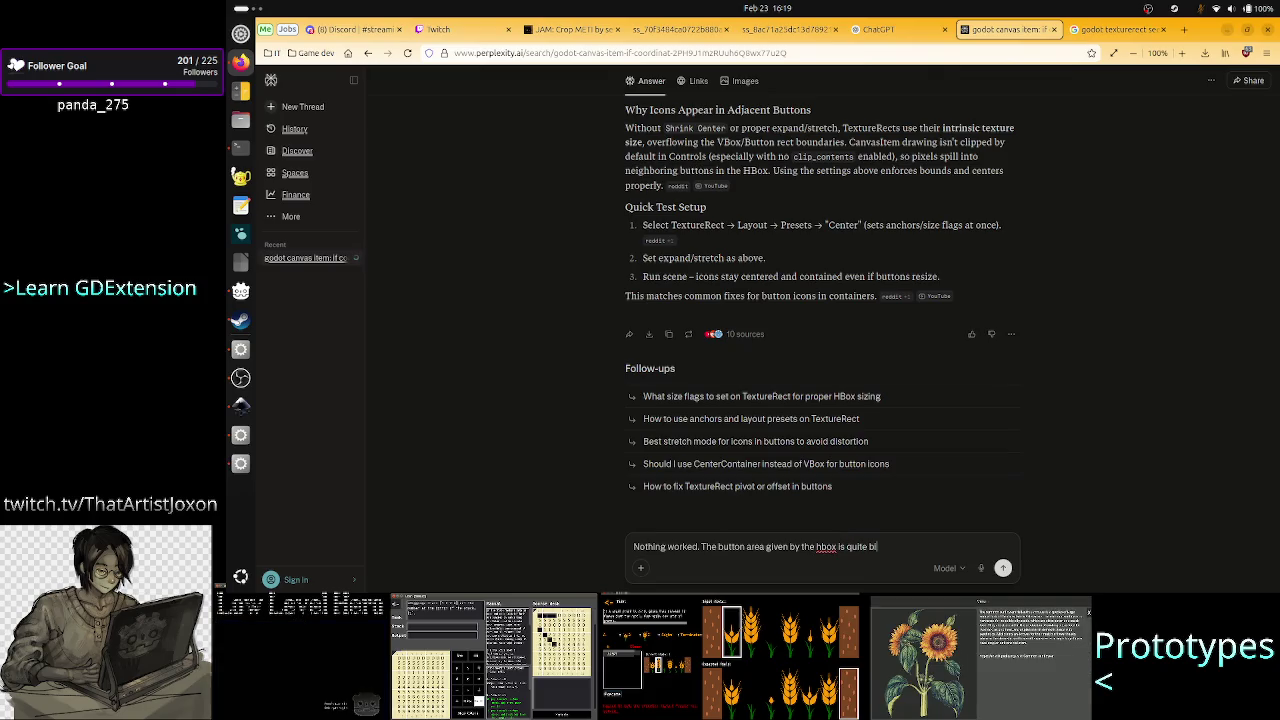
text(gger than)
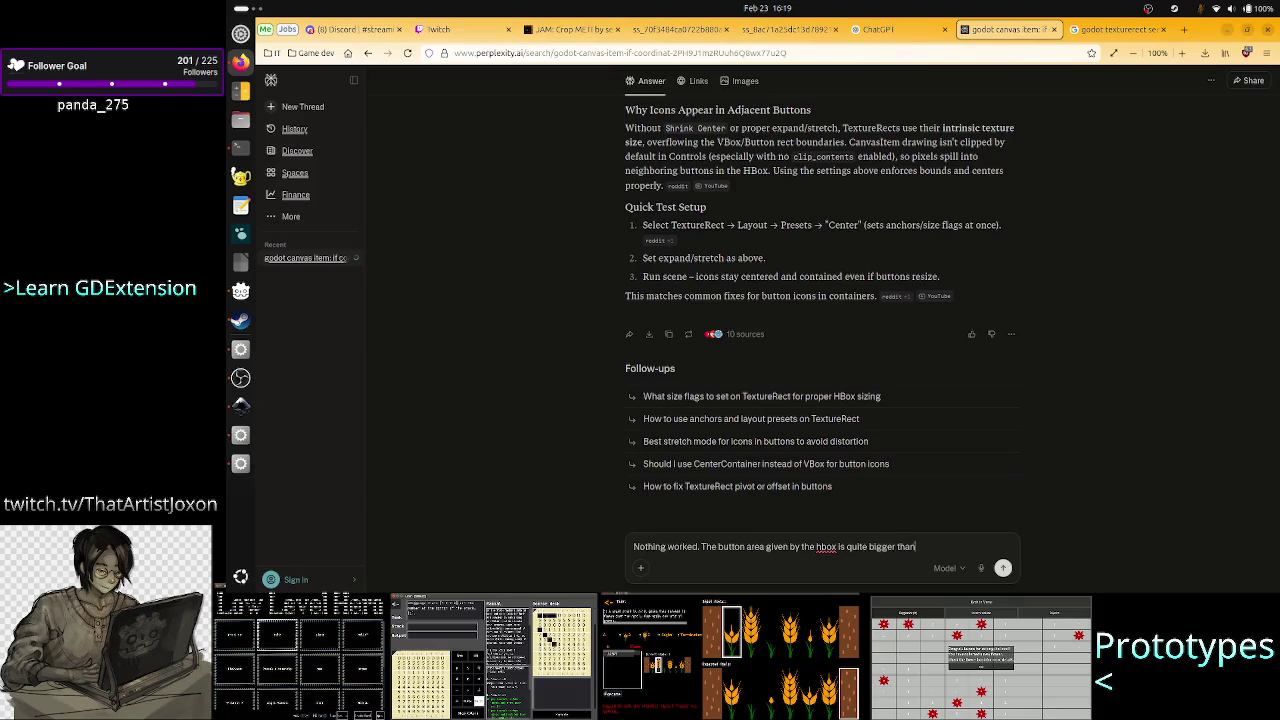
text( the)
text( text)
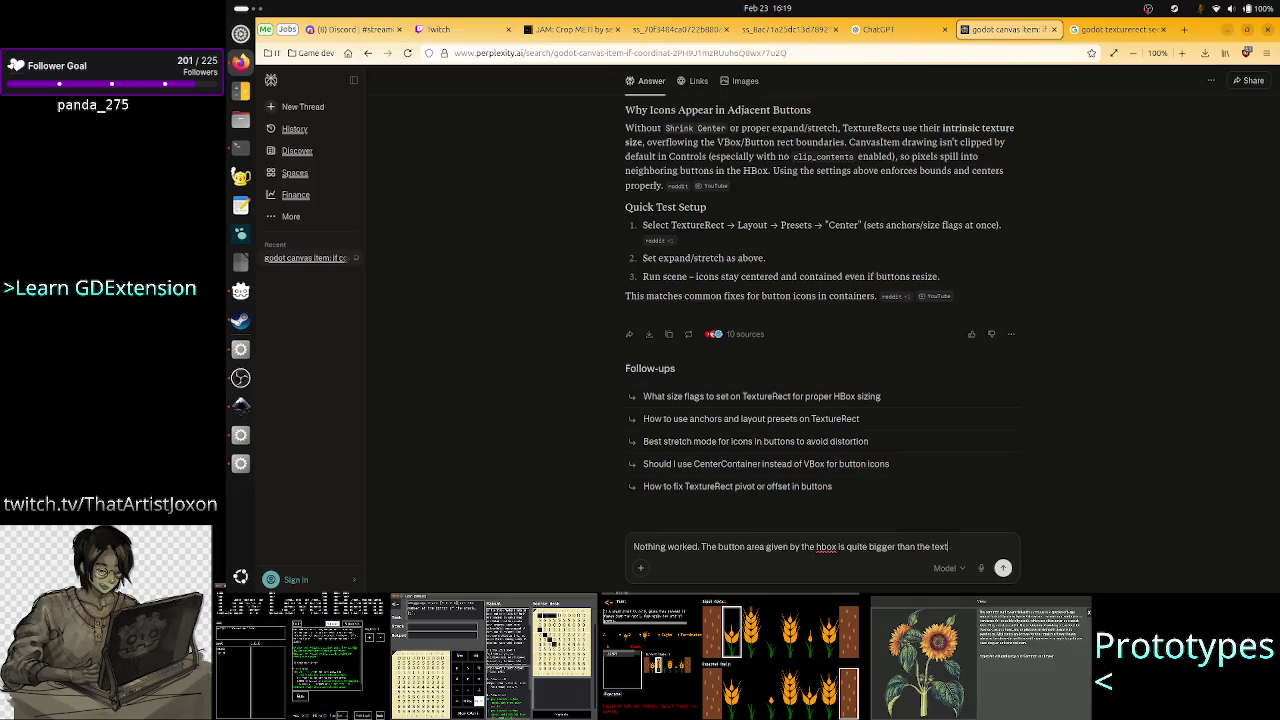
text(ure )
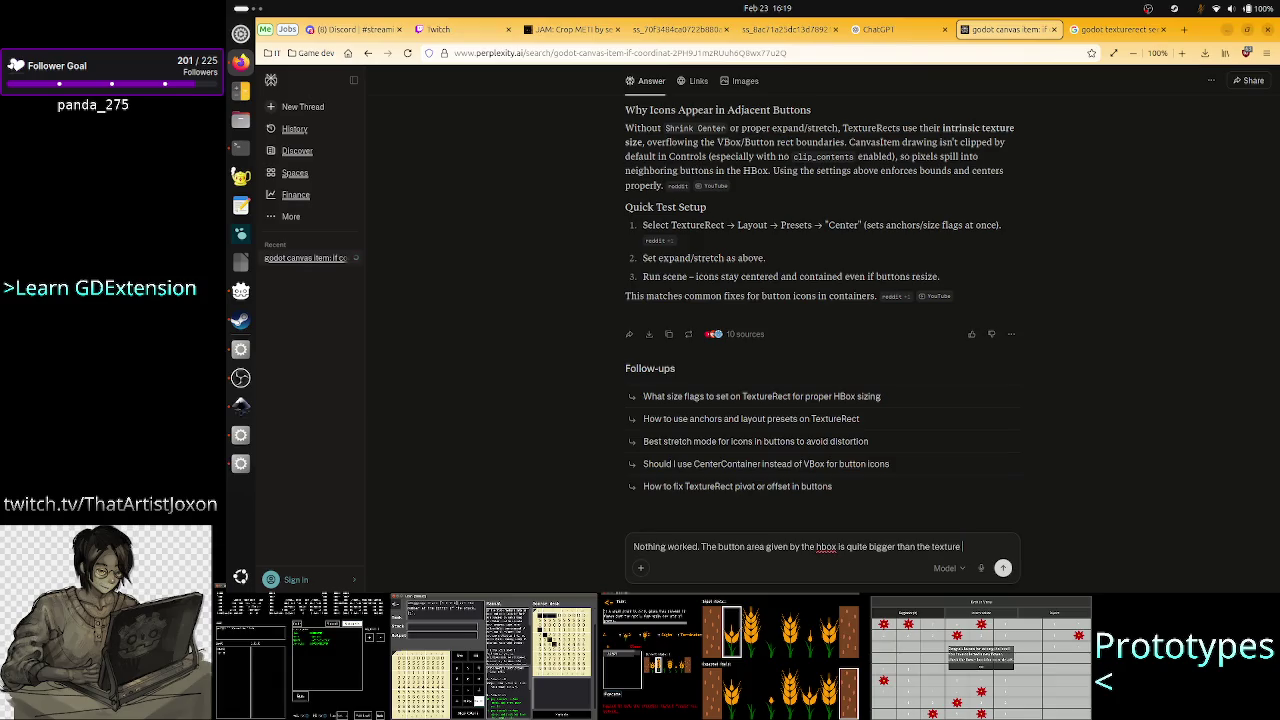
text(ssize.)
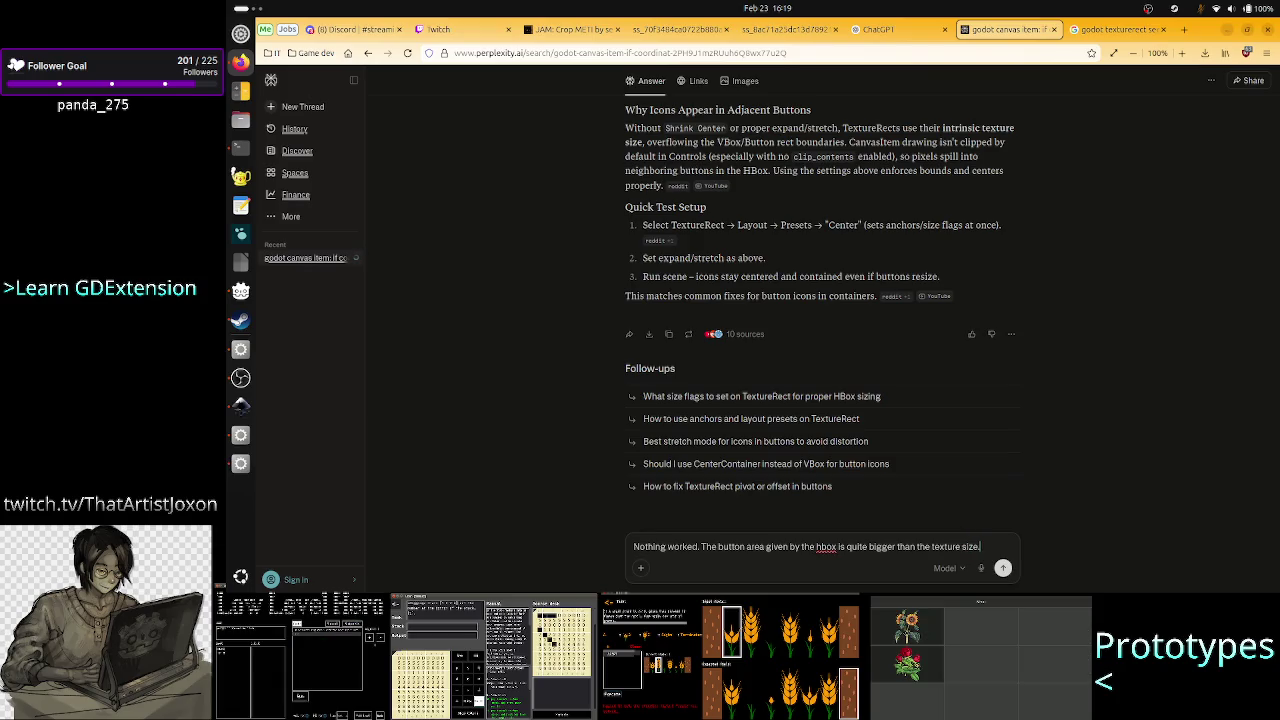
text( 's no)
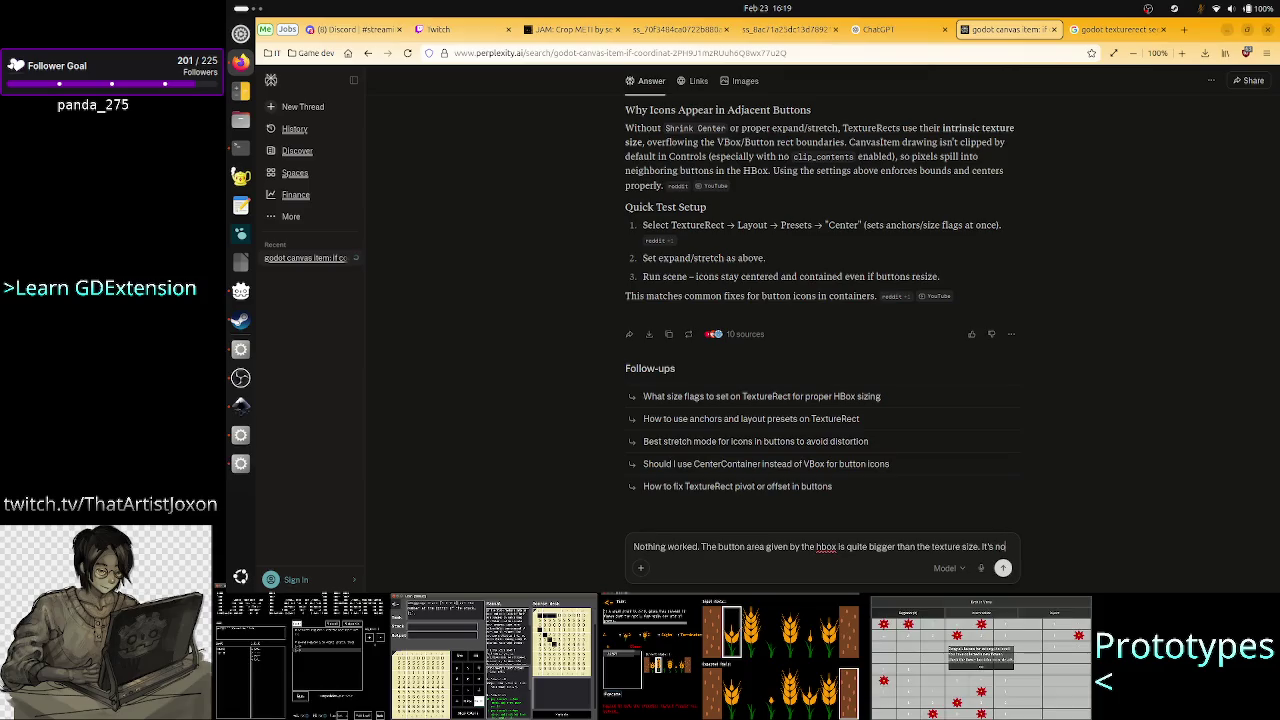
text(t oflow)
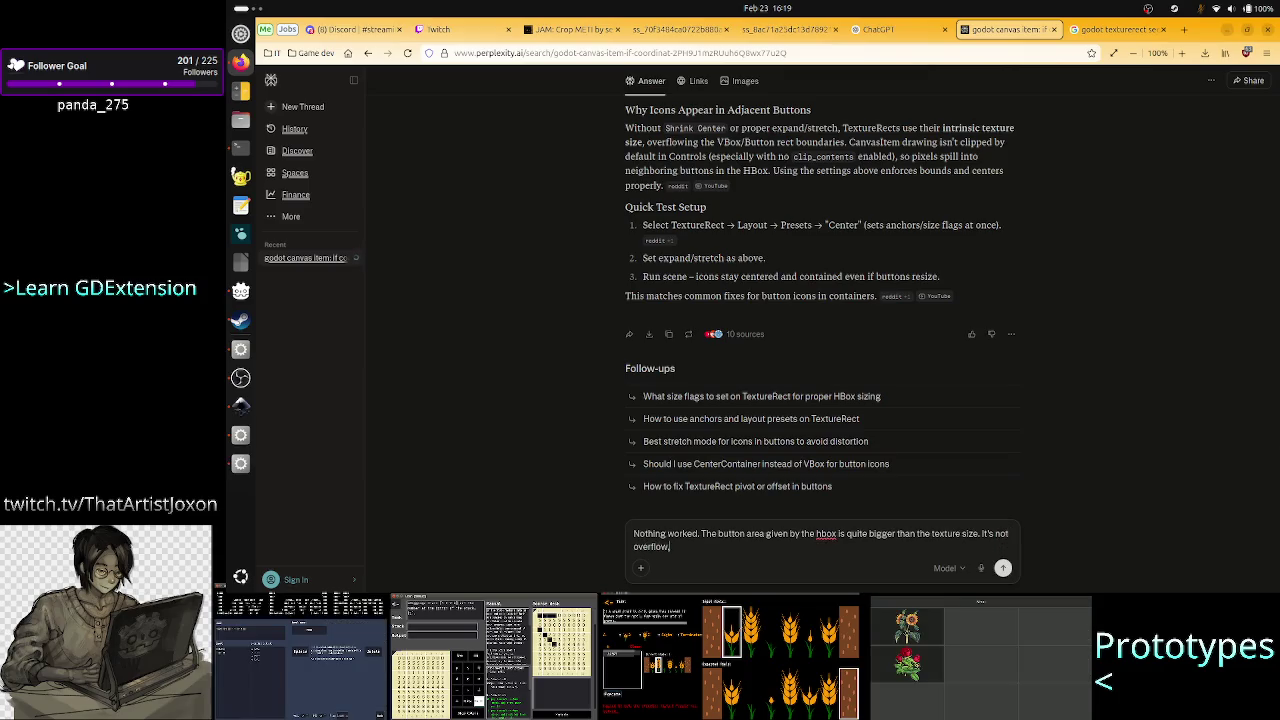
text('s the p)
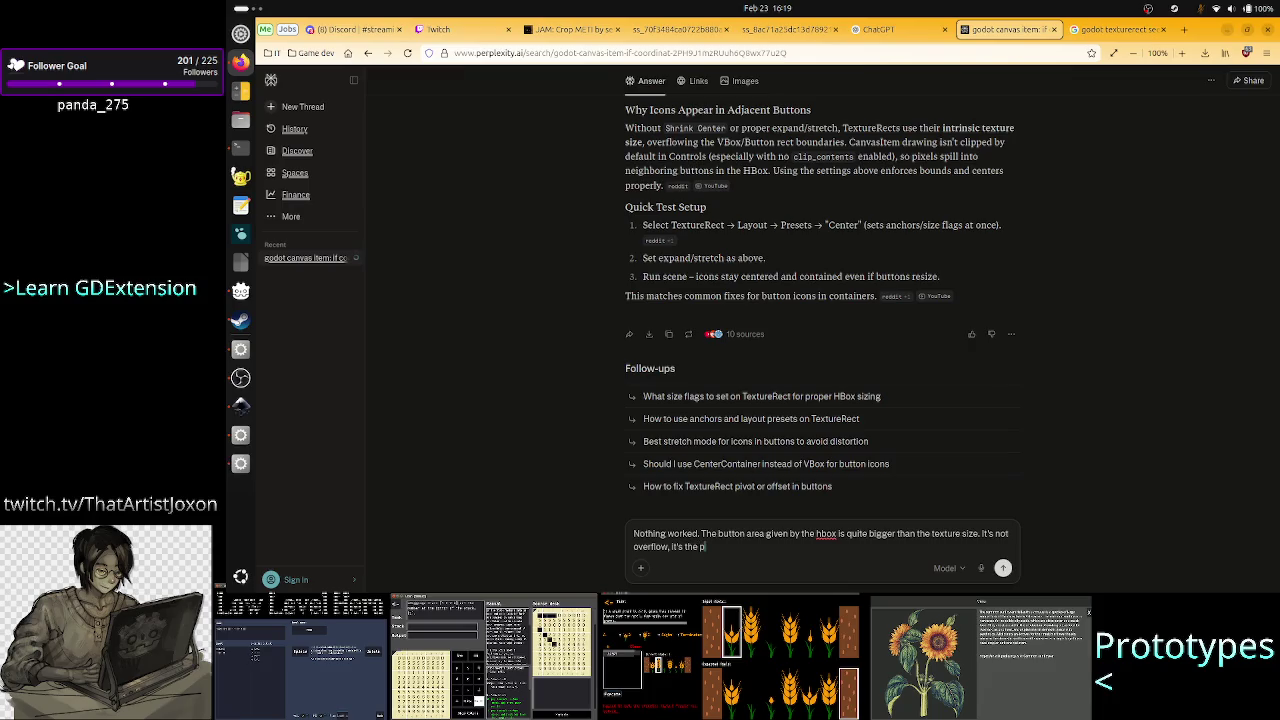
text(osin is shown in the center of the)
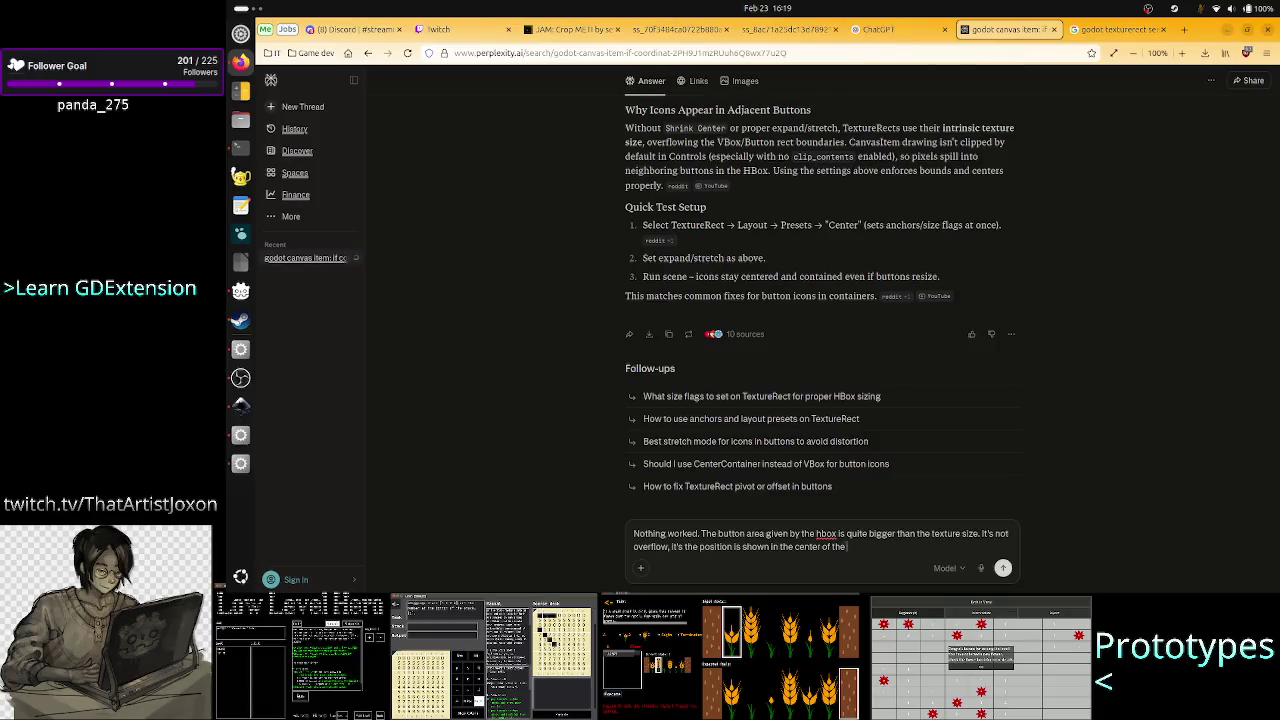
text( nexutton)
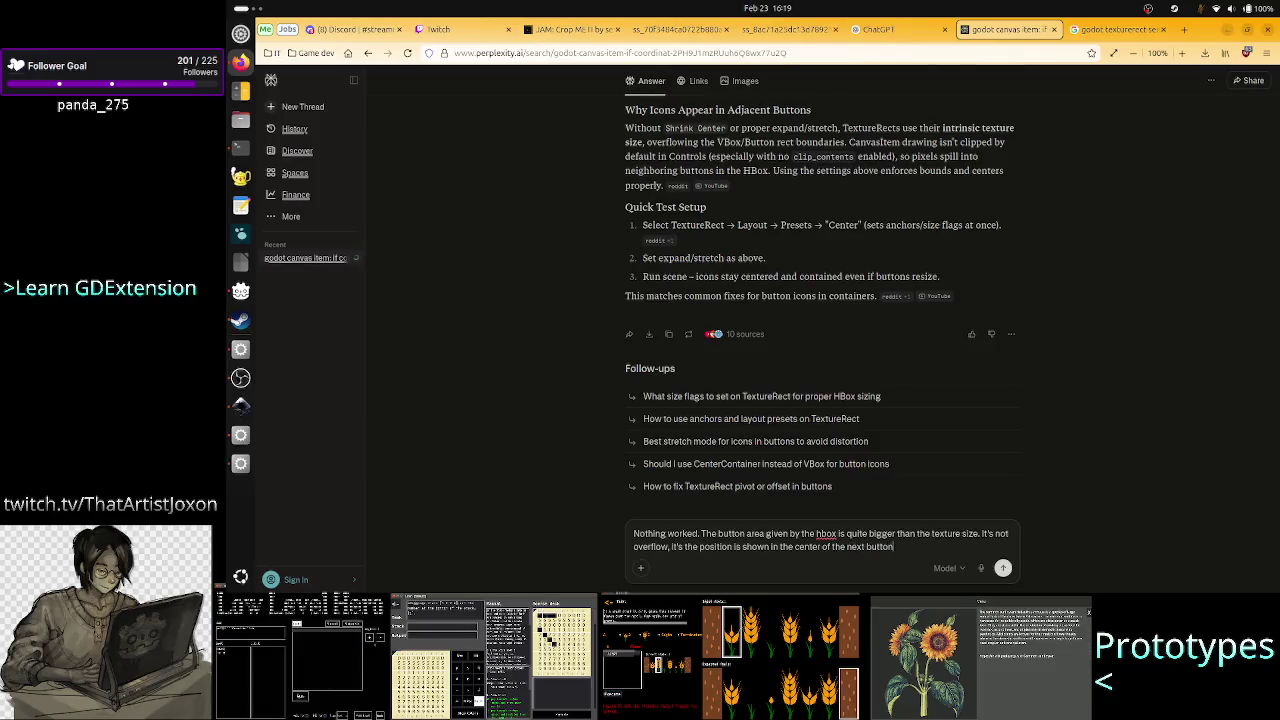
text( Doesn't tex)
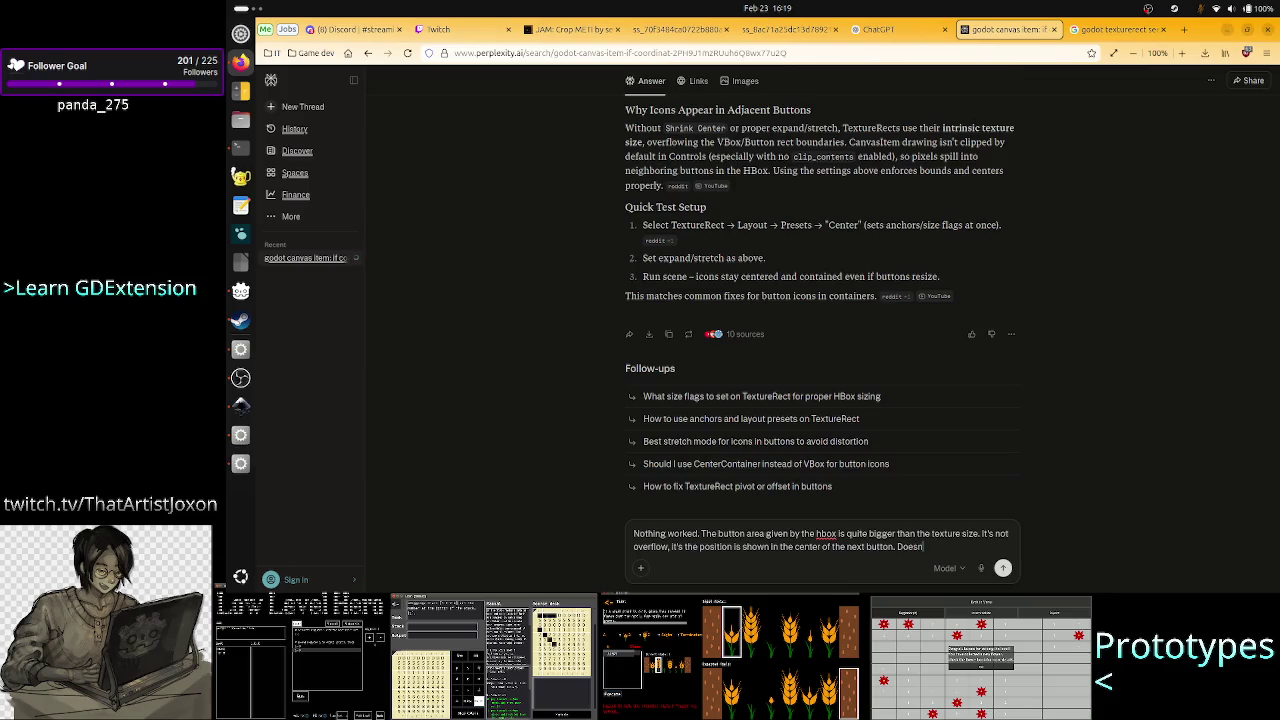
text(turerect)
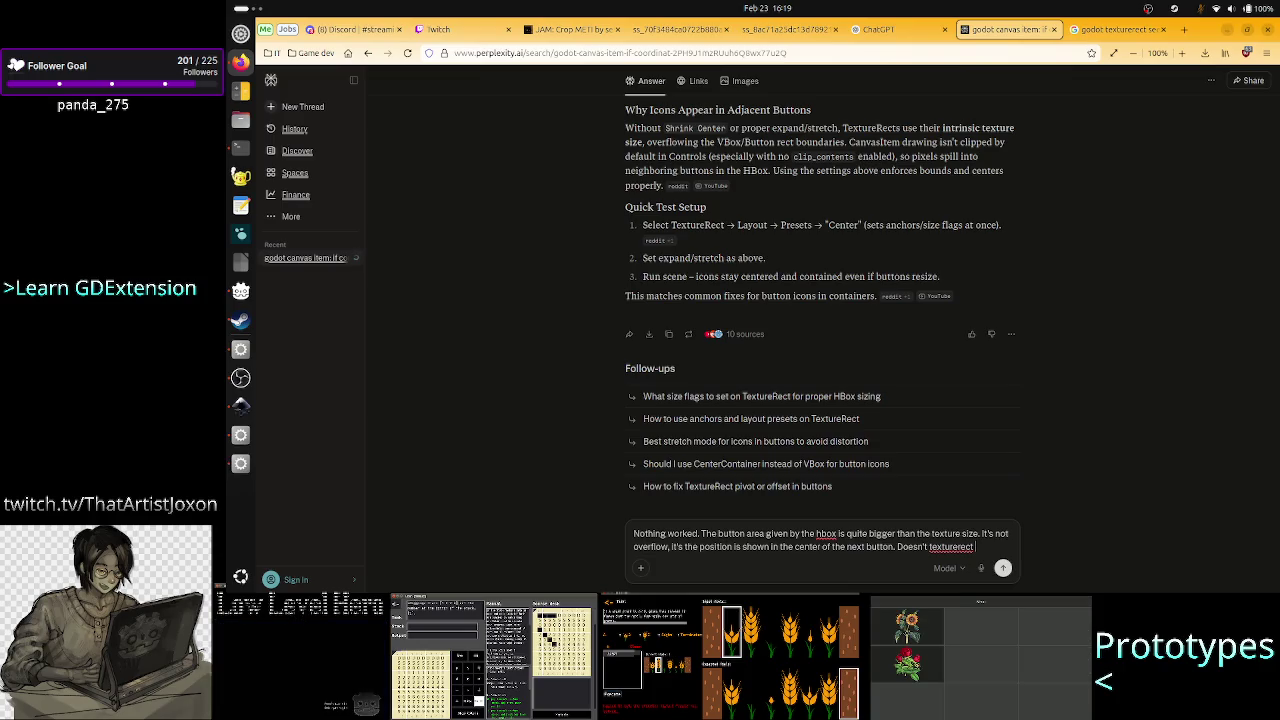
text(, as a)
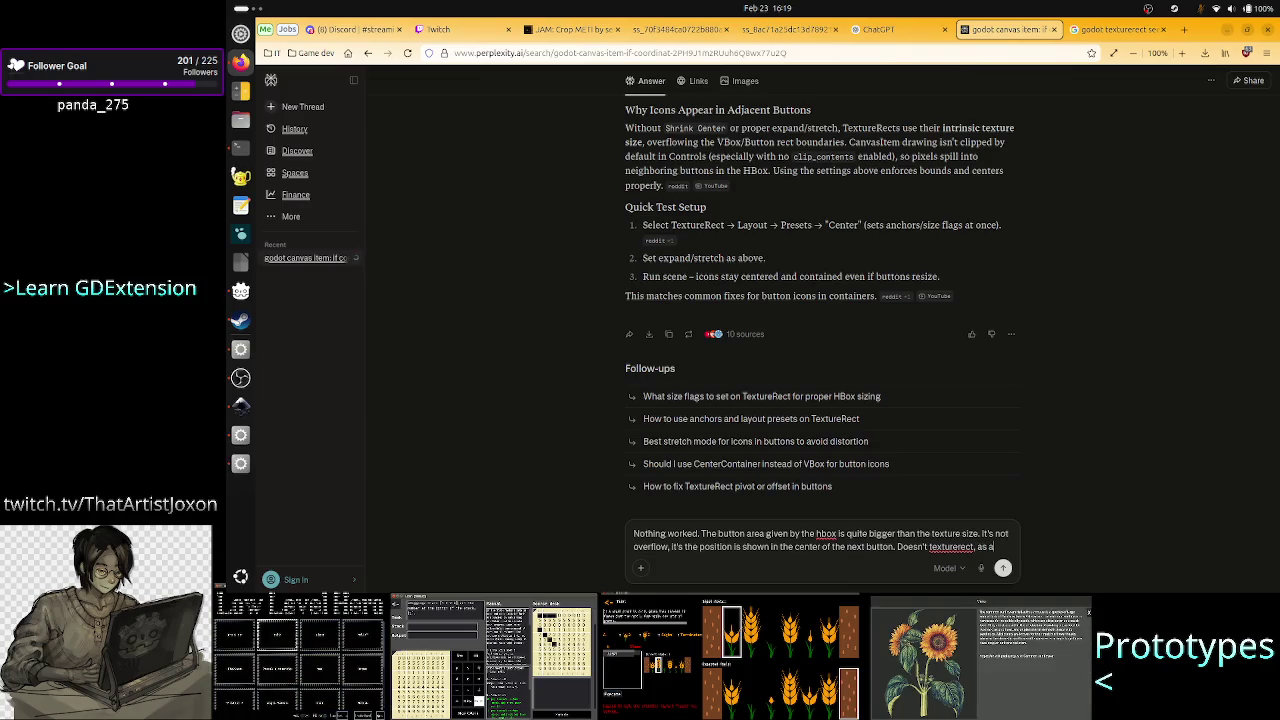
text( cont)
text(rol node,)
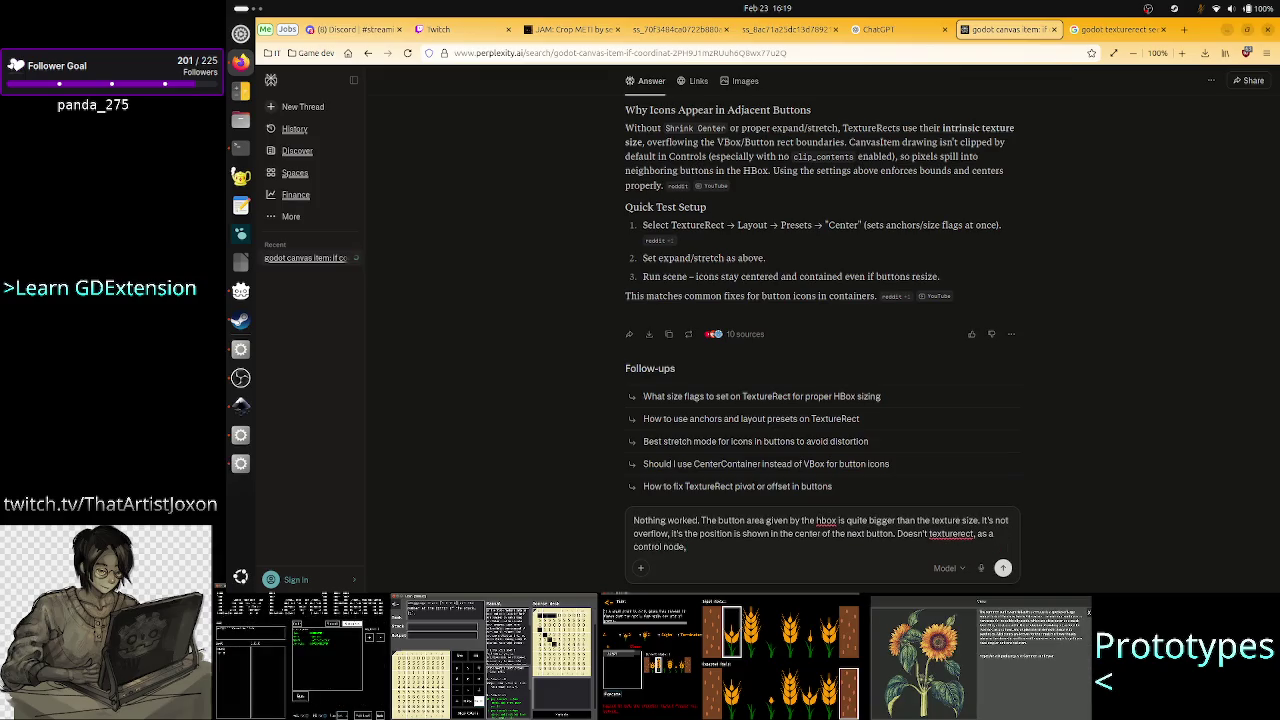
text( I)
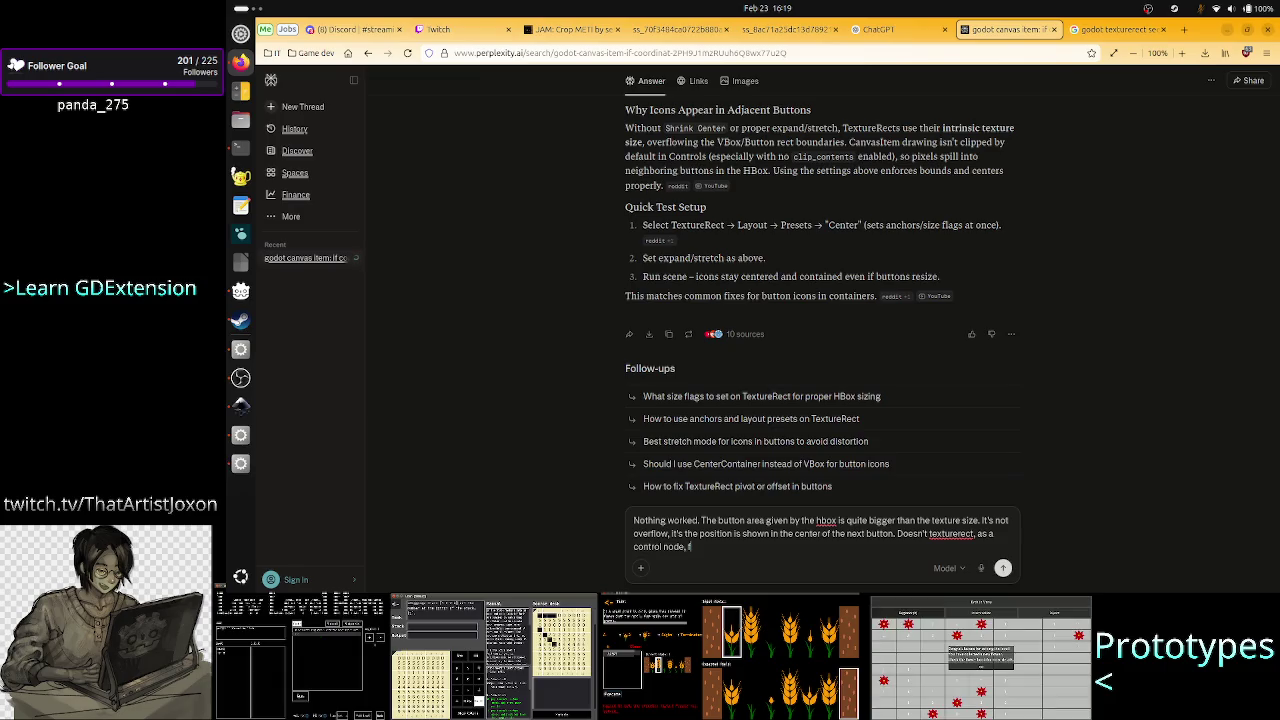
text(is)
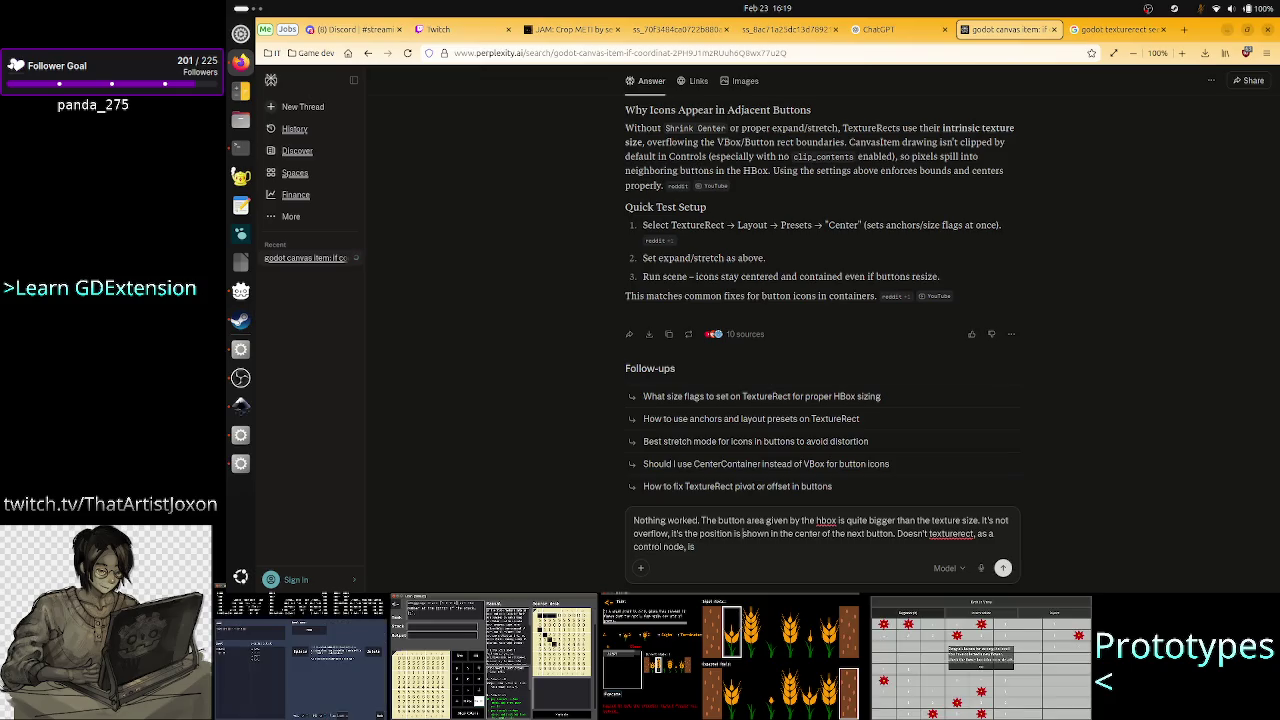
key(BackSpace)
key(BackSpace)
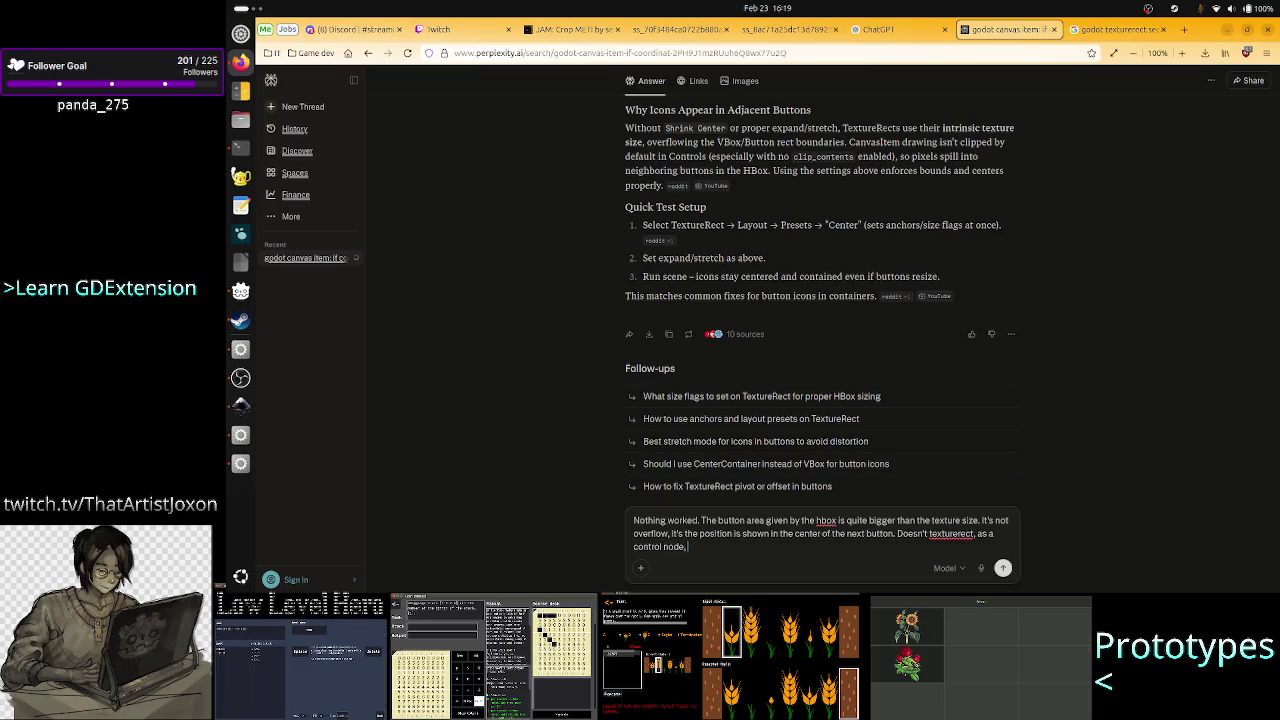
text(follow the bound)
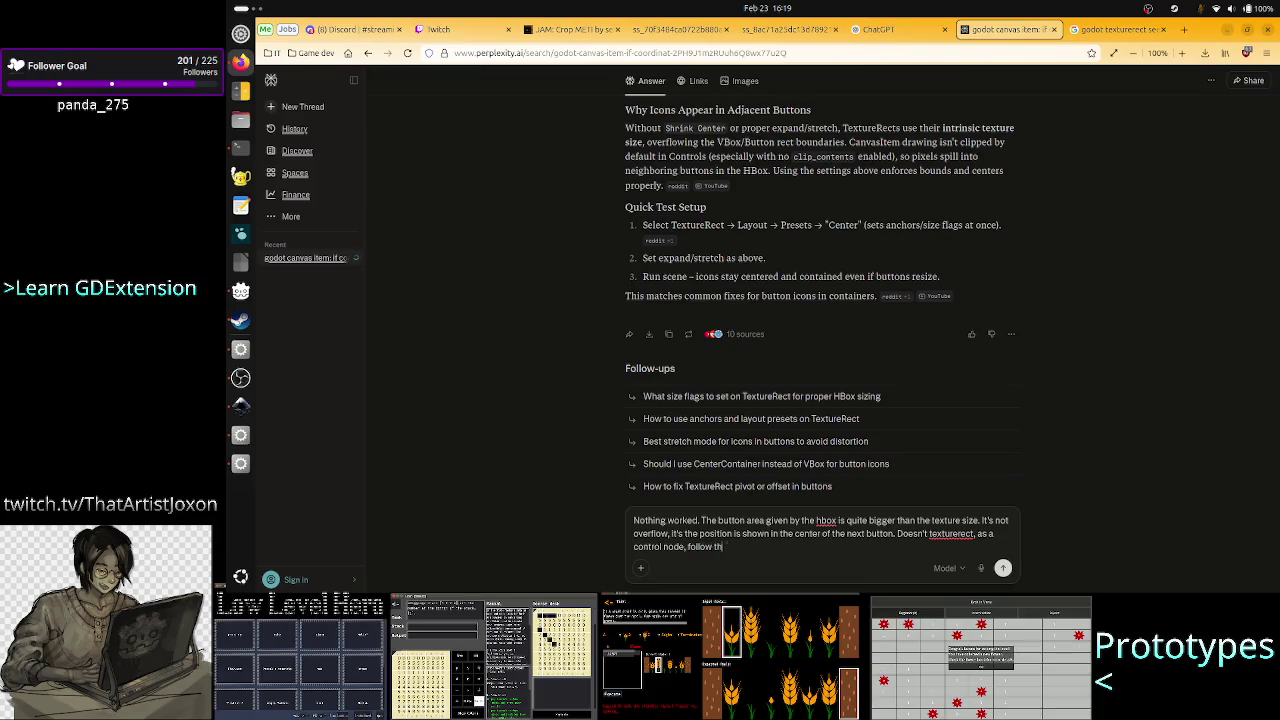
text(s of the)
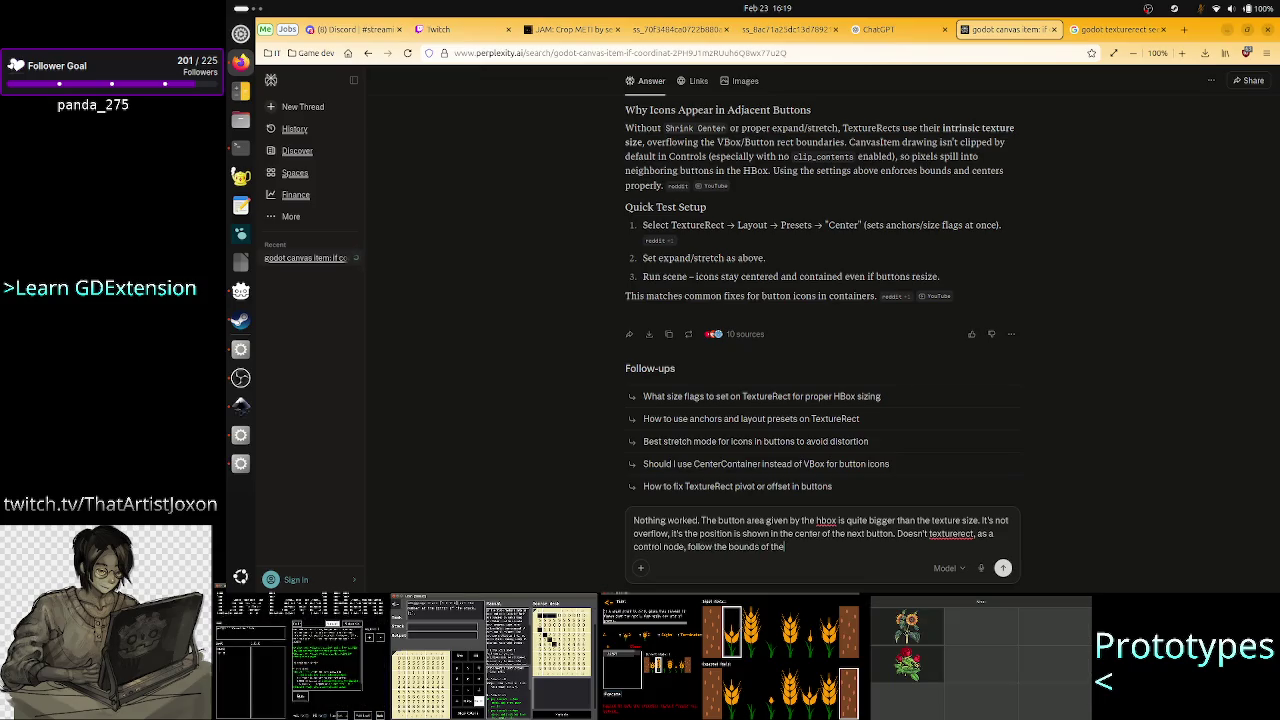
text( button n)
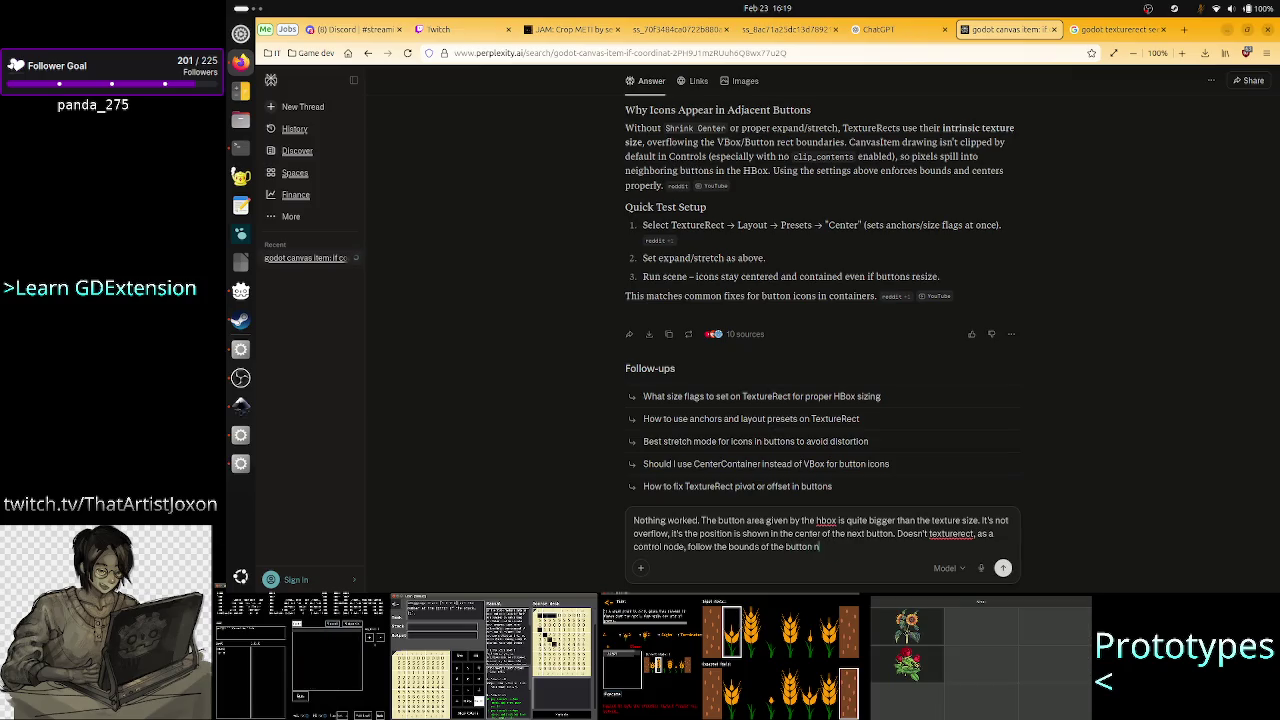
text(odee)
text(?)
key(Return)
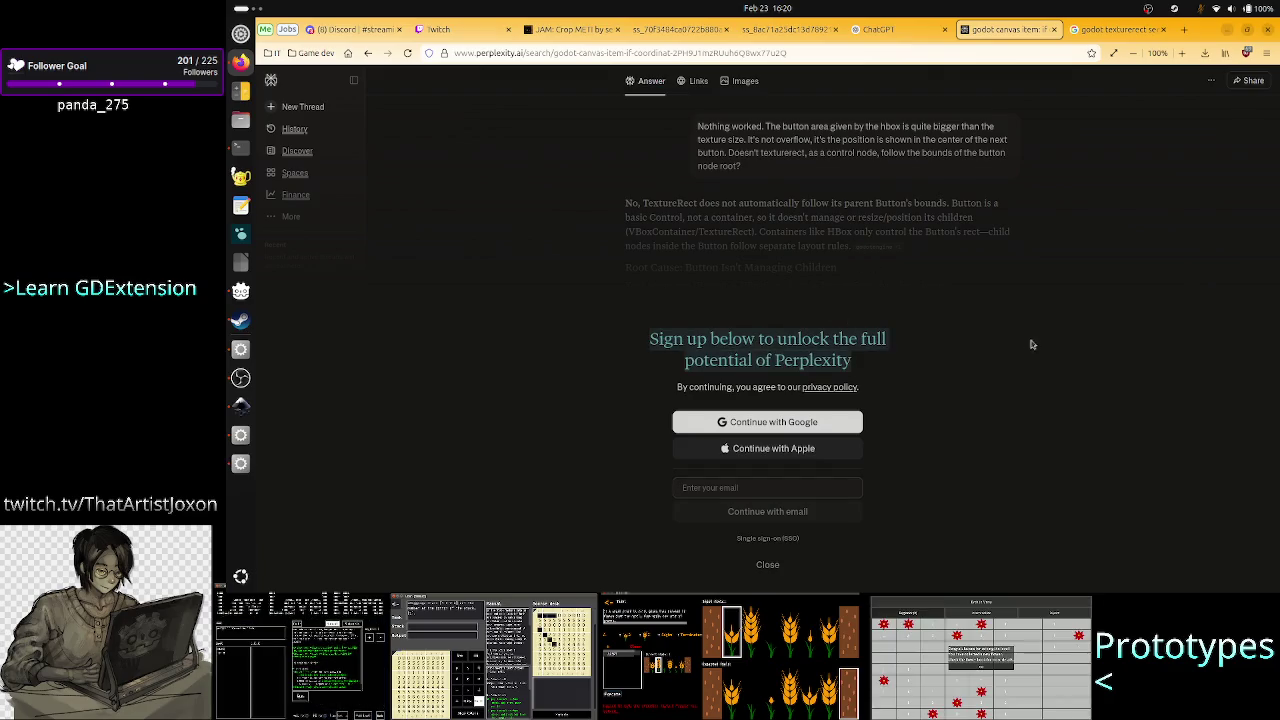
Close the sign-up prompt and read the answer's points on the Button's bounds and the scene tree.
click(767, 564)
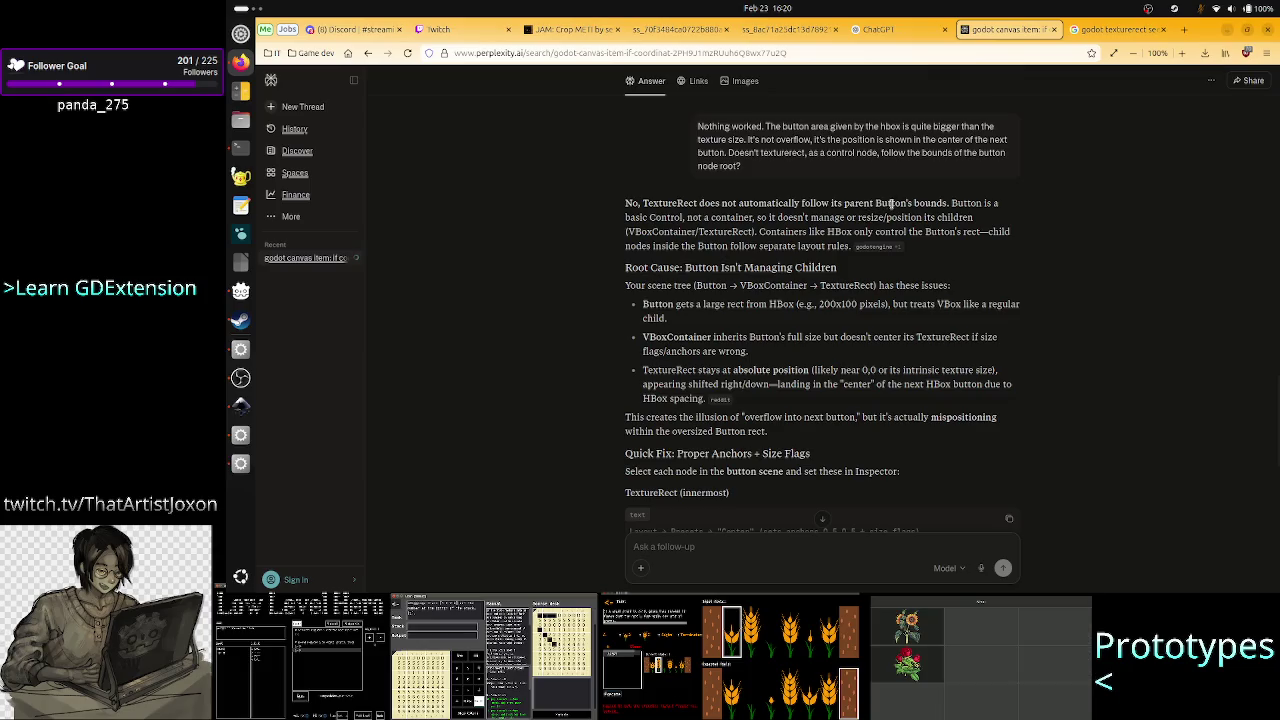
drag(890, 203, 932, 203)
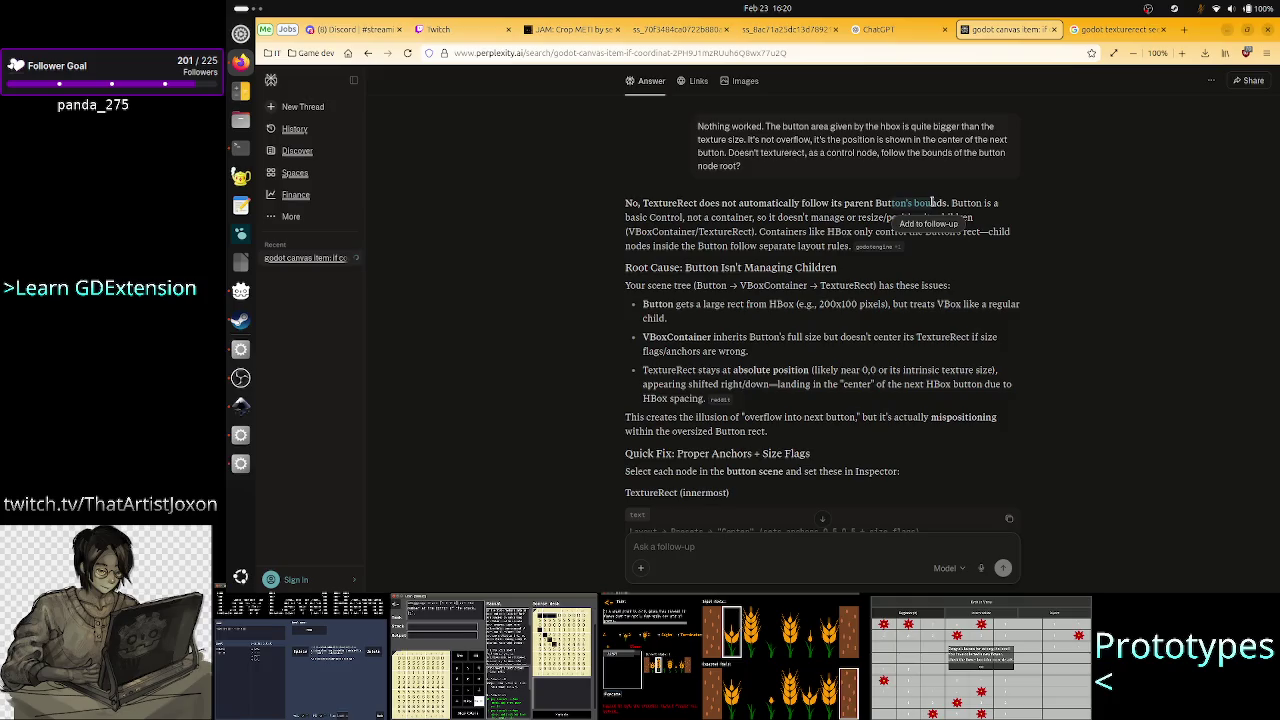
click(722, 212)
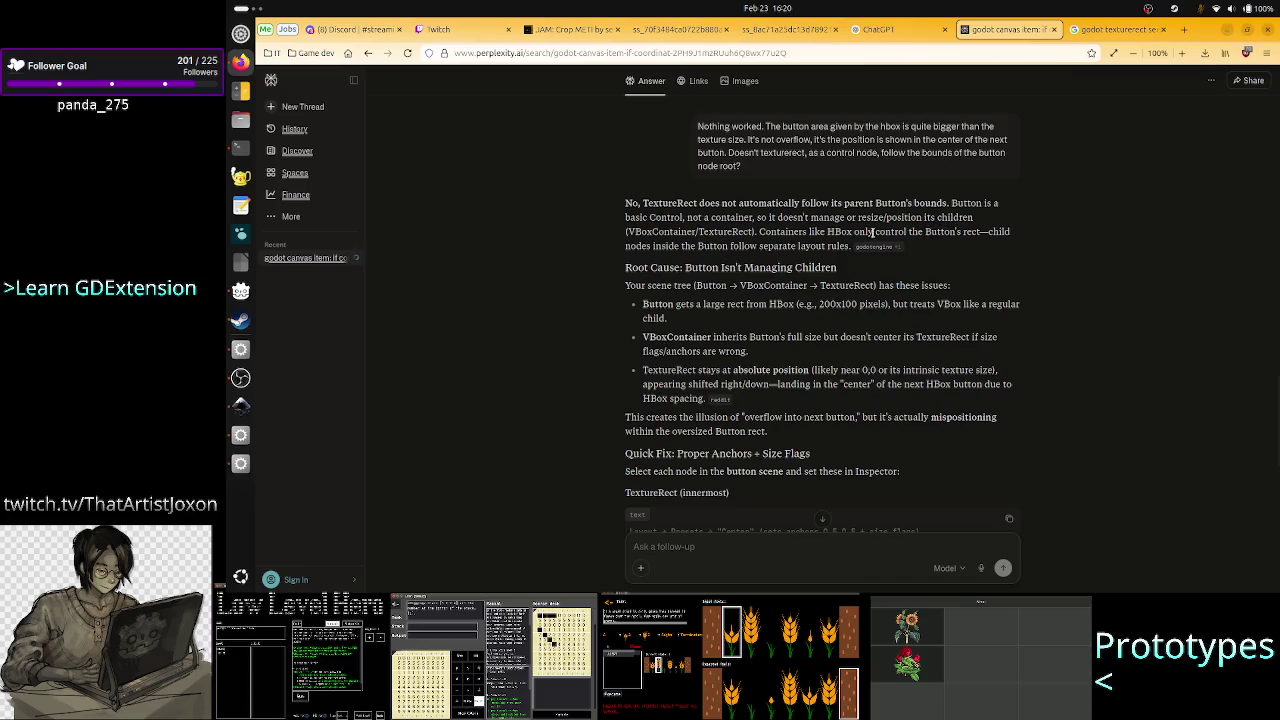
mouse_move(877, 245)
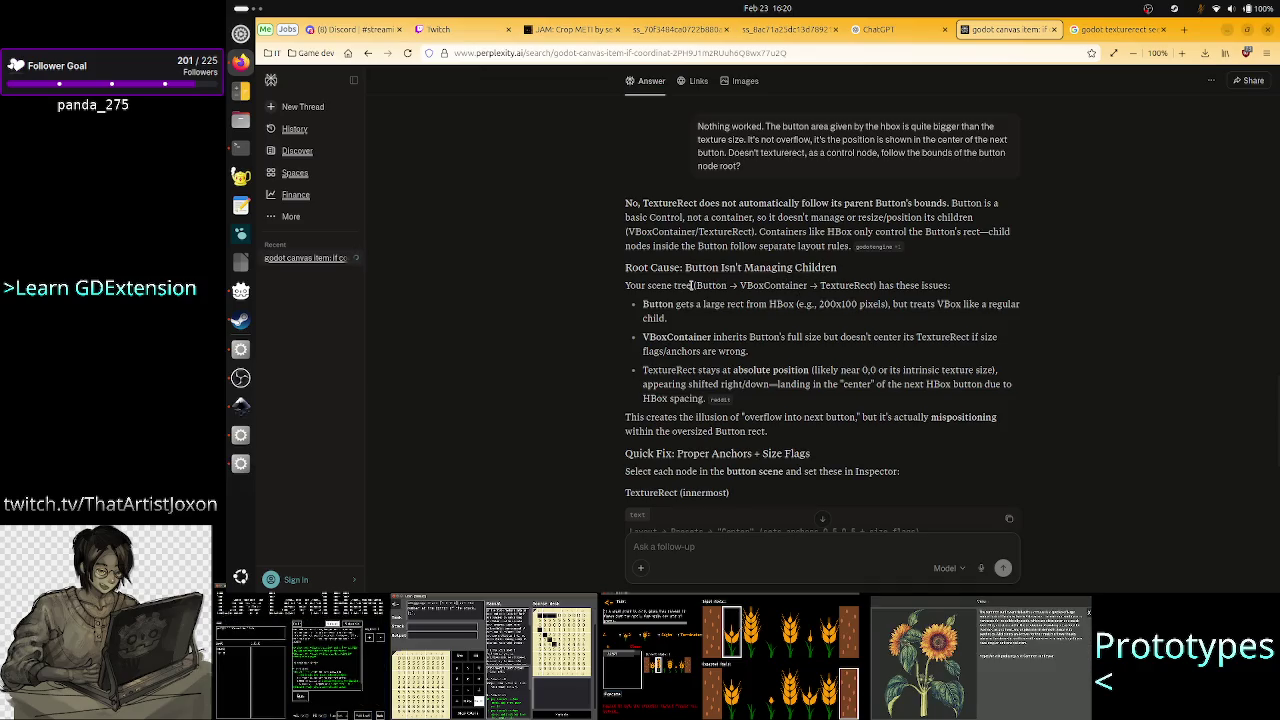
mouse_move(692, 285)
mouse_down()
mouse_move(826, 298)
mouse_move(888, 287)
mouse_up()
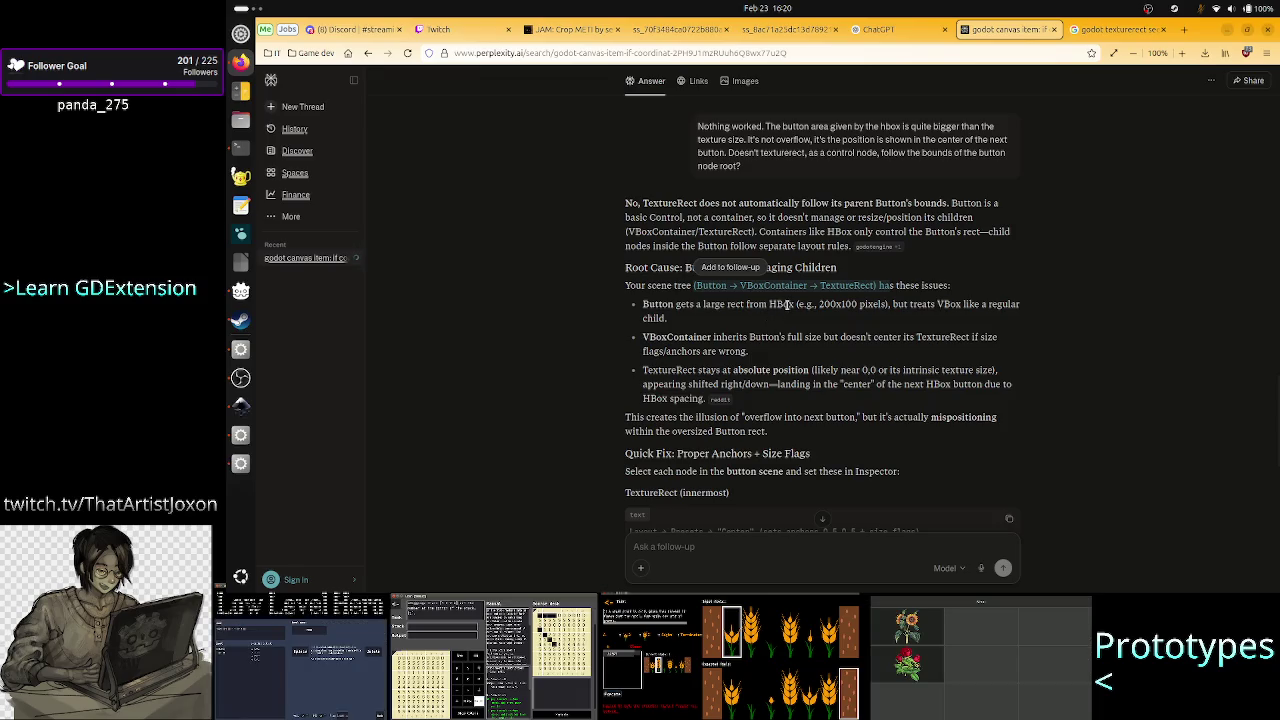
click(670, 324)
Read the VBoxContainer size-flag and TextureRect absolute-position points, then scroll down to the Quick Fix code blocks.
drag(643, 337, 810, 337)
click(811, 337)
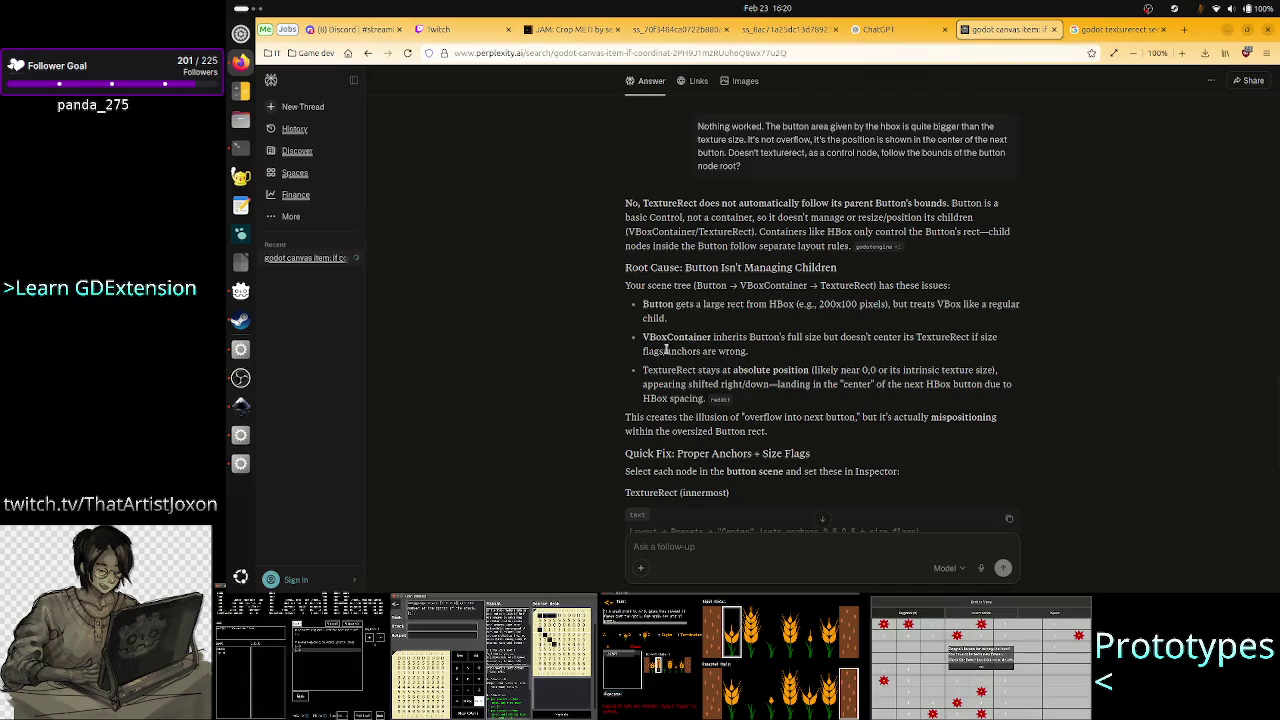
drag(755, 360, 756, 361)
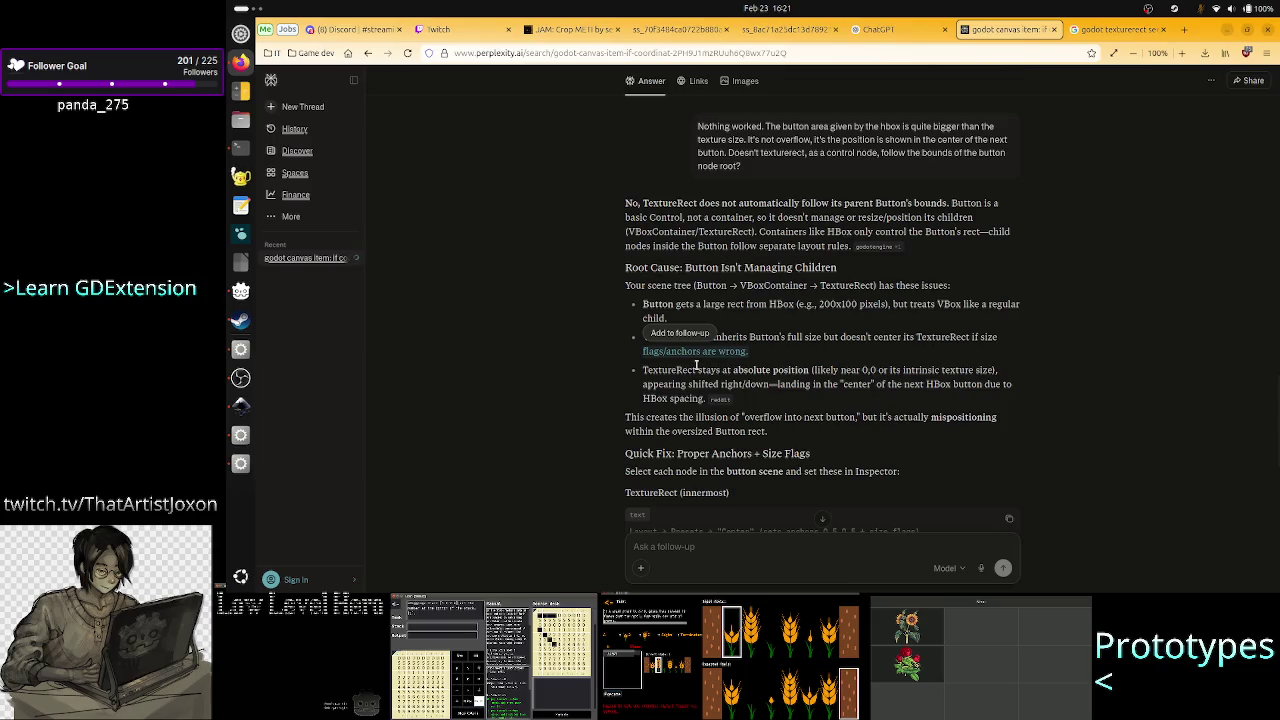
drag(674, 370, 804, 370)
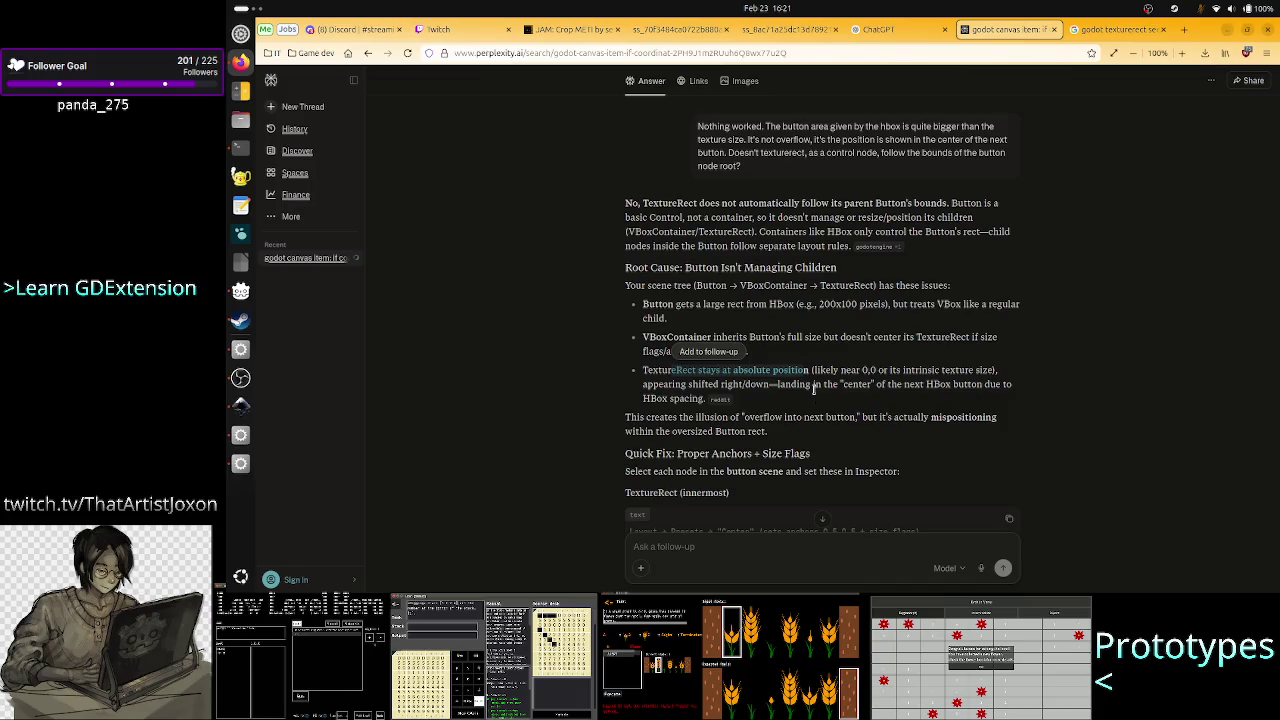
scroll(825, 415, down, 3)
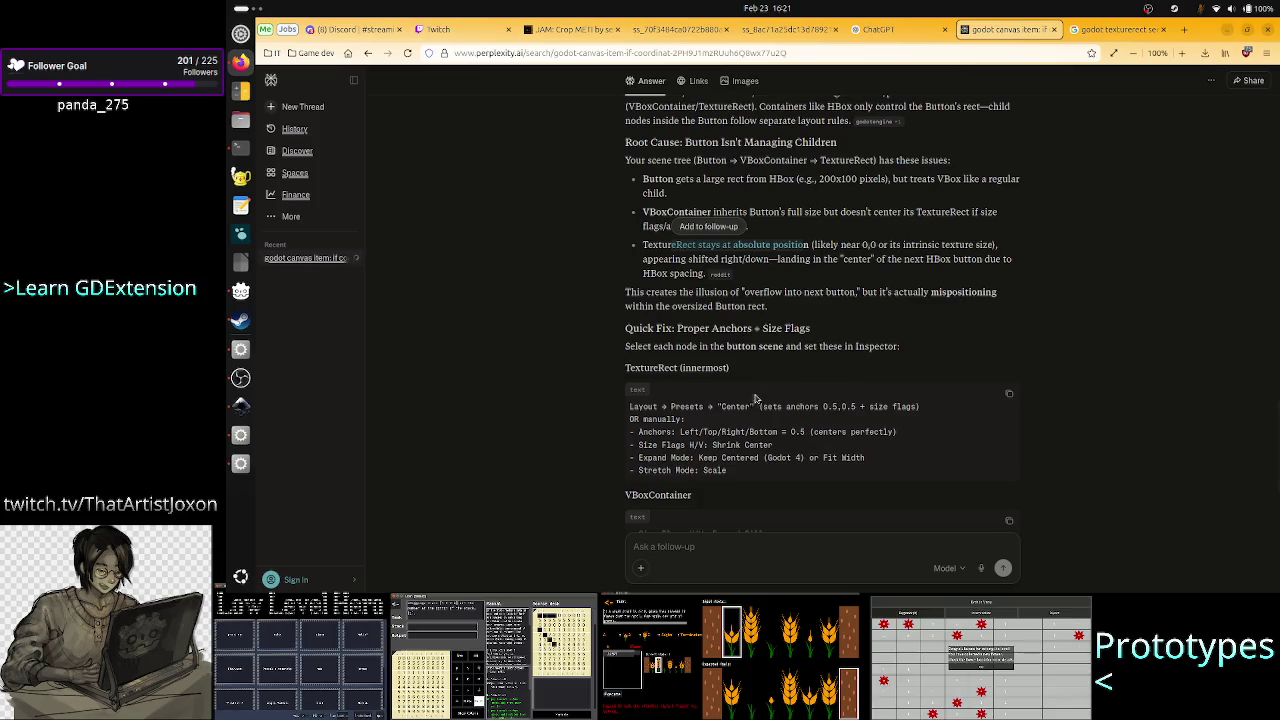
scroll(750, 423, down, 1)
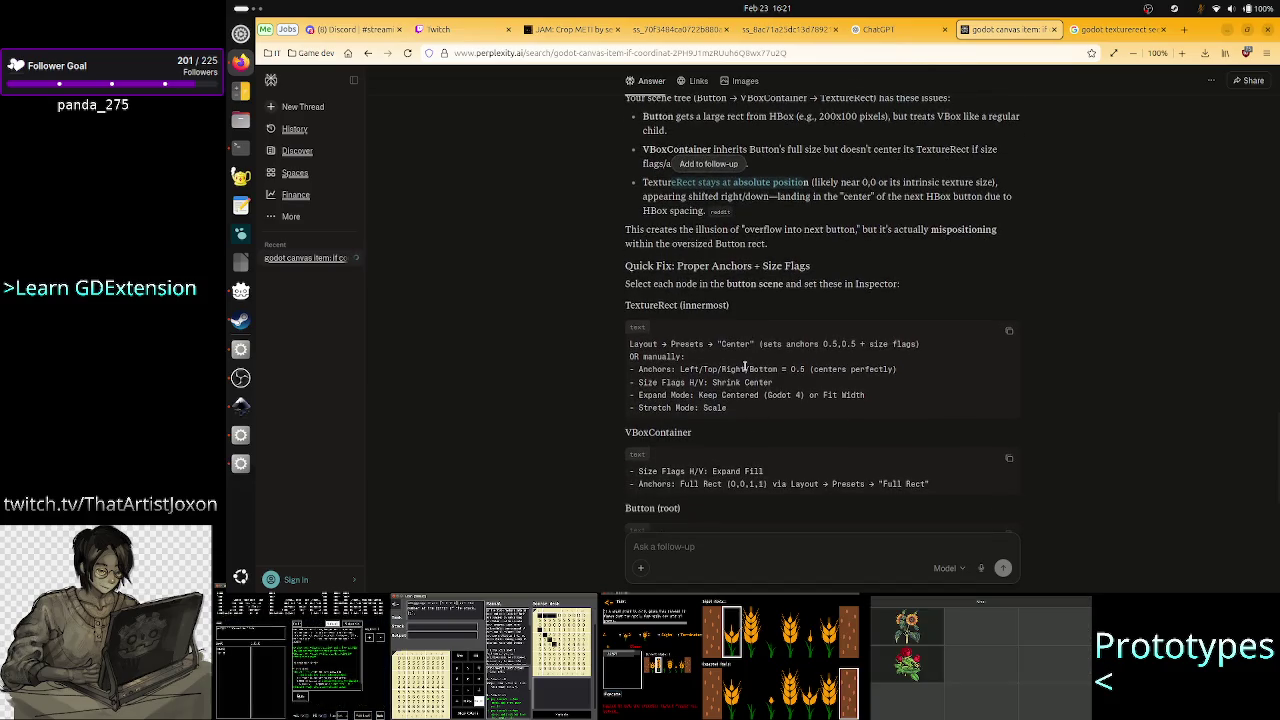
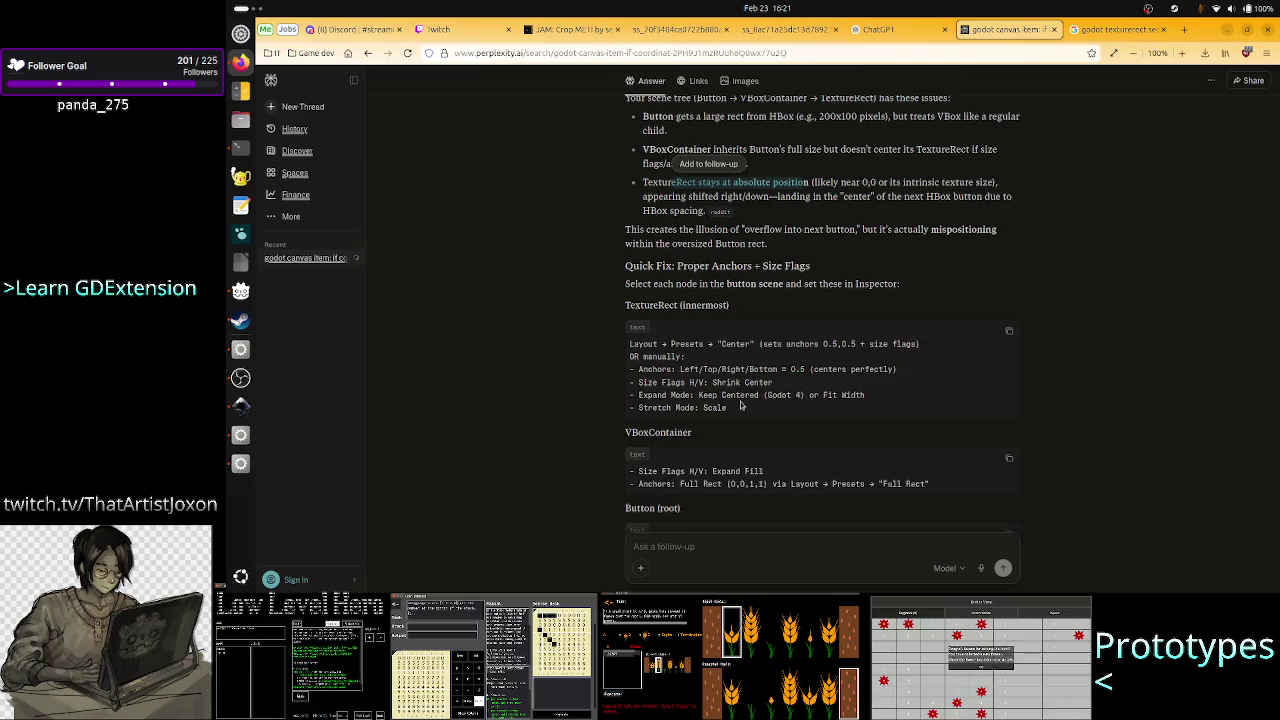
Highlight Perplexity's 'Anchors: Full Rect' advice, then return to the Godot editor.
key(alt+Tab)
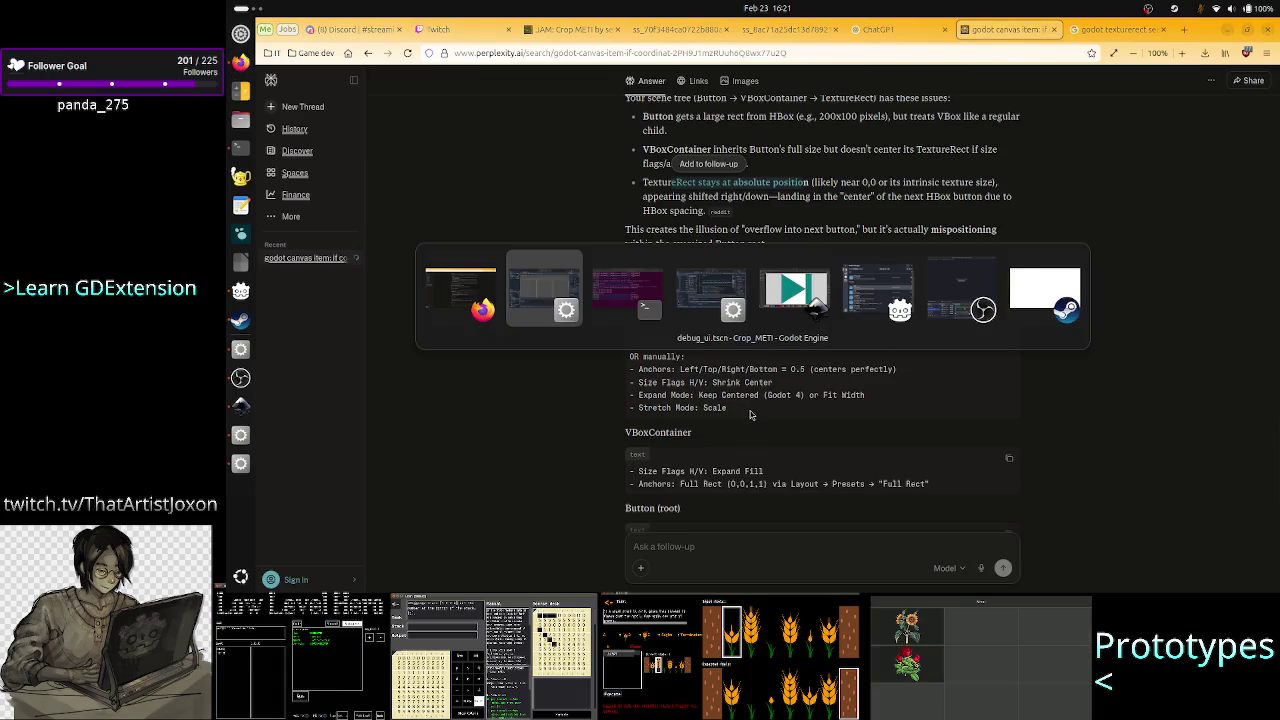
key(Escape)
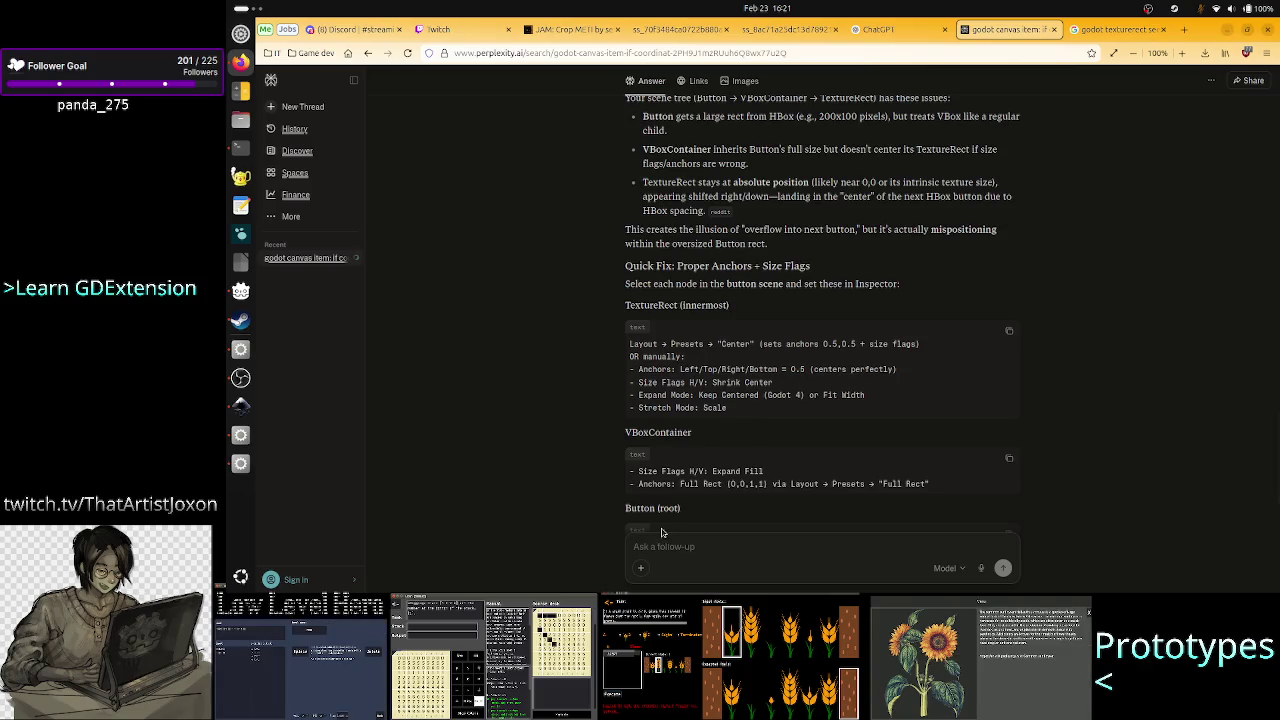
drag(654, 486, 722, 489)
key(alt+Tab)
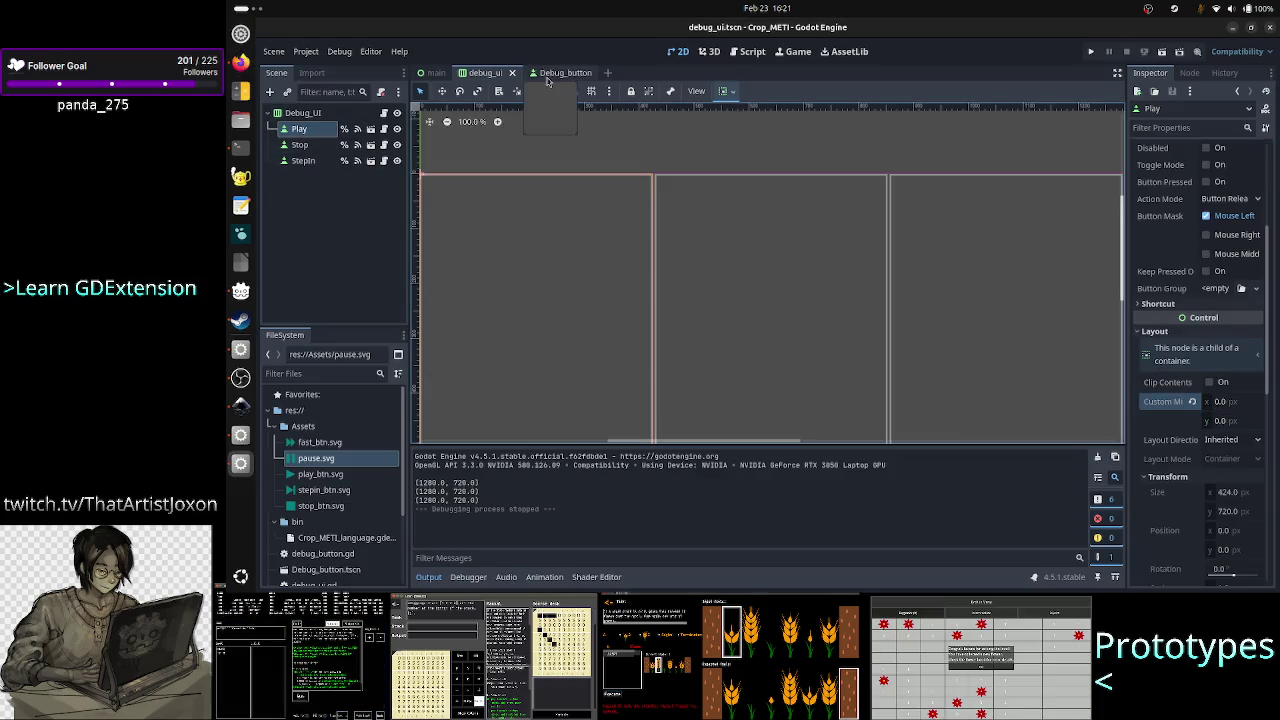
Anchor the Debug_button scene's VBoxContainer to Full Rect and save the scene.
click(553, 73)
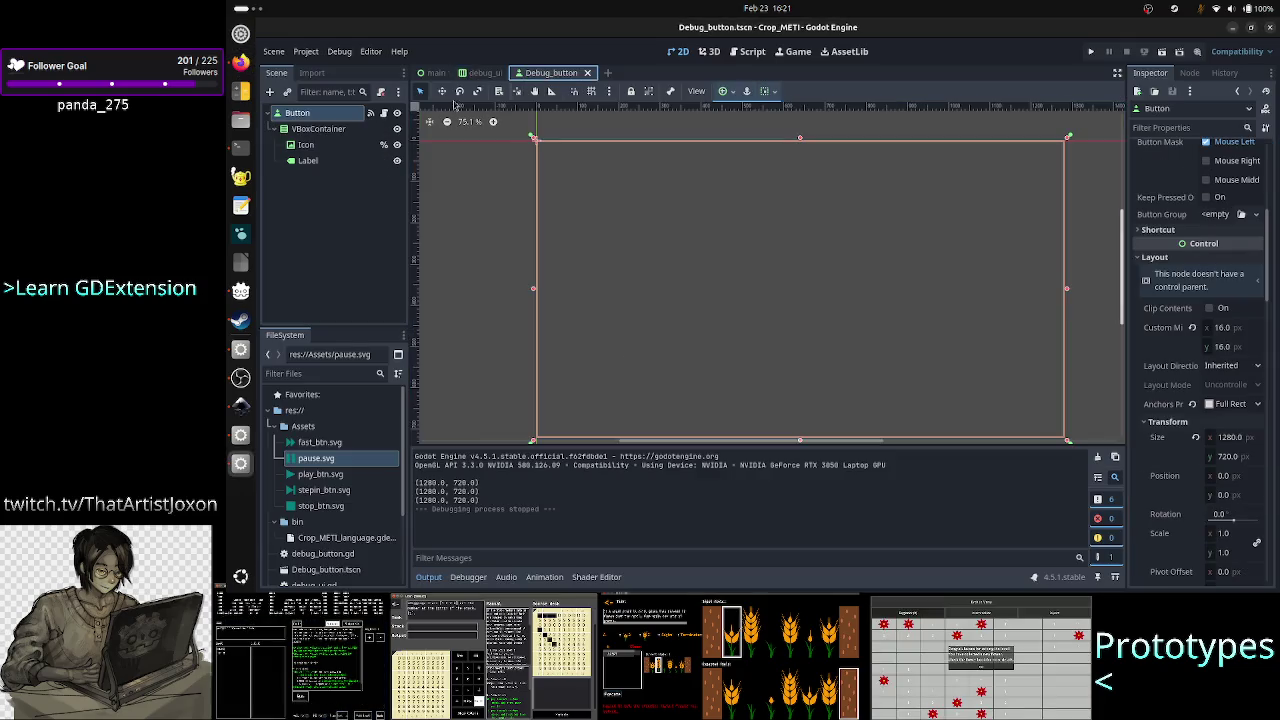
click(339, 133)
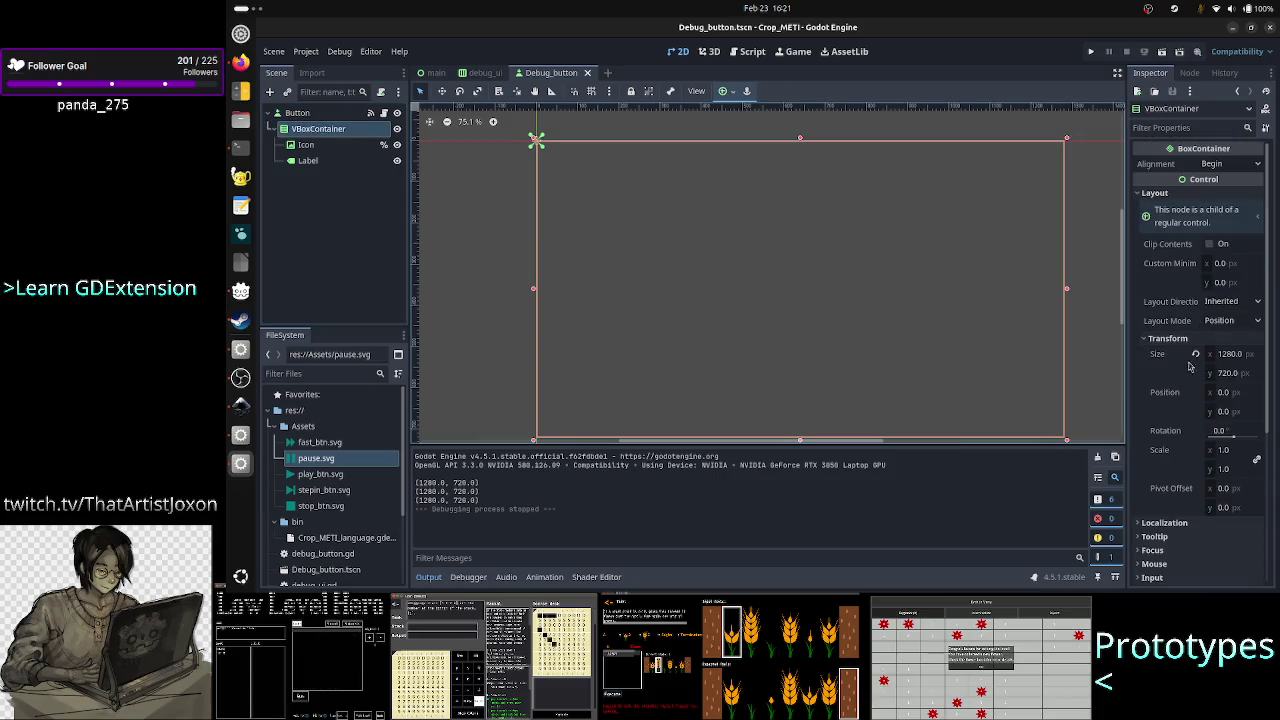
scroll(1189, 366, down, 5)
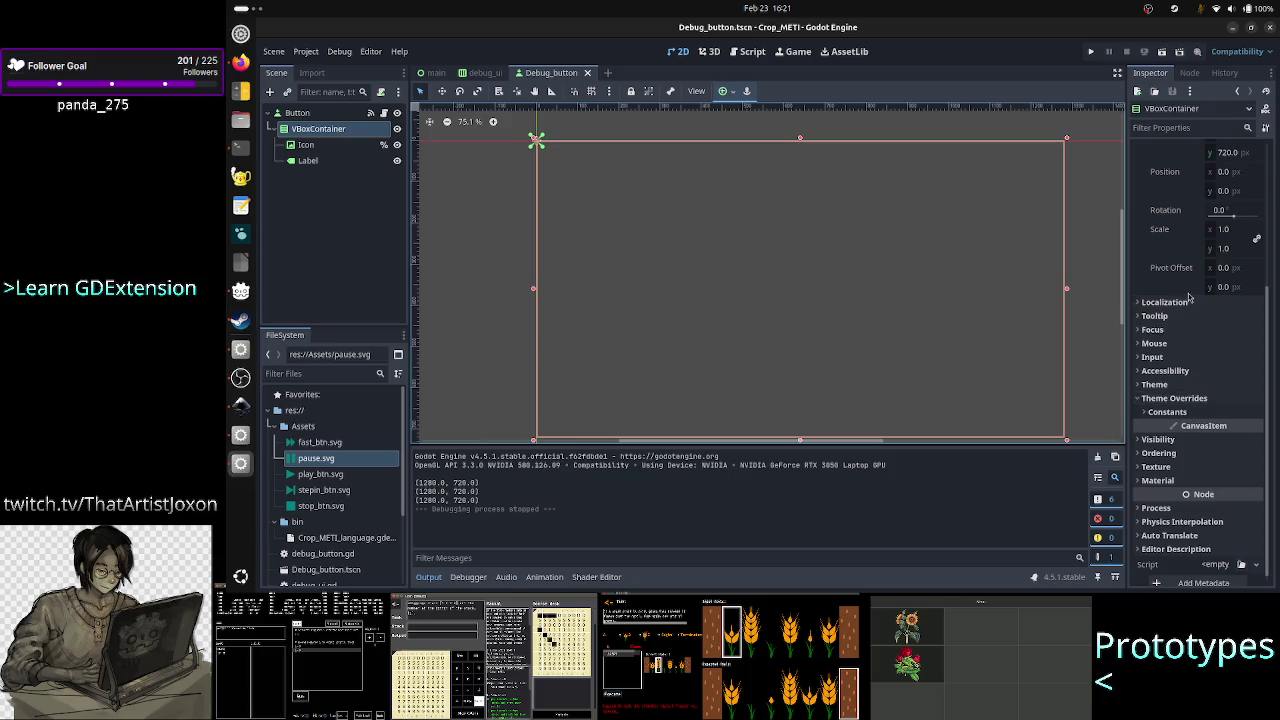
scroll(1189, 299, up, 5)
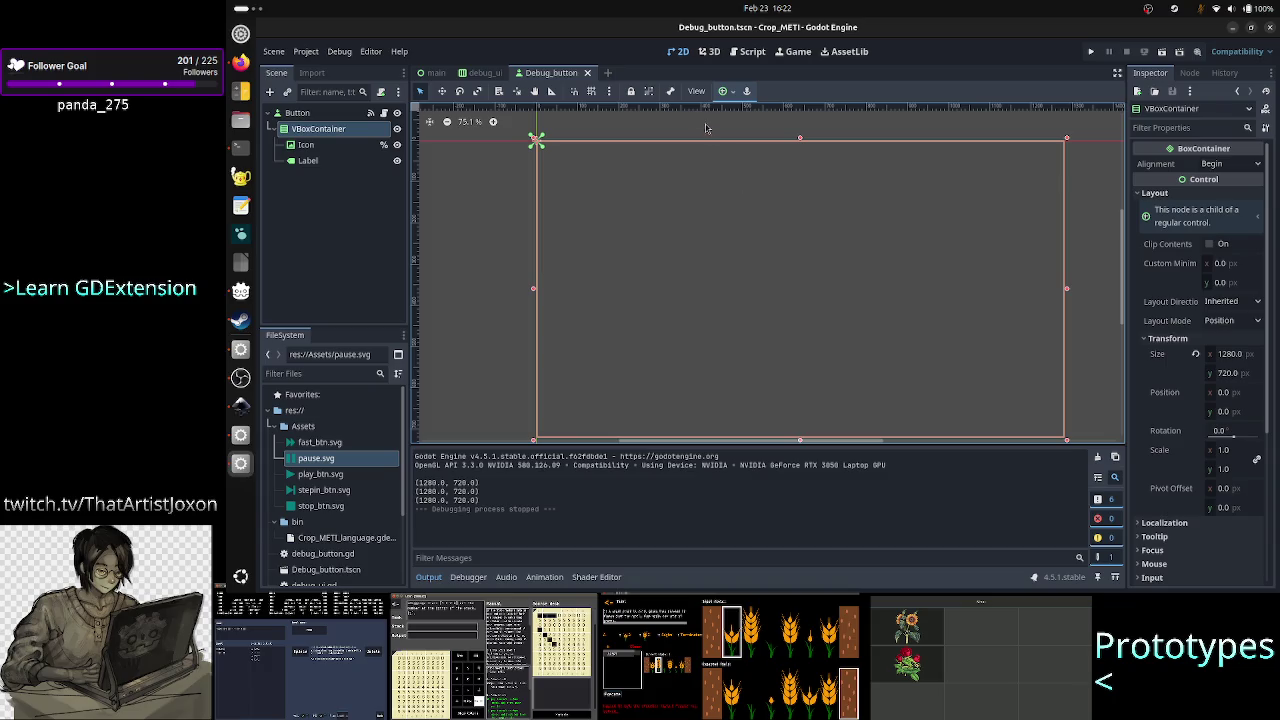
click(724, 91)
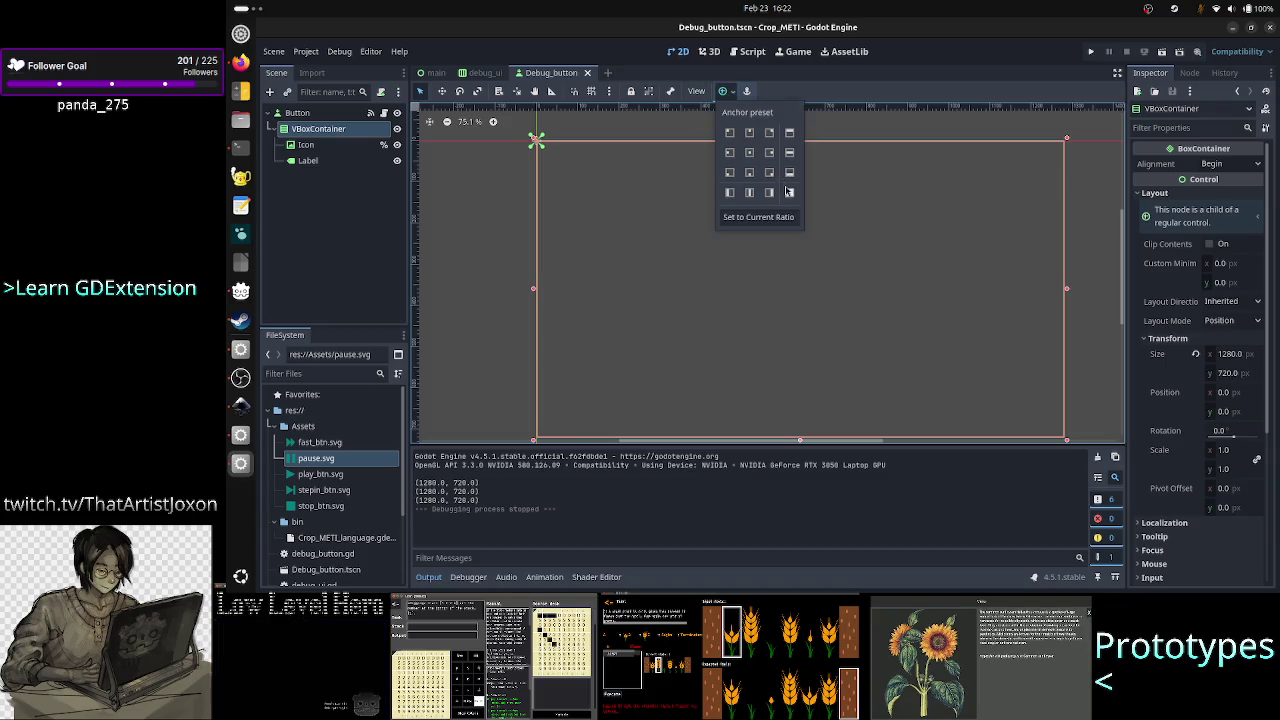
click(789, 192)
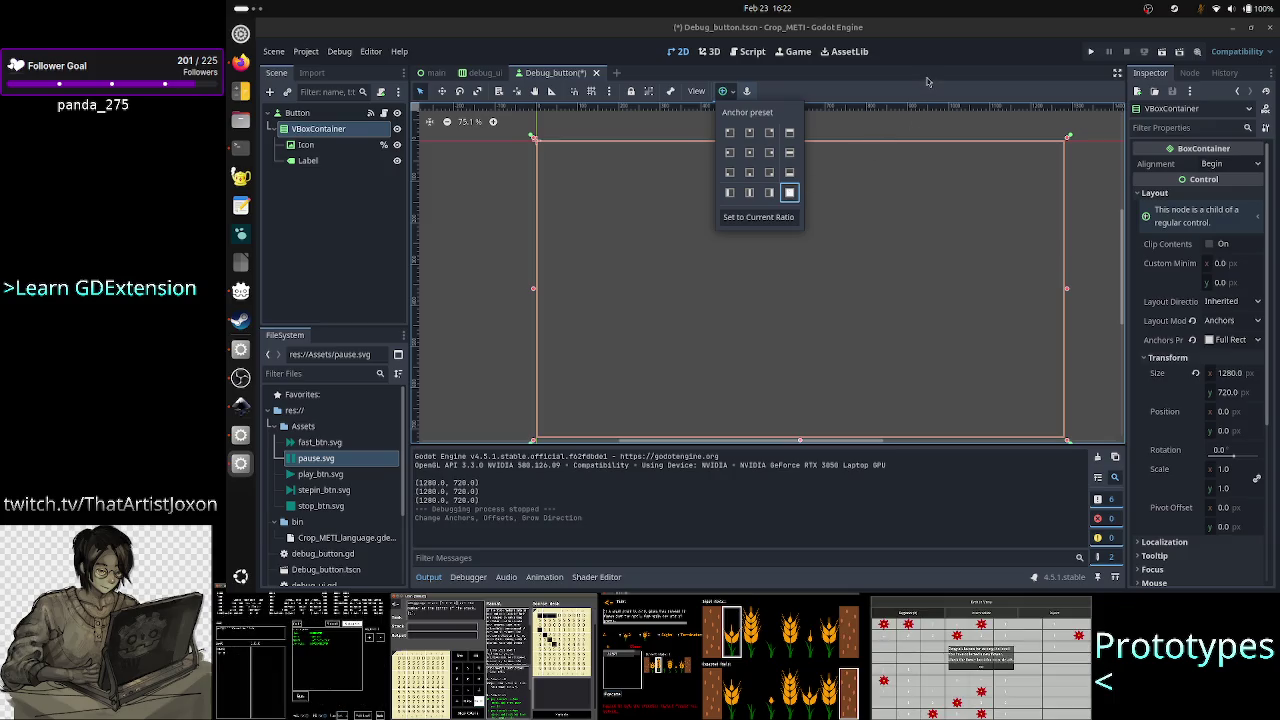
click(900, 98)
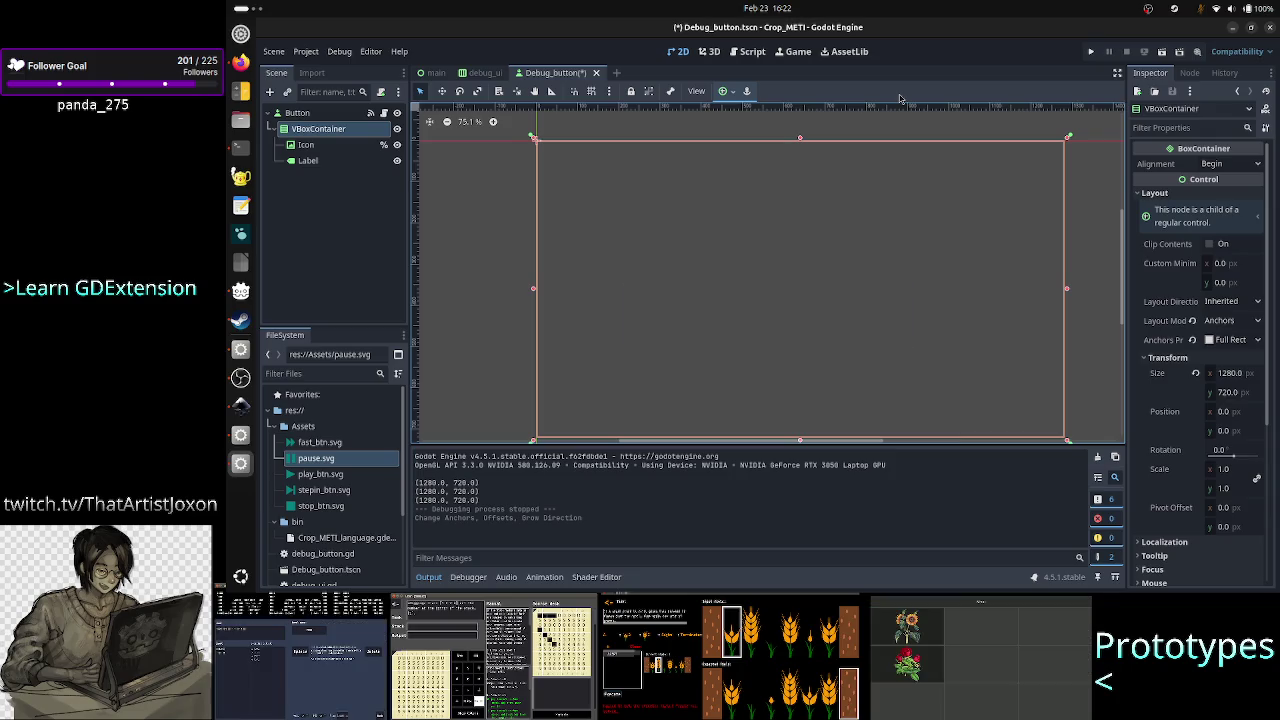
key(ctrl+s)
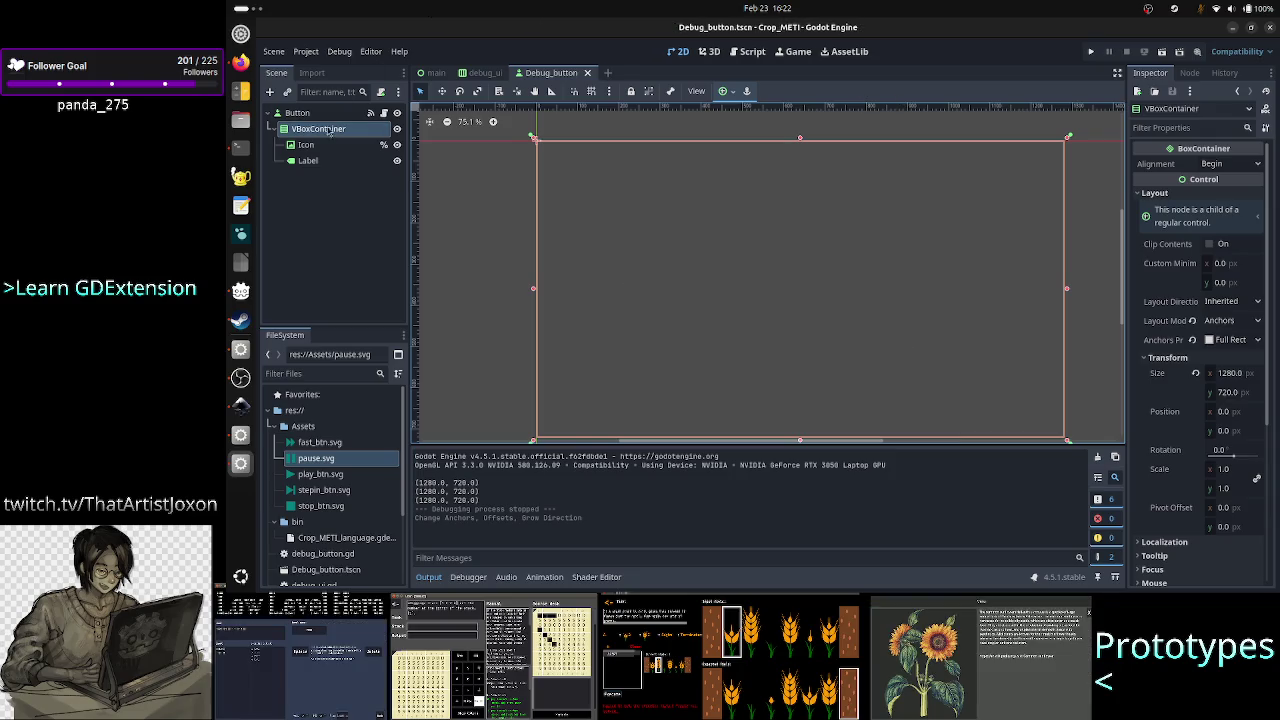
click(306, 145)
scroll(1223, 197, up, 5)
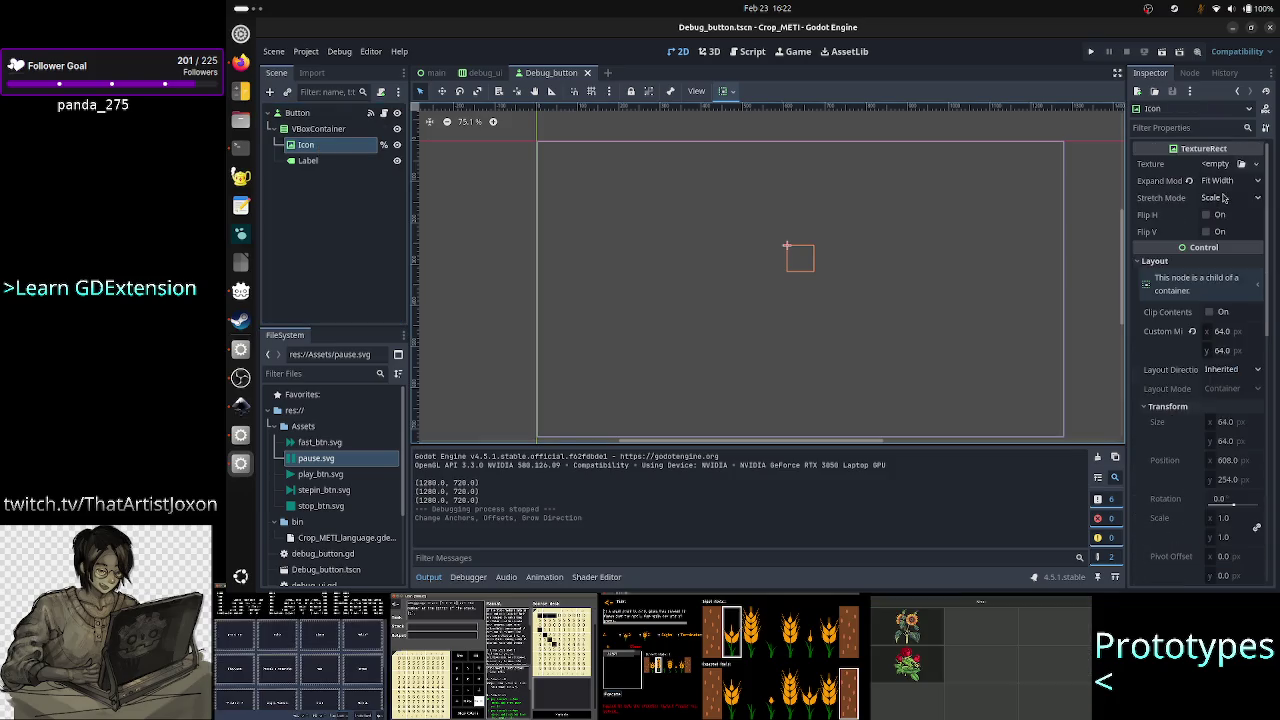
Keep the Icon at Fit Width, set stretch to Keep Aspect Centered, and run the project.
click(1228, 181)
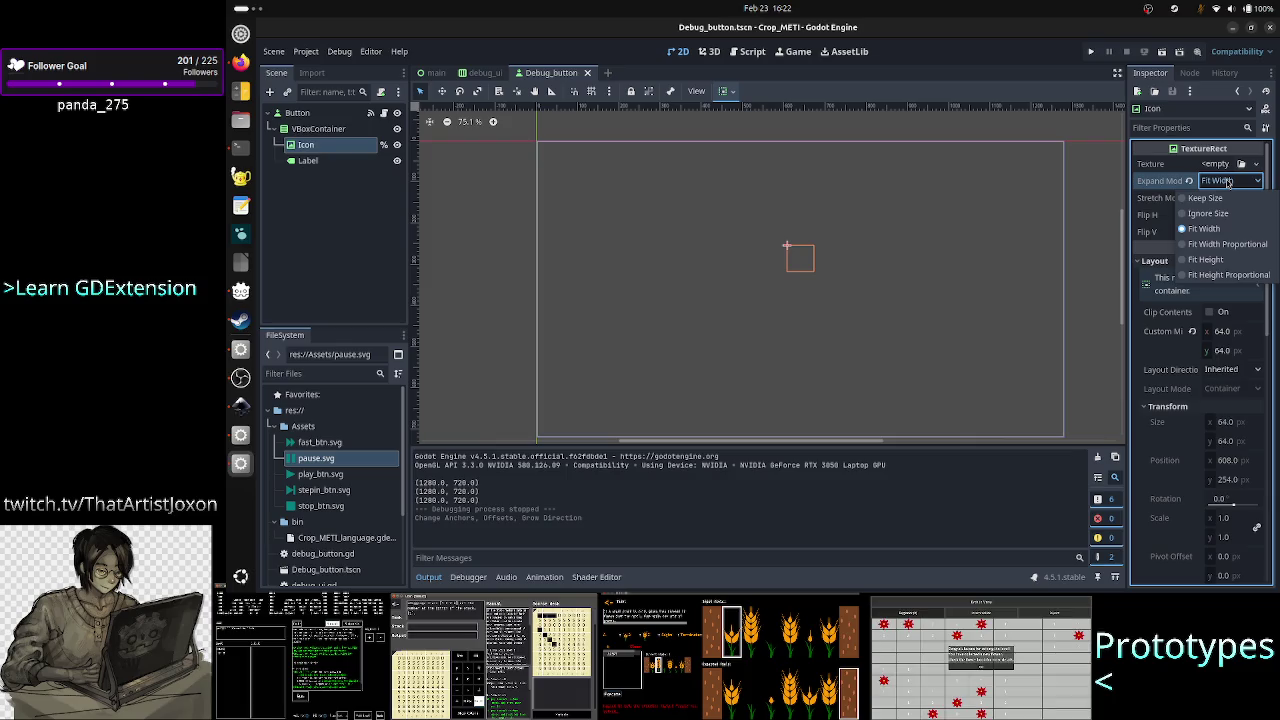
click(1228, 181)
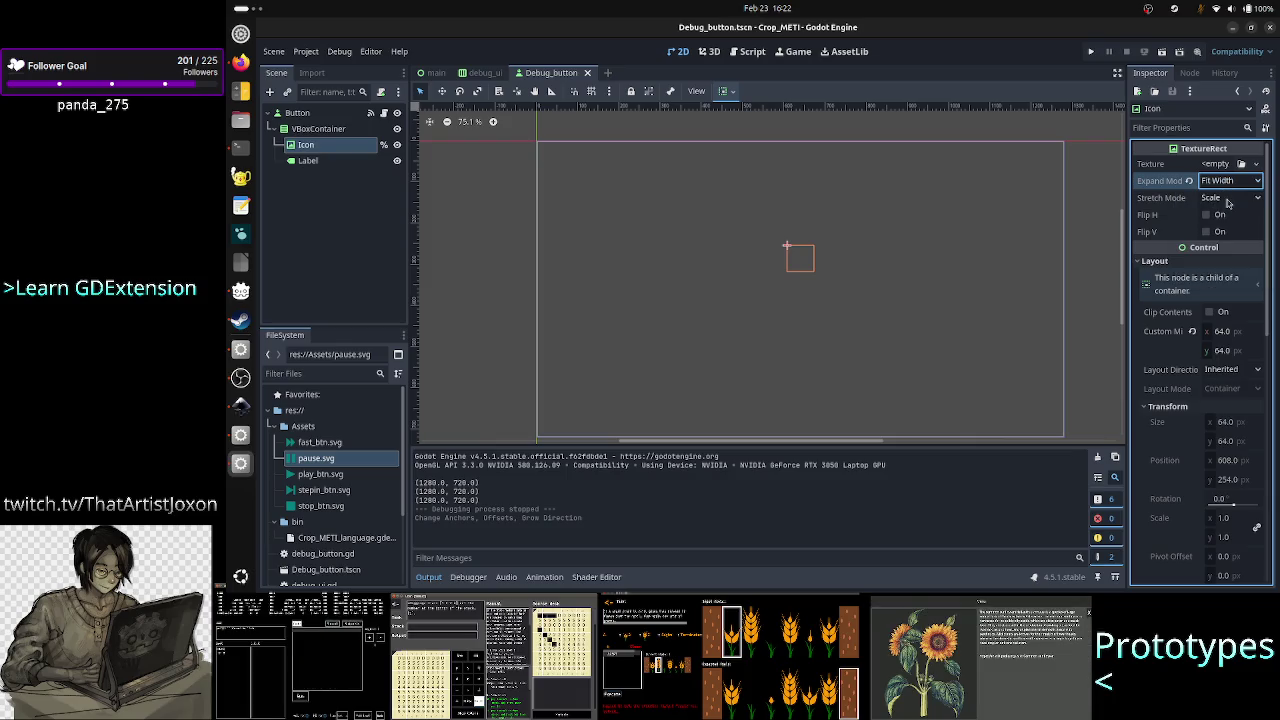
click(1227, 199)
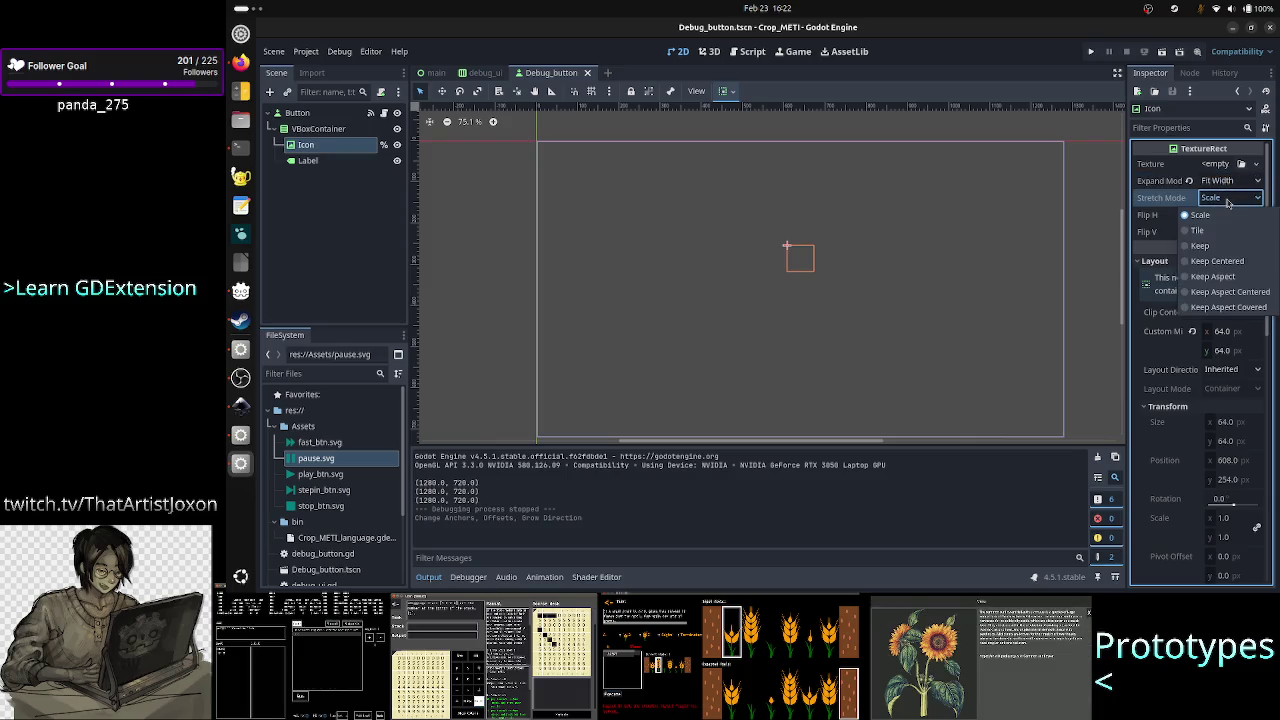
click(1238, 291)
click(1092, 53)
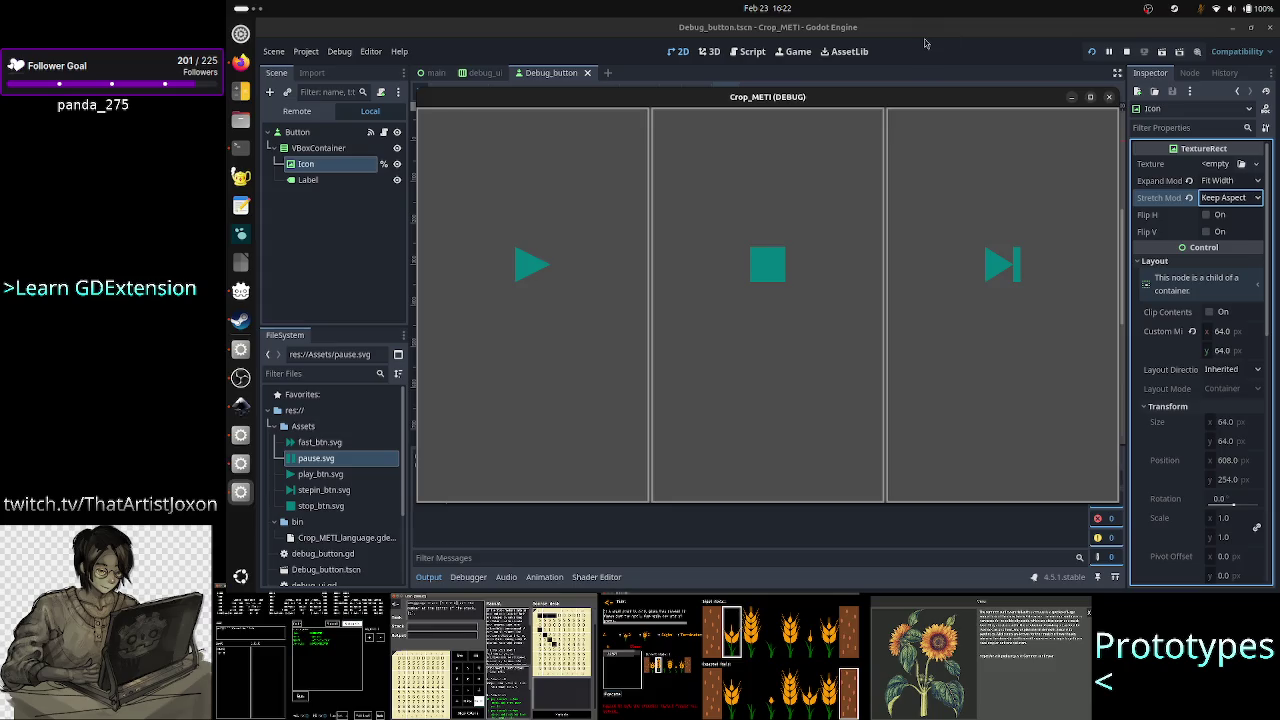
Hide the running game window with F8 and select the root Button node.
key(F8)
click(315, 148)
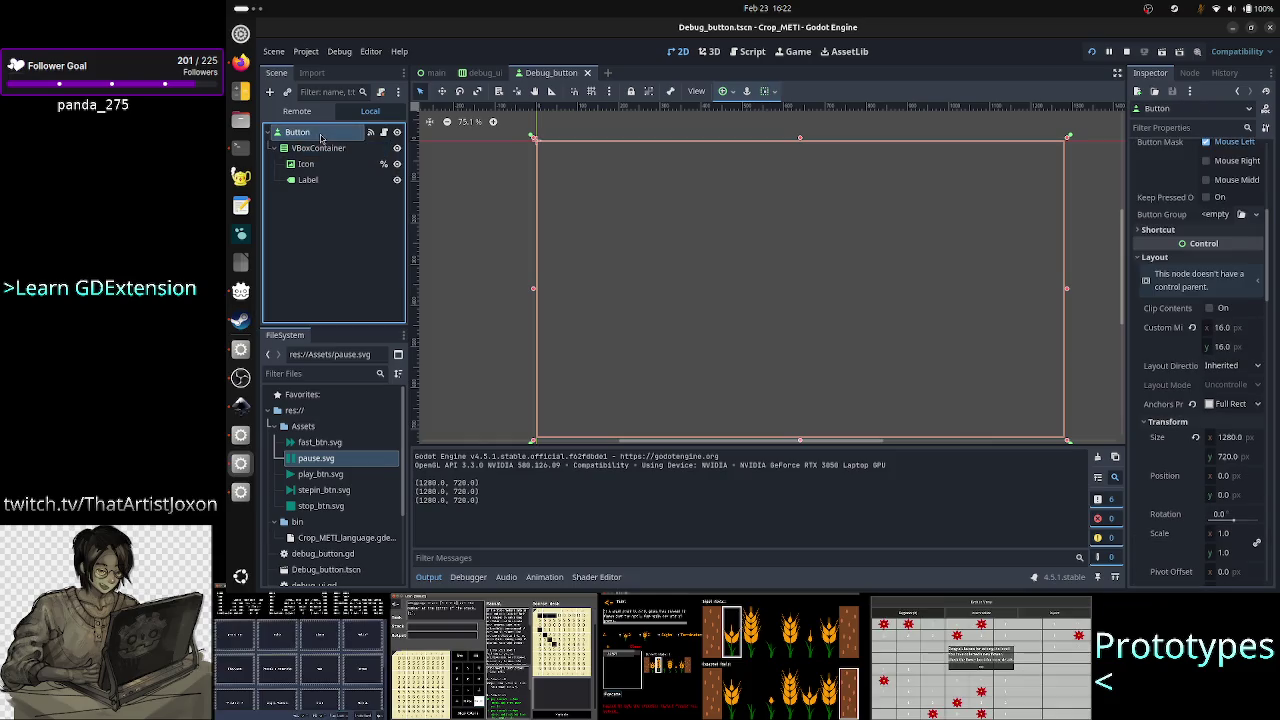
Anchor the root Button to Full Rect, save Debug_button, and reload the running game.
click(729, 91)
click(729, 91)
click(729, 91)
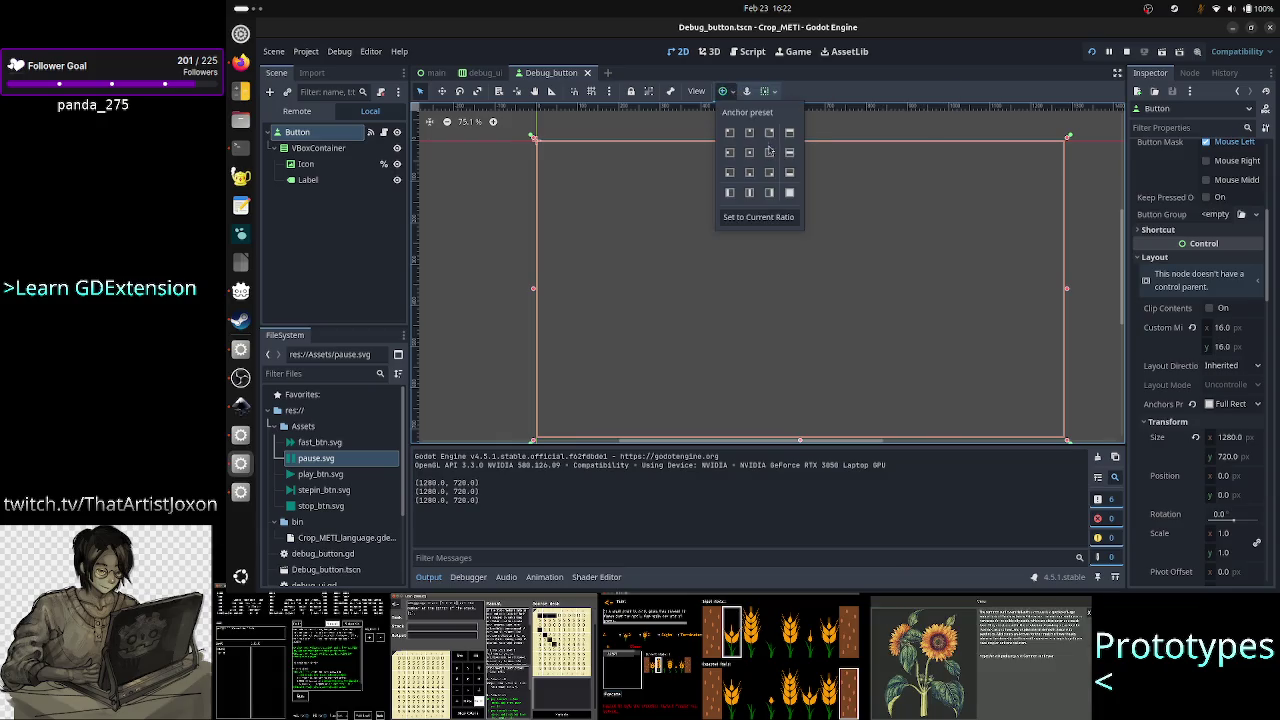
click(790, 193)
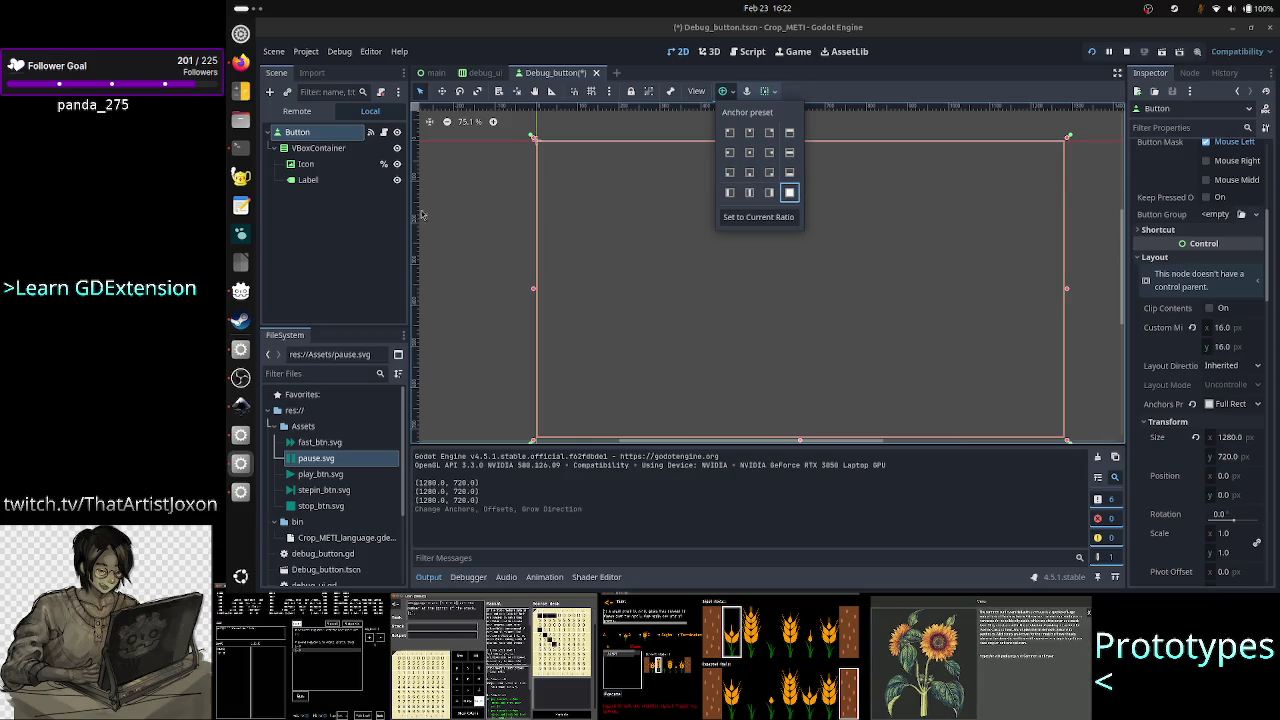
click(422, 215)
click(422, 215)
click(320, 150)
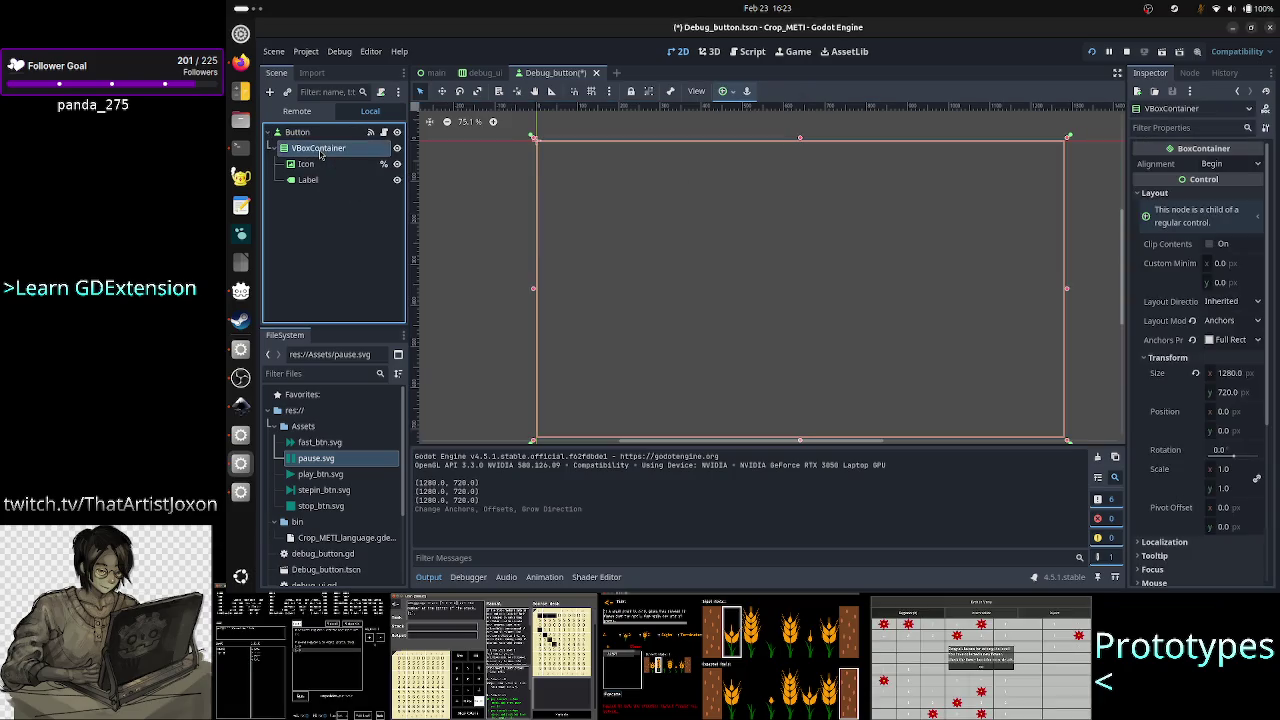
key(ctrl+s)
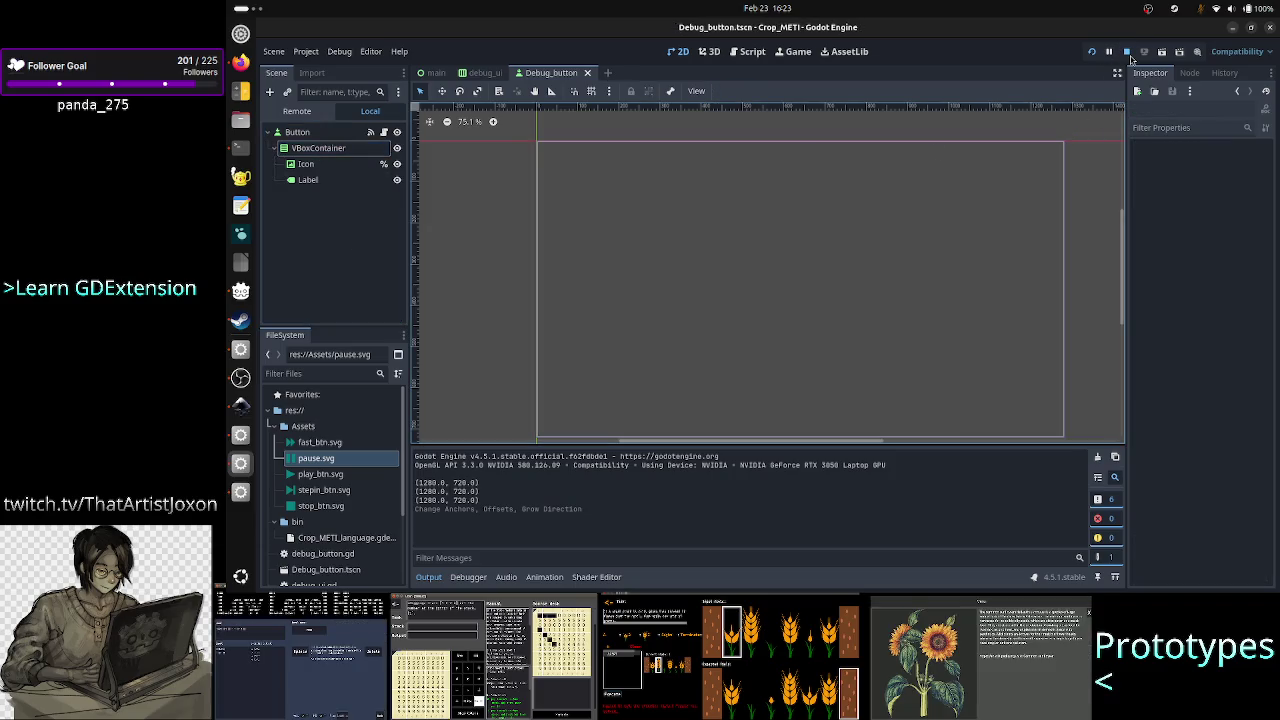
click(1093, 52)
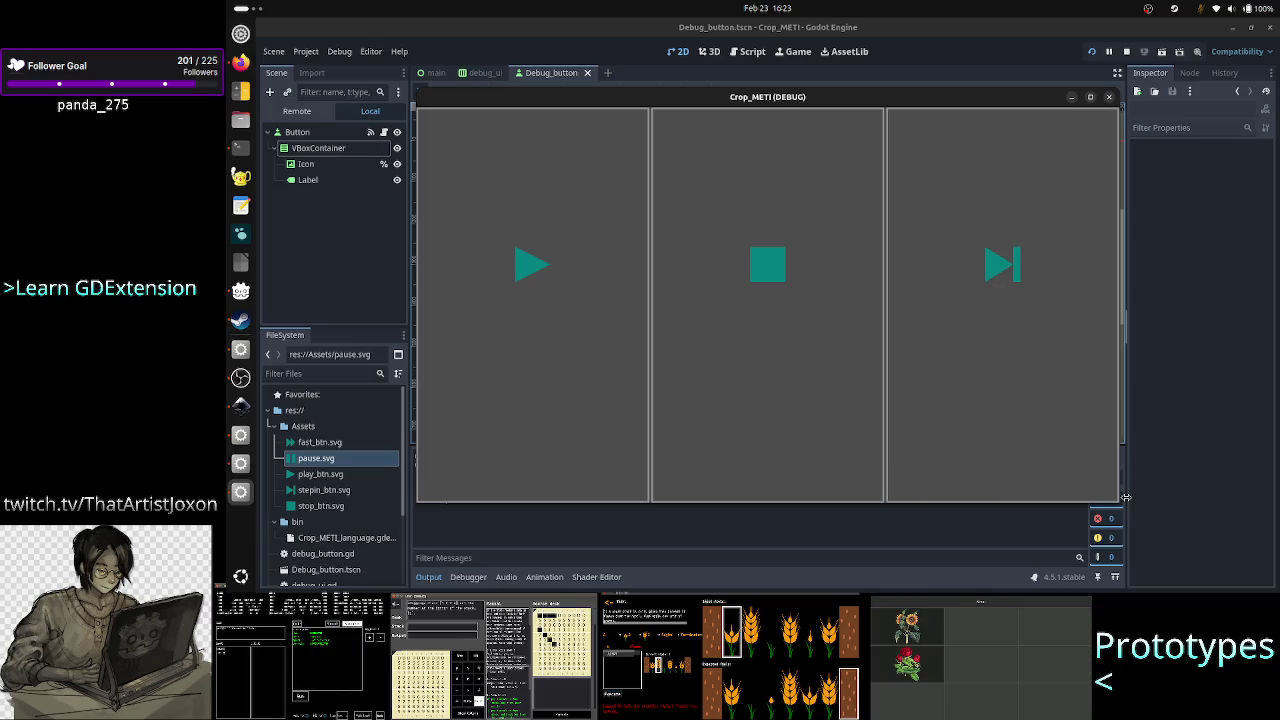
Resize the game window to confirm the icons stay centered, then stop the game.
mouse_move(1117, 500)
mouse_down()
mouse_move(988, 388)
mouse_move(792, 380)
mouse_move(738, 328)
mouse_move(634, 288)
mouse_move(618, 256)
mouse_move(728, 418)
mouse_move(1021, 336)
mouse_move(1082, 442)
mouse_move(1095, 518)
mouse_move(1156, 518)
mouse_move(1170, 570)
mouse_move(1196, 566)
mouse_move(1197, 540)
mouse_up()
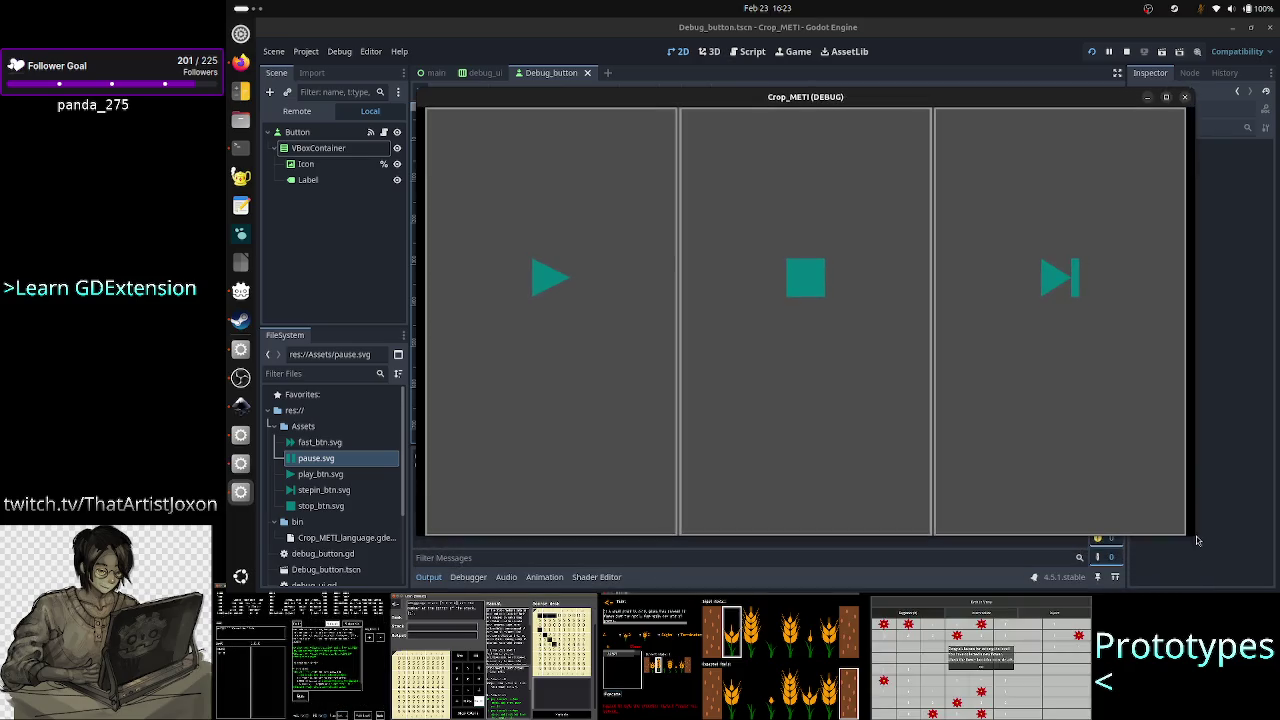
click(1186, 98)
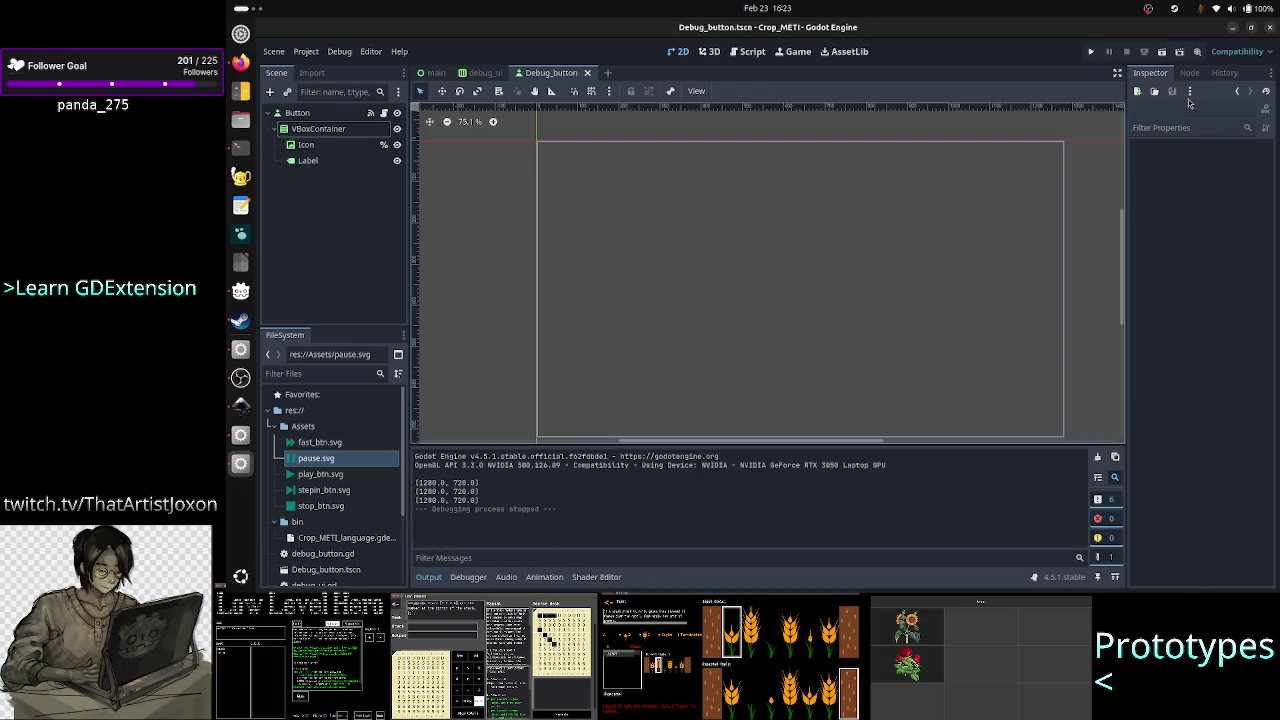
click(345, 131)
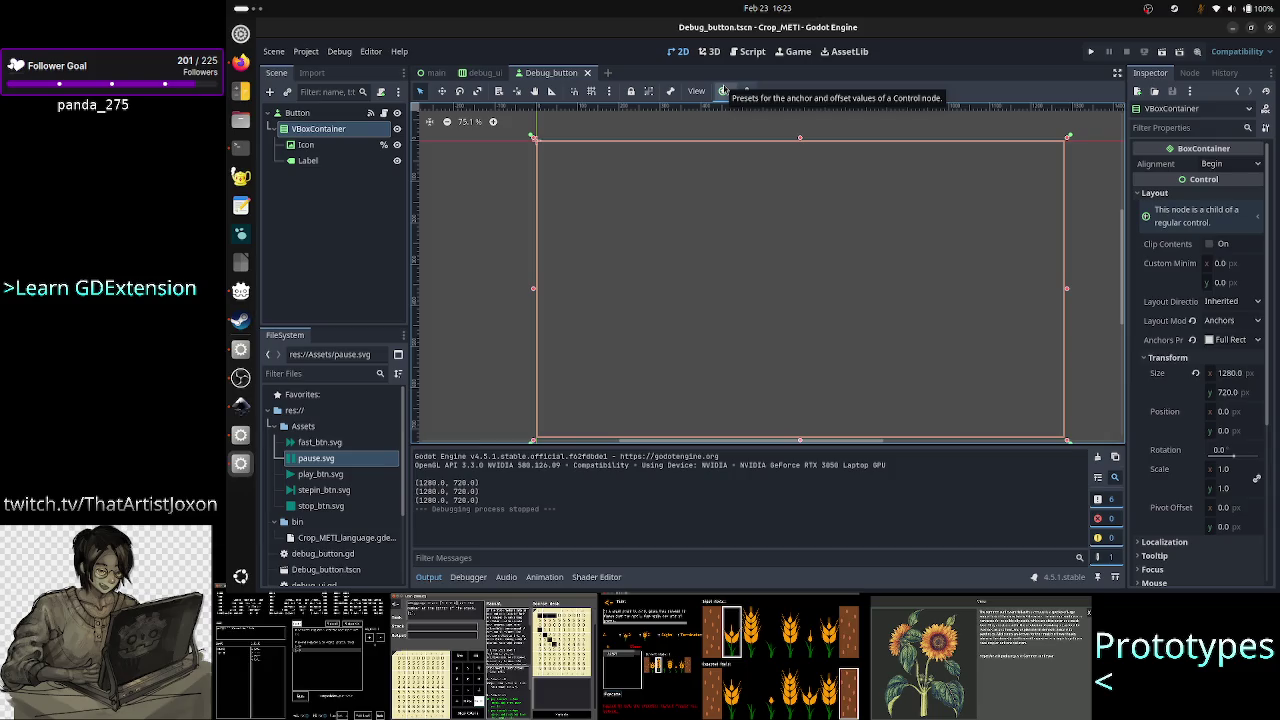
click(724, 91)
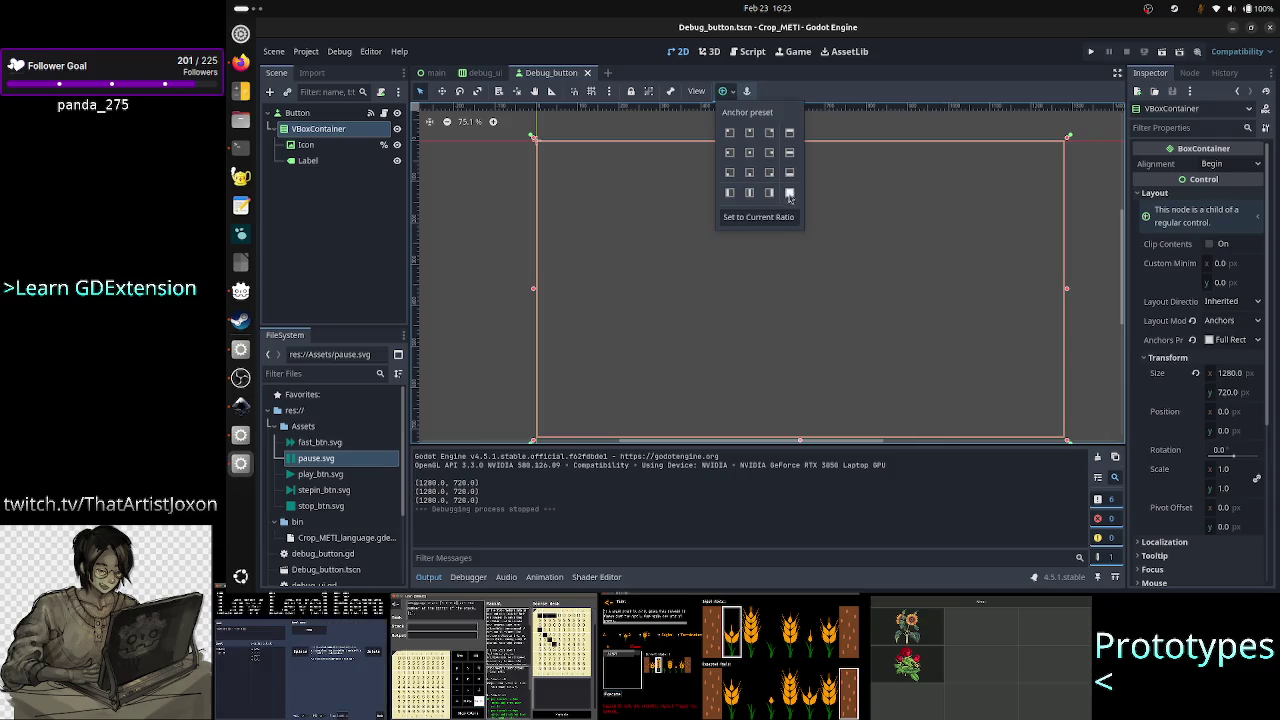
click(342, 216)
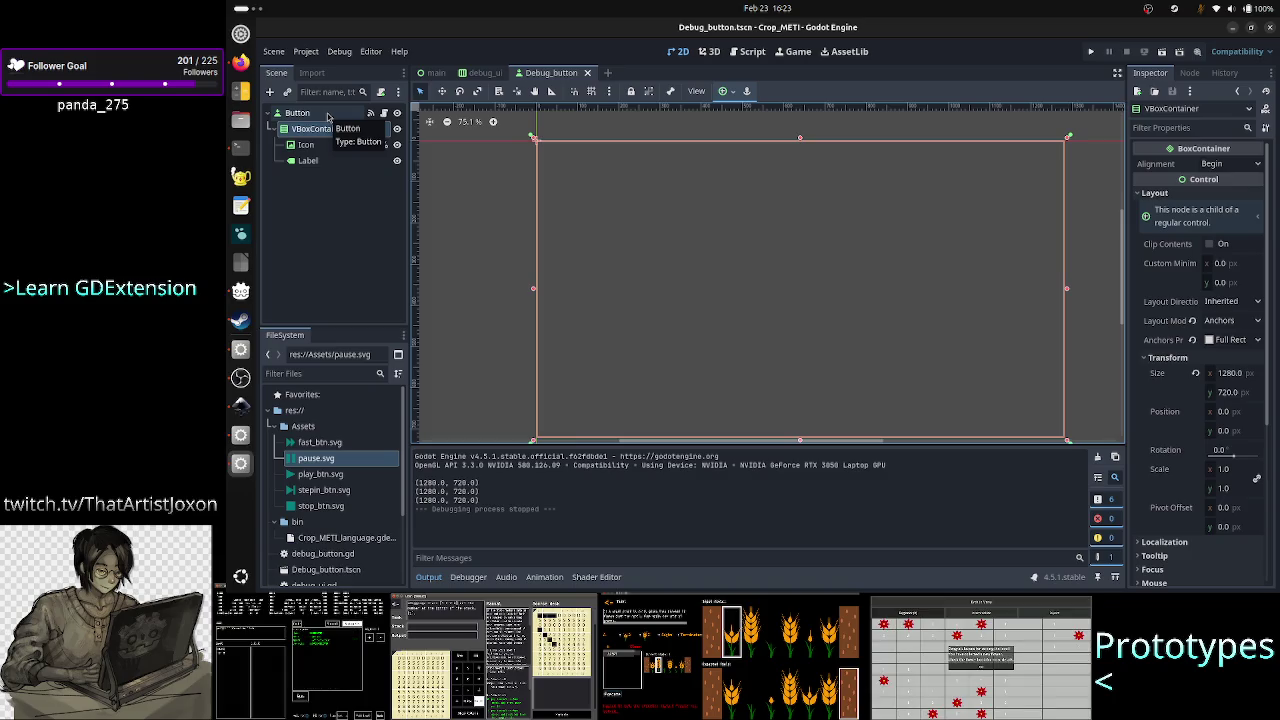
In debug_ui, give the Play button a 16×16 px minimum size and run the project.
click(481, 73)
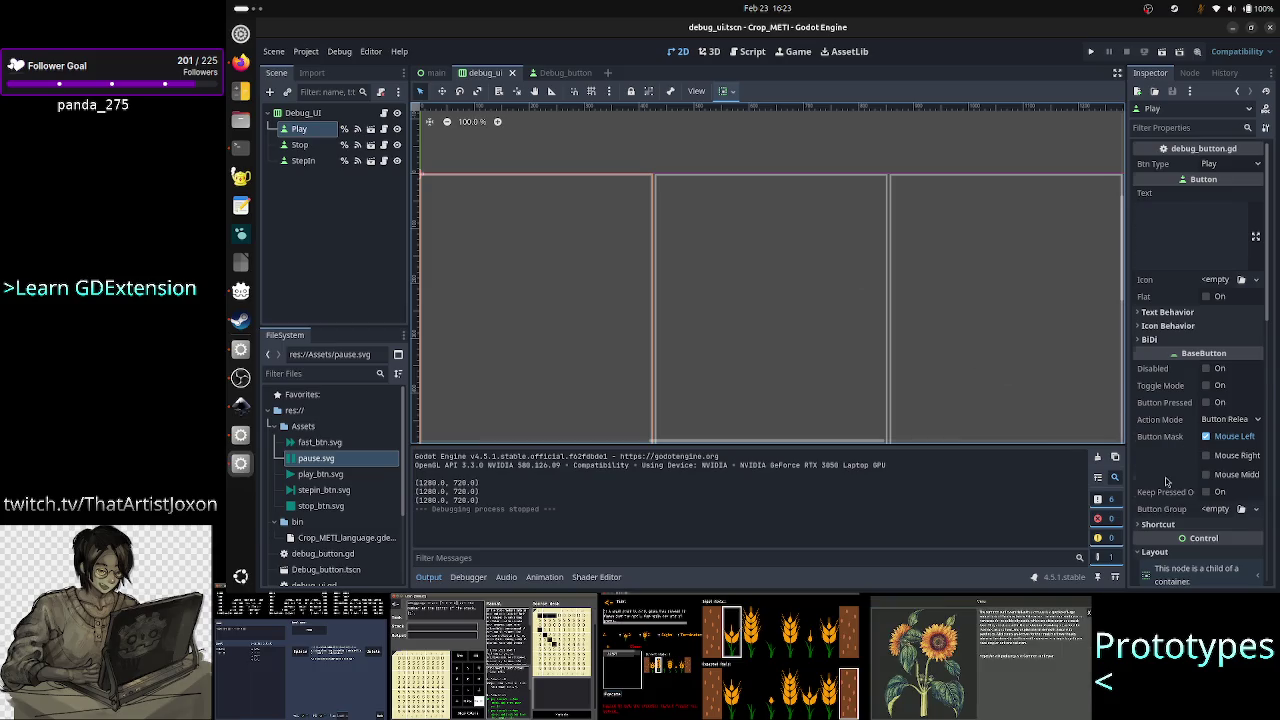
scroll(1165, 482, down, 8)
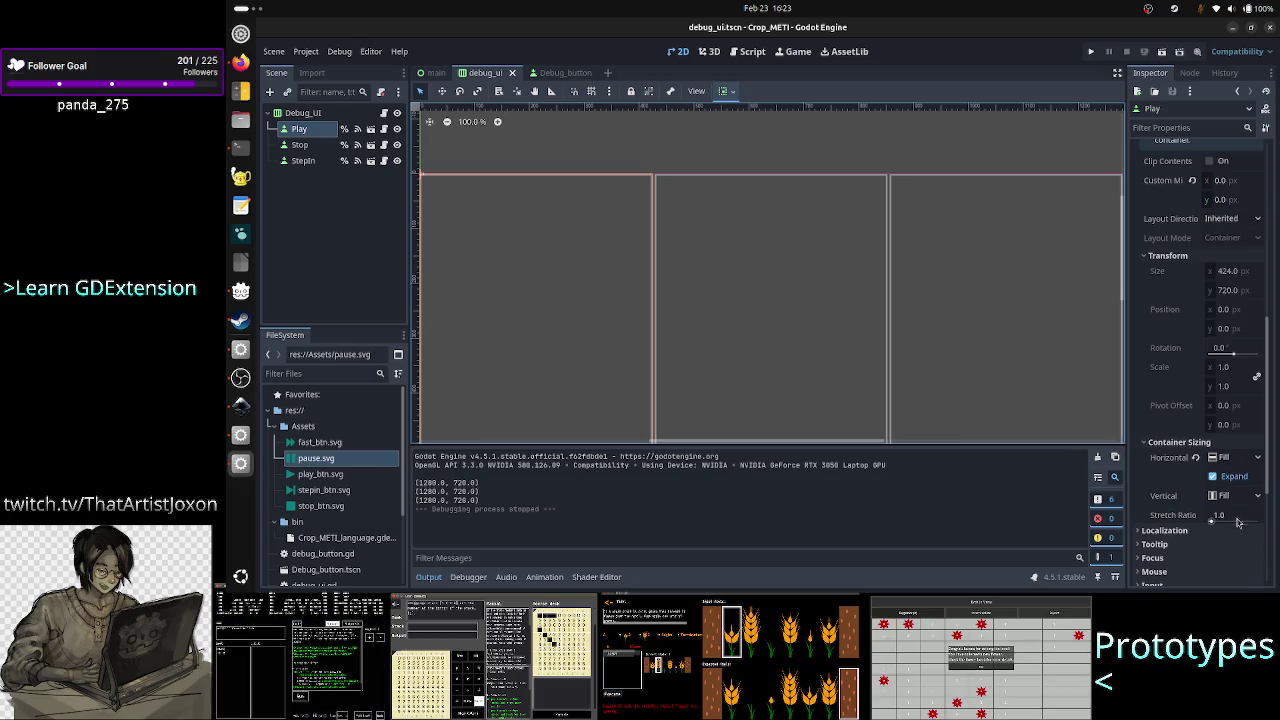
scroll(1153, 469, up, 5)
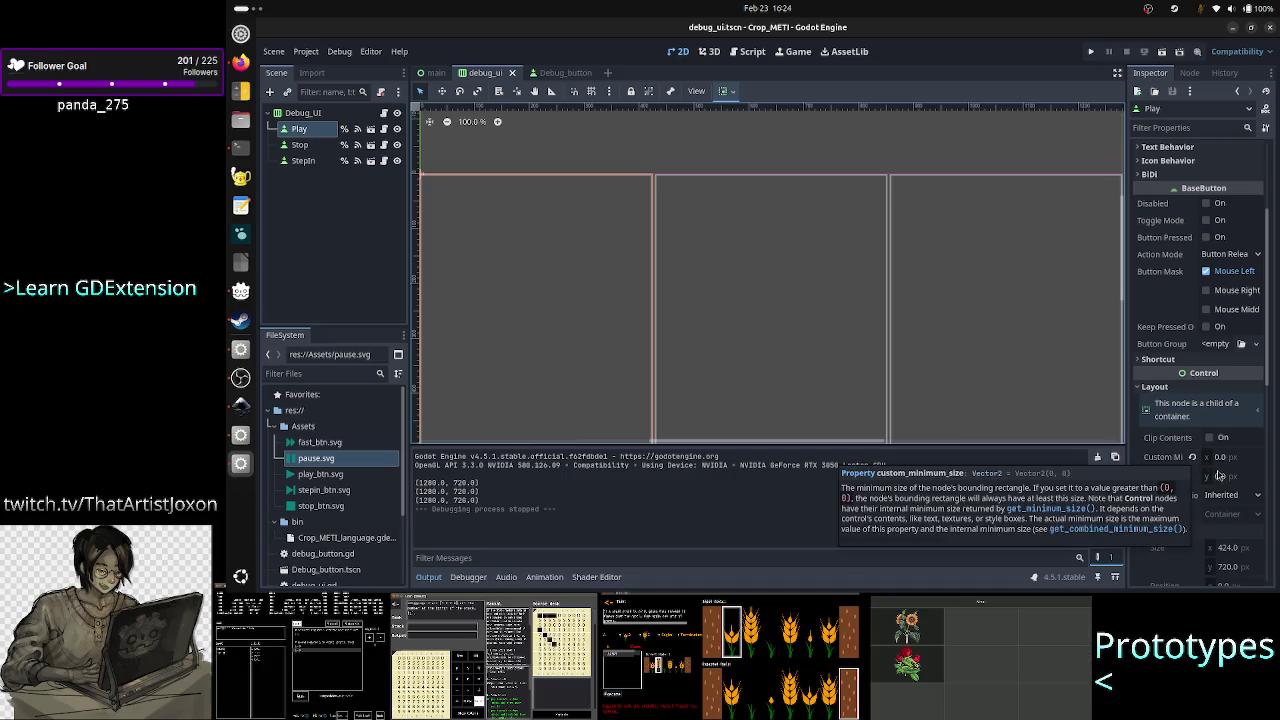
click(1192, 458)
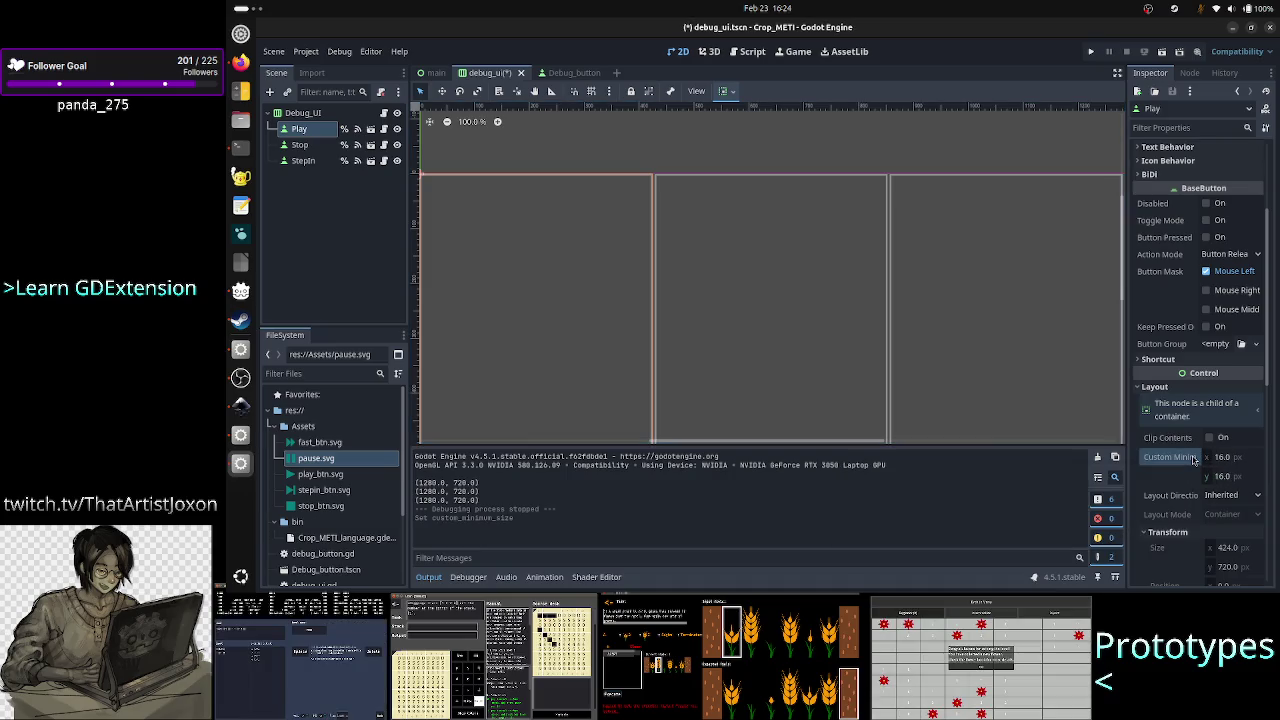
click(1091, 52)
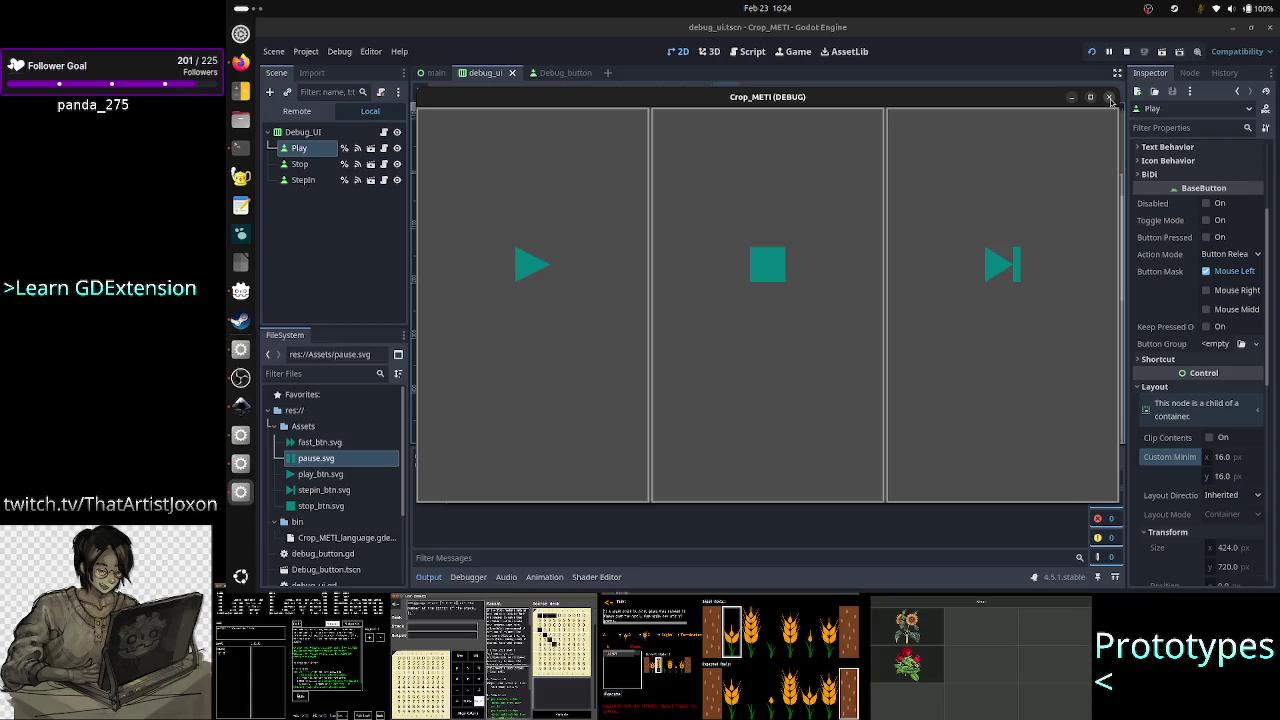
Stop the game and inspect the Stop and StepIn nodes in debug_ui.
click(1110, 98)
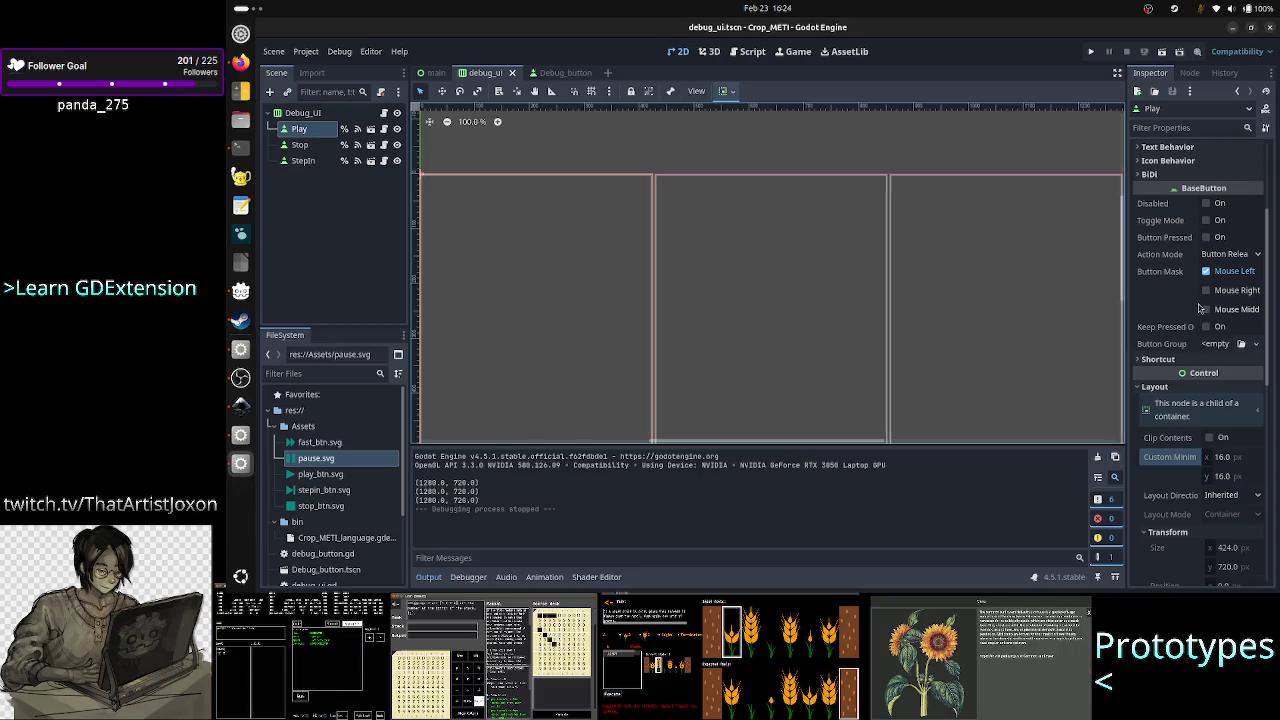
scroll(1200, 308, up, 4)
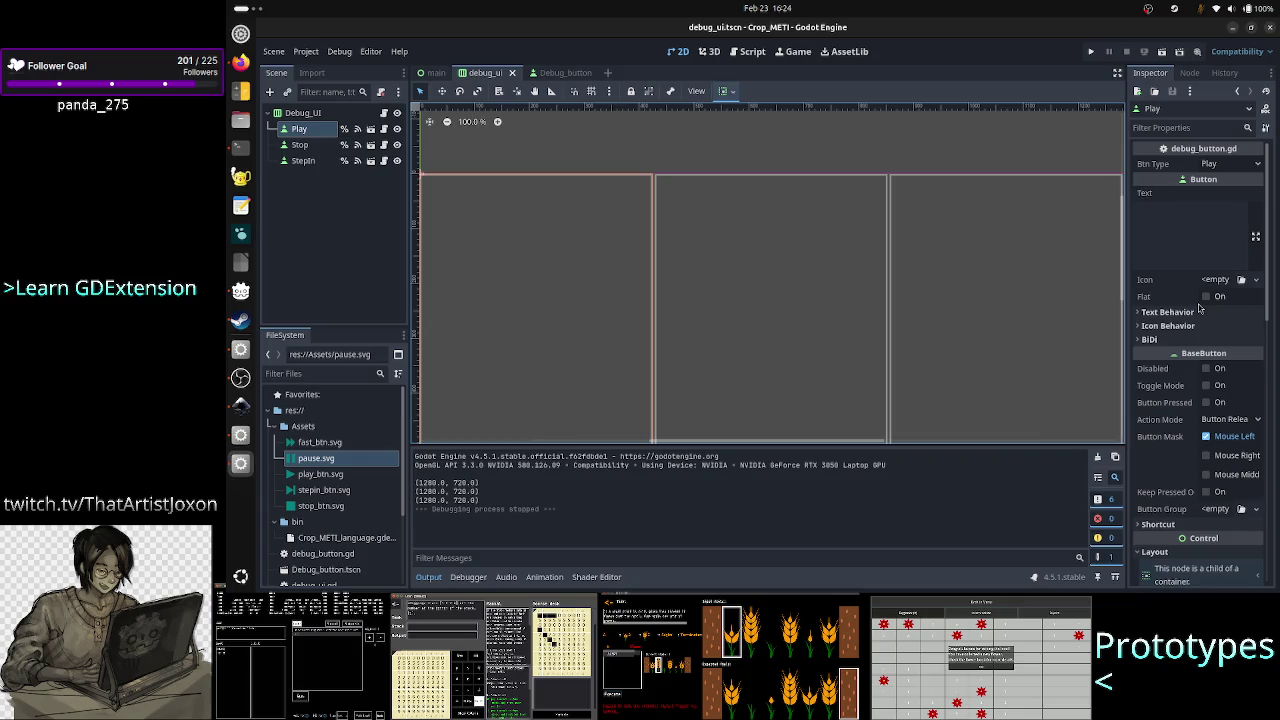
click(297, 145)
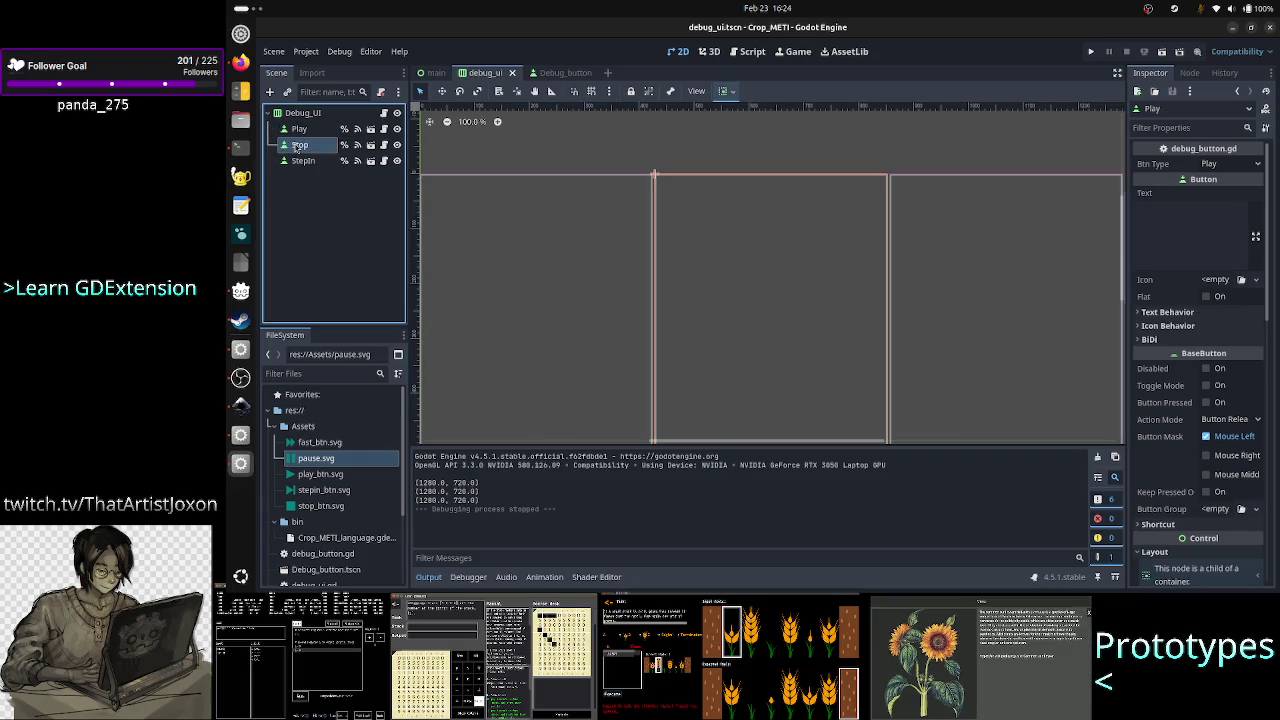
scroll(1163, 397, down, 4)
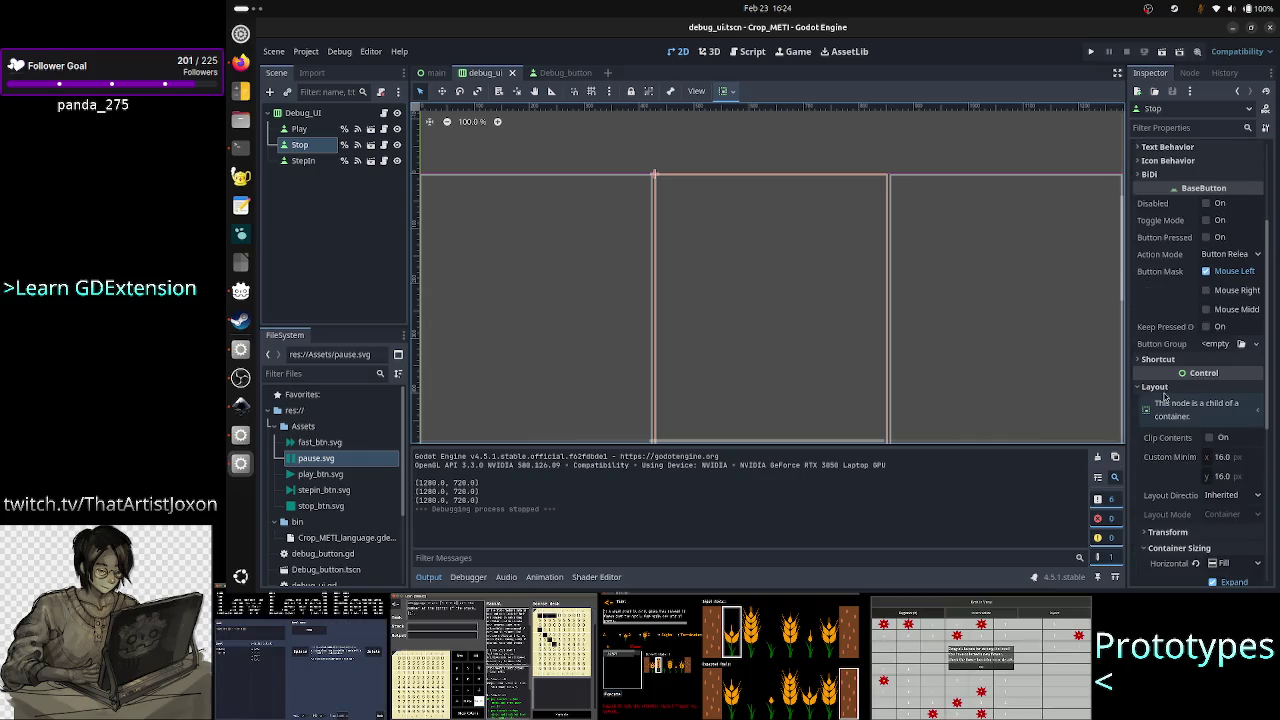
click(310, 161)
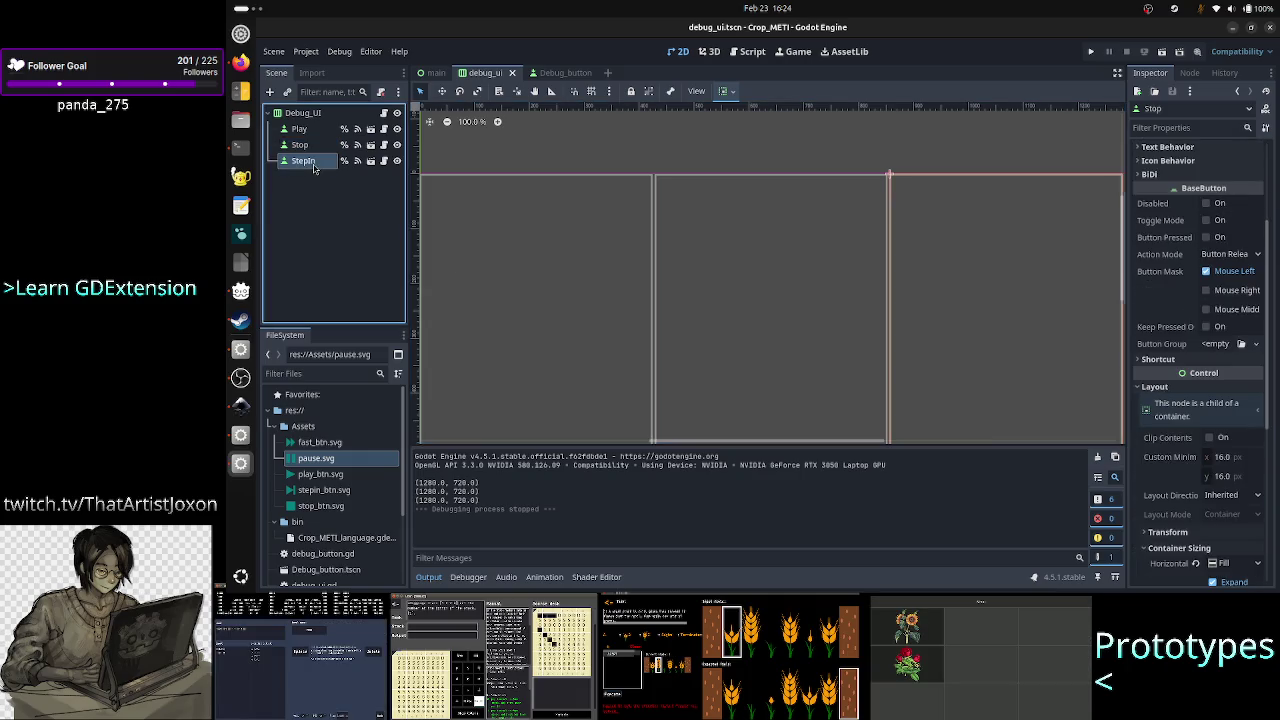
Switch to the Debug_button scene and select its root Button.
scroll(1150, 385, down, 3)
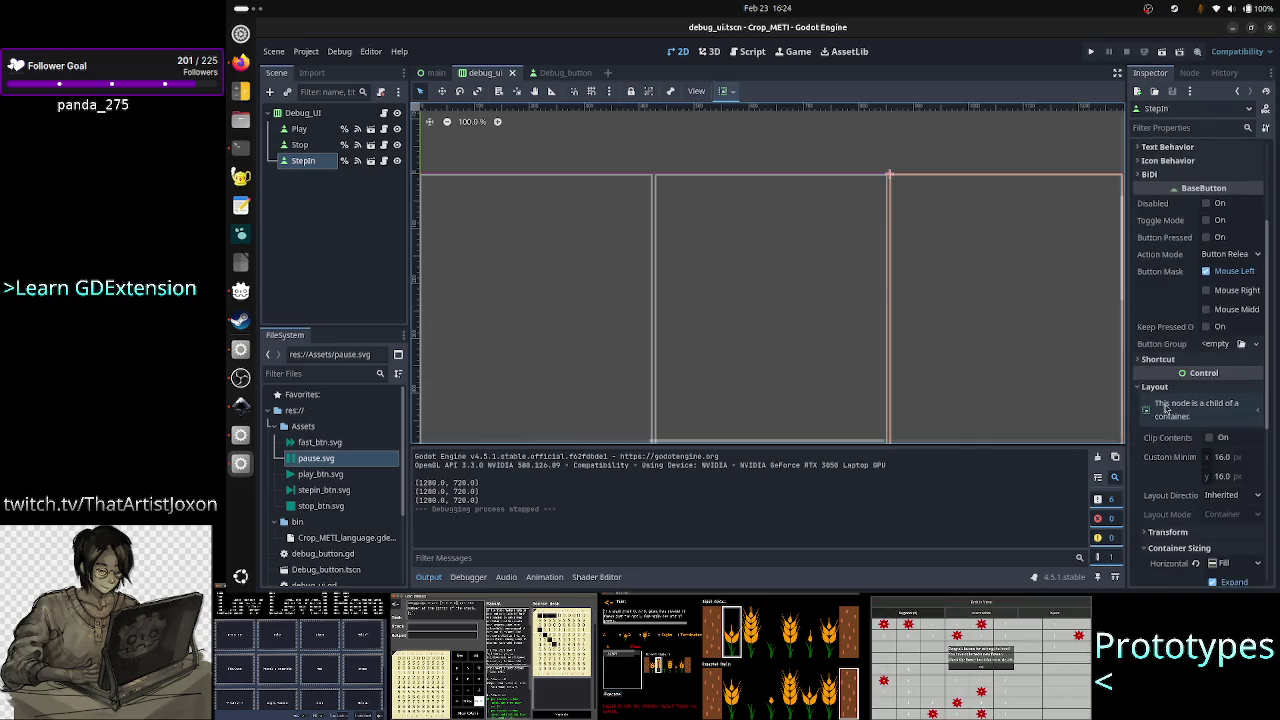
scroll(1160, 400, up, 3)
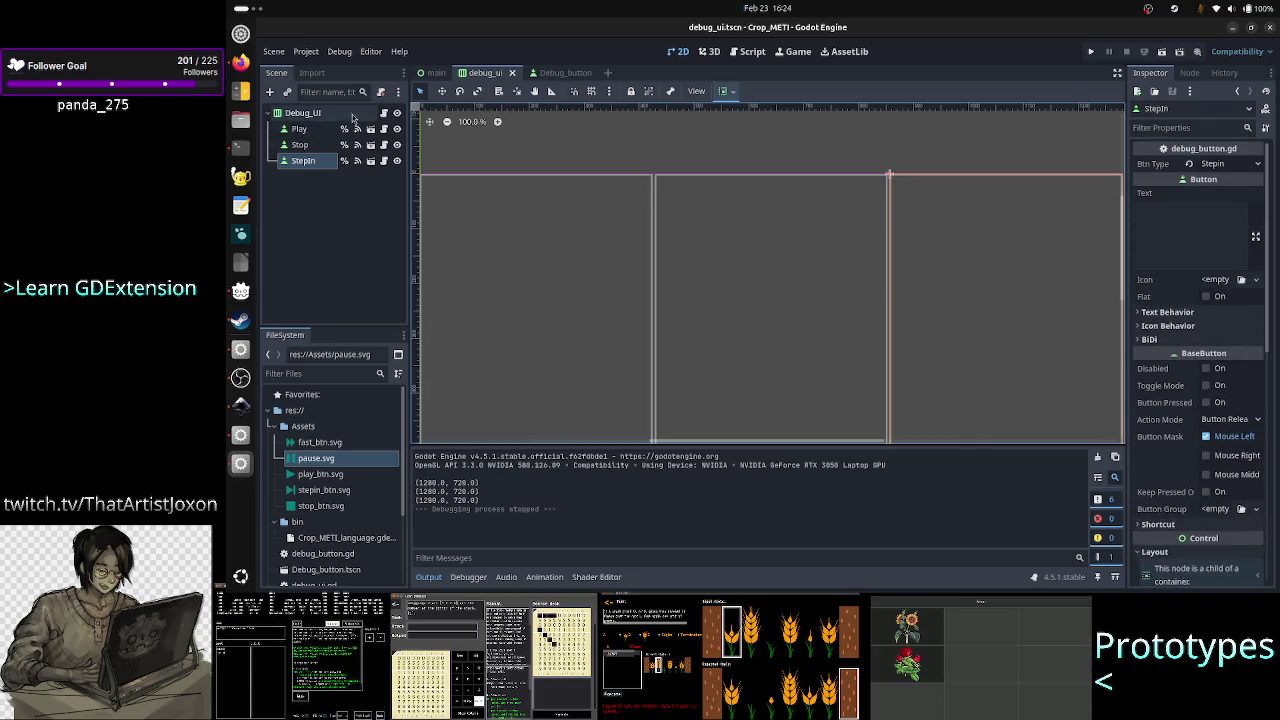
click(564, 79)
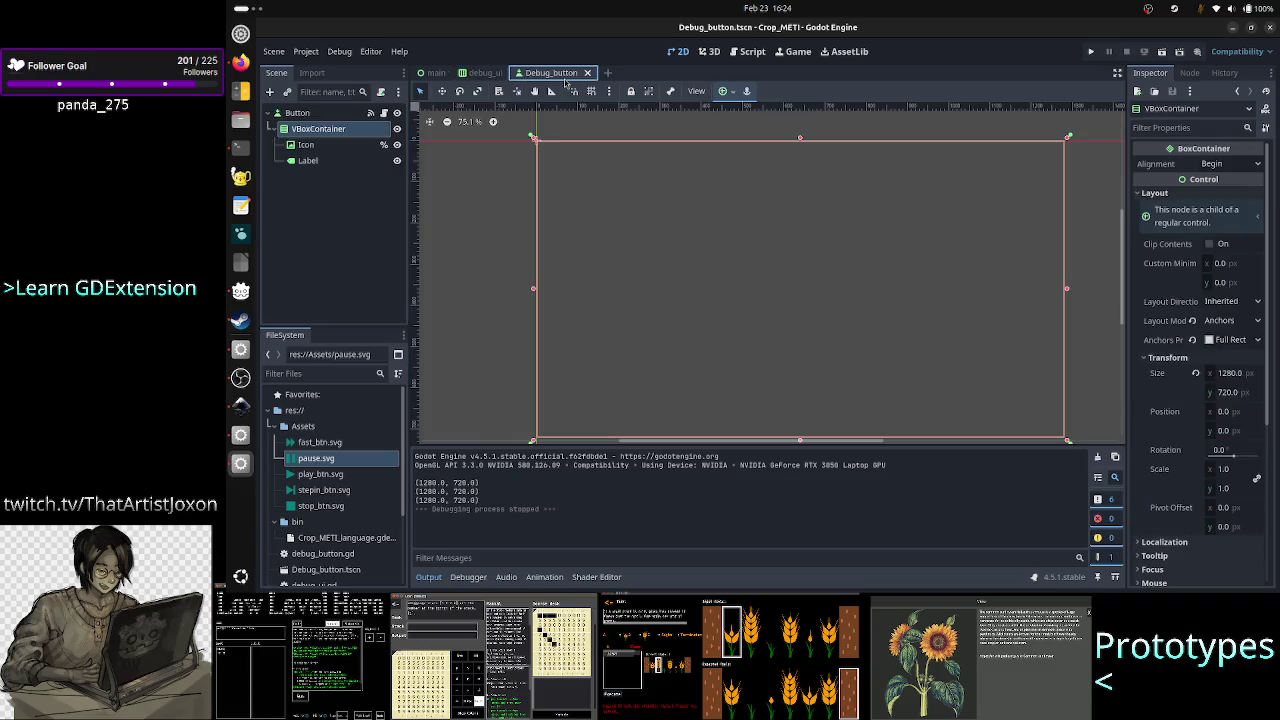
click(298, 113)
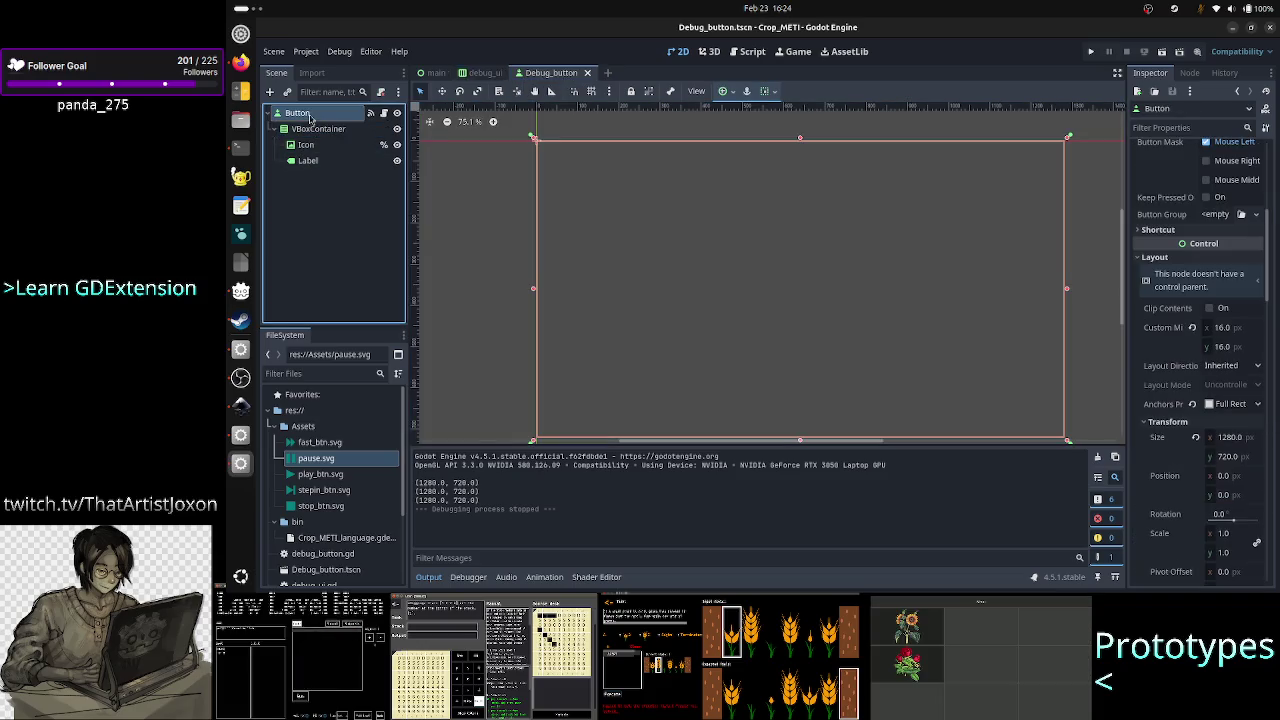
Anchor both the Button and its VBoxContainer to Full Rect and save Debug_button.
click(735, 92)
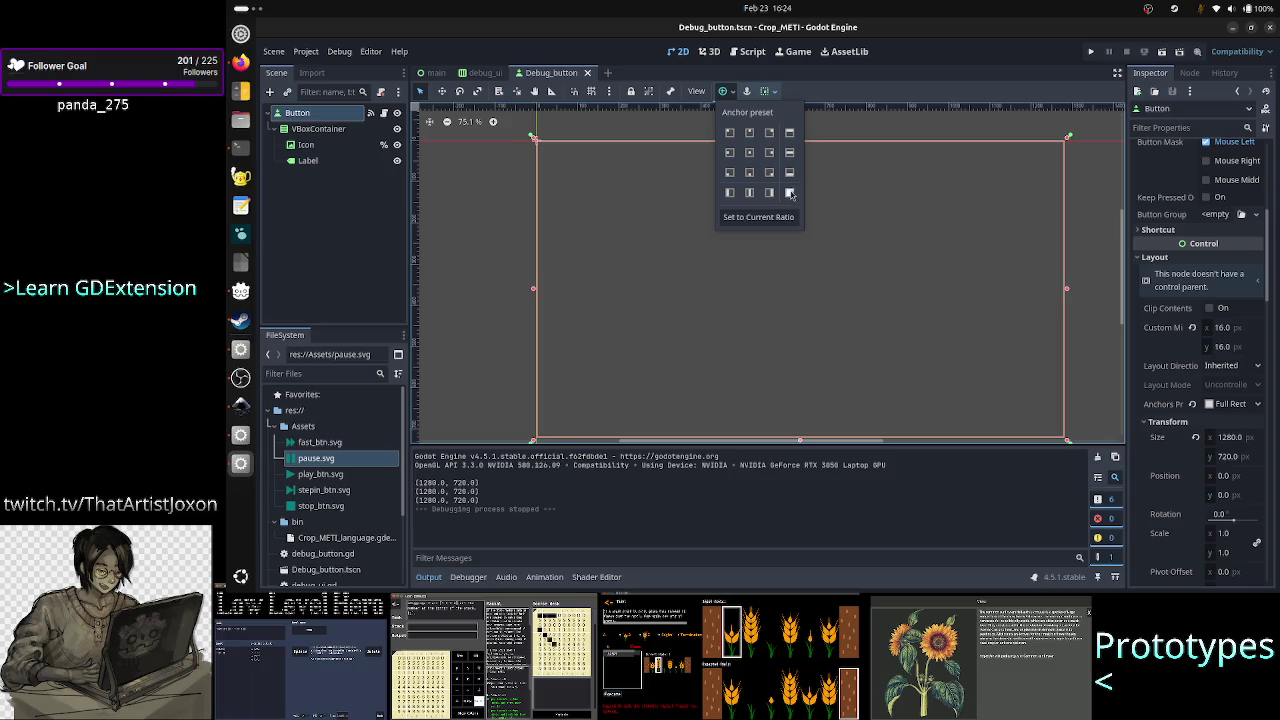
click(790, 194)
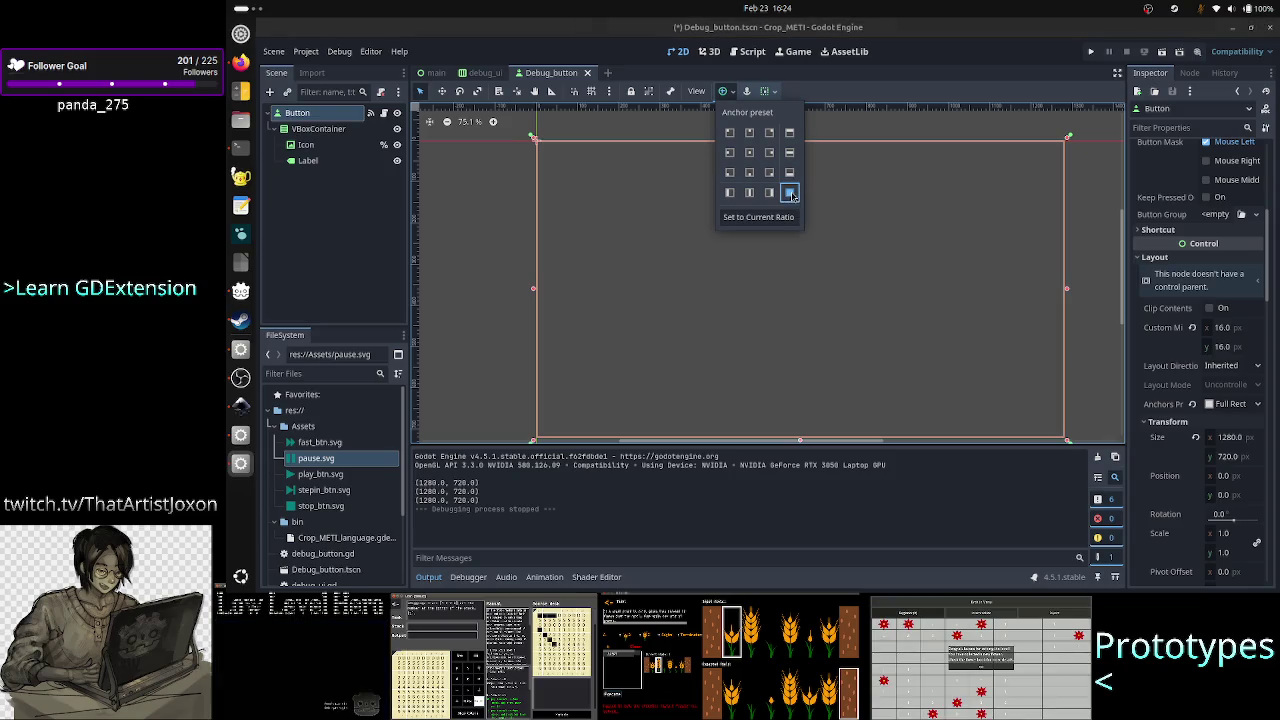
click(279, 213)
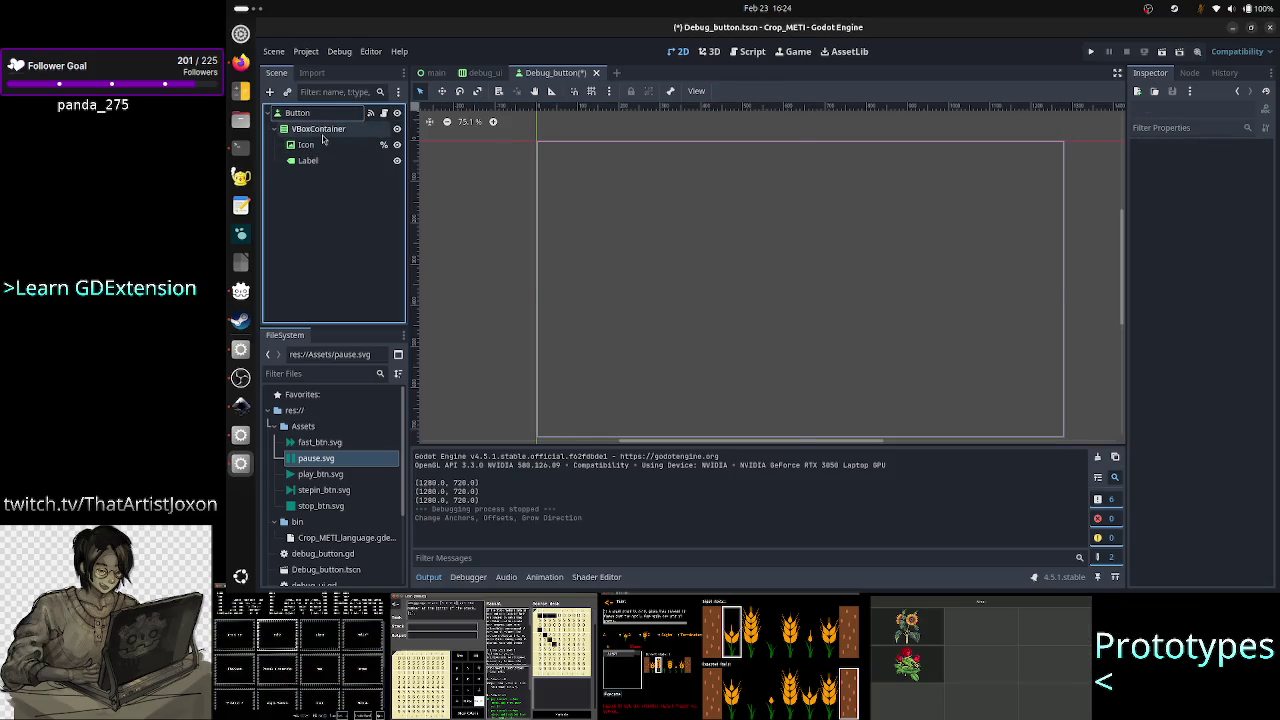
click(318, 129)
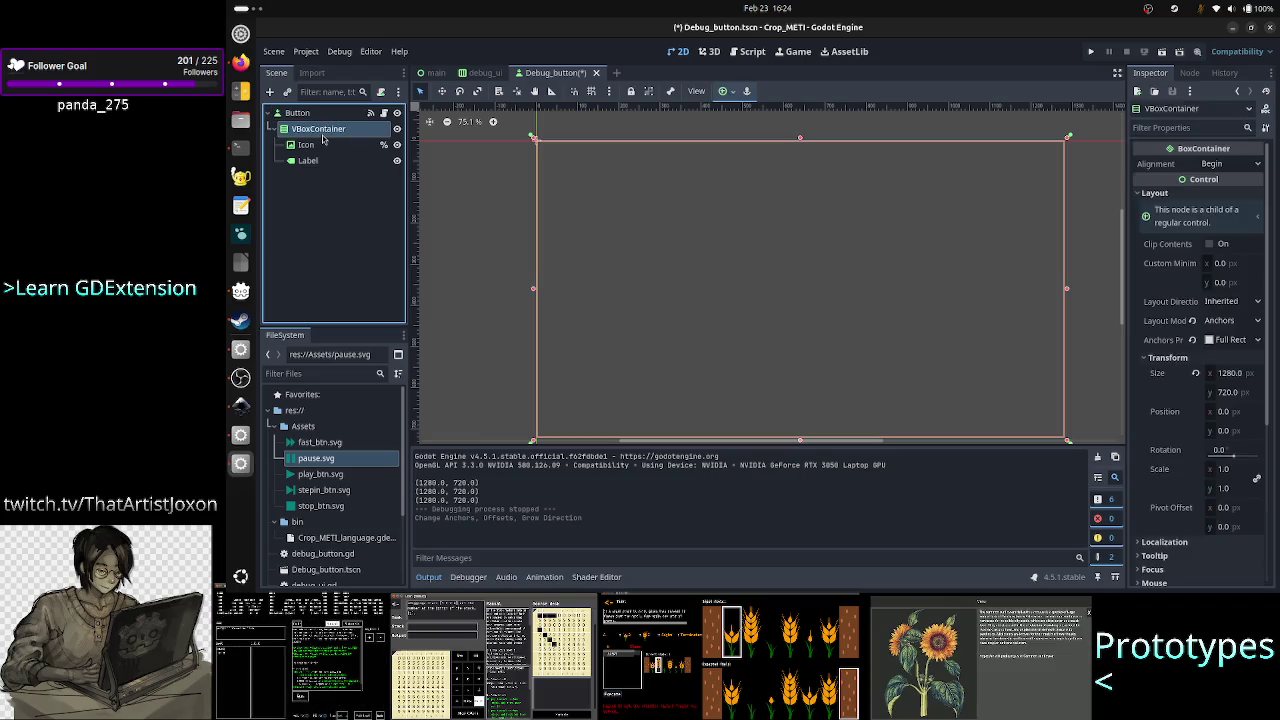
click(723, 91)
click(790, 193)
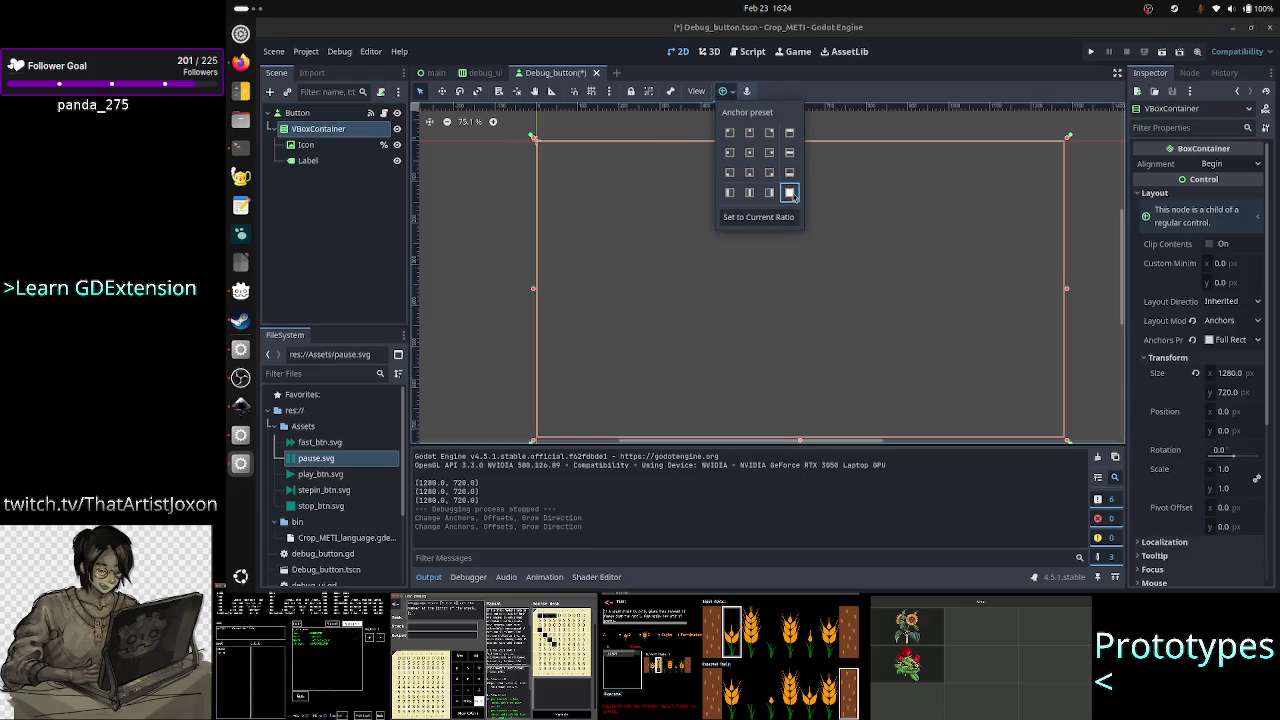
key(ctrl+s)
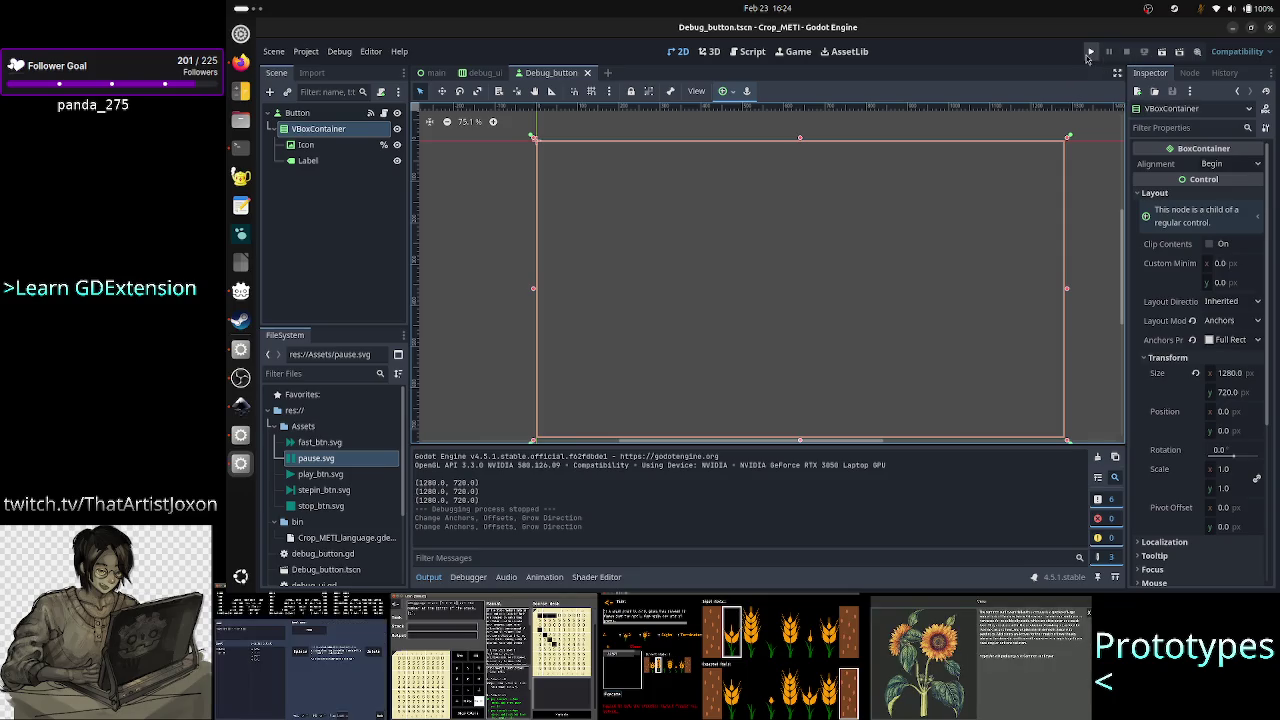
click(230, 58)
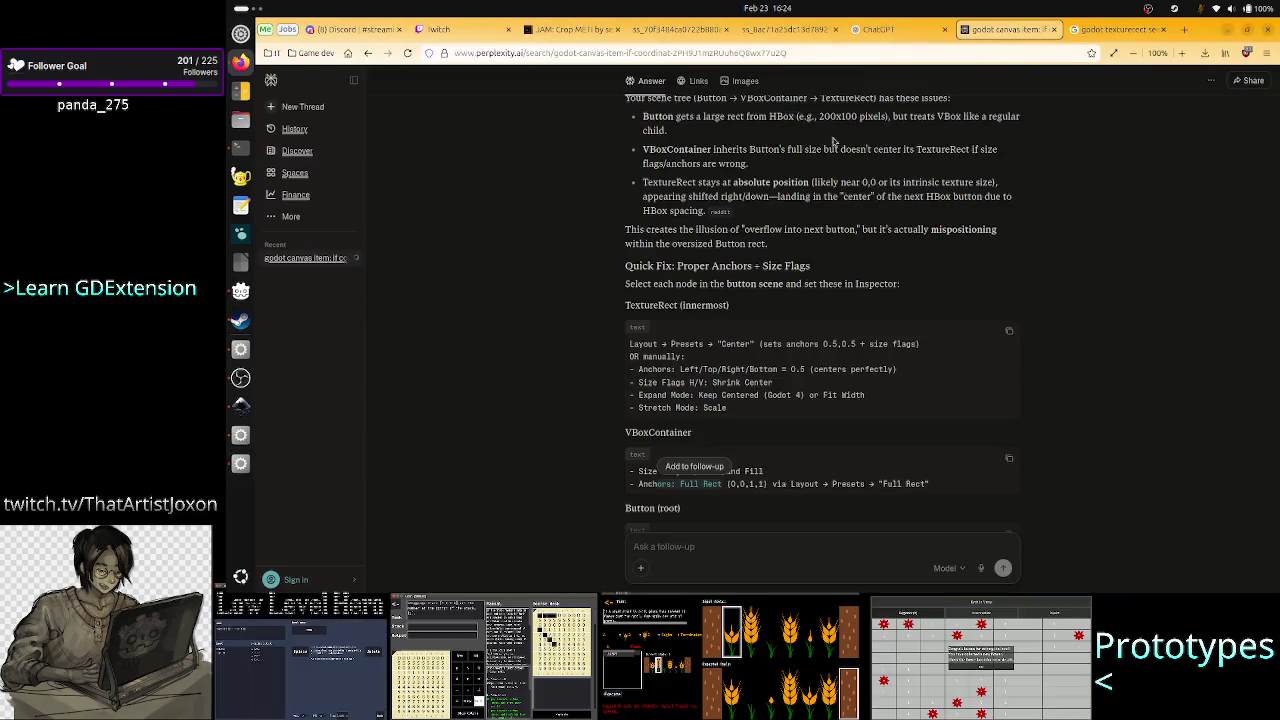
Open a new browser tab showing Twitch's Faeria category page.
click(1183, 29)
click(939, 335)
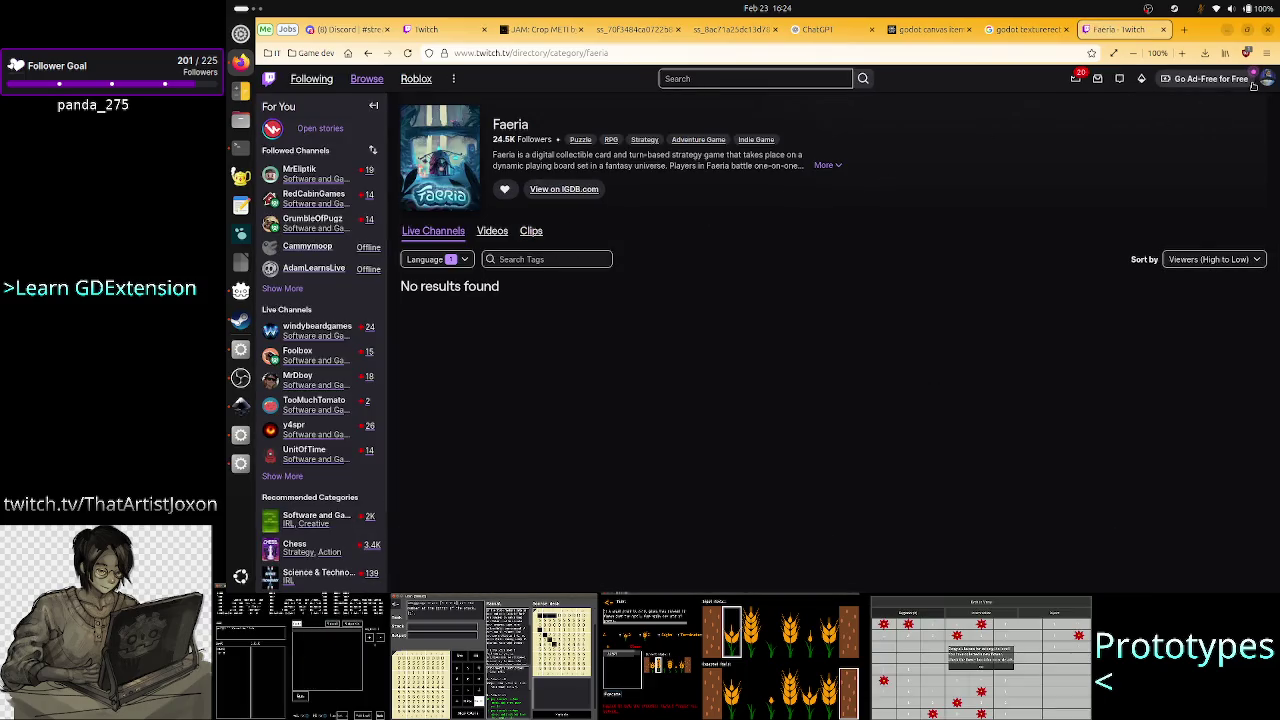
From the own channel page, open the latest broadcast, 'Code debug UI for my programming-puzzle game'.
click(1268, 80)
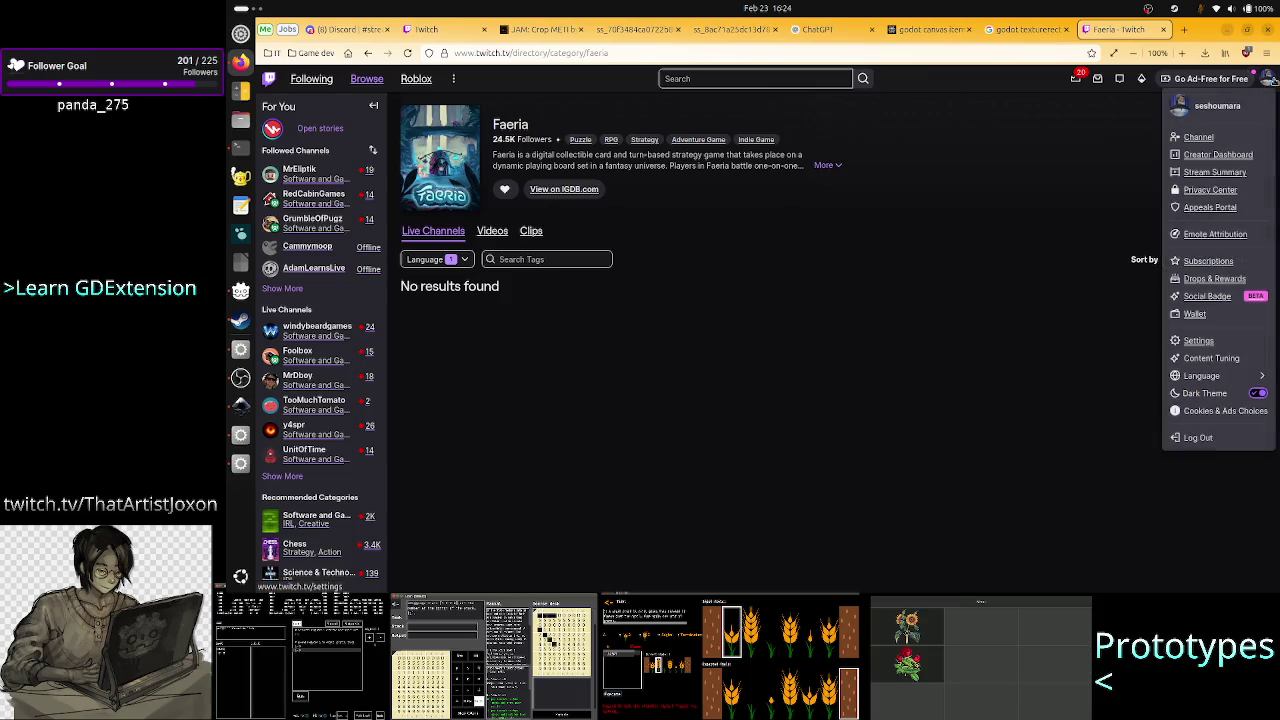
click(1214, 139)
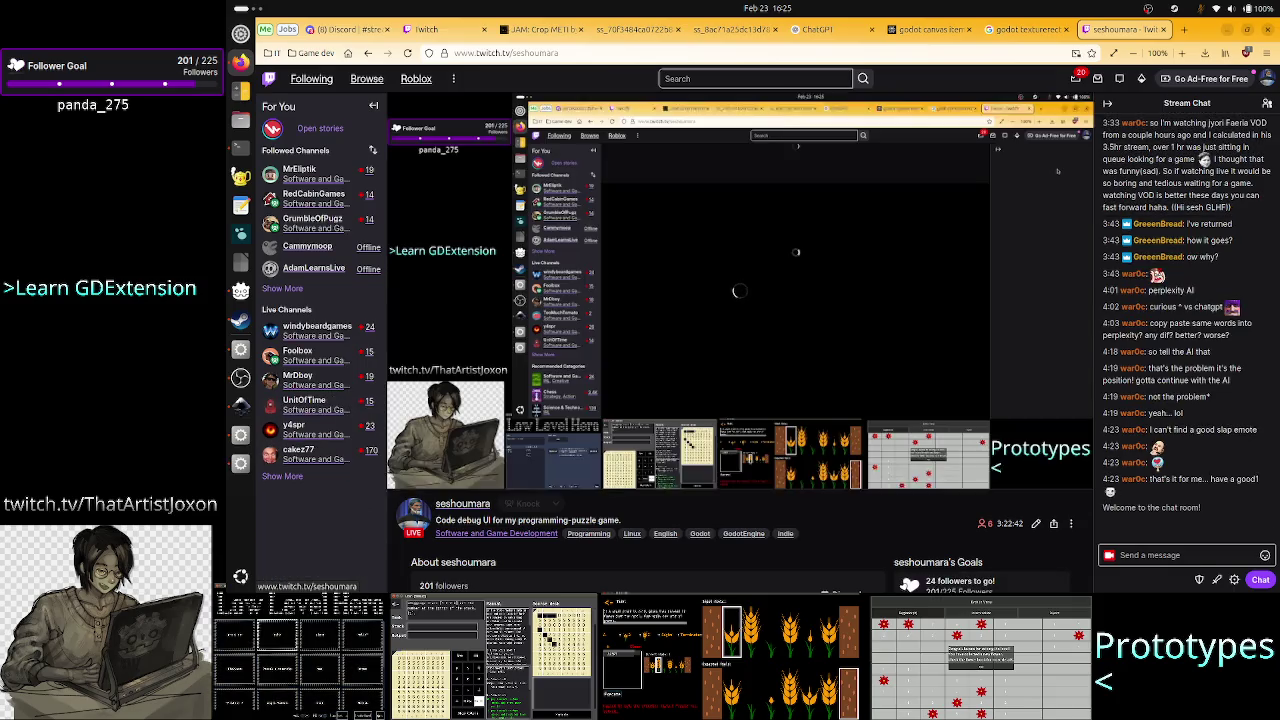
mouse_move(930, 279)
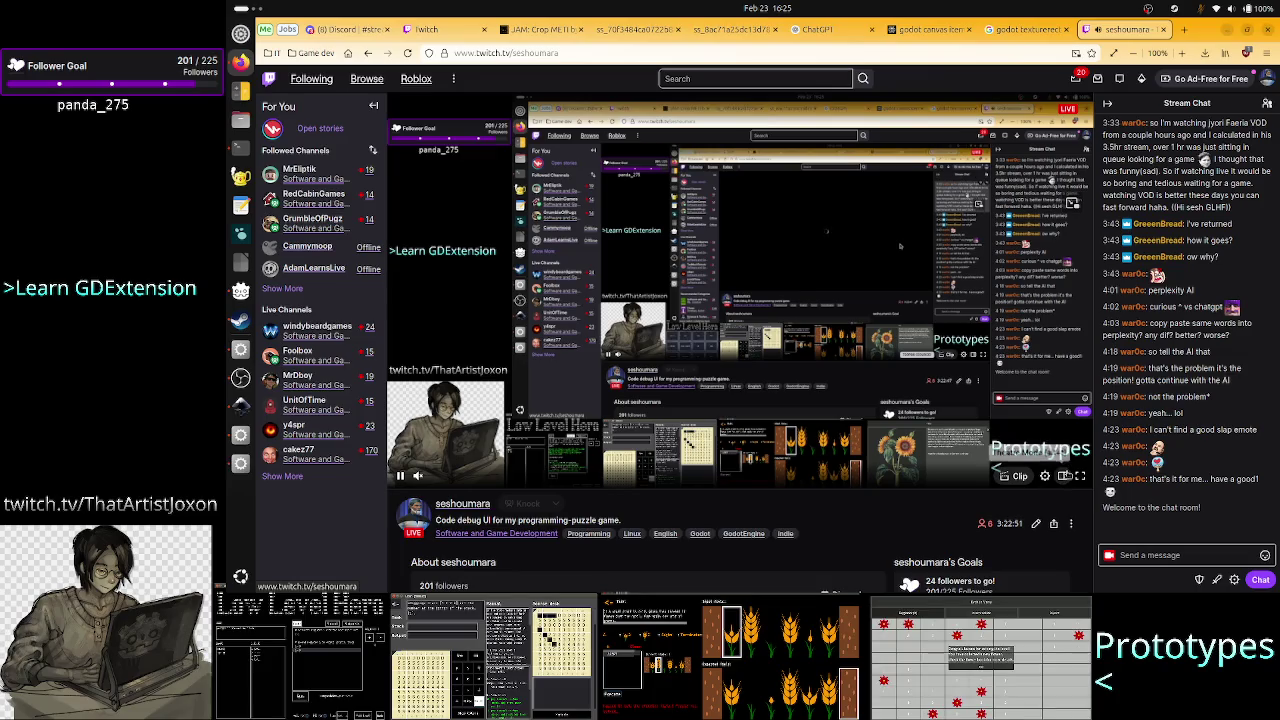
click(1063, 477)
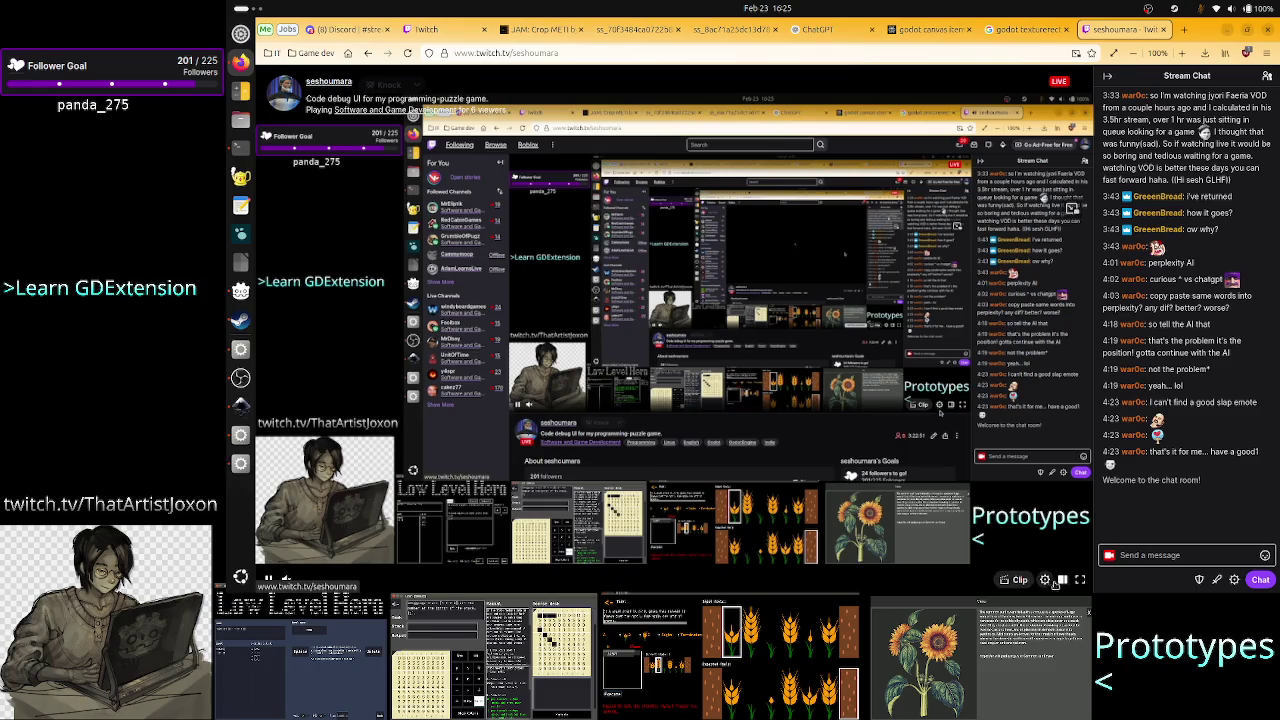
click(1060, 580)
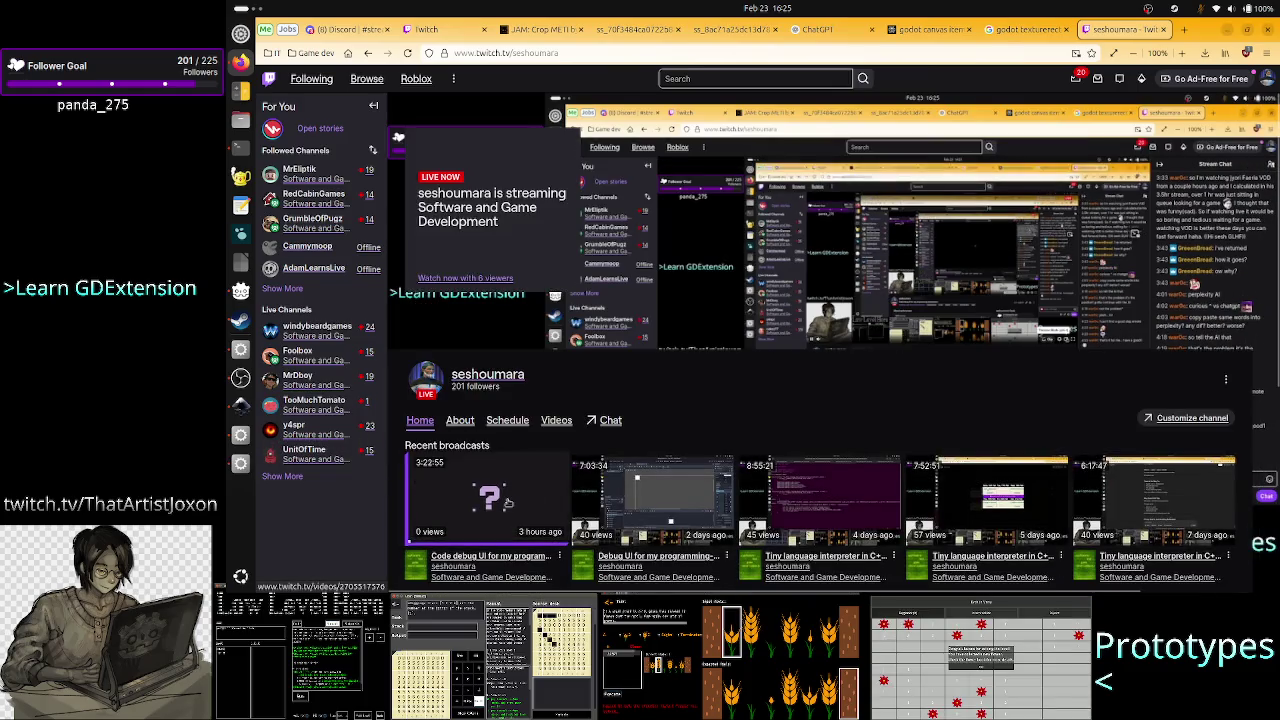
click(508, 503)
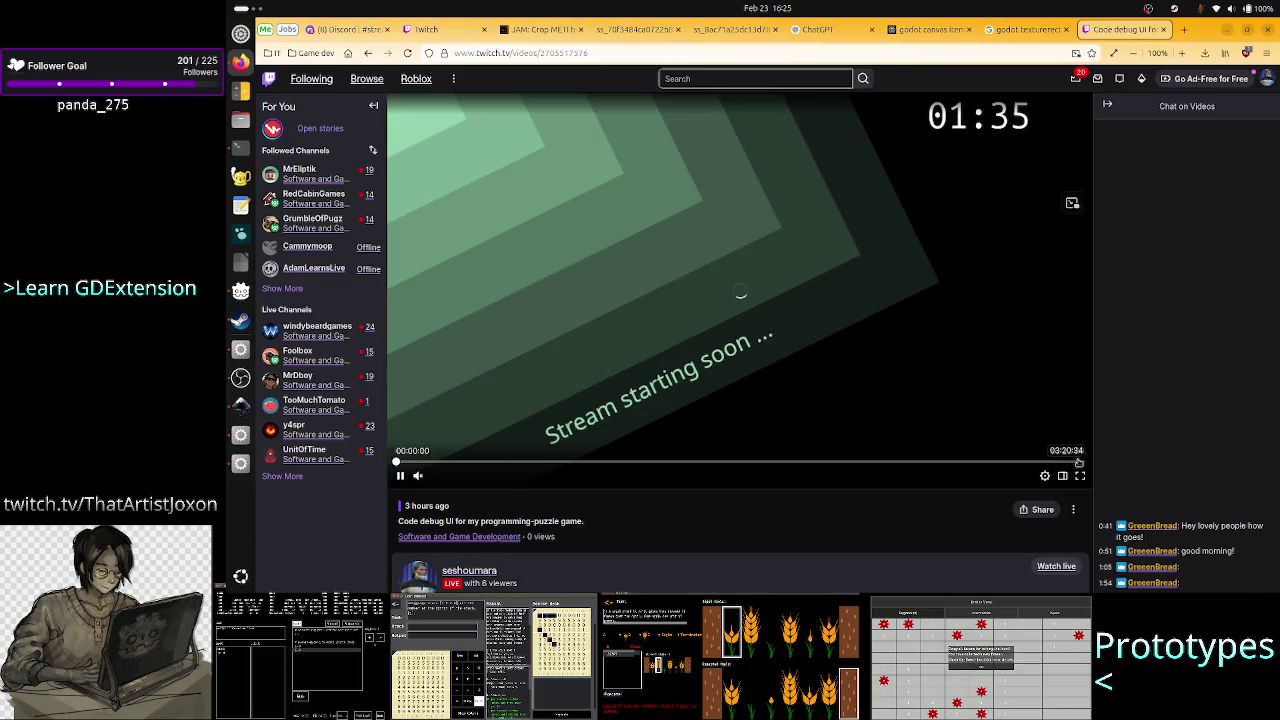
Widen the replay in Theatre Mode and scrub back via 03:05:28, 03:00:02, 02:55:33, 02:42:54 to 02:30:00.
click(1071, 463)
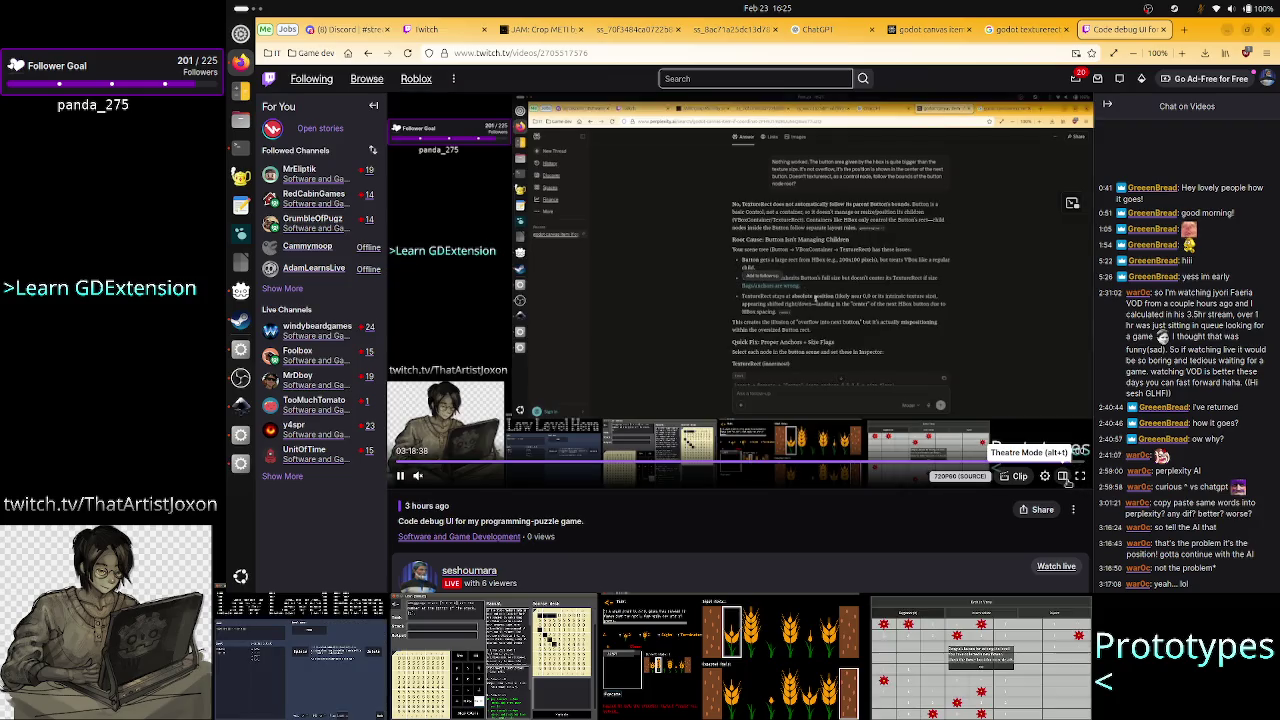
click(1063, 477)
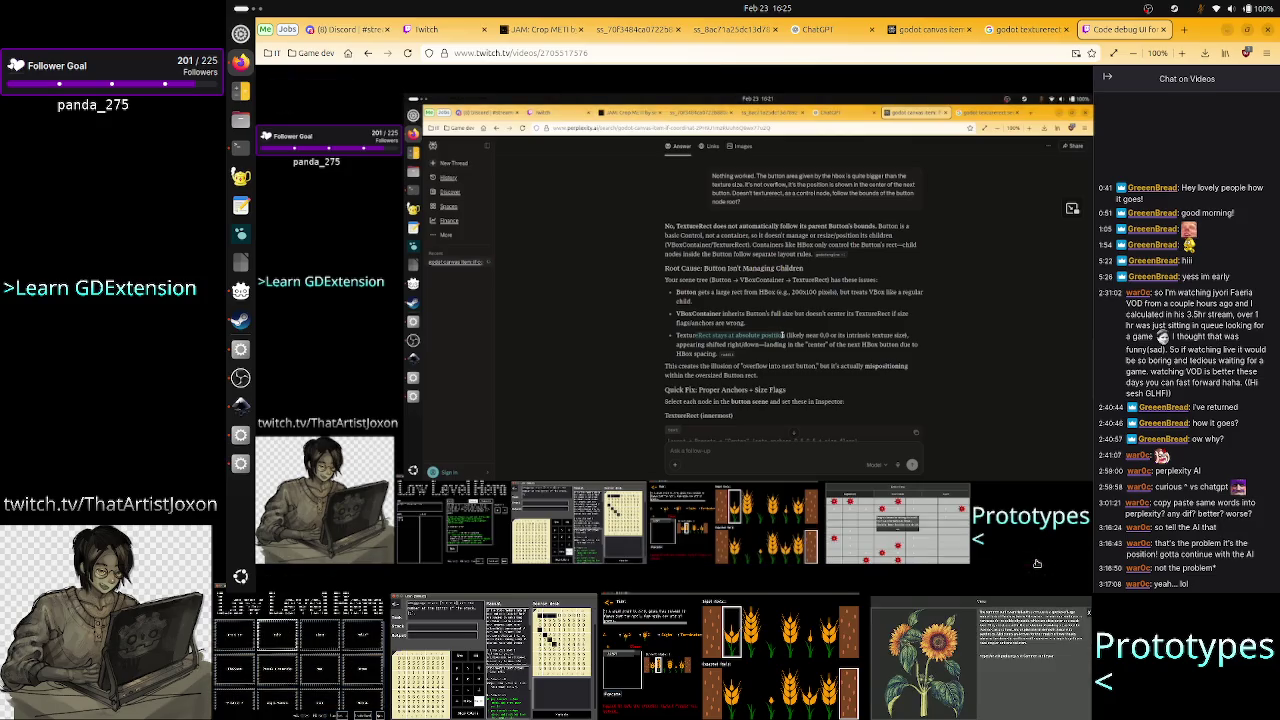
click(1013, 566)
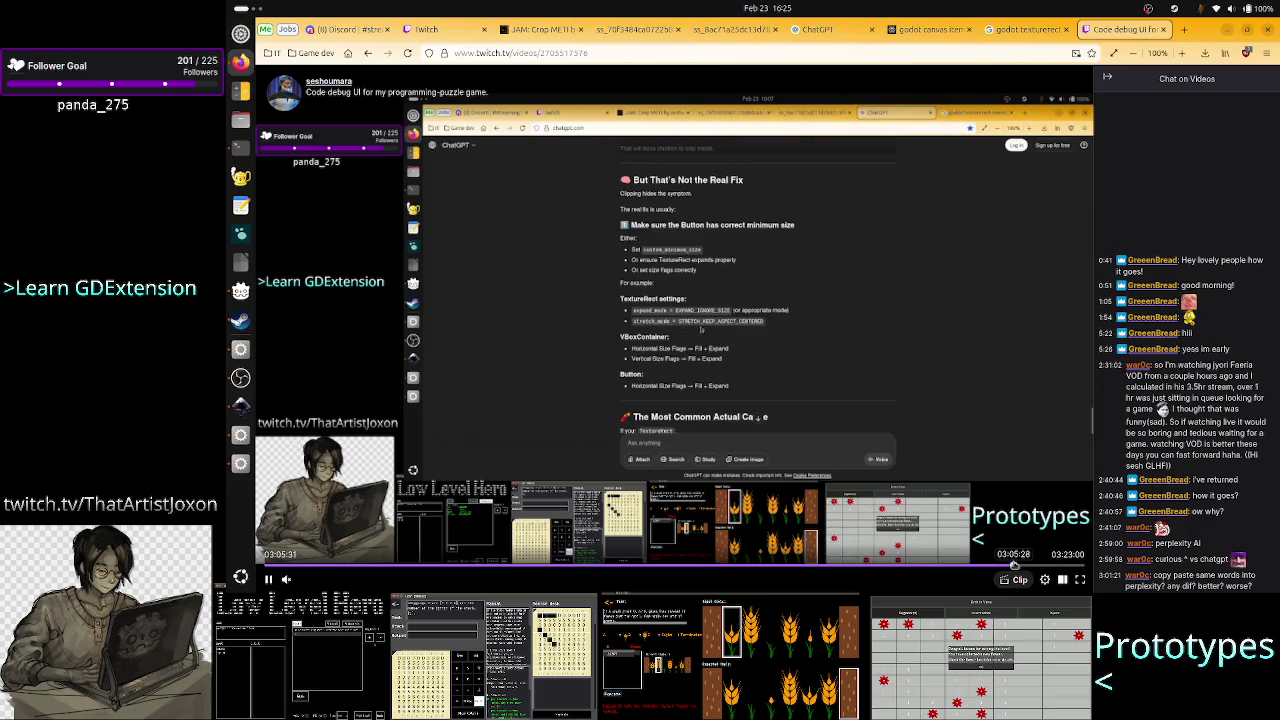
click(992, 566)
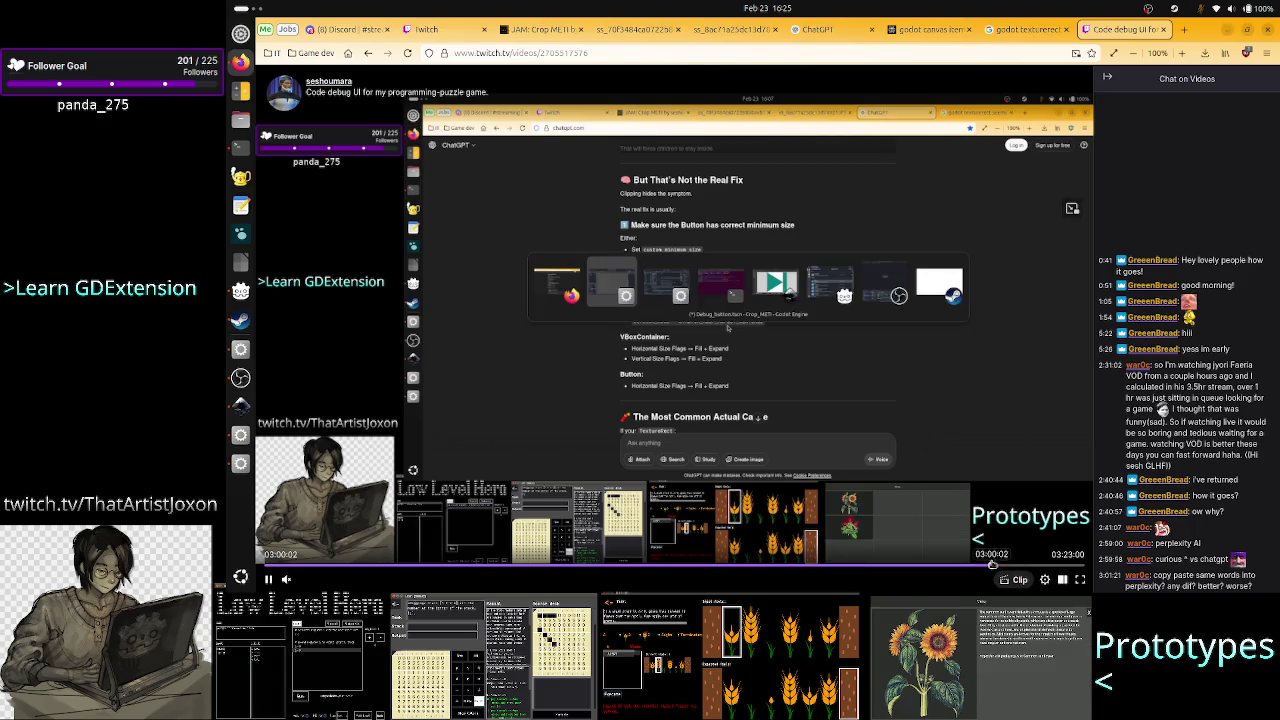
click(975, 565)
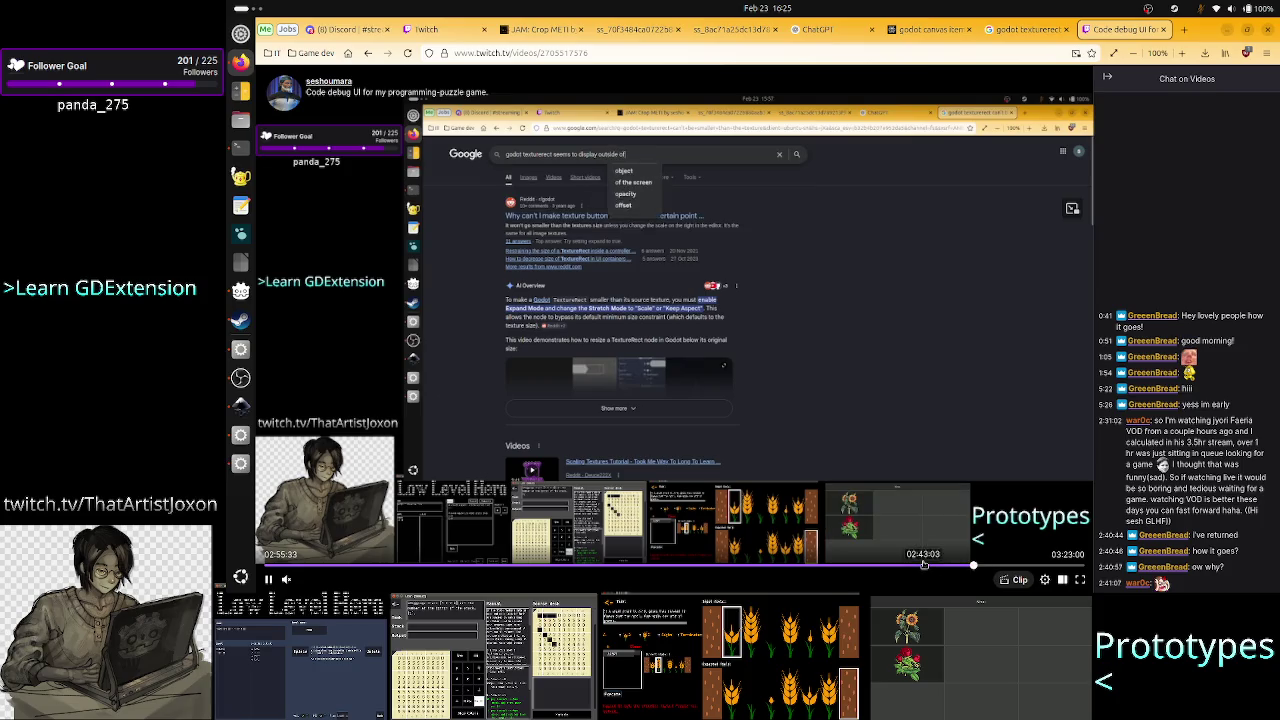
click(922, 565)
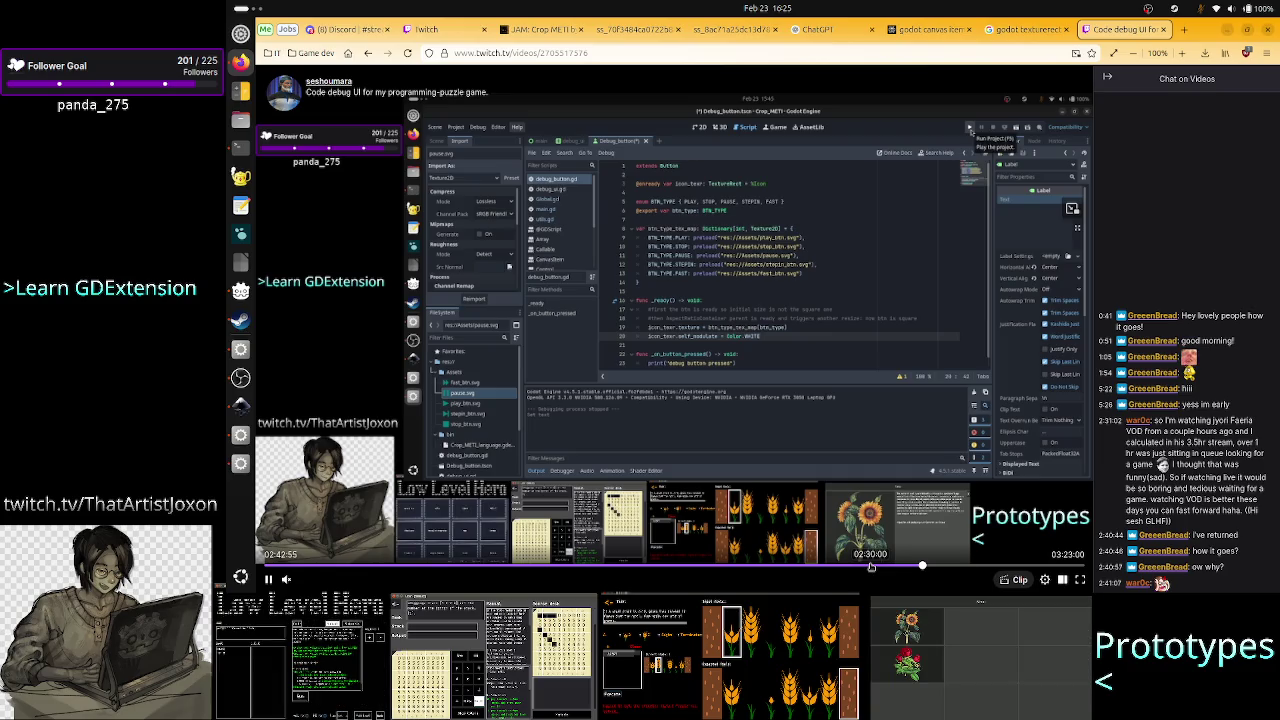
click(870, 565)
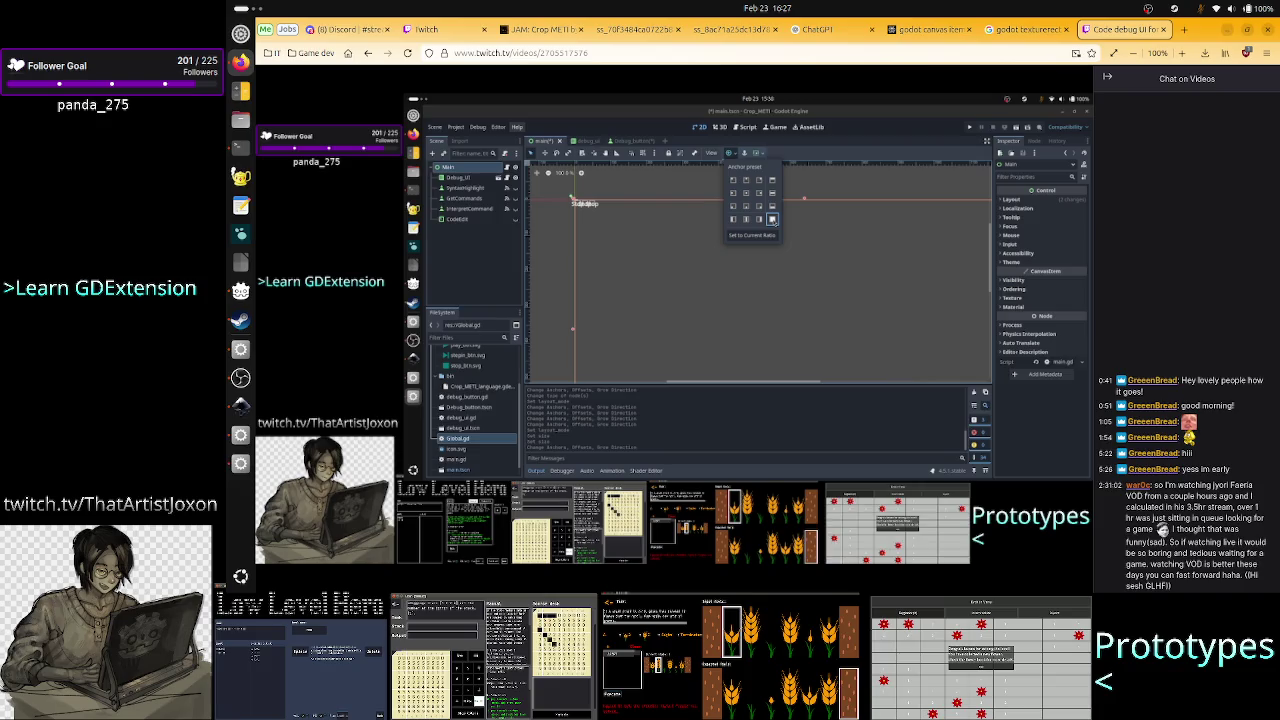
Set the replay's playback speed to 1.25x in the player settings.
mouse_move(395, 170)
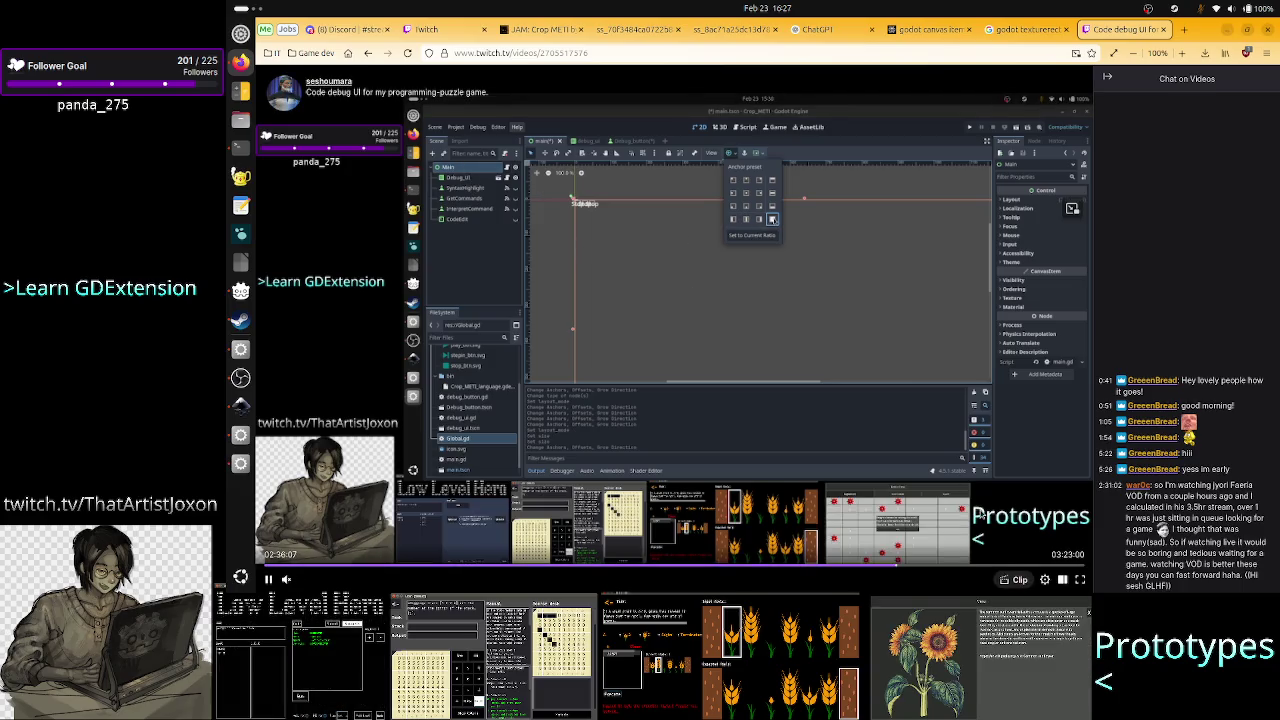
click(1046, 582)
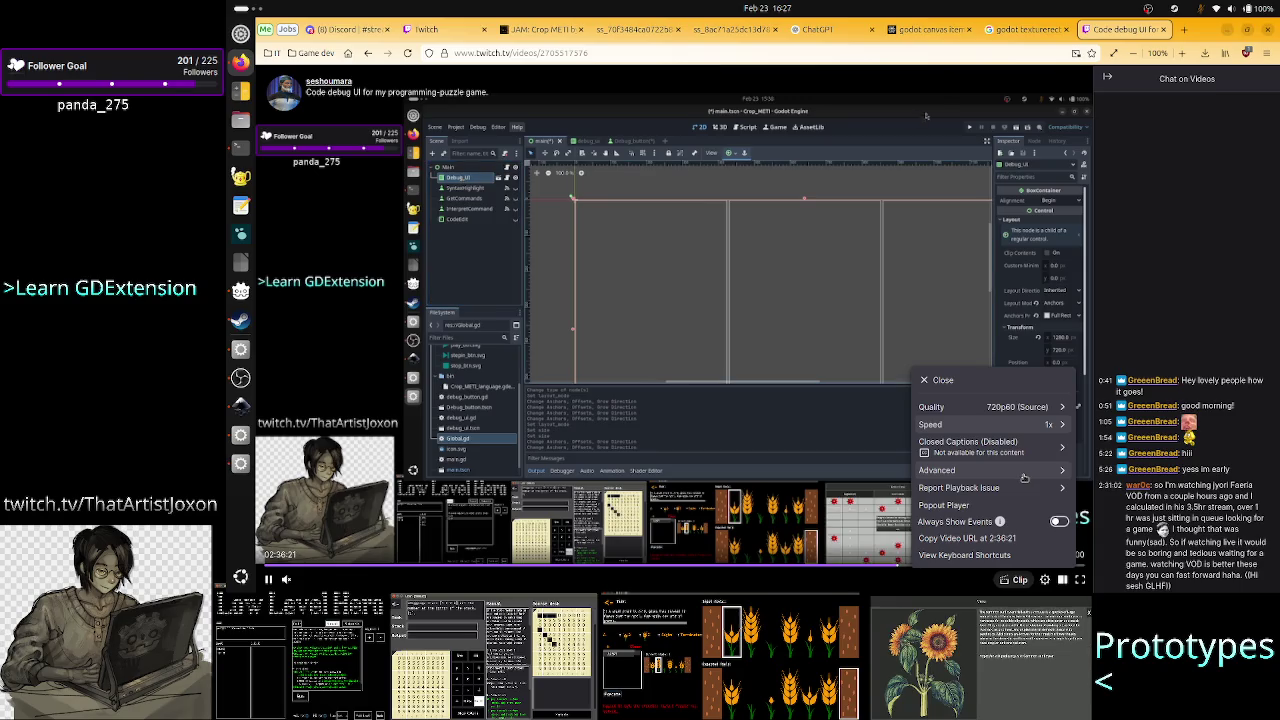
click(1021, 426)
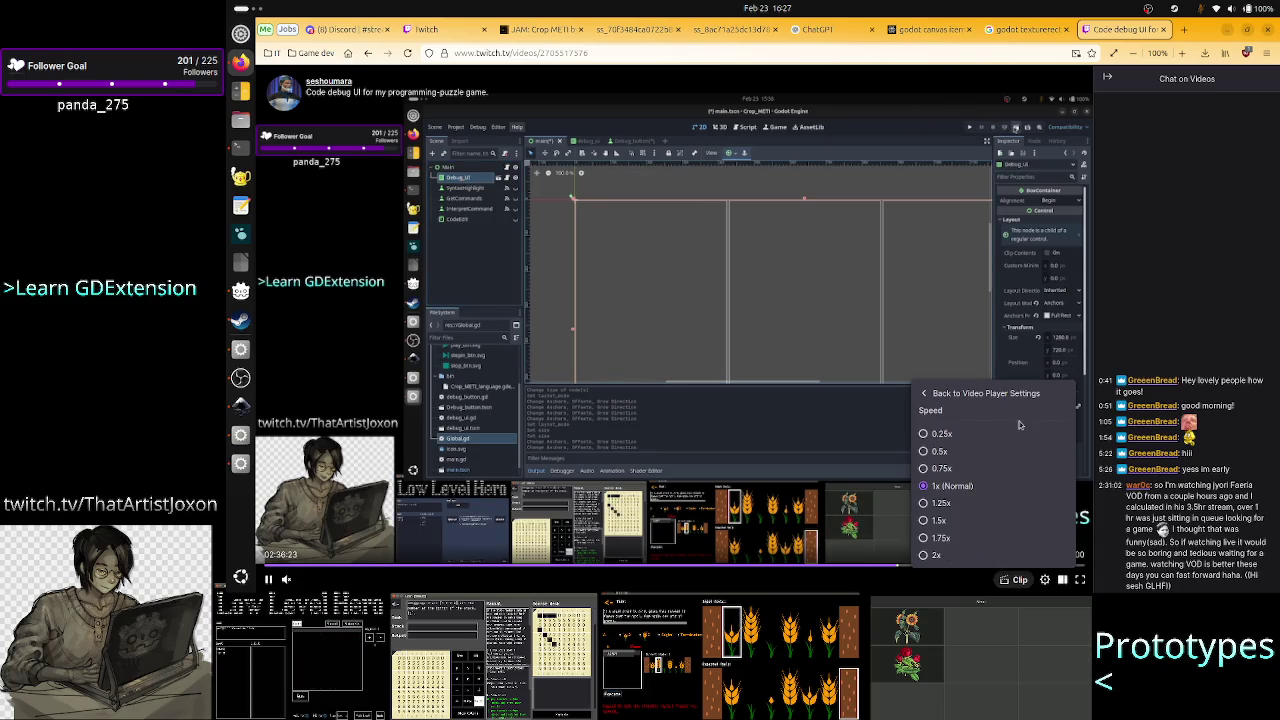
click(953, 508)
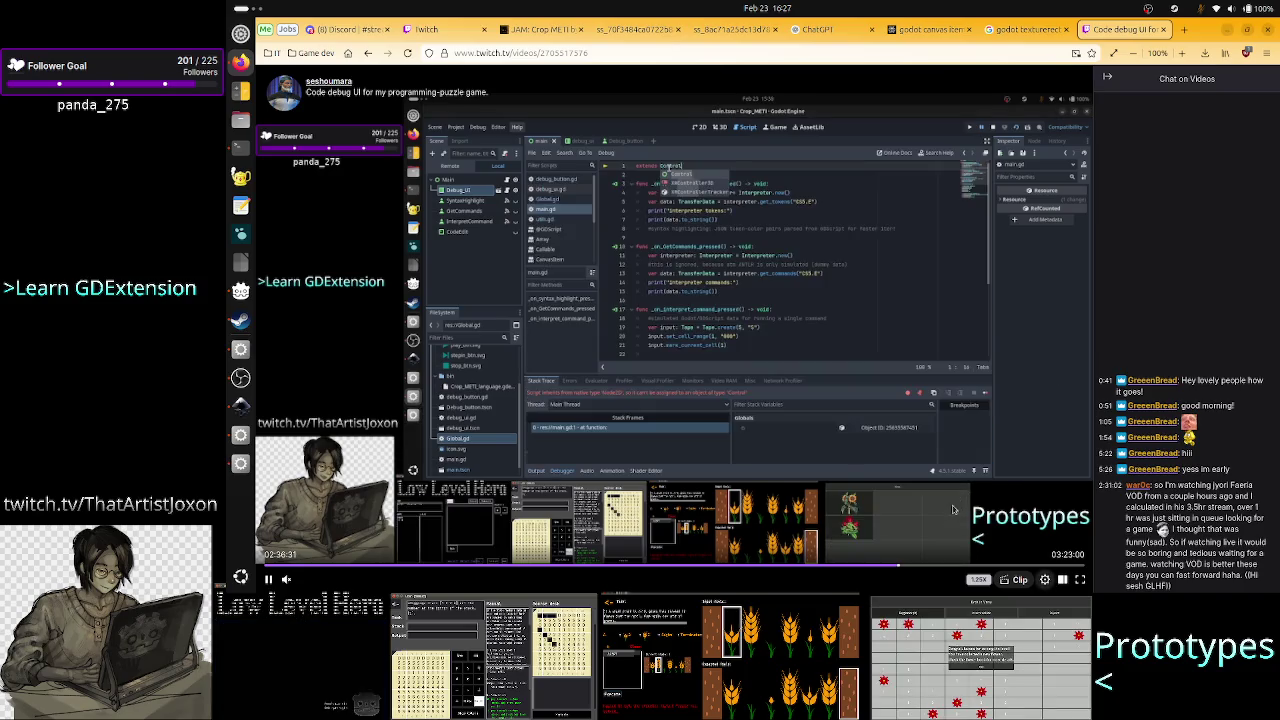
Seek the replay around 02:19:49, 02:10:02 and 02:14:55, then close the Twitch tab and return to Godot.
key(Right)
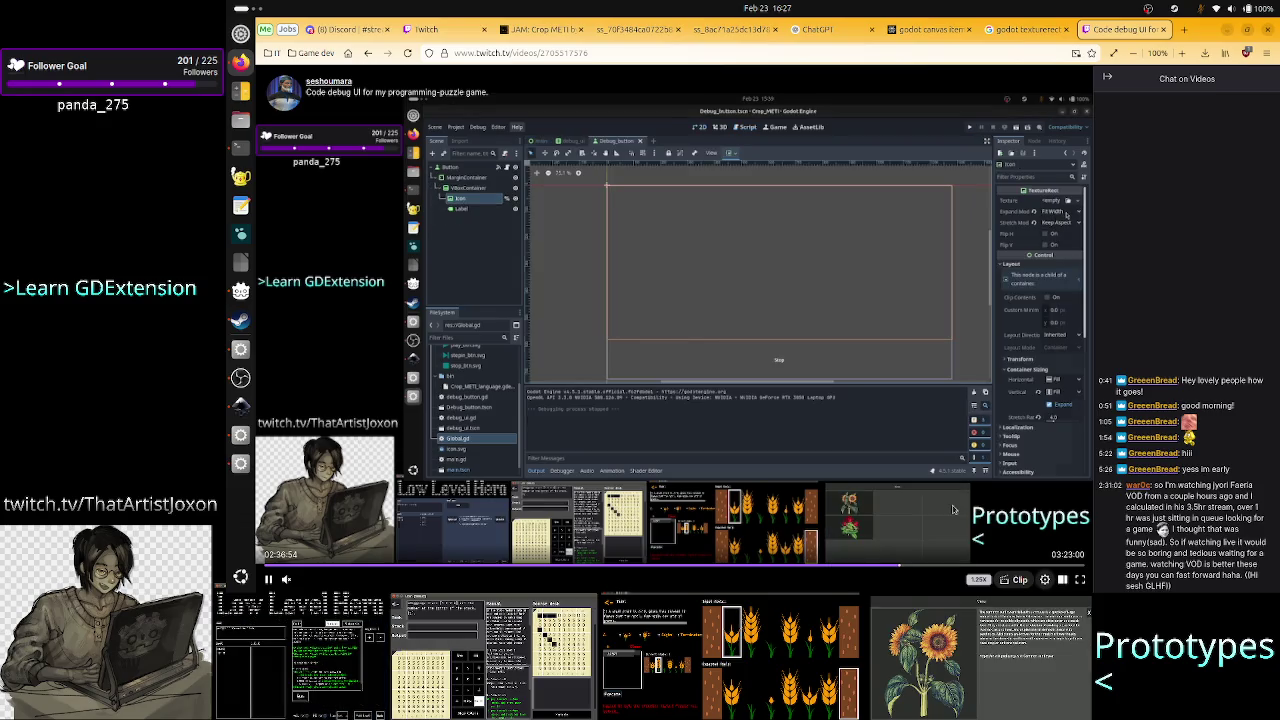
key(Left)
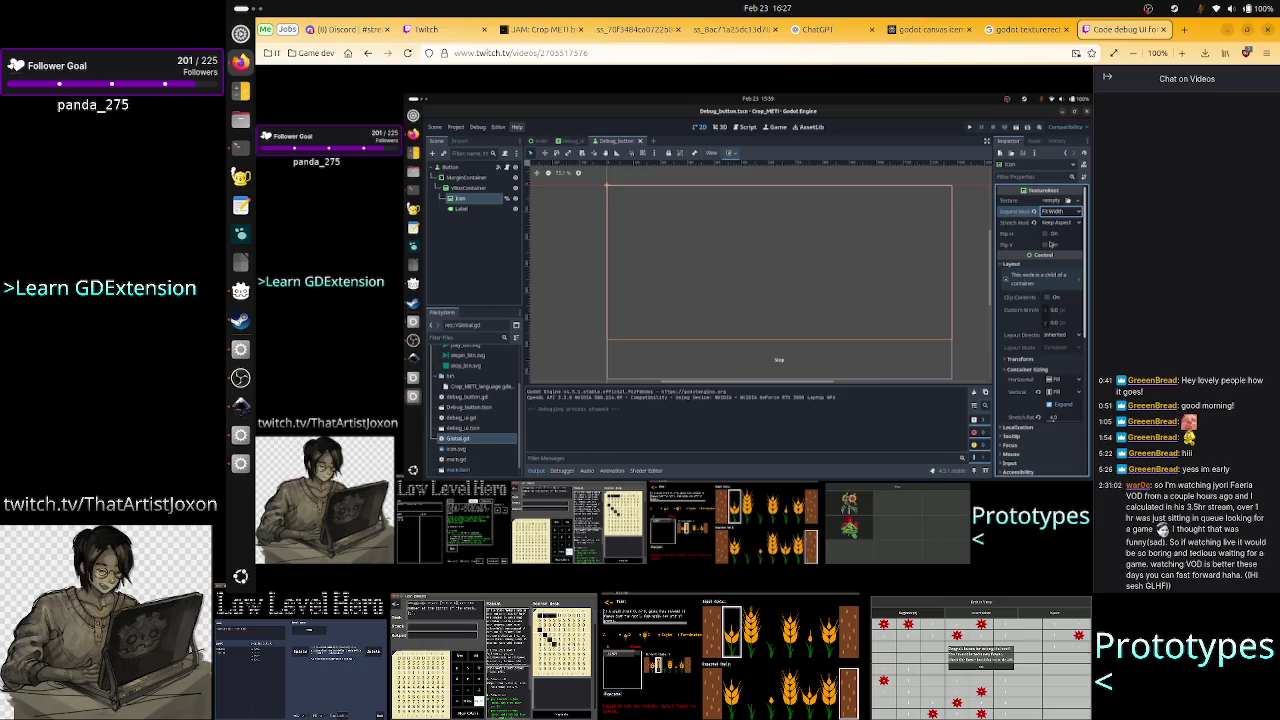
mouse_move(830, 566)
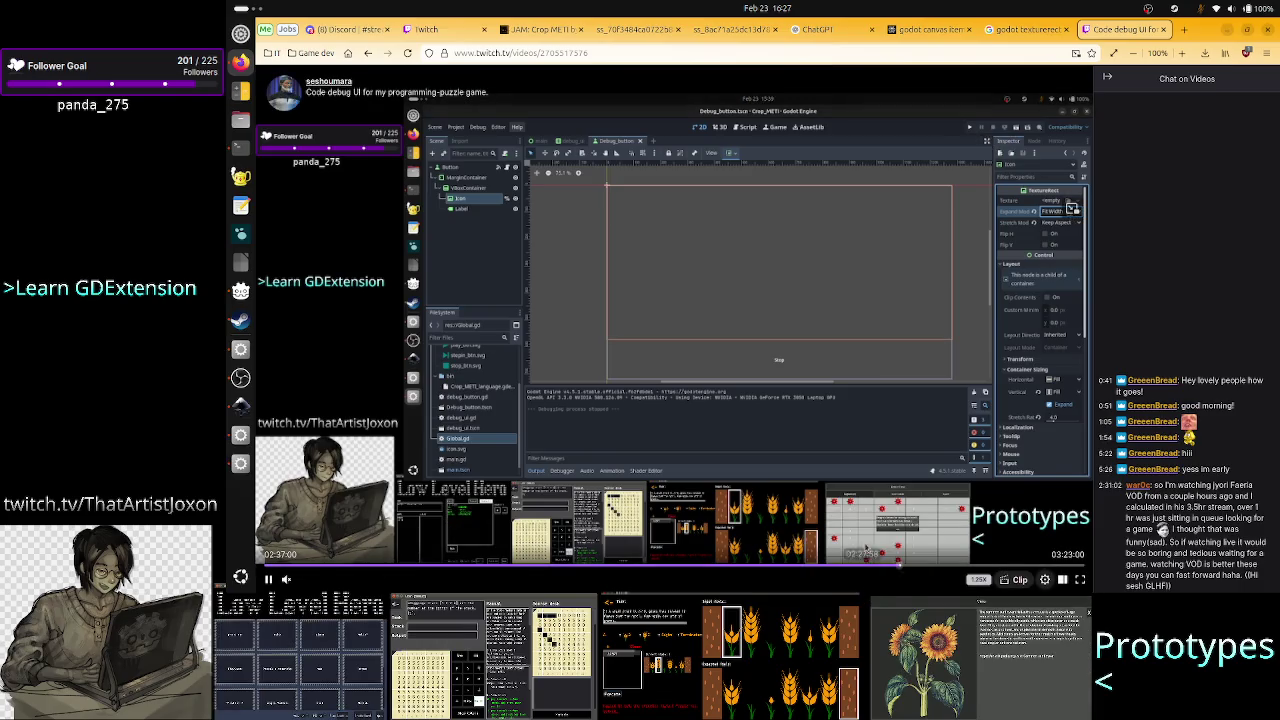
click(830, 566)
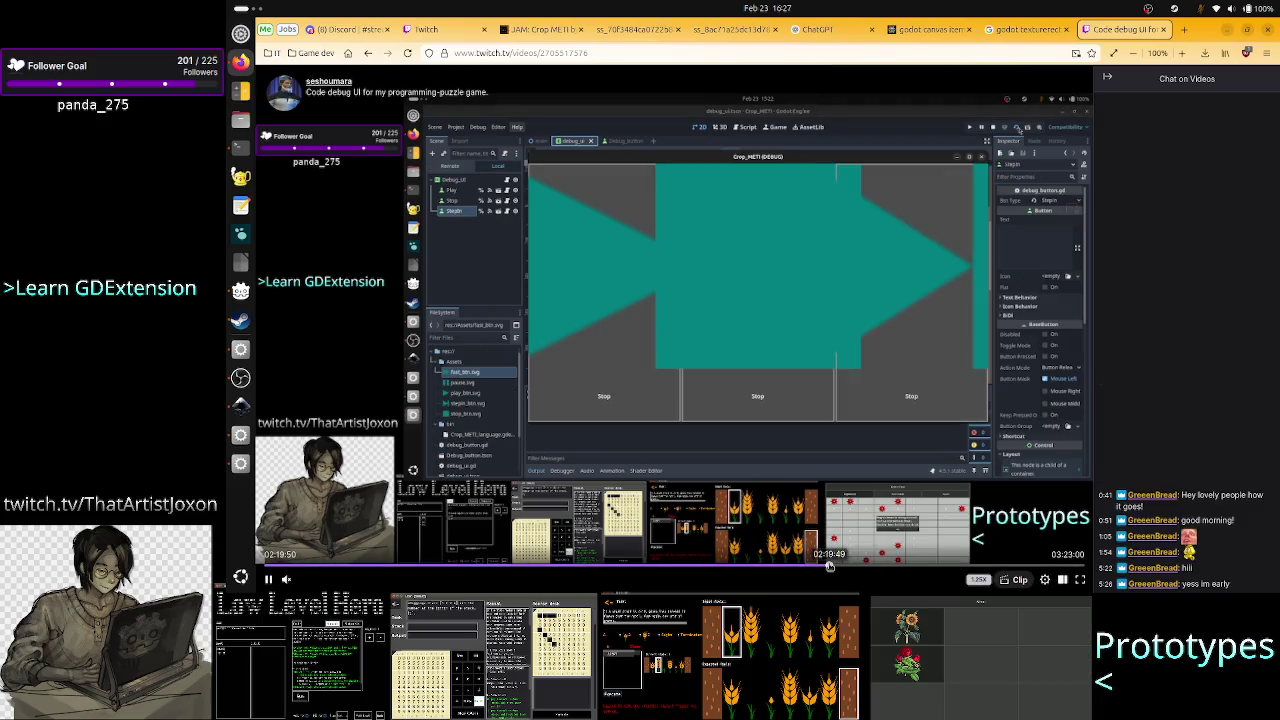
click(790, 566)
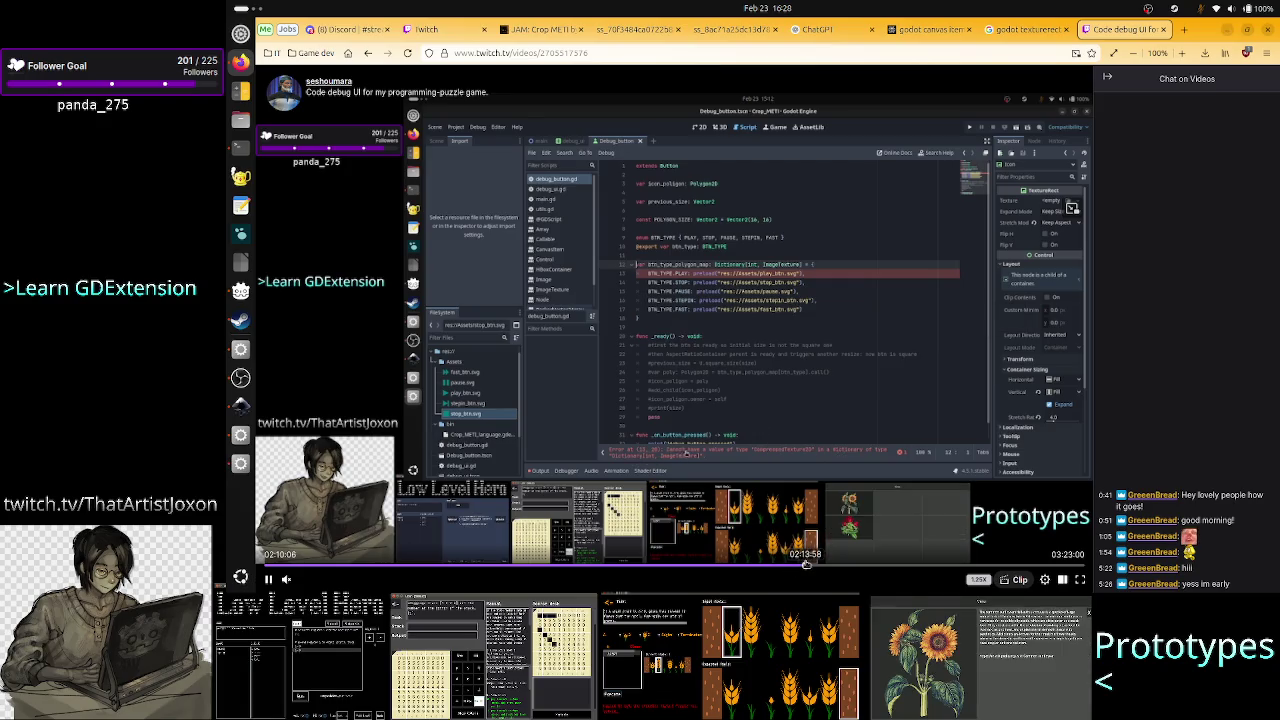
click(806, 565)
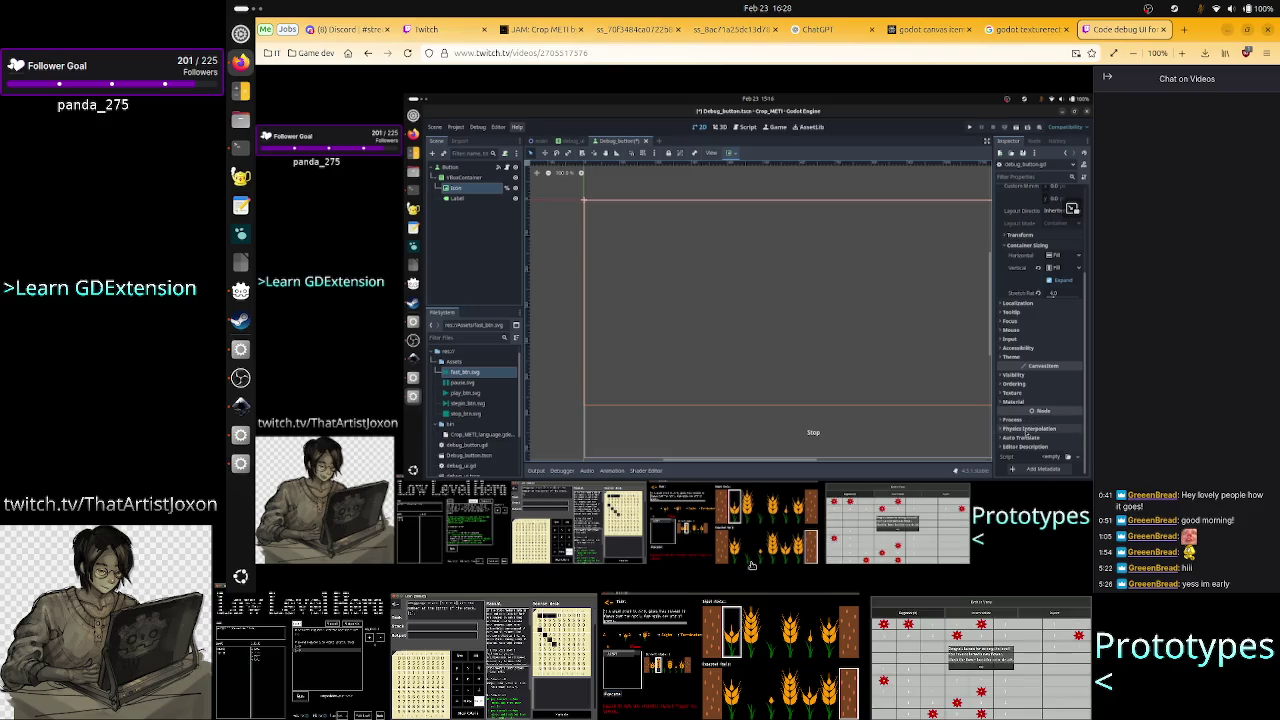
click(809, 566)
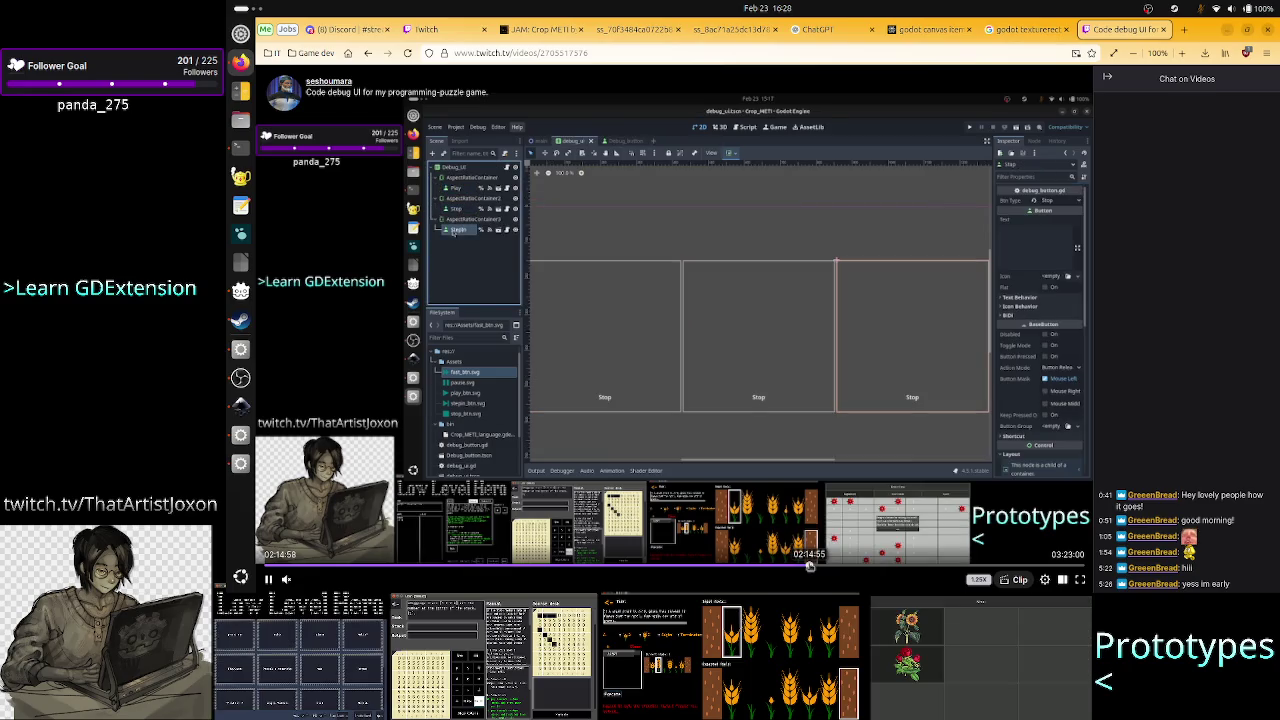
click(1165, 31)
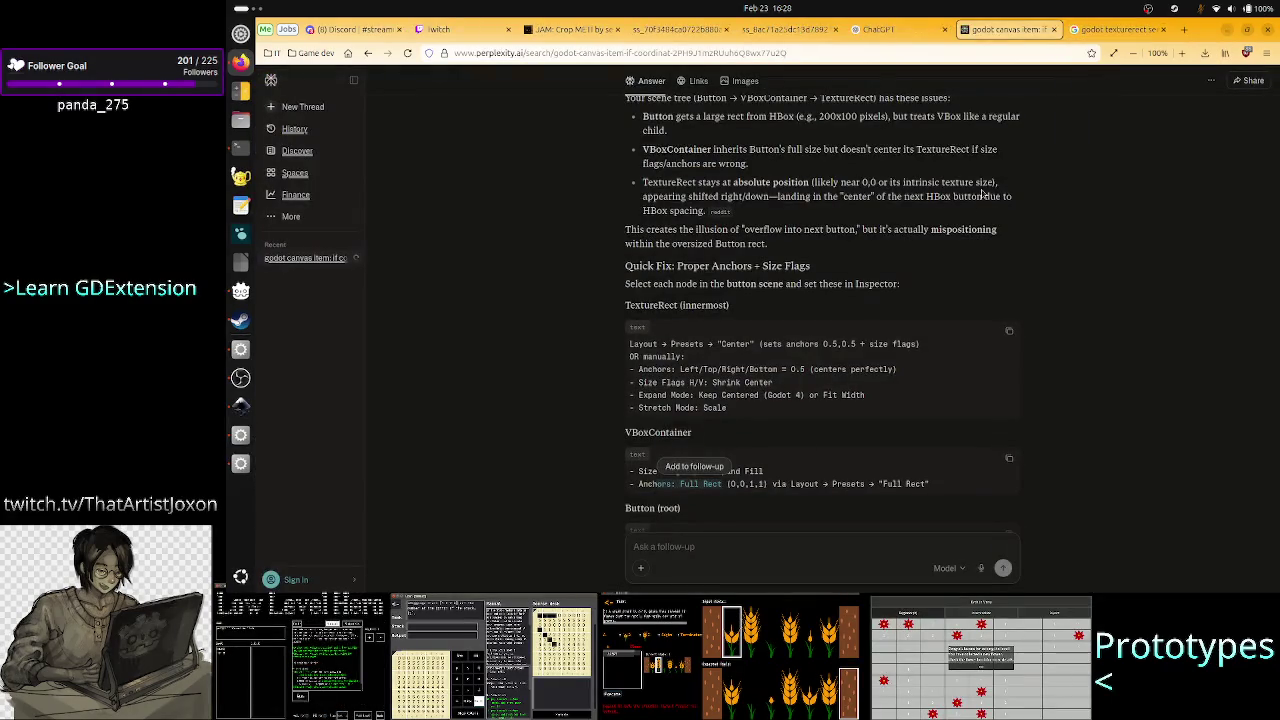
key(alt+Tab)
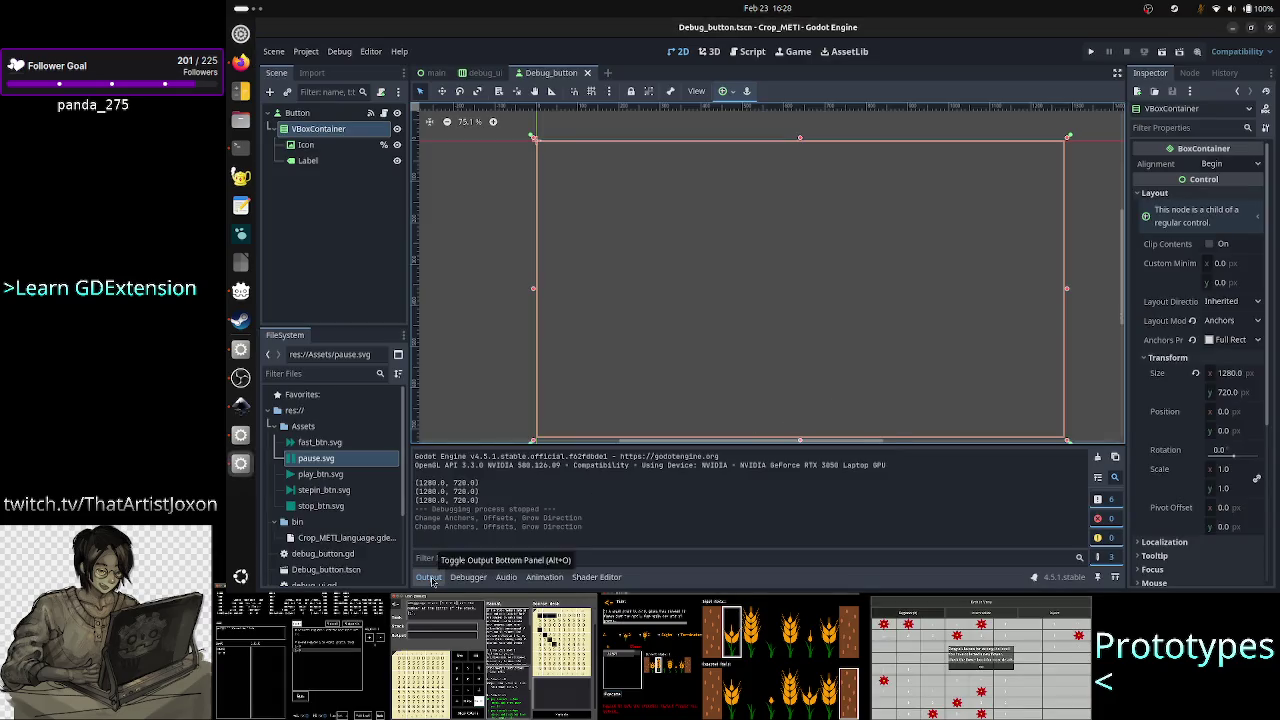
click(1088, 55)
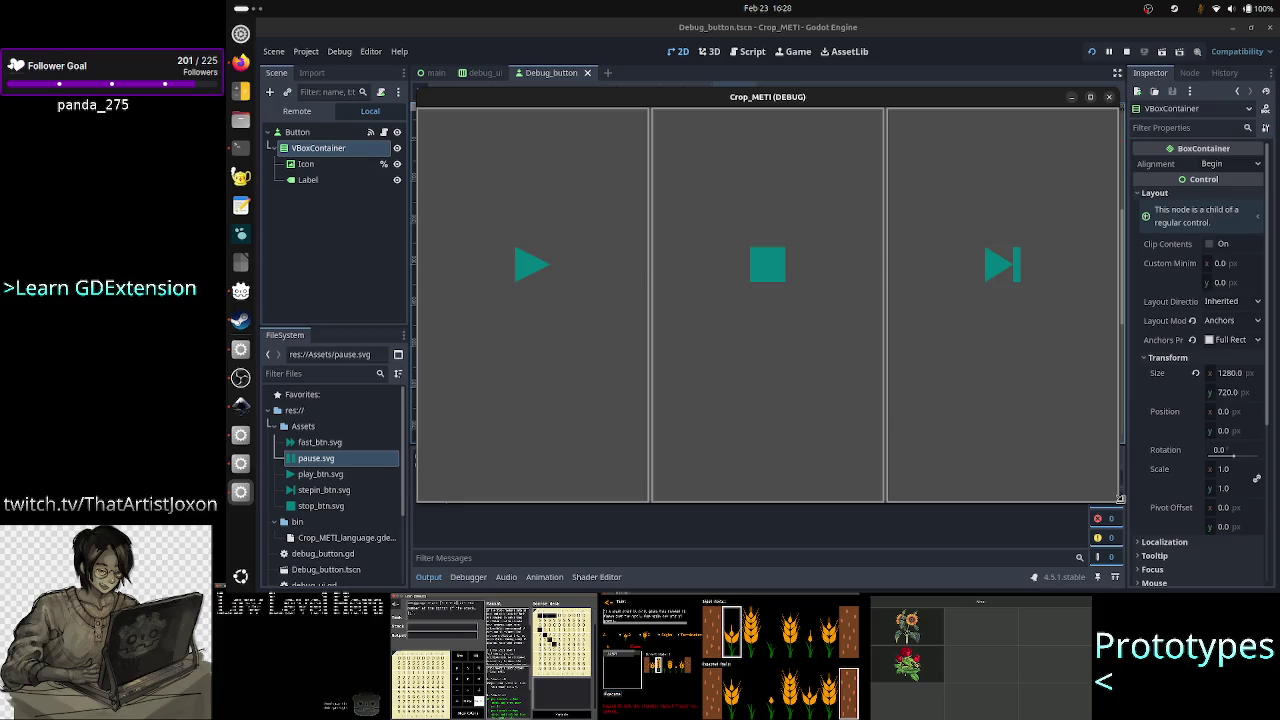
click(1108, 97)
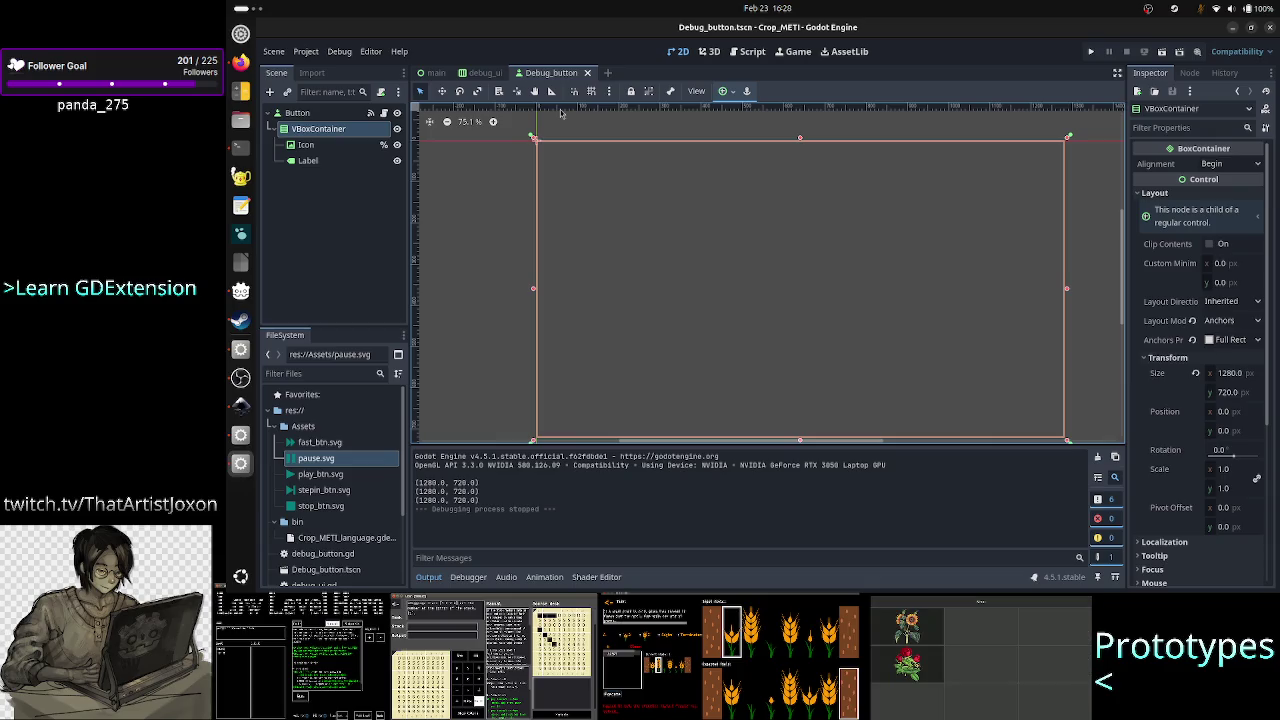
click(300, 113)
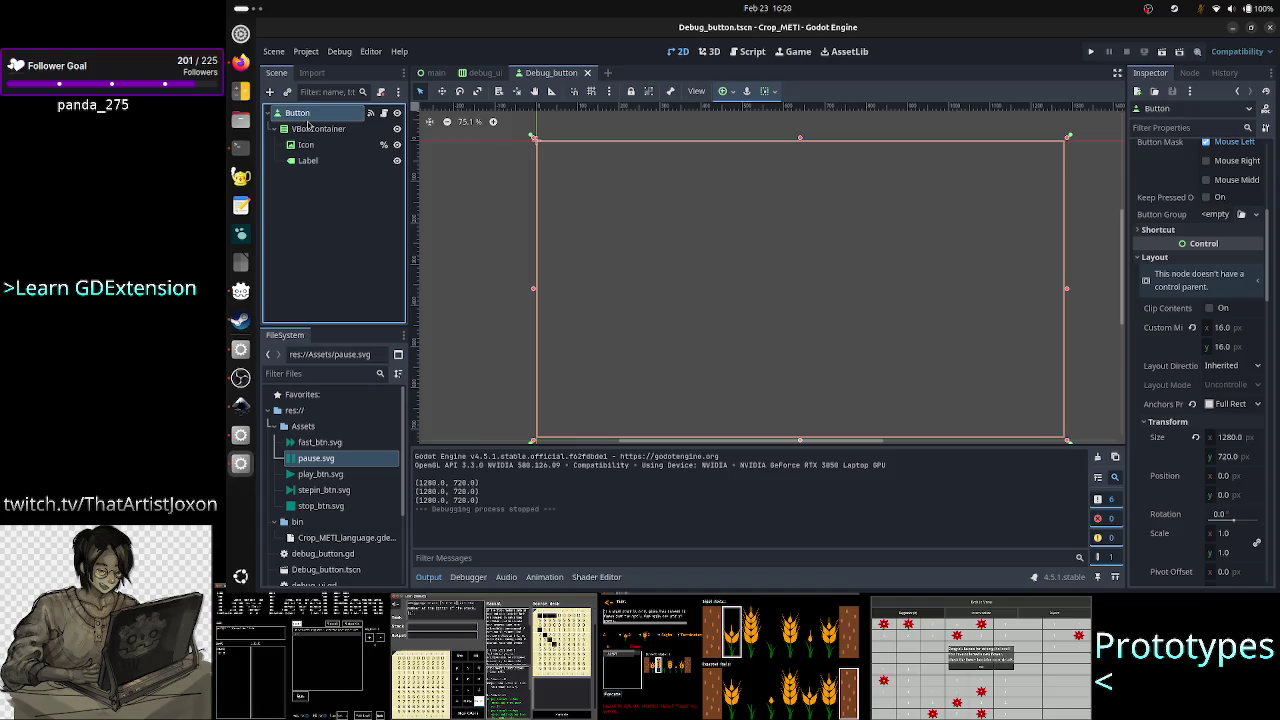
click(312, 128)
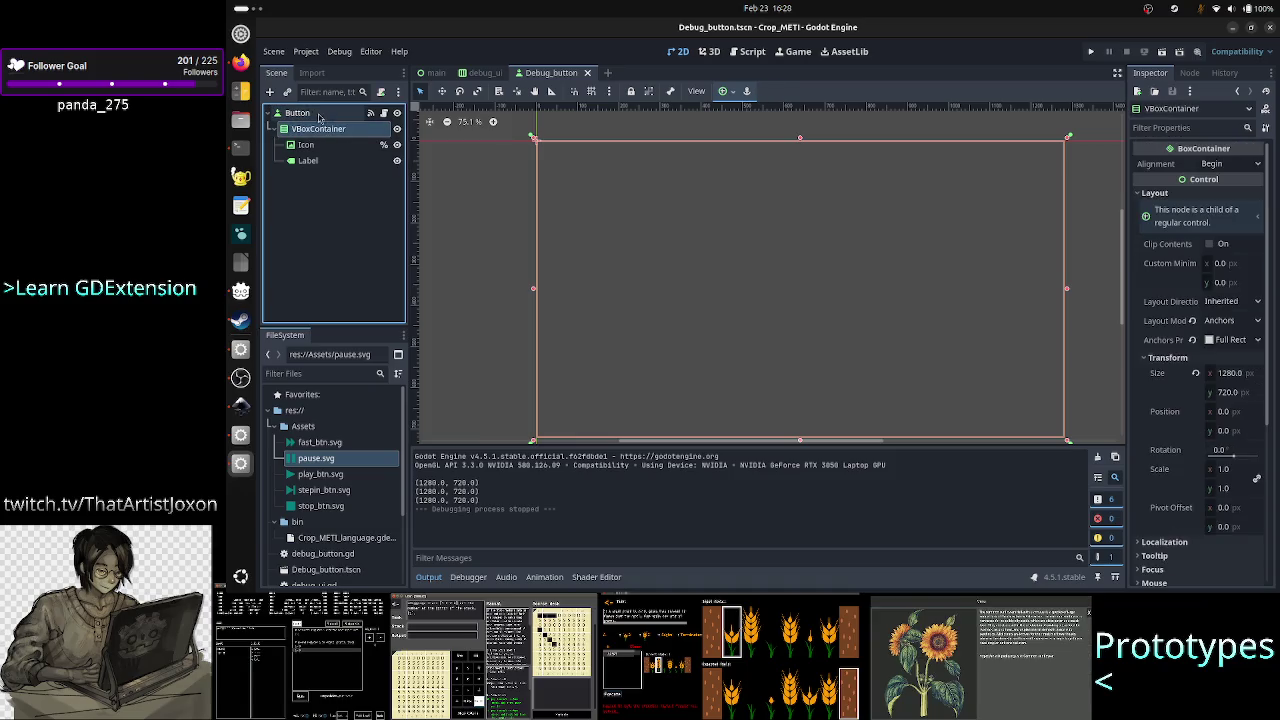
click(300, 113)
click(316, 128)
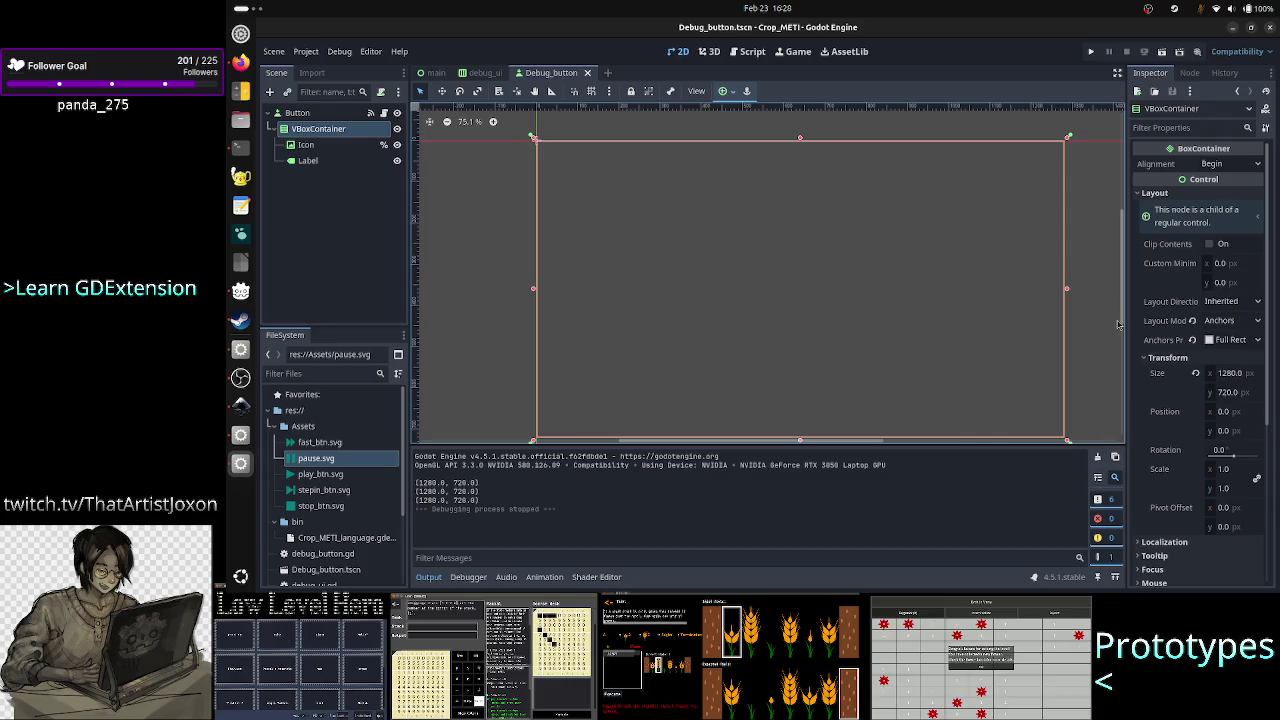
click(1091, 52)
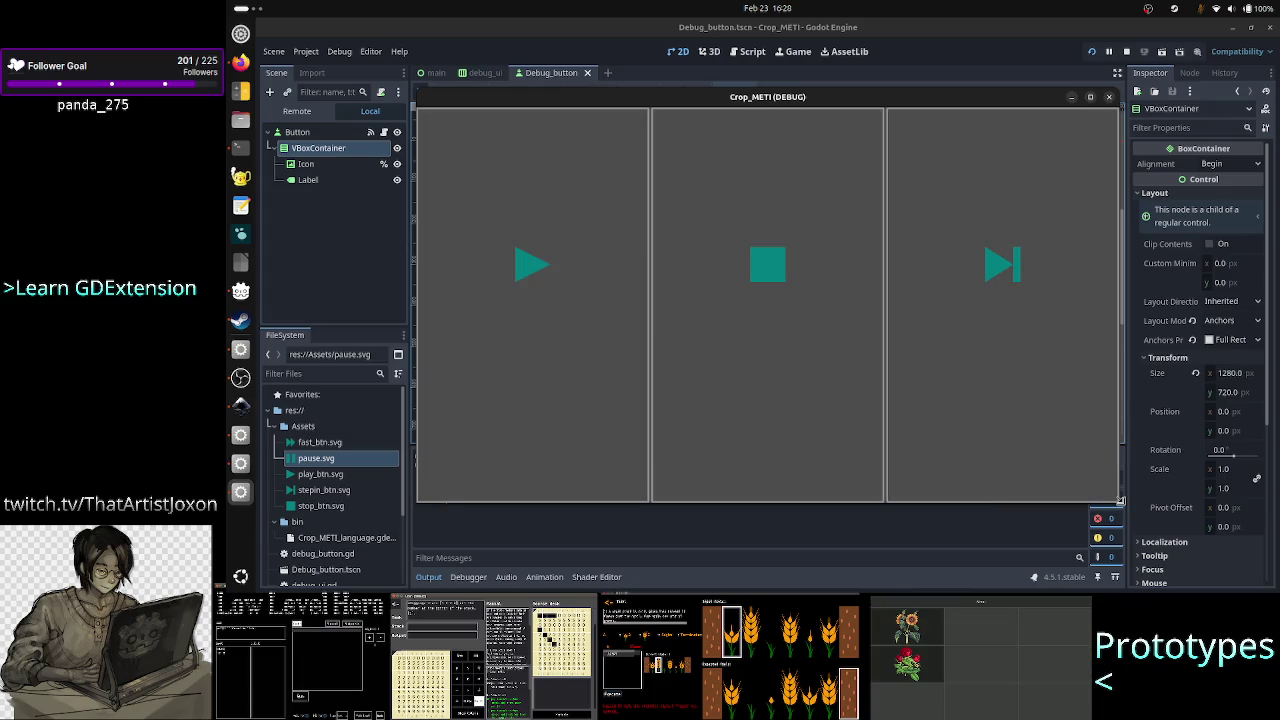
click(1108, 98)
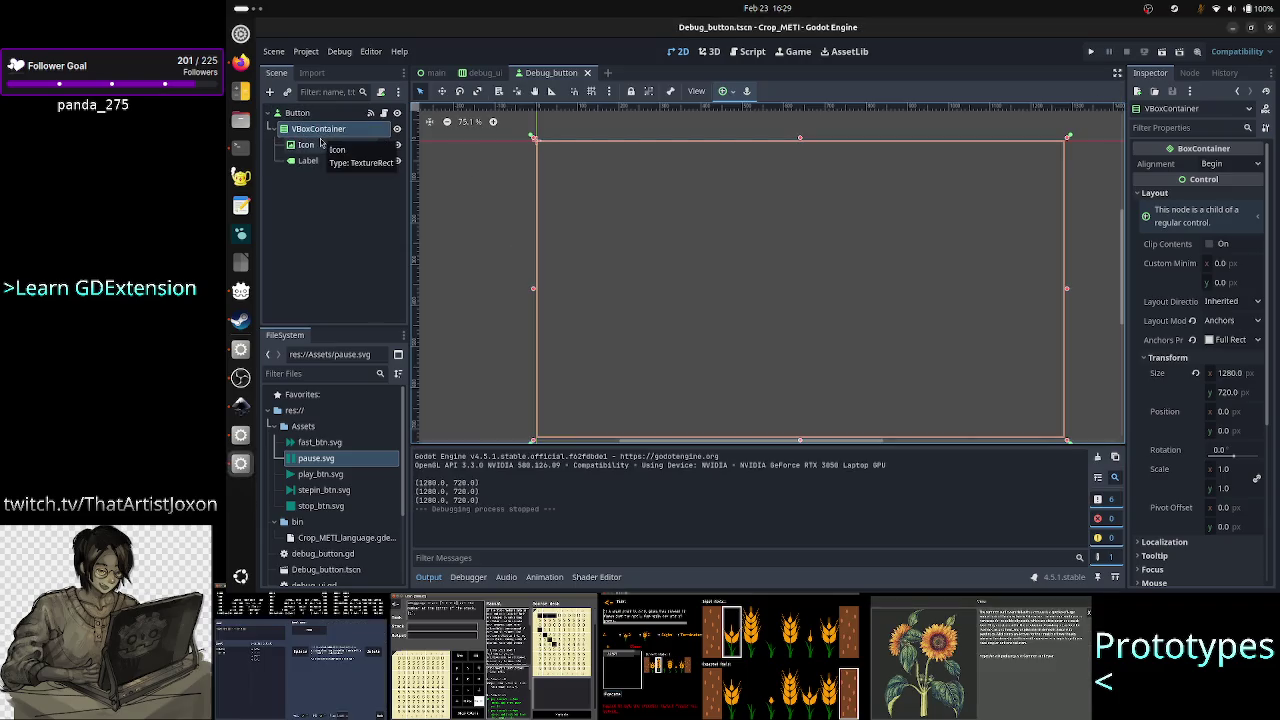
Set the Icon node's horizontal and vertical container sizing to Fill, then test-run the game.
click(307, 145)
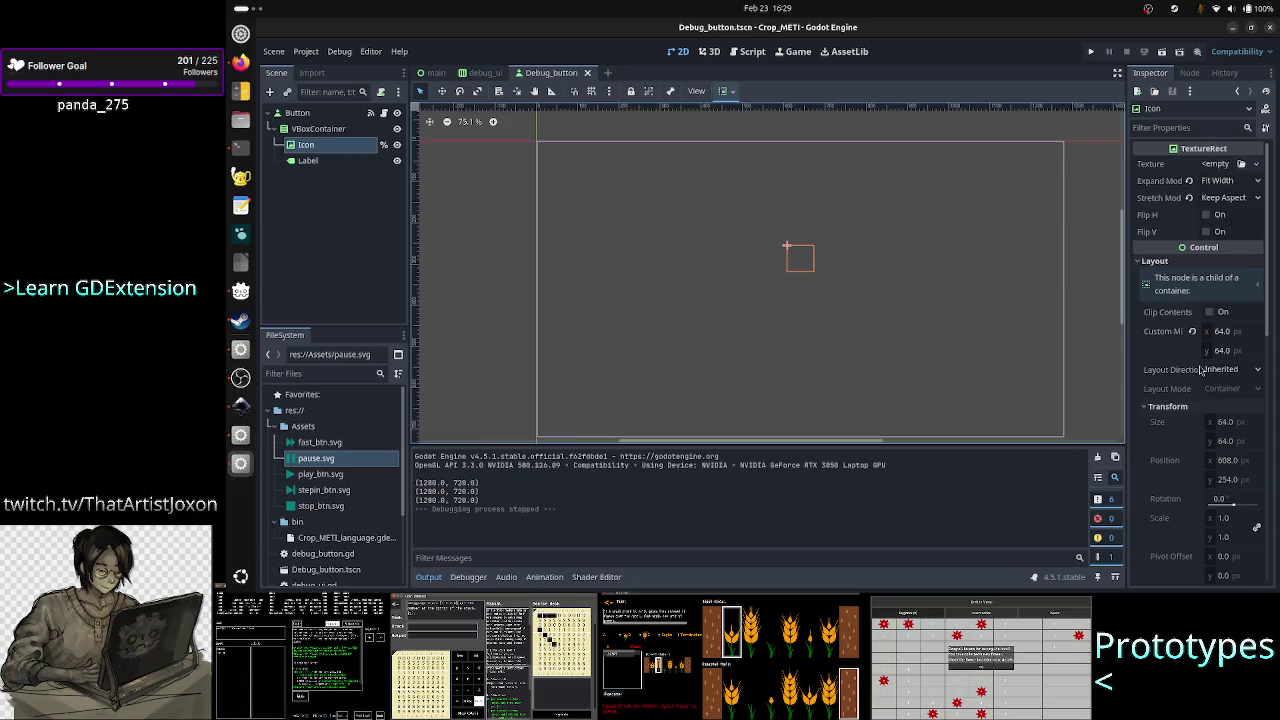
scroll(1180, 459, down, 5)
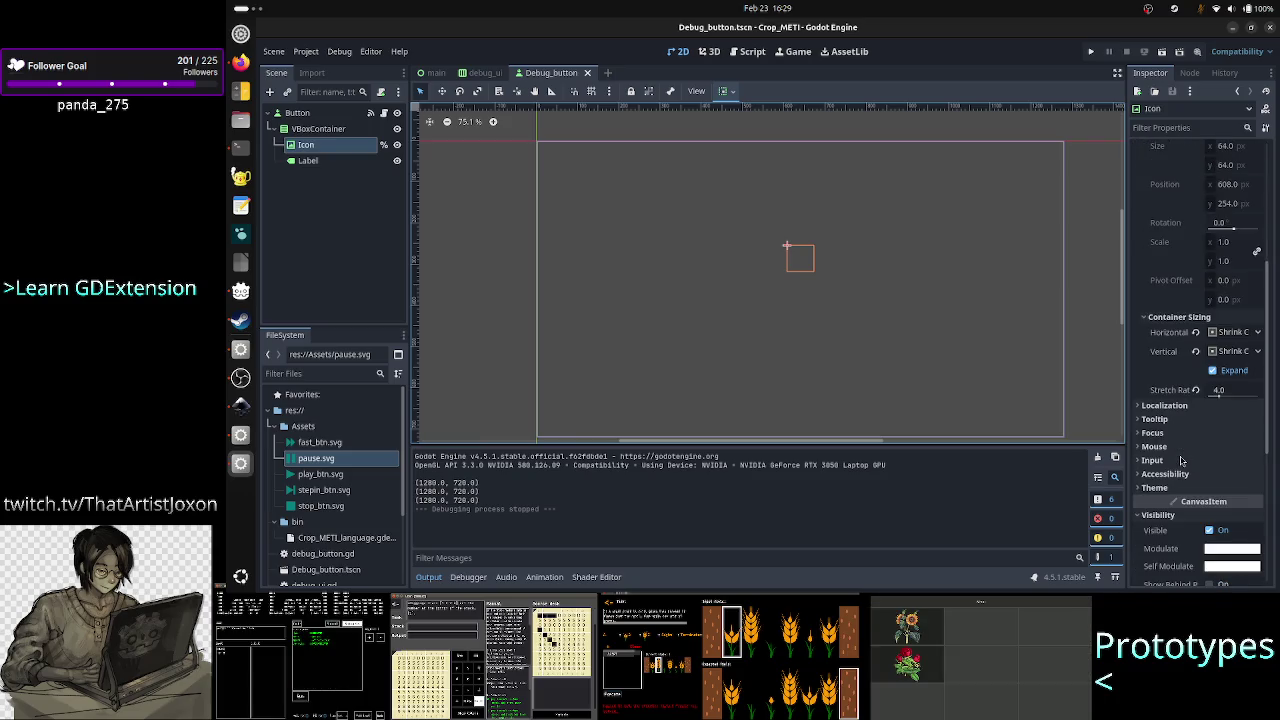
click(1240, 333)
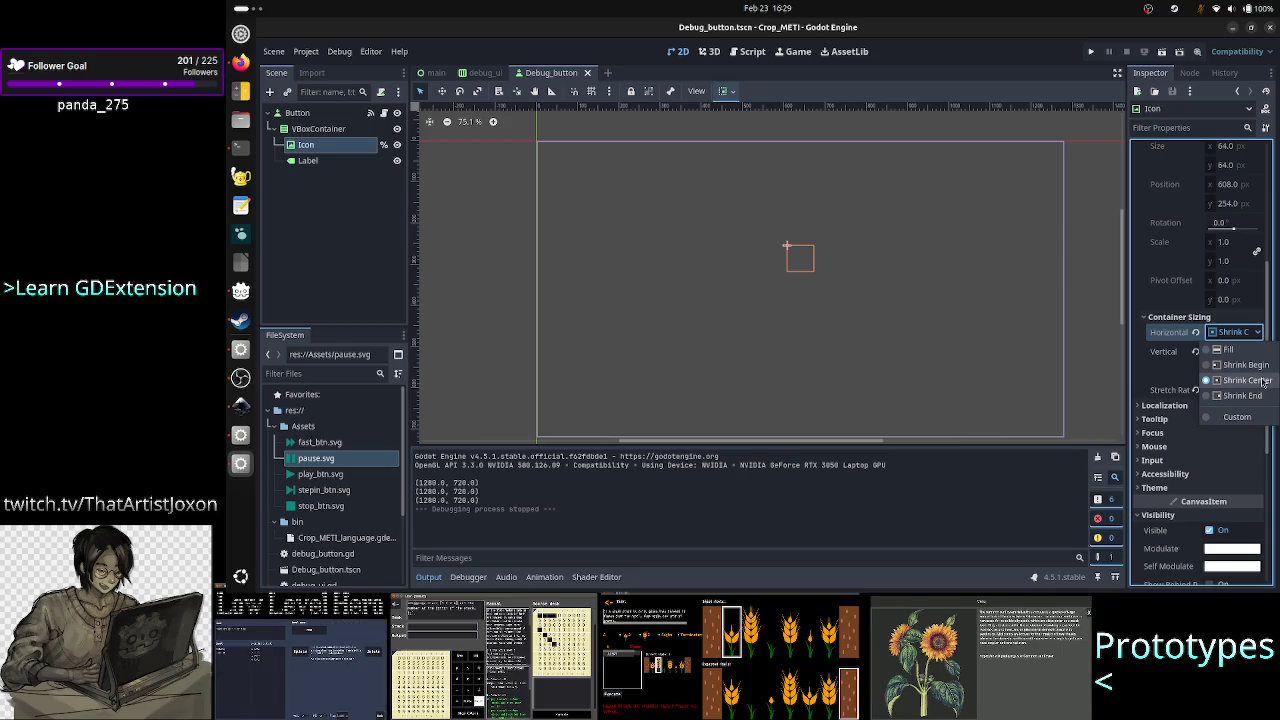
click(1238, 350)
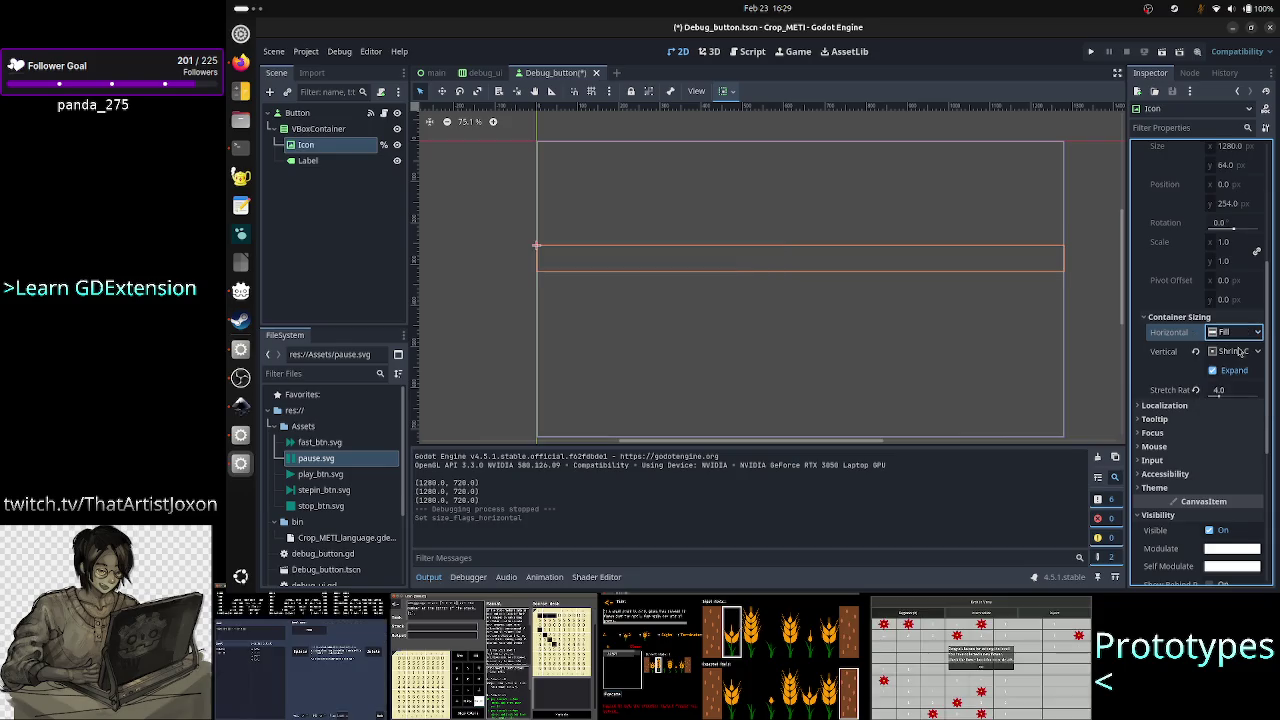
click(1234, 351)
click(1231, 369)
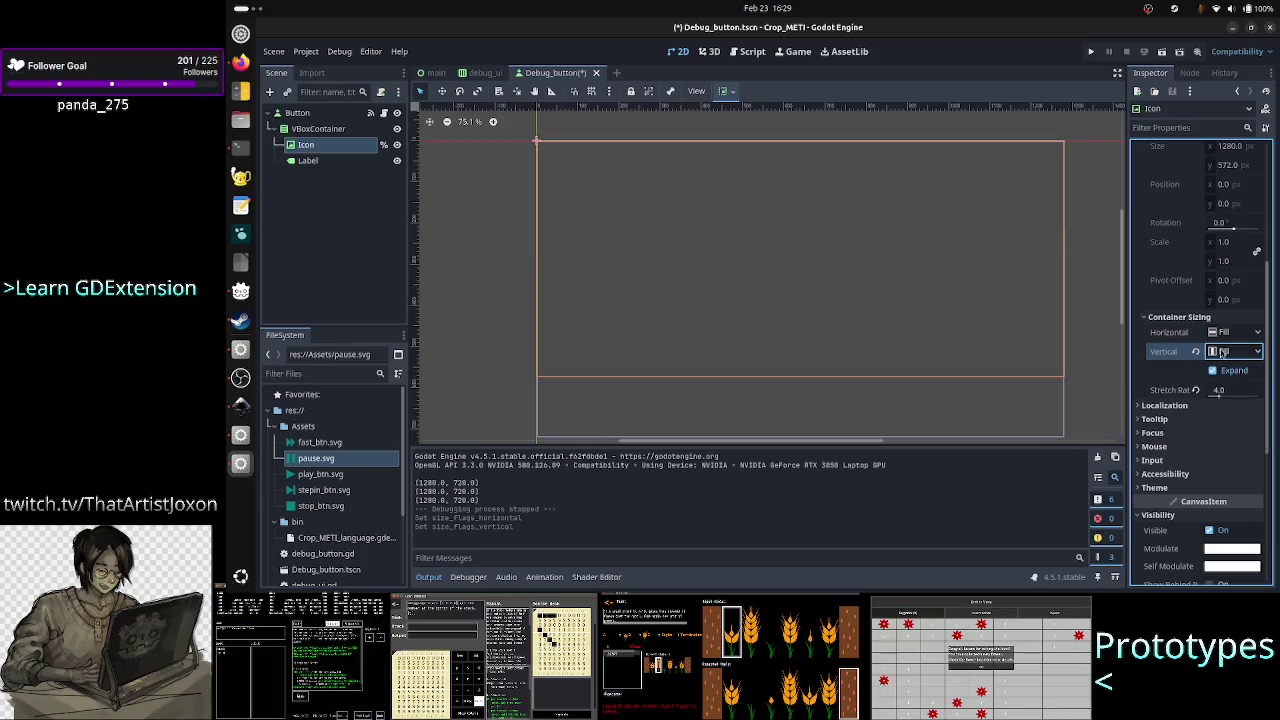
click(1093, 53)
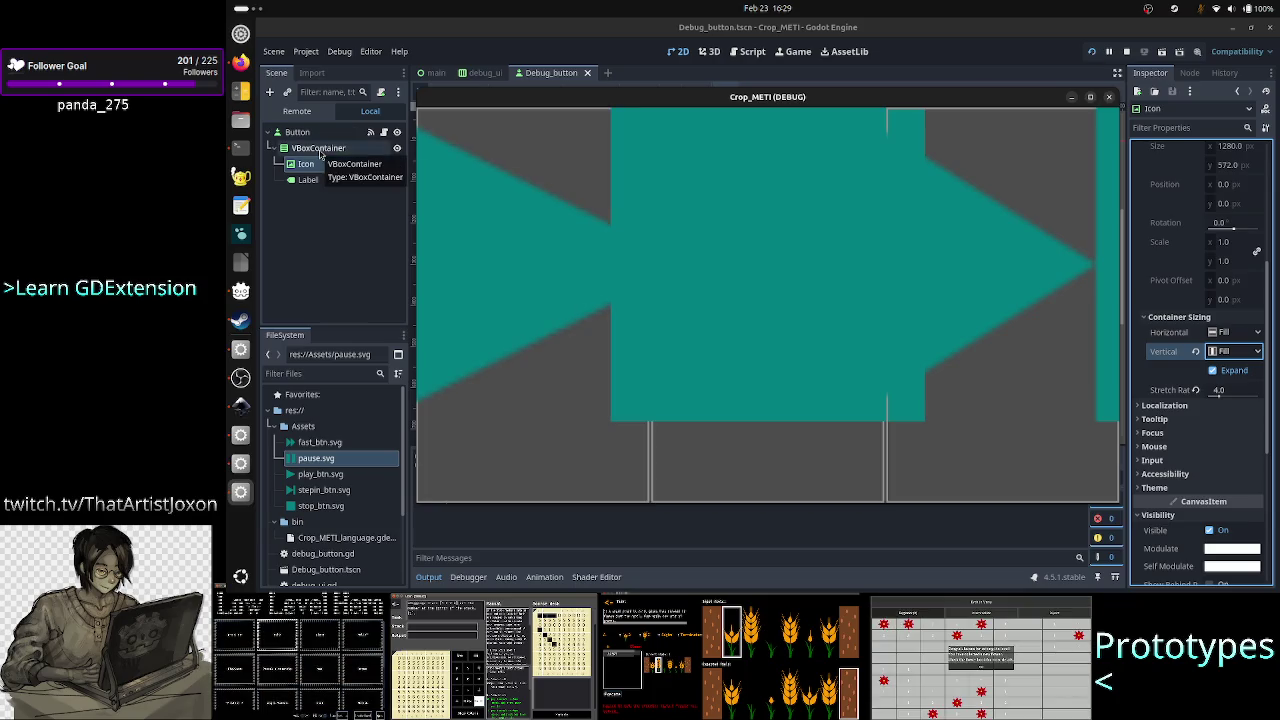
click(306, 164)
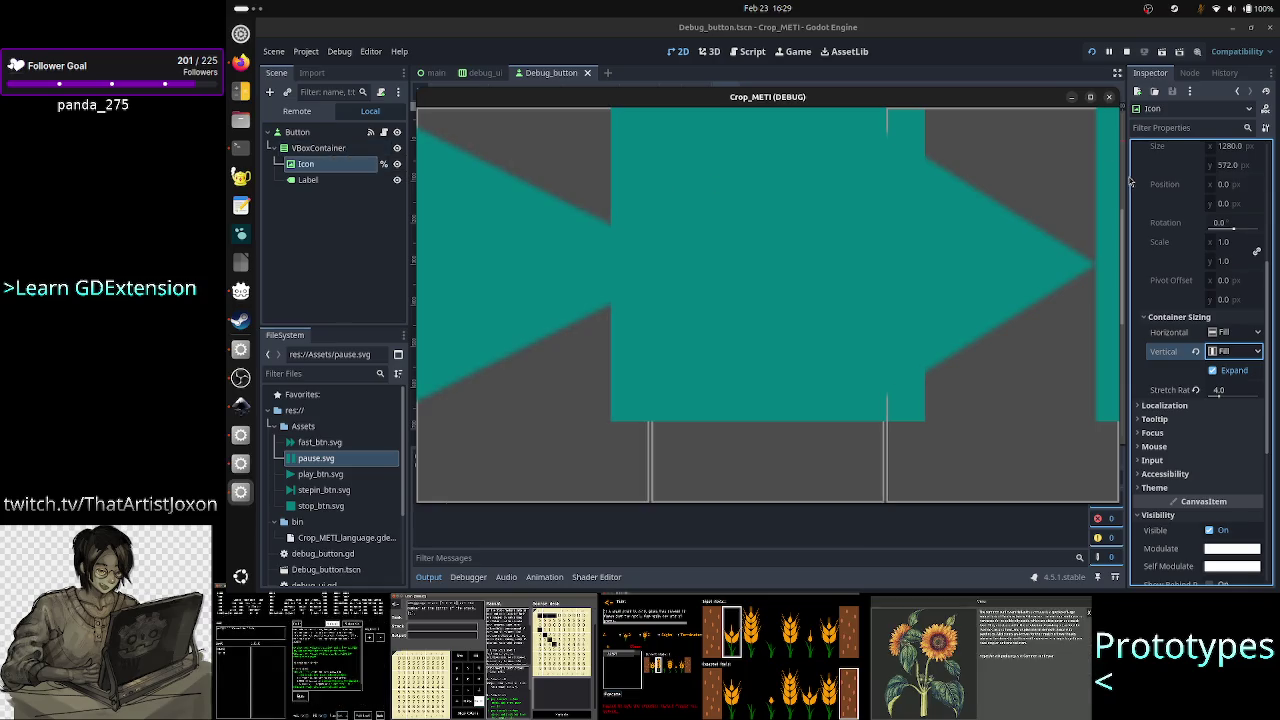
click(1108, 97)
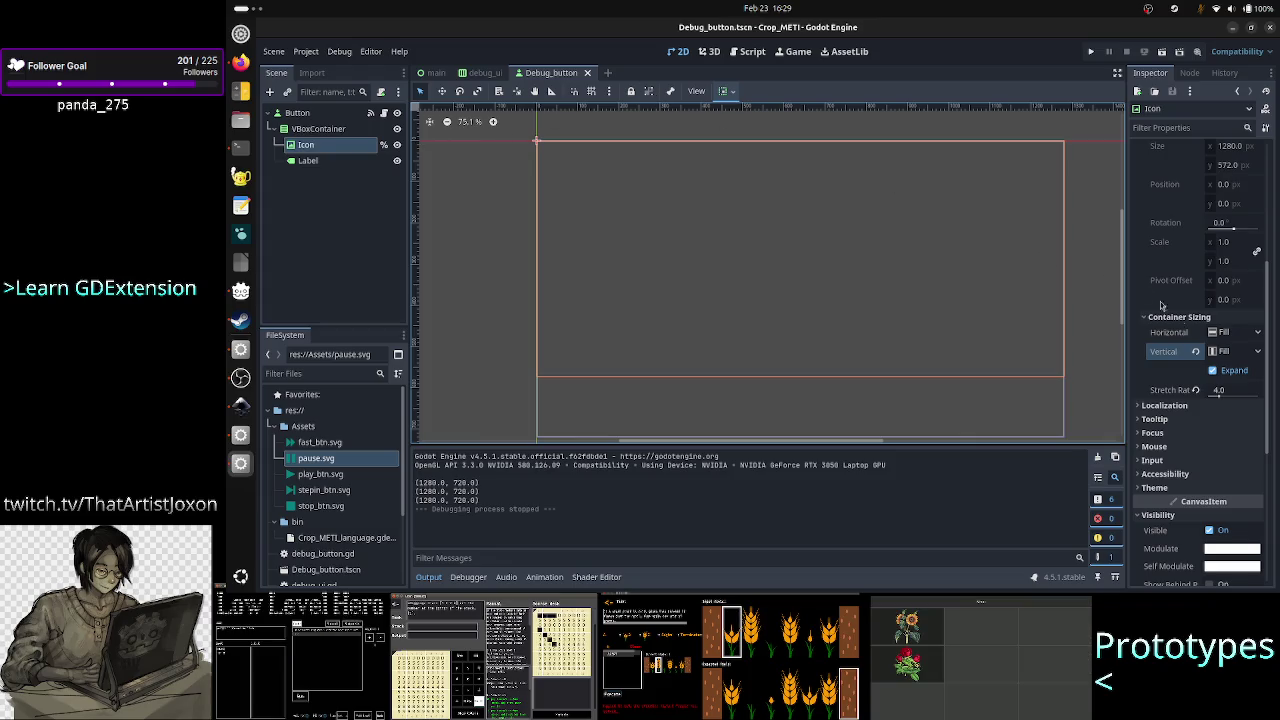
click(1231, 356)
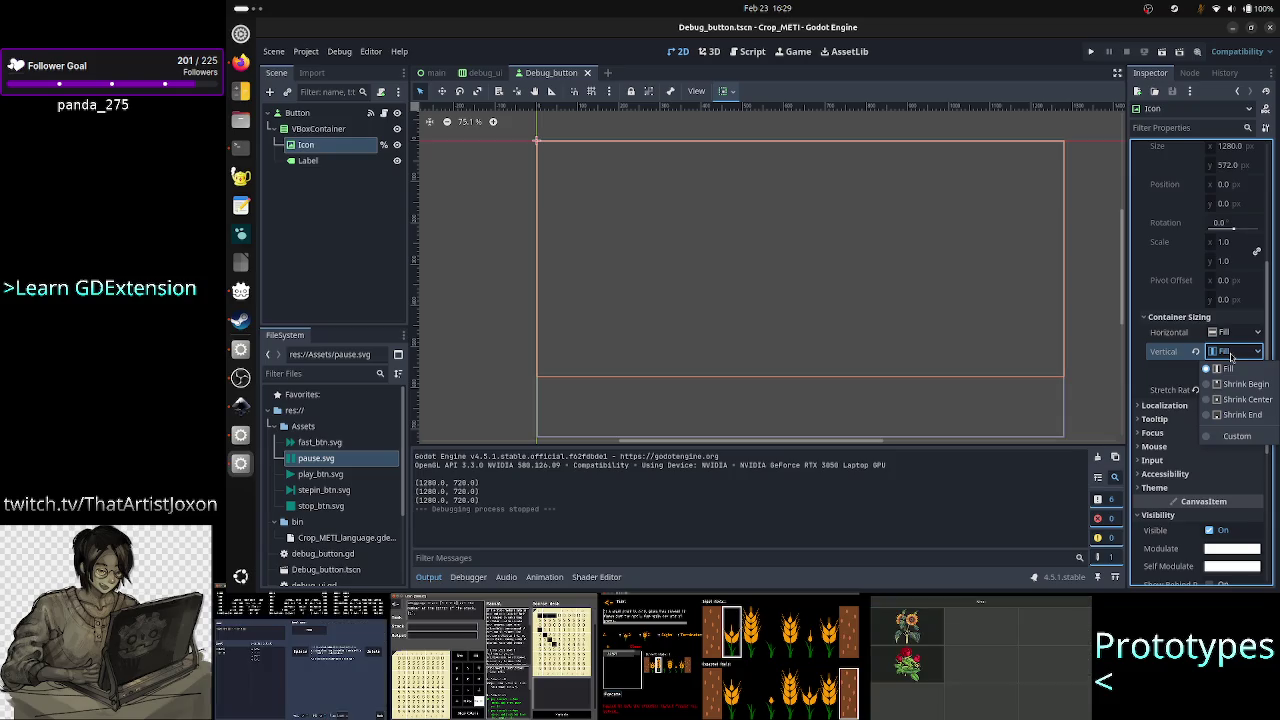
click(1231, 356)
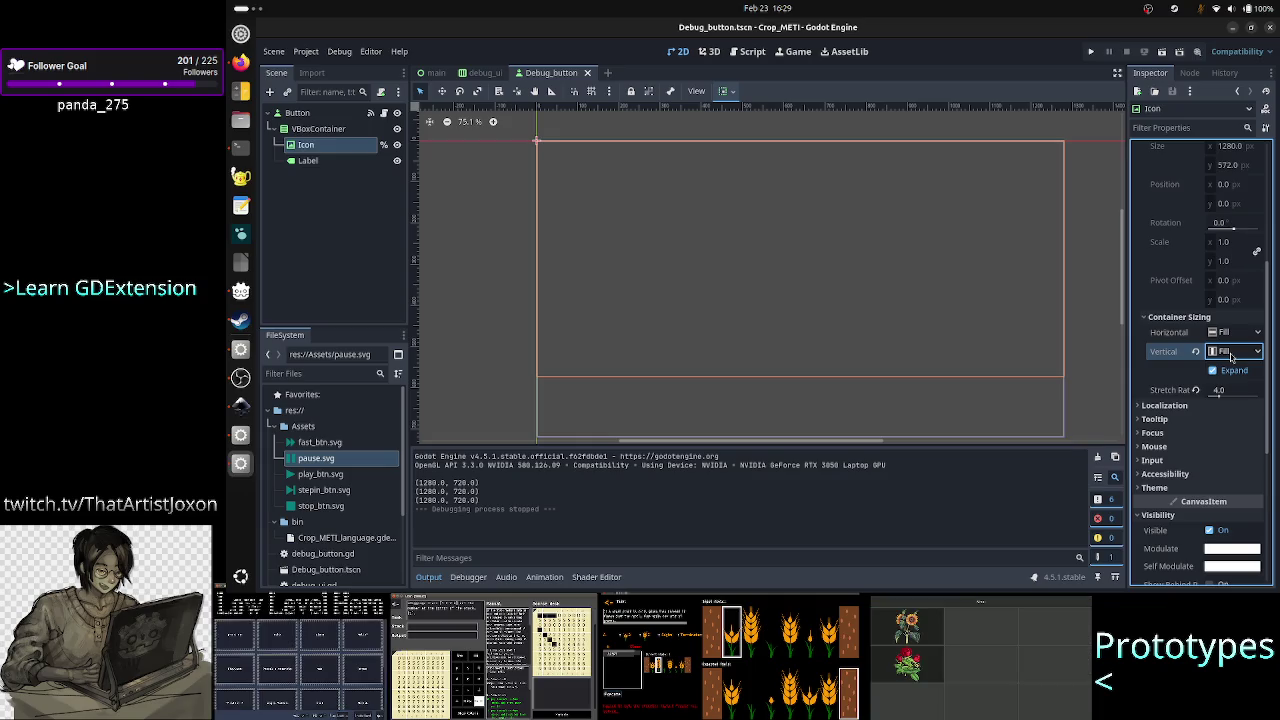
click(1231, 356)
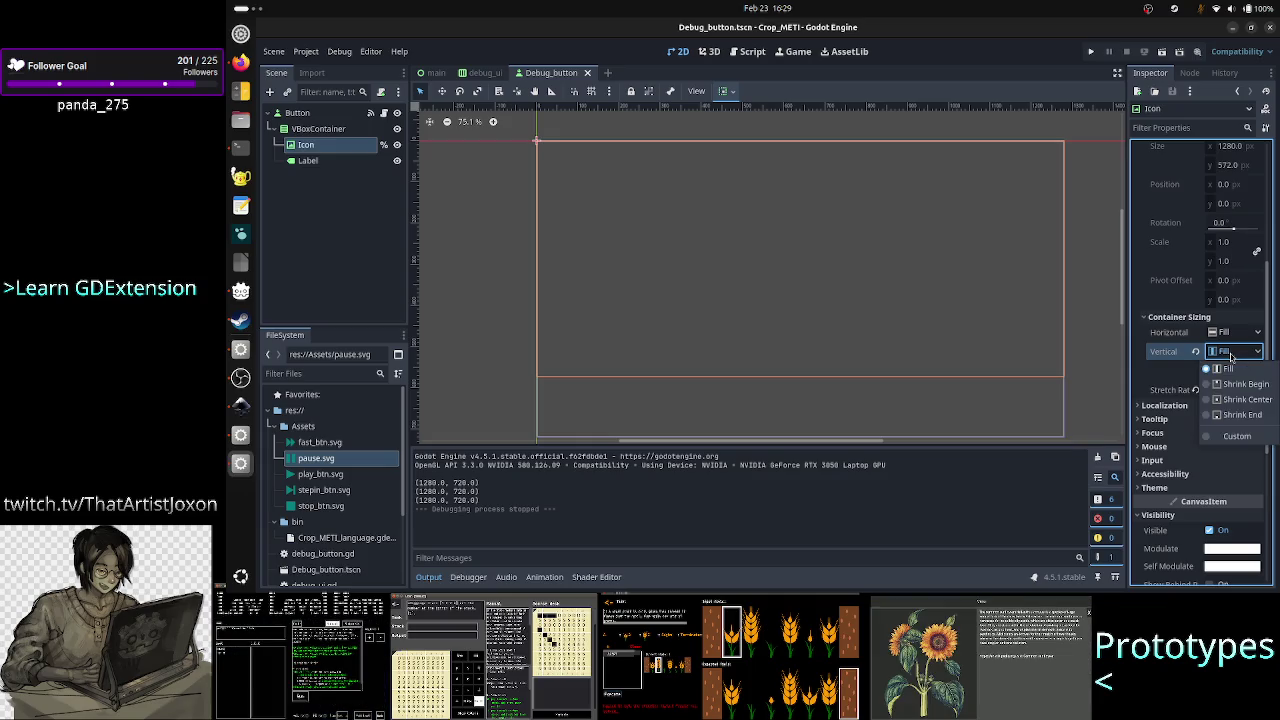
click(1231, 356)
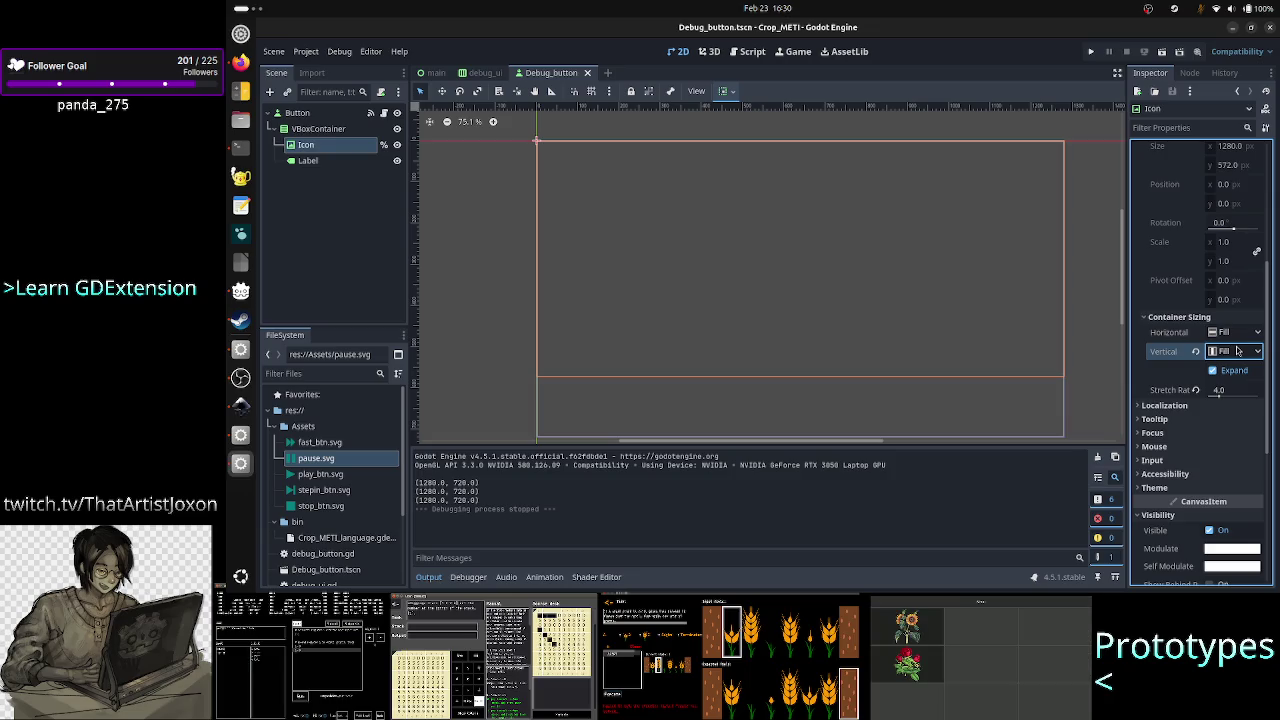
click(1236, 351)
click(1228, 368)
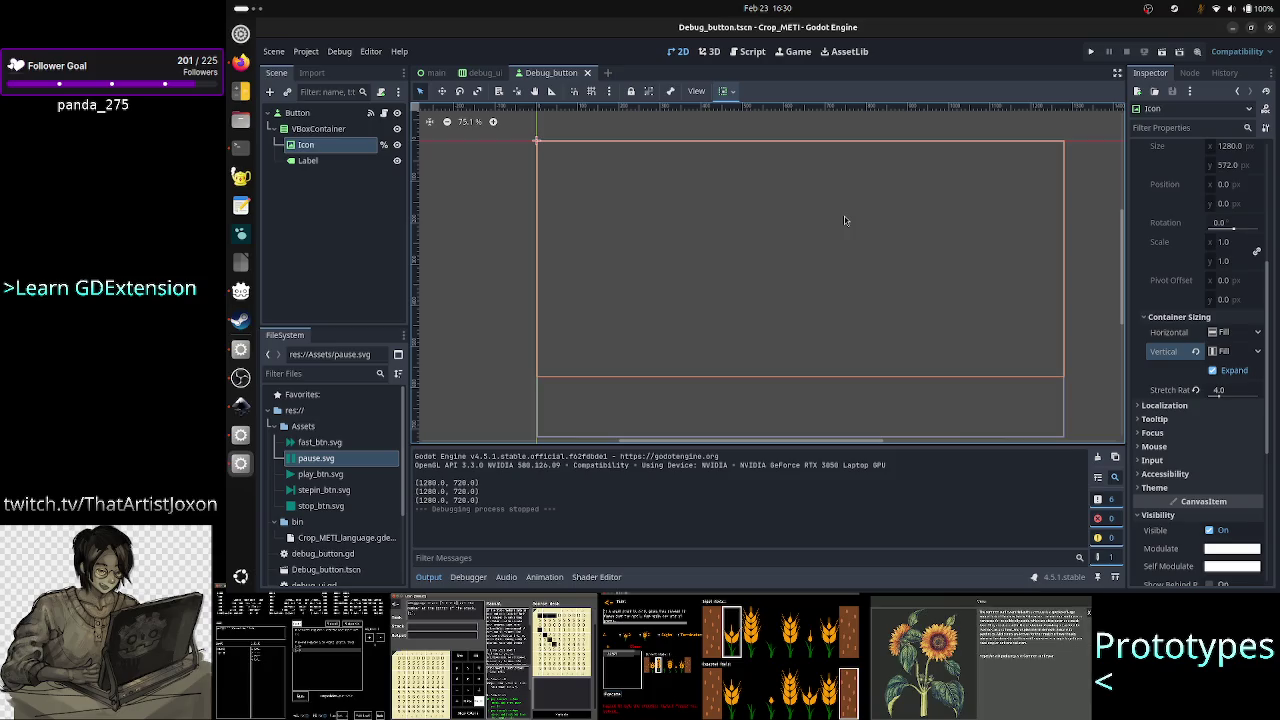
scroll(1199, 302, up, 5)
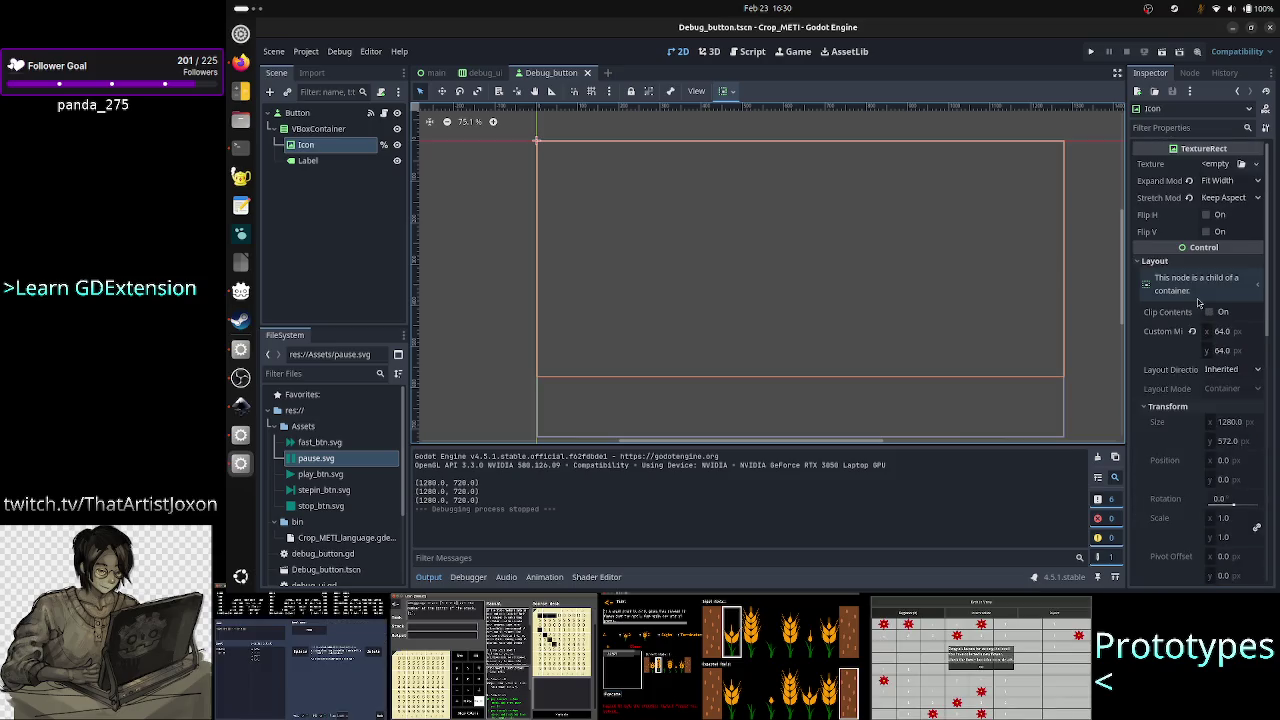
Review the Icon's expand mode options, keep Fit Width, and switch toward Firefox.
click(1236, 181)
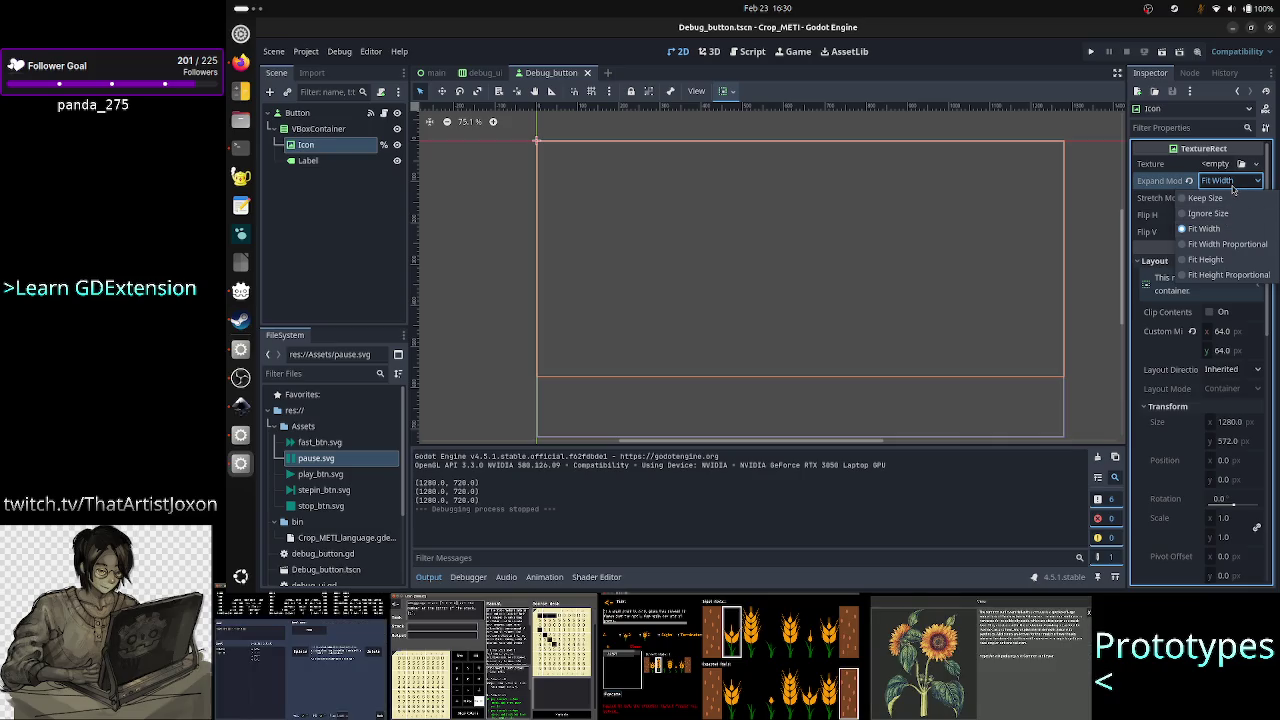
click(1233, 187)
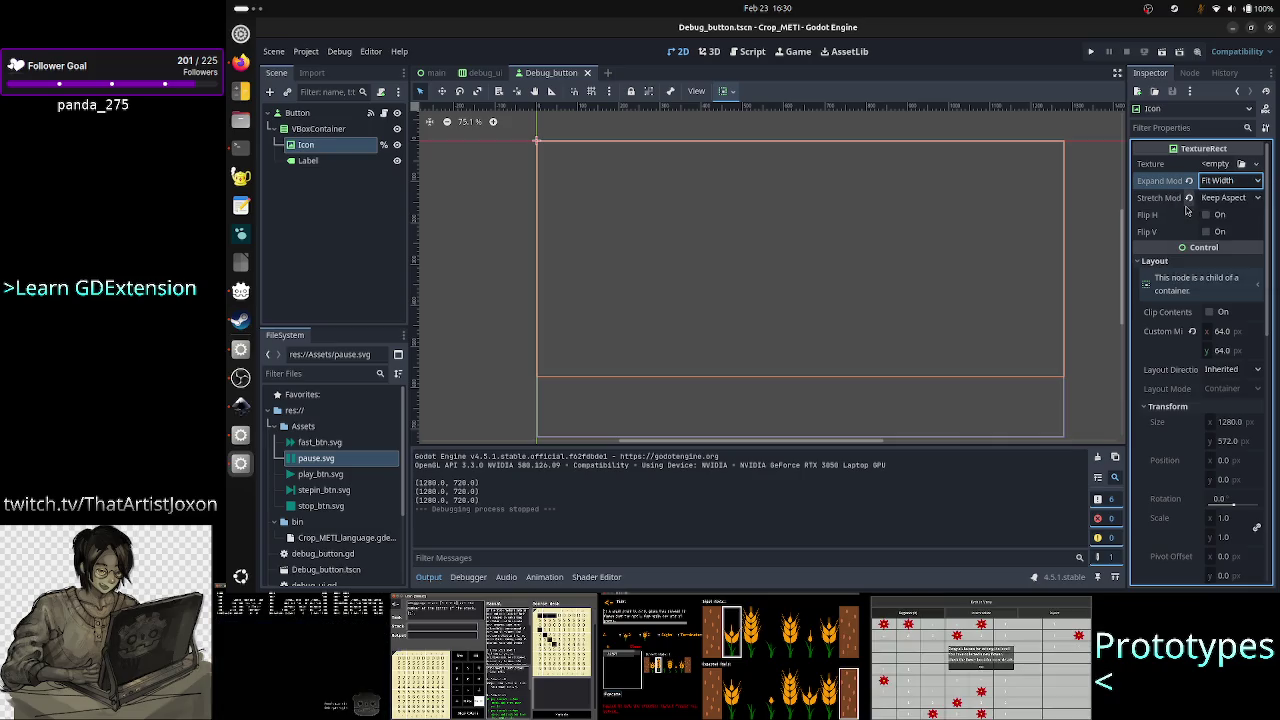
mouse_move(1226, 200)
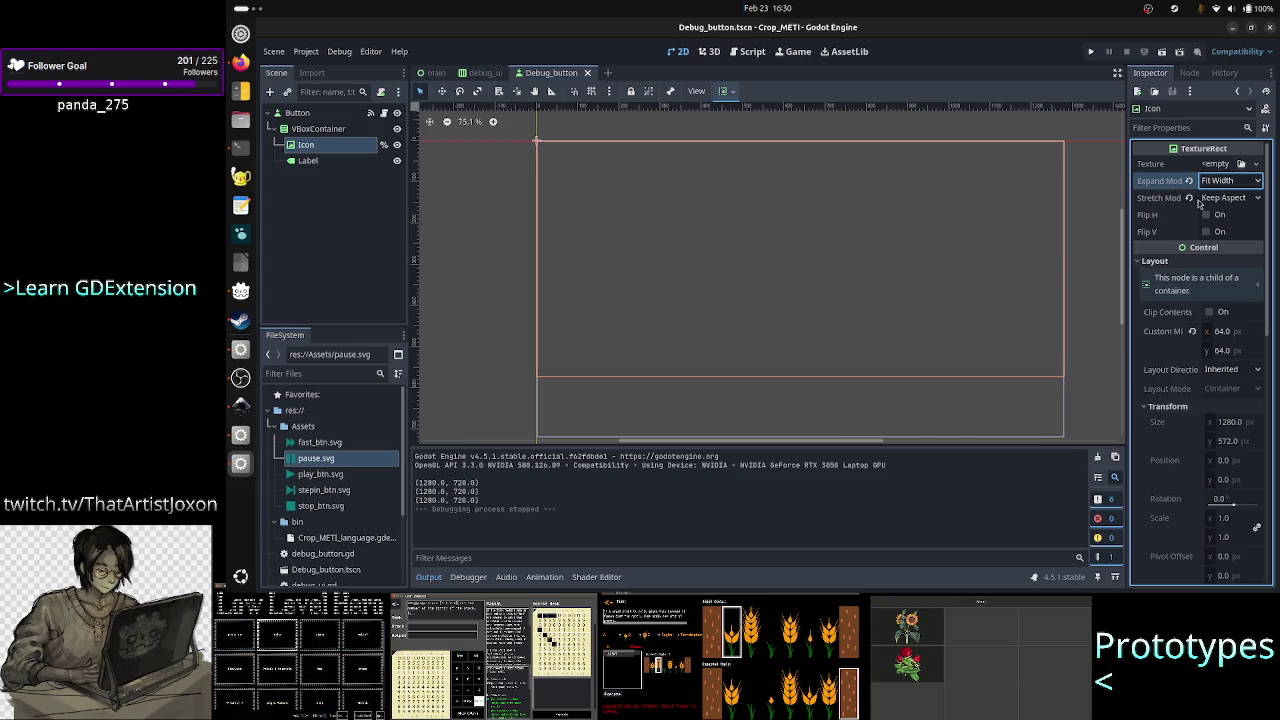
scroll(1185, 345, down, 5)
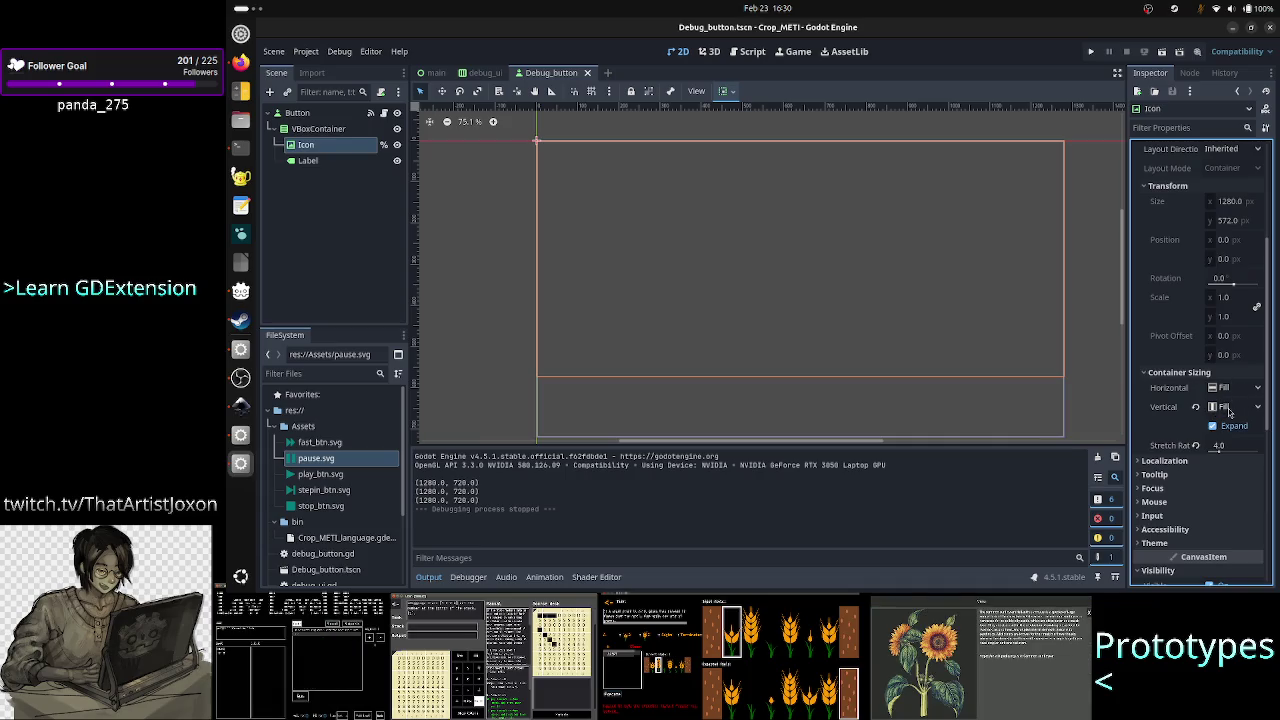
key(alt+Tab)
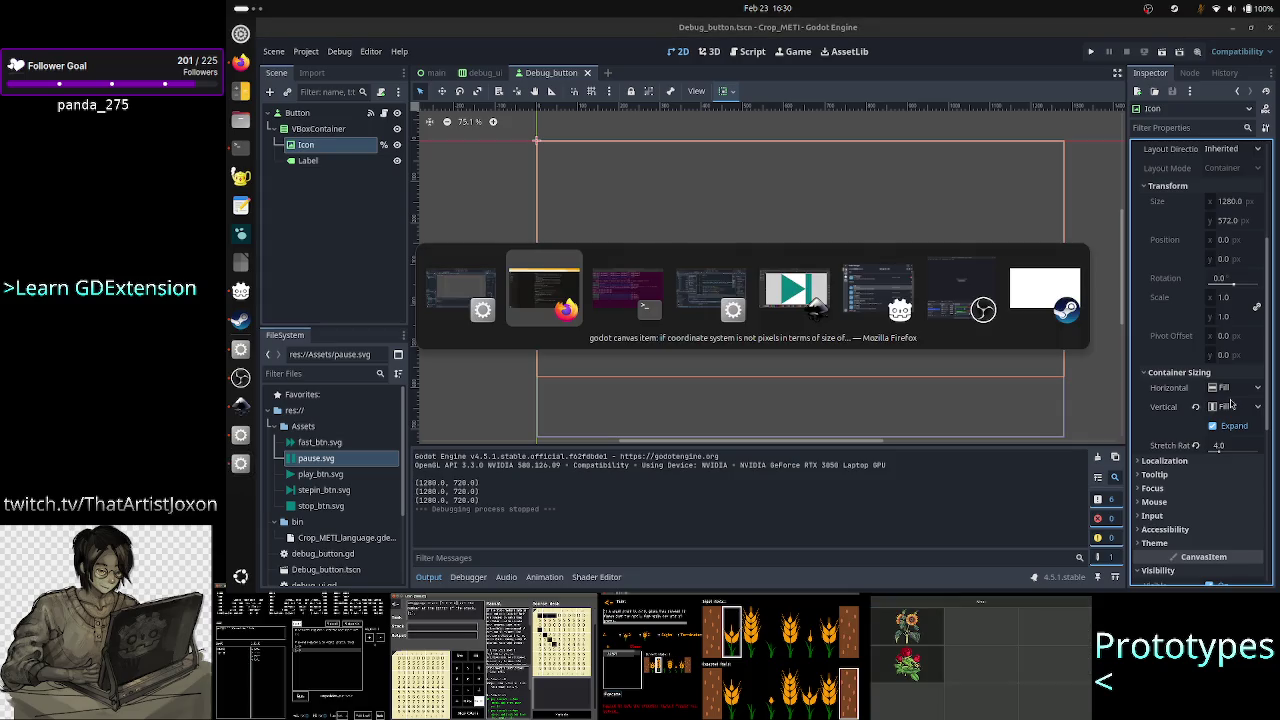
Draft the question's opening about the texture rect's Fit Width expand mode and stretch mode, checking Godot's values.
scroll(900, 425, down, 5)
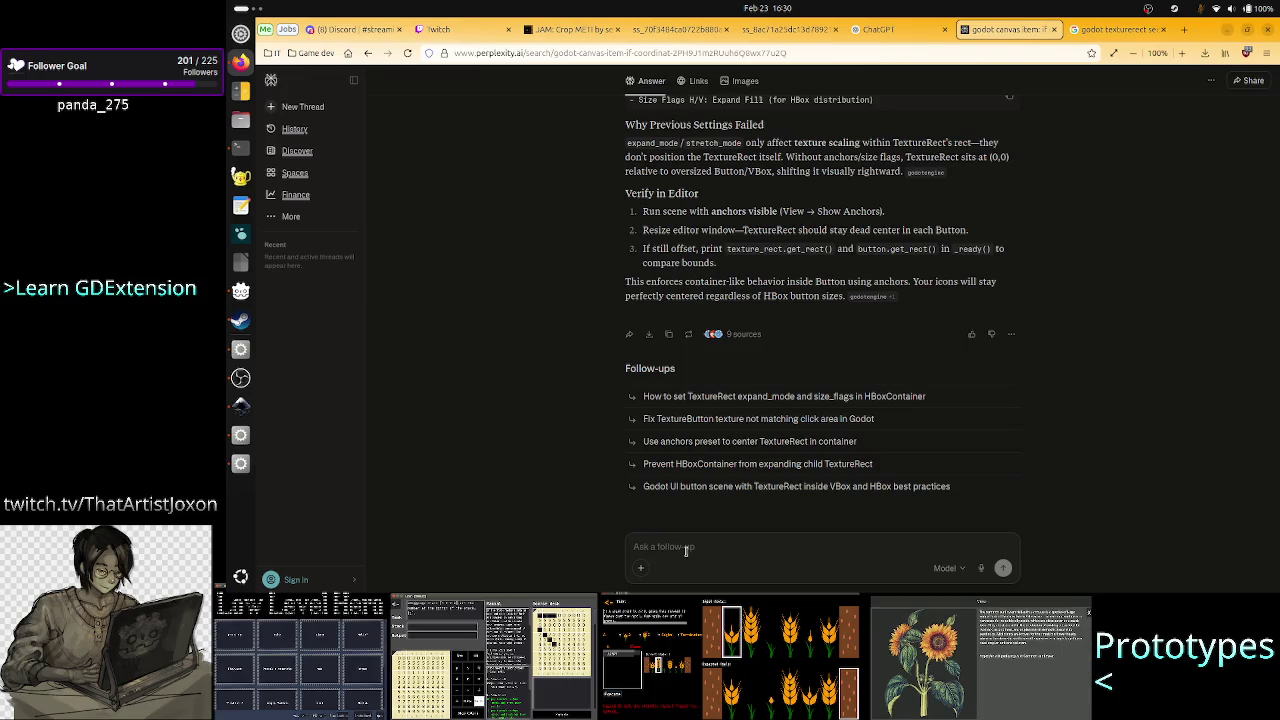
text(The )
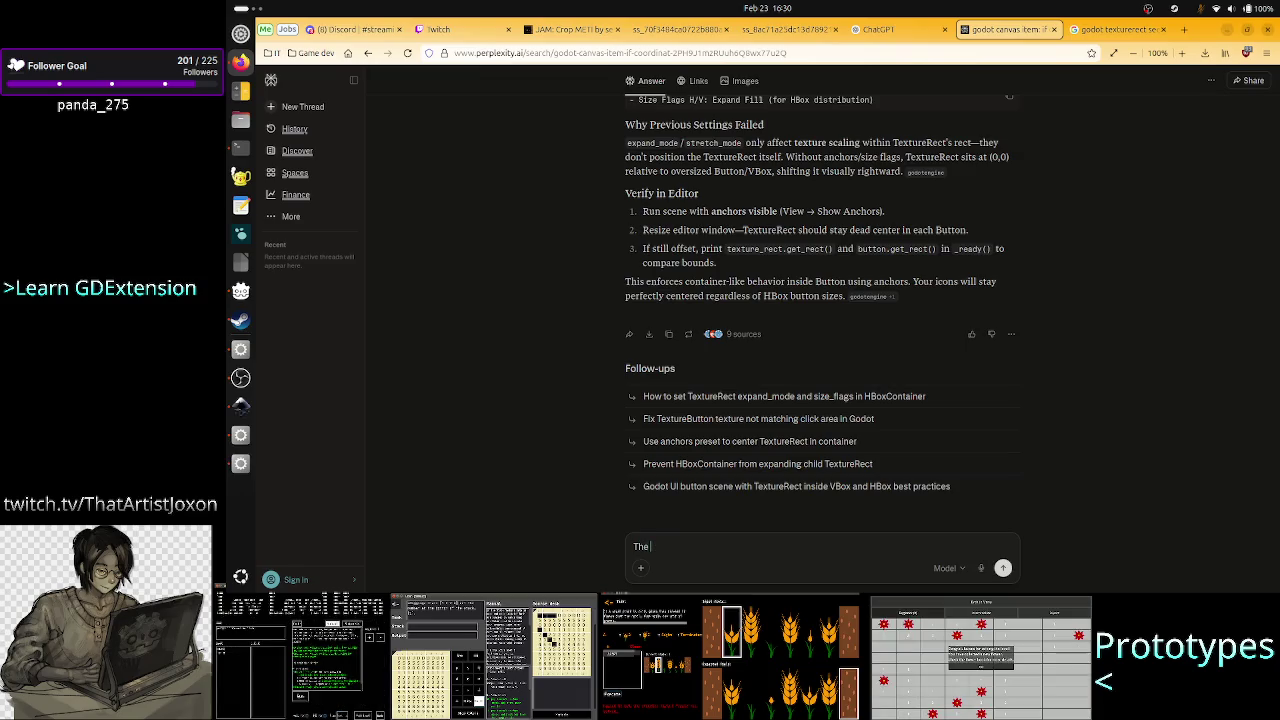
text(tex)
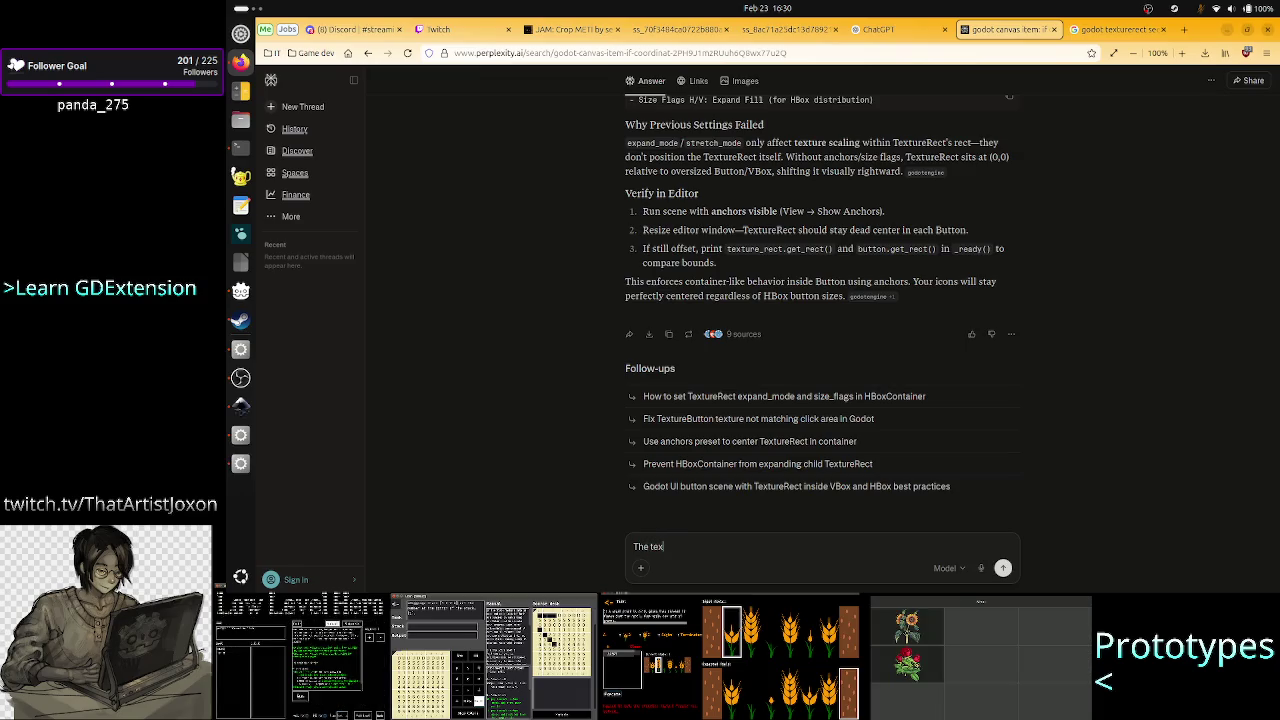
text(ture rect)
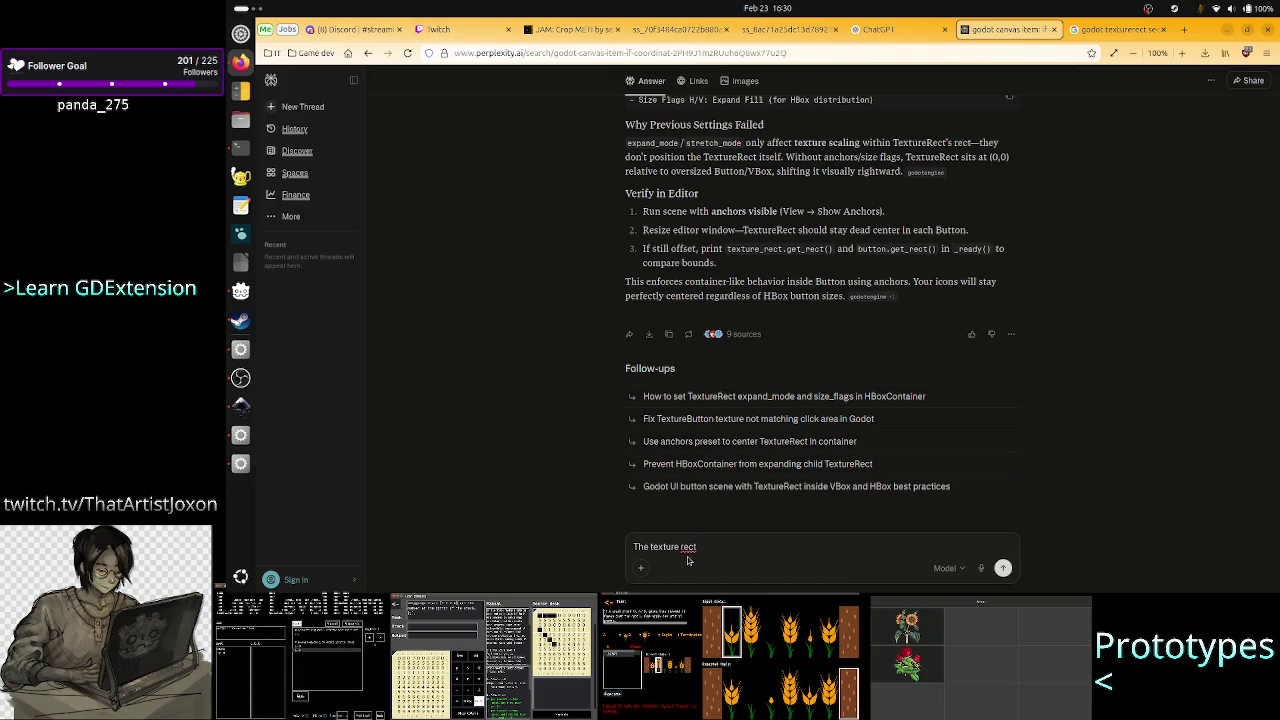
text( has)
key(alt+Tab)
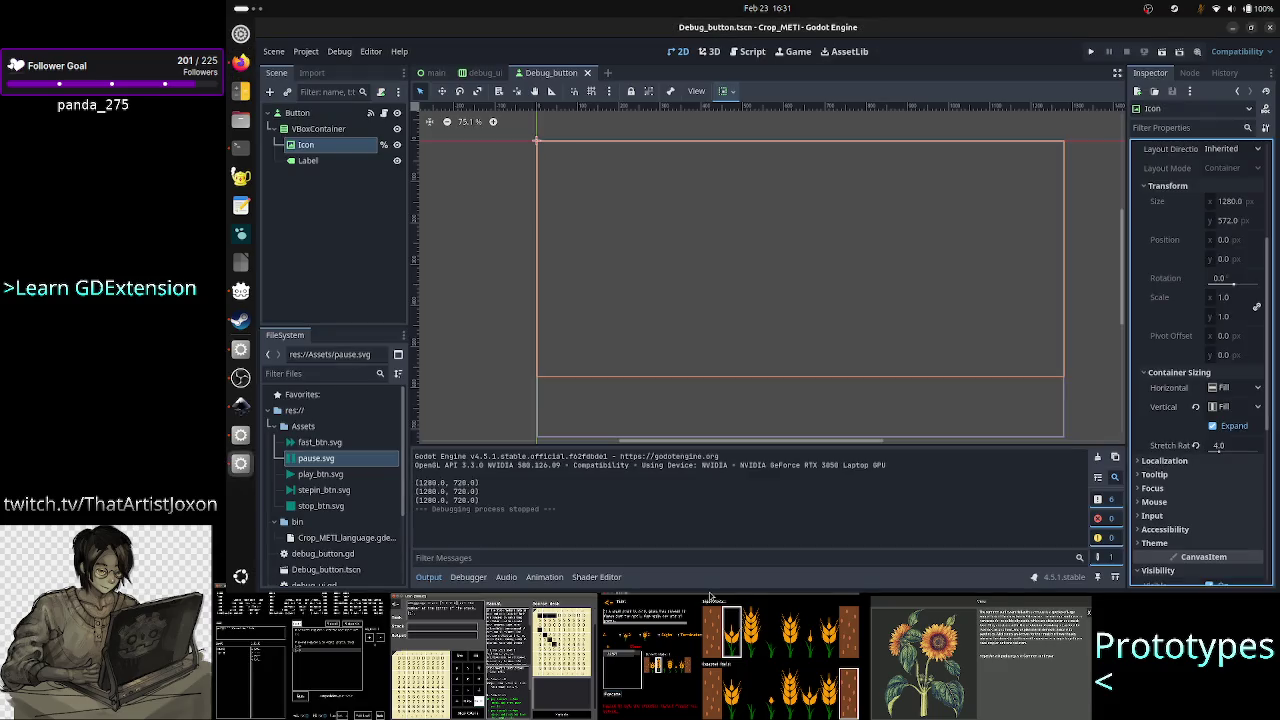
scroll(1203, 330, up, 5)
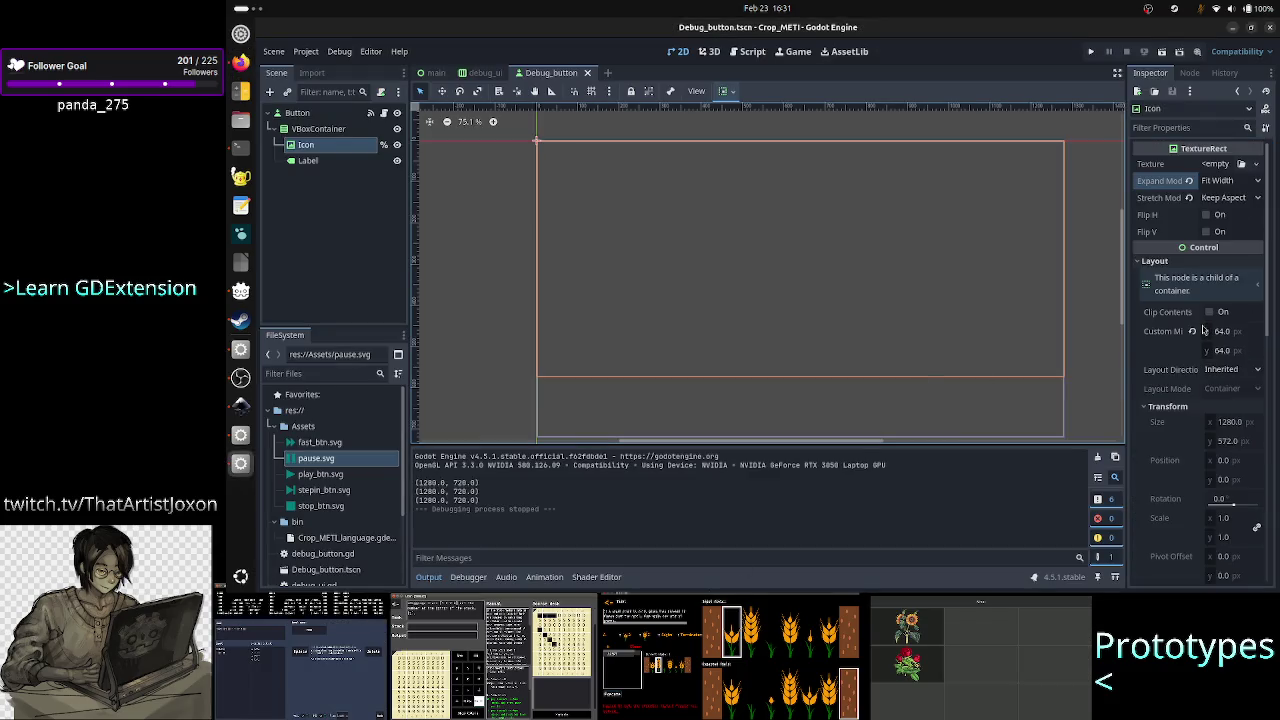
key(alt+Tab)
text(e)
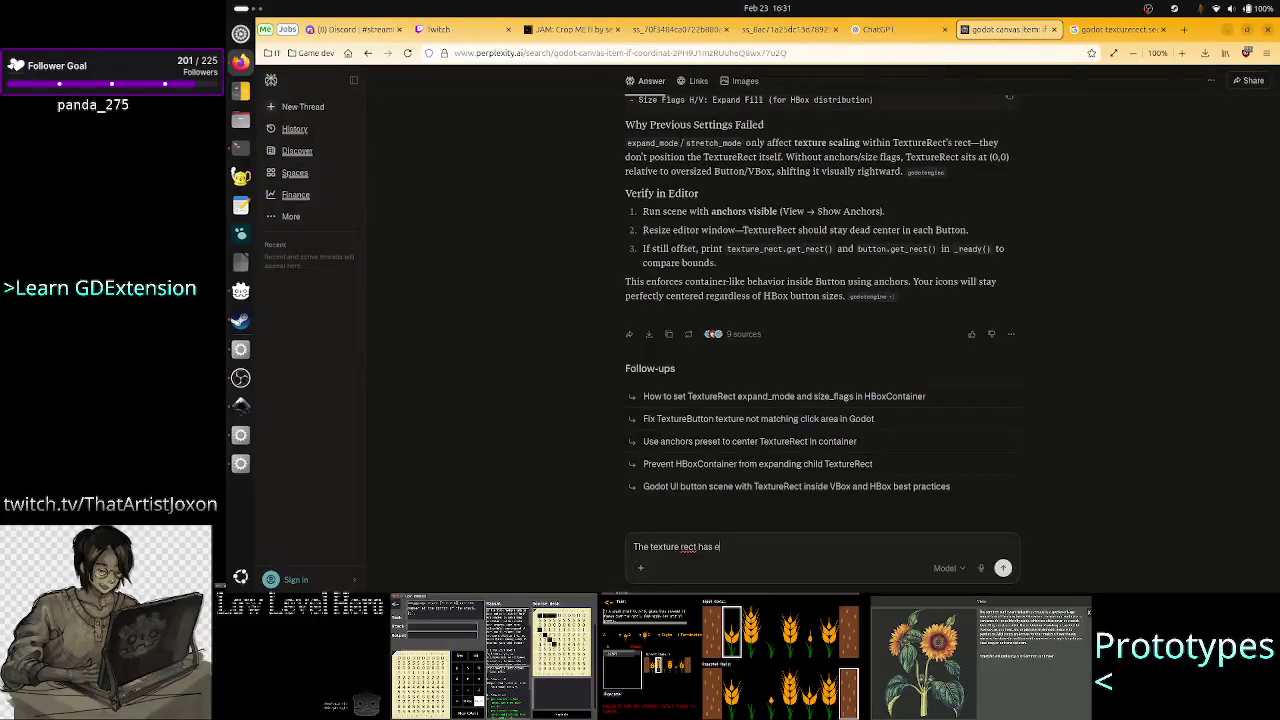
key(BackSpace)
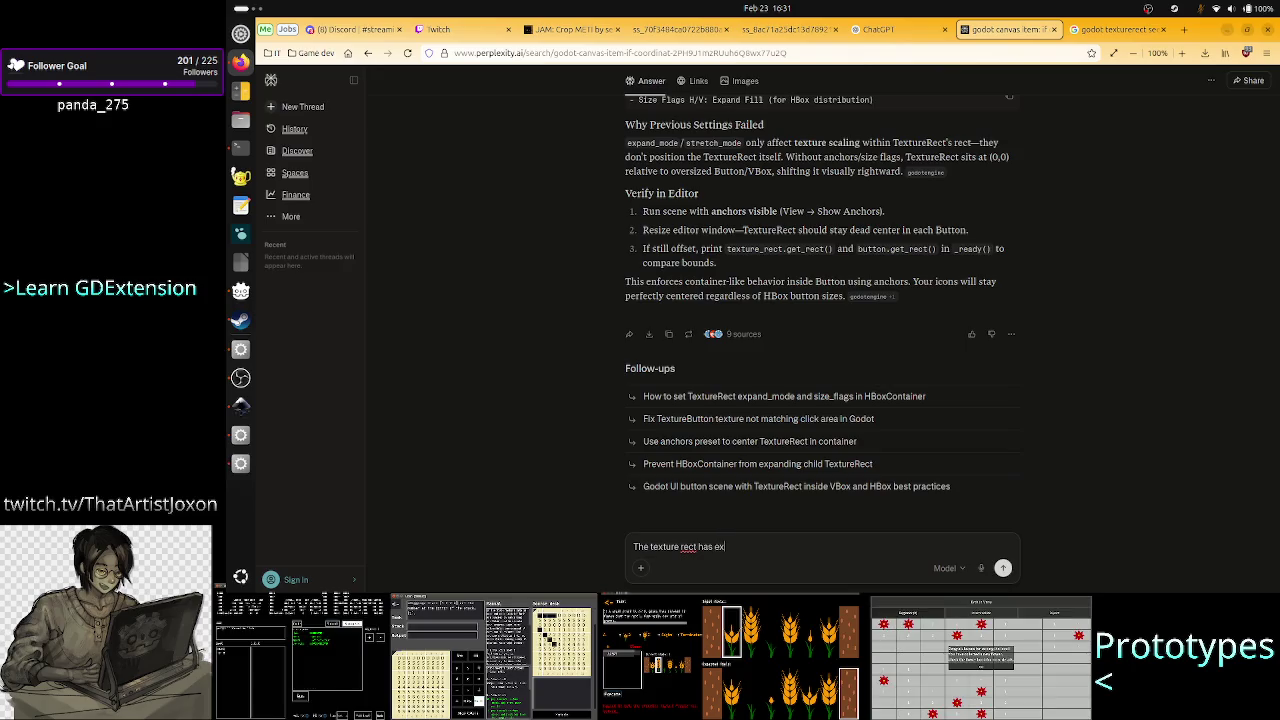
text(pand mode s)
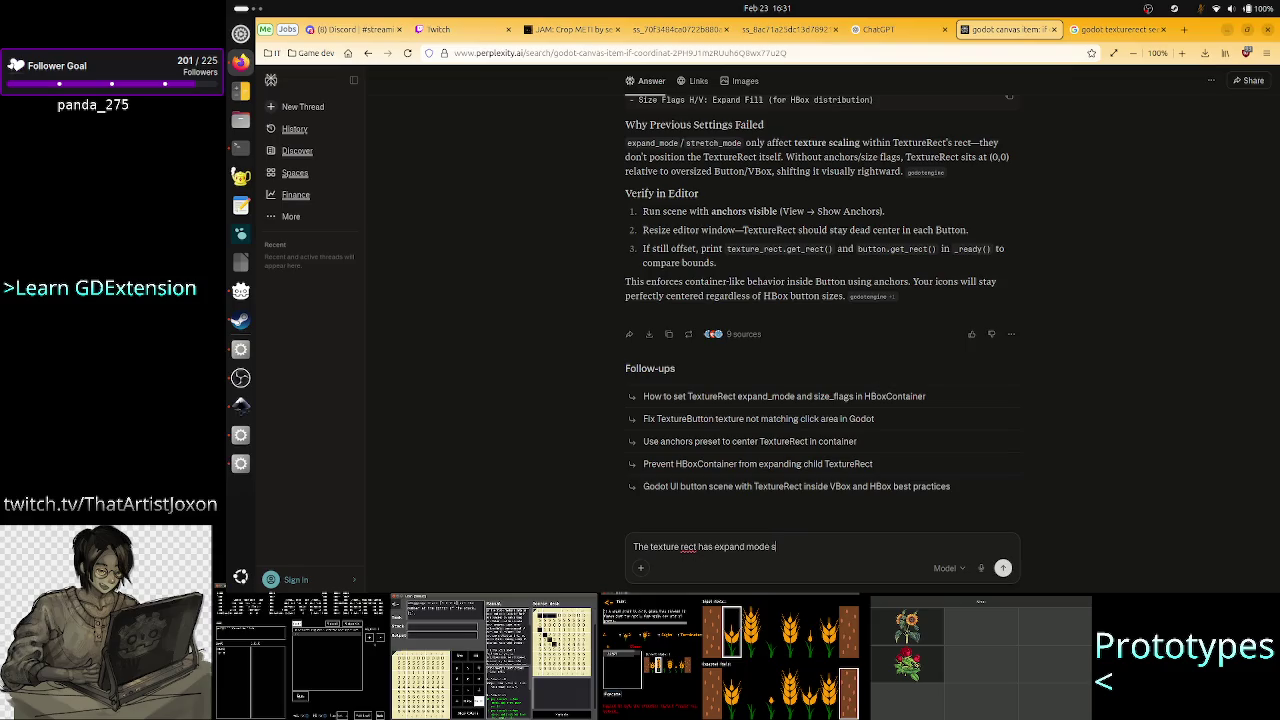
text(et to)
key(alt+Tab)
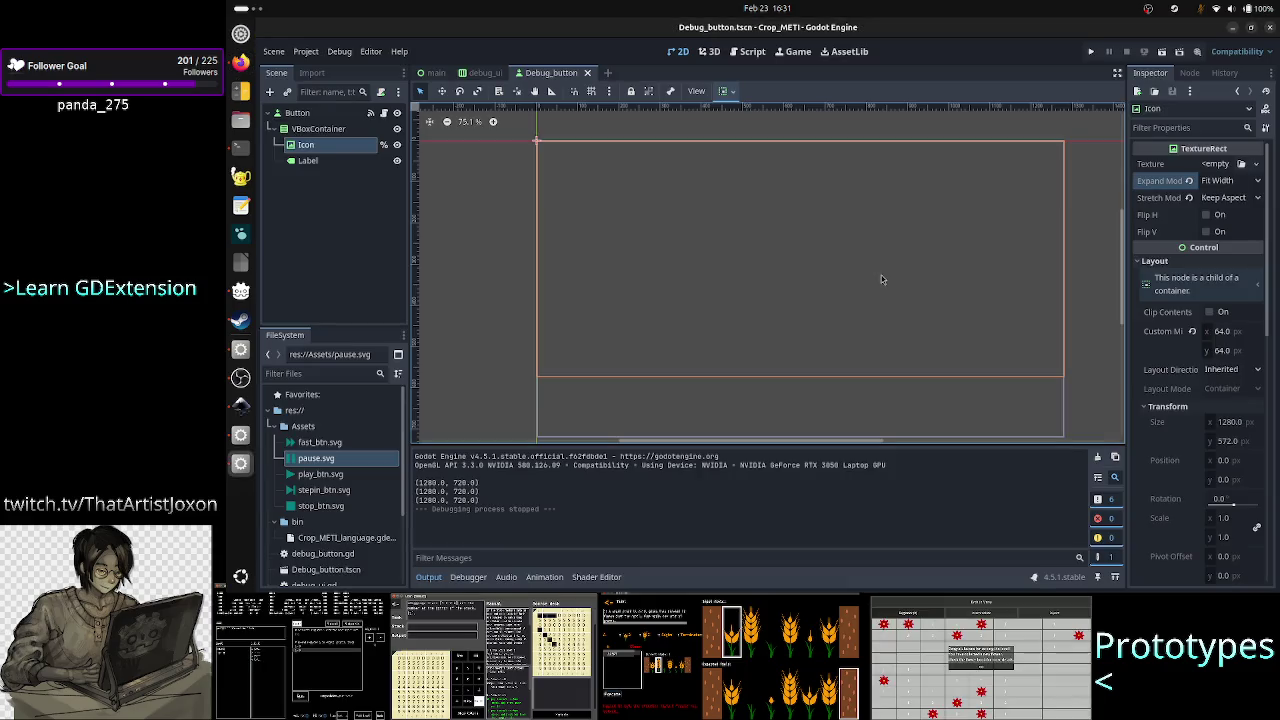
key(alt+Tab)
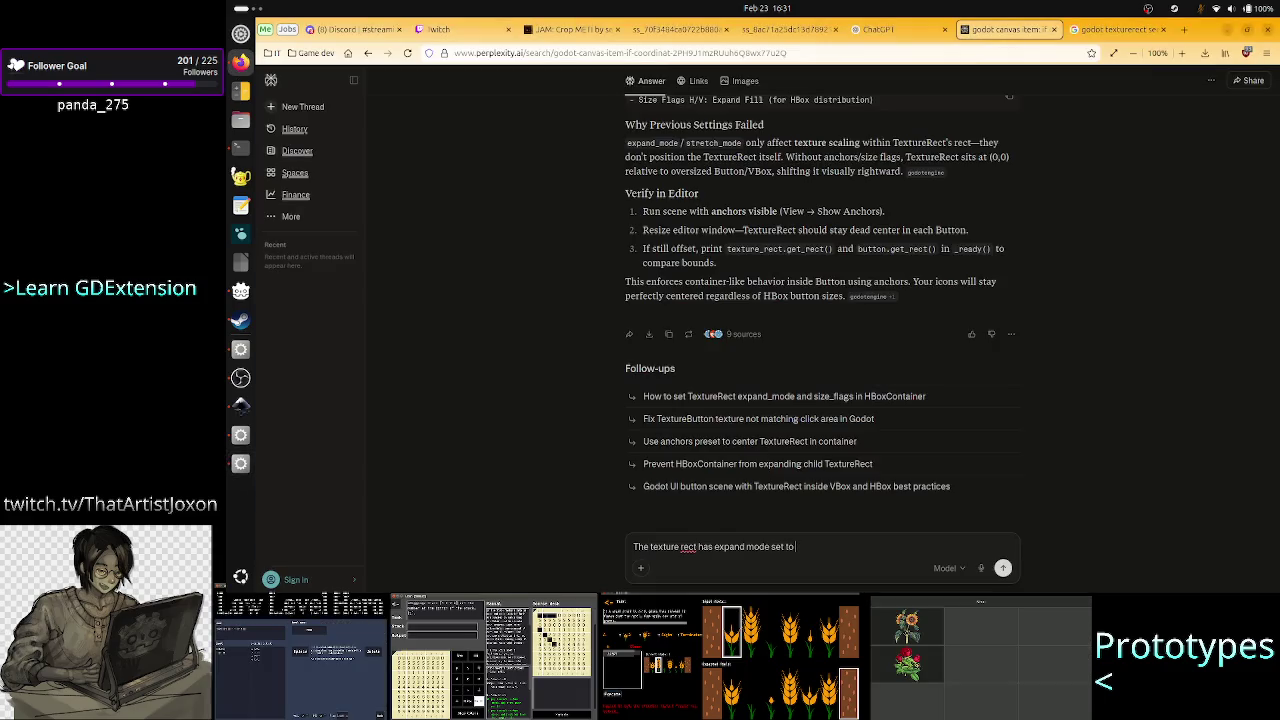
text(1)
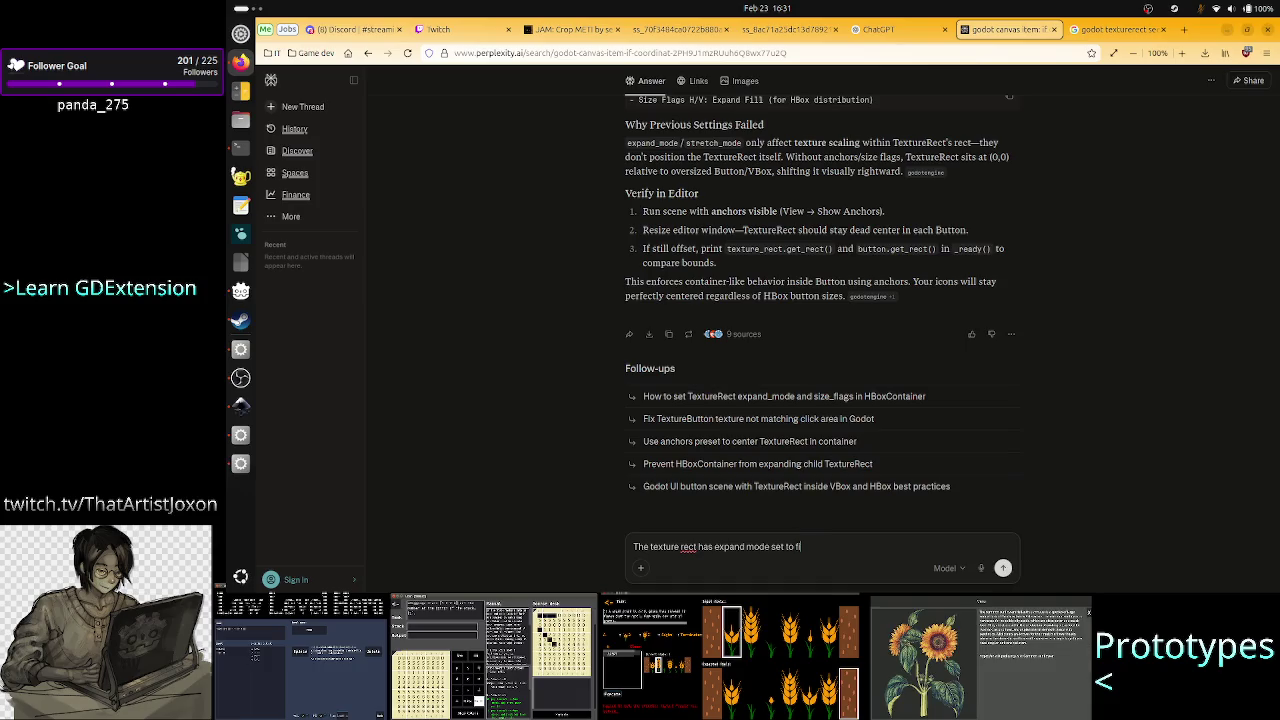
text(it width and)
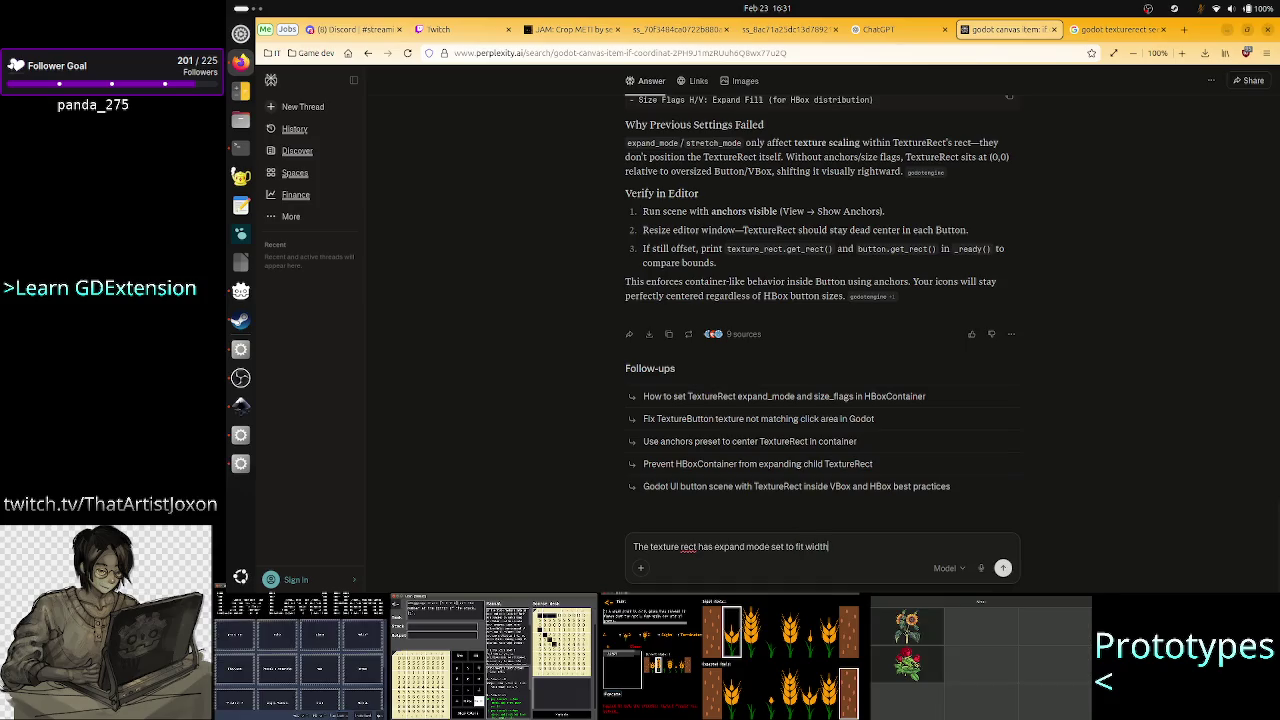
text( ex)
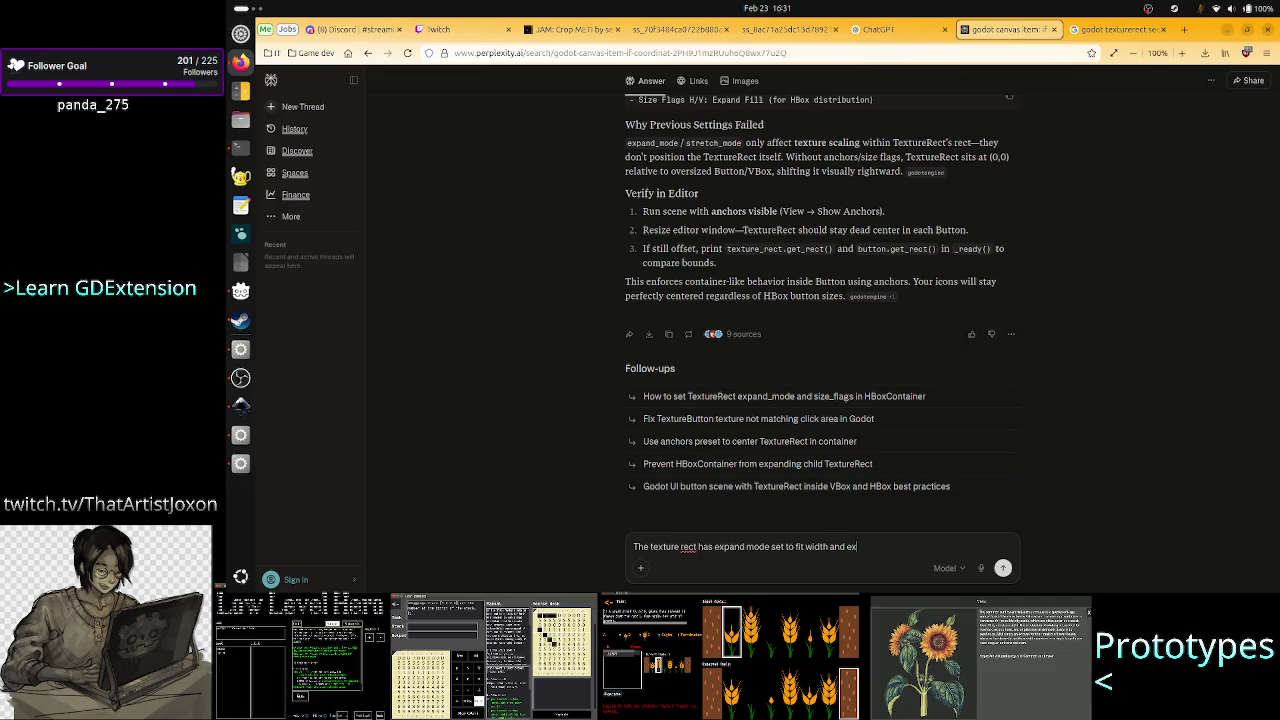
key(alt+Tab)
key(alt+Tab)
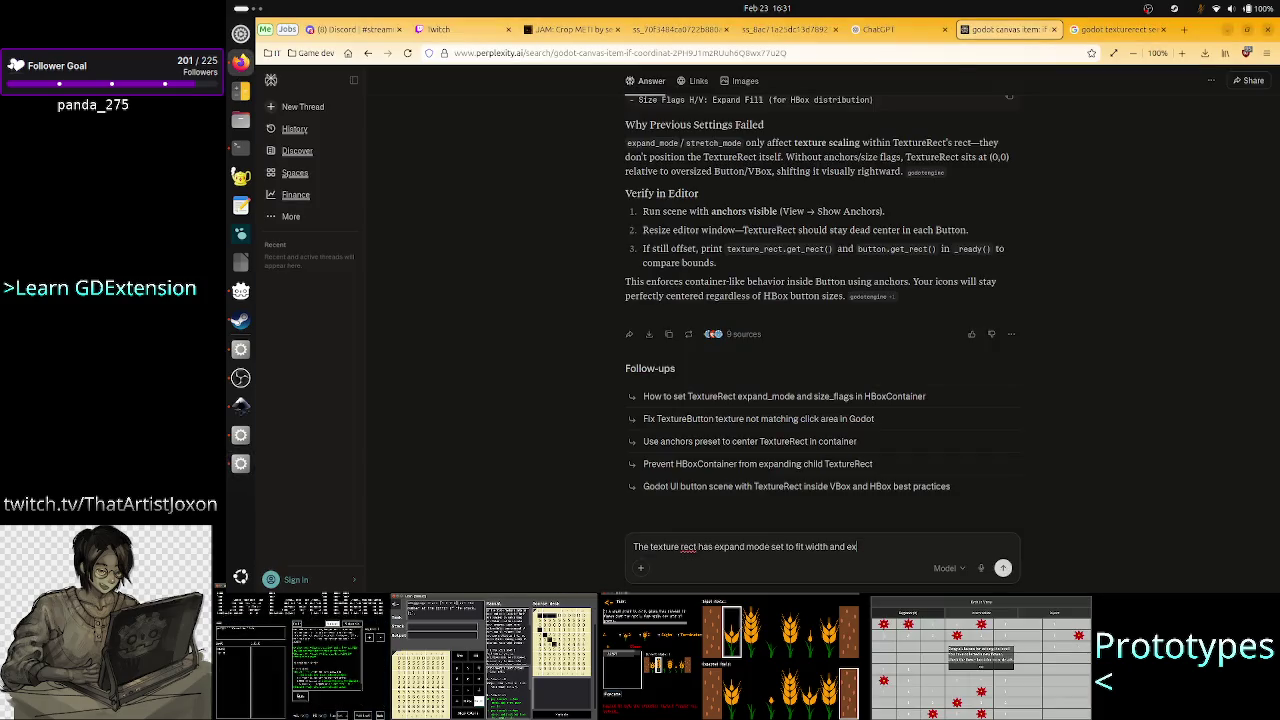
key(BackSpace)
text(stre)
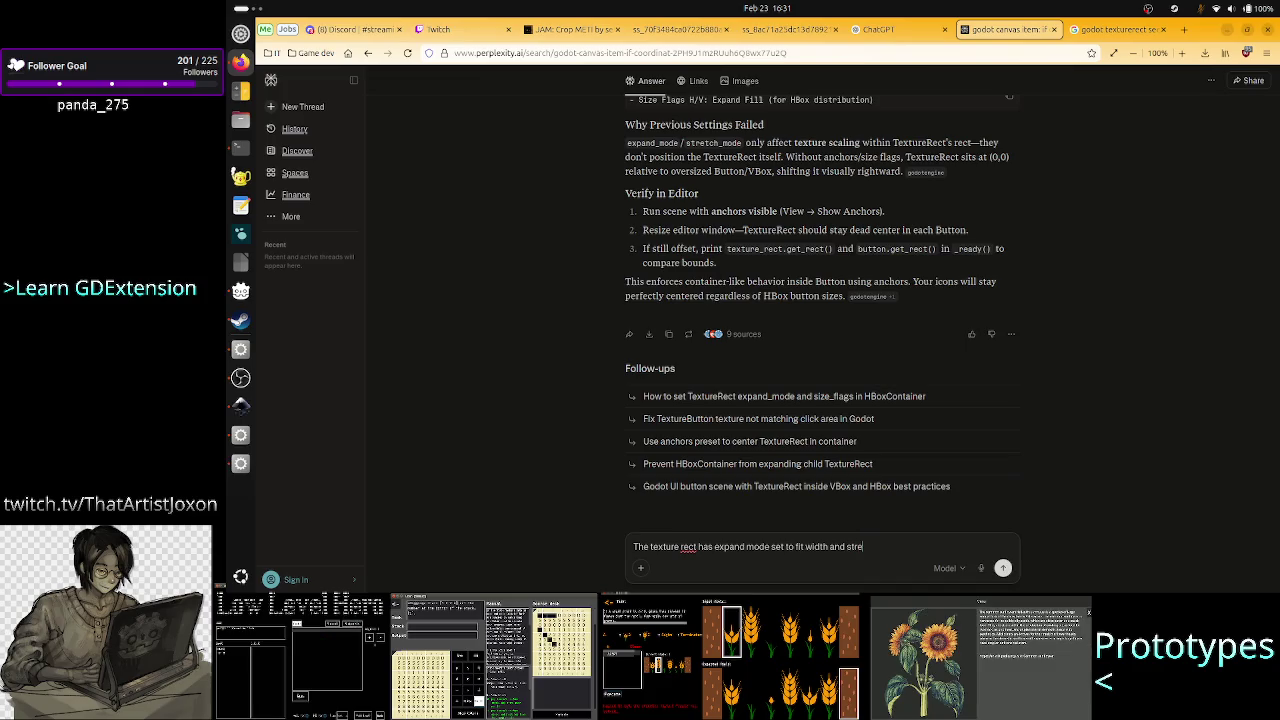
text(tchode to)
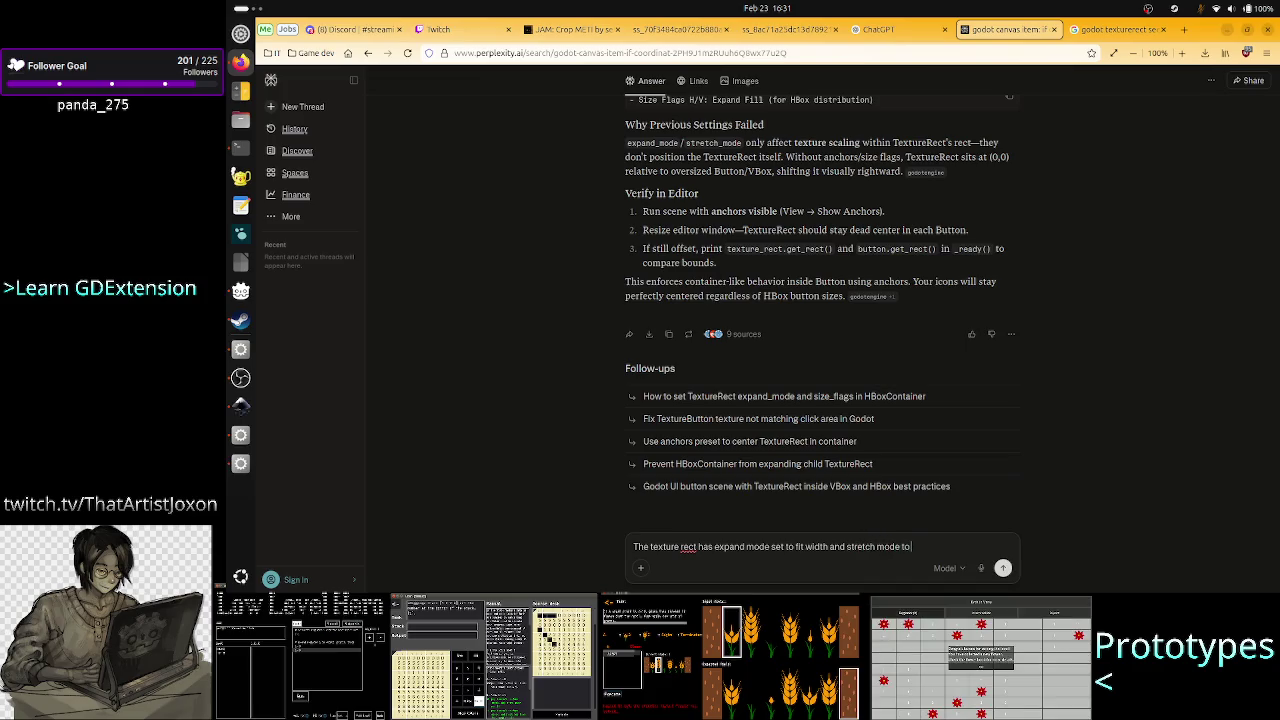
key(alt+Tab)
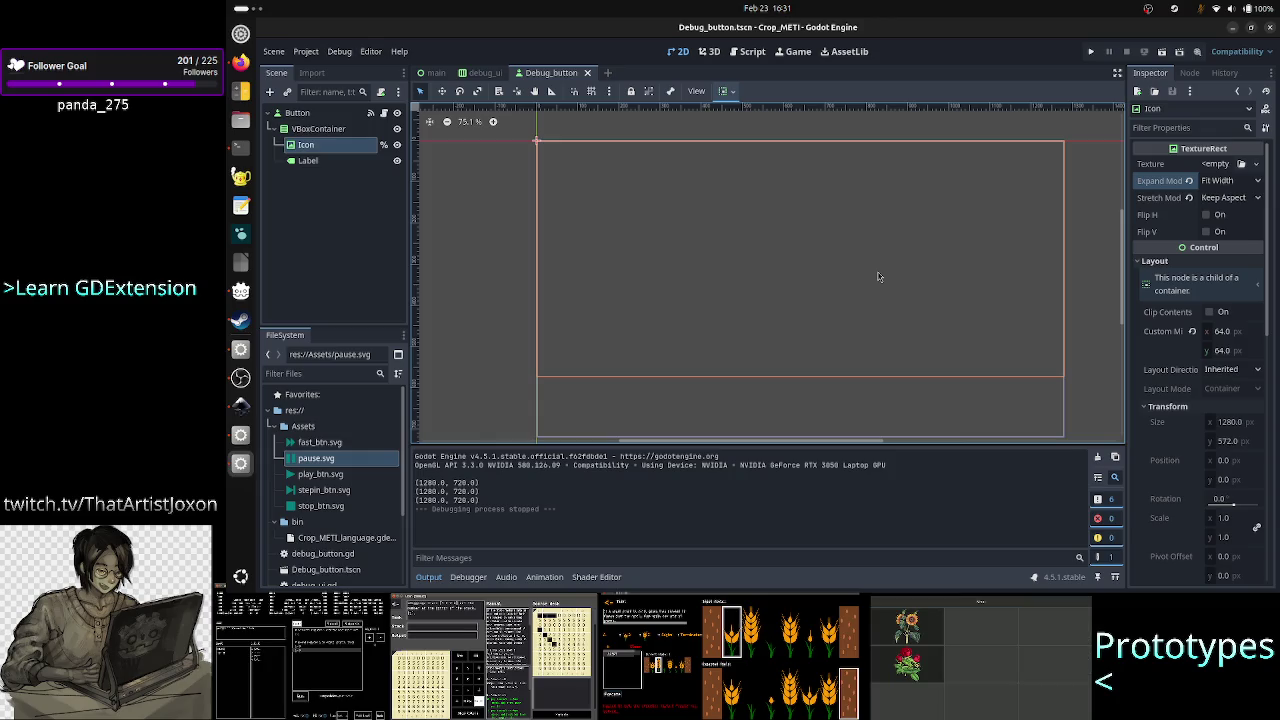
click(878, 277)
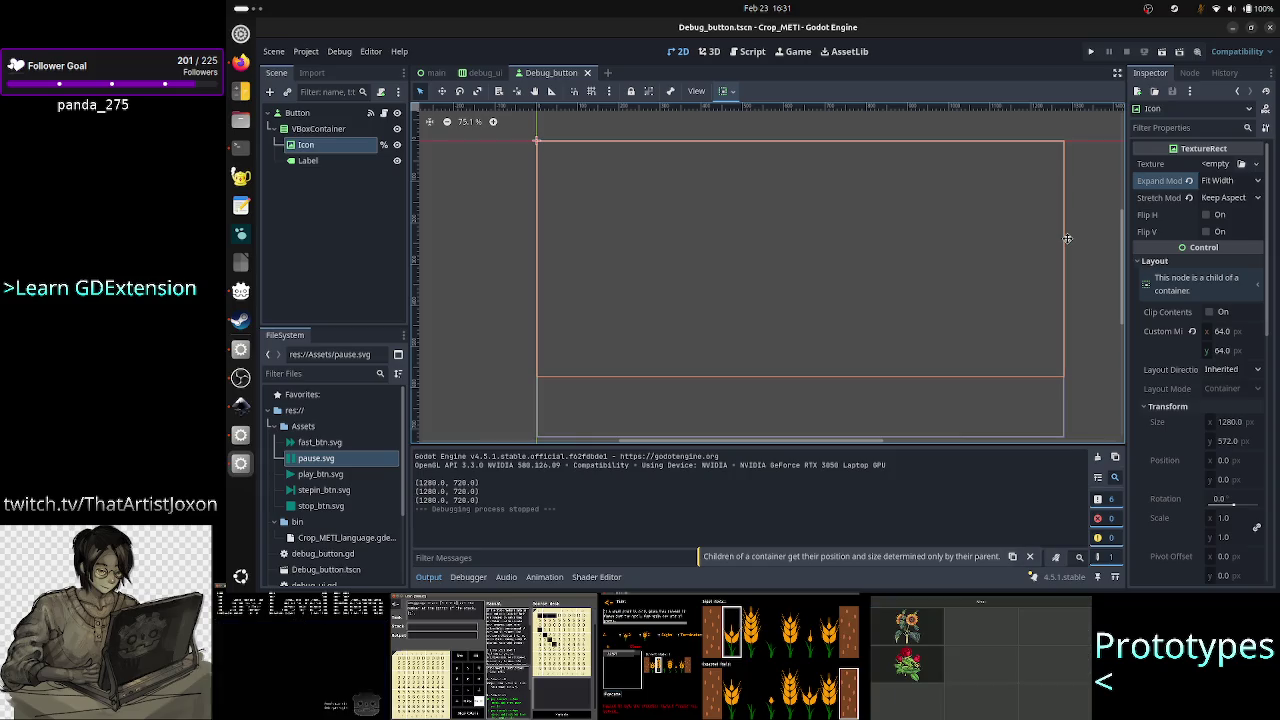
click(1230, 197)
click(1230, 197)
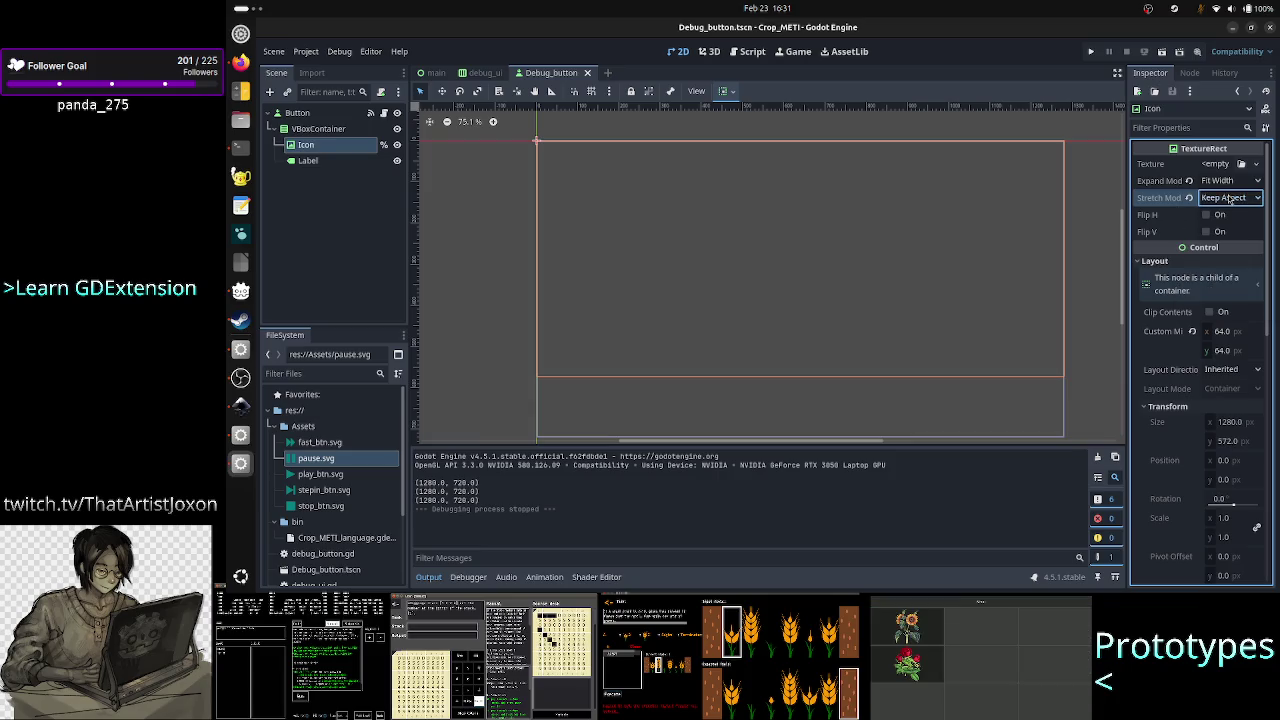
key(alt+Tab)
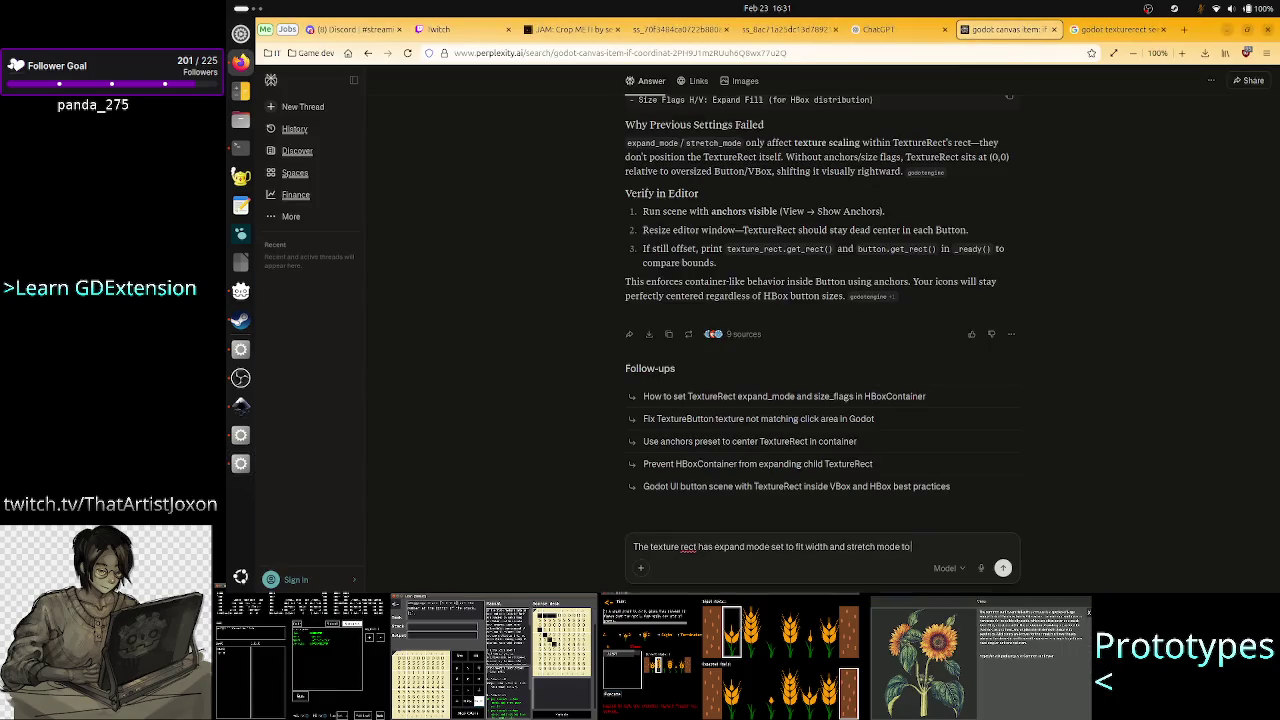
Finish asking why Keep Aspect Centered with Fill container sizing puts the texture outside the button, and submit.
text( keep aspec)
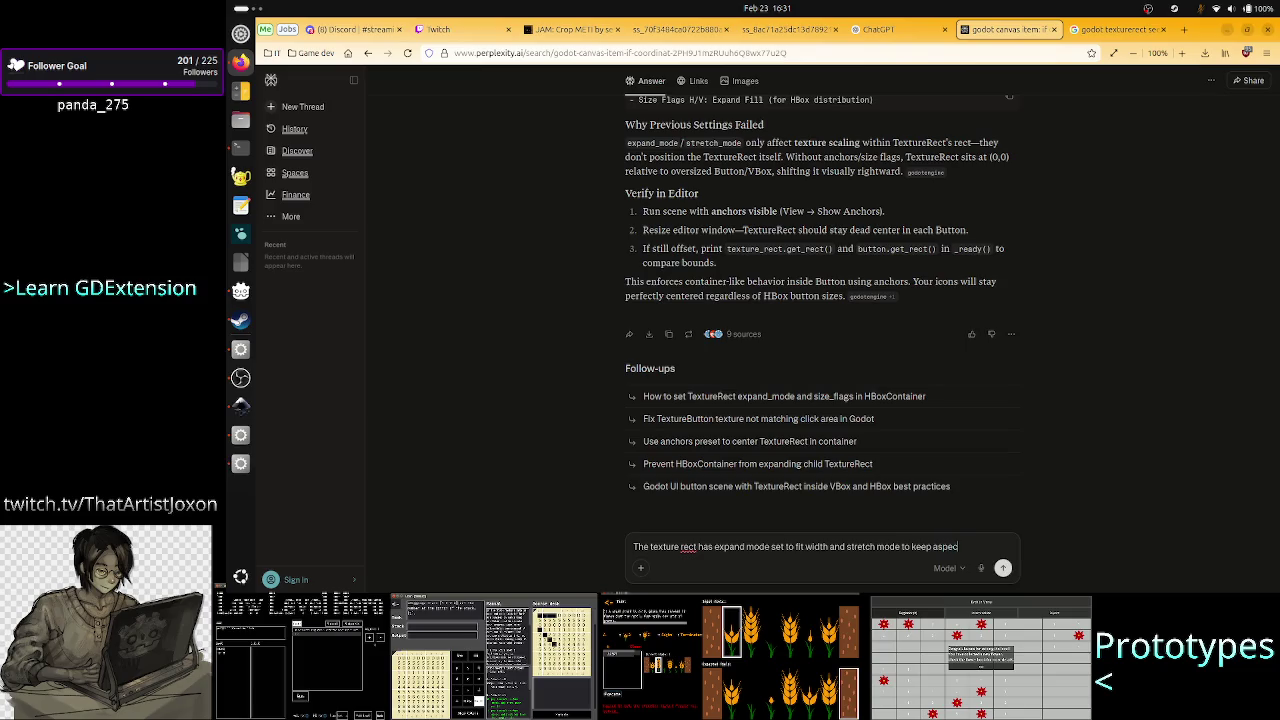
text(t centered.)
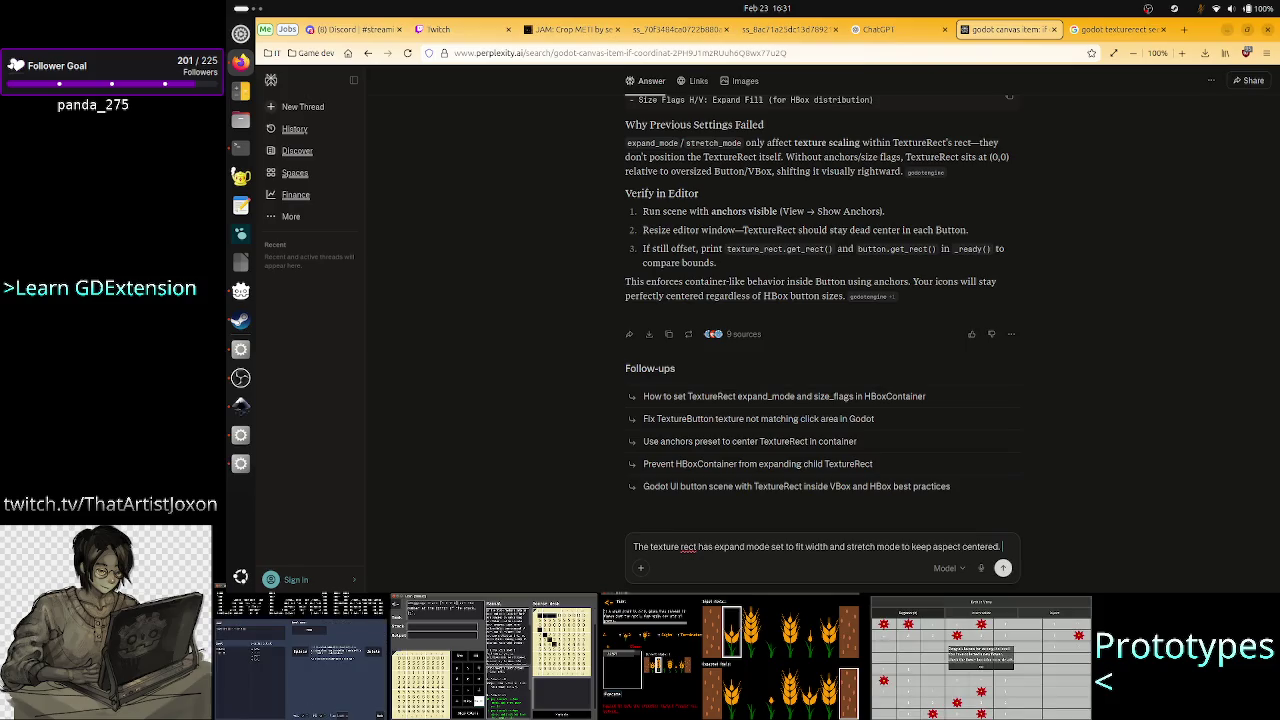
text( W)
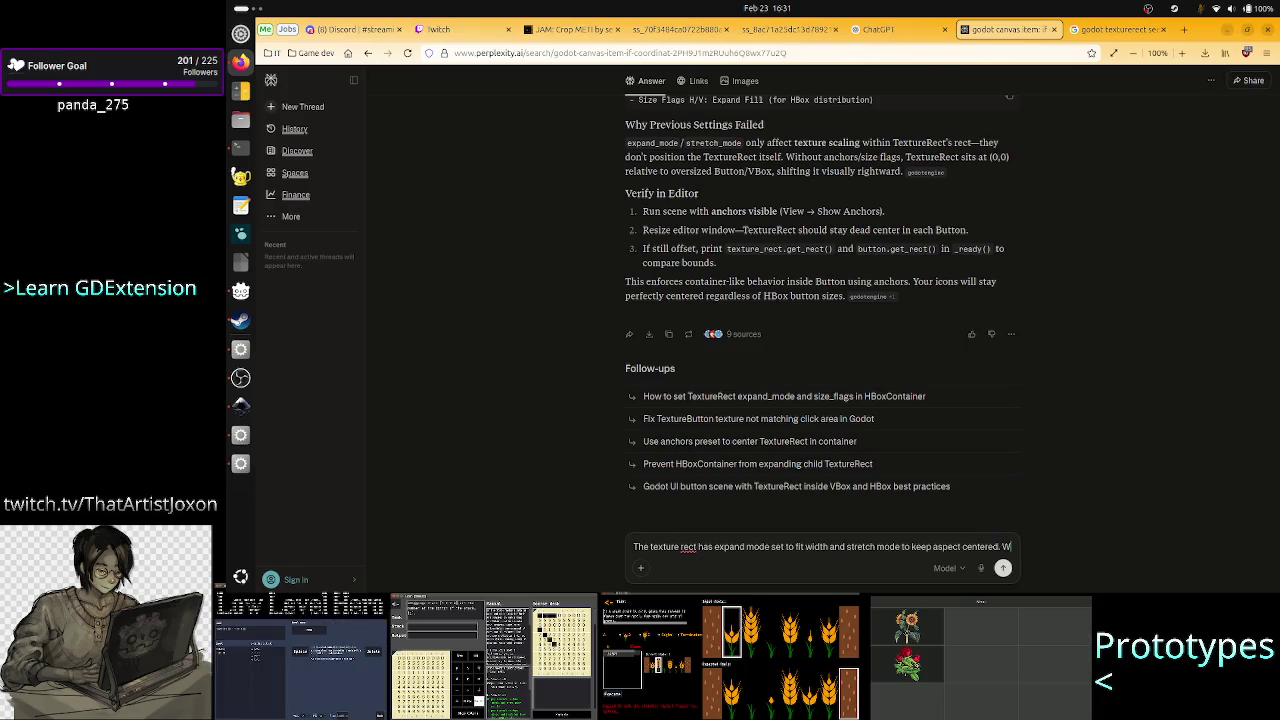
text(hy would it)
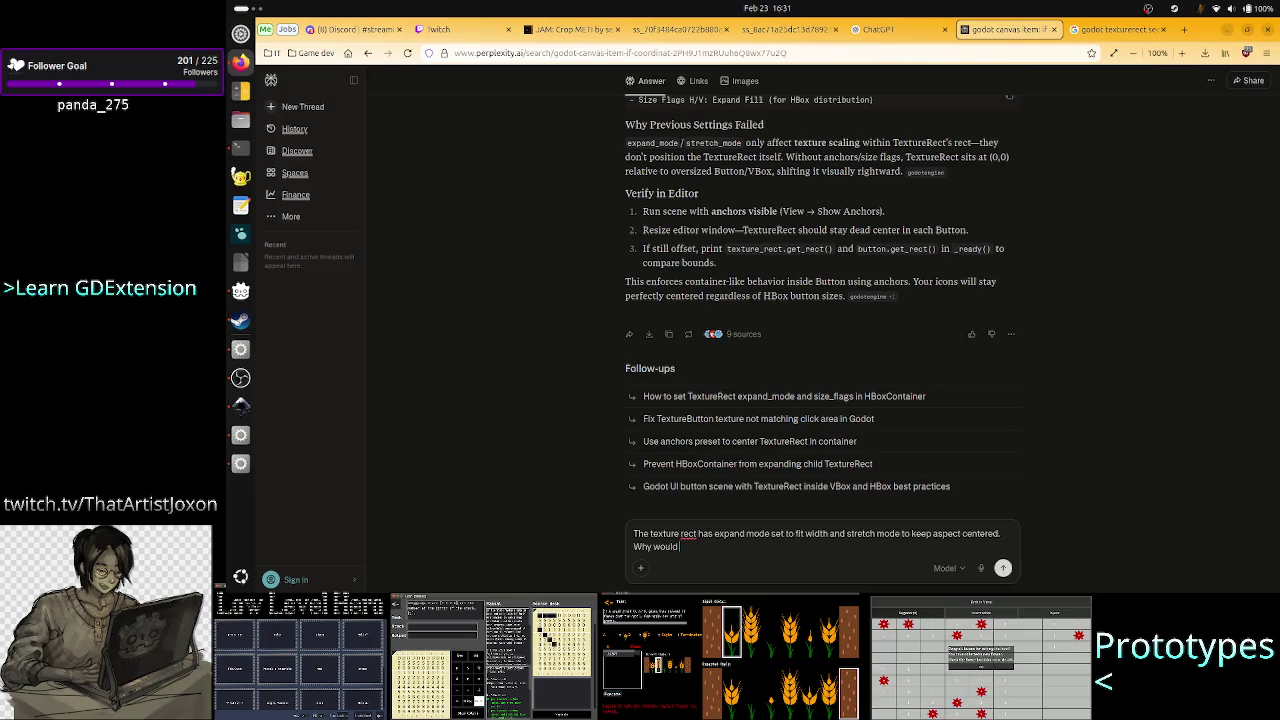
key(alt+Tab)
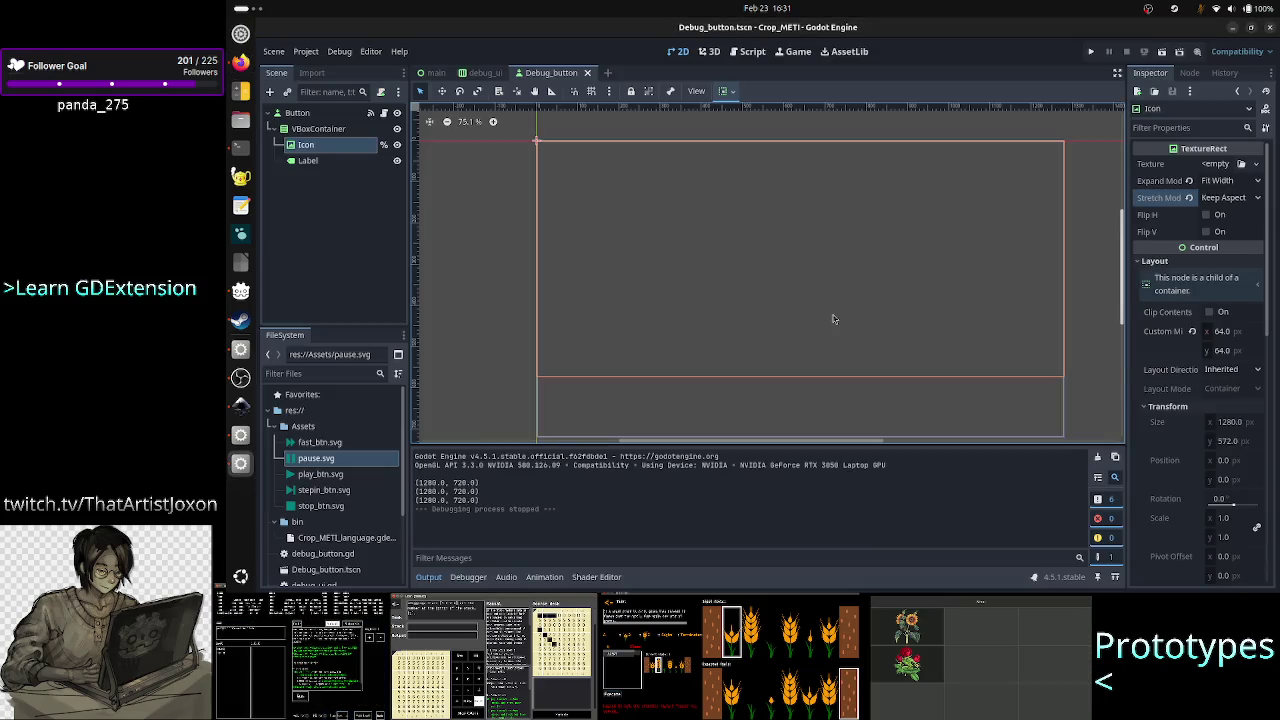
scroll(1184, 449, down, 5)
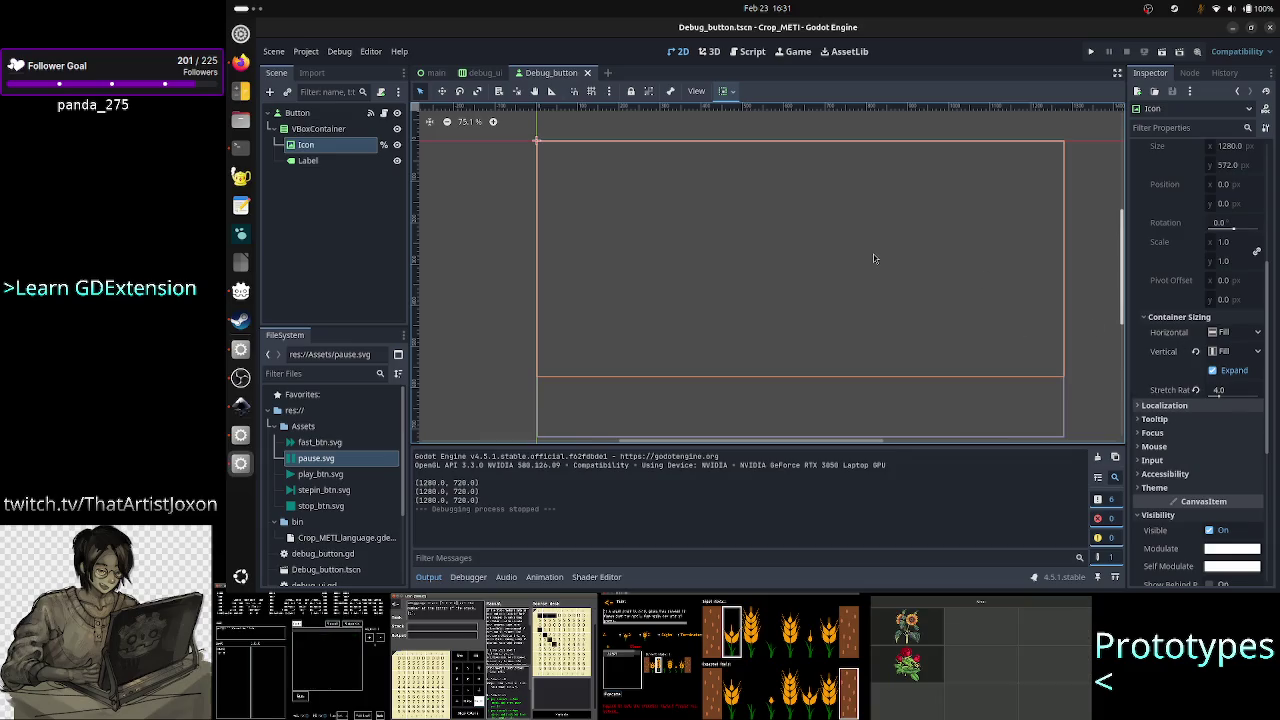
key(alt+Tab)
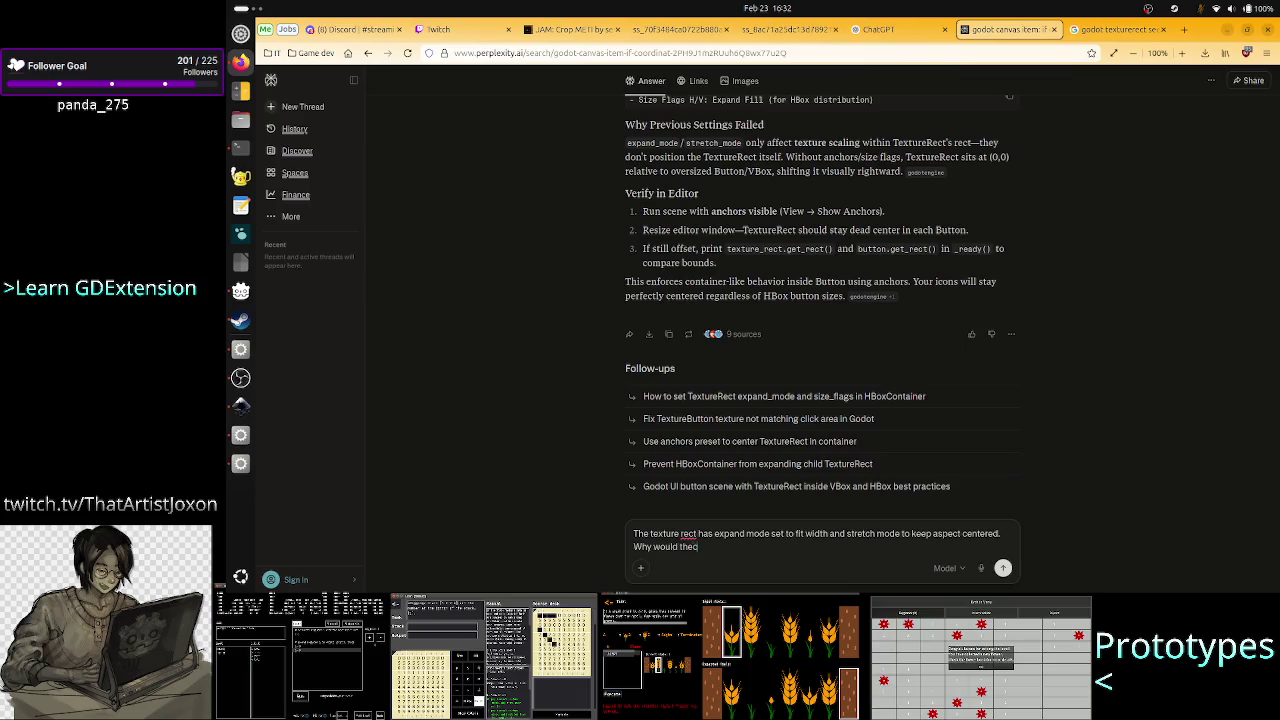
text(container siz)
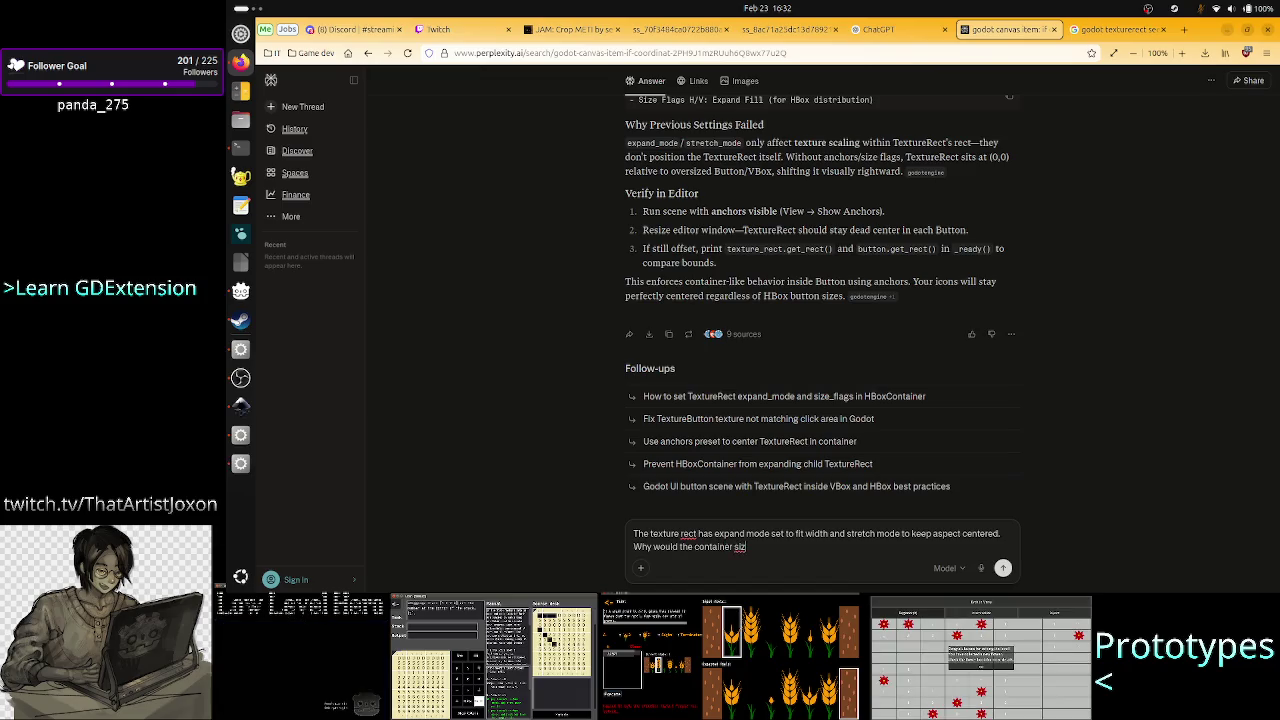
text(e)
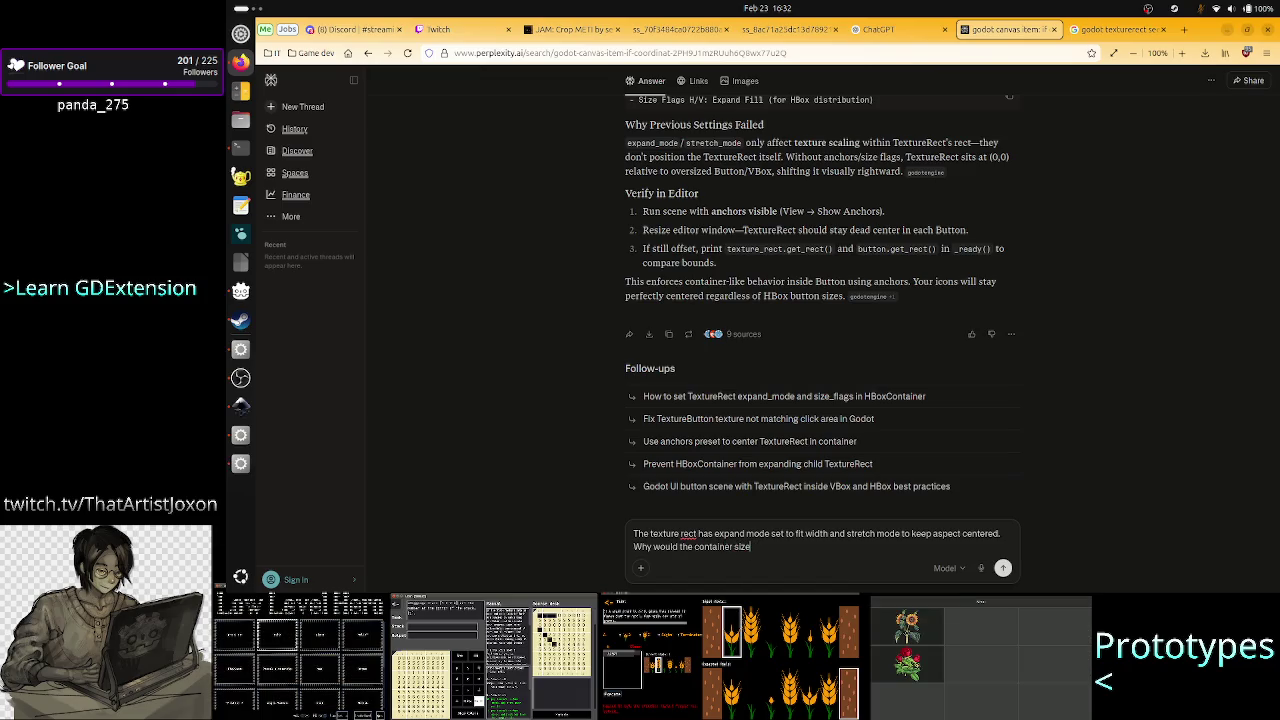
text( when set)
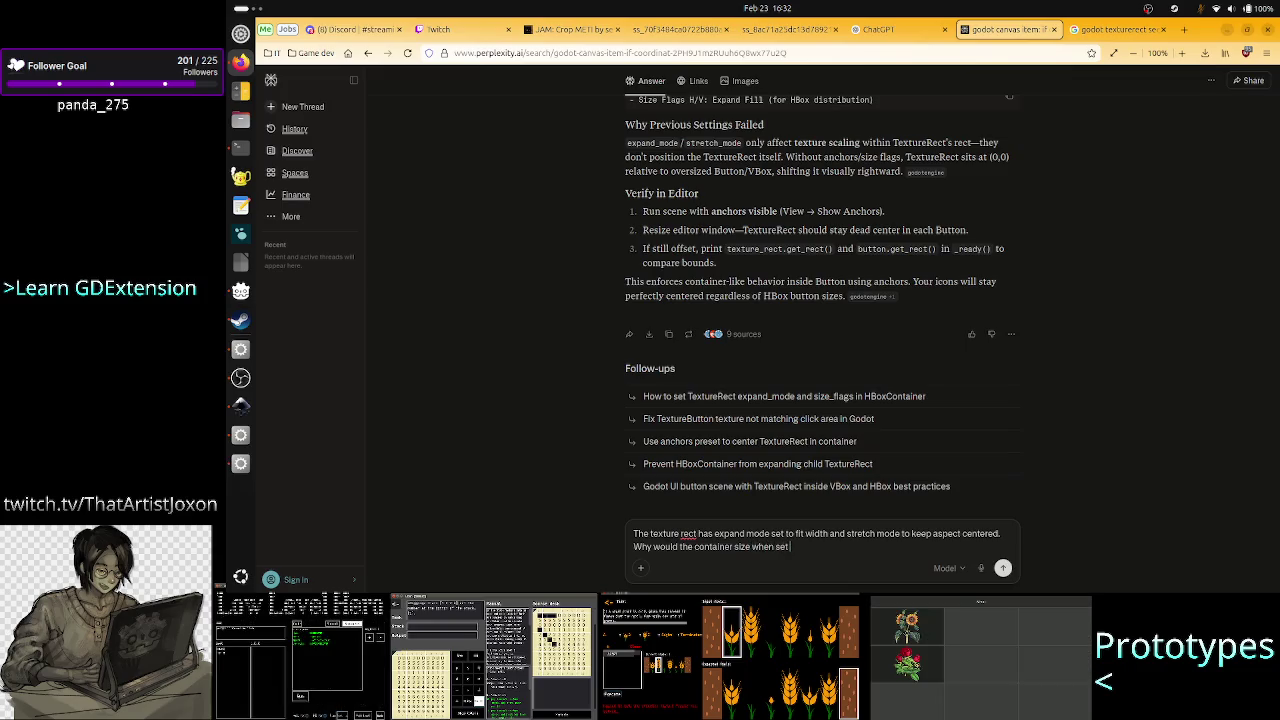
text( to fill)
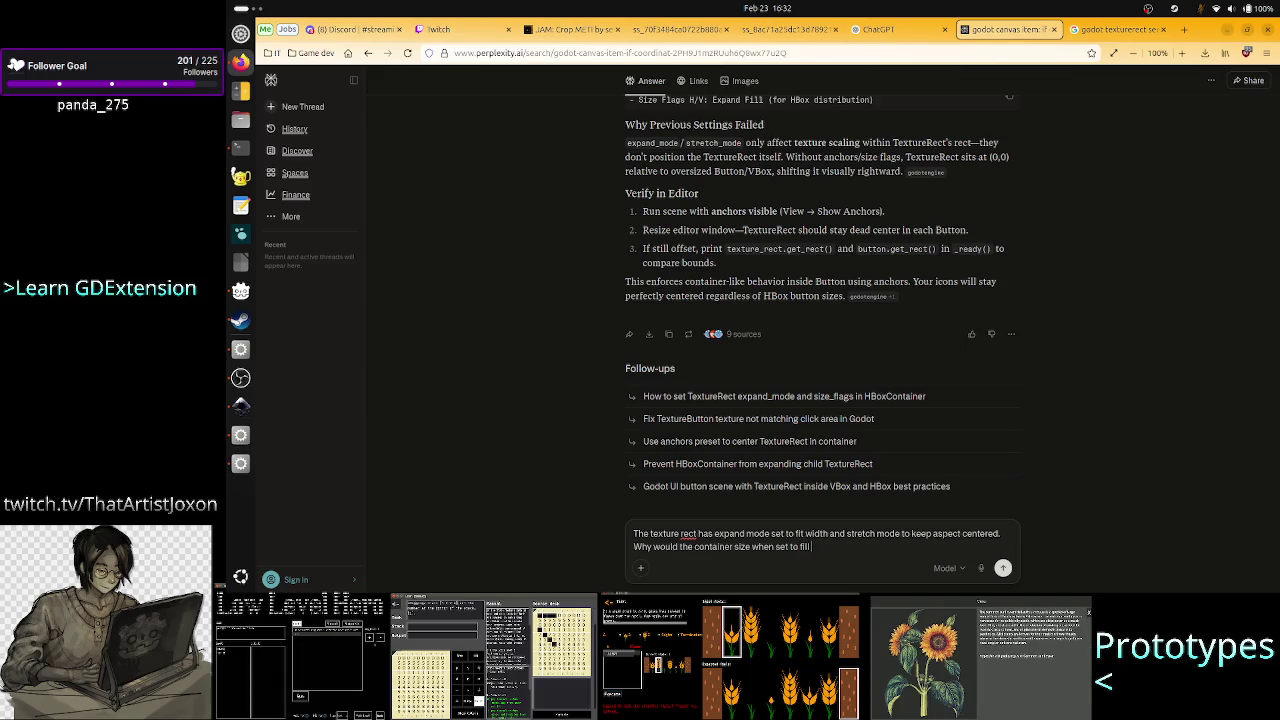
text( put the t)
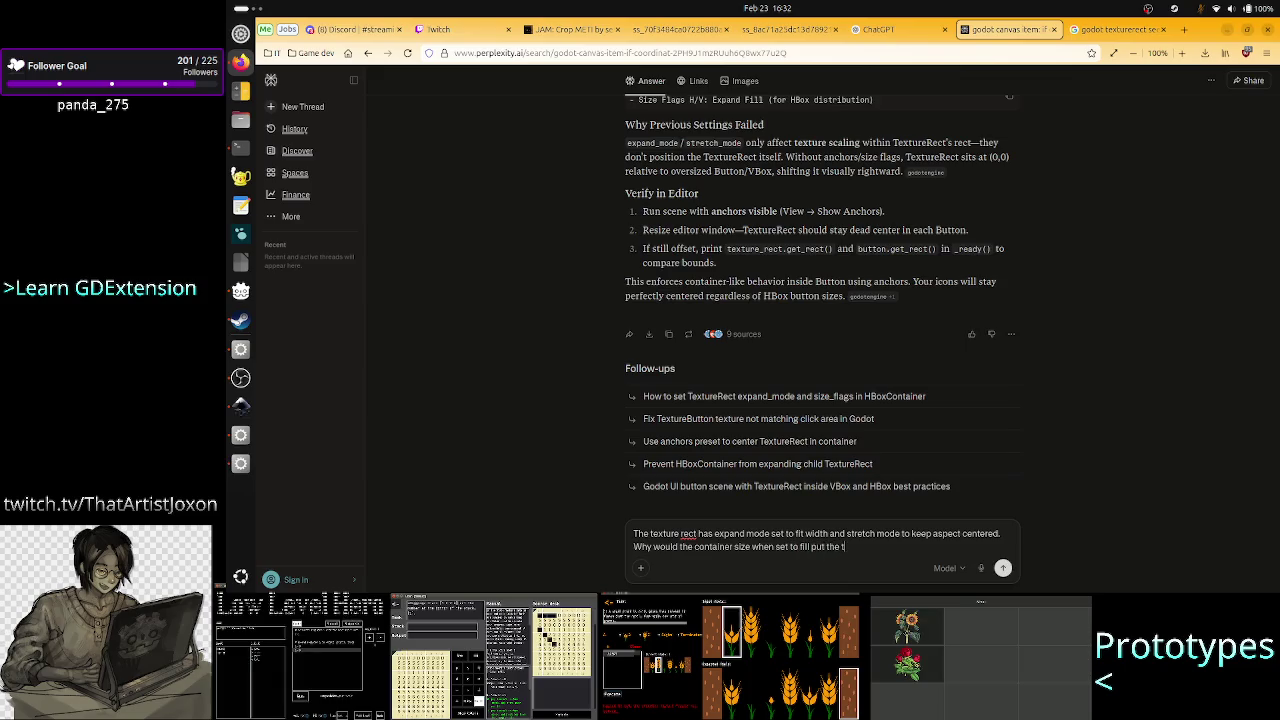
text(exture)
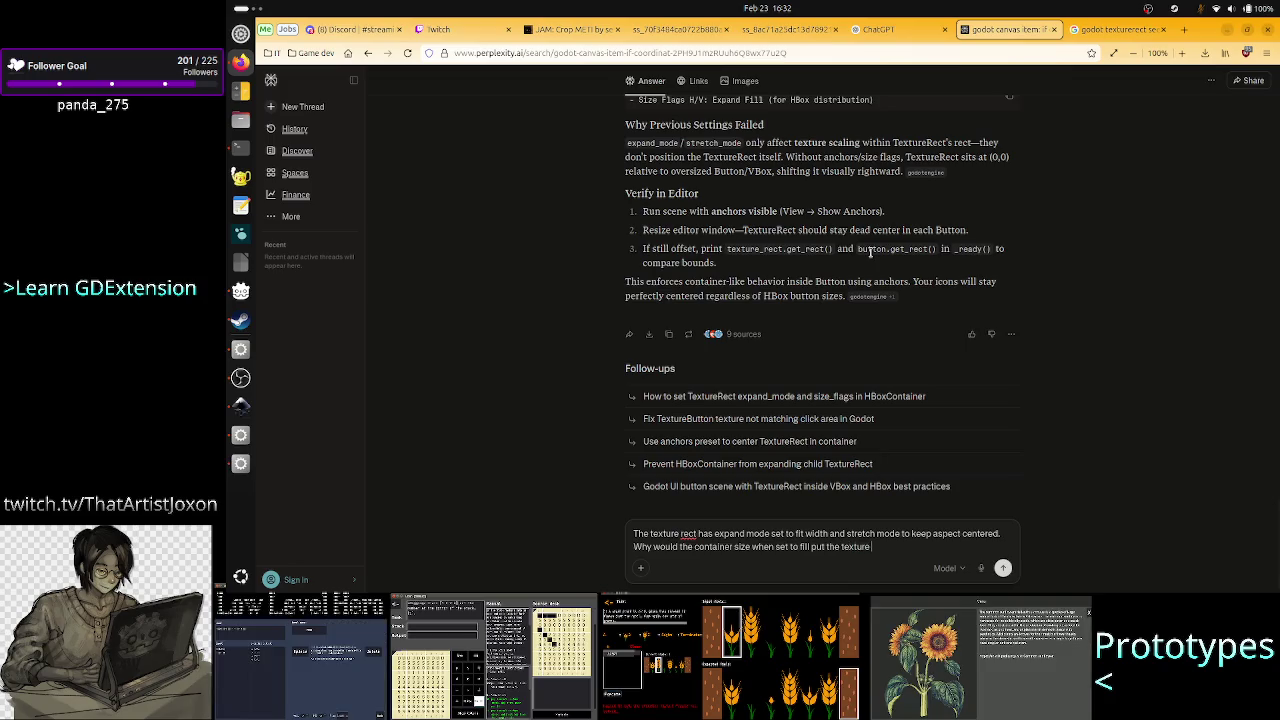
text( outsi)
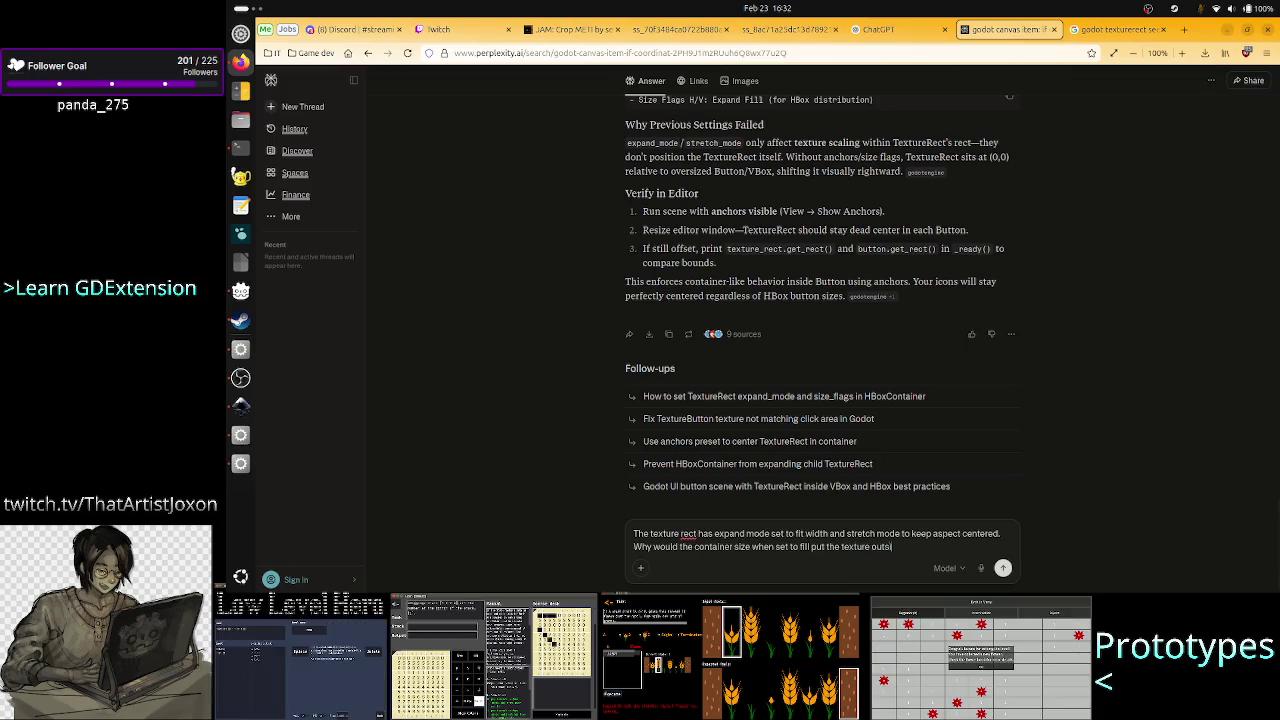
text(de of the button)
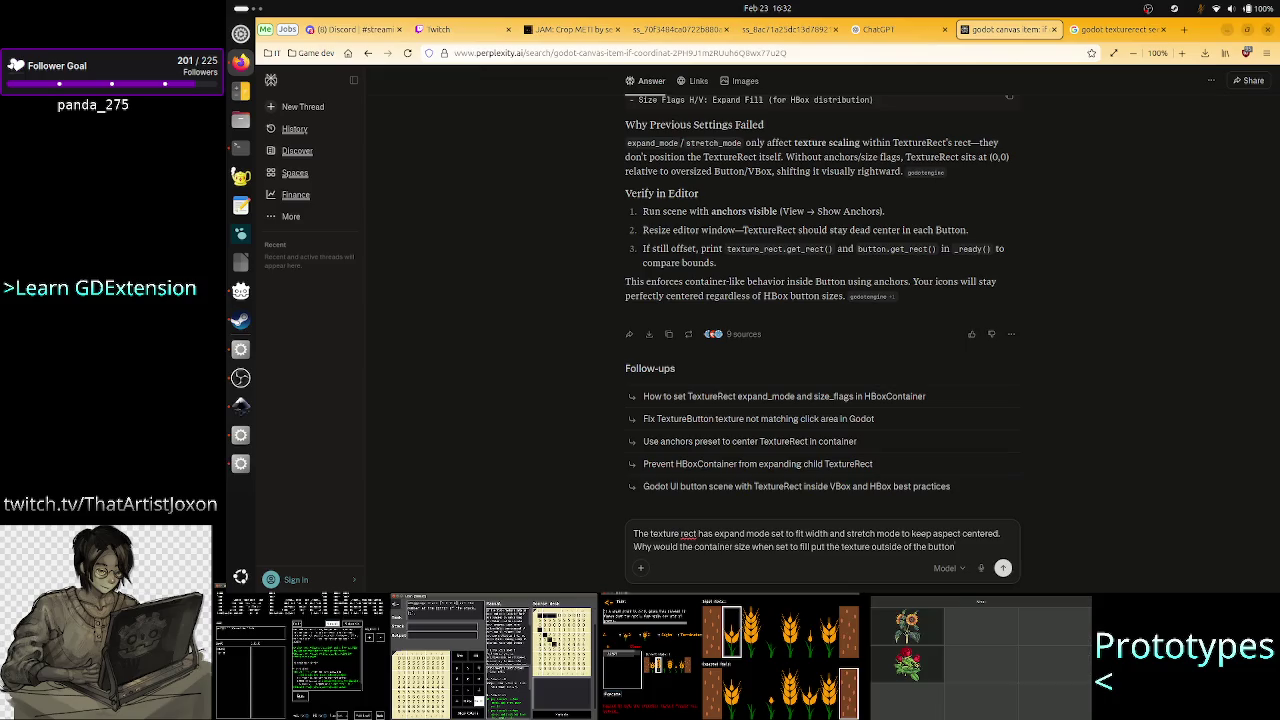
text(?)
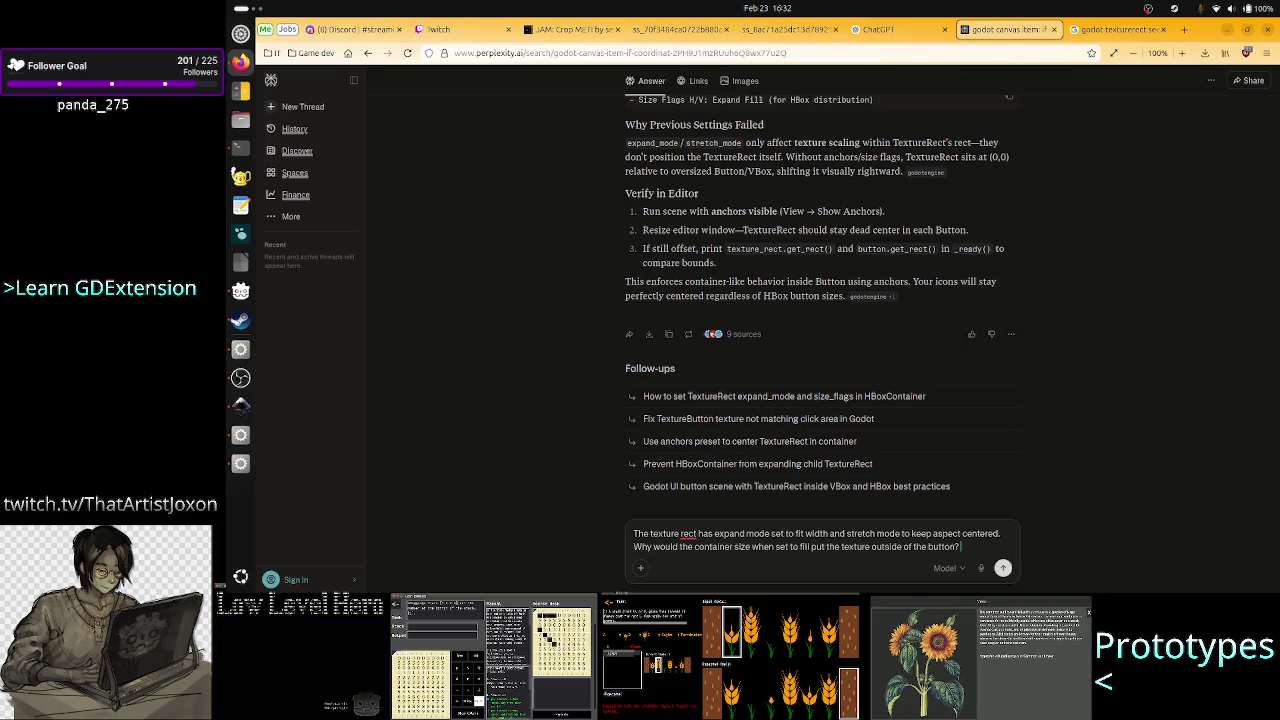
key(Return)
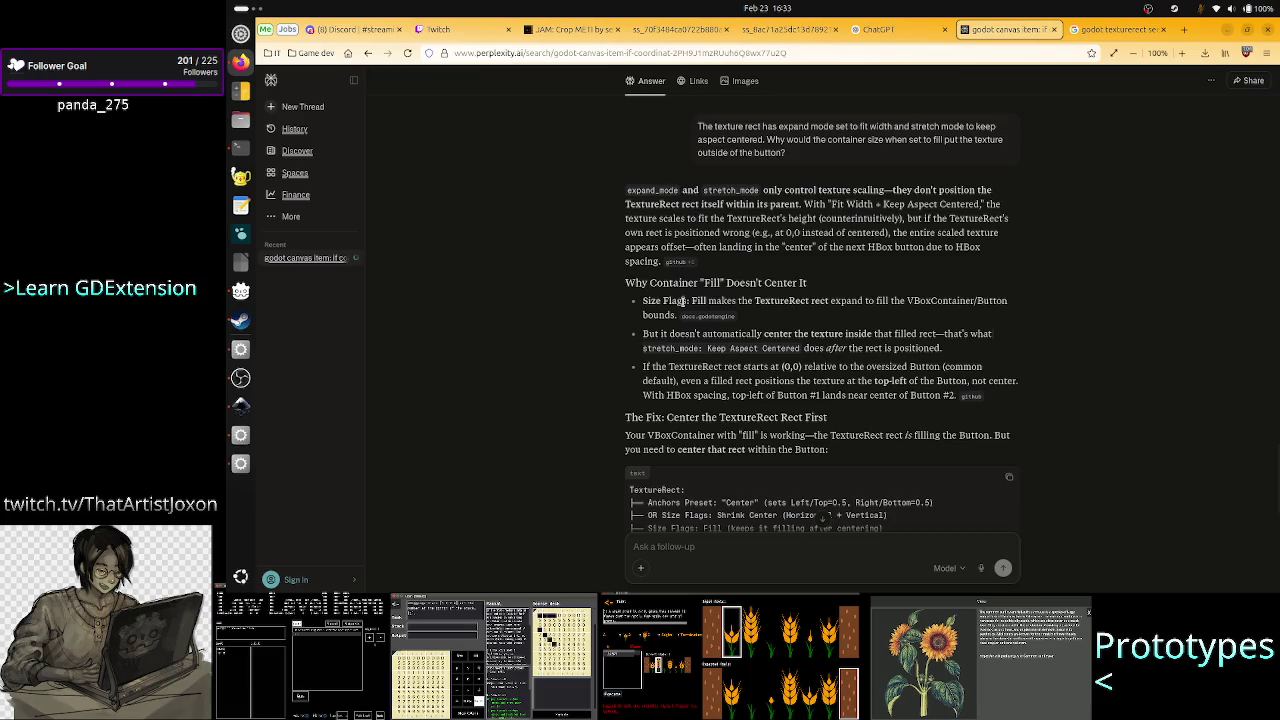
drag(691, 301, 975, 303)
click(783, 302)
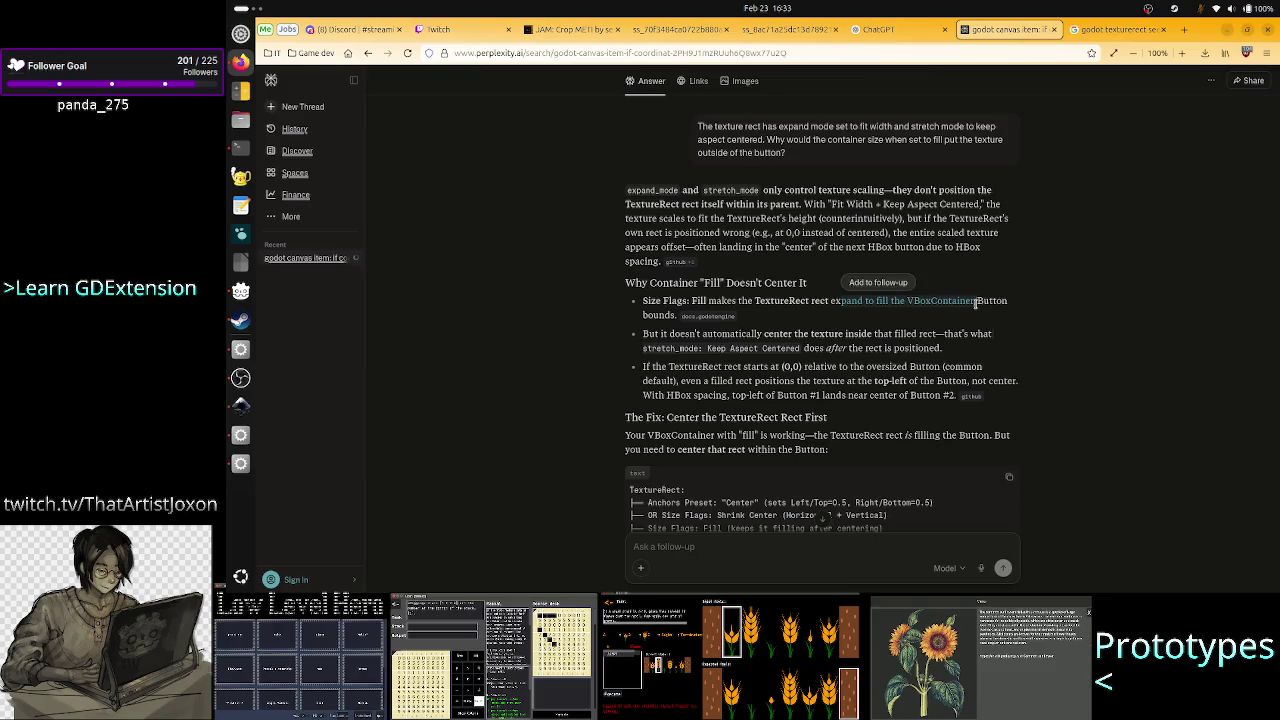
click(996, 313)
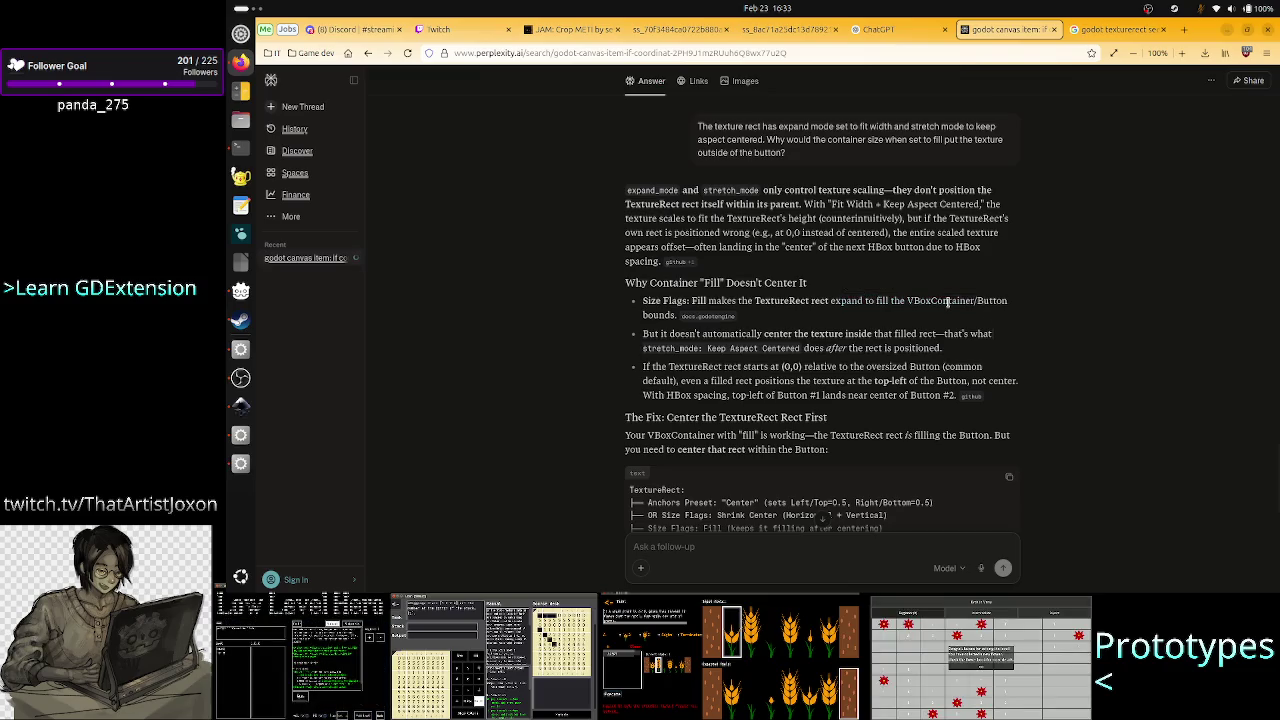
drag(947, 302, 989, 302)
click(989, 301)
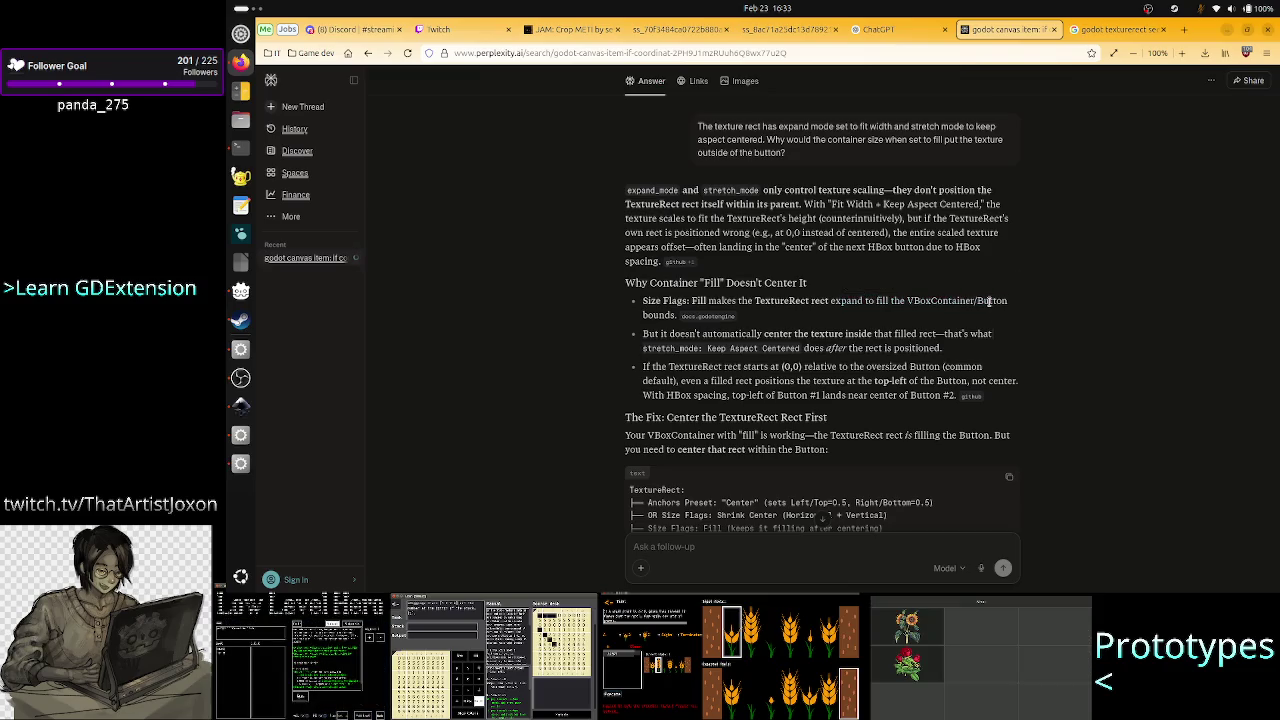
drag(764, 333, 953, 338)
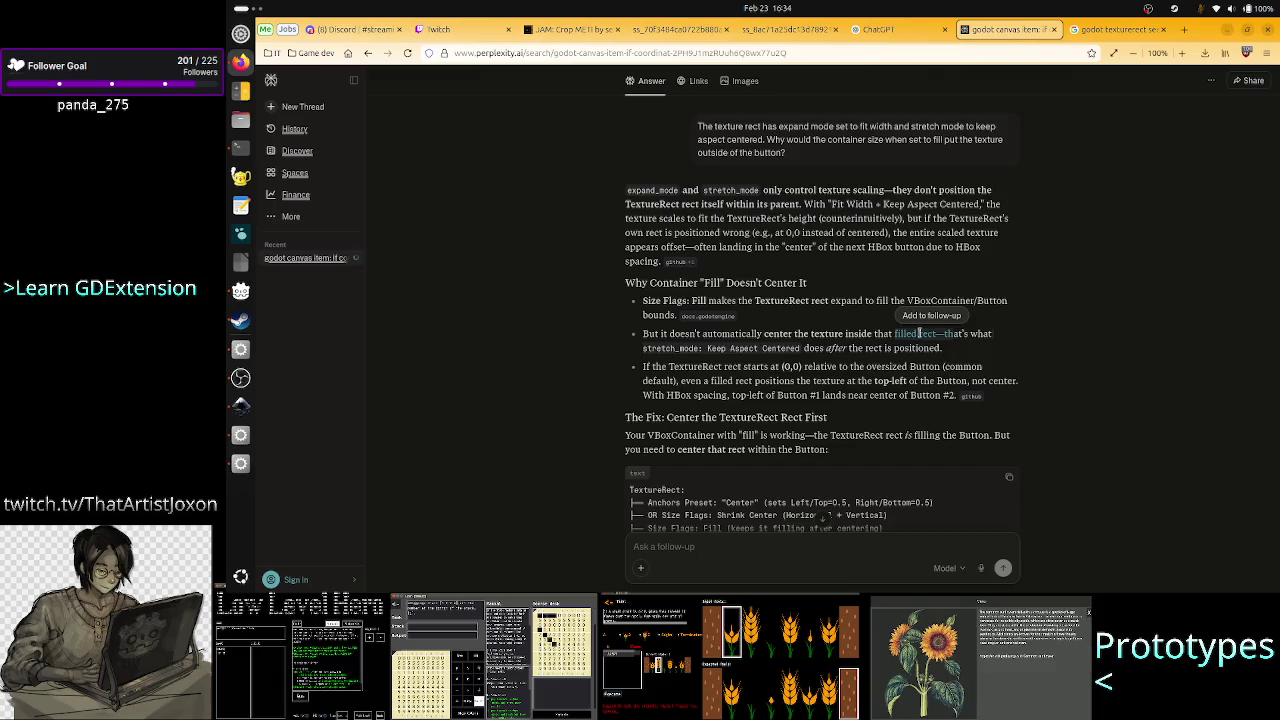
click(845, 337)
drag(845, 337, 936, 338)
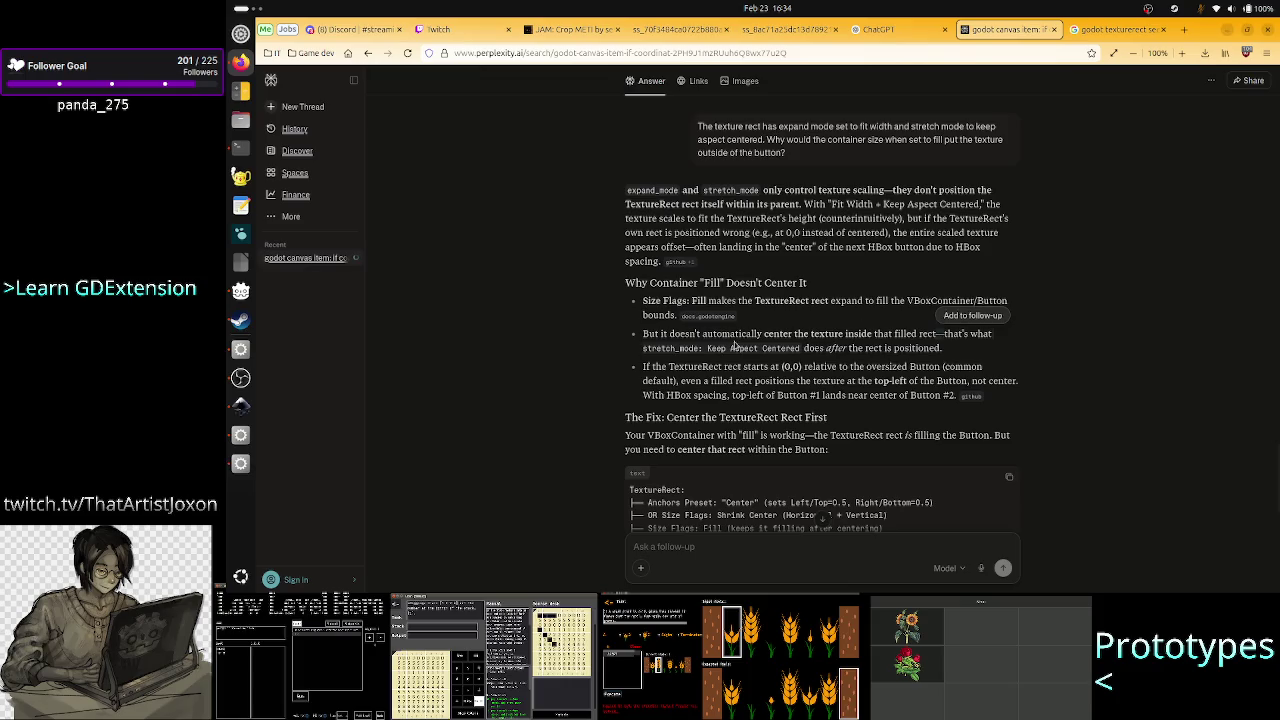
mouse_move(645, 335)
mouse_down()
mouse_move(690, 350)
mouse_move(930, 348)
mouse_up()
click(930, 348)
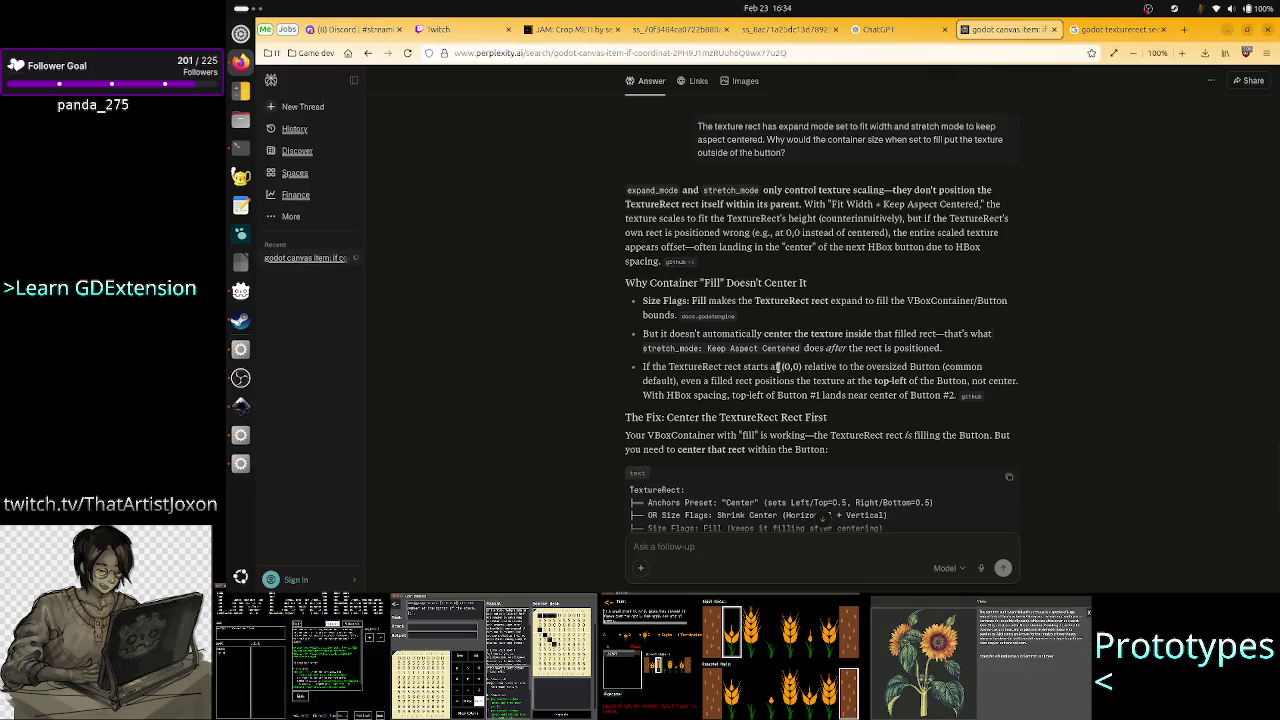
drag(750, 367, 802, 368)
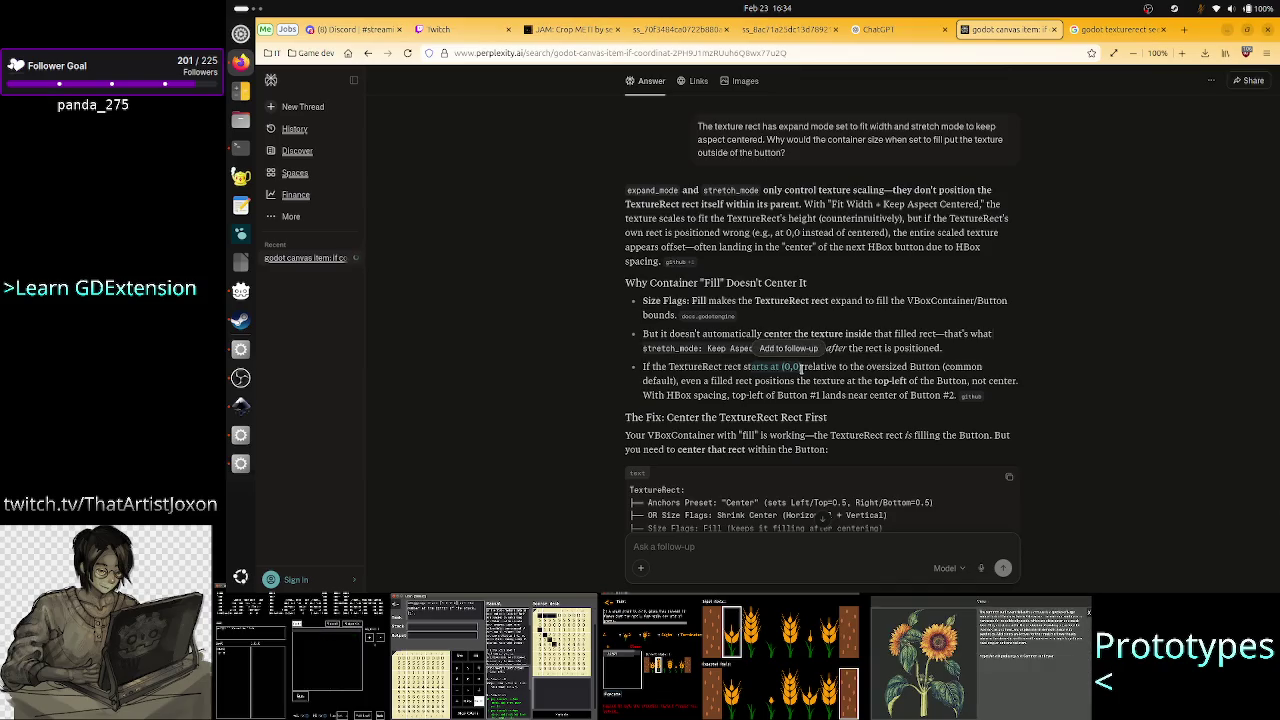
drag(885, 366, 928, 366)
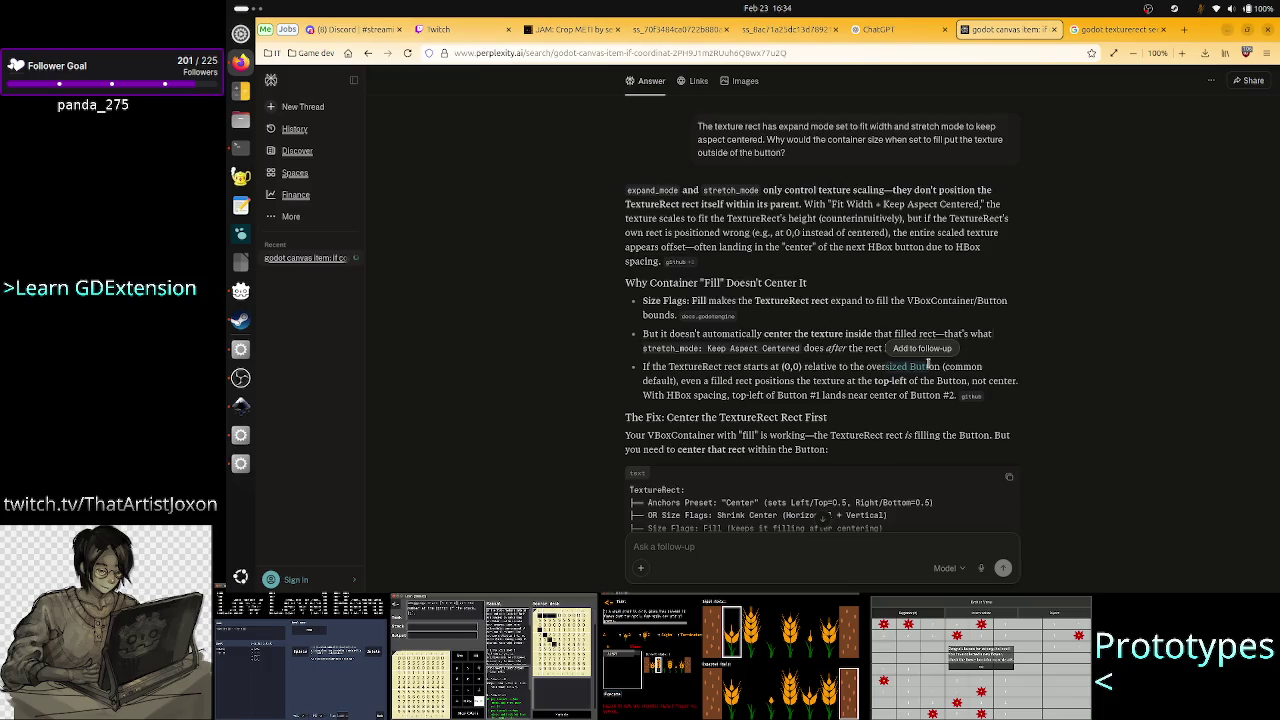
drag(755, 381, 803, 383)
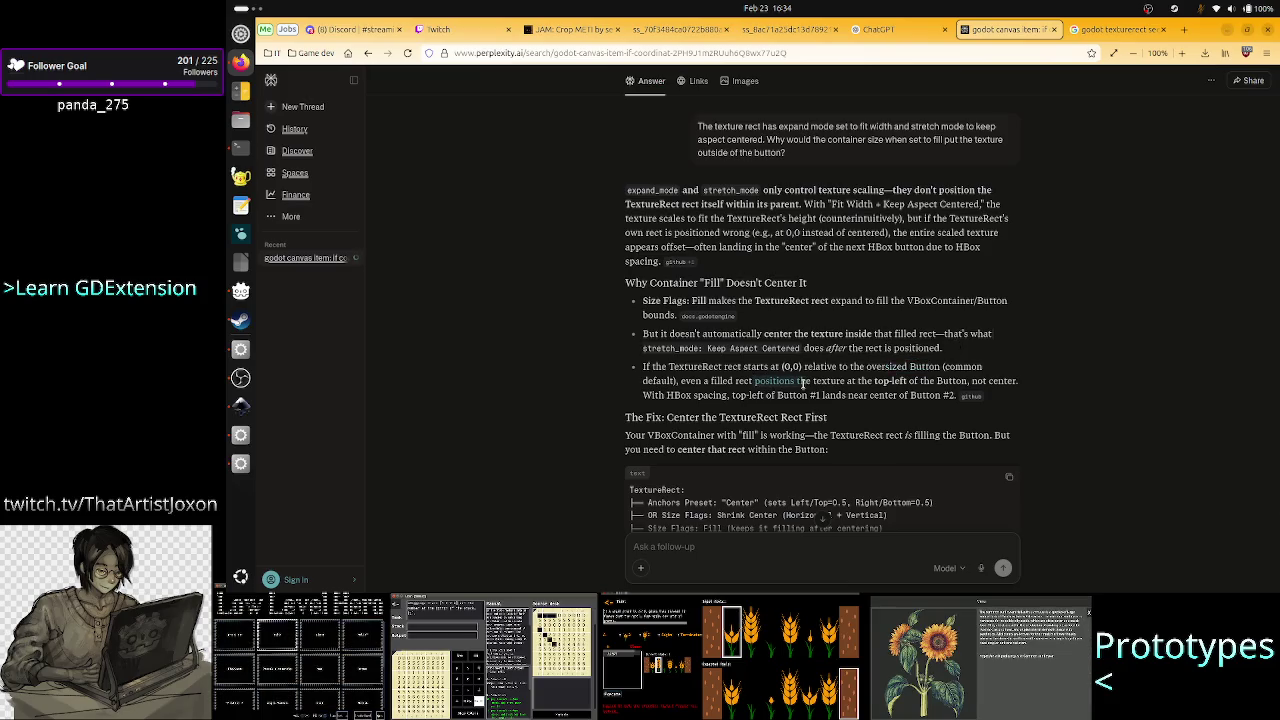
drag(803, 383, 973, 379)
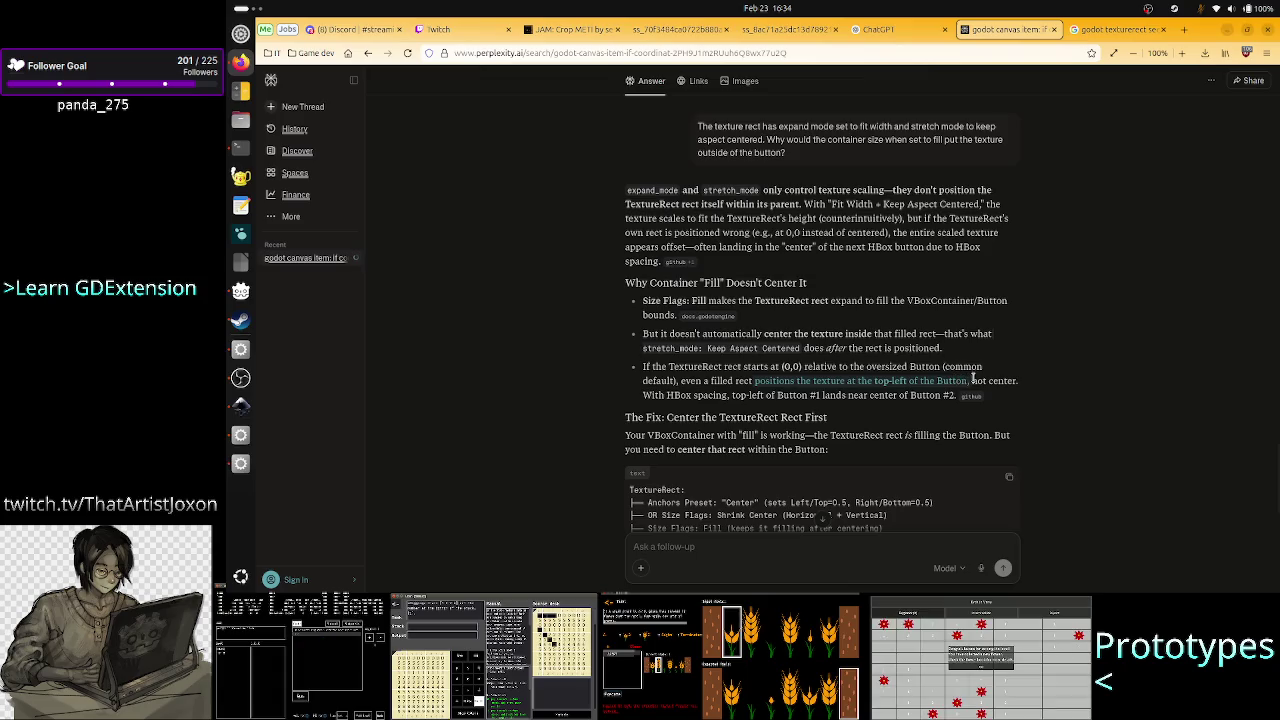
click(999, 377)
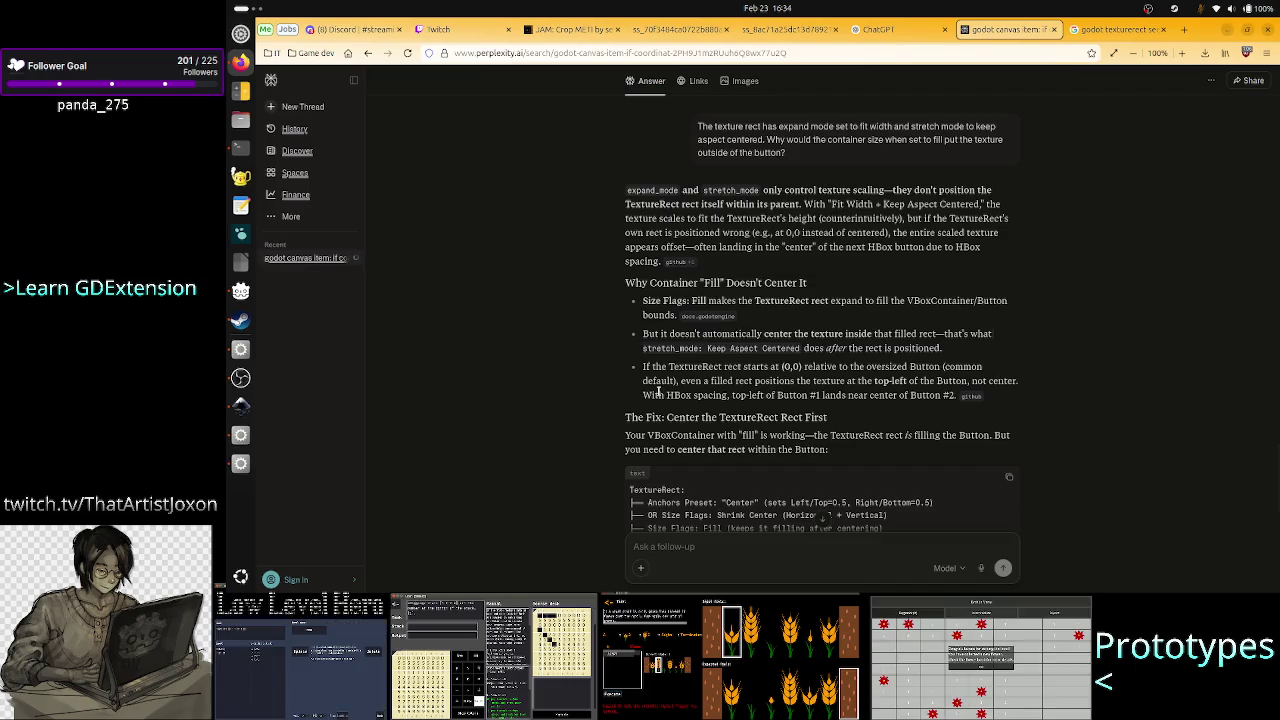
drag(658, 393, 737, 393)
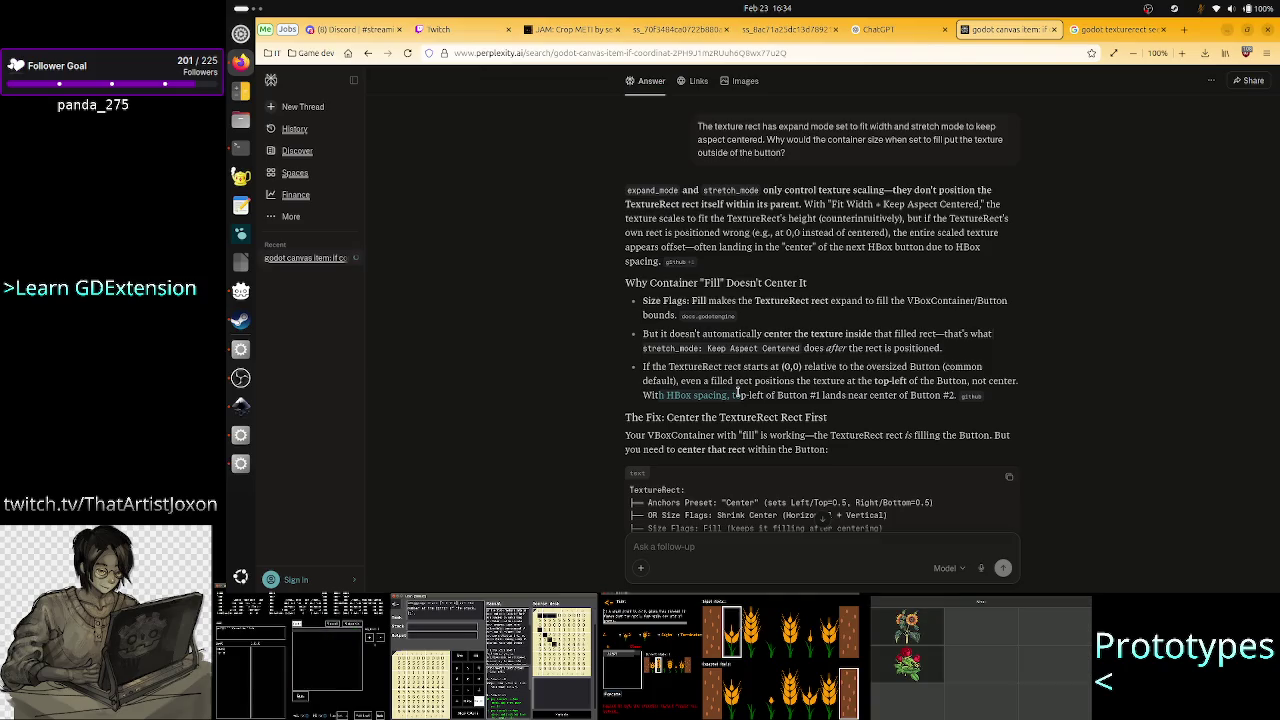
drag(738, 392, 959, 396)
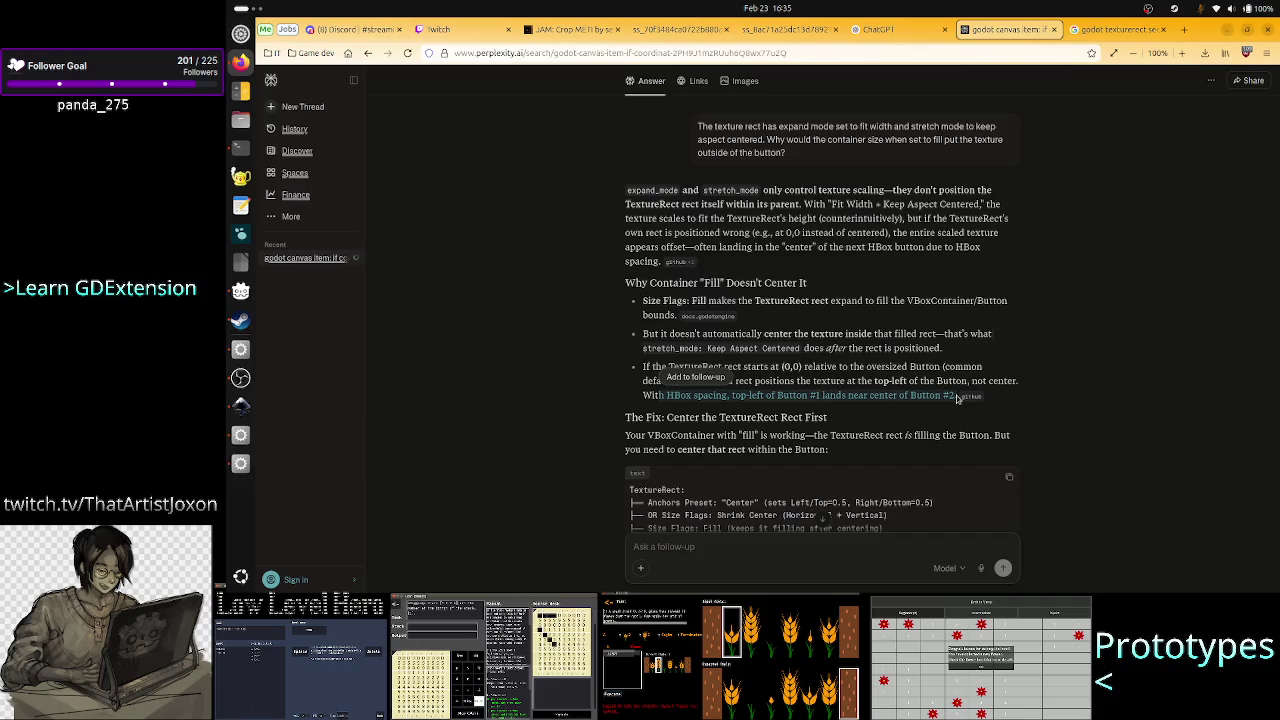
Skim the centering answer, then type 'If' into the Ask a follow-up field.
scroll(870, 412, down, 2)
scroll(870, 412, down, 1)
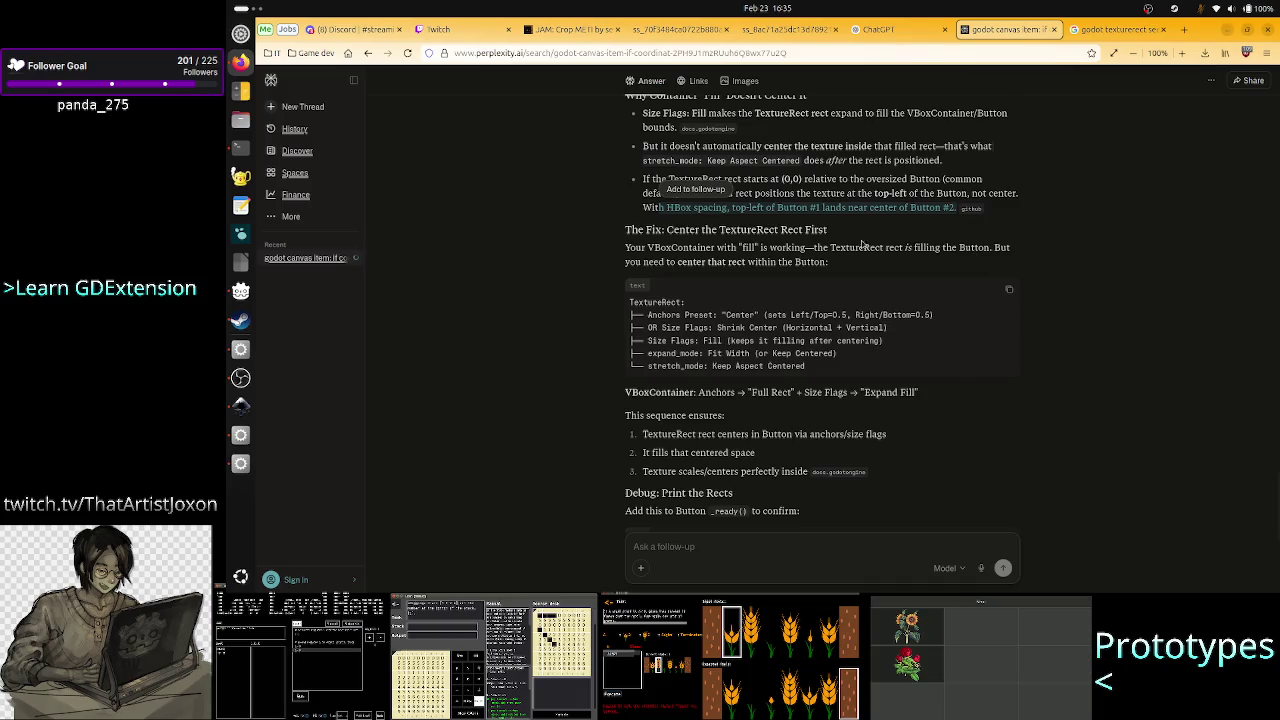
mouse_move(855, 247)
mouse_down()
mouse_move(951, 253)
mouse_move(735, 263)
mouse_move(817, 264)
mouse_up()
click(817, 264)
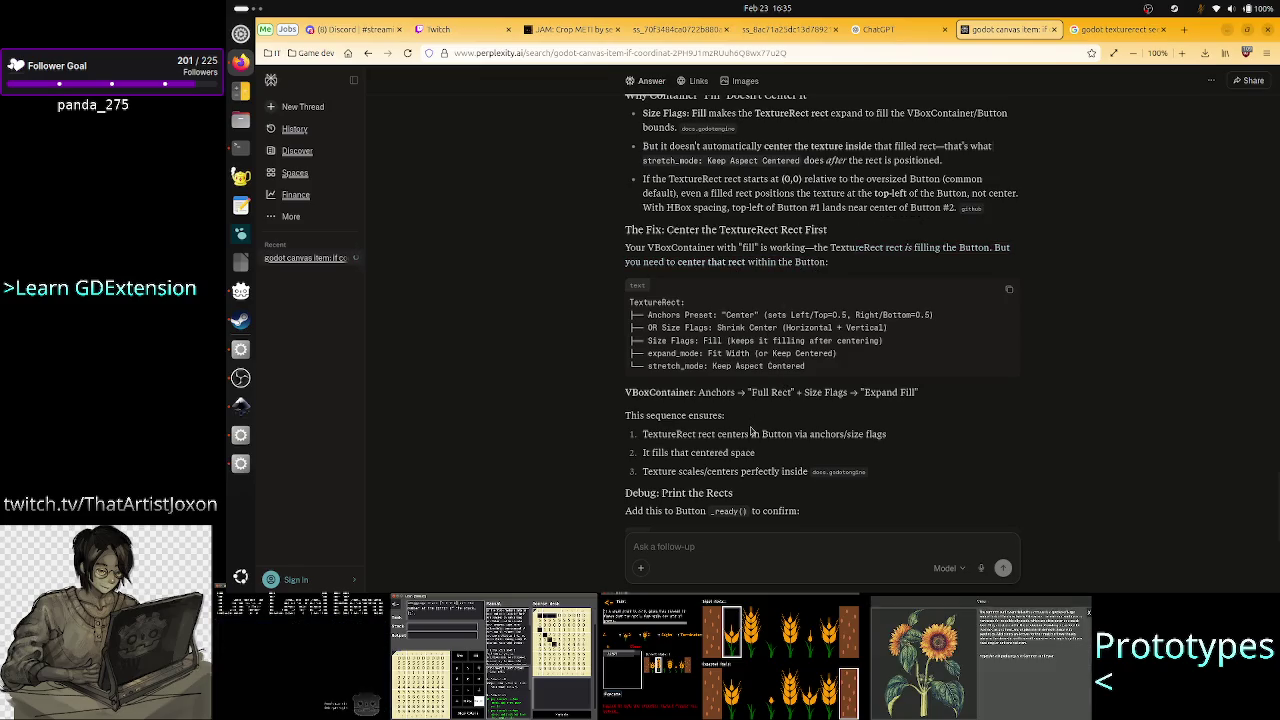
scroll(755, 422, down, 3)
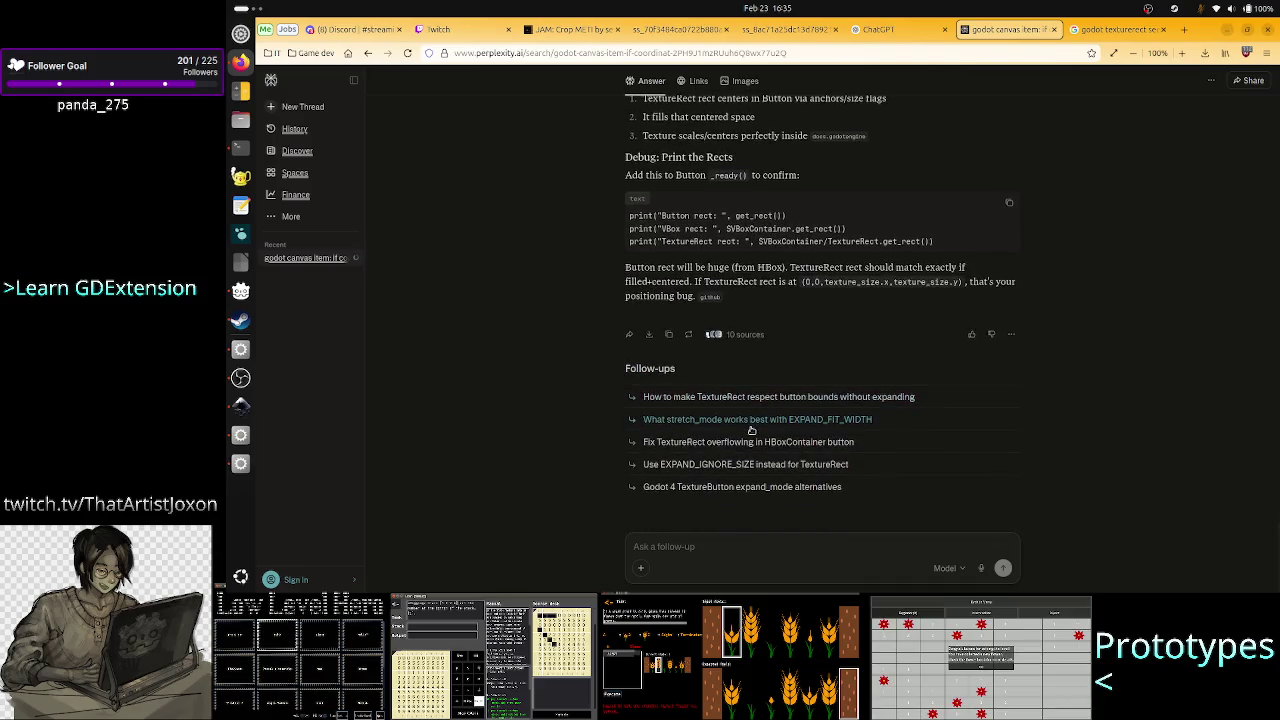
scroll(740, 470, up, 2)
scroll(730, 500, down, 2)
click(709, 542)
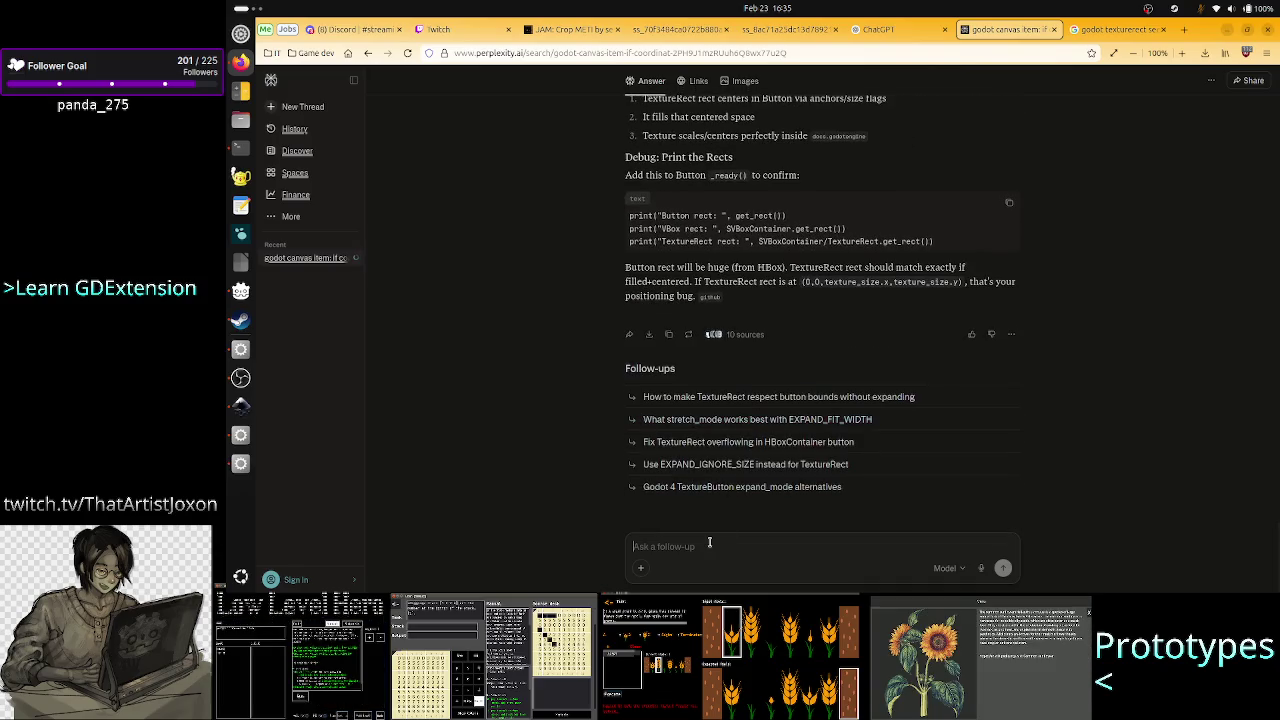
text(If)
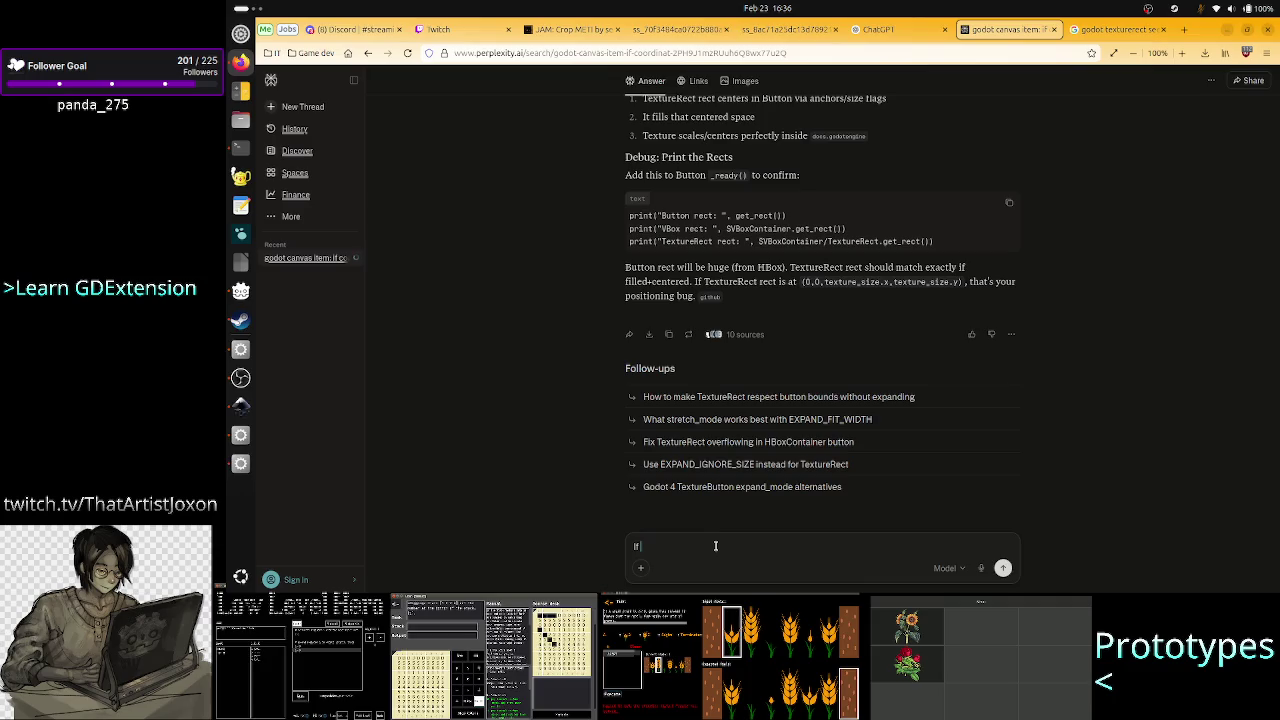
Write 'With fill the texture positioned at 0,0 relative to the parent. Yet that shows in the next button.'.
key(BackSpace)
key(BackSpace)
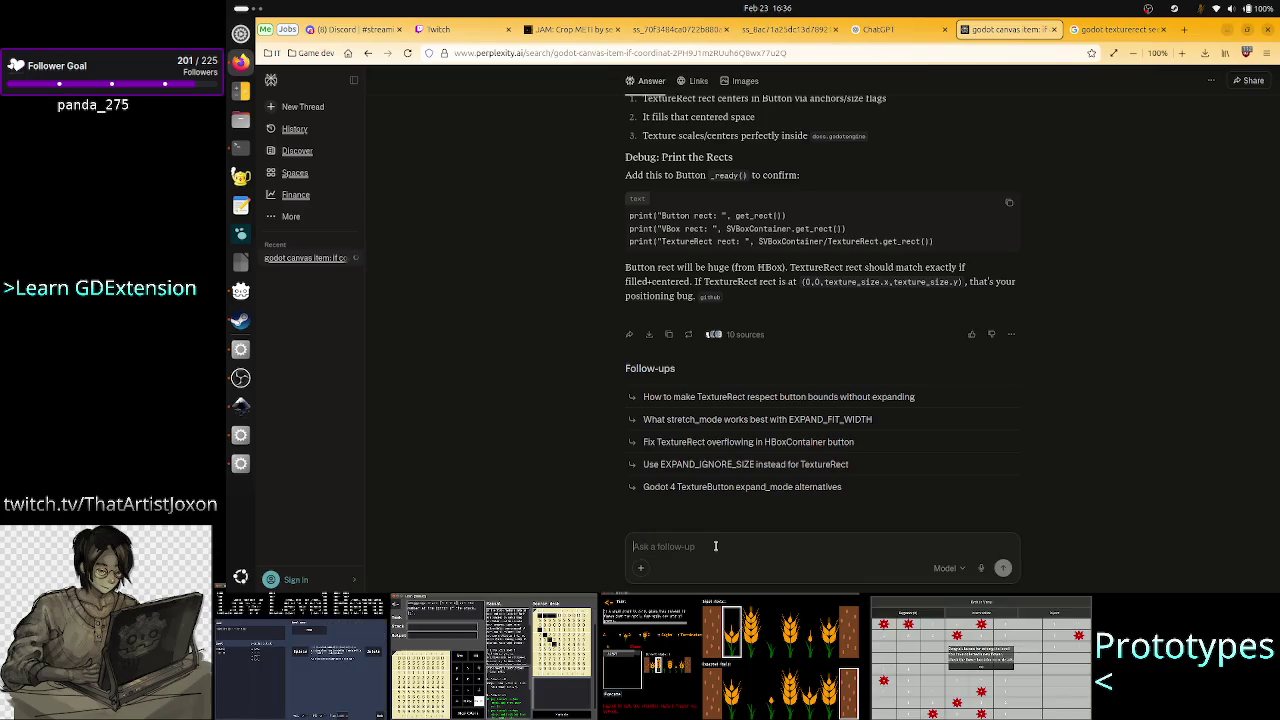
text(T)
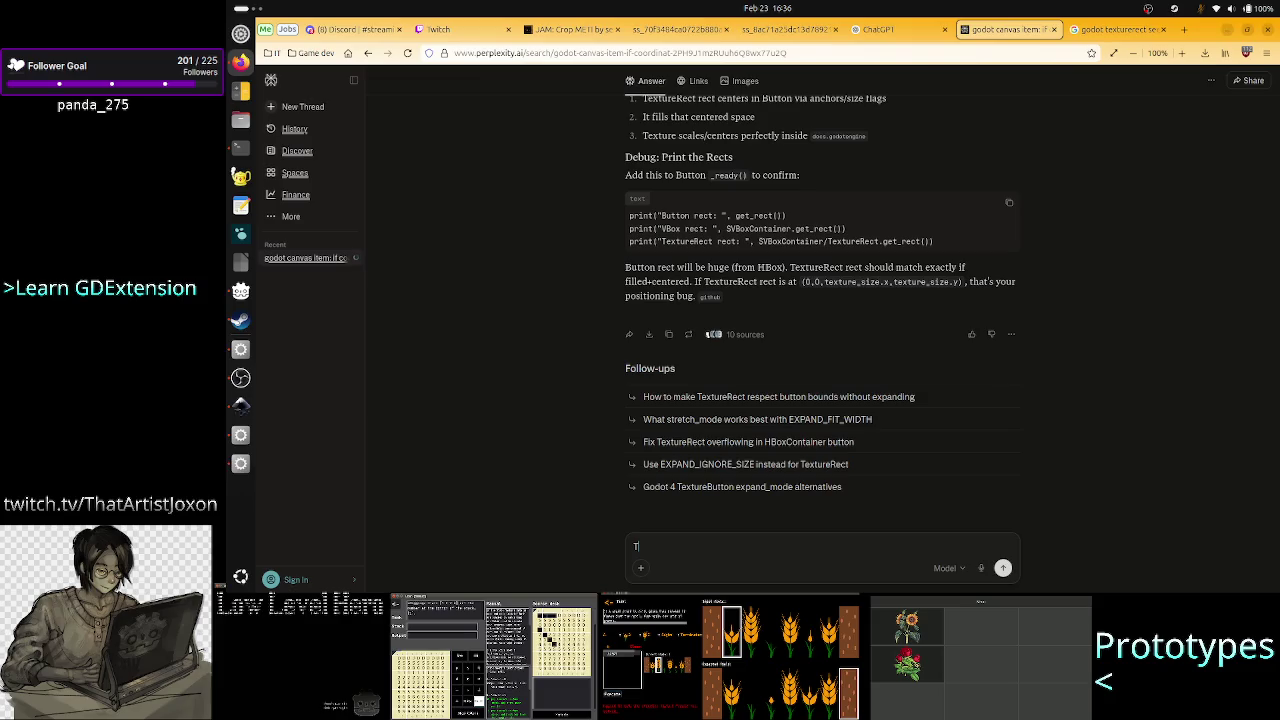
key(BackSpace)
text(With )
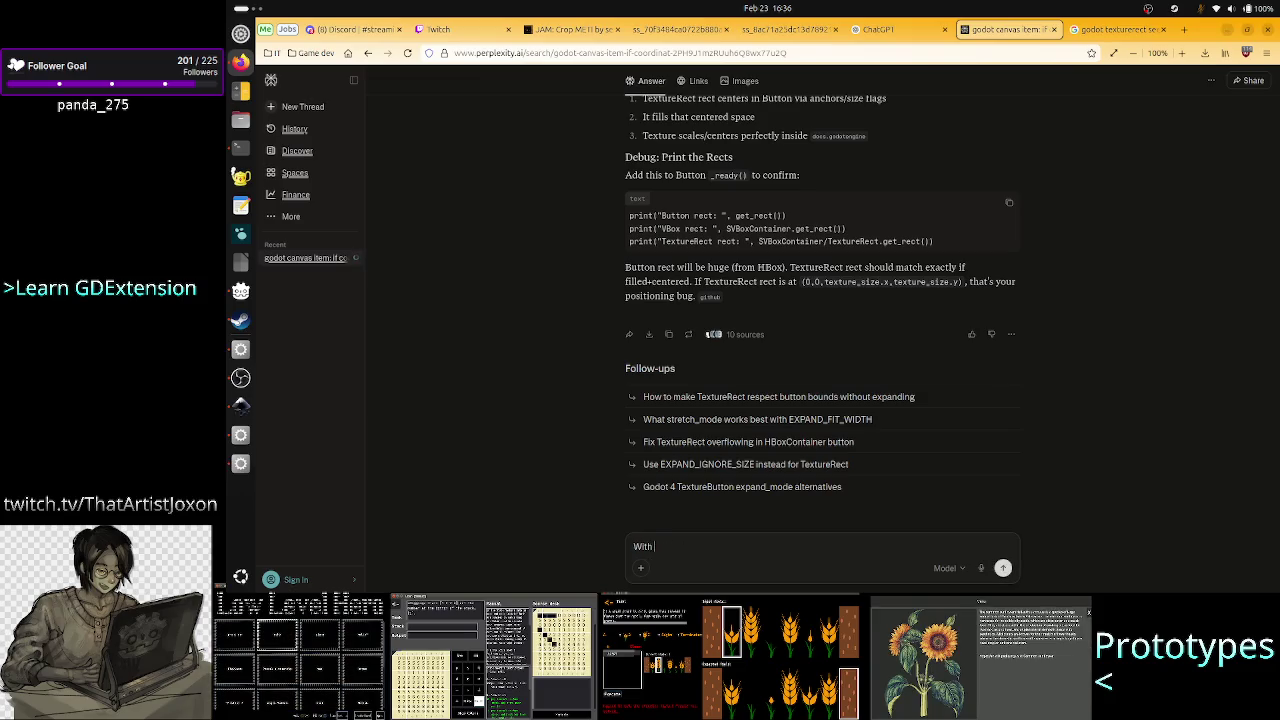
text(fill the te)
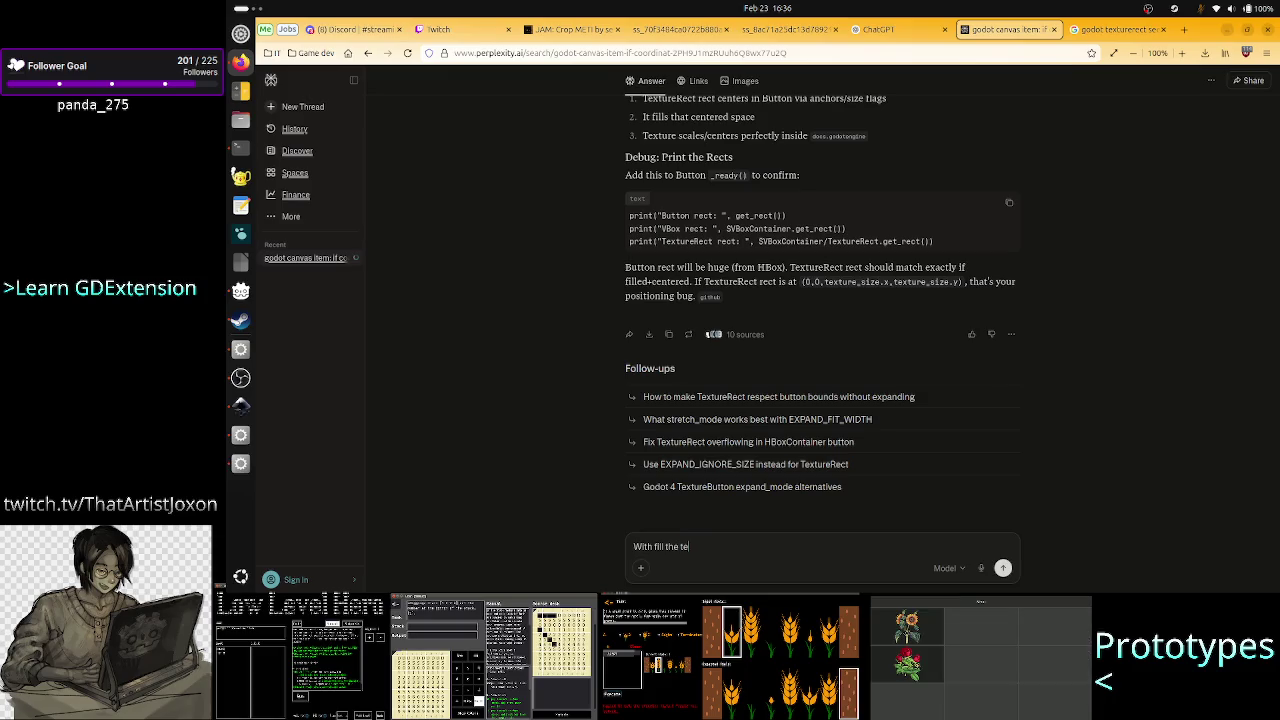
text(xture is)
text( positioned at)
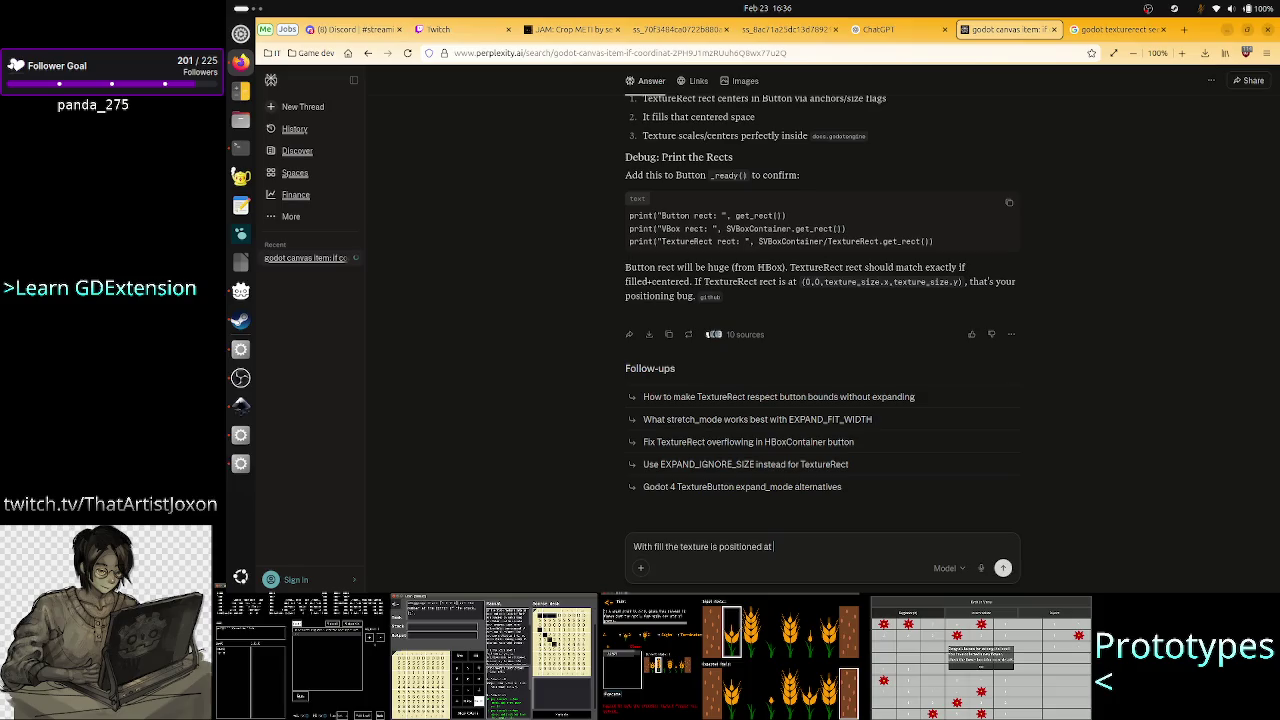
text( 0, 0)
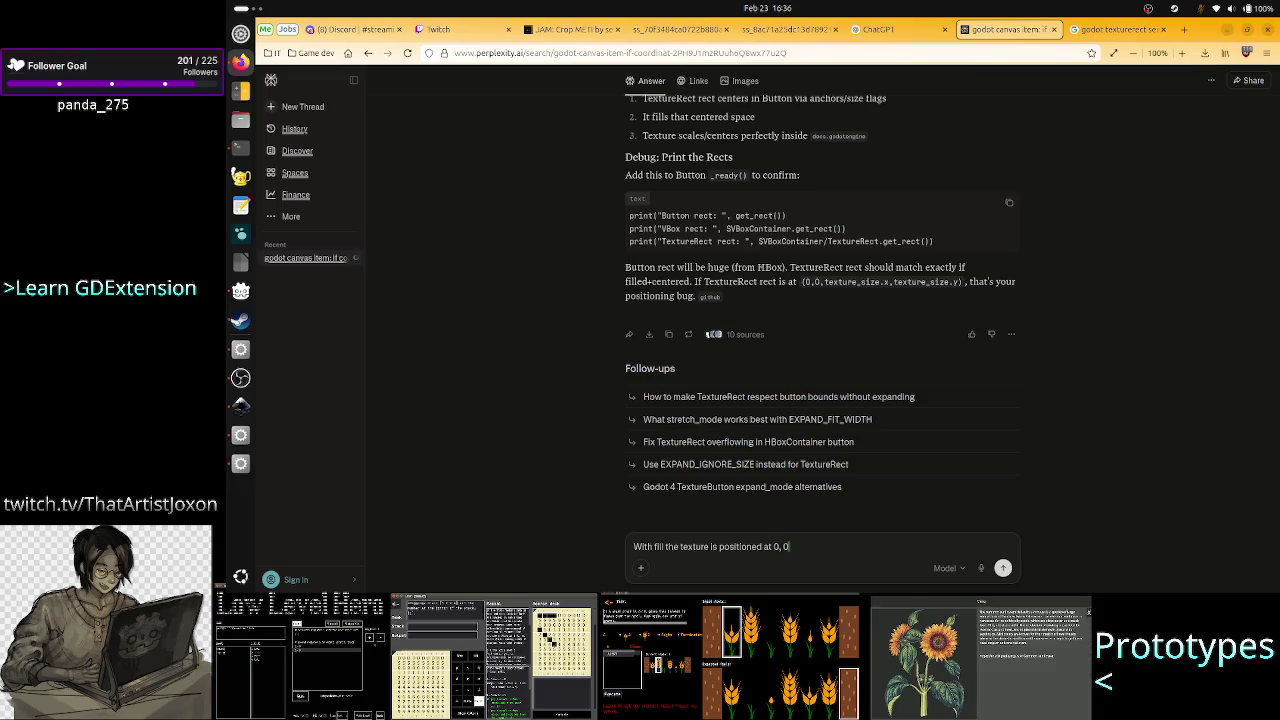
key(BackSpace)
text(0)
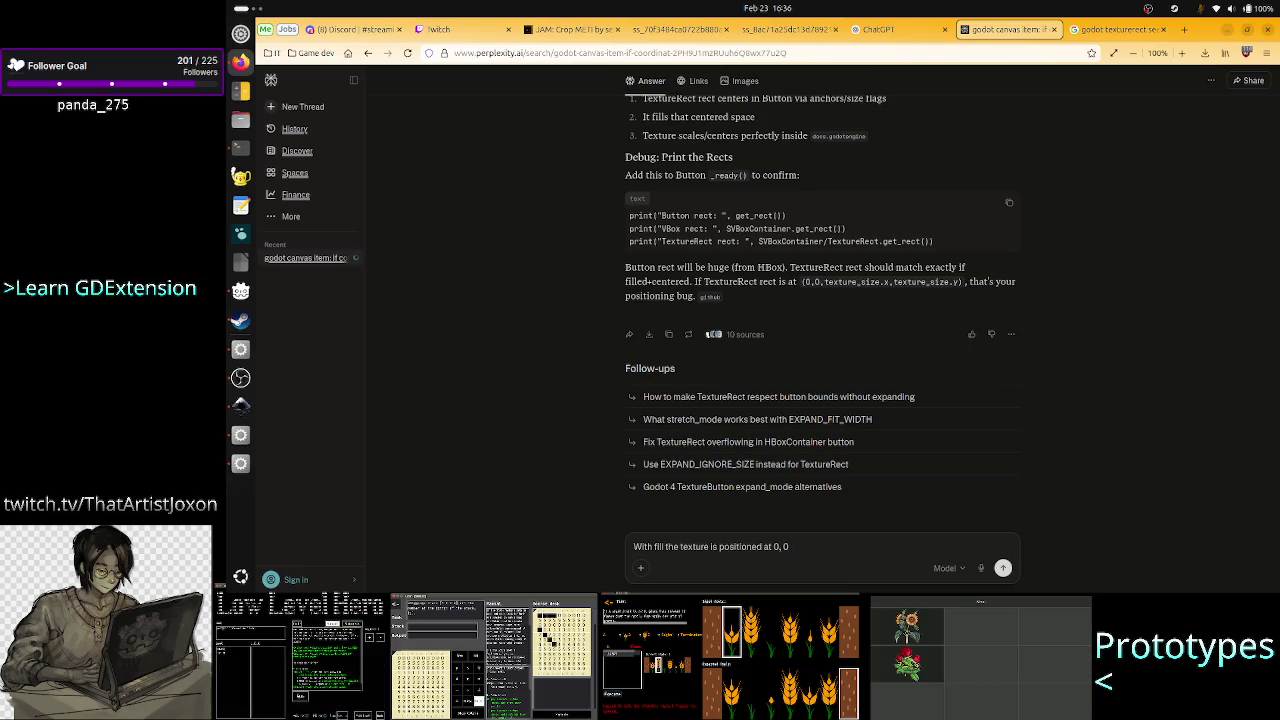
text( inside the)
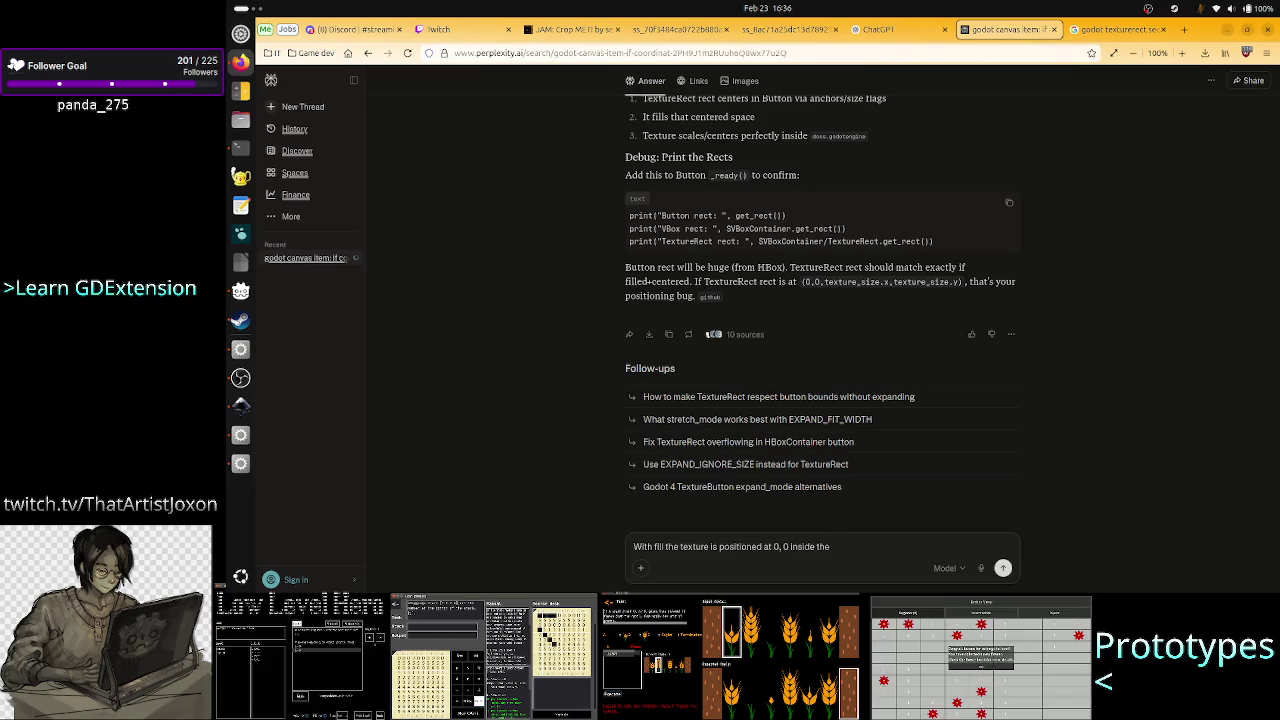
text( parent)
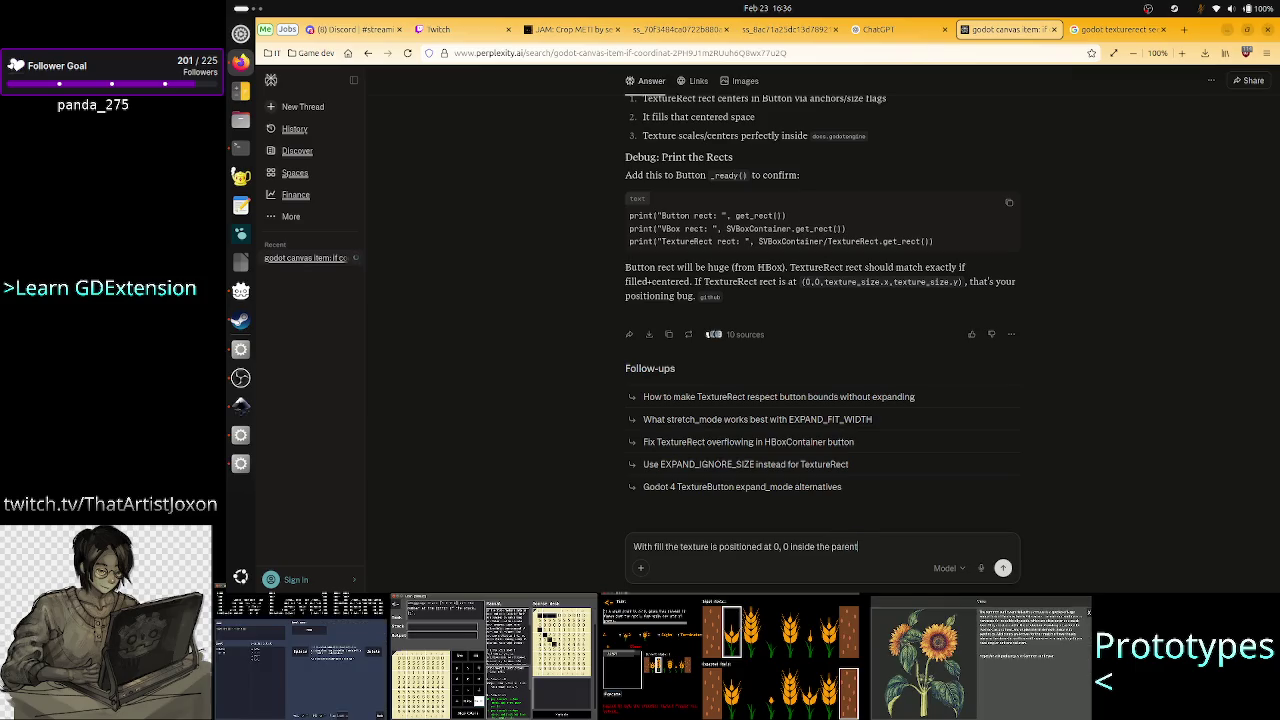
key(BackSpace)
key(BackSpace)
key(BackSpace)
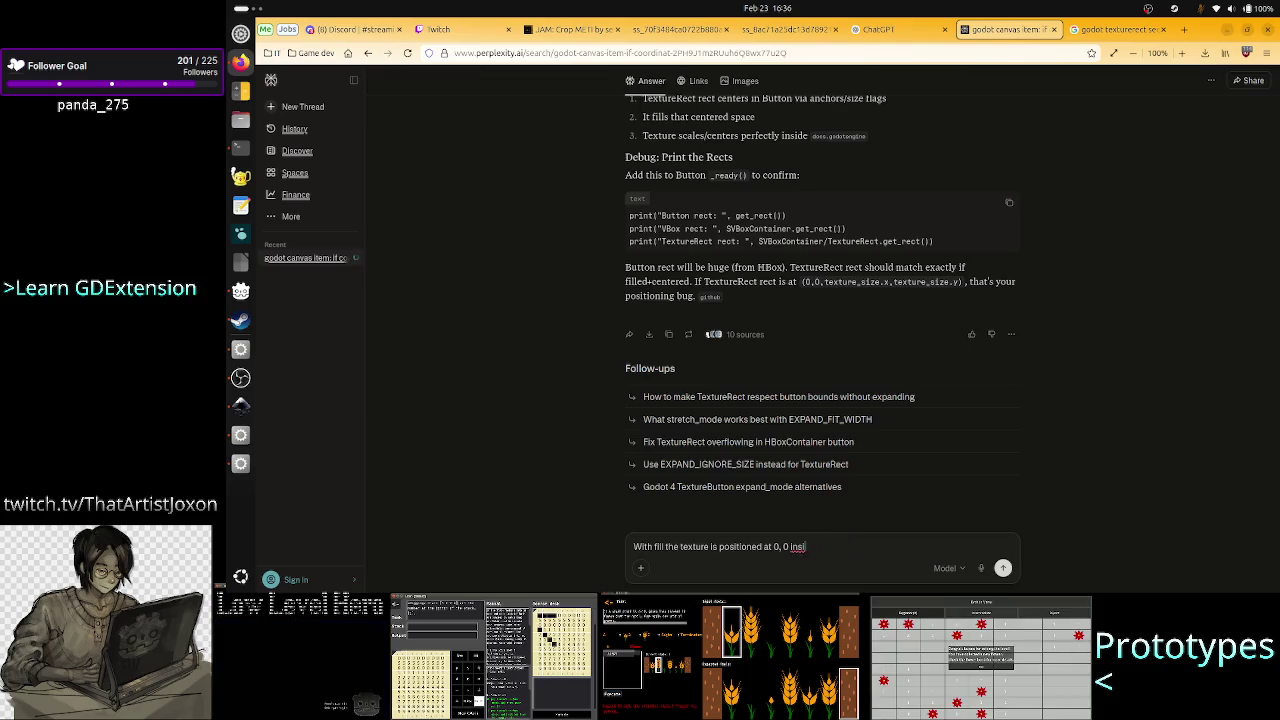
text((relative to the pa)
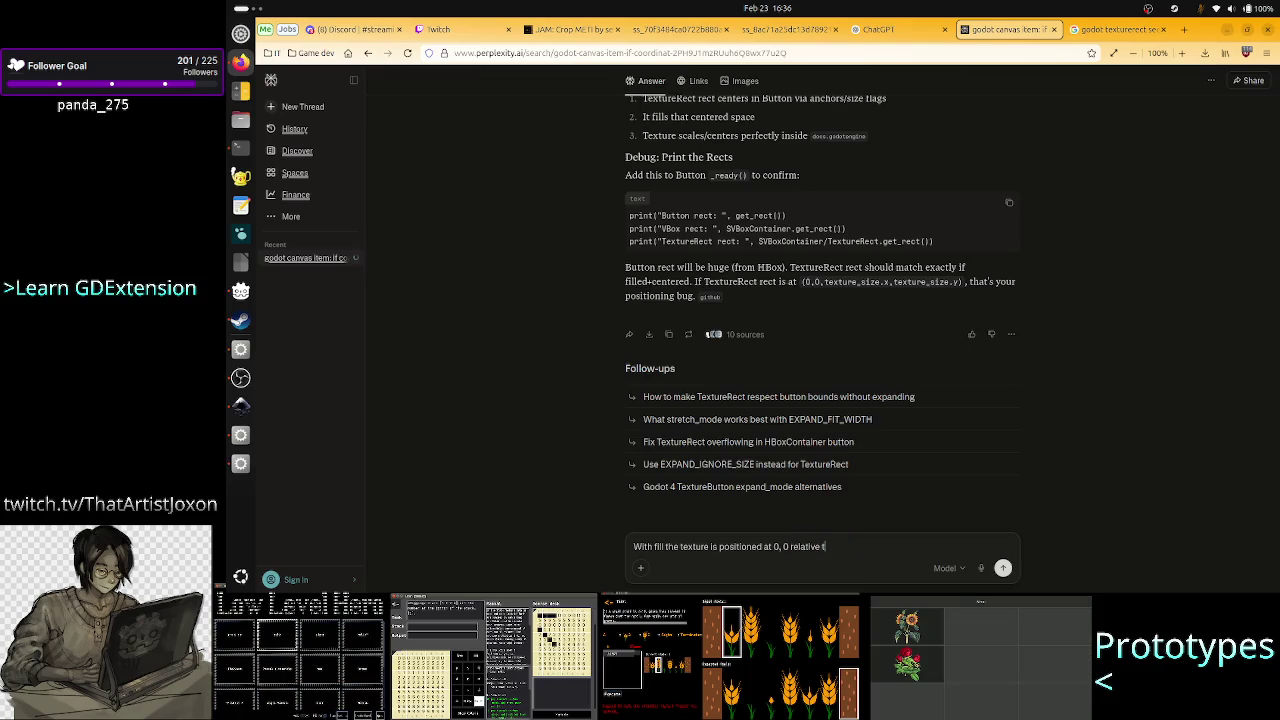
text(rent.)
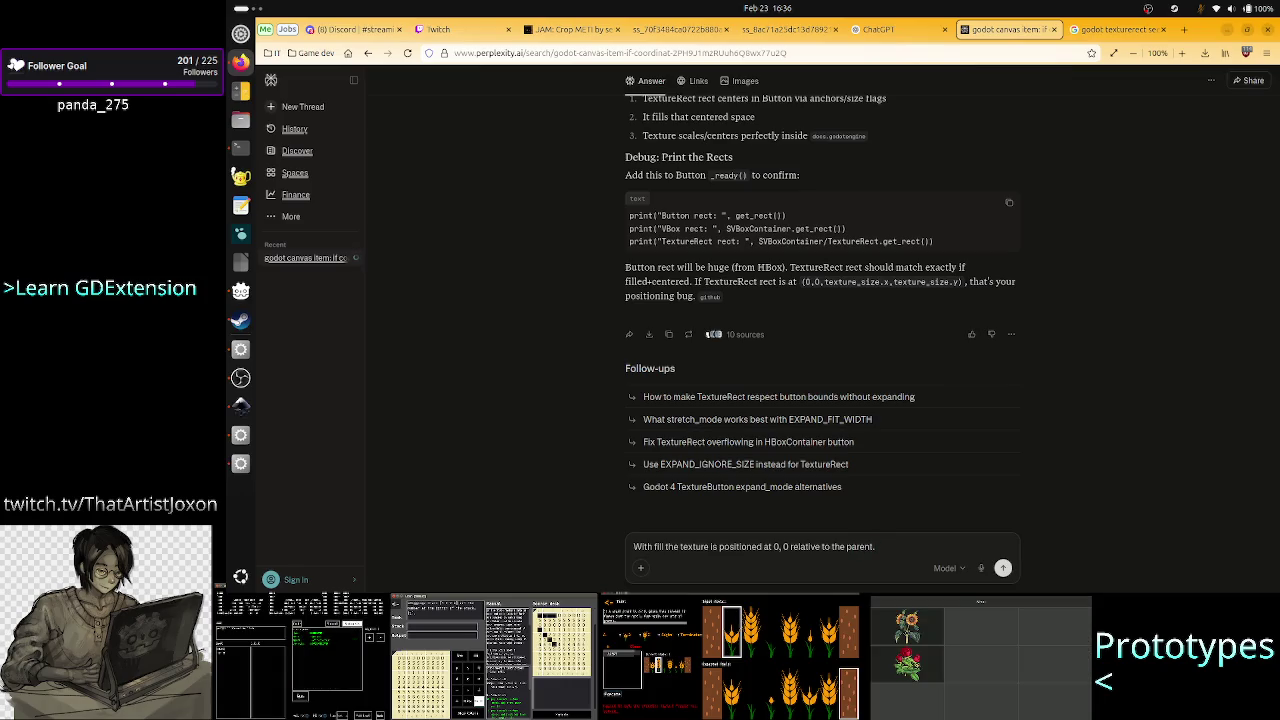
text( Yet th)
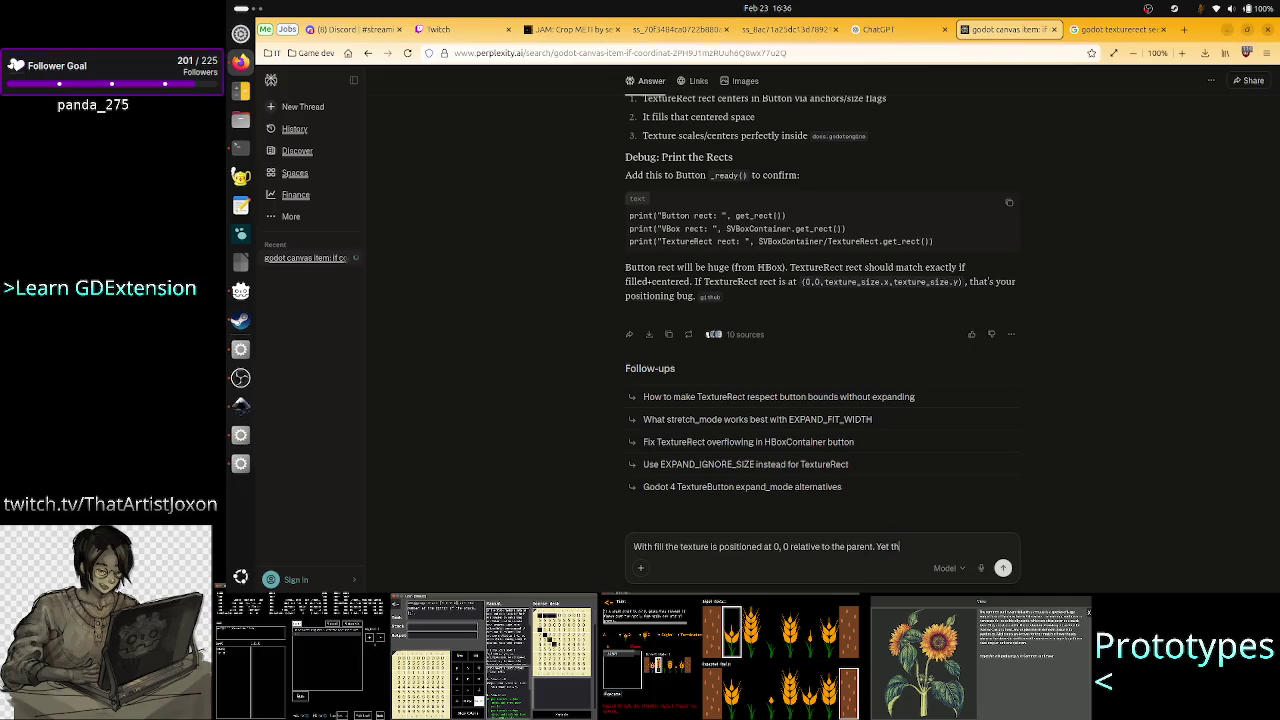
text(at shows ()
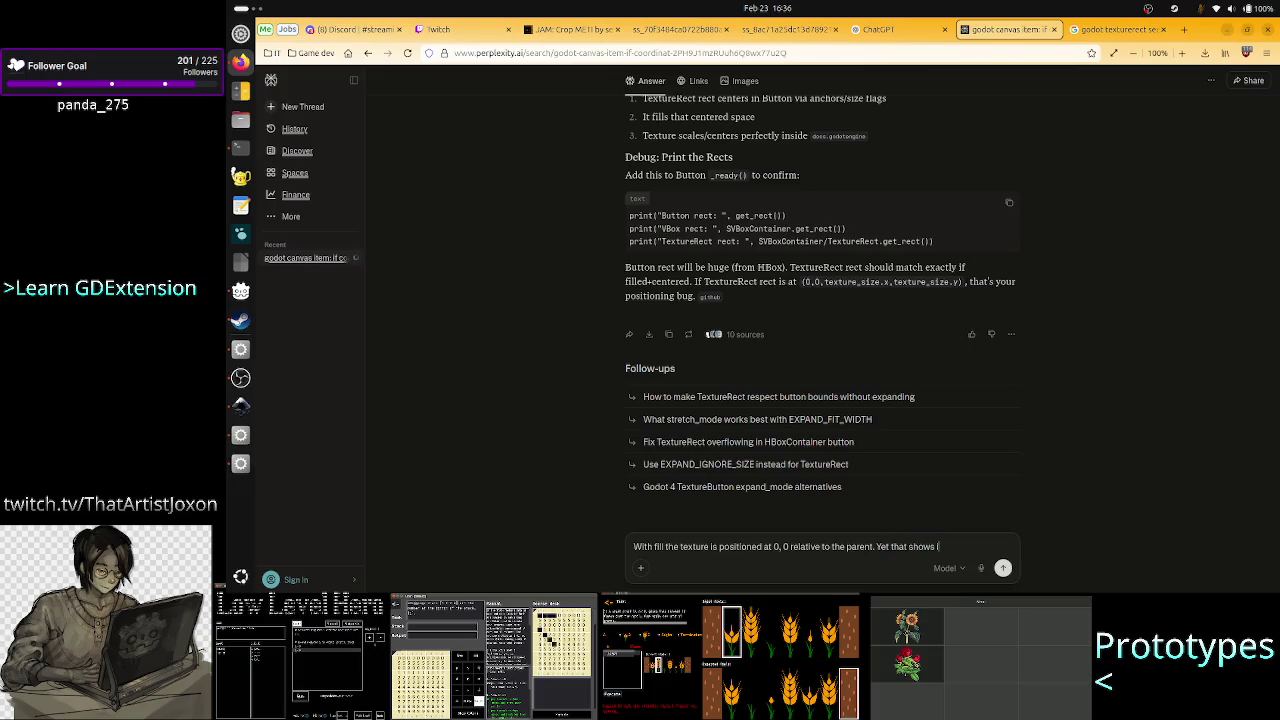
text(in the next bu)
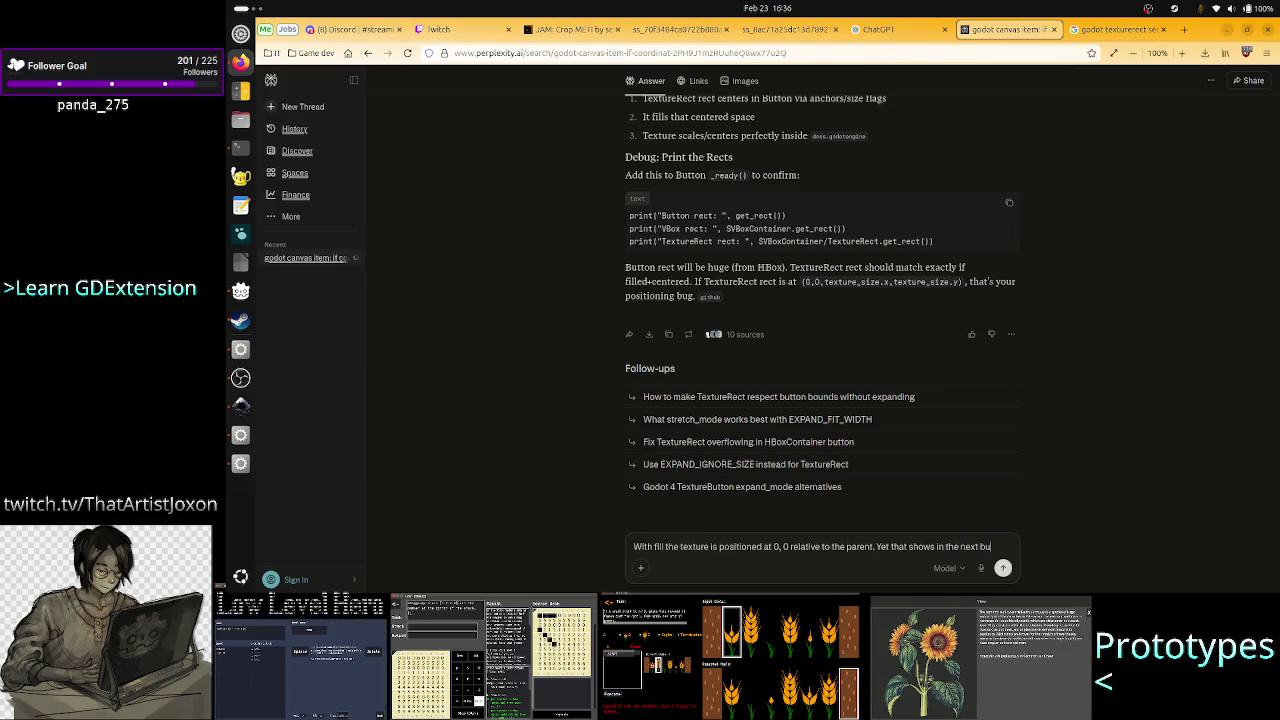
text(tton.)
Add a line saying centering would offset the texture farther, reaching the 3rd button, and submit.
key(shift+Return)
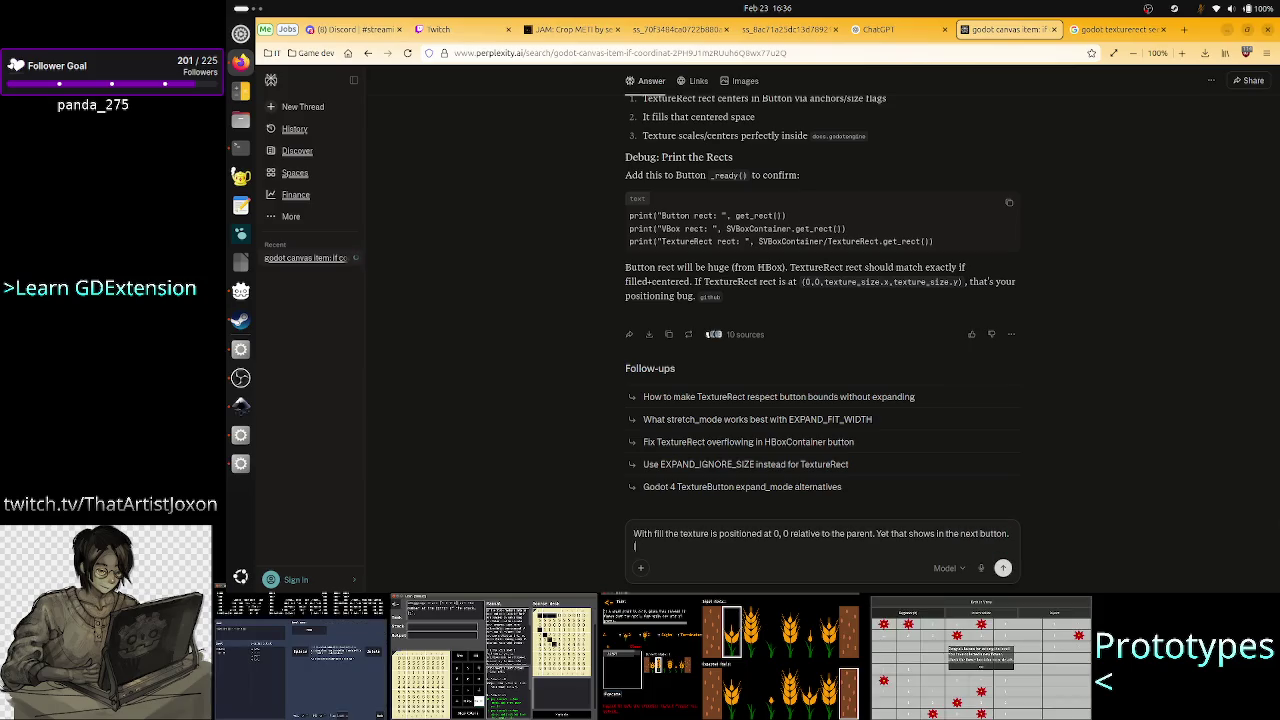
text(If you)
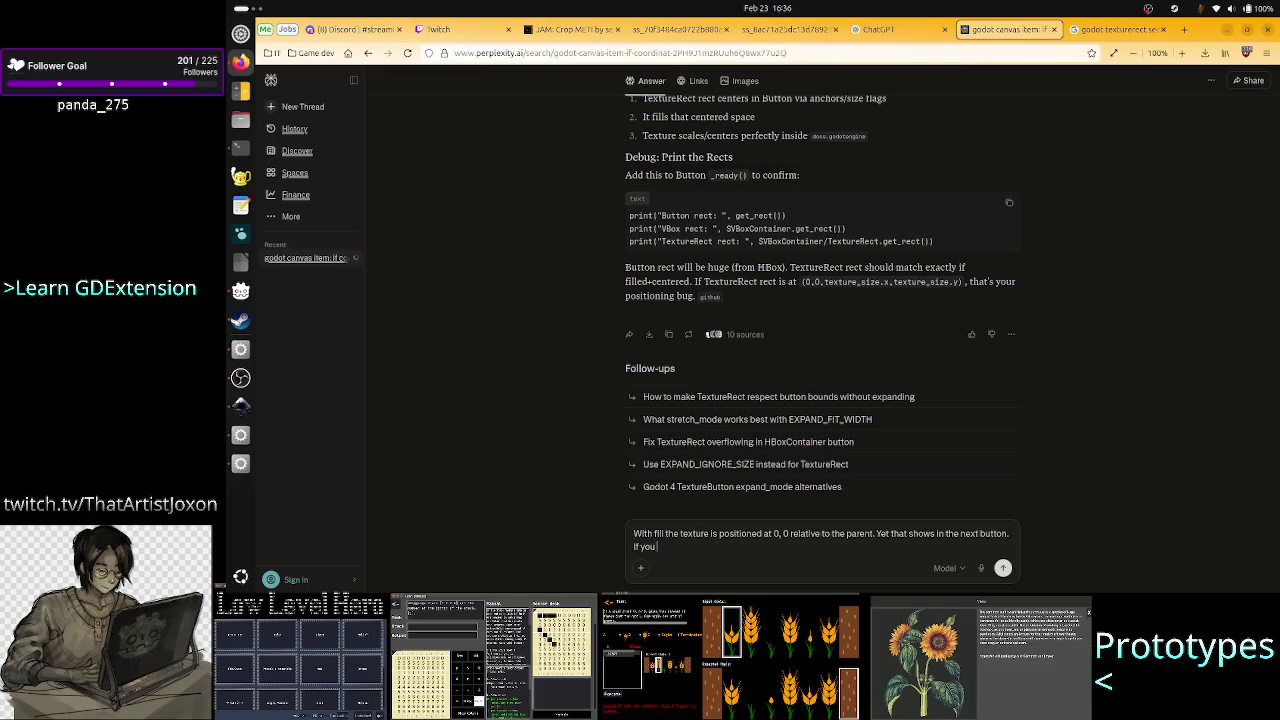
key(BackSpace)
key(BackSpace)
key(BackSpace)
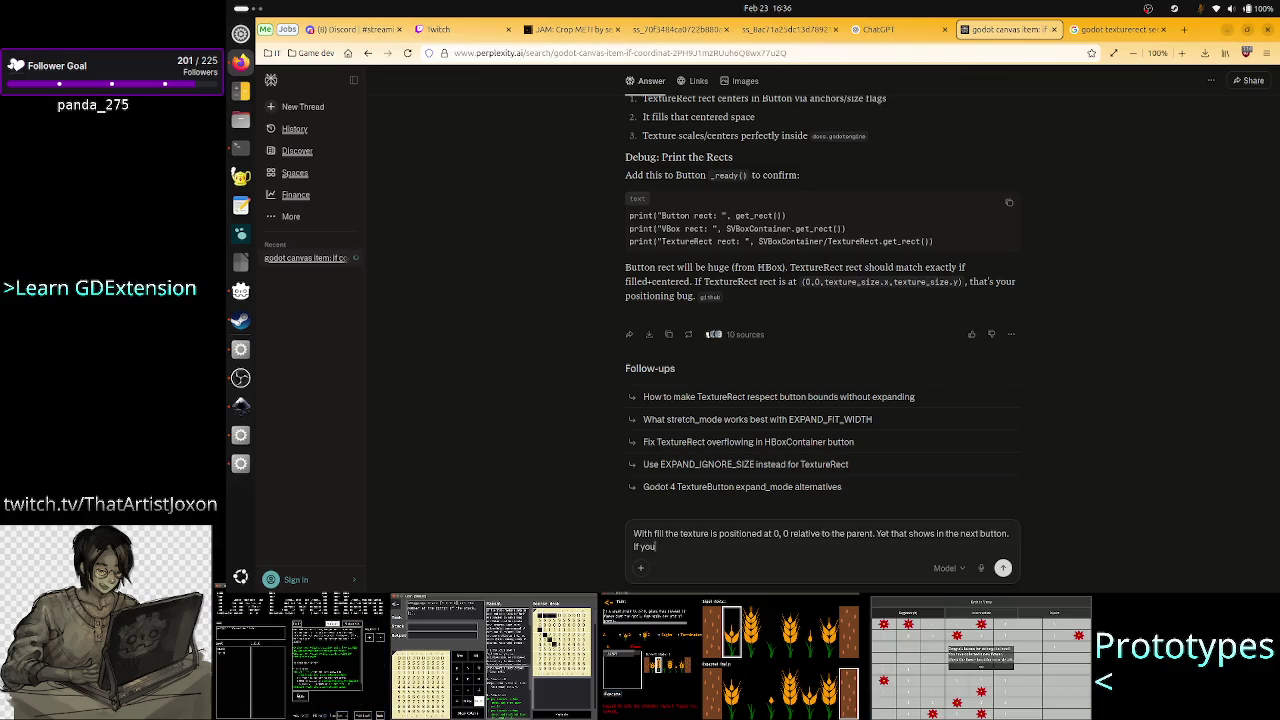
text(ce)
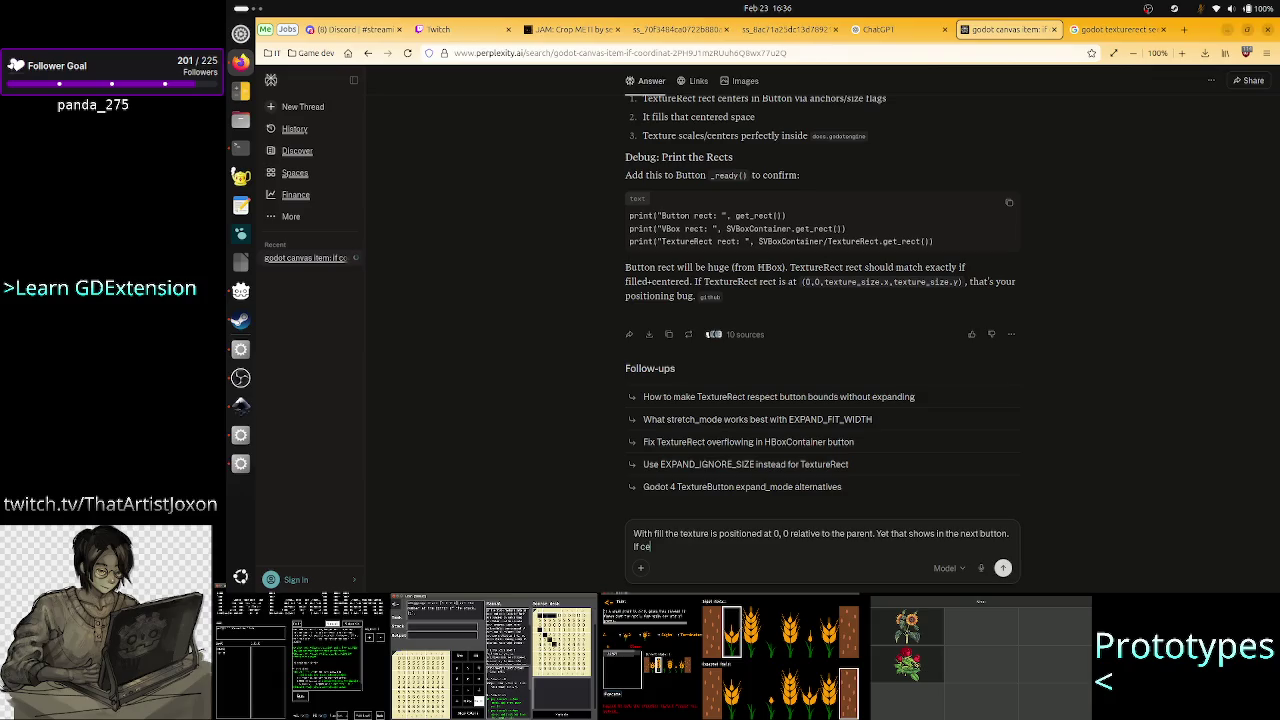
text(ntering)
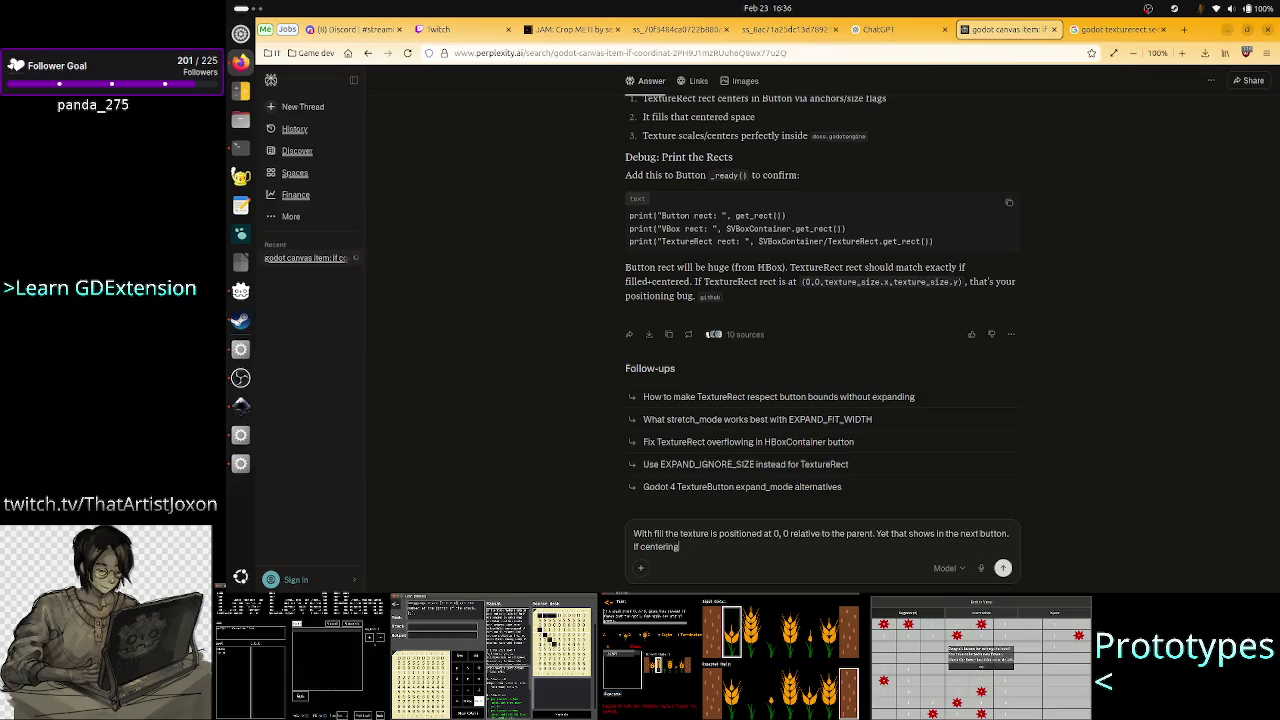
text( tha)
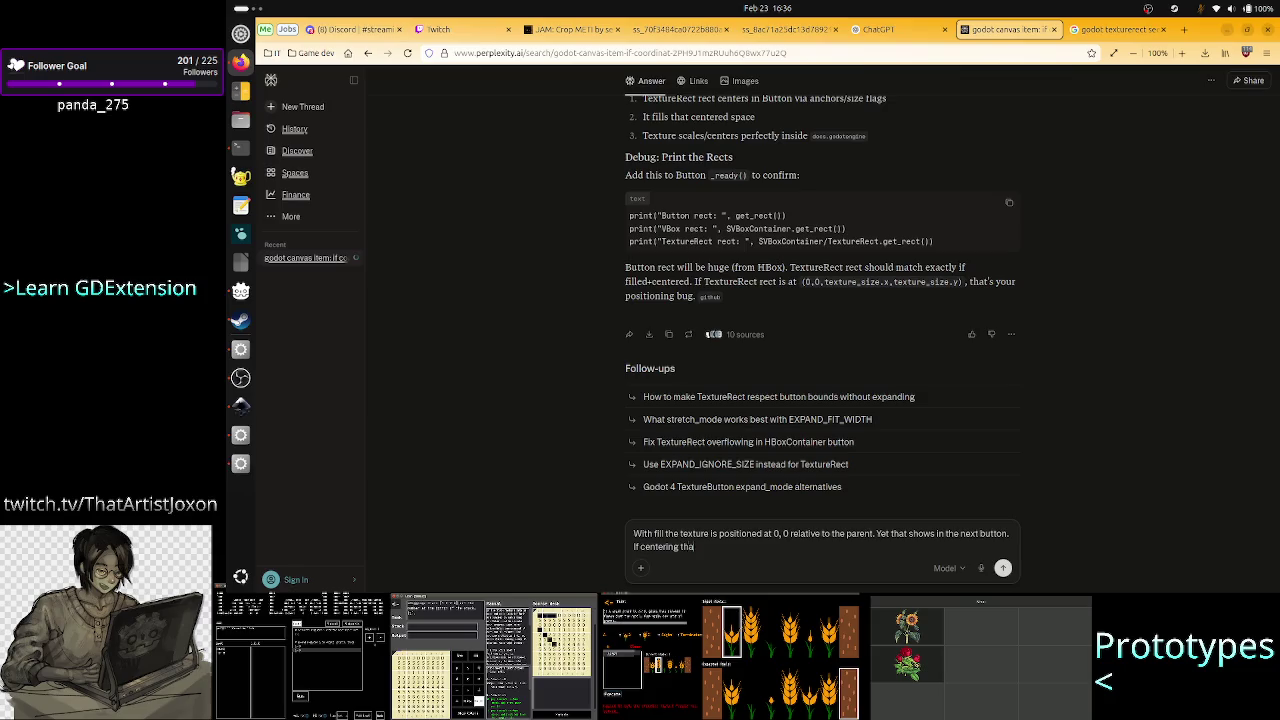
text(t would mean t)
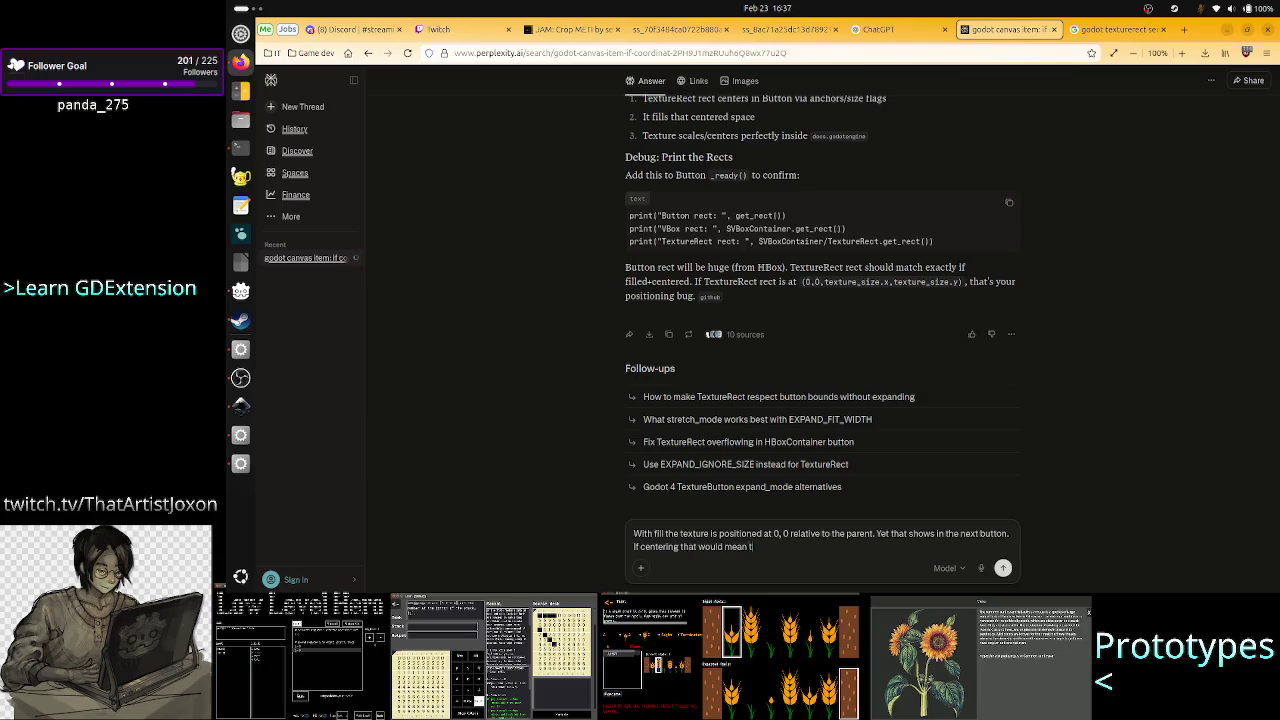
text(he position of the i)
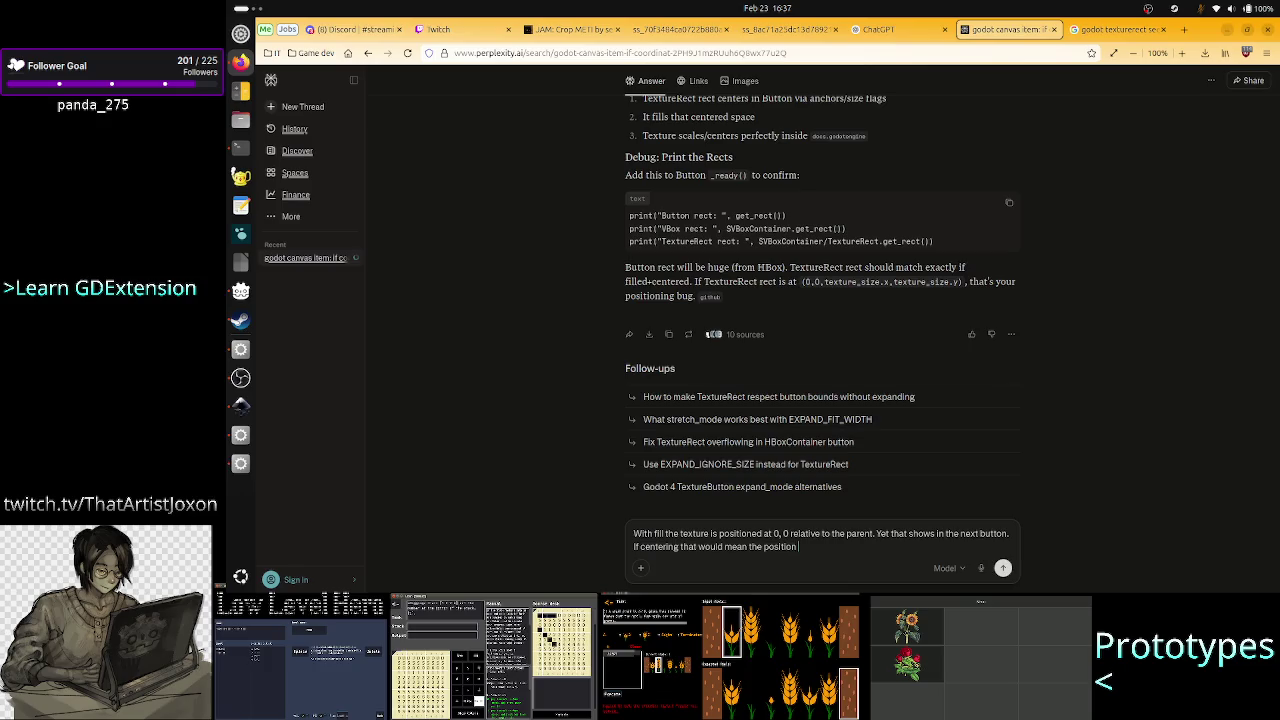
key(BackSpace)
text(rect is)
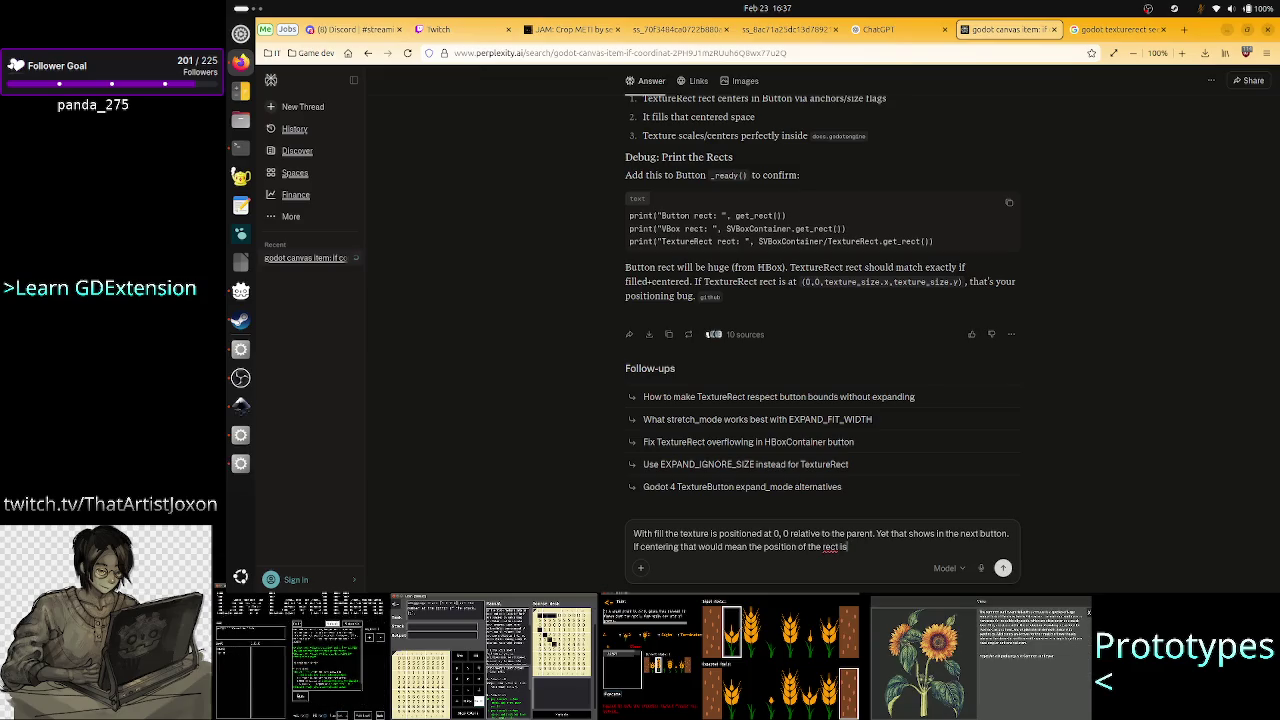
key(BackSpace)
key(BackSpace)
key(BackSpace)
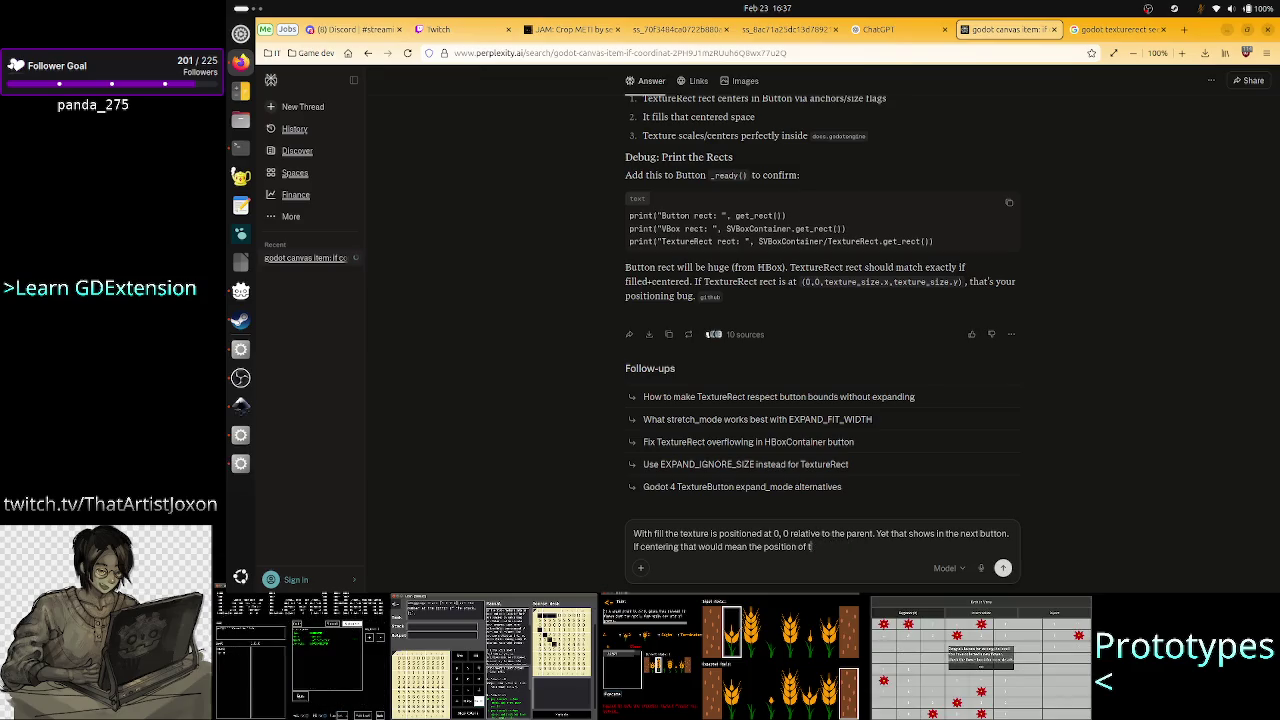
key(BackSpace)
key(BackSpace)
key(BackSpace)
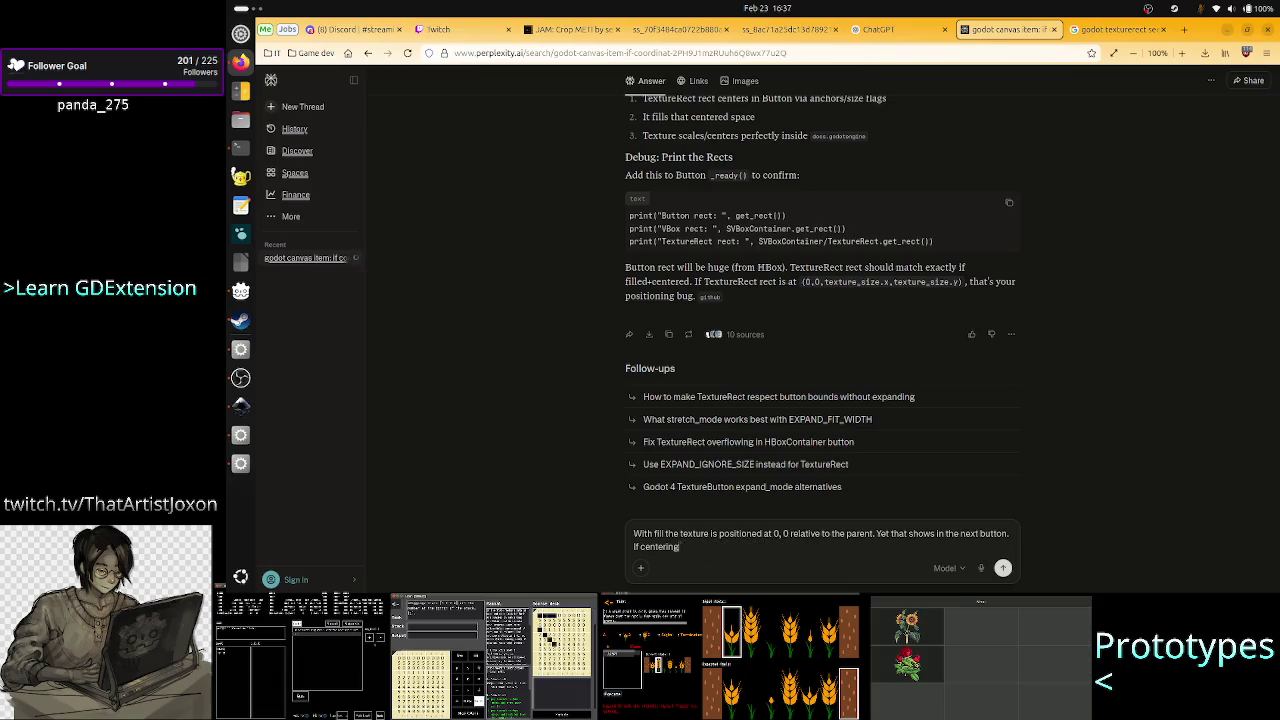
key(BackSpace)
key(BackSpace)
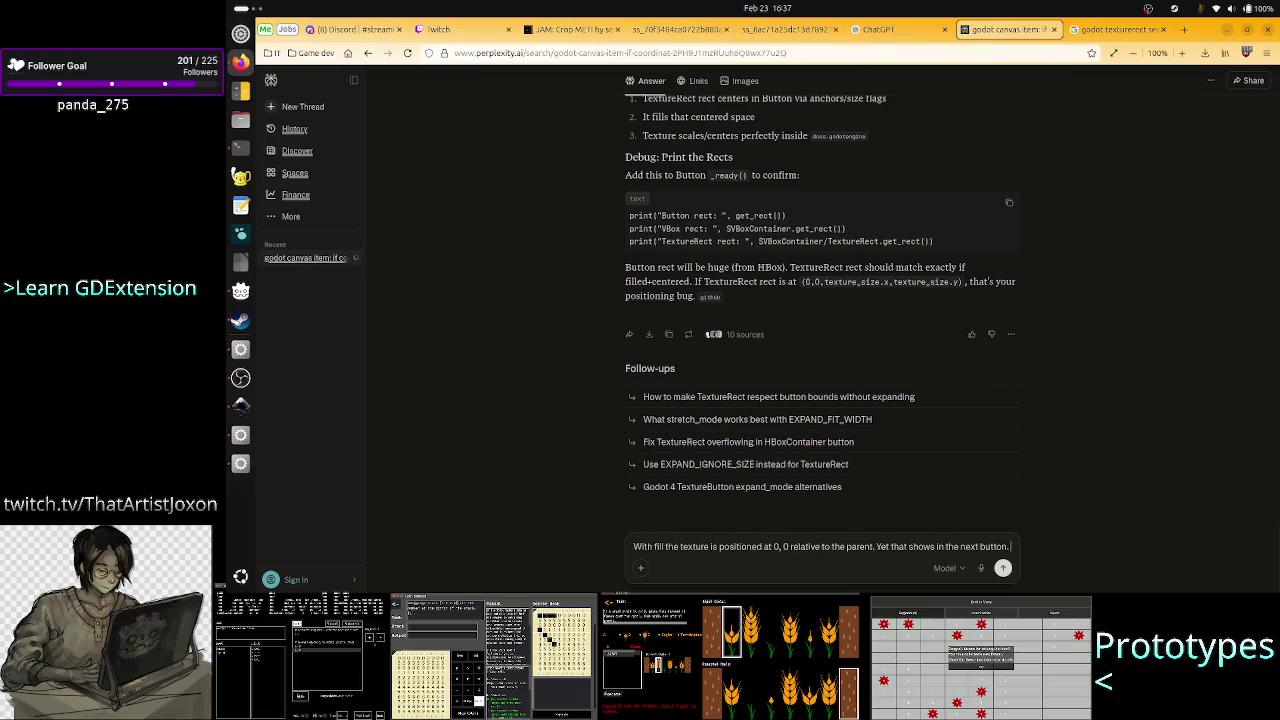
text(Centering)
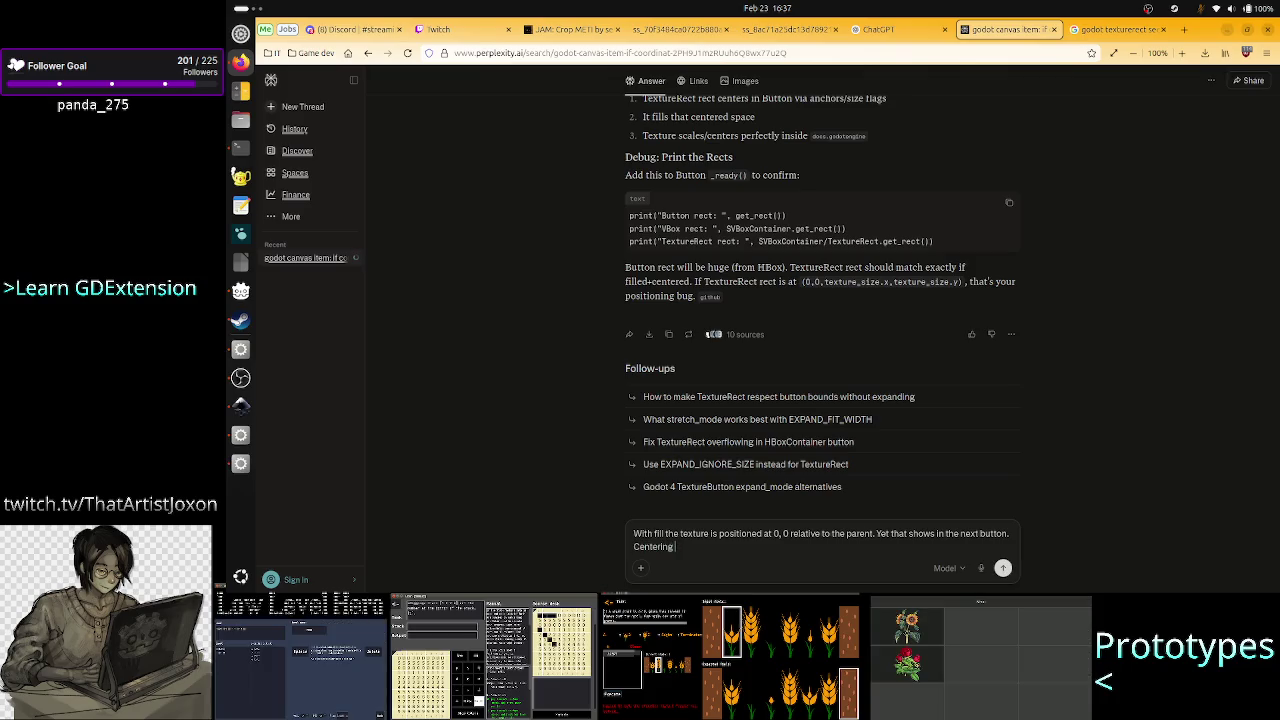
text( would p)
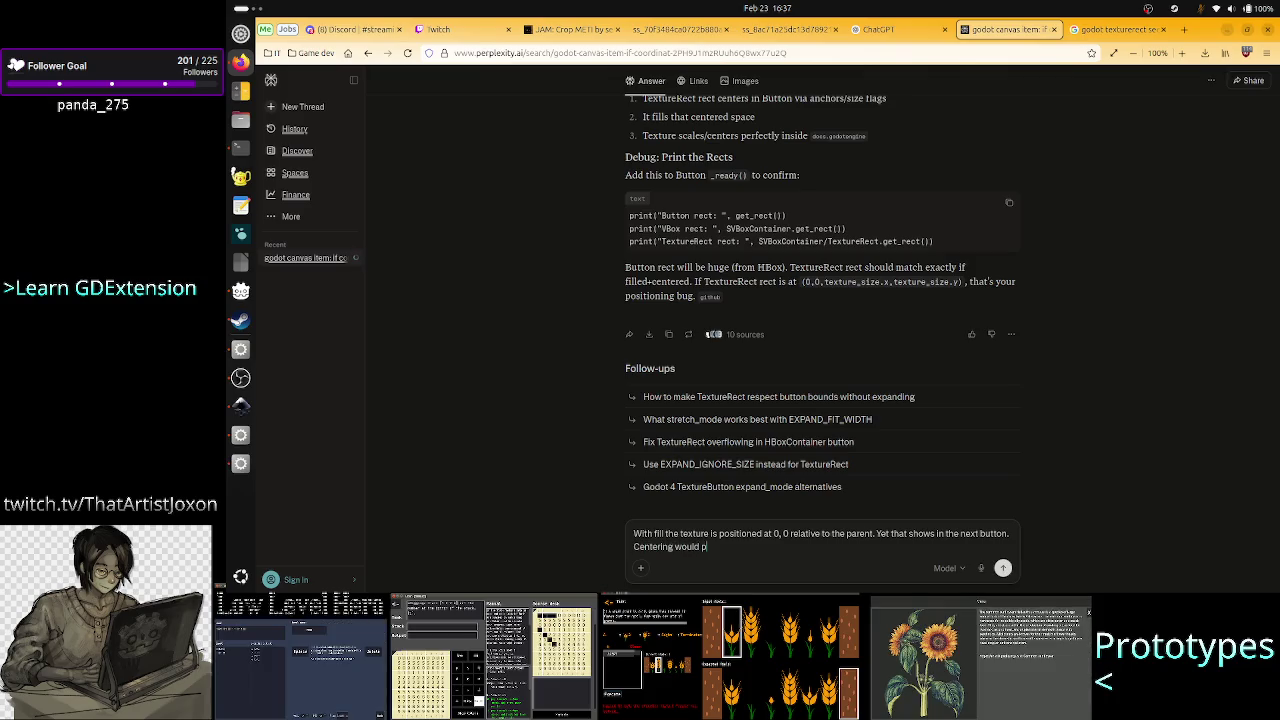
key(BackSpace)
text(offset)
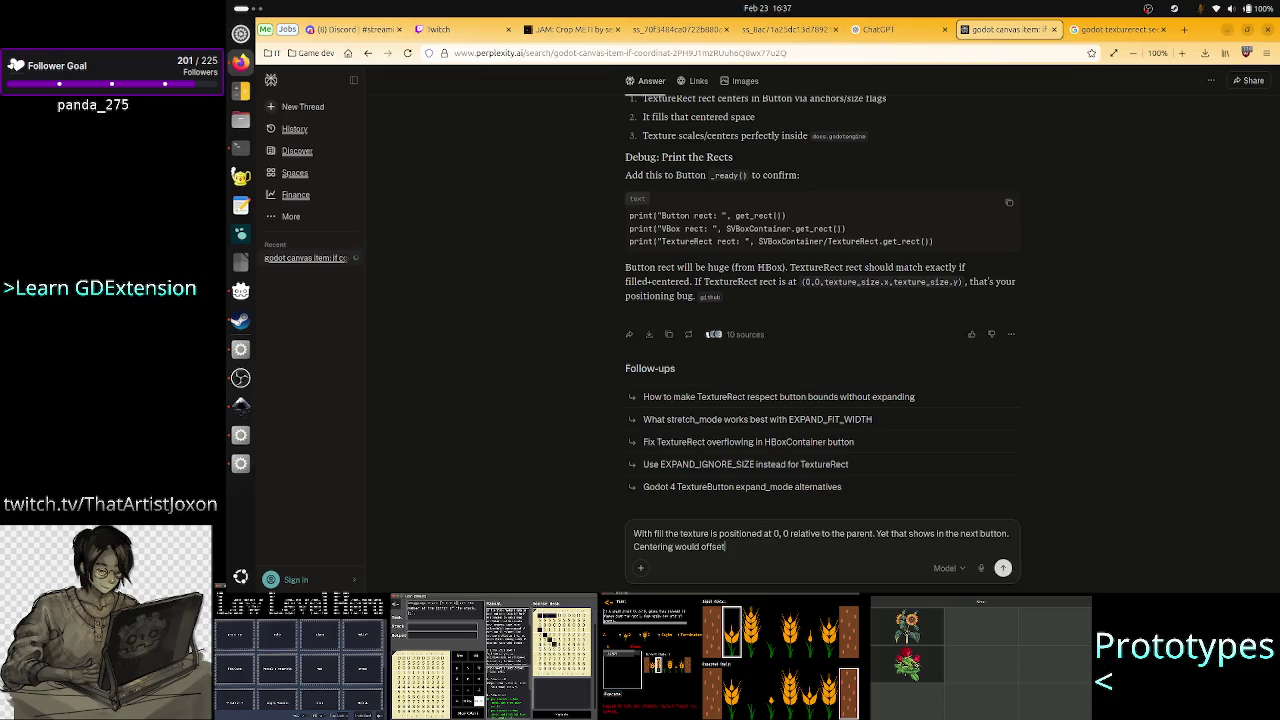
text( the)
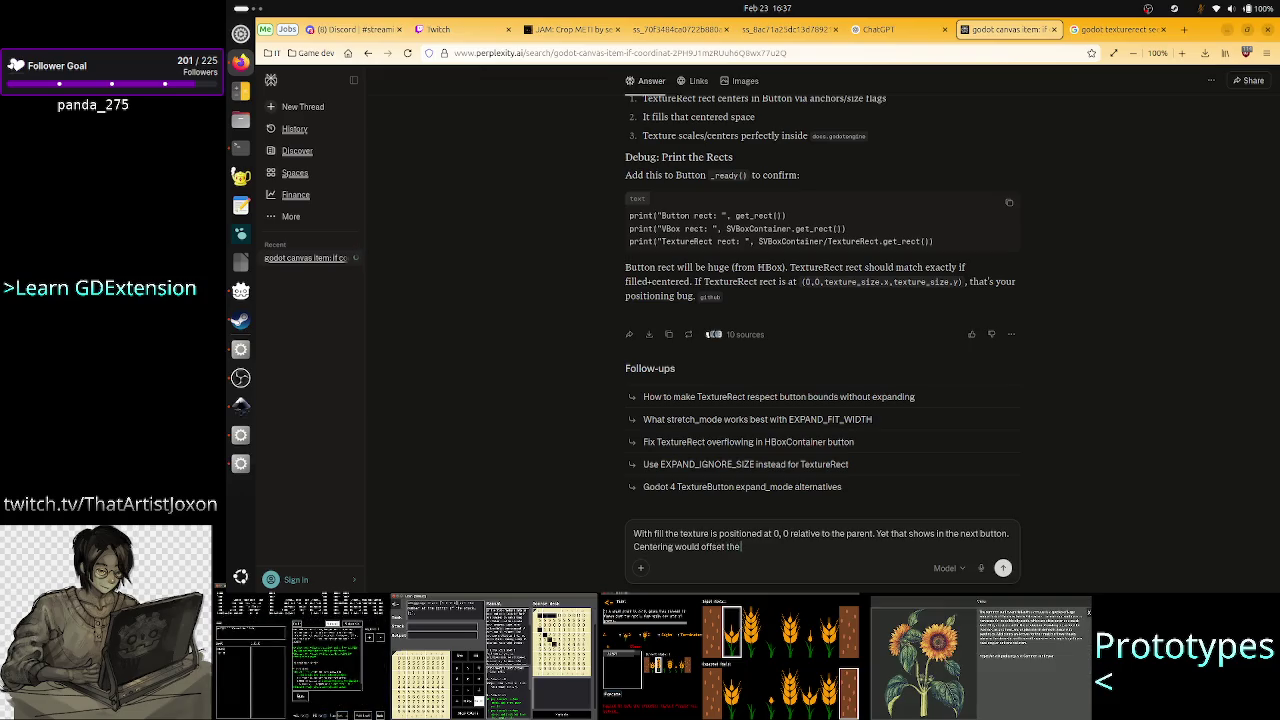
text( texture ev)
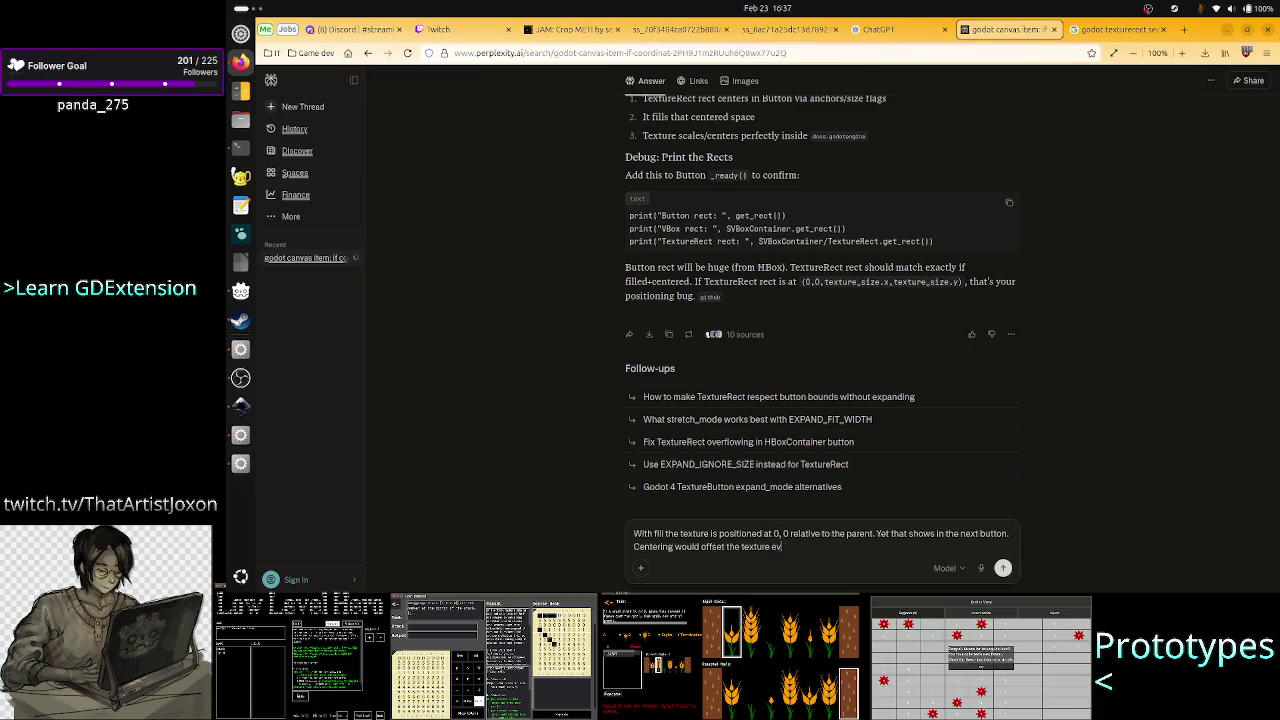
text(en fa)
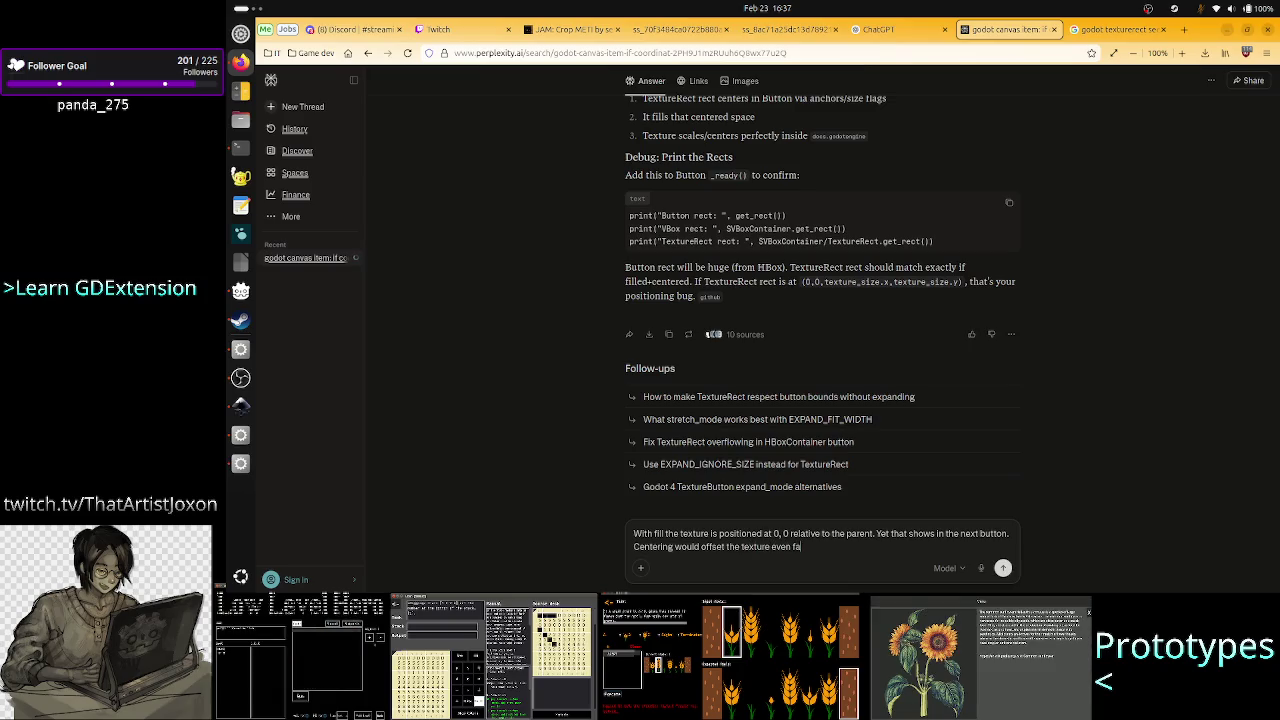
text(rther)
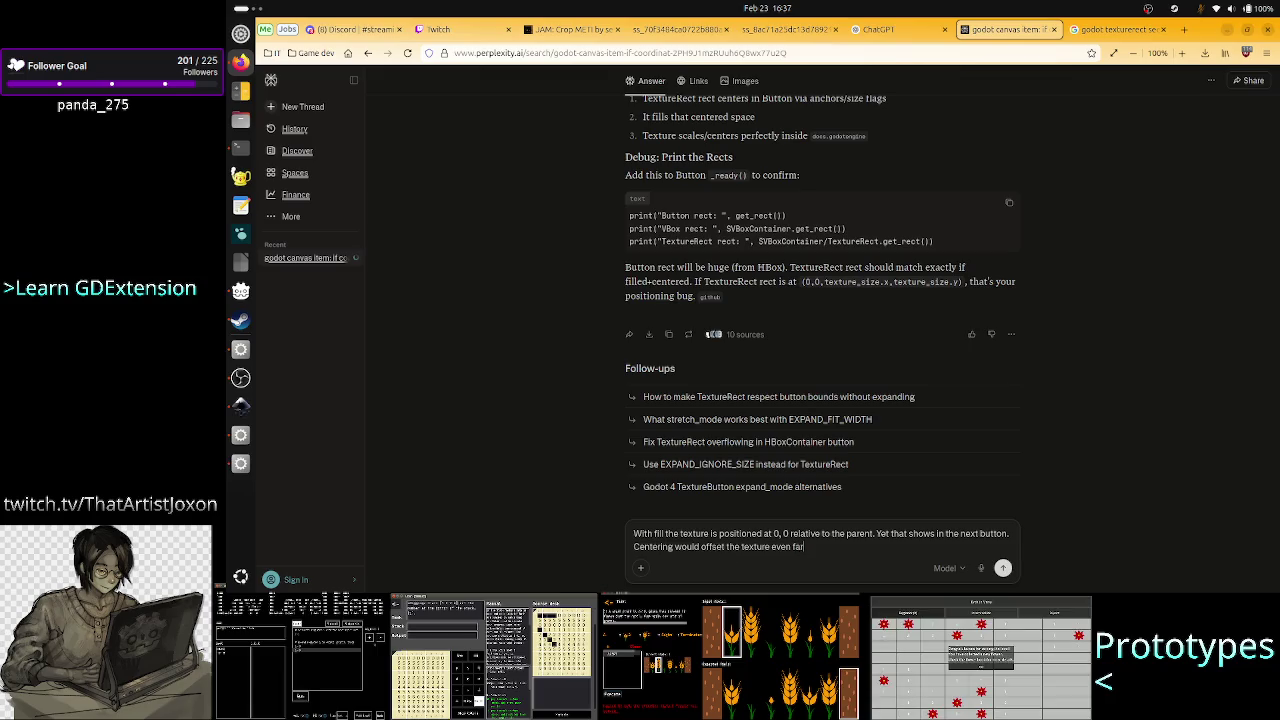
text( won't i)
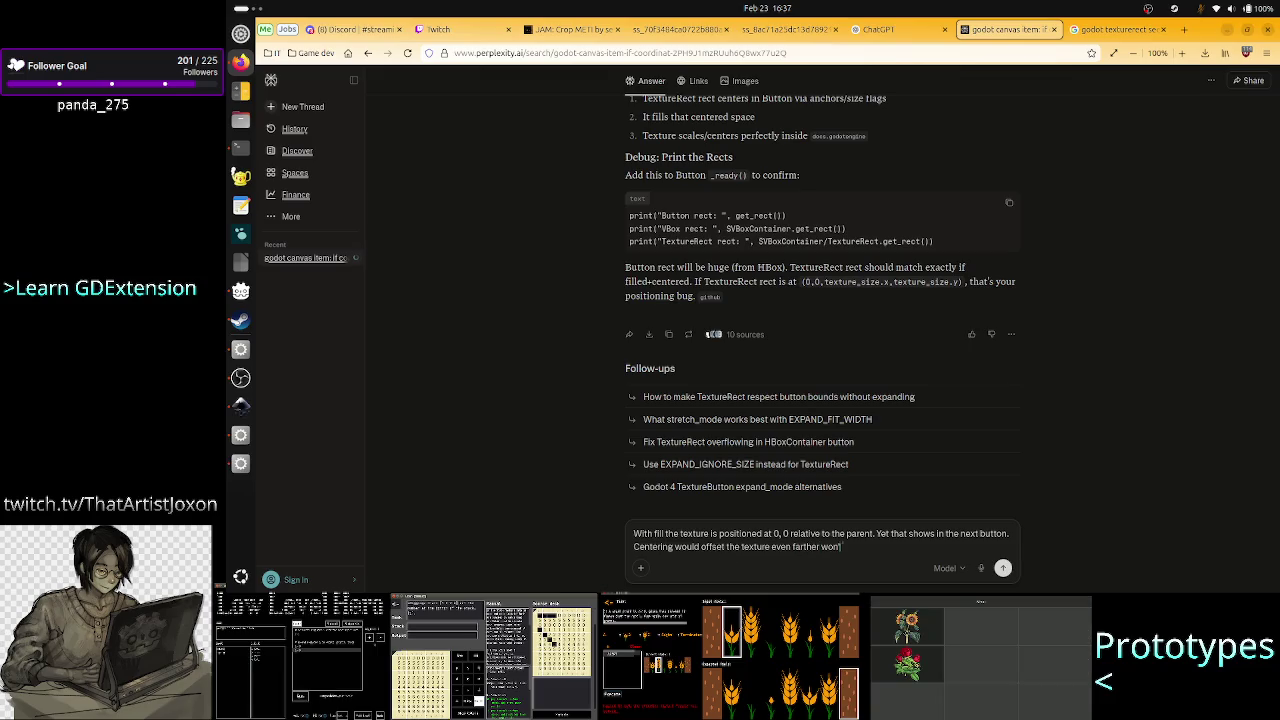
text(t?)
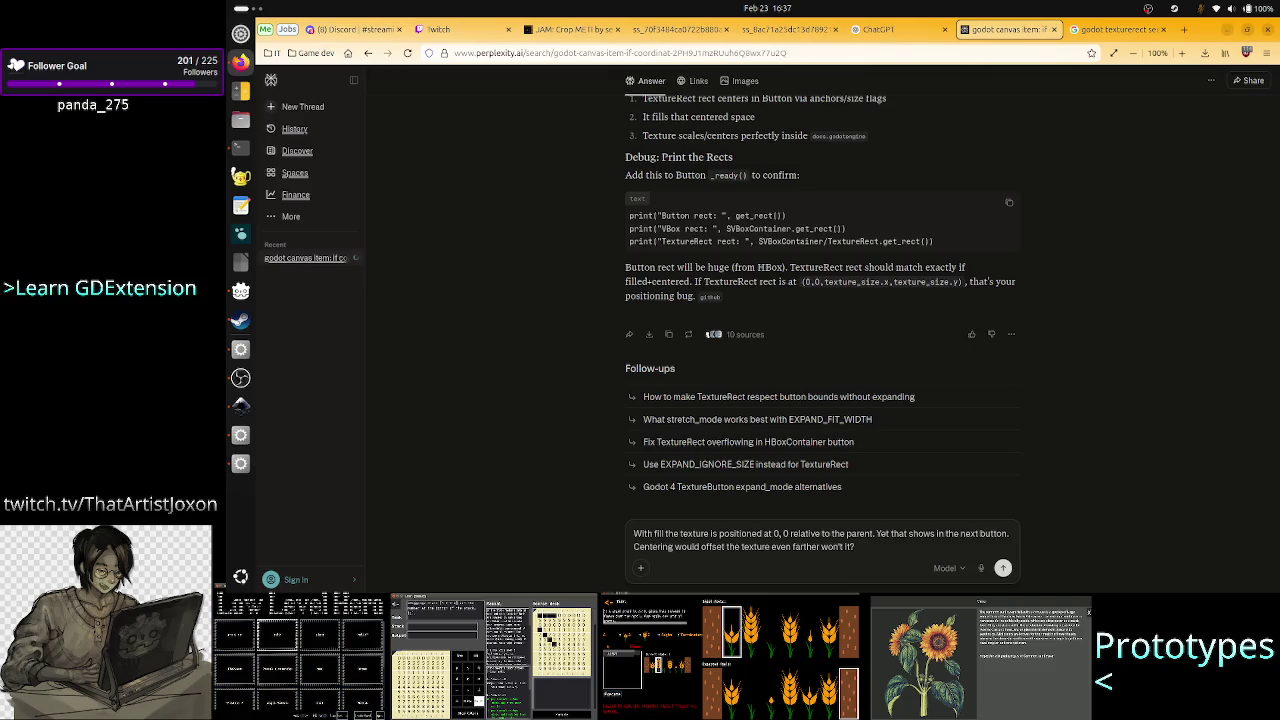
key(BackSpace)
key(BackSpace)
key(BackSpace)
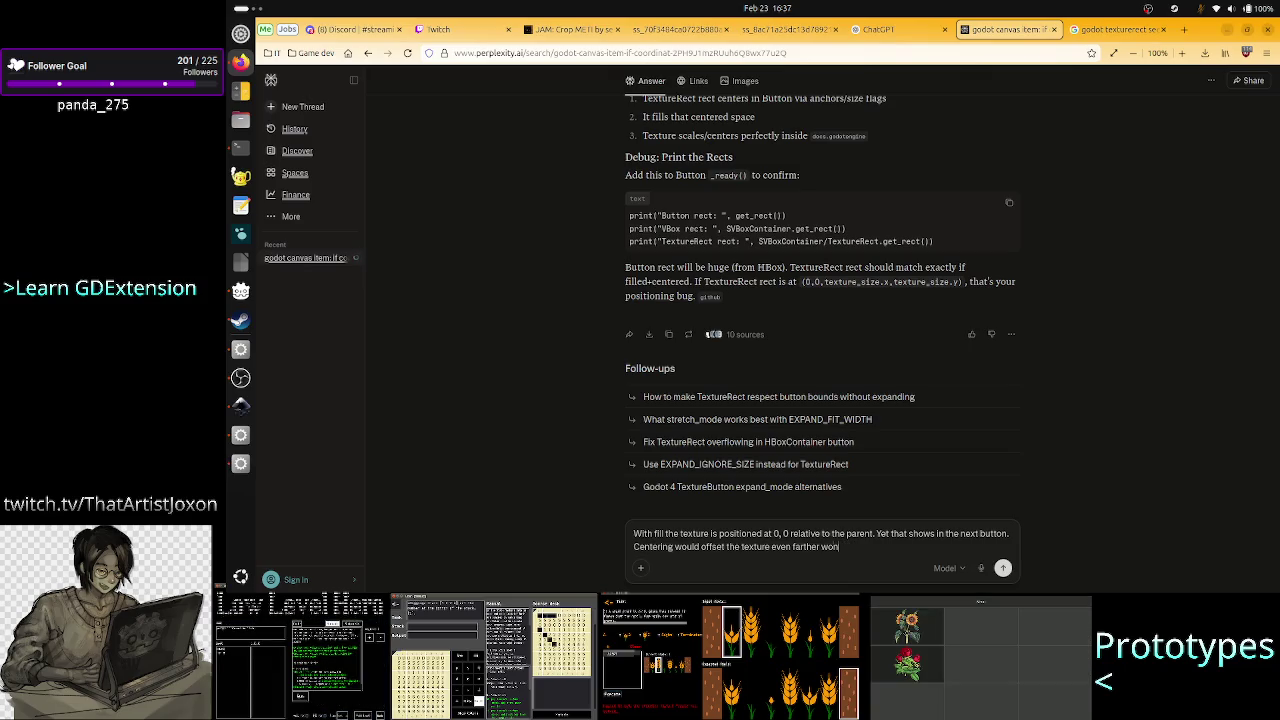
key(BackSpace)
key(BackSpace)
key(BackSpace)
text(, rea)
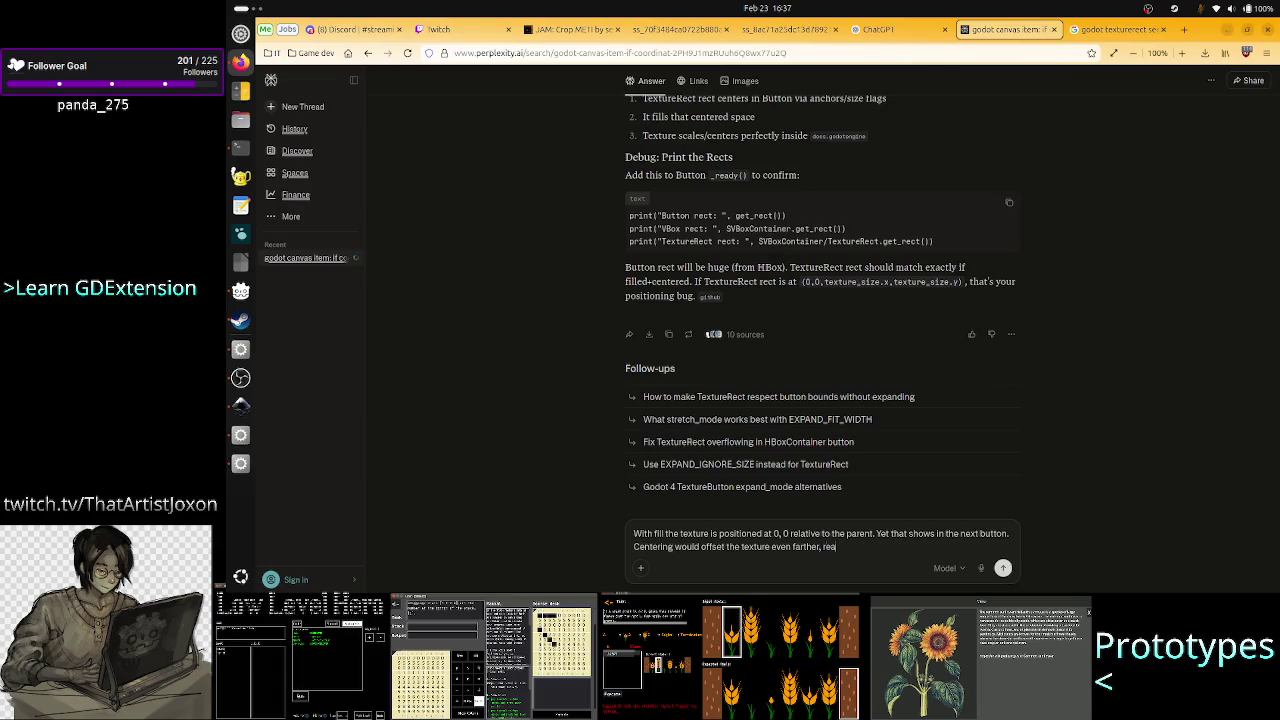
text(ching)
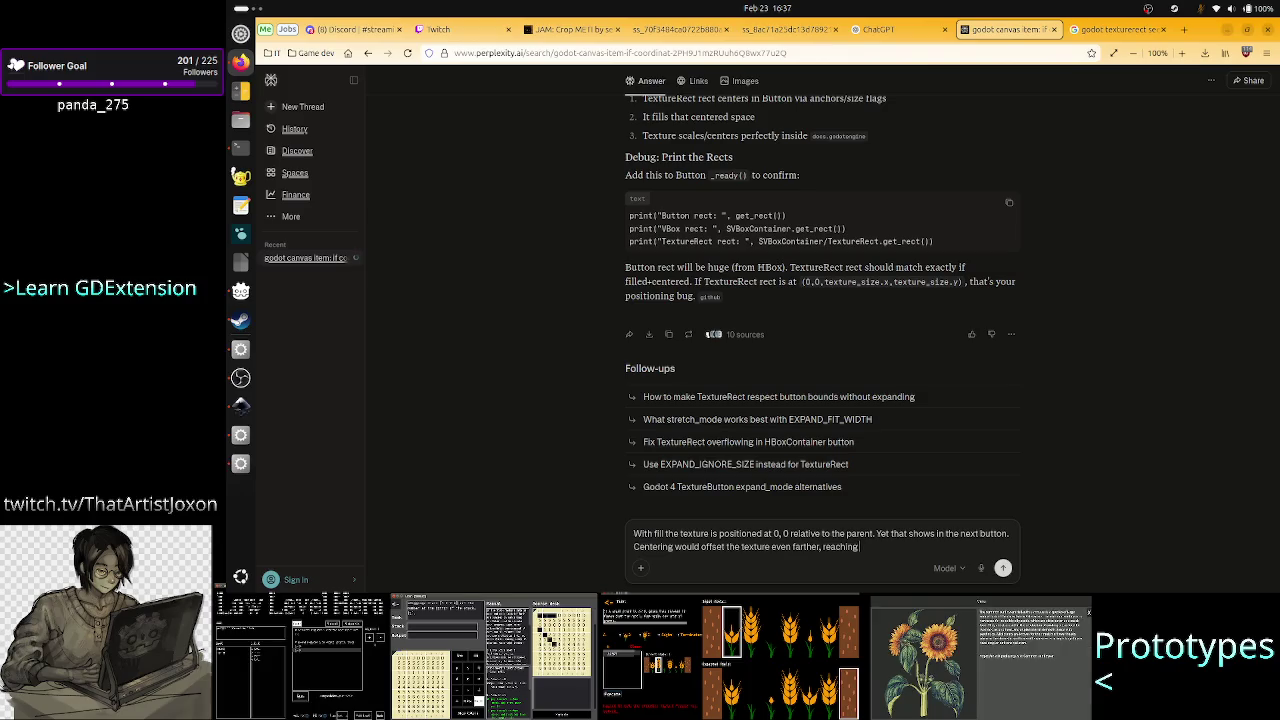
text( the )
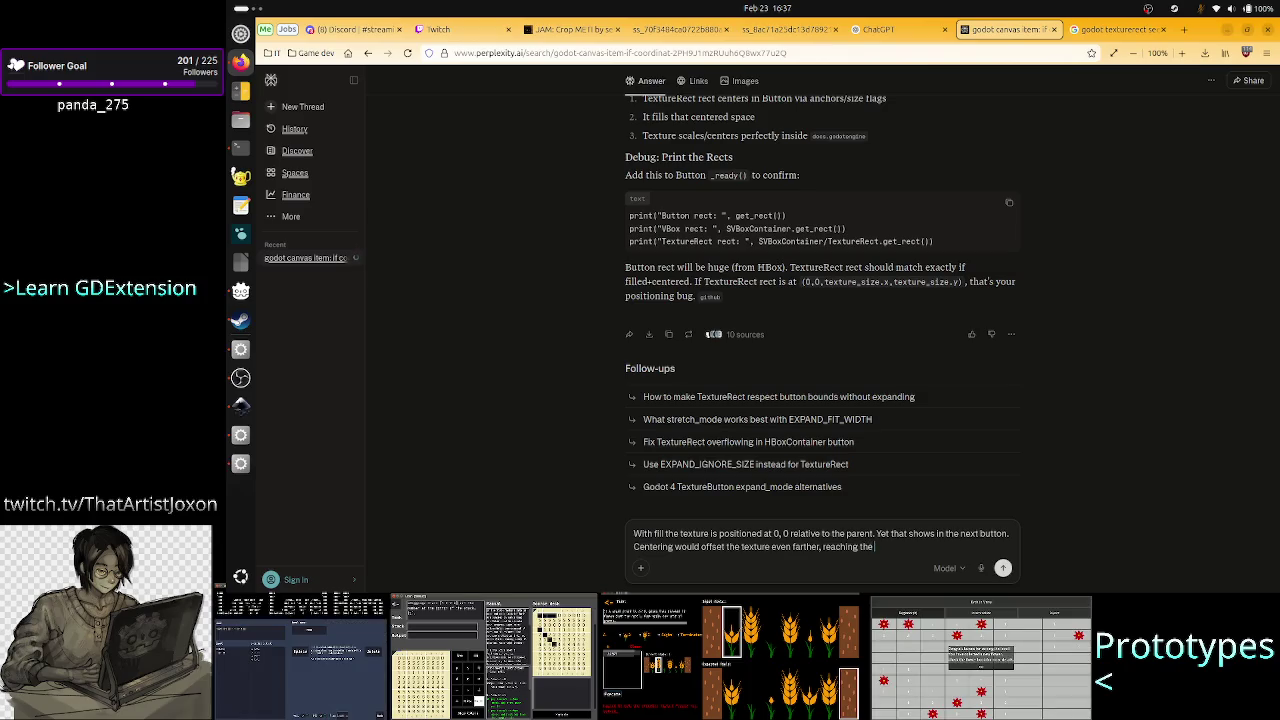
text(start of the )
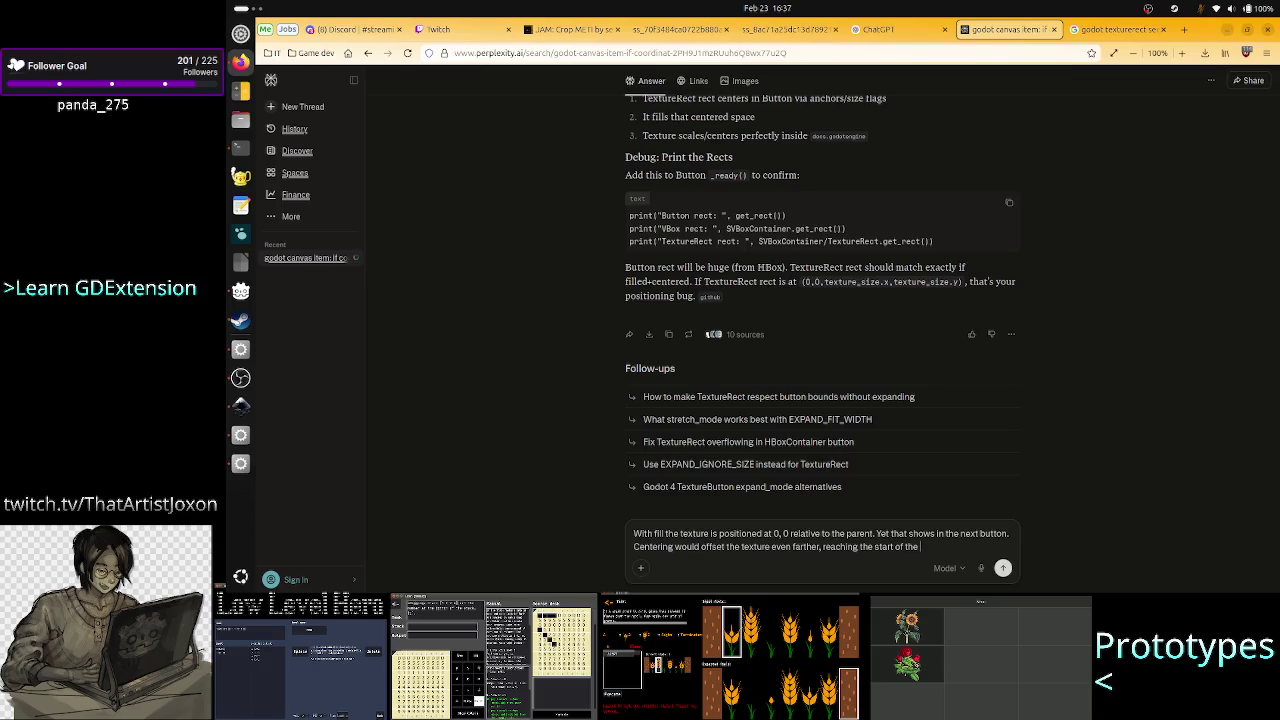
text(3rd butto)
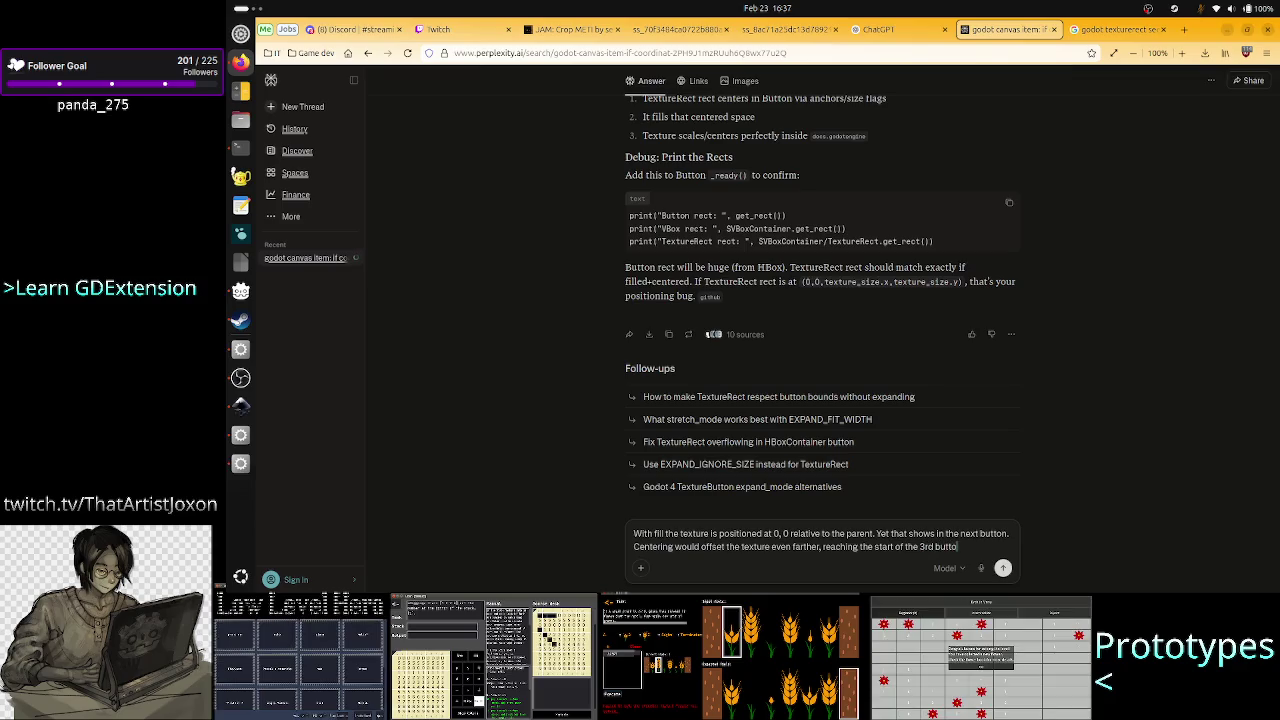
text(n.)
key(Return)
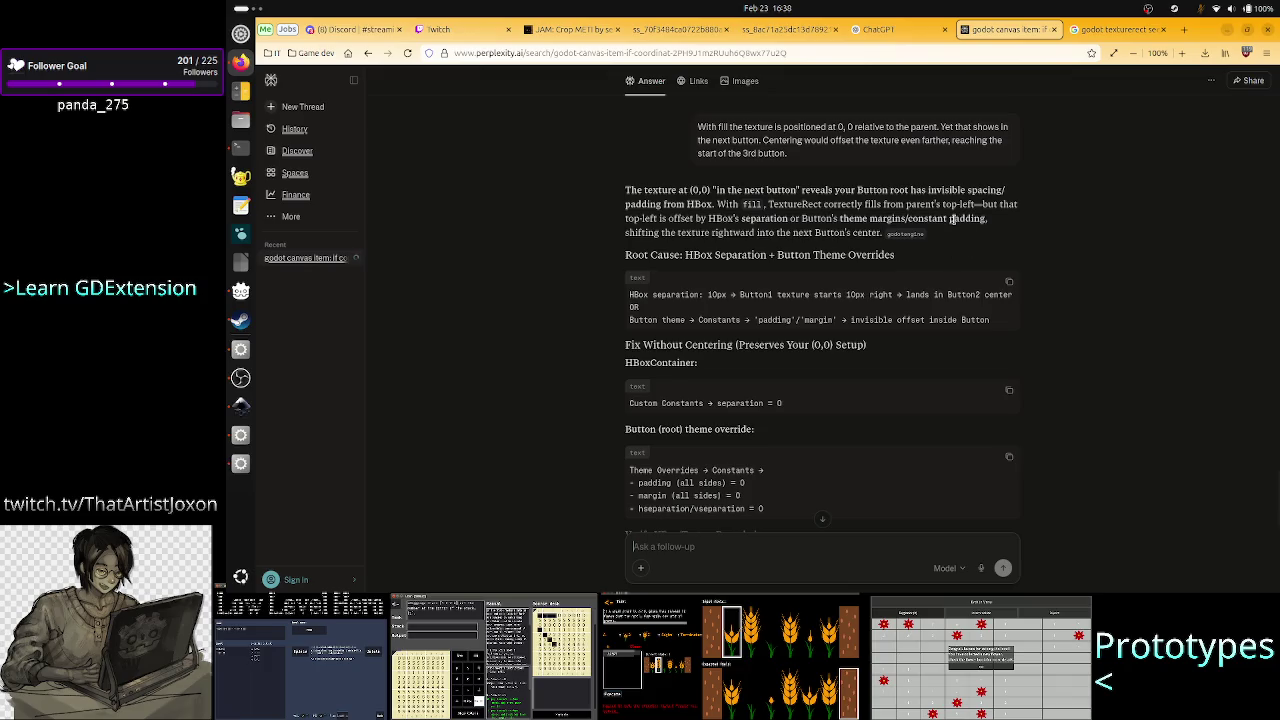
Highlight the answer's padding explanation, then return to the Godot editor.
mouse_move(988, 217)
mouse_down()
mouse_move(955, 222)
mouse_move(996, 237)
mouse_move(994, 223)
mouse_up()
key(alt+Tab)
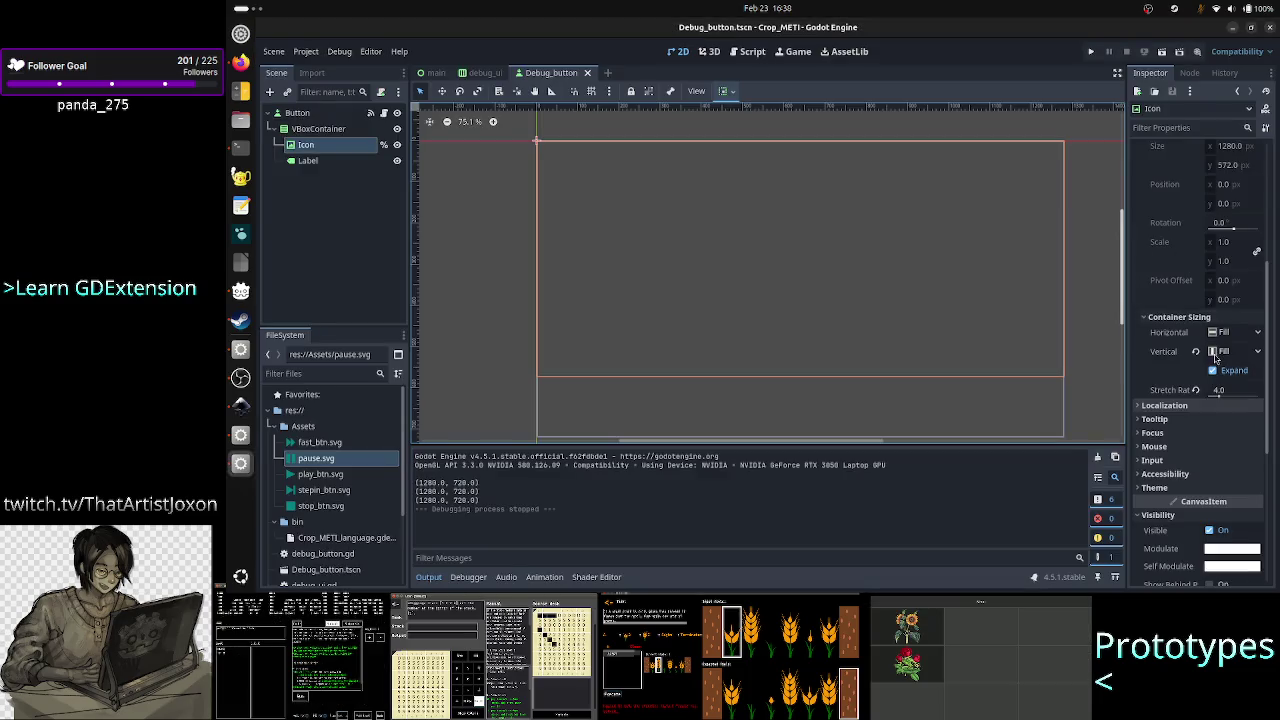
Run the project and pin the game window Always on Top to inspect the oversized teal icons.
click(1094, 55)
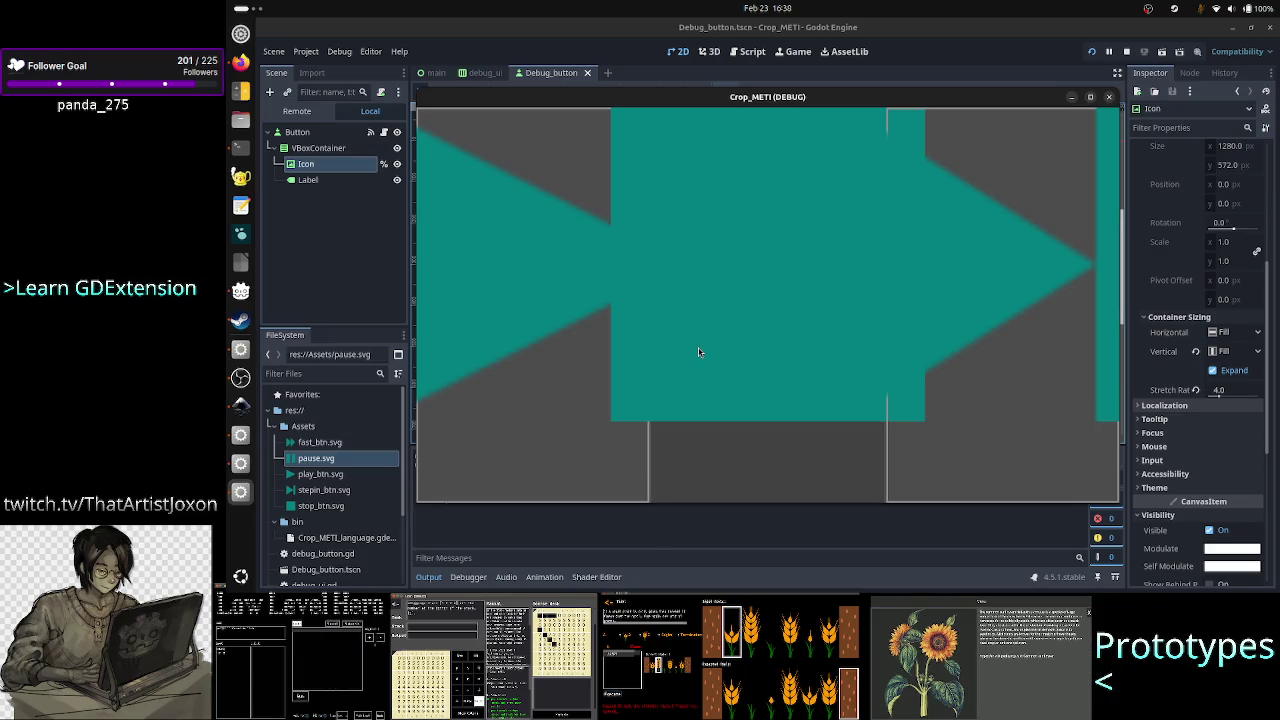
right_click(996, 101)
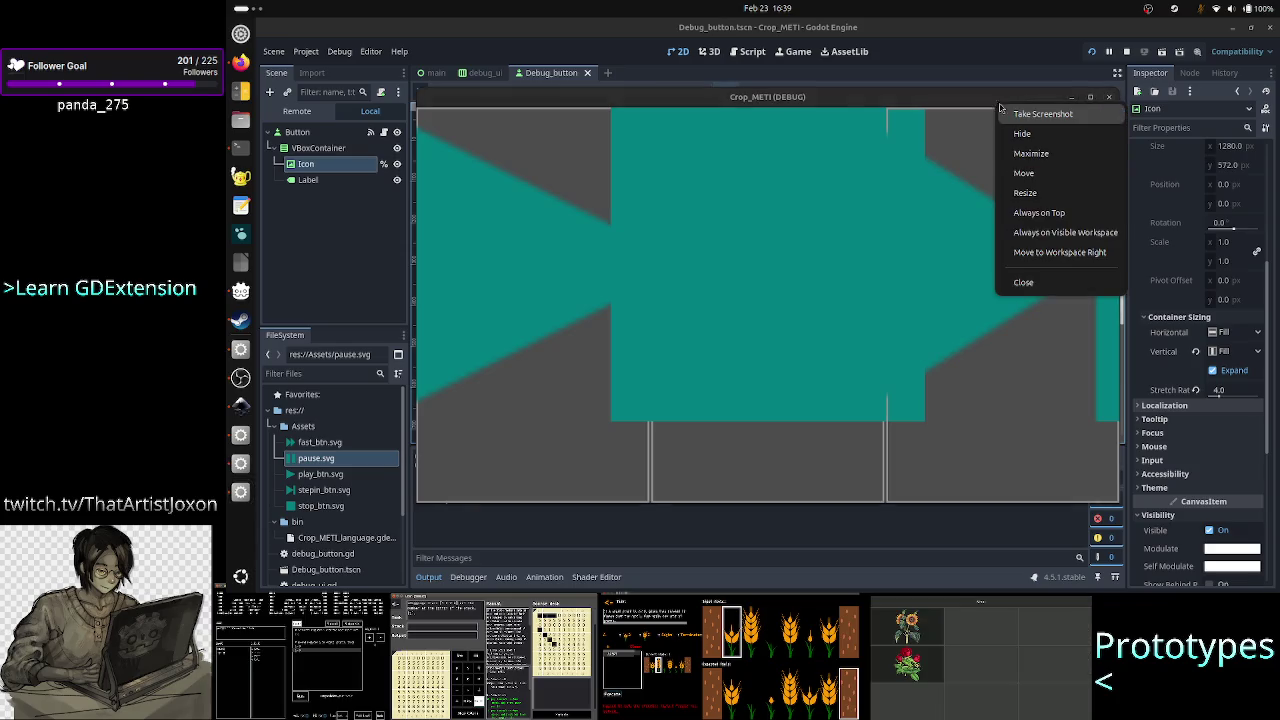
click(1035, 218)
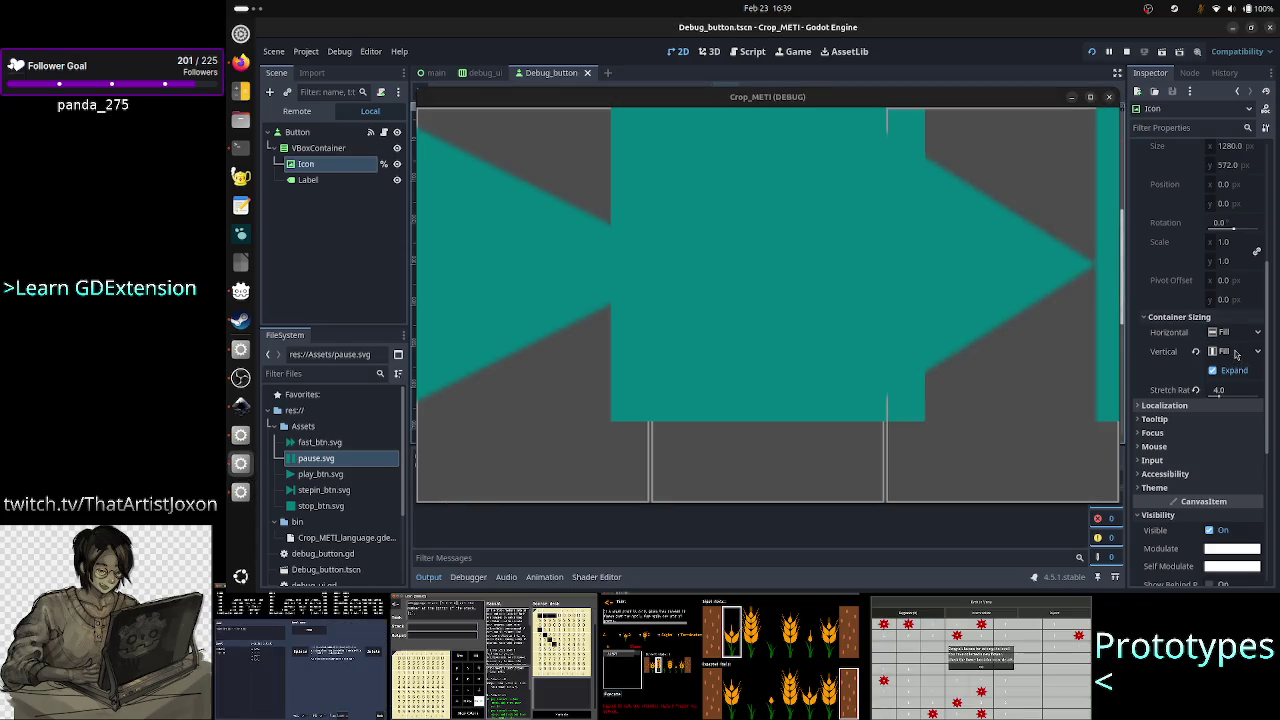
click(1236, 352)
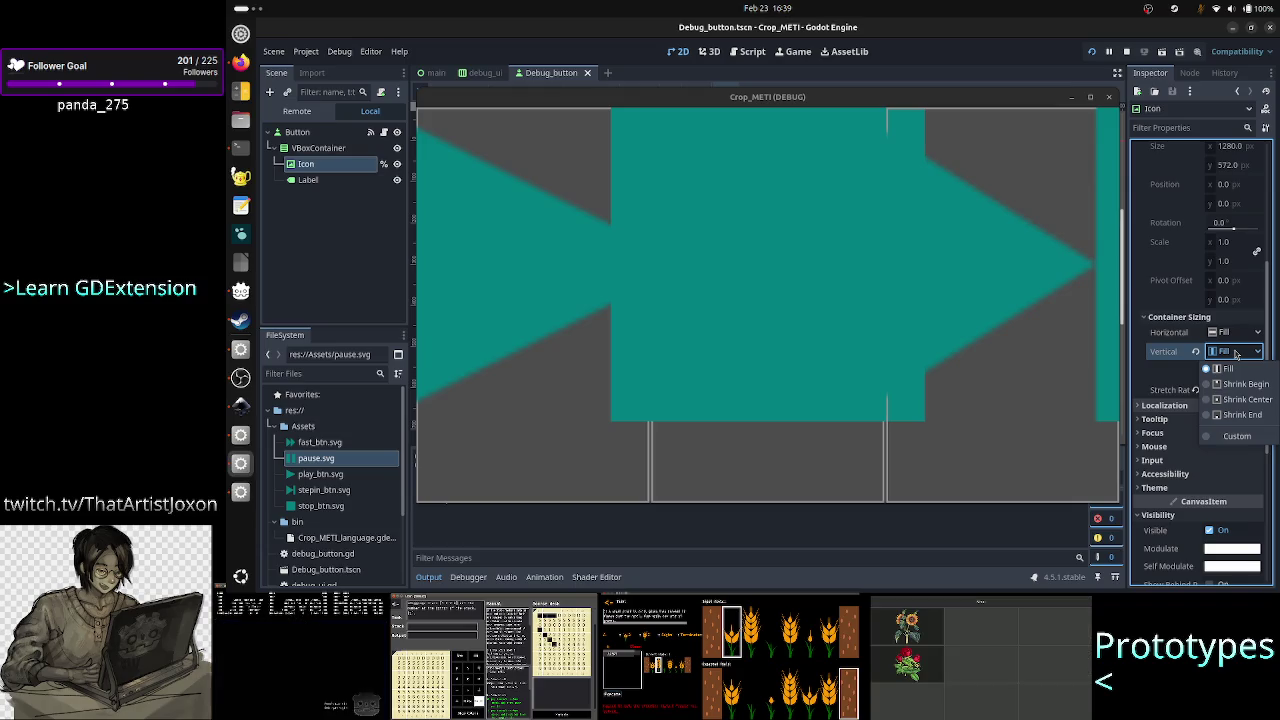
Set the Icon's Container Sizing to Shrink Center both vertically and horizontally.
click(1240, 399)
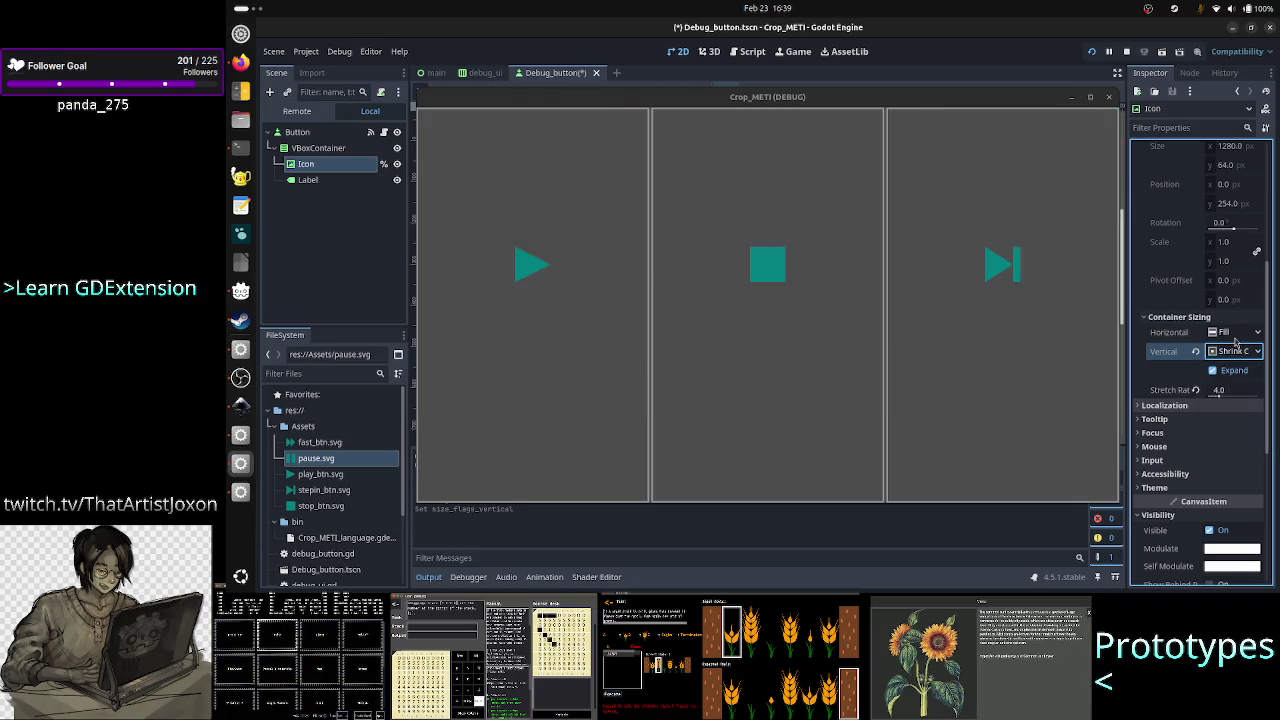
click(1238, 333)
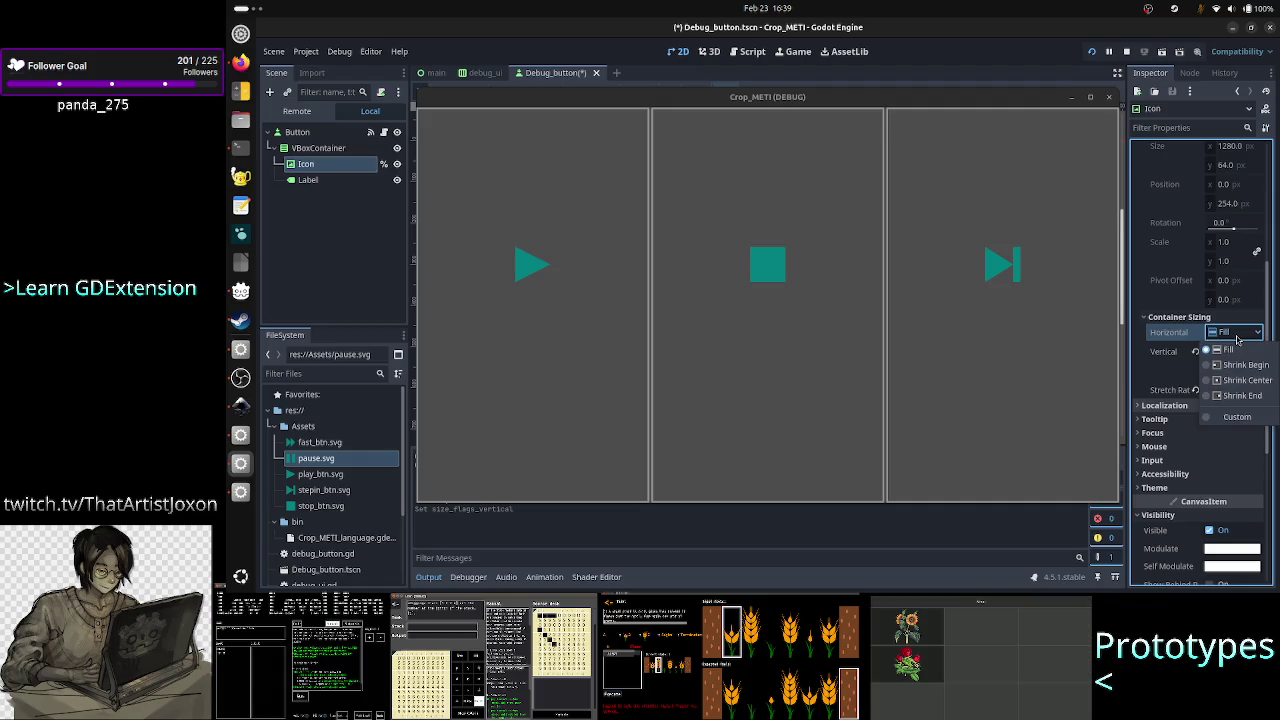
click(1240, 380)
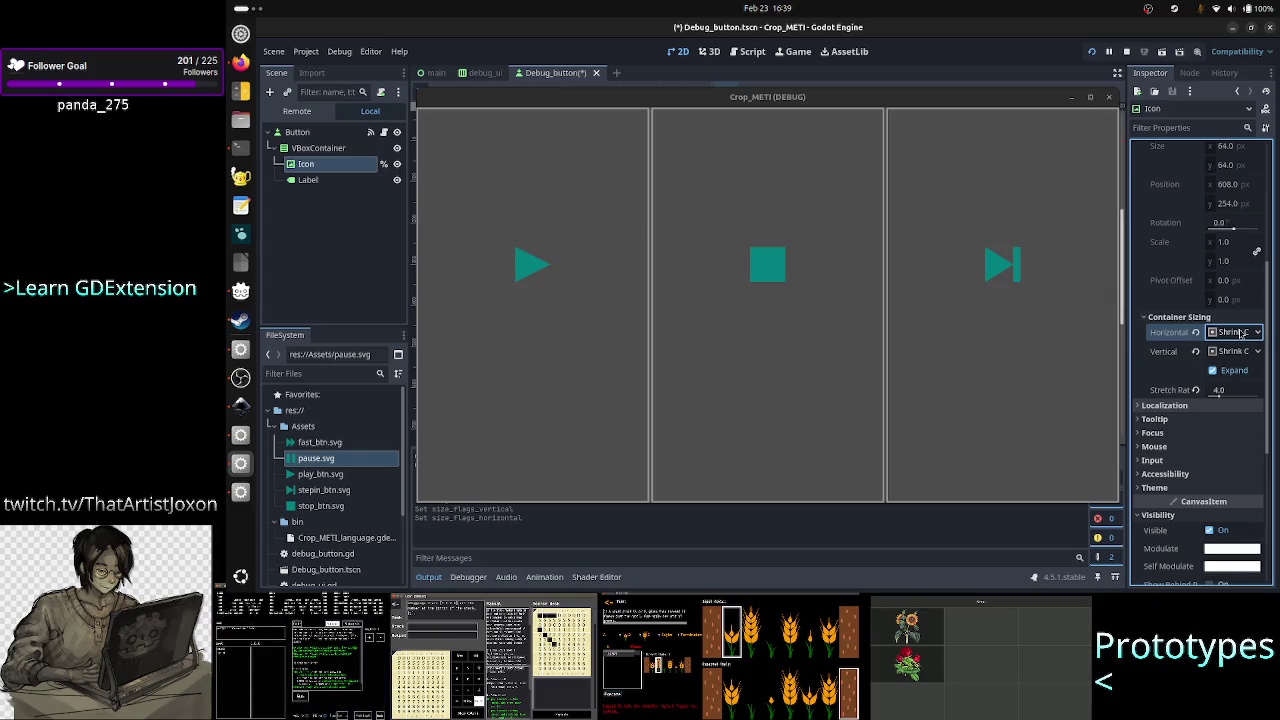
click(1241, 333)
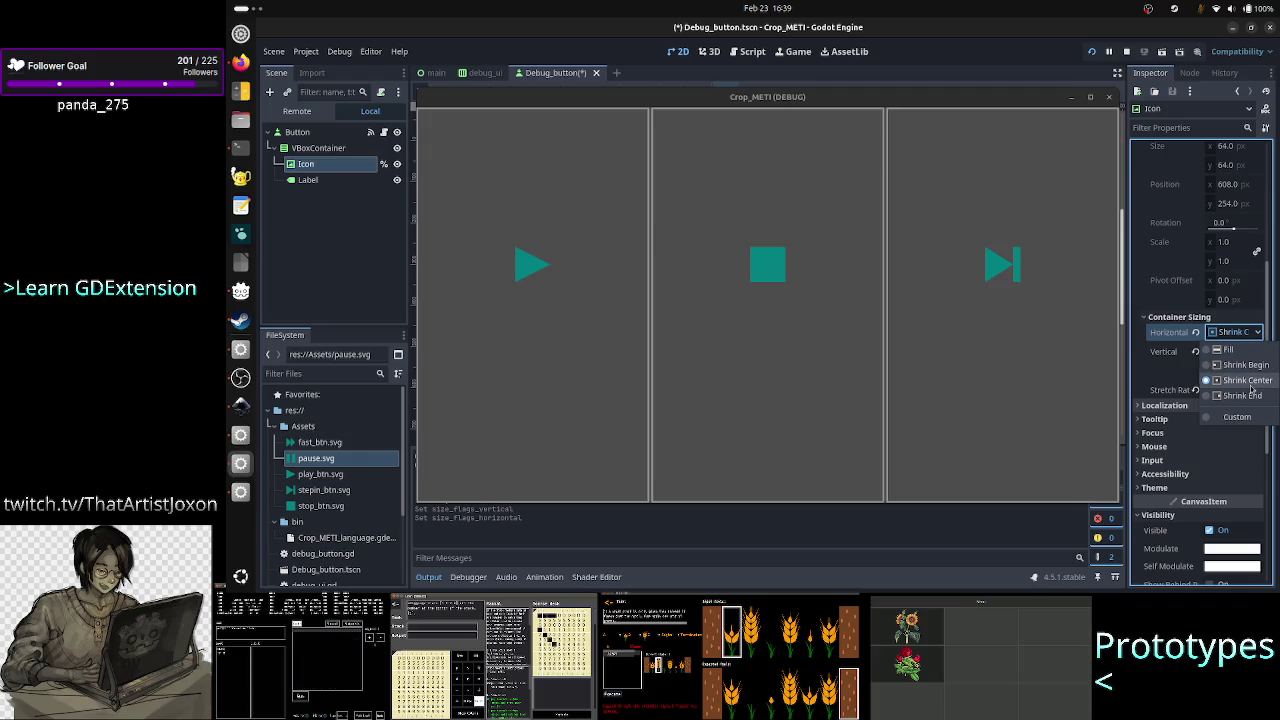
click(1250, 384)
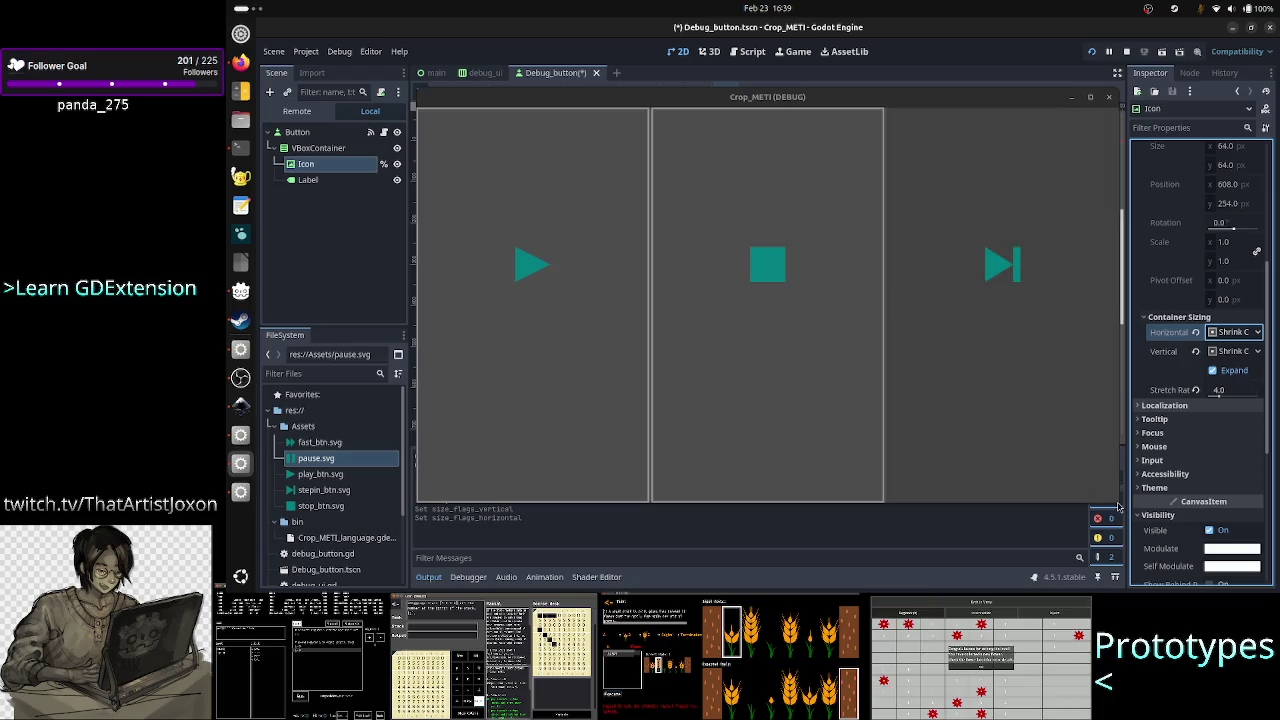
Move and resize the running game window to check the icons stay centred, then switch to Inkscape.
mouse_move(1117, 500)
mouse_down()
mouse_move(1180, 548)
mouse_move(971, 428)
mouse_move(1275, 578)
mouse_move(1143, 557)
mouse_move(871, 386)
mouse_move(720, 386)
mouse_move(1230, 558)
mouse_up()
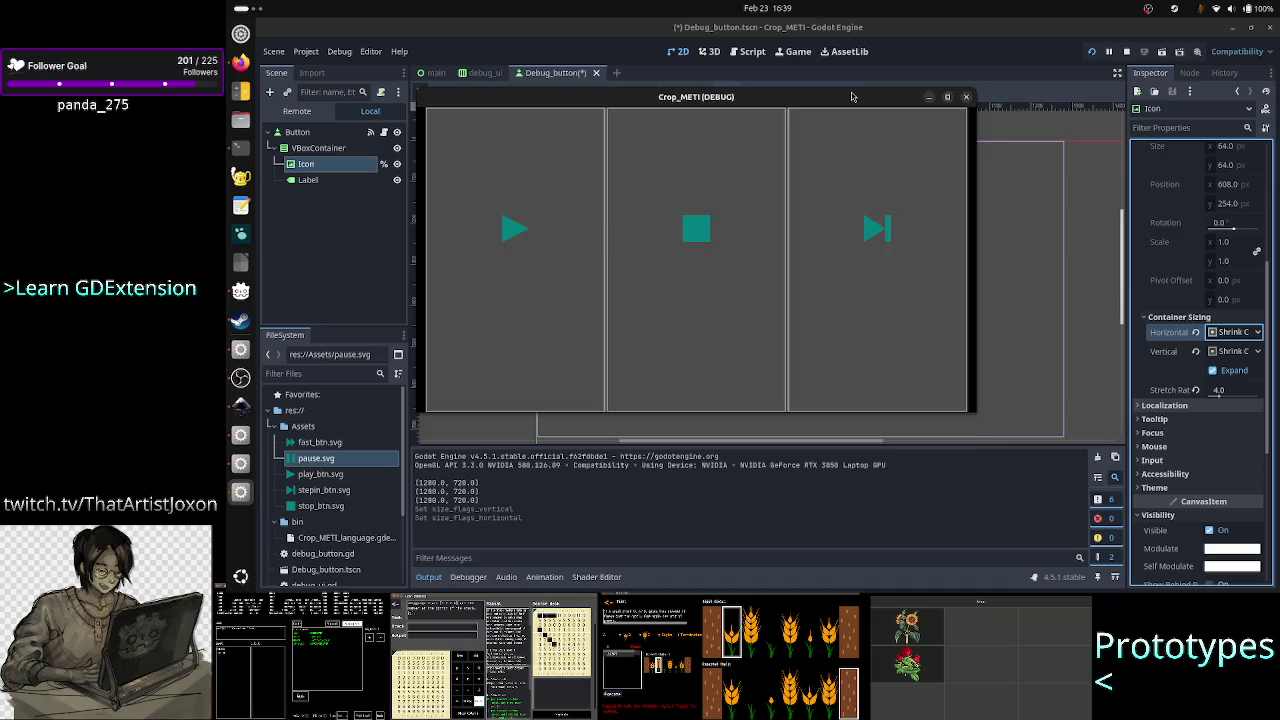
mouse_move(852, 96)
mouse_down()
mouse_move(742, 120)
mouse_move(715, 79)
mouse_up()
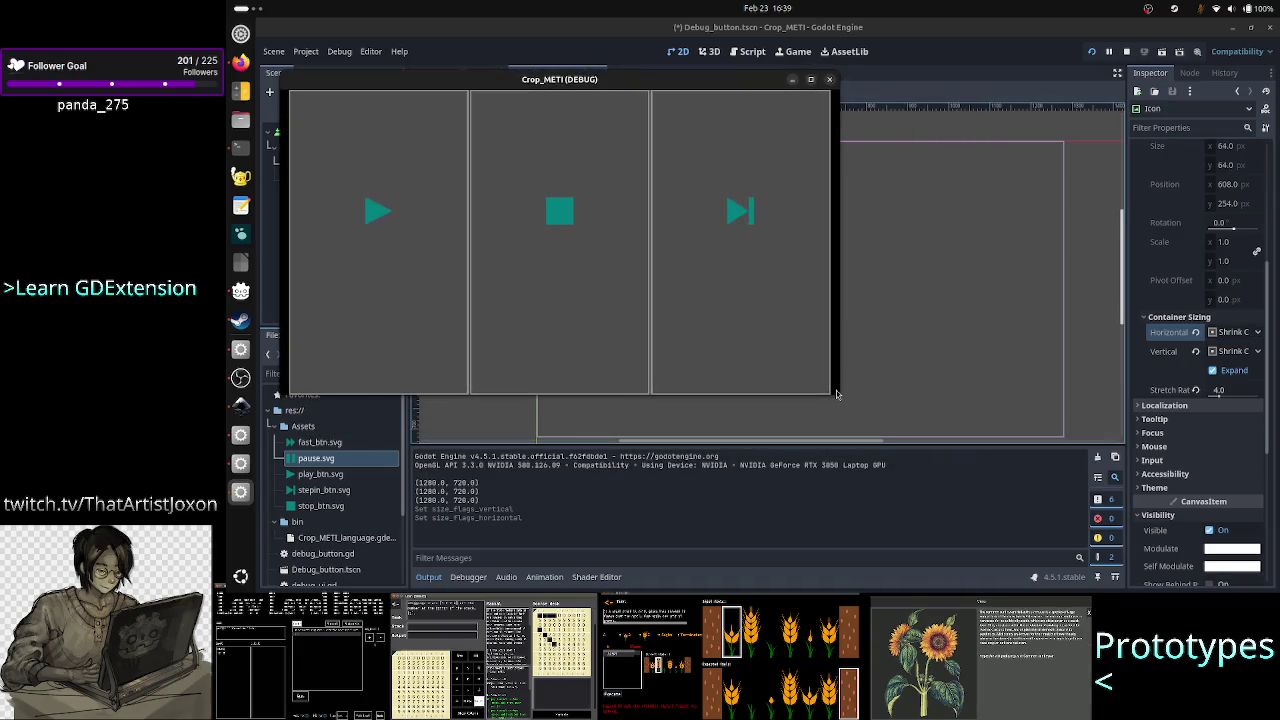
mouse_move(836, 394)
mouse_down()
mouse_move(906, 443)
mouse_move(957, 451)
mouse_move(757, 334)
mouse_move(996, 462)
mouse_move(1114, 578)
mouse_move(1274, 590)
mouse_move(1150, 510)
mouse_move(1060, 396)
mouse_move(932, 317)
mouse_move(825, 287)
mouse_move(694, 277)
mouse_move(508, 182)
mouse_move(531, 270)
mouse_move(593, 340)
mouse_move(678, 403)
mouse_move(680, 447)
mouse_up()
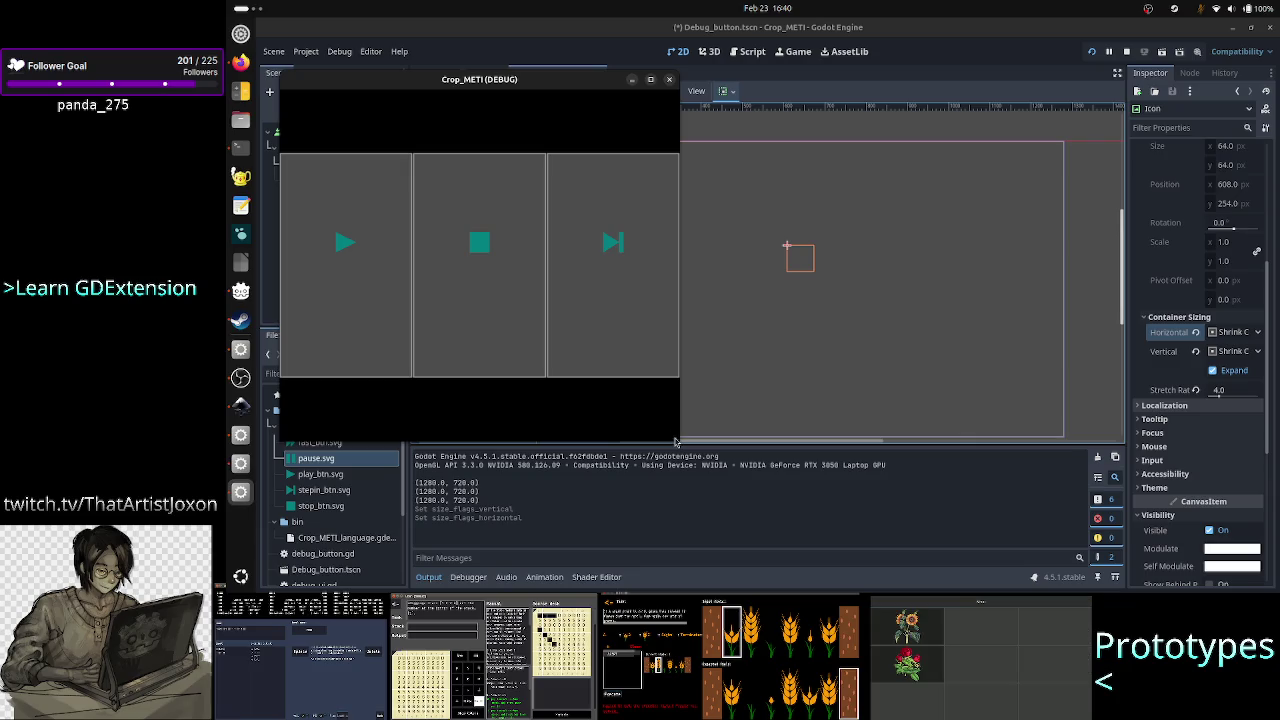
mouse_move(677, 437)
mouse_down()
mouse_move(908, 462)
mouse_move(1032, 563)
mouse_up()
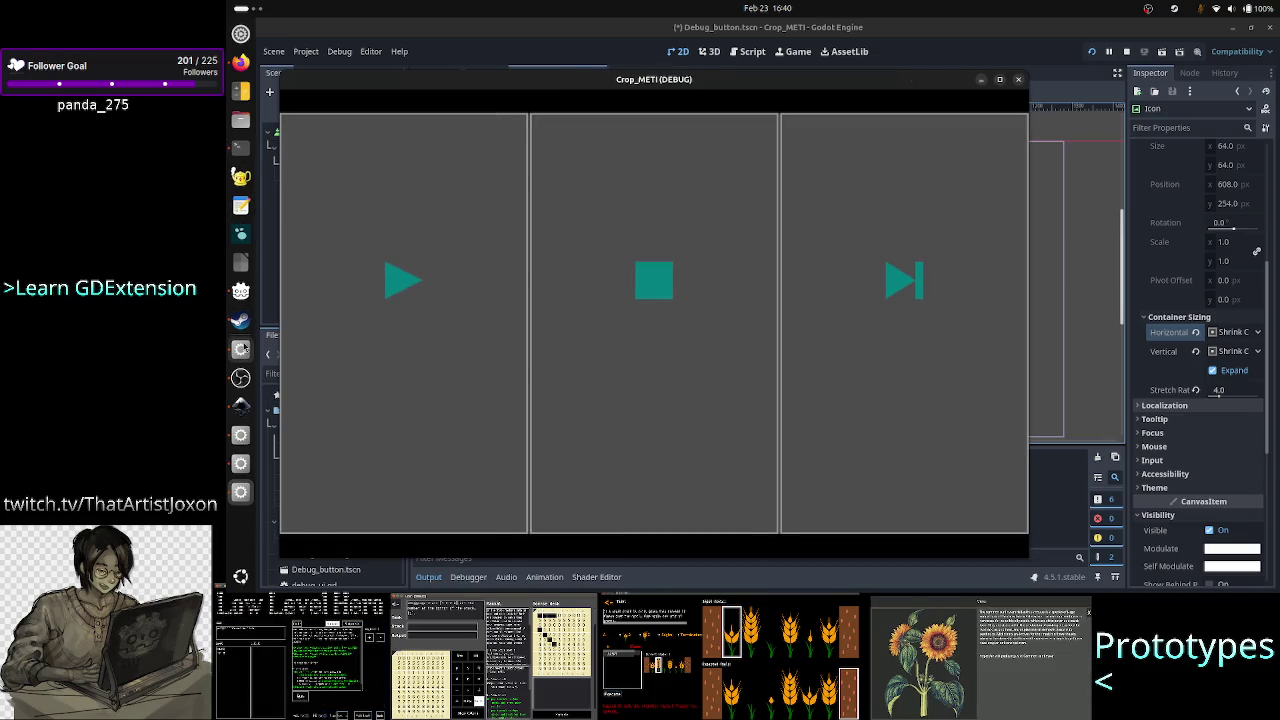
click(240, 405)
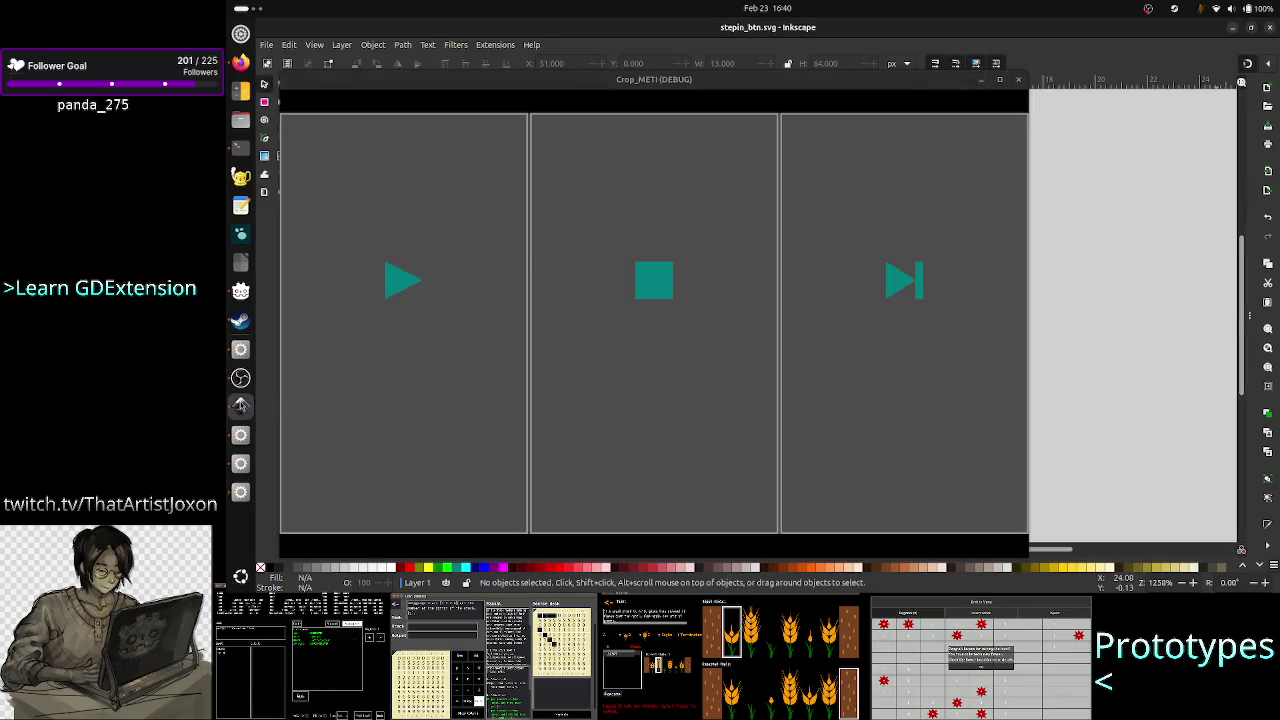
Close the game window, create a blank New document 2 in Inkscape, and pick the Pencil tool.
click(1020, 80)
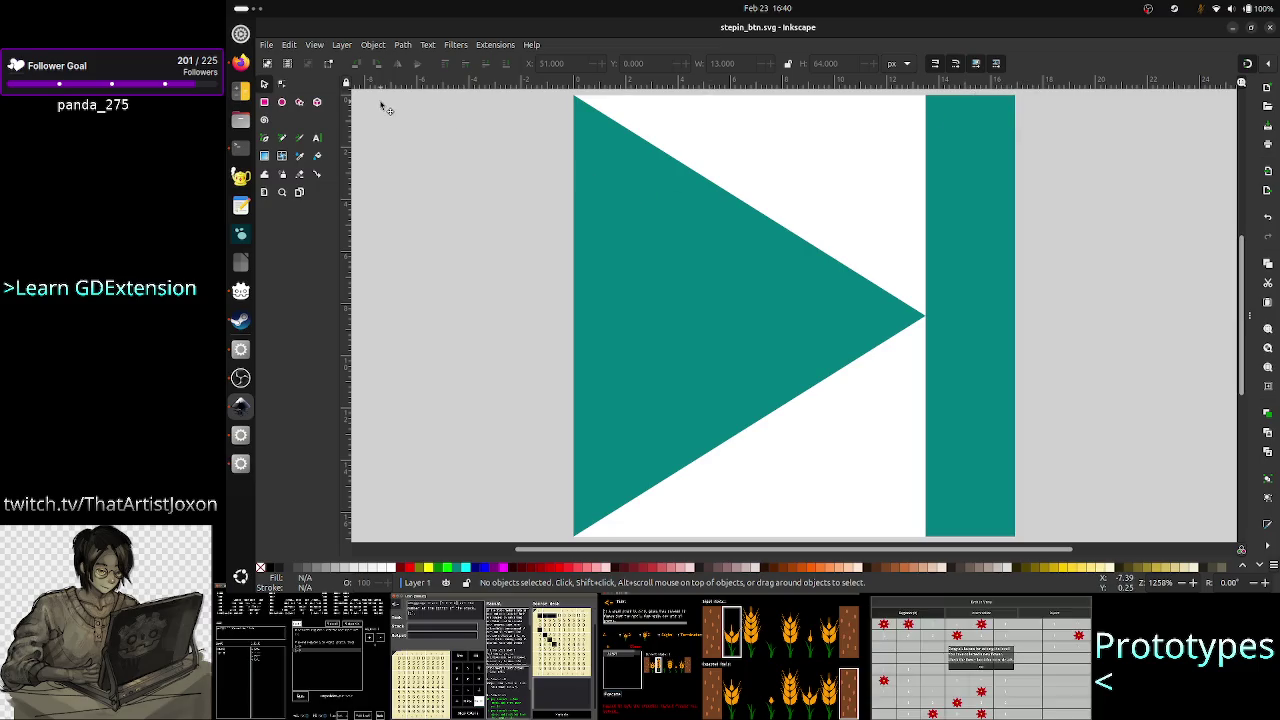
click(268, 45)
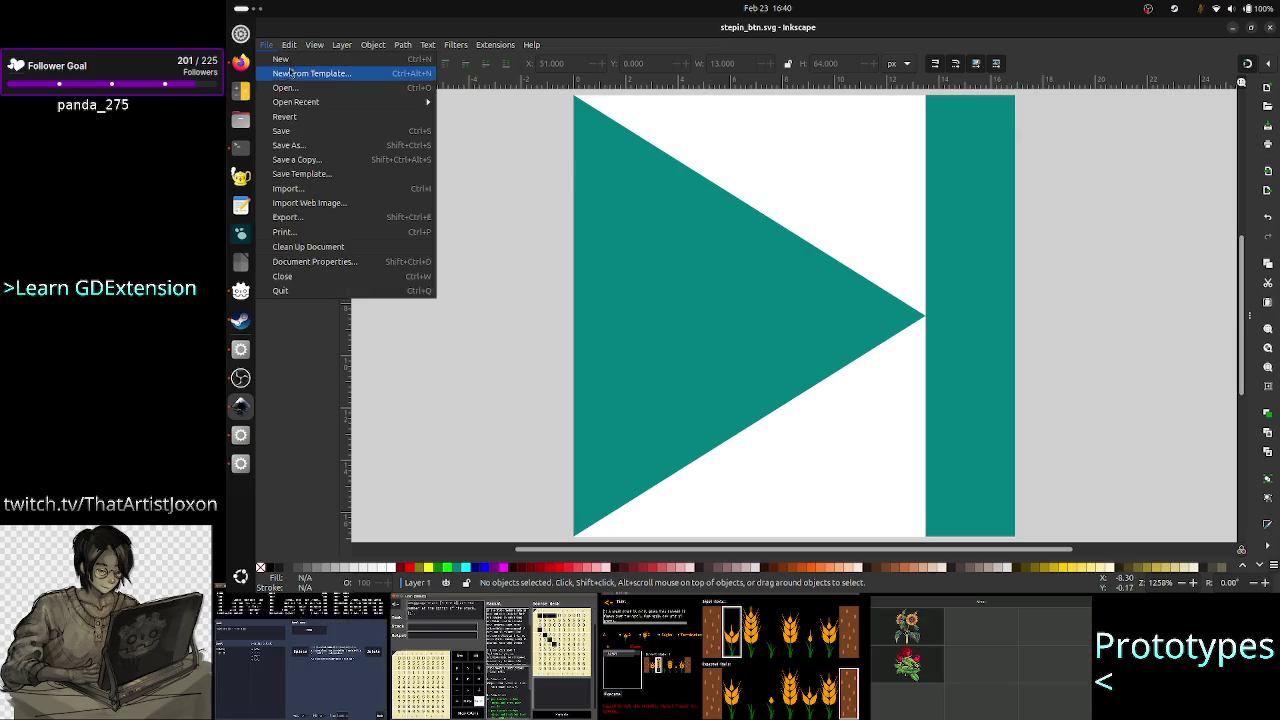
click(299, 60)
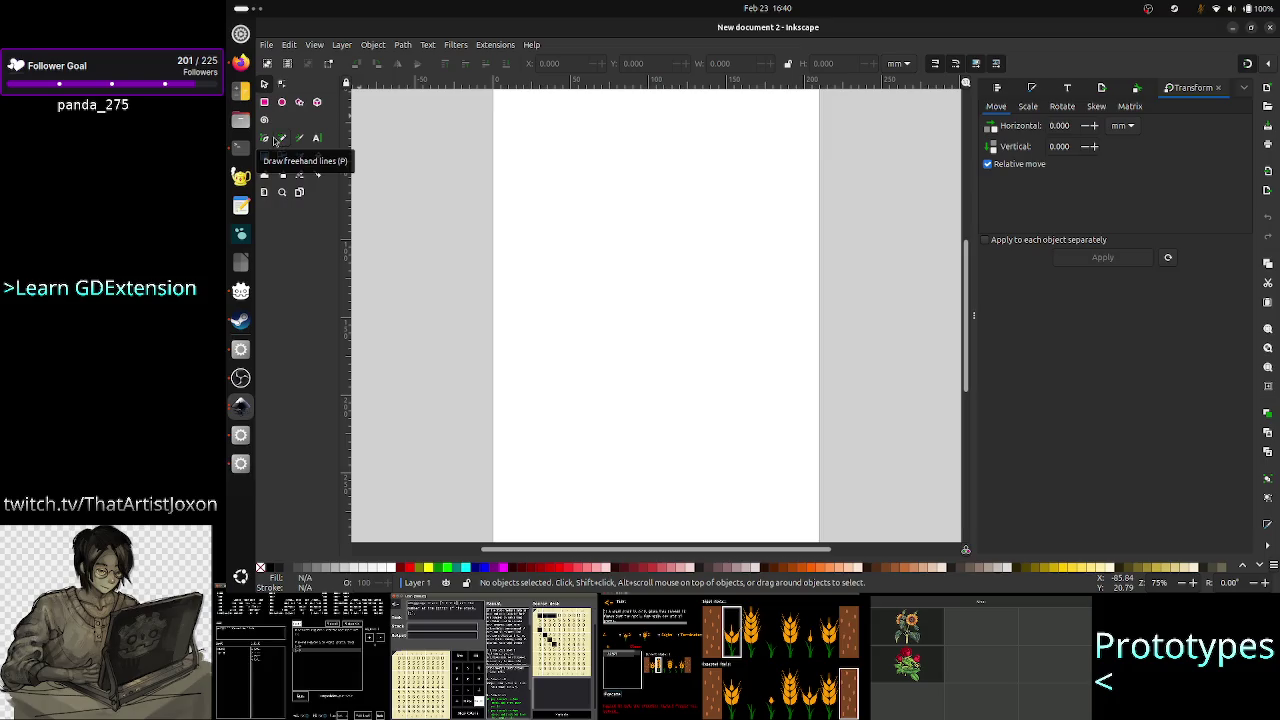
click(280, 139)
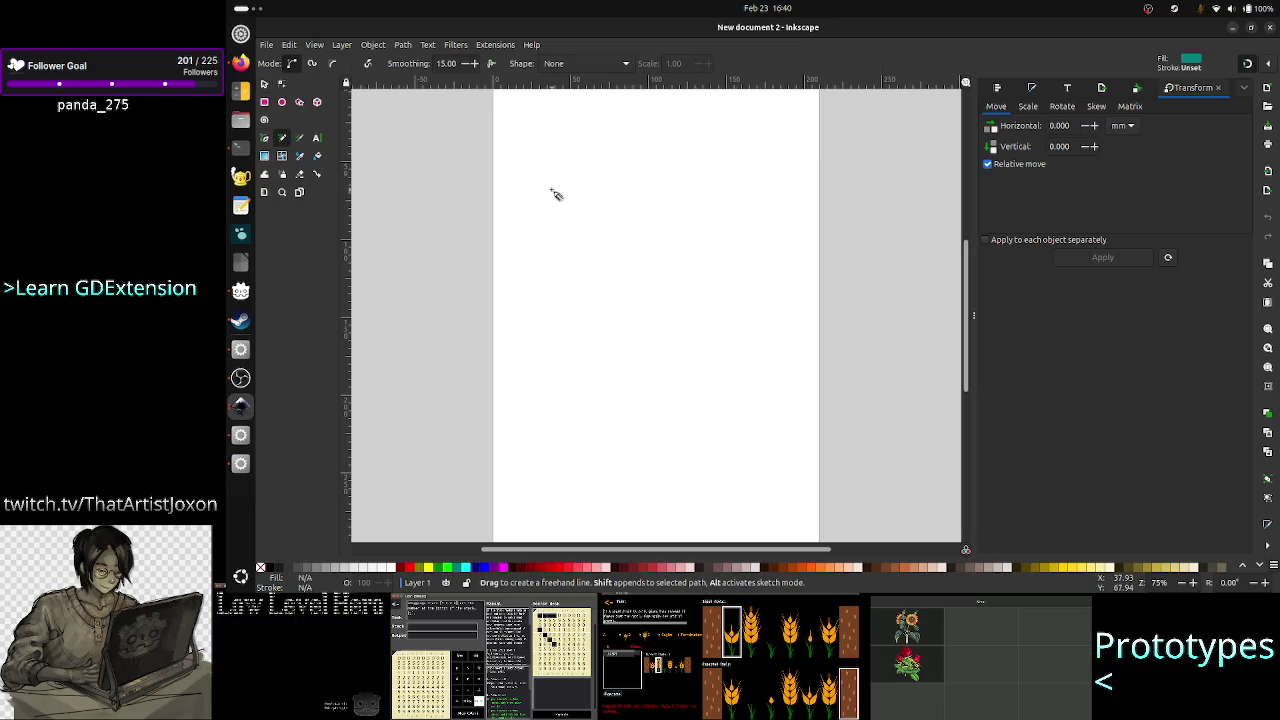
Sketch and undo a freehand teal triangle, then try a vertical line with the Pen tool.
mouse_move(543, 166)
mouse_down()
mouse_move(540, 345)
mouse_move(747, 350)
mouse_up()
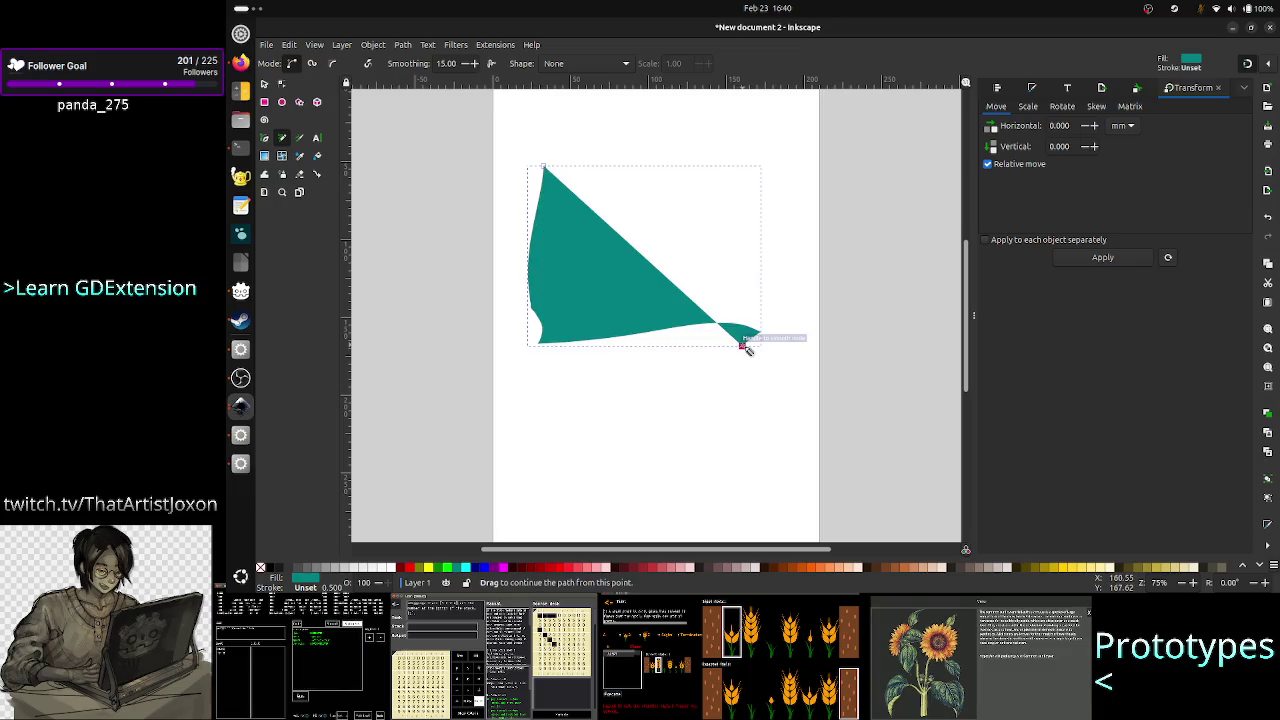
key(ctrl+z)
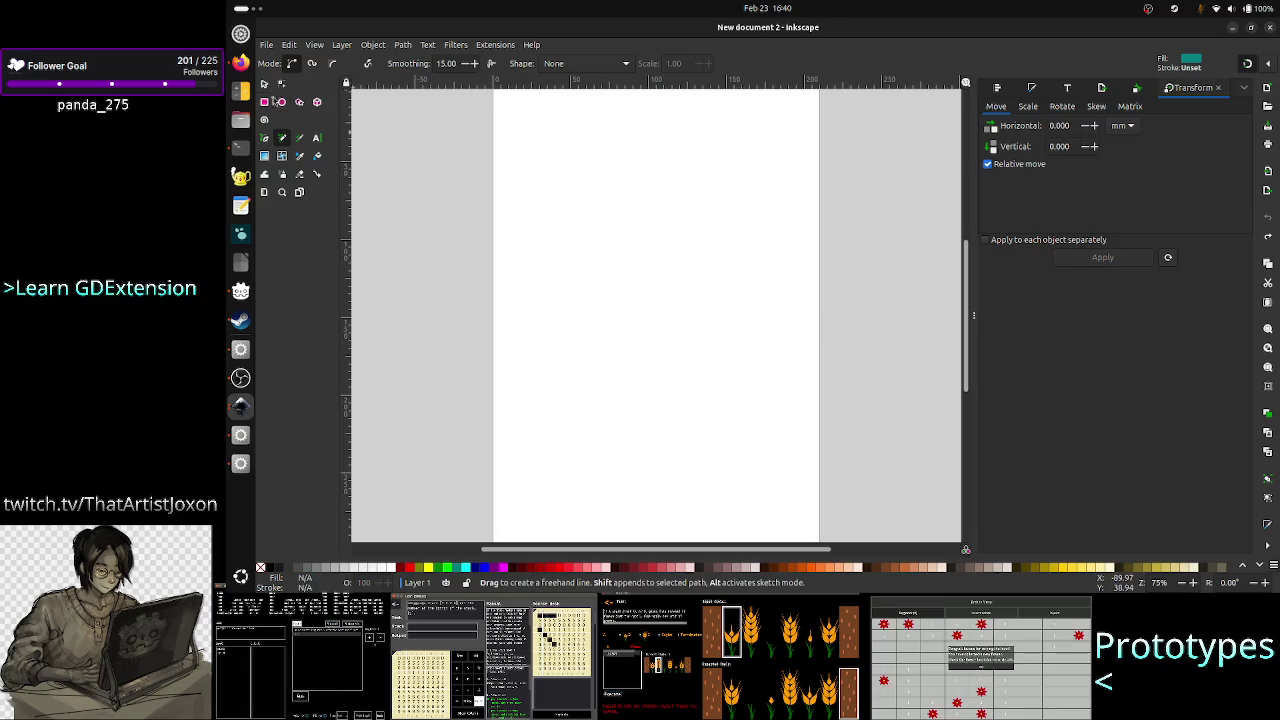
click(264, 138)
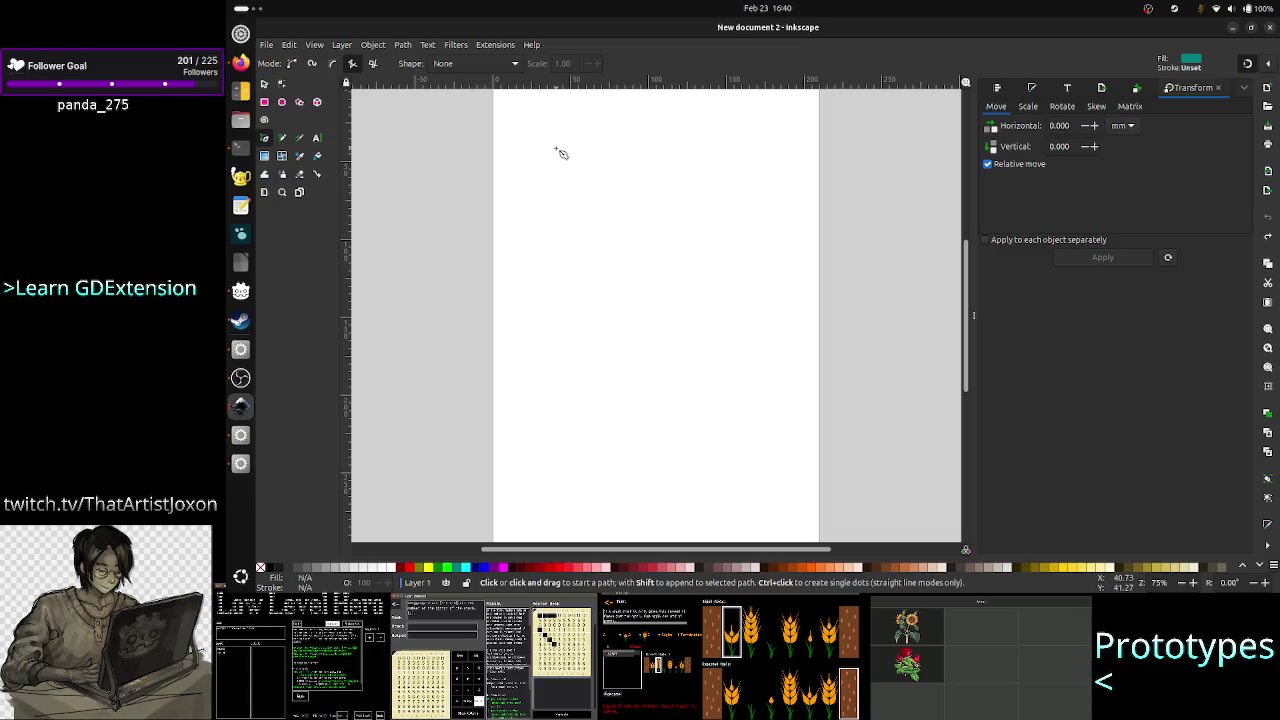
drag(556, 149, 559, 377)
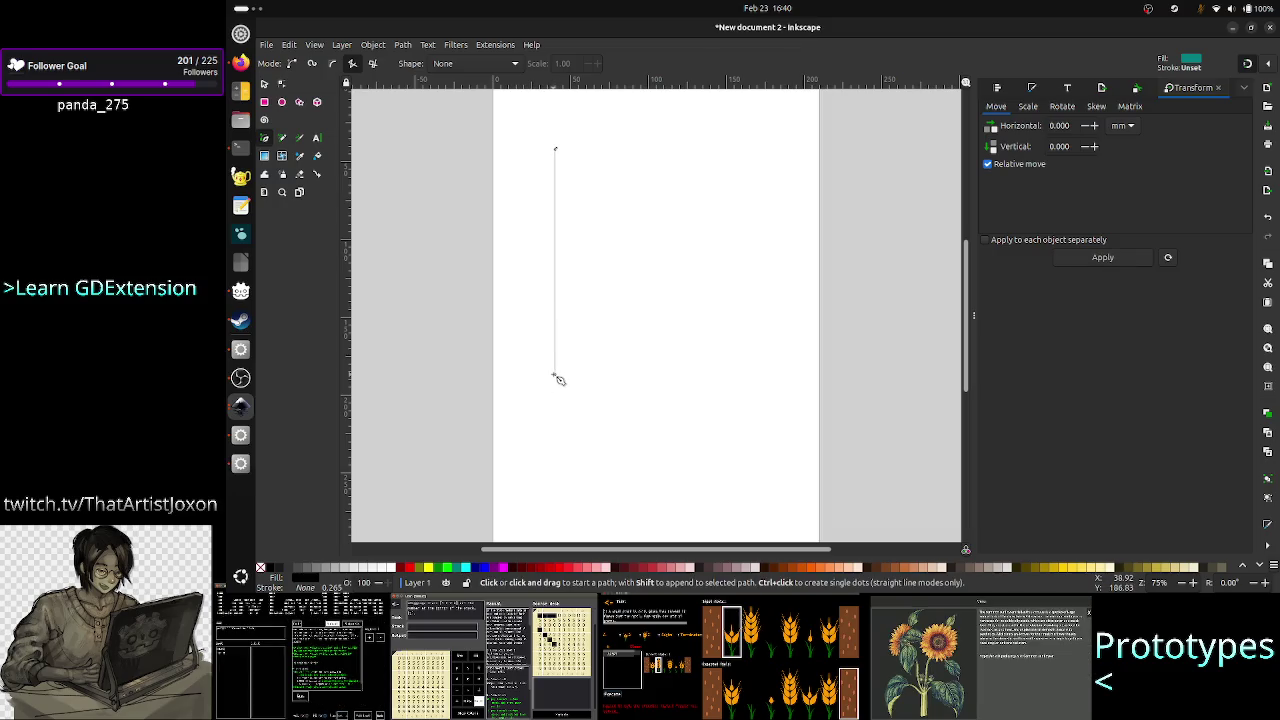
ctrl+click(558, 379)
click(555, 374)
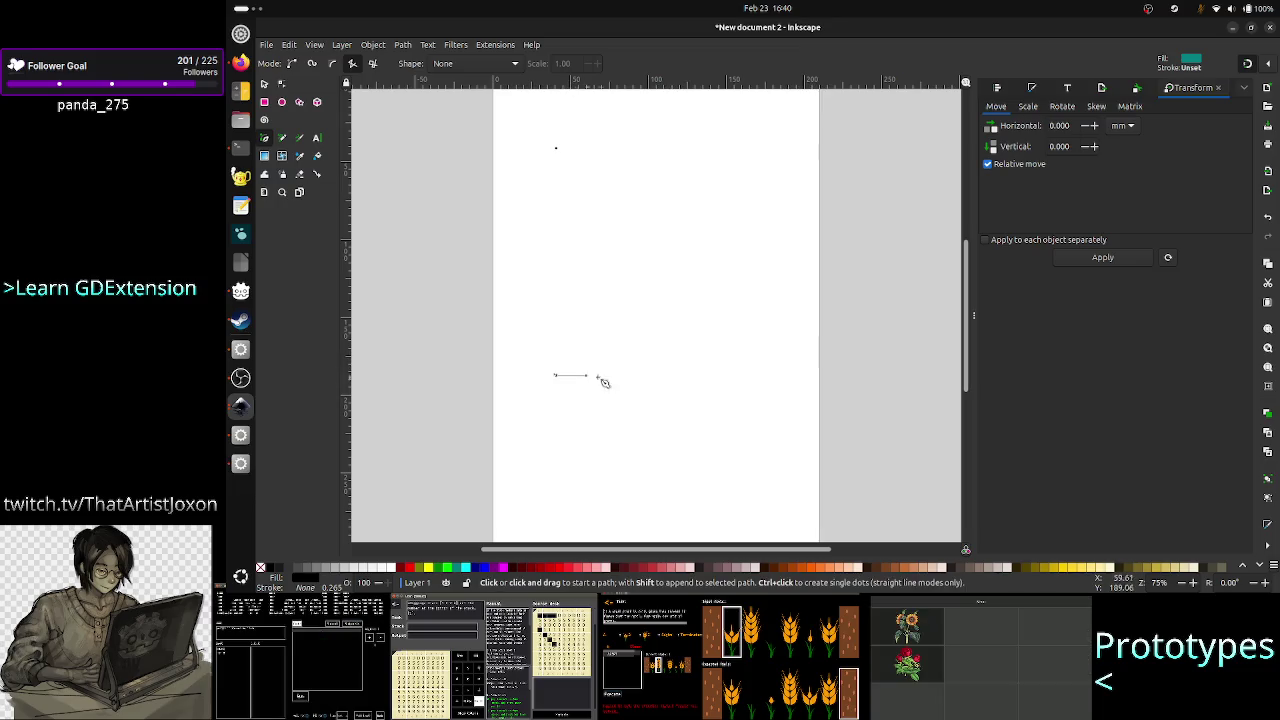
key(Escape)
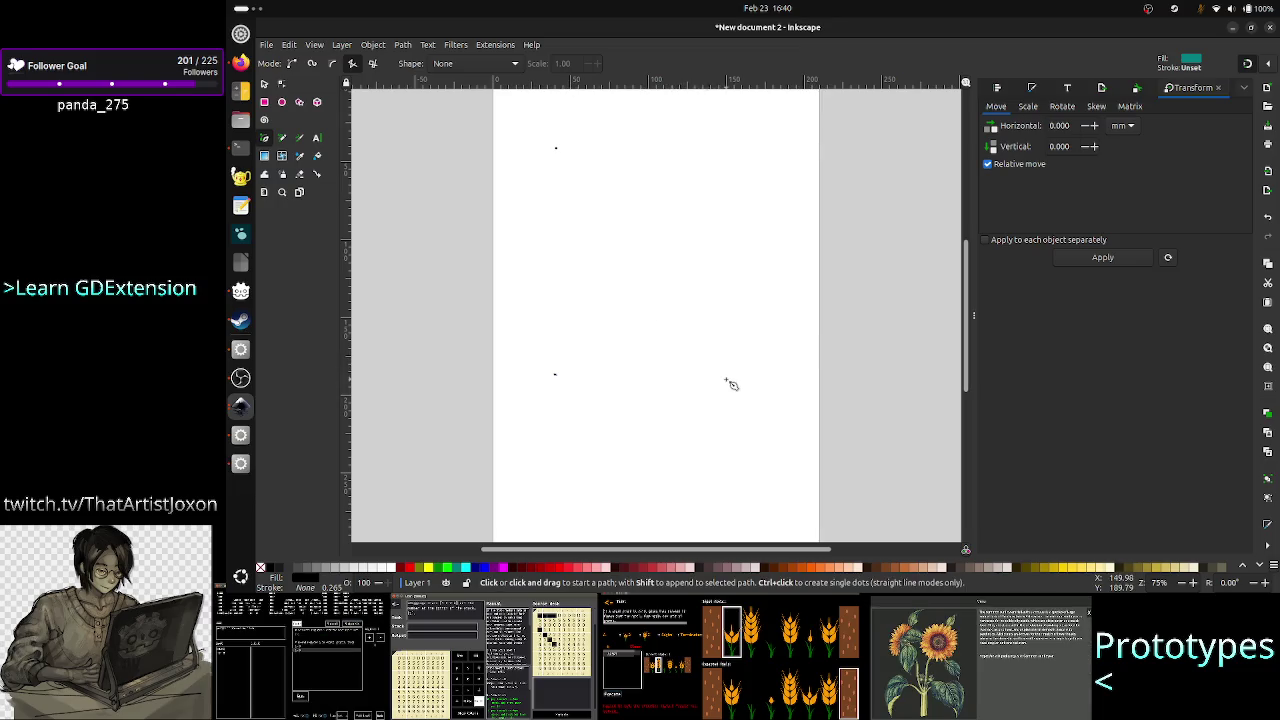
Cancel the trial bottom line, delete the stray dots, and select the Rectangle tool.
double_click(737, 378)
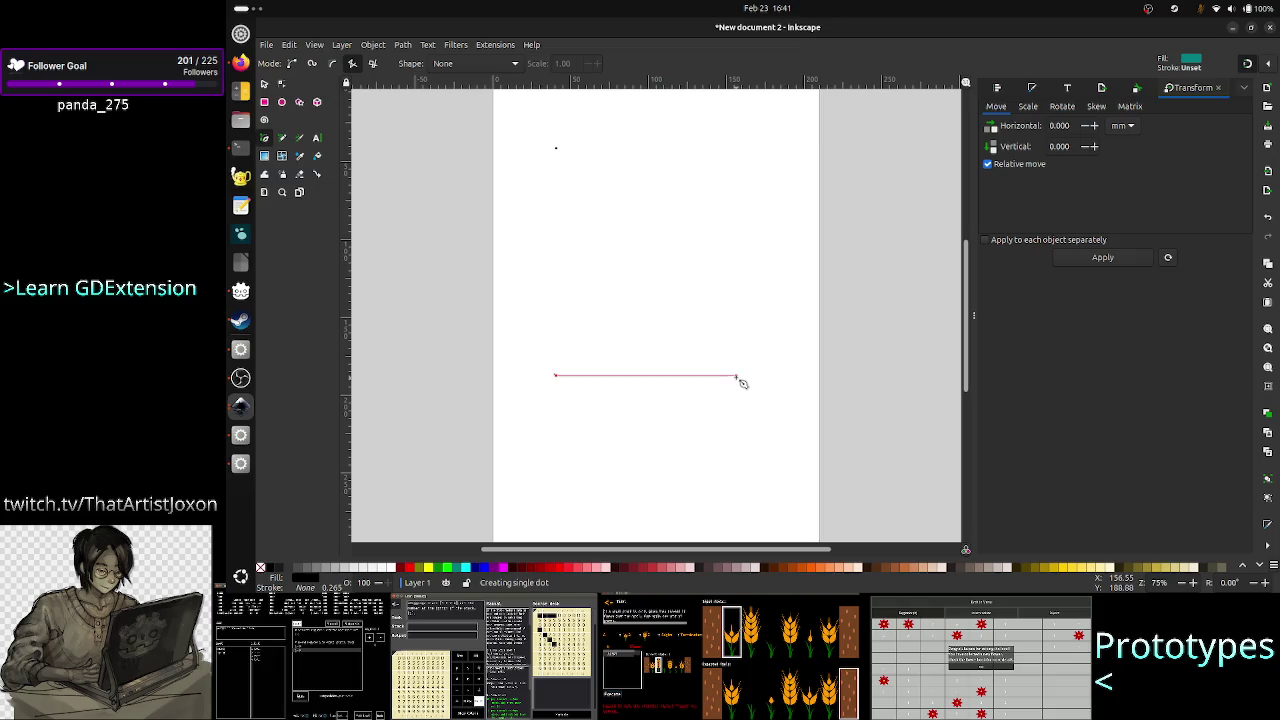
key(Escape)
ctrl+click(736, 375)
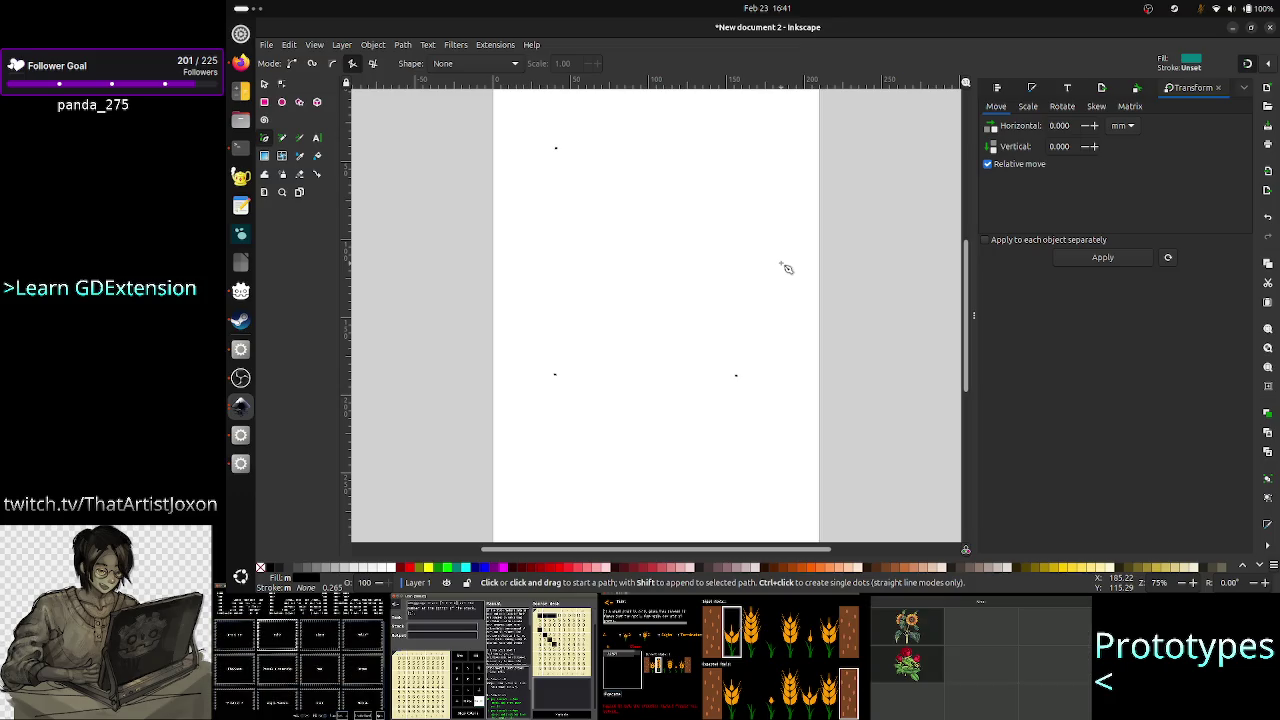
key(Delete)
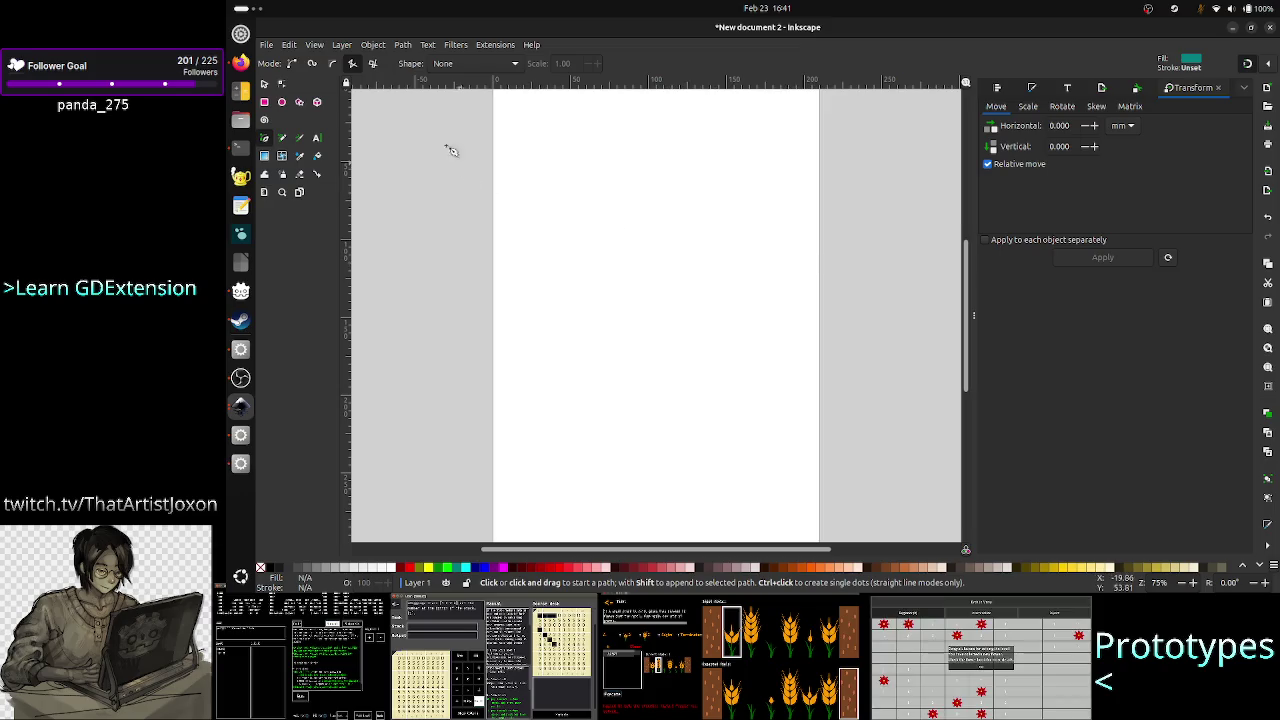
click(265, 101)
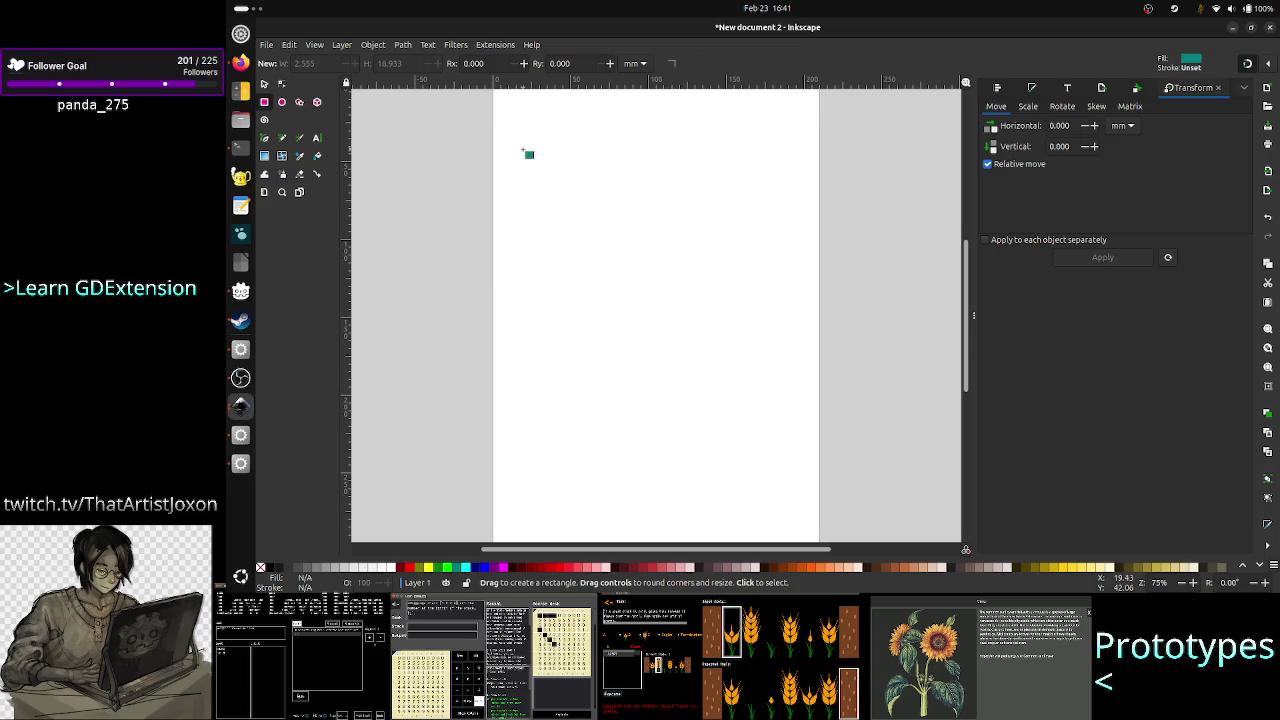
Draw the tall frame's left, right and top bars plus a solid teal block inside.
mouse_move(517, 149)
mouse_down()
mouse_move(523, 298)
mouse_move(543, 367)
mouse_move(520, 426)
mouse_move(704, 428)
mouse_up()
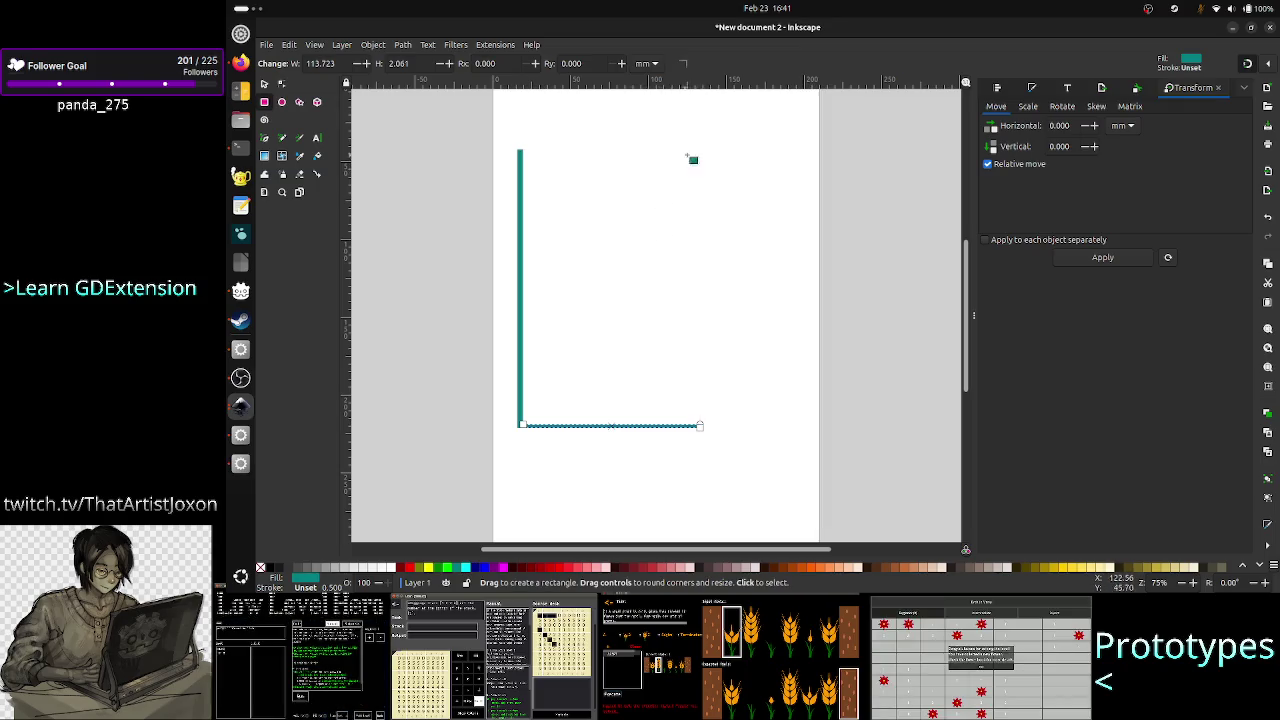
drag(691, 161, 705, 426)
mouse_move(519, 150)
mouse_down()
mouse_move(603, 164)
mouse_move(735, 158)
mouse_move(701, 170)
mouse_up()
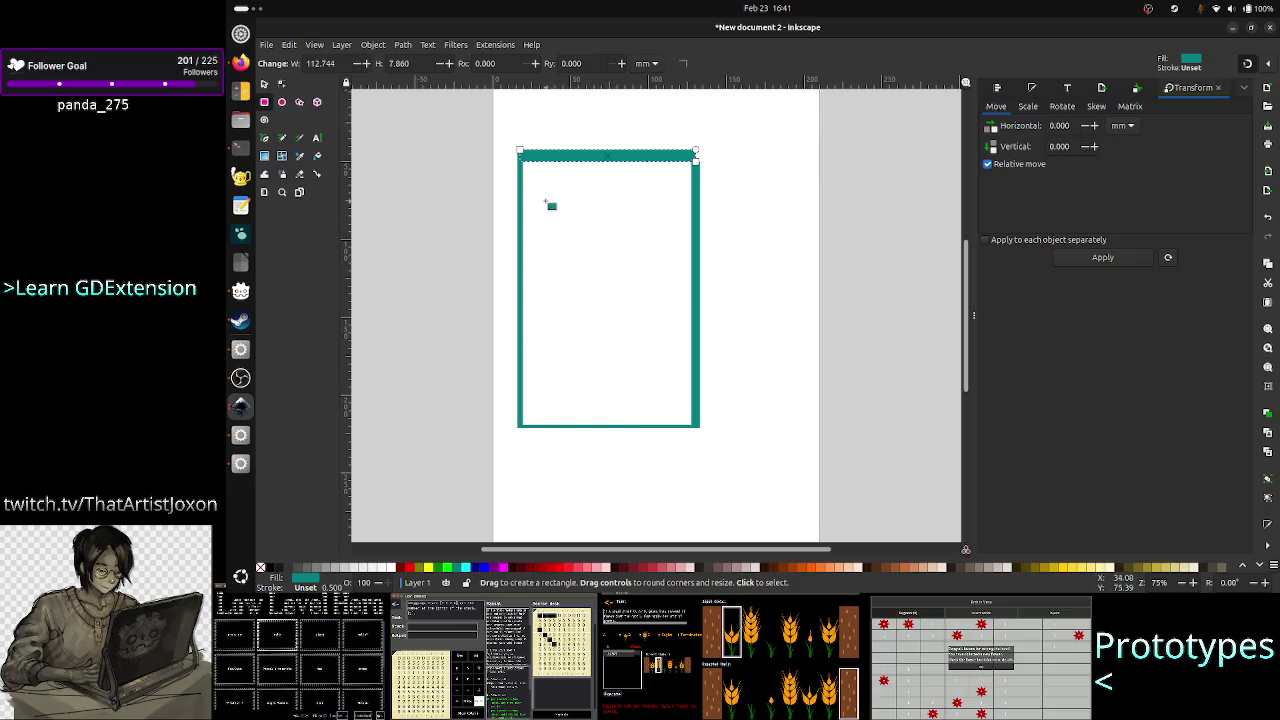
mouse_move(546, 201)
mouse_down()
mouse_move(643, 269)
mouse_move(669, 303)
mouse_move(660, 298)
mouse_up()
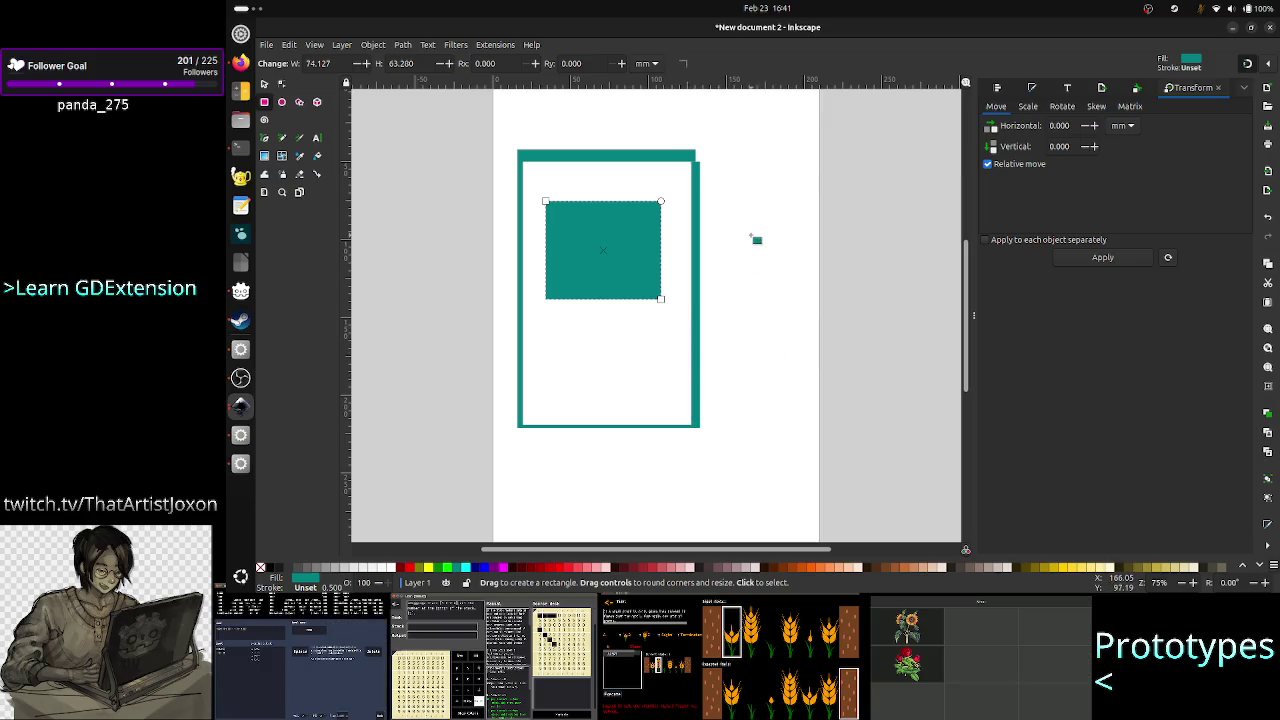
Draw a small teal frame to the right and a small square inside it.
drag(737, 250, 740, 315)
mouse_move(740, 252)
mouse_down()
mouse_move(790, 254)
mouse_move(797, 303)
mouse_move(786, 255)
mouse_up()
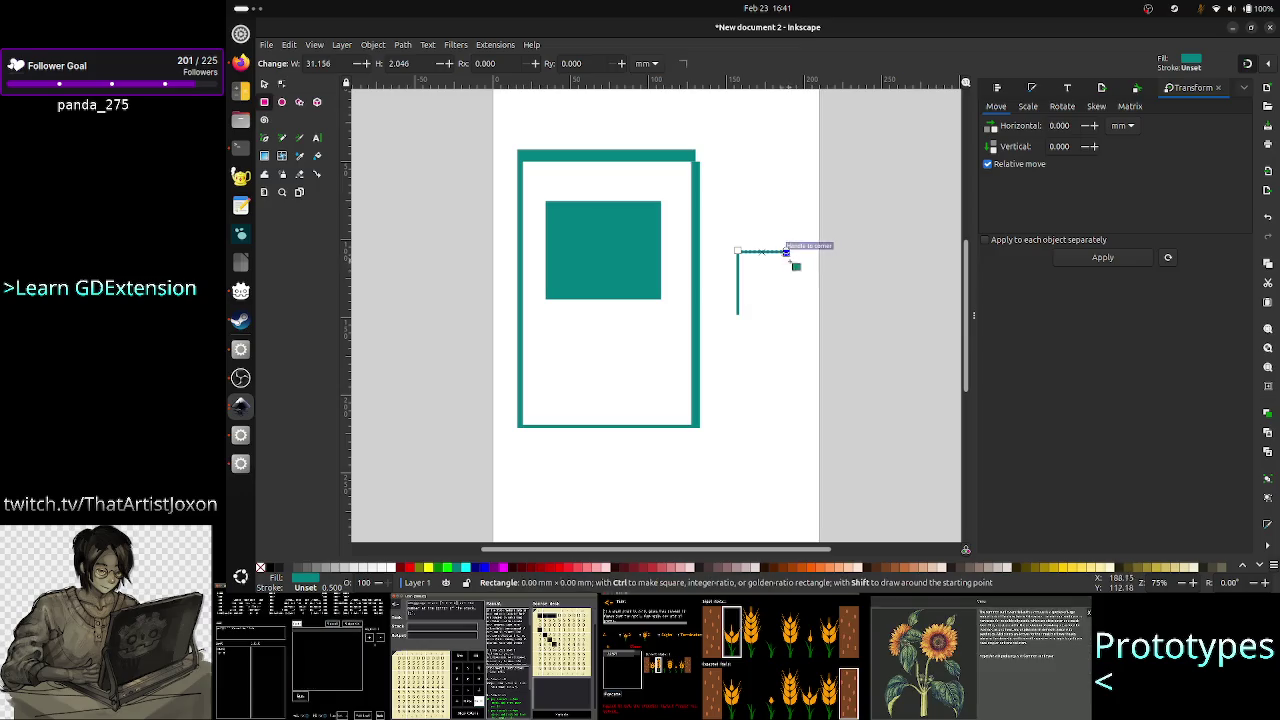
mouse_move(786, 253)
mouse_down()
mouse_move(787, 316)
mouse_move(800, 322)
mouse_move(790, 302)
mouse_move(789, 313)
mouse_up()
key(Escape)
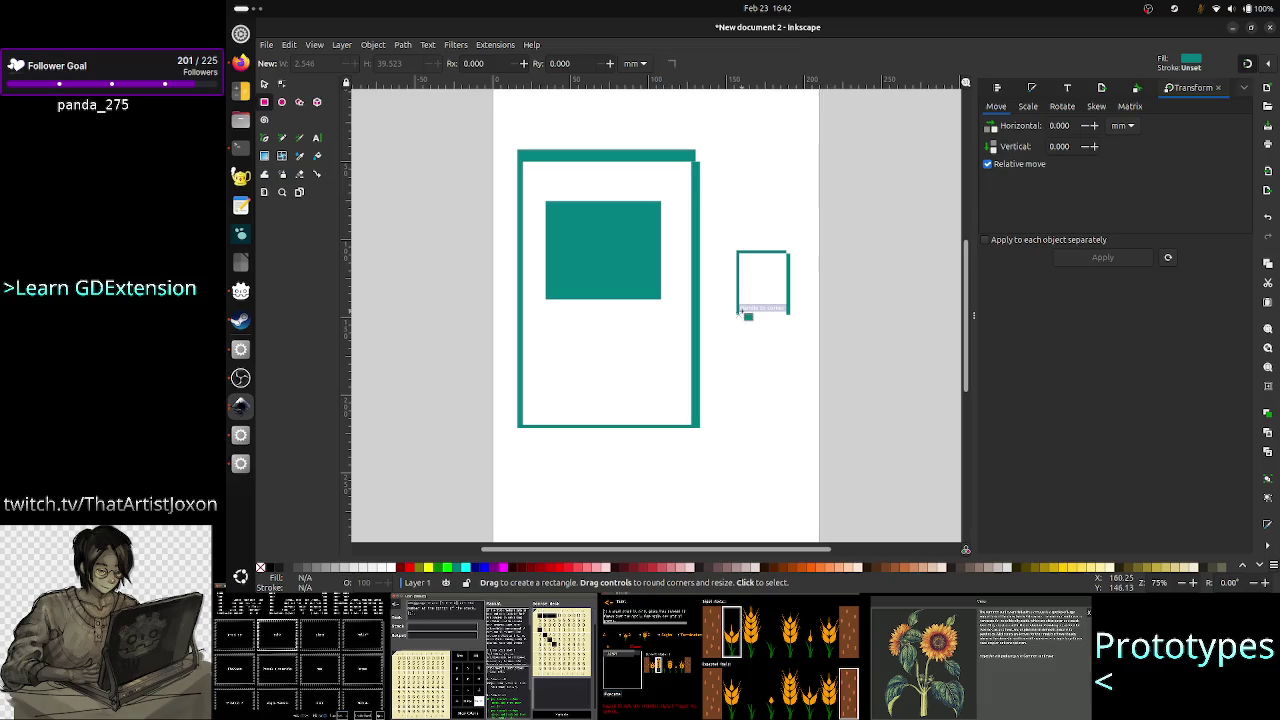
mouse_move(751, 309)
mouse_down()
mouse_move(739, 310)
mouse_move(786, 309)
mouse_up()
click(800, 366)
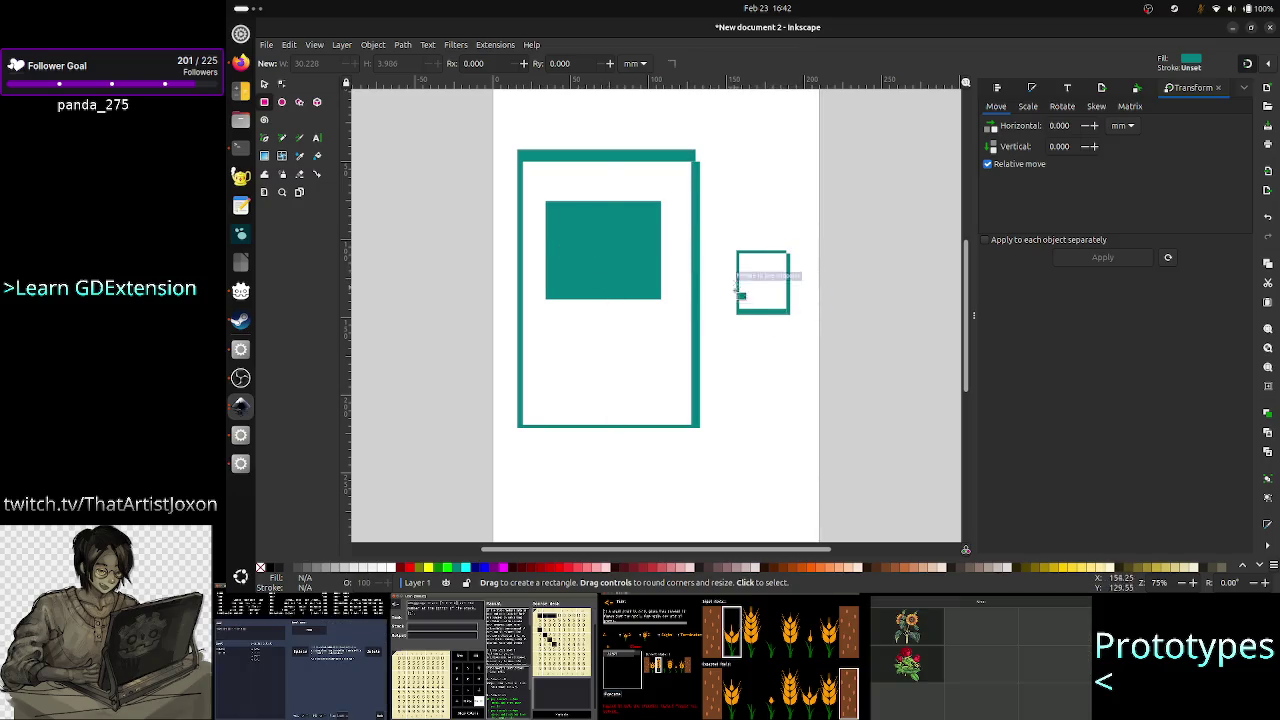
mouse_move(731, 272)
mouse_down()
mouse_move(769, 269)
mouse_move(770, 293)
mouse_up()
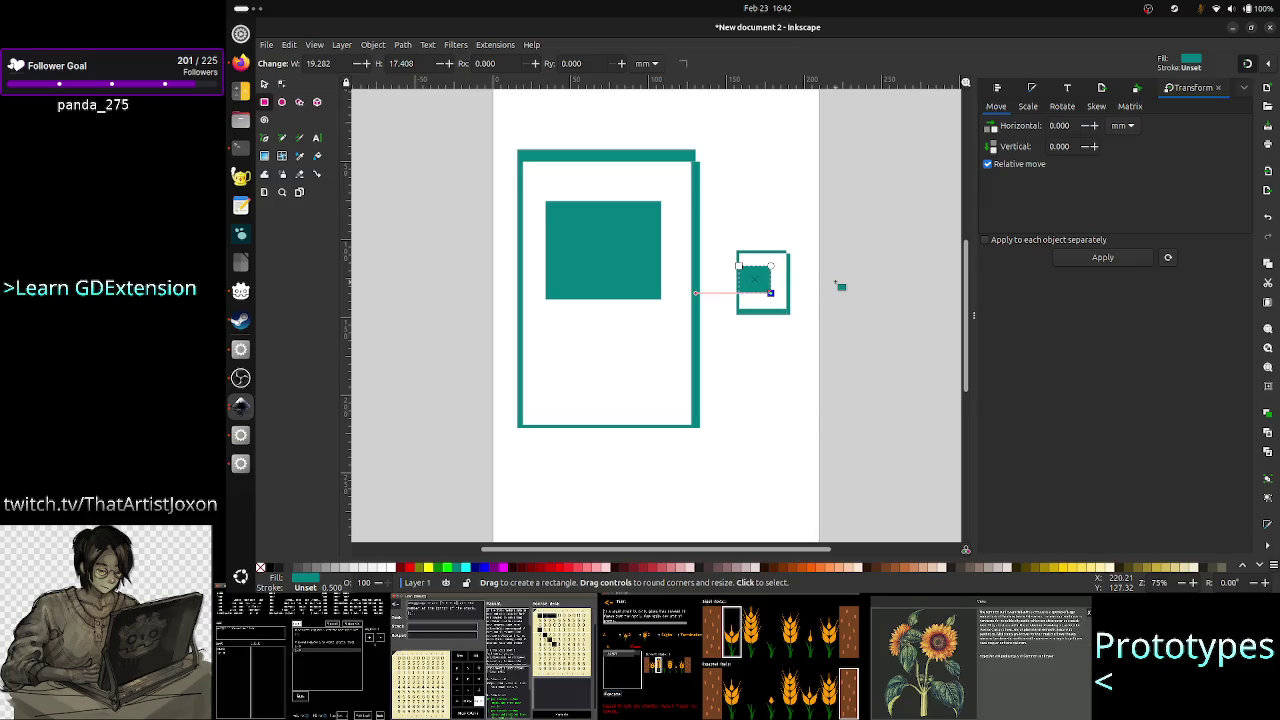
Move the small square toward its frame's centre and narrow it to about 12.9 × 15.5 mm.
click(264, 84)
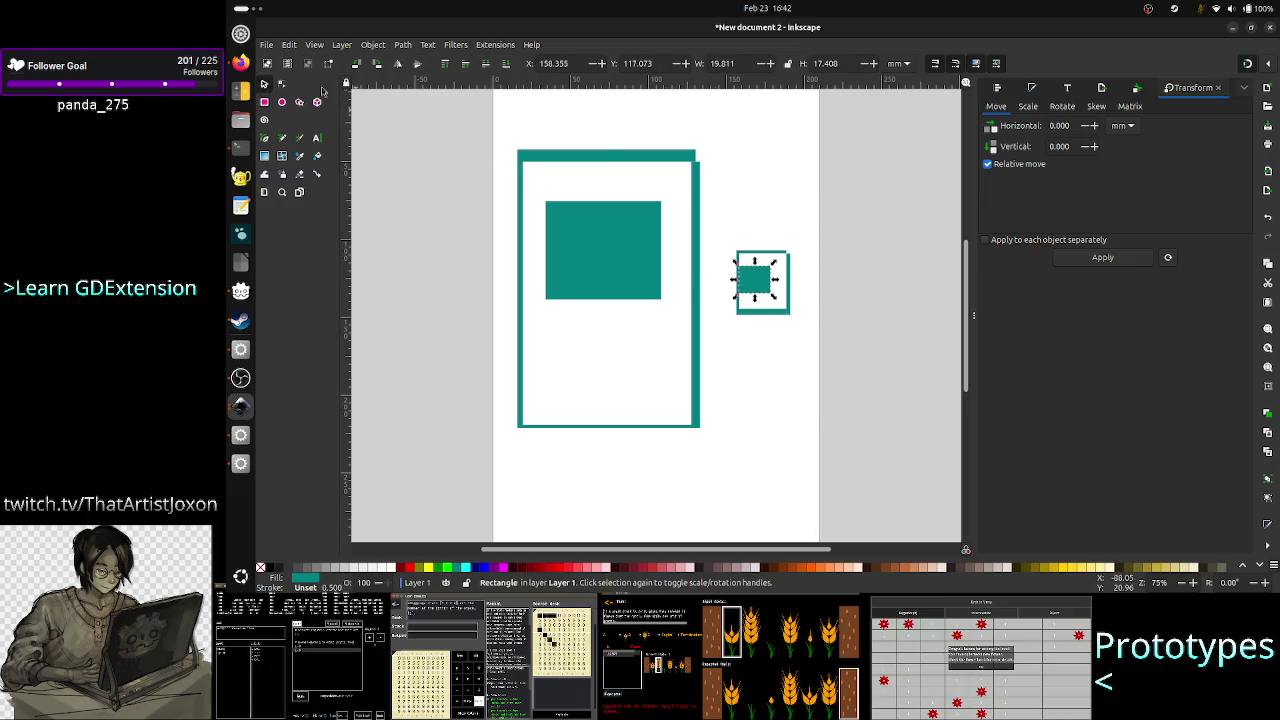
mouse_move(754, 282)
mouse_down()
mouse_move(766, 266)
mouse_move(760, 281)
mouse_up()
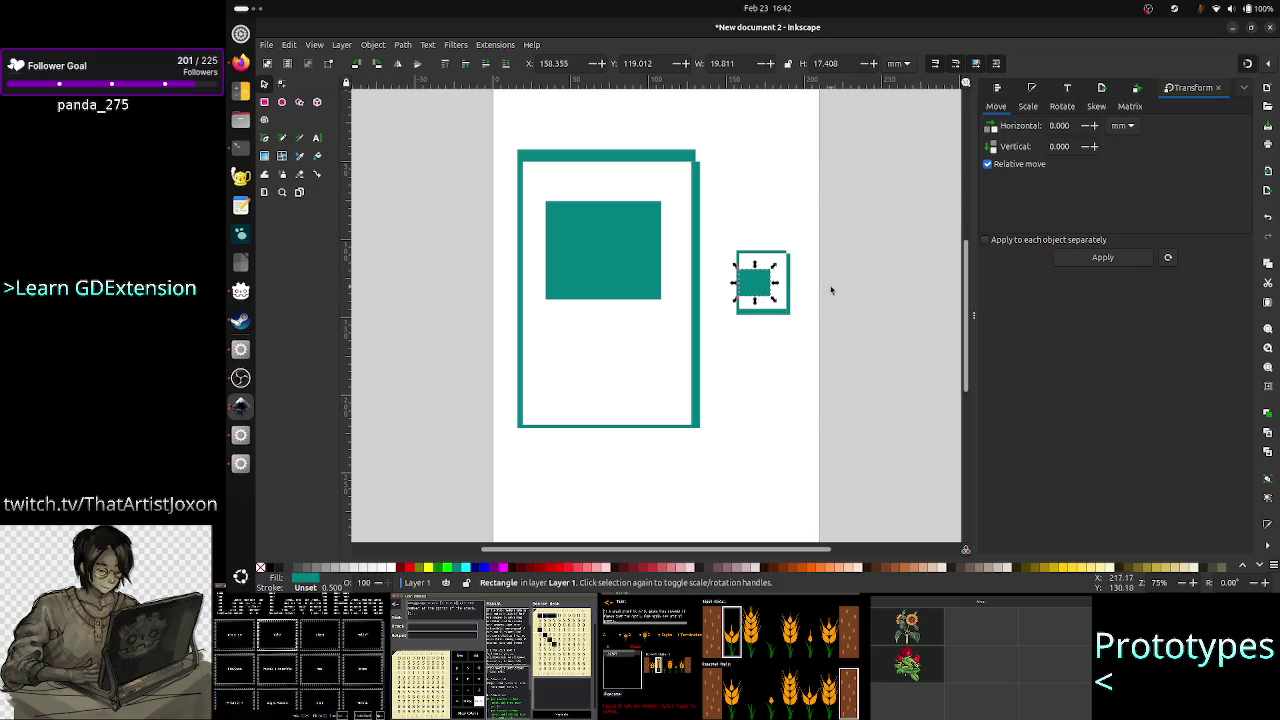
mouse_move(774, 286)
mouse_down()
mouse_move(750, 299)
mouse_move(761, 286)
mouse_up()
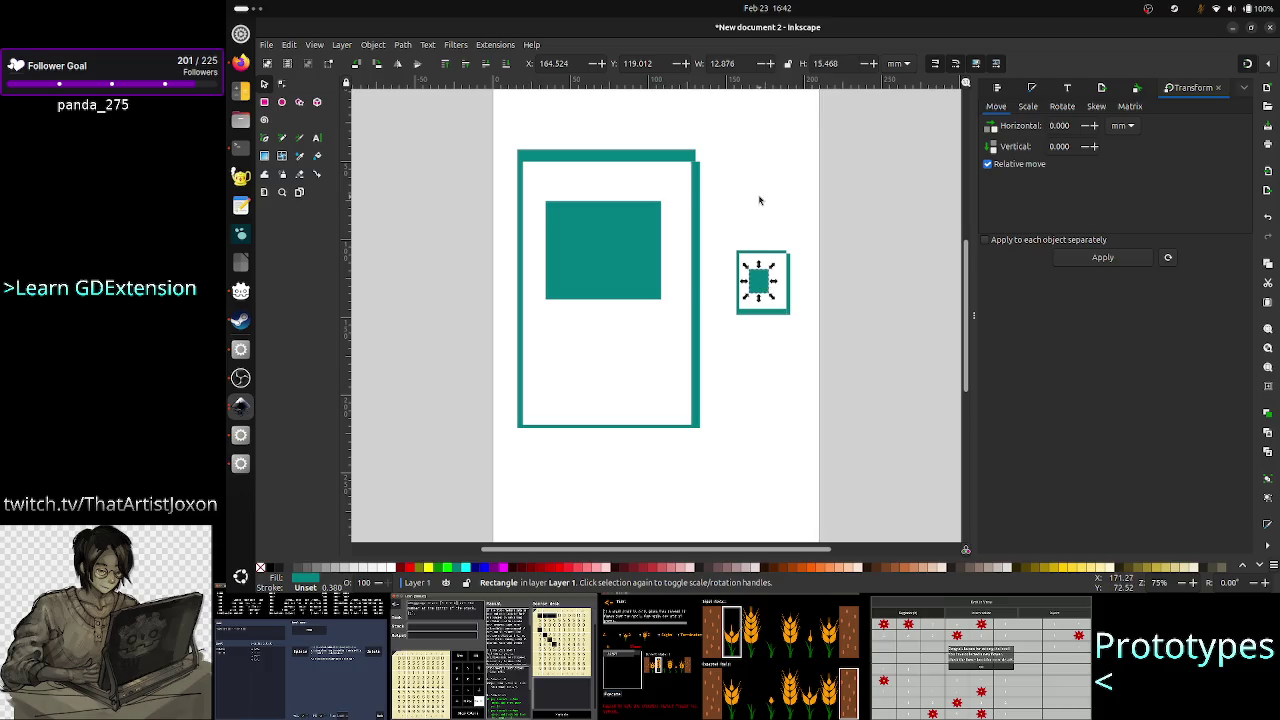
key(Escape)
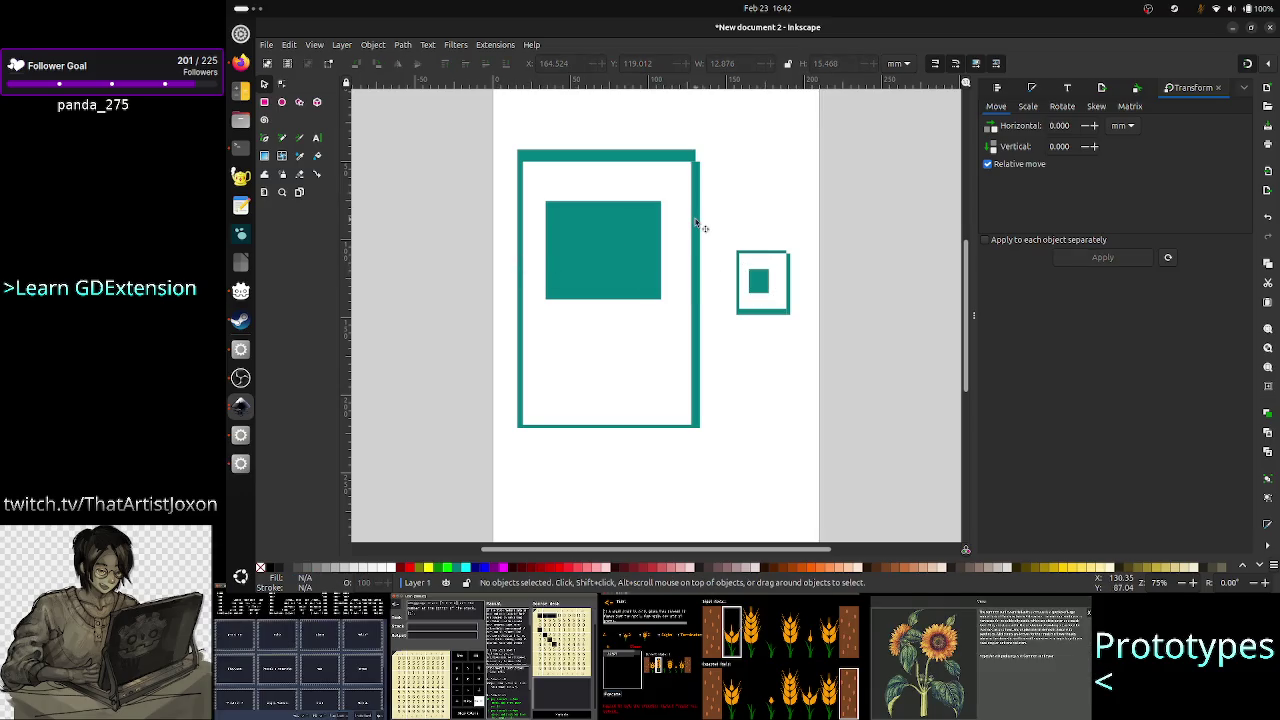
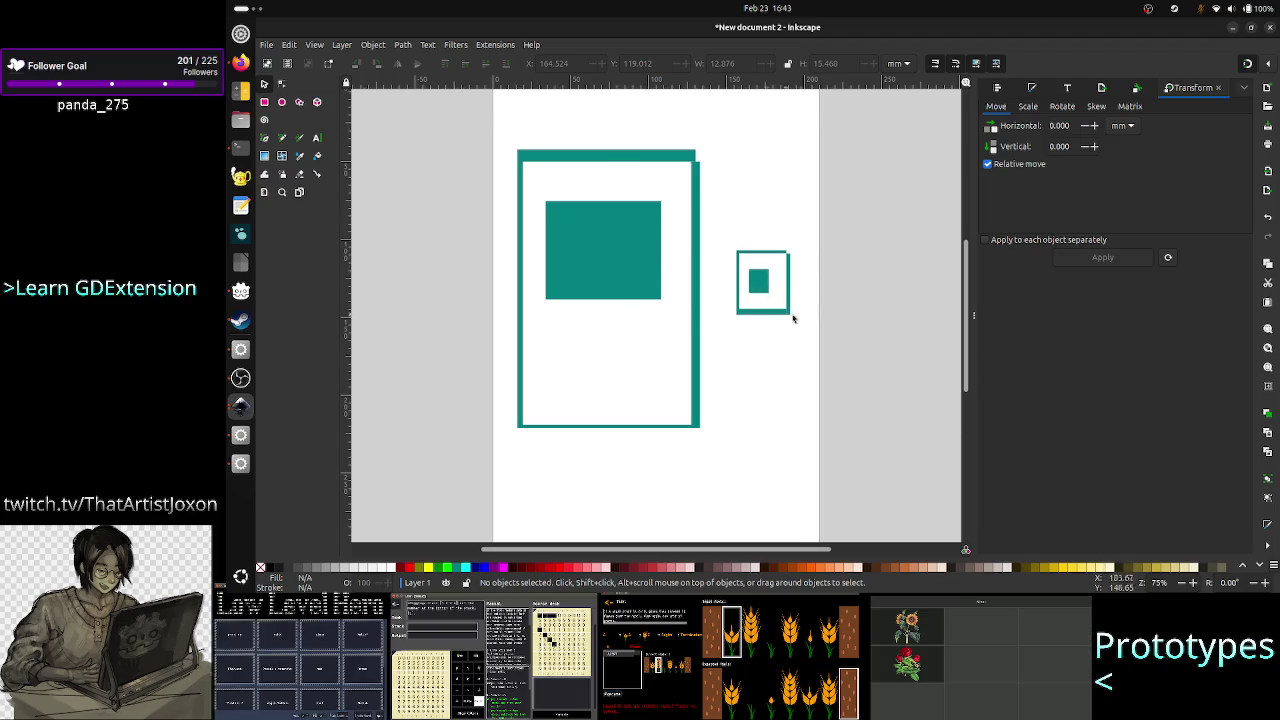
Look over the stepin_btn.svg drawing in Inkscape, then return to the Godot editor.
key(alt+Tab)
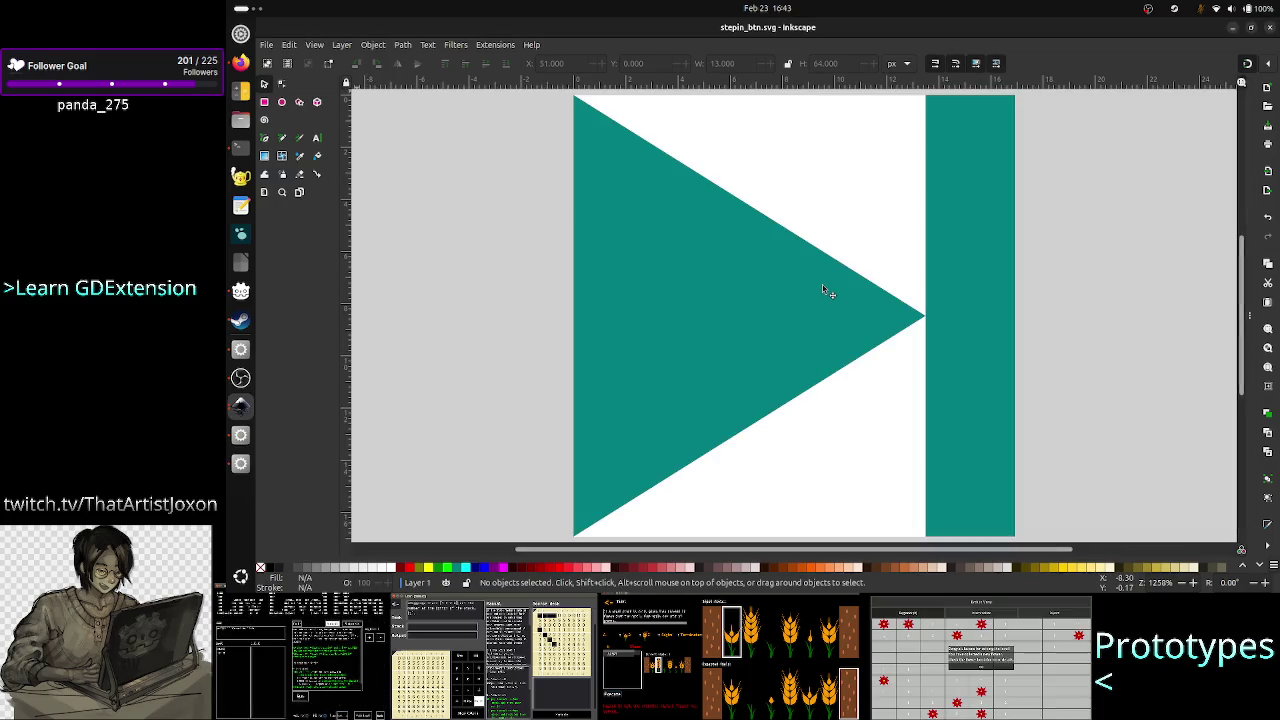
key(alt+Tab)
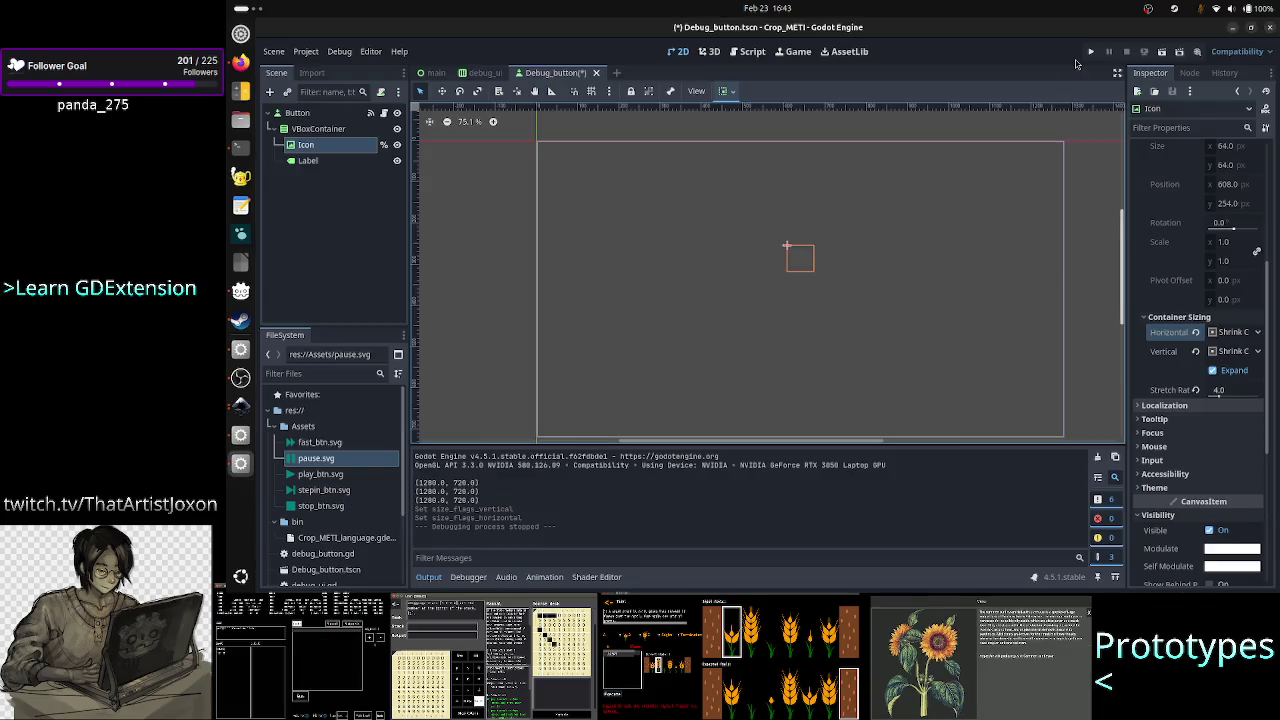
Run the project, shrink the Crop_METI debug window to inspect the teal play, stop and step-in icons, then close it.
click(1090, 52)
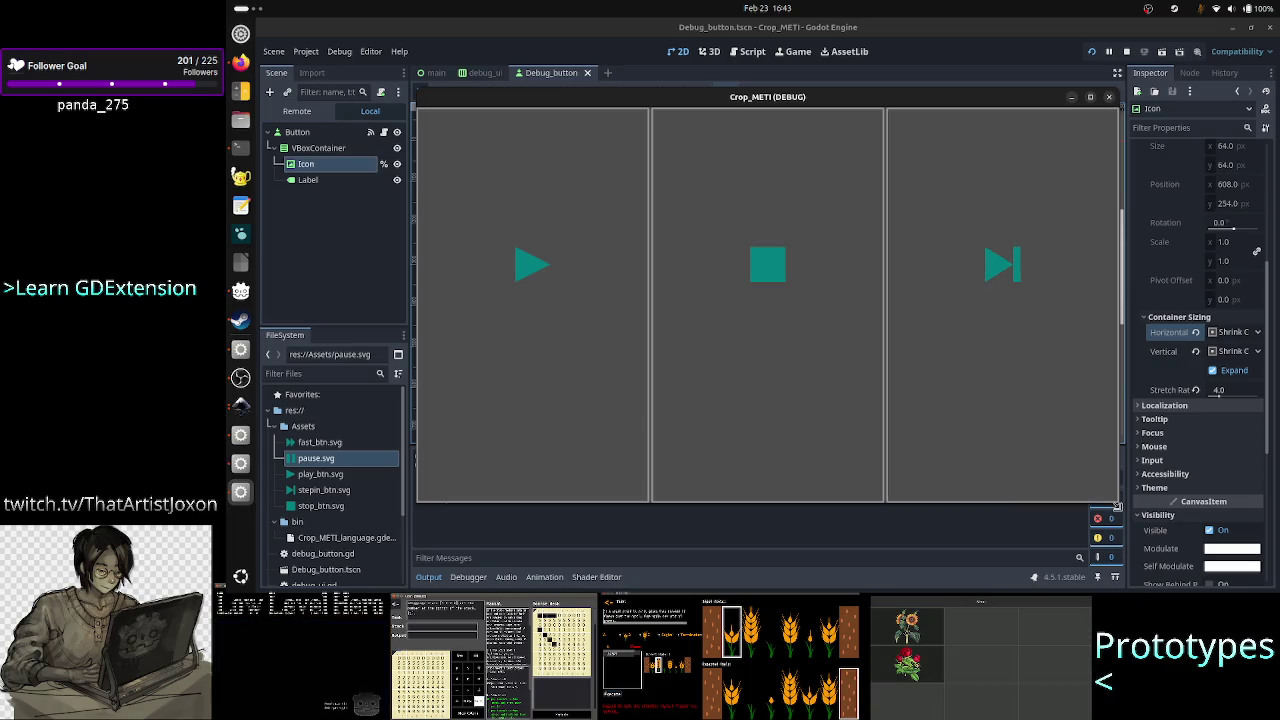
mouse_move(1116, 493)
mouse_down()
mouse_move(851, 386)
mouse_move(797, 294)
mouse_move(760, 266)
mouse_move(620, 212)
mouse_move(620, 304)
mouse_move(645, 414)
mouse_move(725, 517)
mouse_move(777, 520)
mouse_move(860, 497)
mouse_move(910, 520)
mouse_move(990, 520)
mouse_move(987, 582)
mouse_move(1005, 590)
mouse_up()
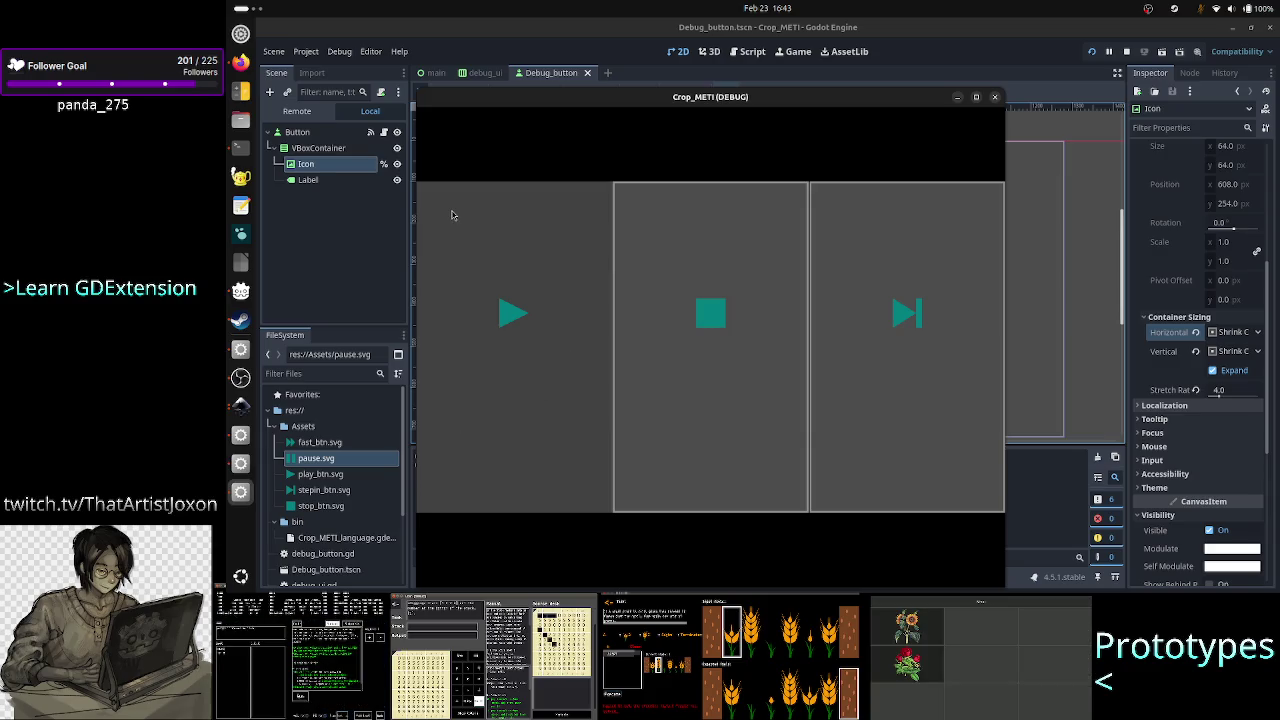
click(995, 99)
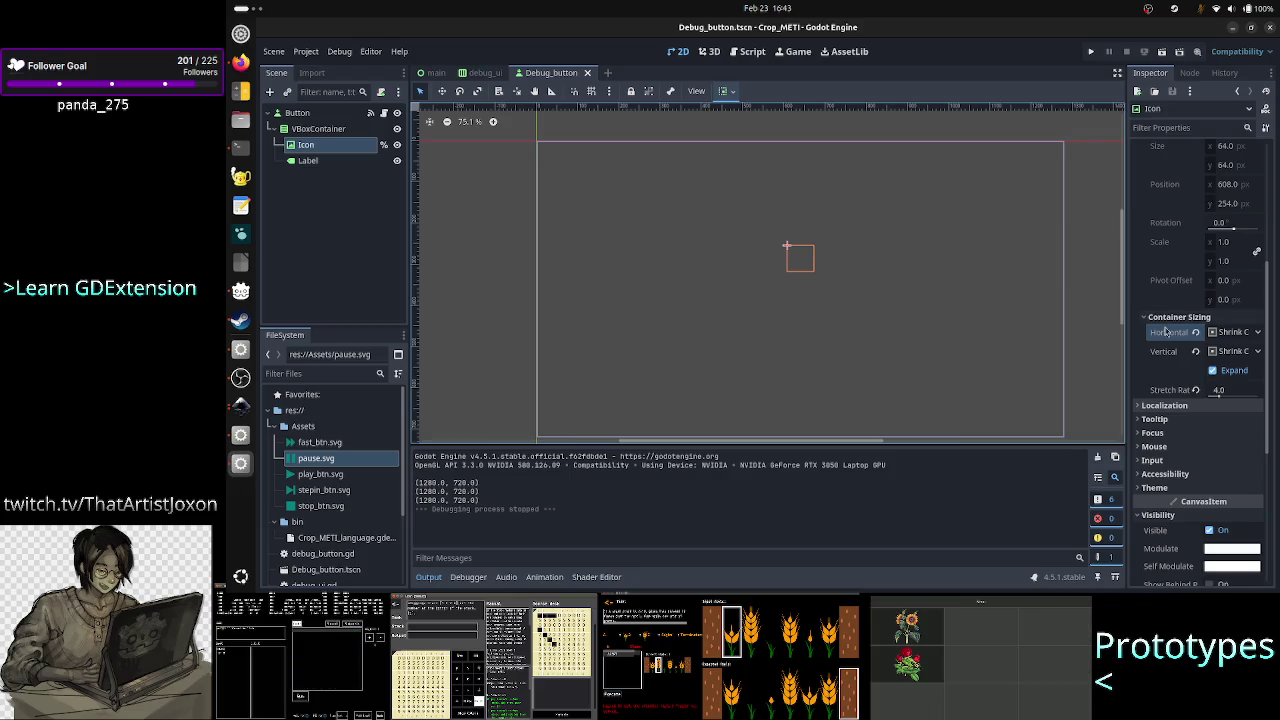
Try Fill, then Shrink Center, for the Icon's horizontal and vertical container sizing.
click(1238, 333)
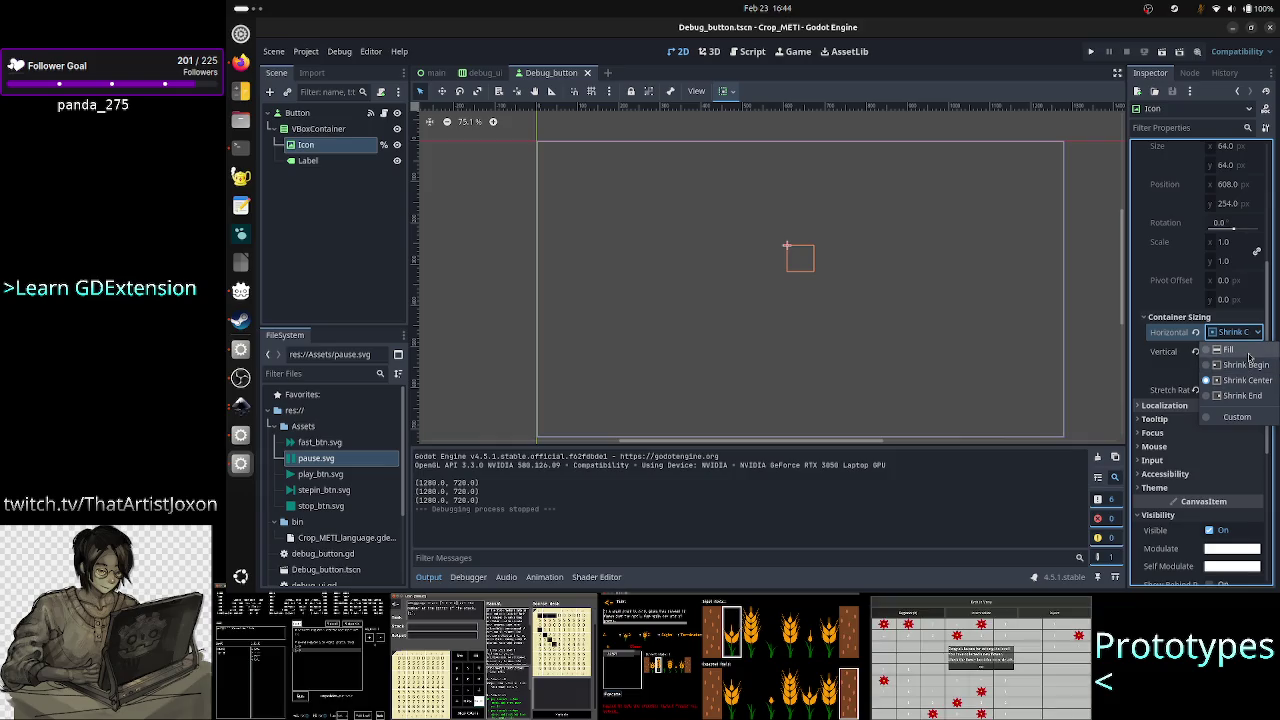
click(1248, 352)
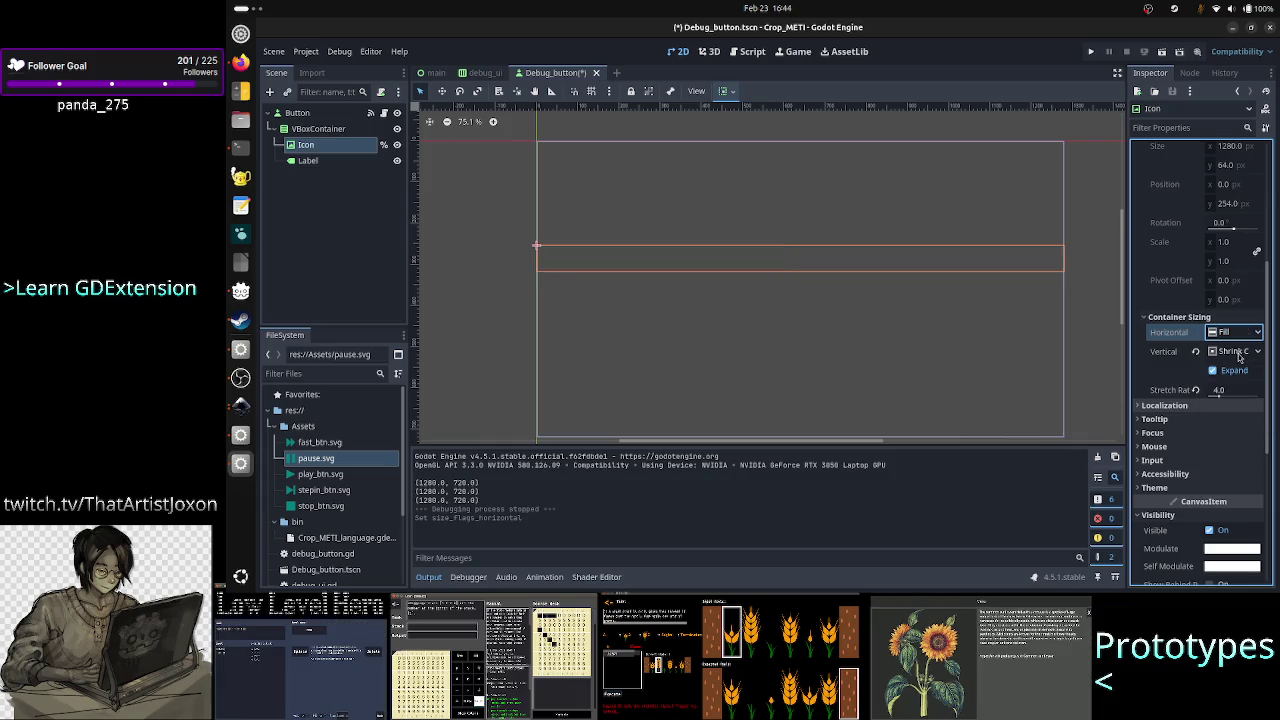
click(1246, 354)
click(1238, 376)
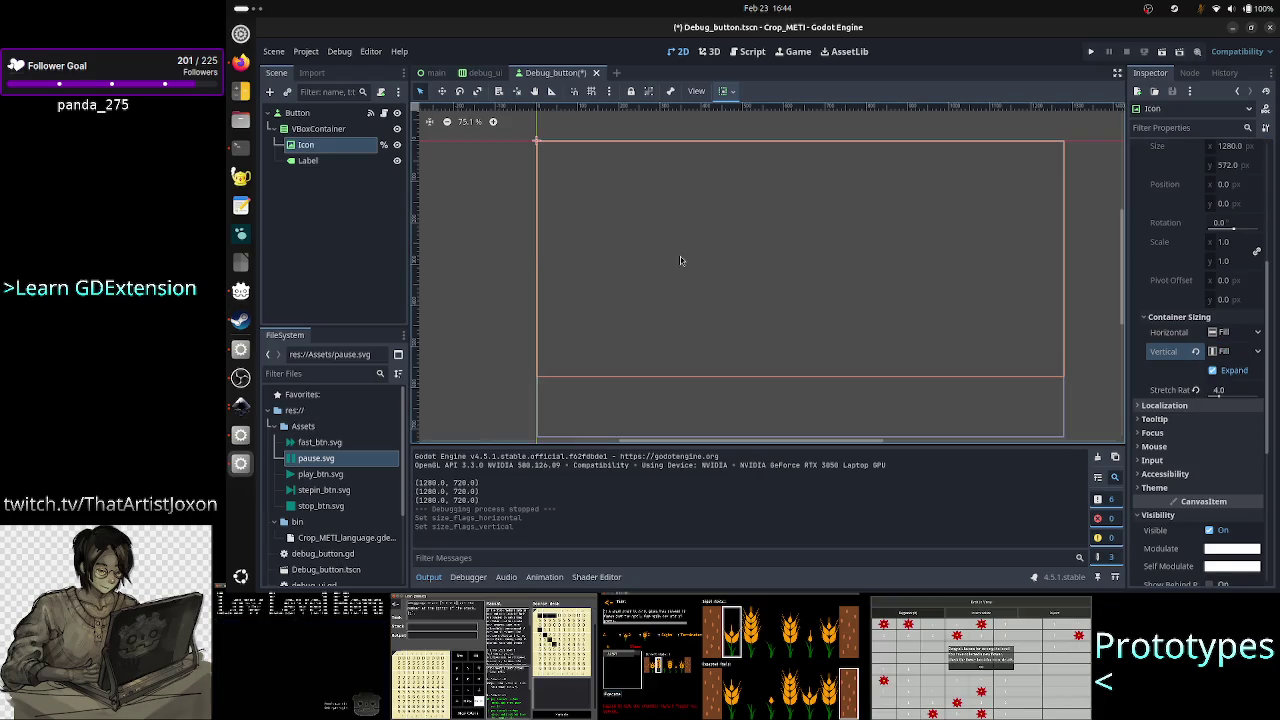
click(1228, 332)
click(1249, 380)
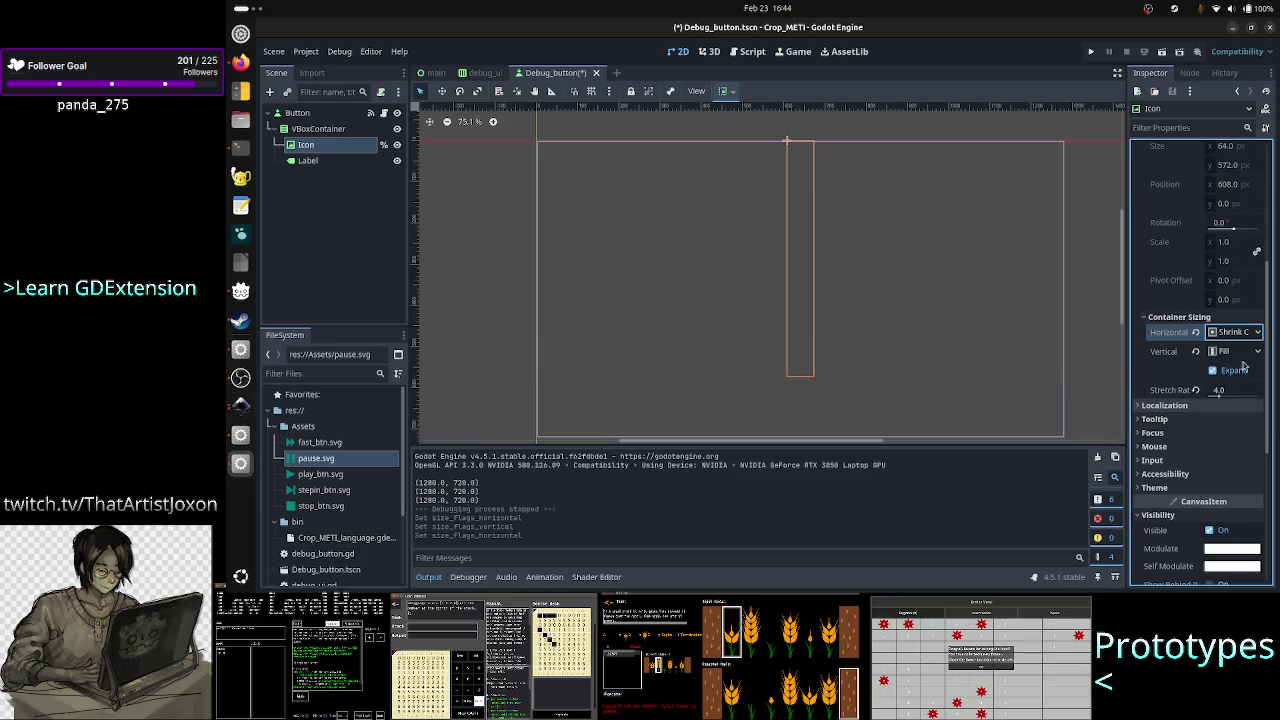
click(1234, 352)
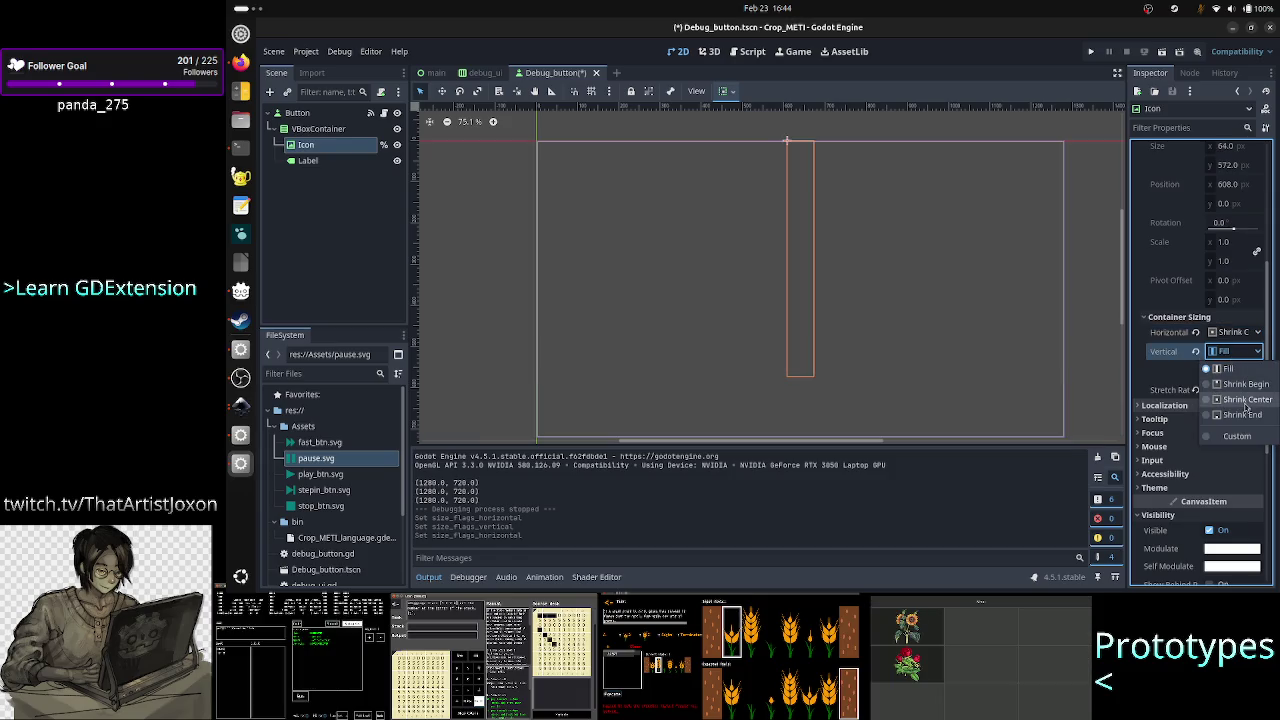
click(1245, 398)
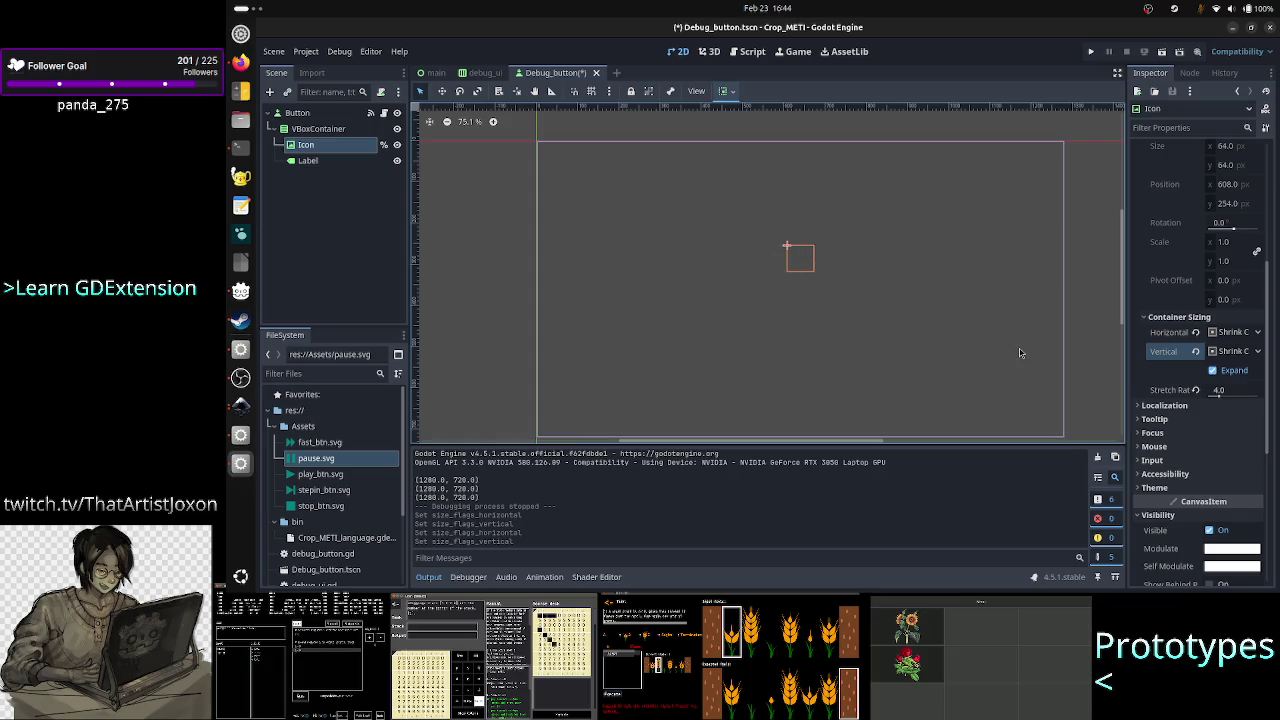
Set the Icon's horizontal and vertical container sizing back to Fill.
click(1213, 332)
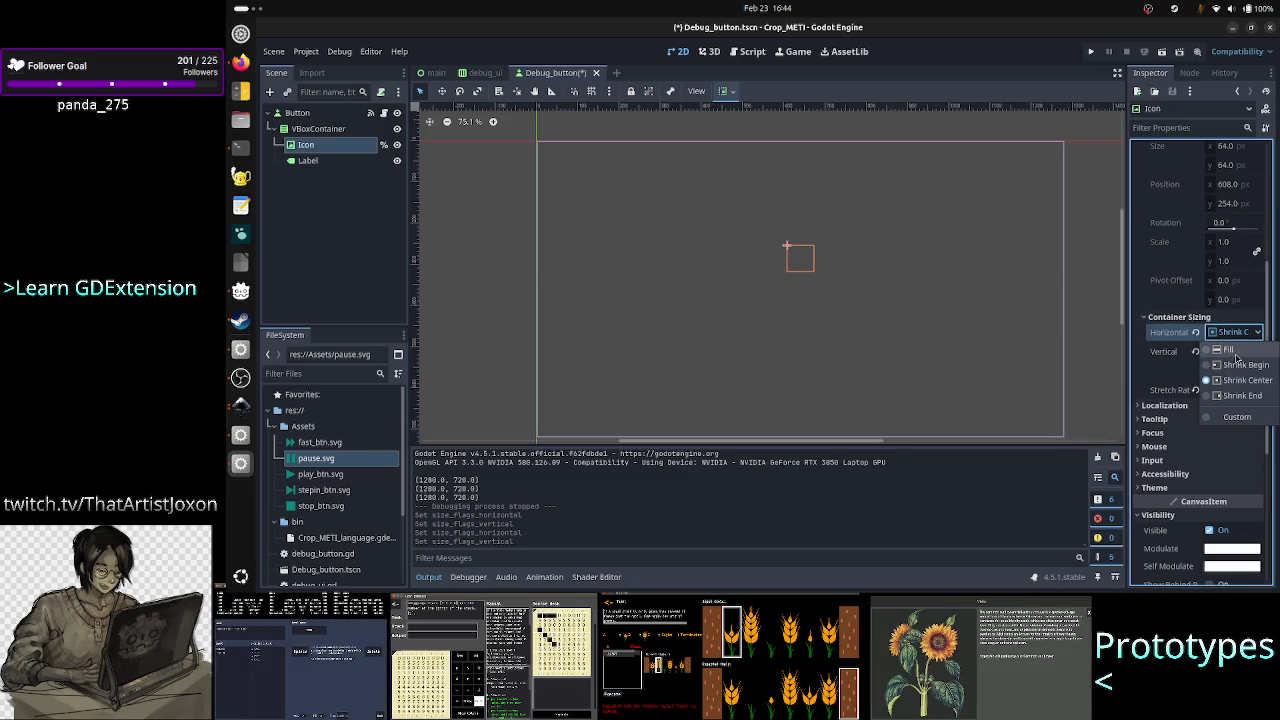
click(1235, 350)
click(1238, 351)
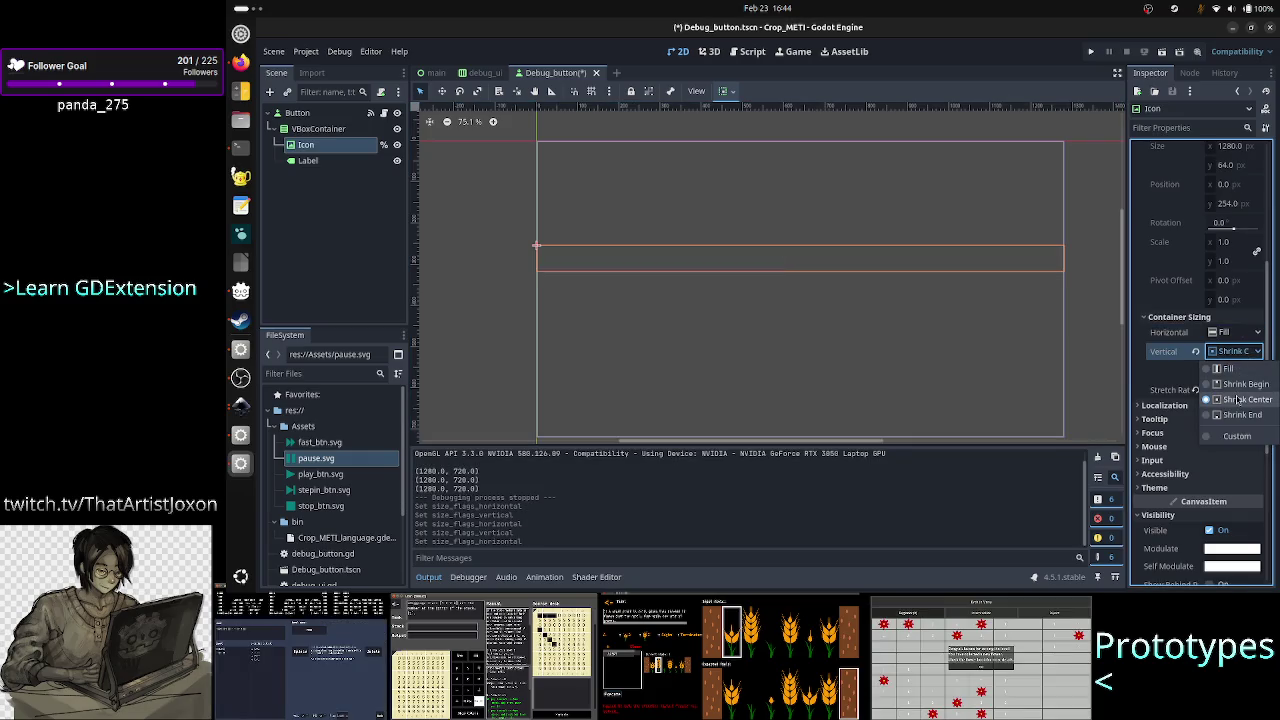
click(1238, 369)
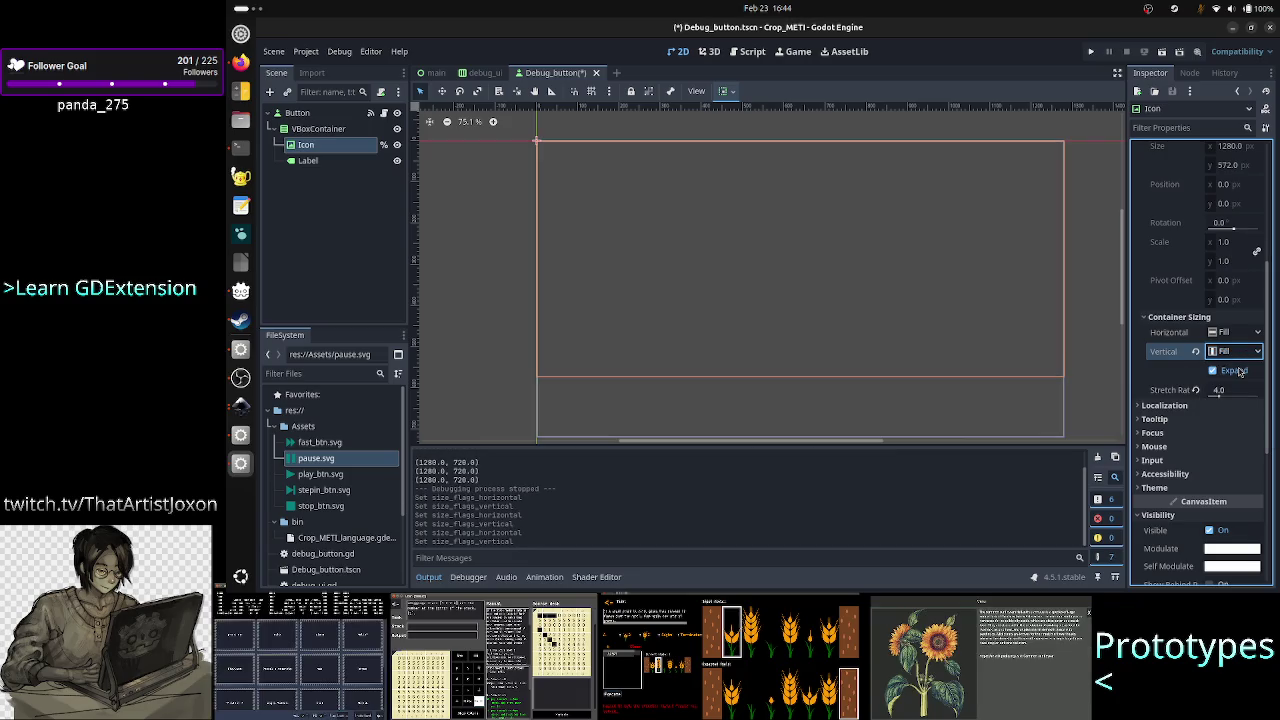
scroll(1210, 247, up, 5)
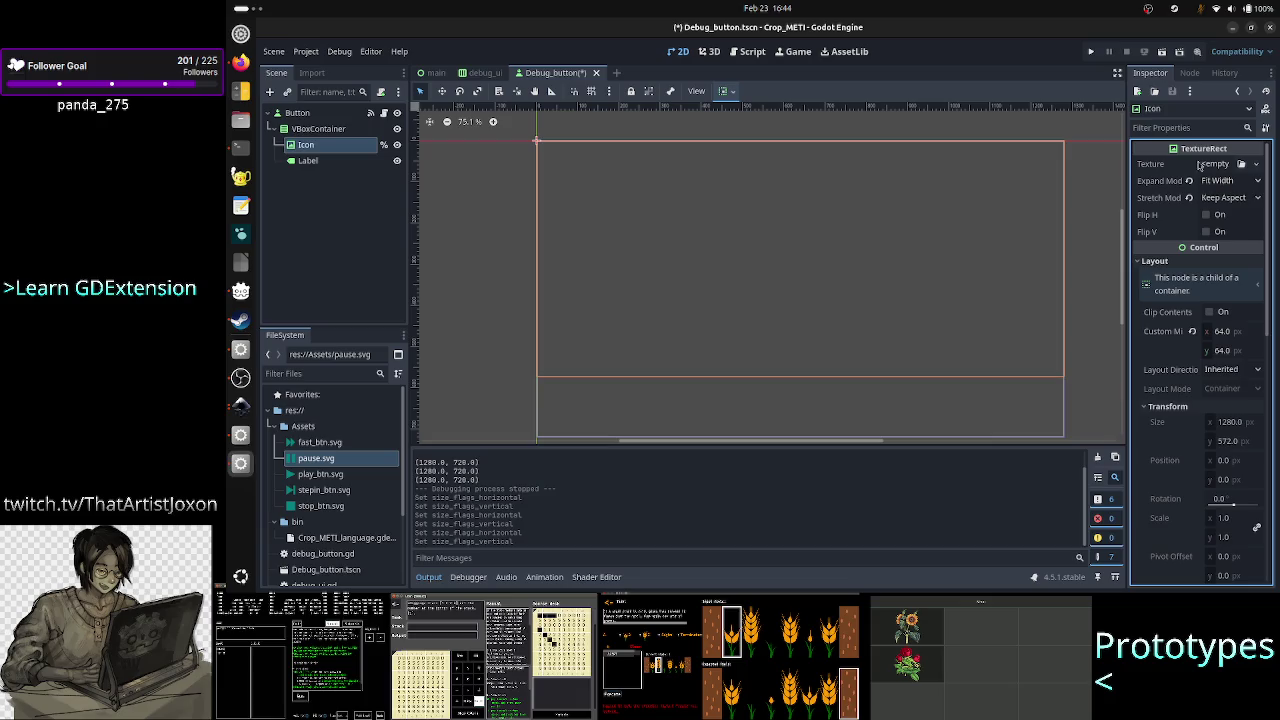
Run the game, make its window Always on Top, and leave Expand Mode at Fit Width.
key(F5)
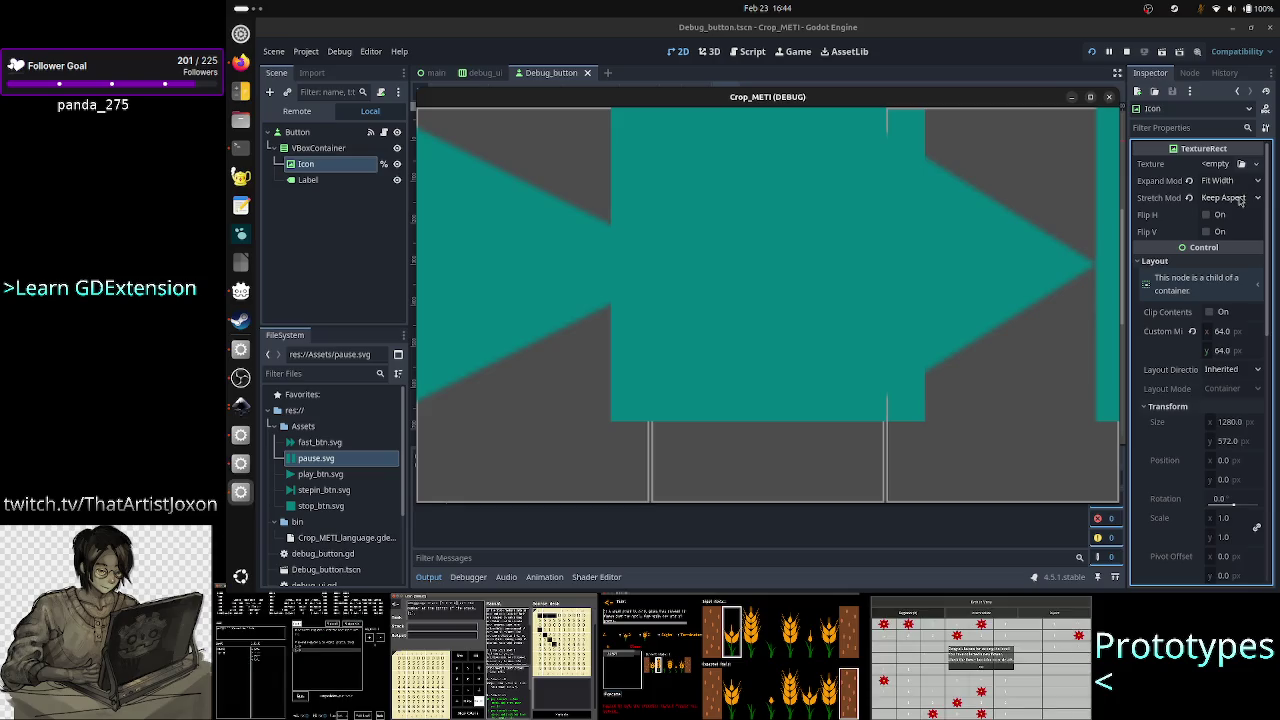
click(1240, 198)
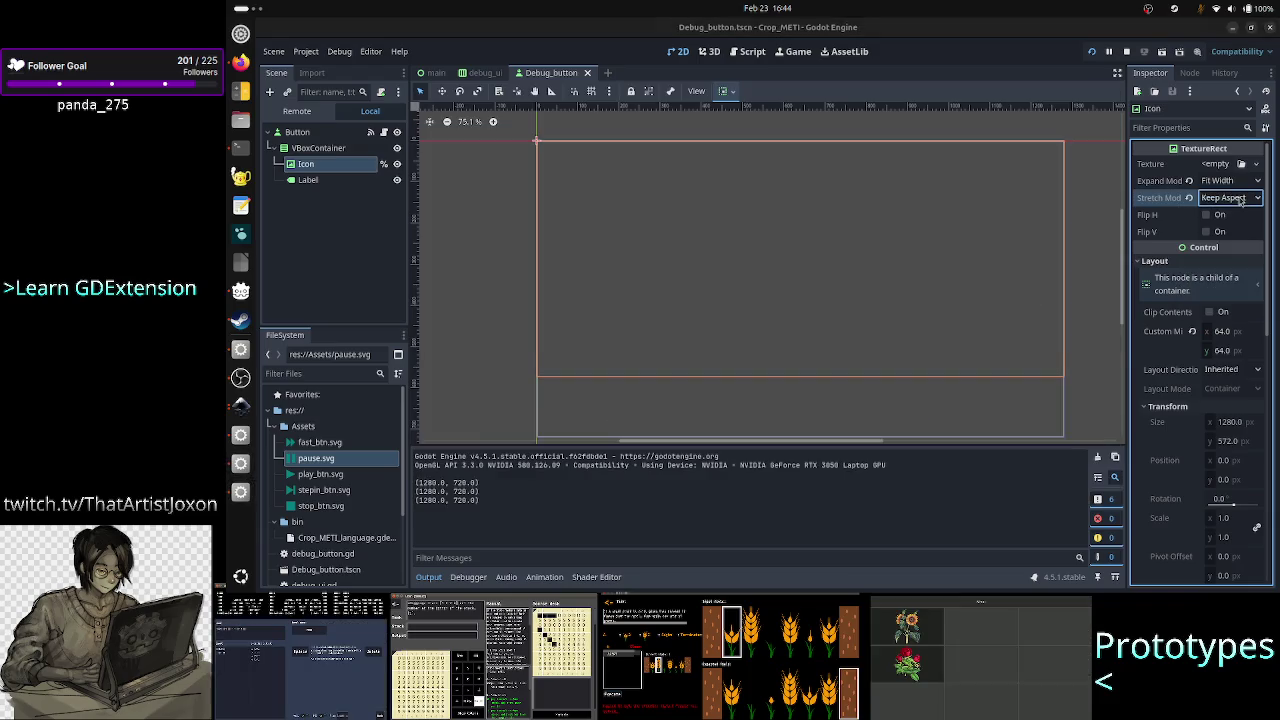
key(alt+Tab)
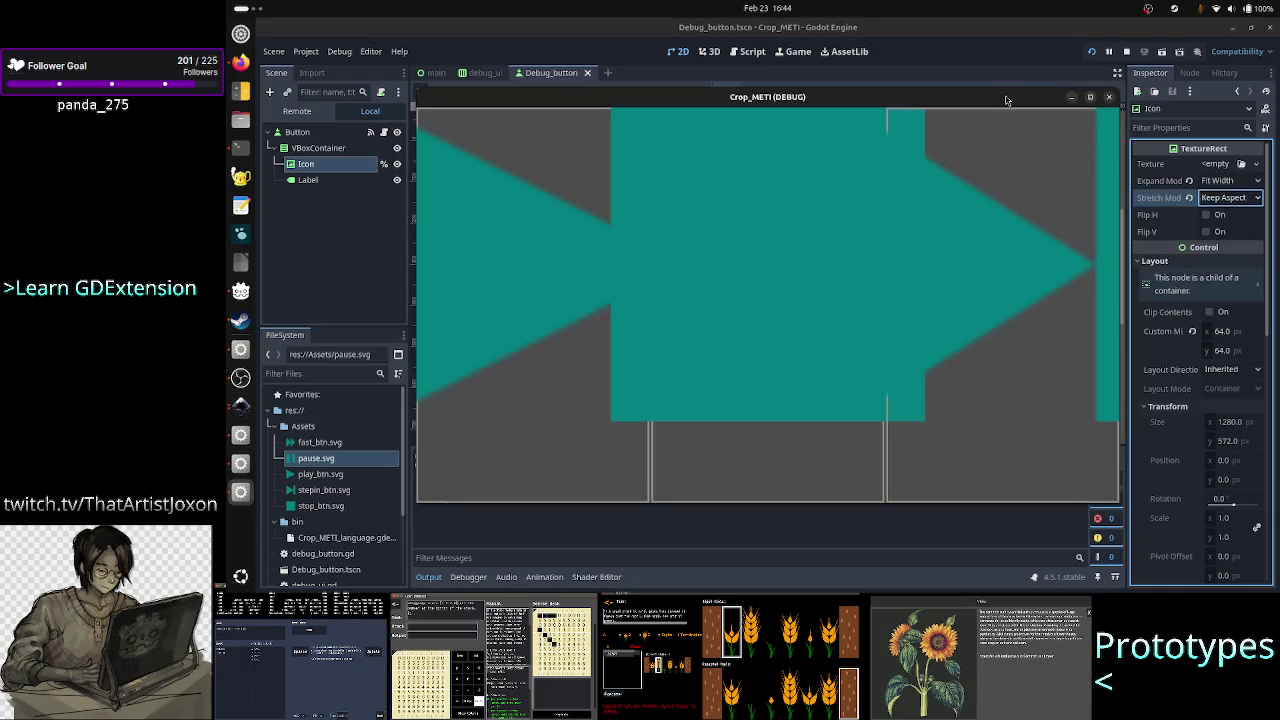
right_click(1006, 100)
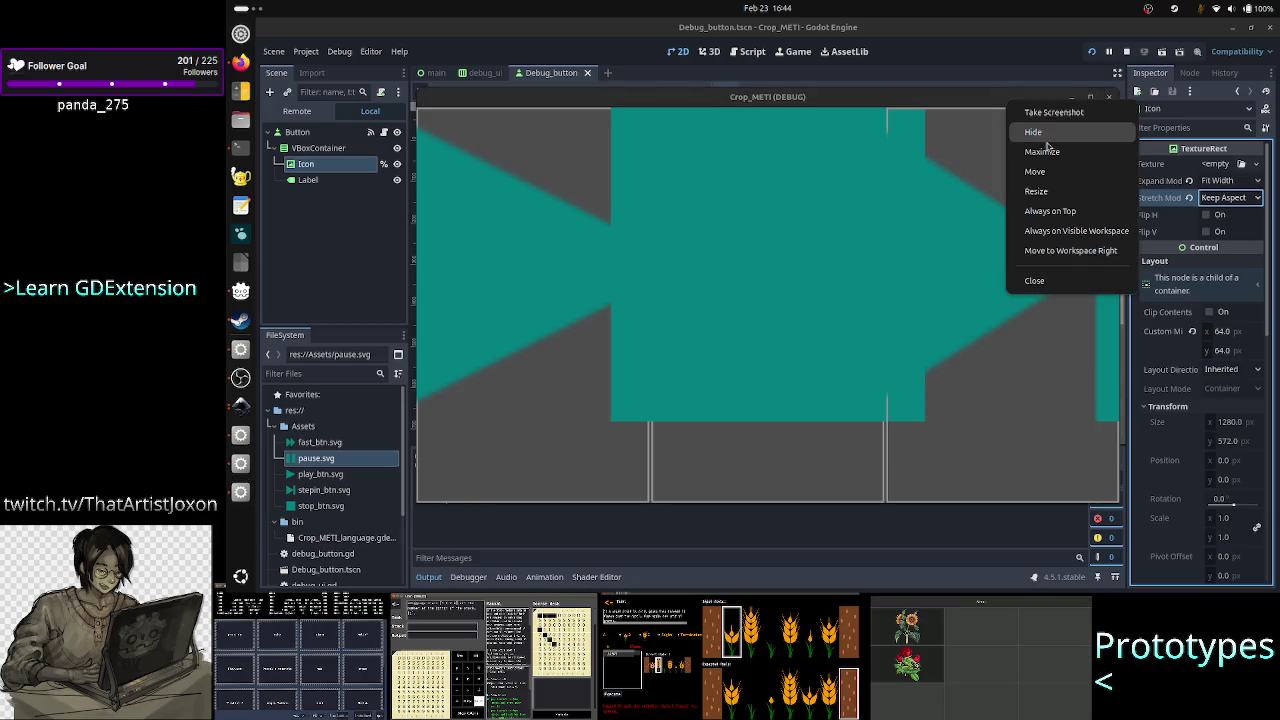
click(1058, 218)
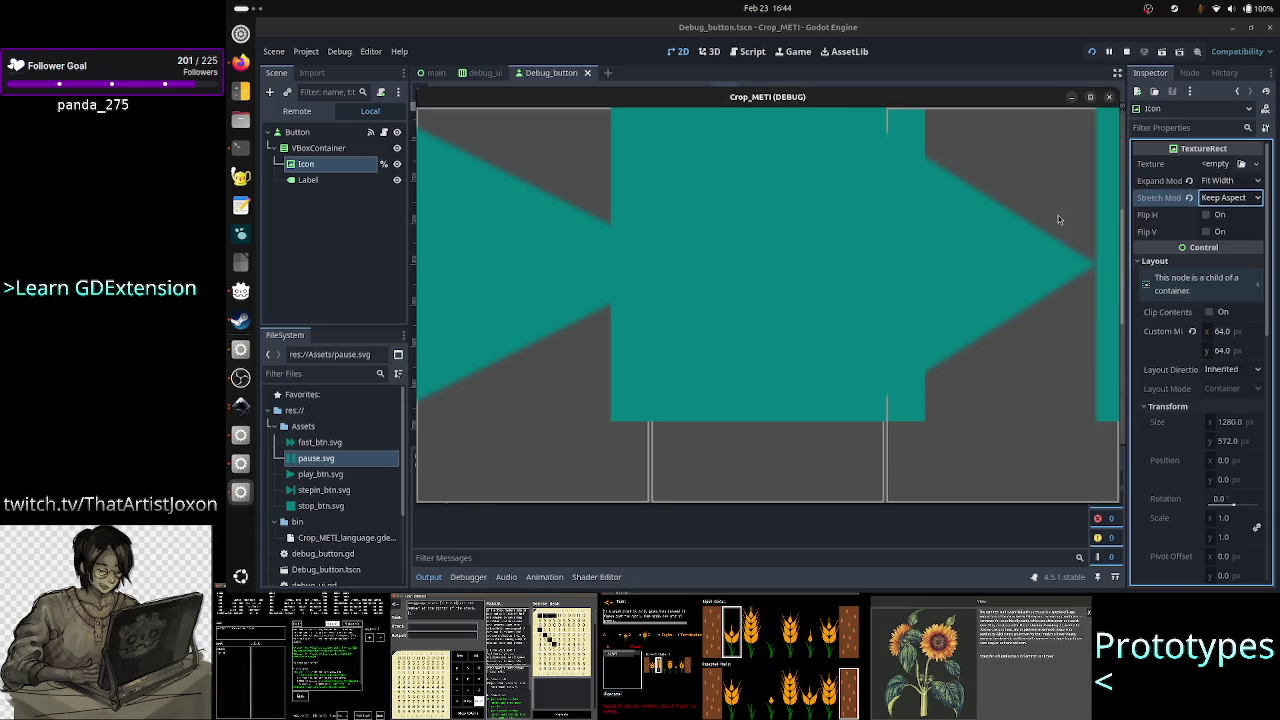
click(1240, 182)
click(1204, 228)
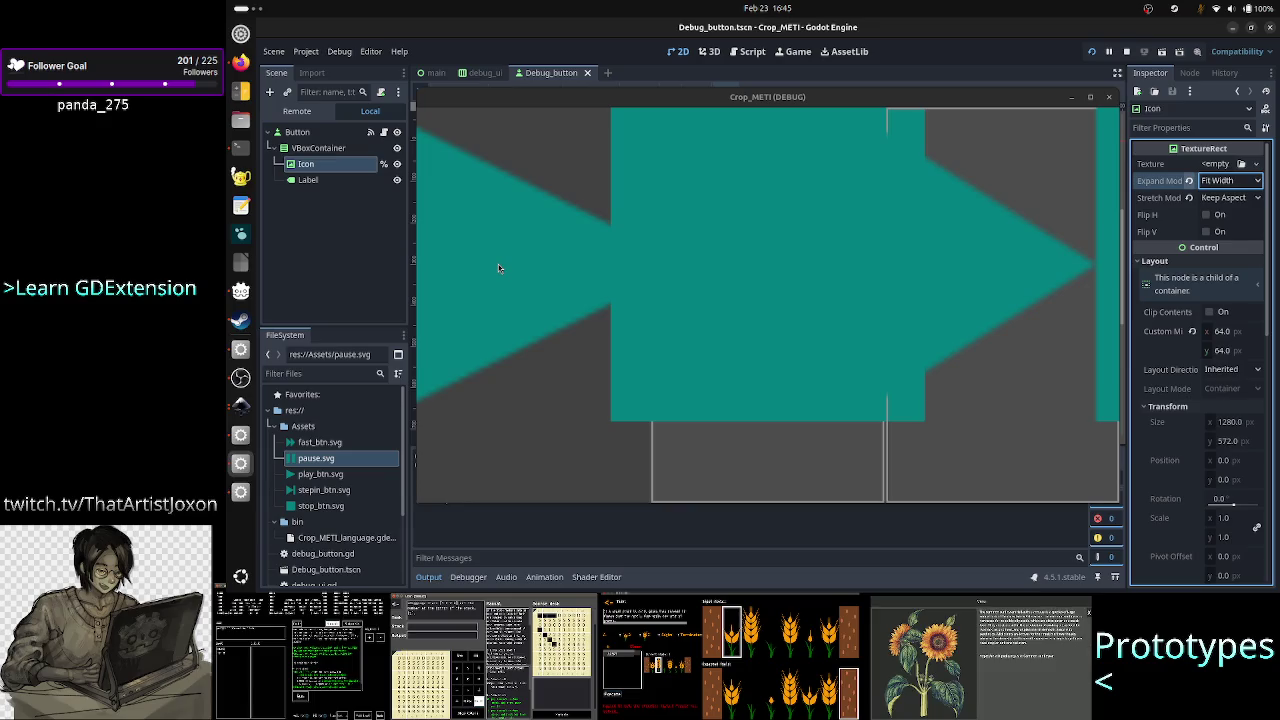
Set the Icon's Expand Mode to Keep Size, preview it in the resized game window, then close the game.
click(1245, 184)
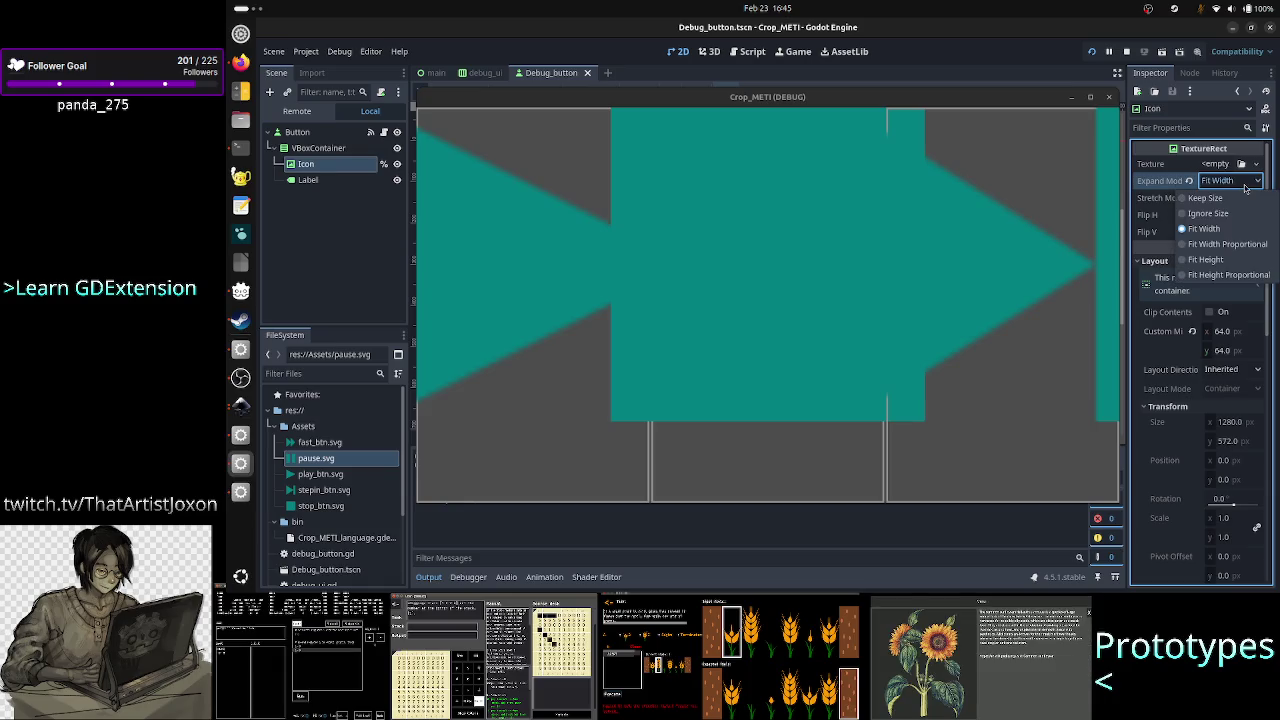
click(1244, 197)
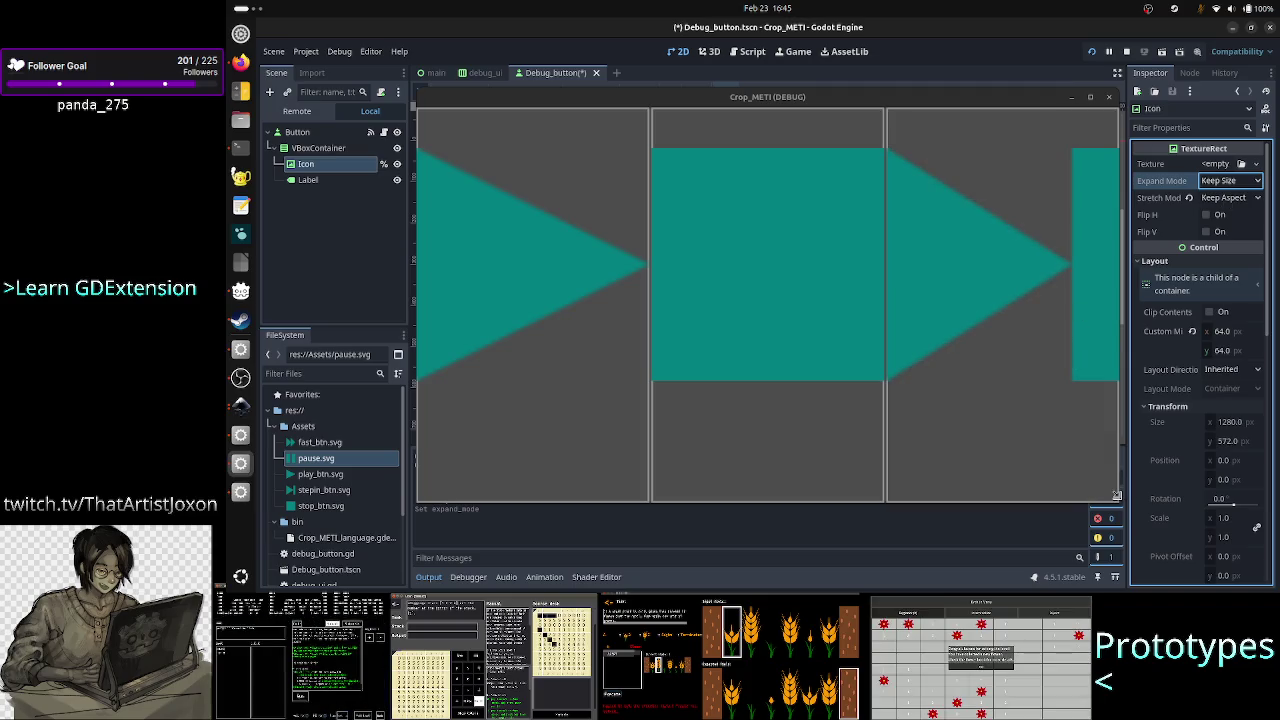
mouse_move(1116, 497)
mouse_down()
mouse_move(1114, 420)
mouse_move(1016, 400)
mouse_move(864, 260)
mouse_move(772, 282)
mouse_move(660, 130)
mouse_move(751, 306)
mouse_move(943, 345)
mouse_move(1035, 539)
mouse_move(1114, 572)
mouse_move(1230, 590)
mouse_move(1274, 580)
mouse_move(1120, 490)
mouse_move(1018, 396)
mouse_move(975, 392)
mouse_move(940, 368)
mouse_move(879, 265)
mouse_move(821, 216)
mouse_move(700, 188)
mouse_move(623, 197)
mouse_move(638, 173)
mouse_move(680, 188)
mouse_move(594, 183)
mouse_move(522, 148)
mouse_move(714, 157)
mouse_move(924, 297)
mouse_move(939, 268)
mouse_up()
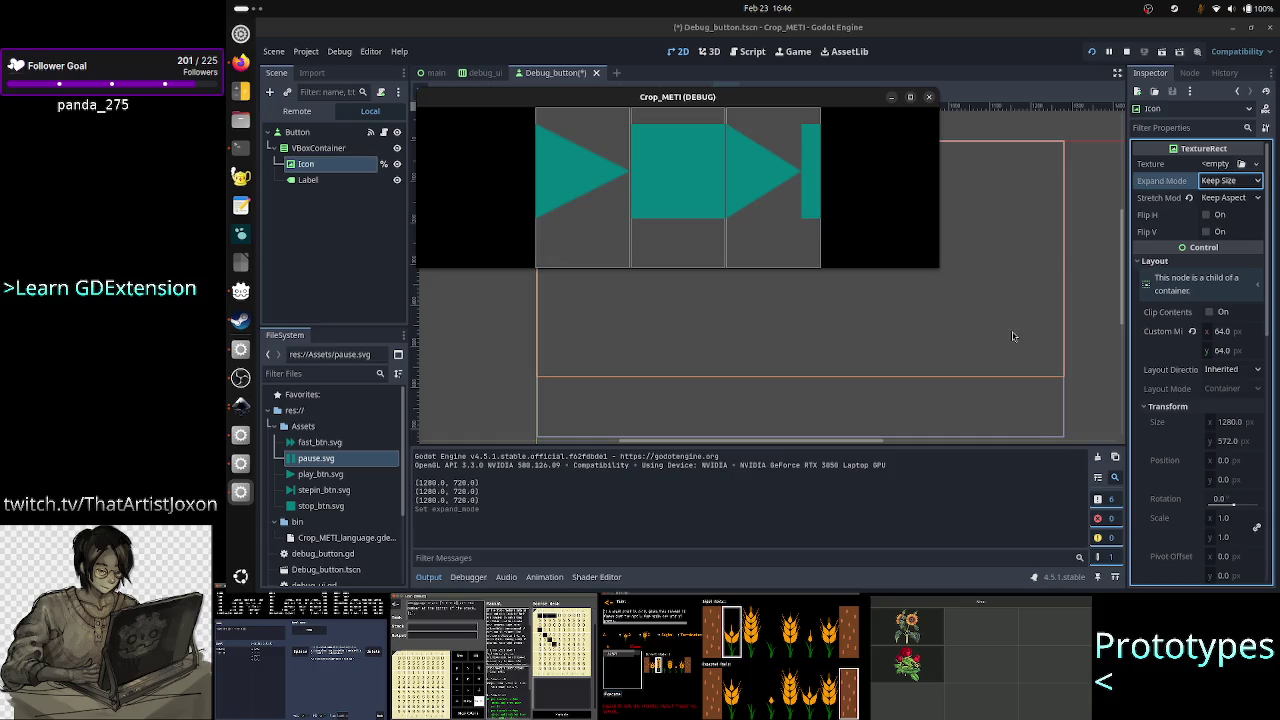
click(929, 98)
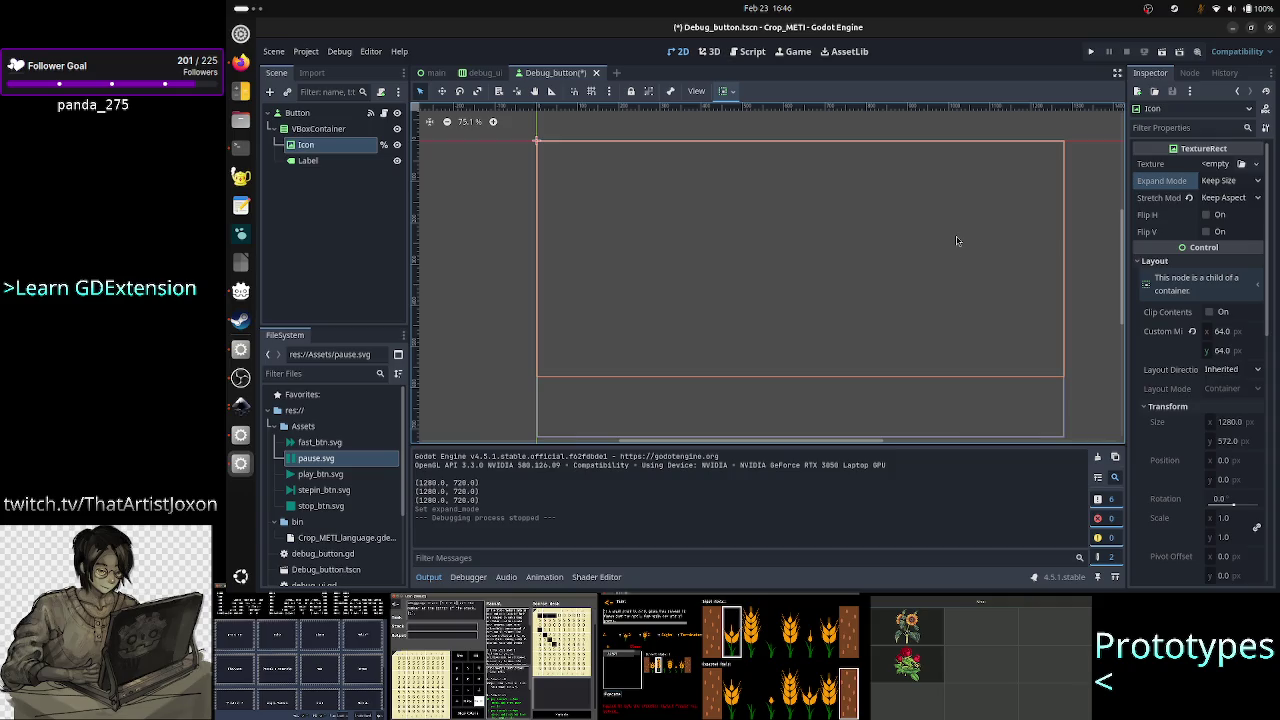
Save the scene and review the Icon's expand and stretch modes, keeping Expand Mode at Keep Size.
key(ctrl+s)
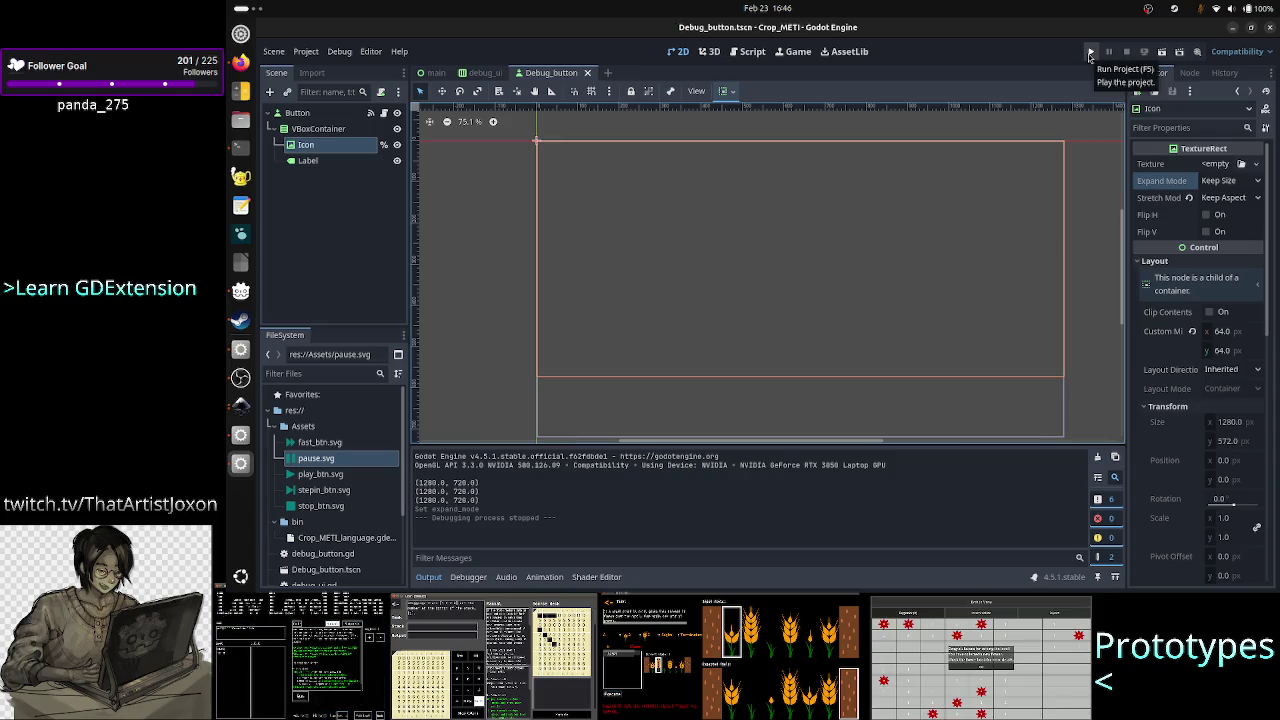
click(1228, 181)
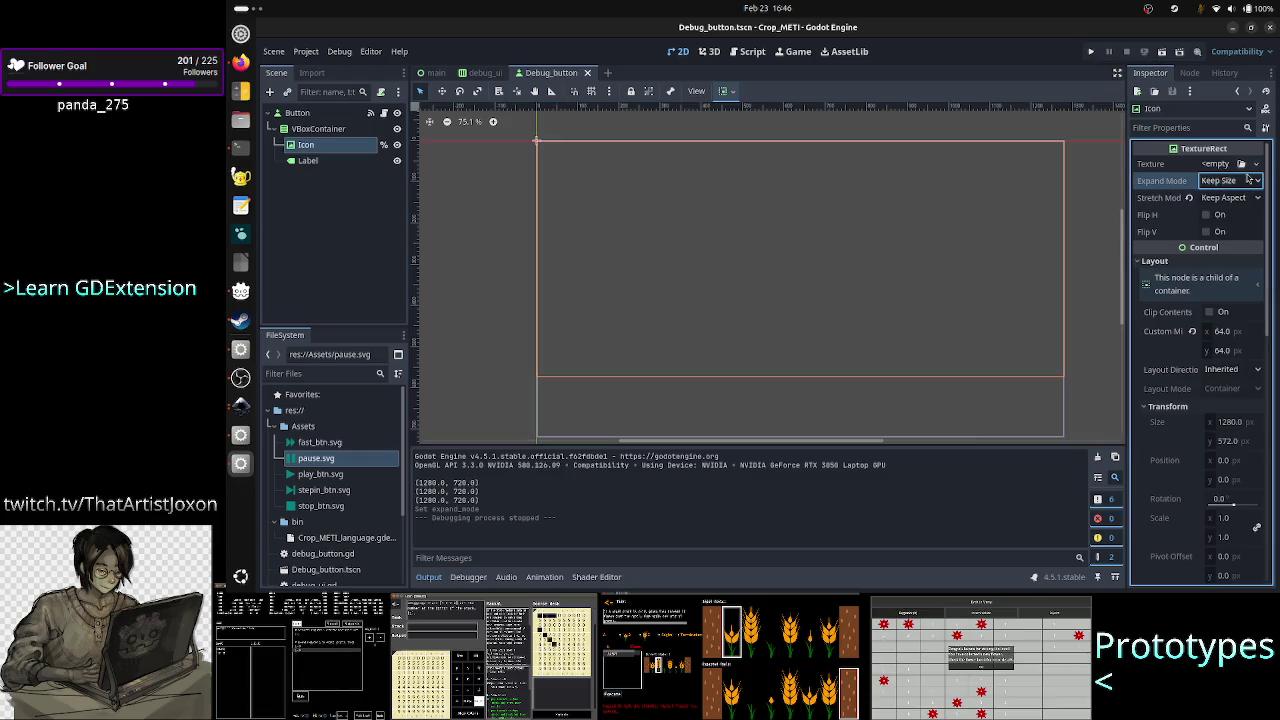
click(1215, 199)
click(1233, 198)
click(1234, 199)
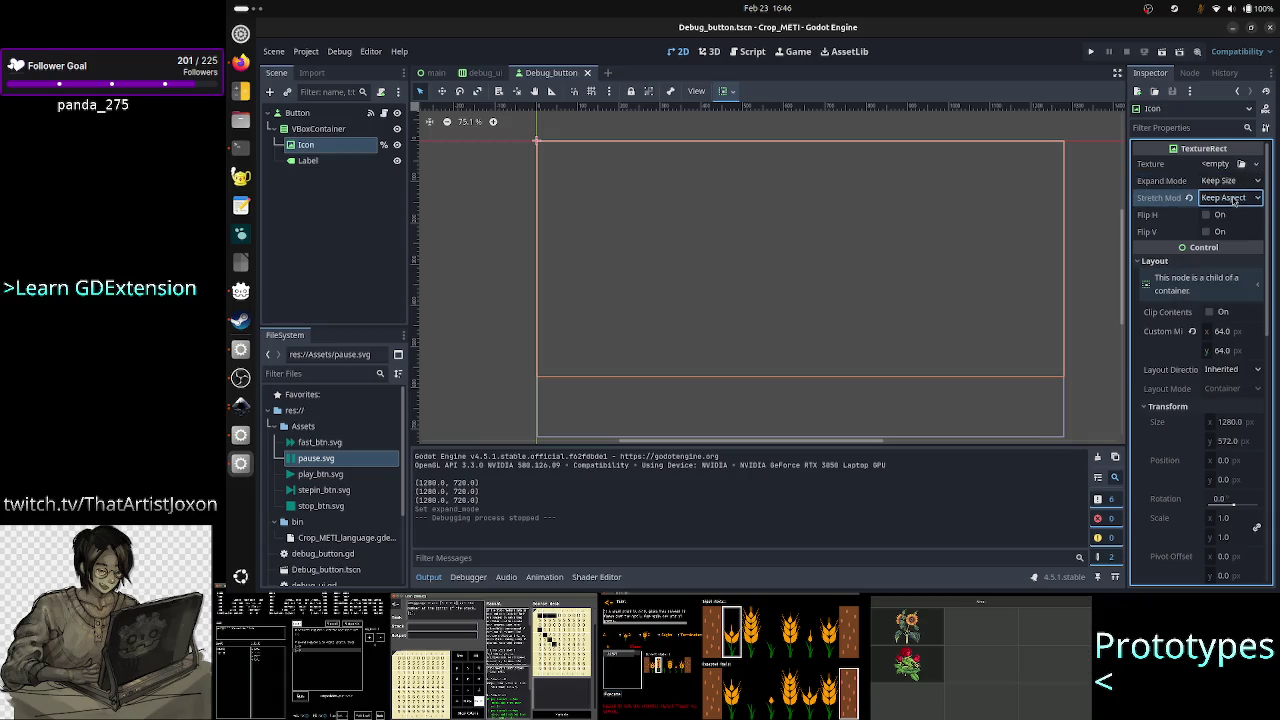
click(1218, 181)
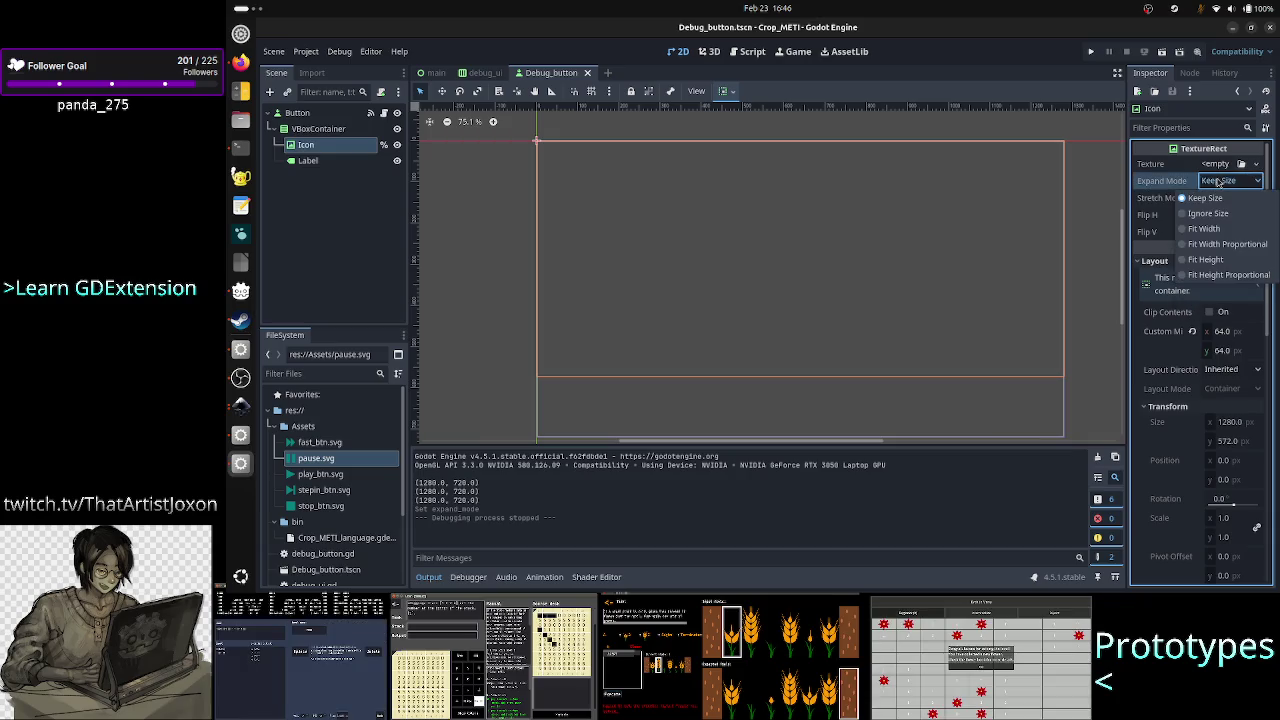
click(1218, 181)
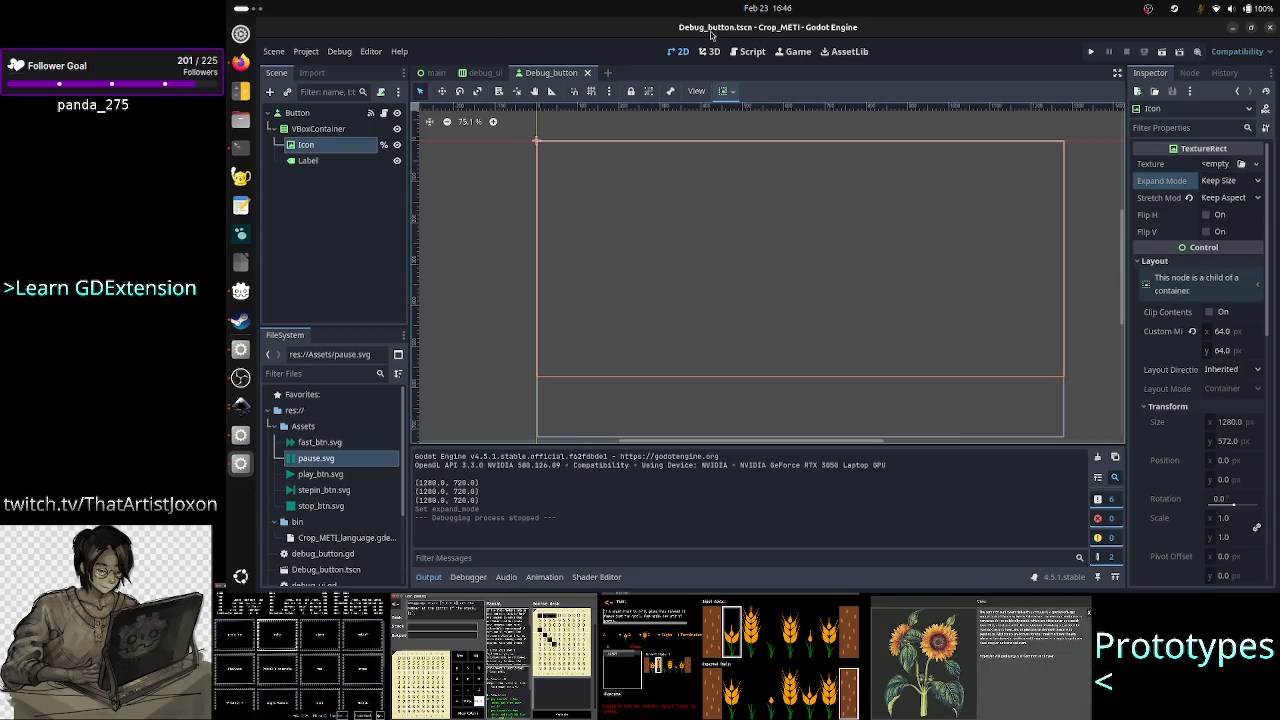
Run the project, shrink the game window to preview the icons, then close it.
click(1088, 53)
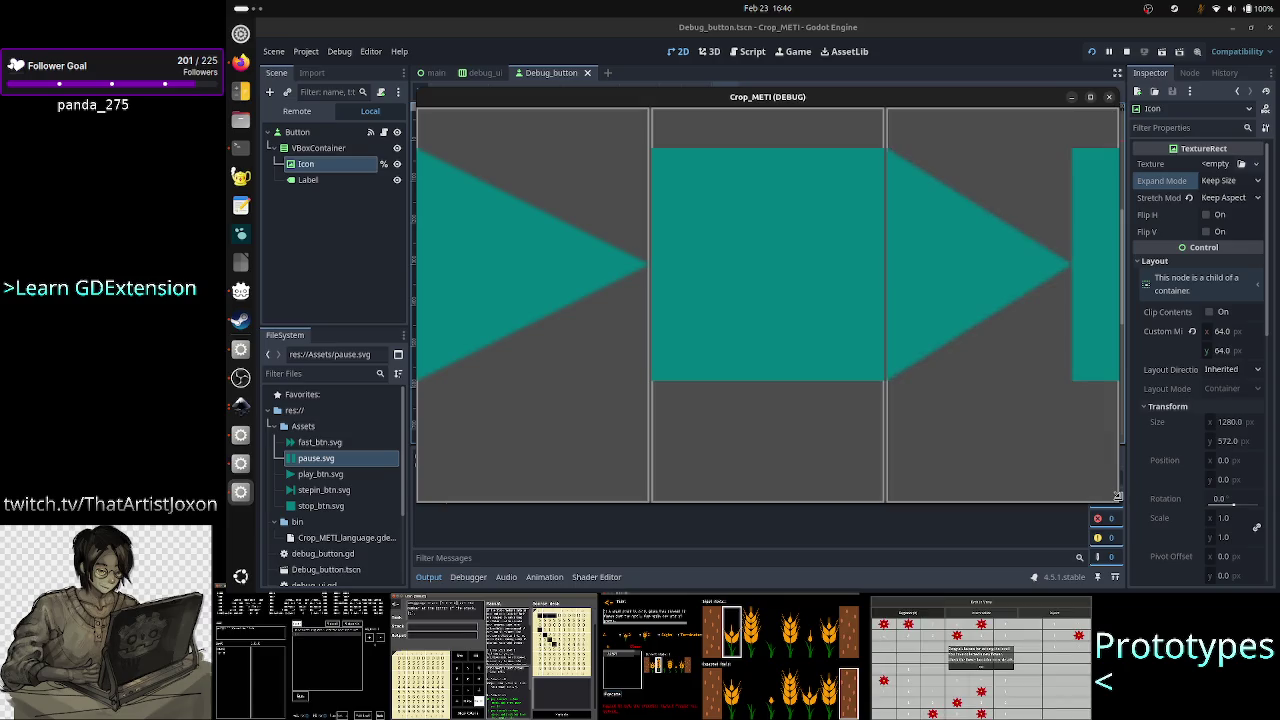
mouse_move(1117, 502)
mouse_down()
mouse_move(974, 294)
mouse_move(860, 293)
mouse_move(878, 293)
mouse_up()
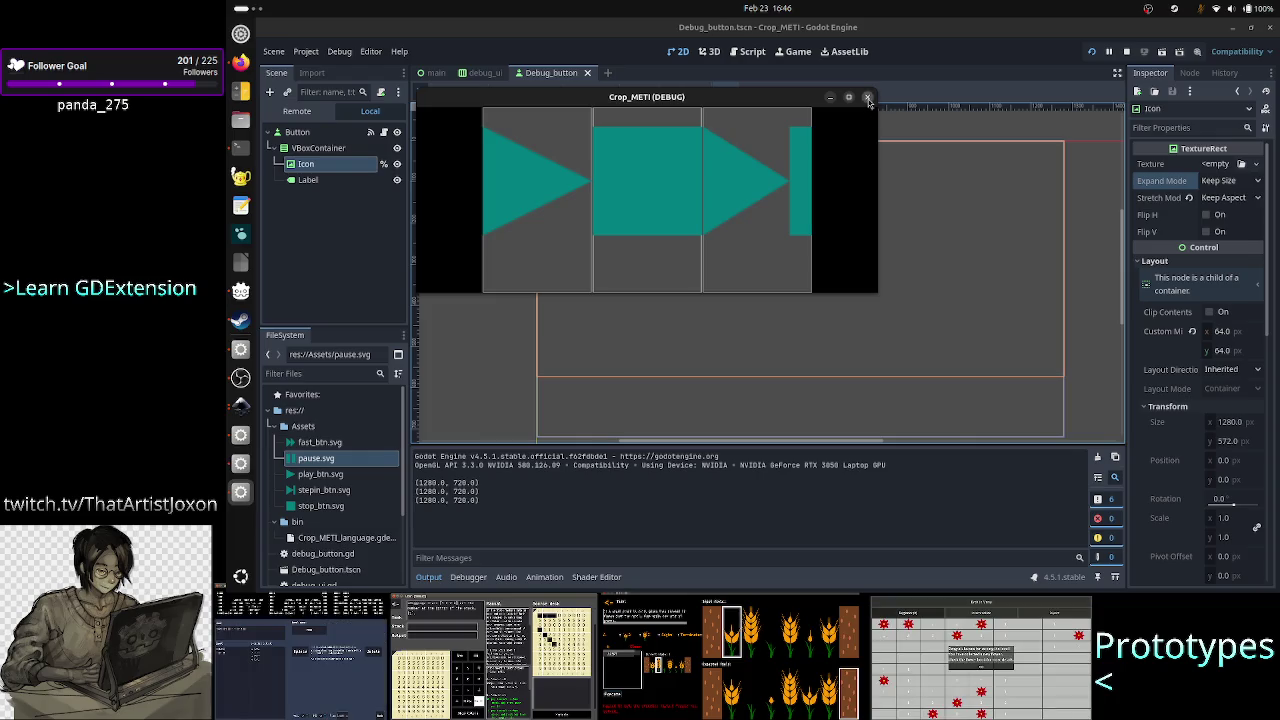
click(868, 98)
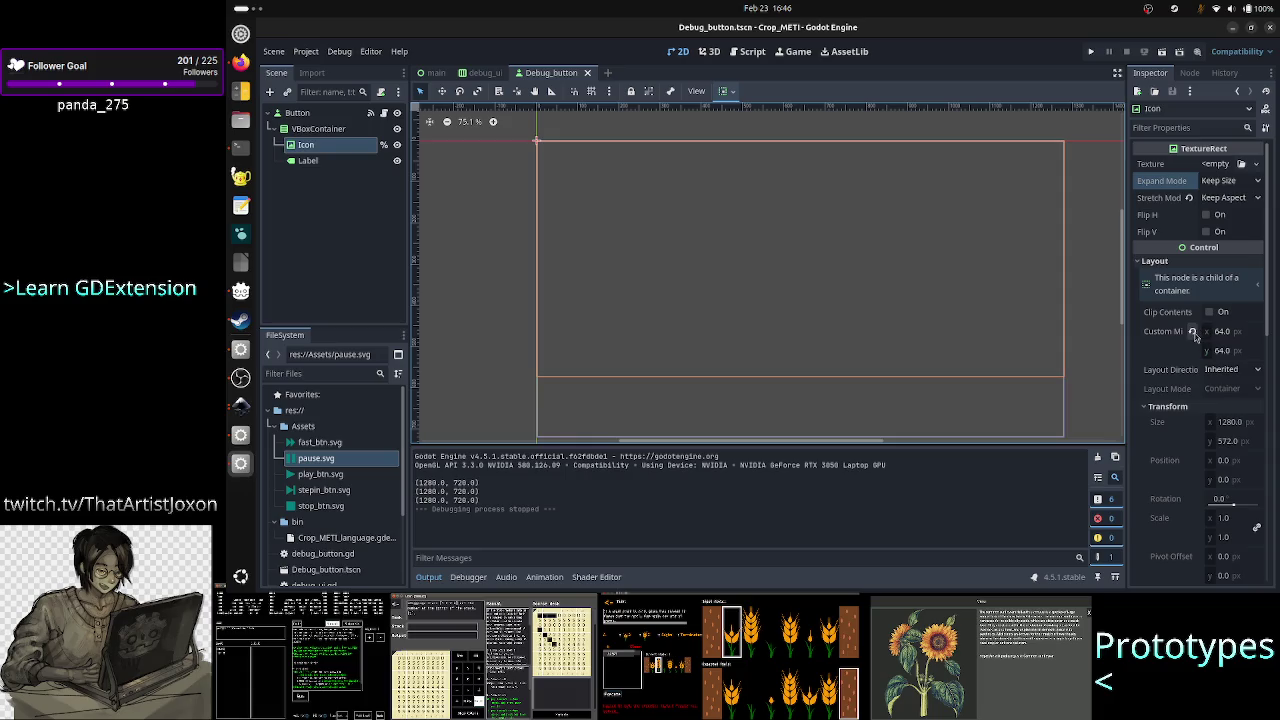
Revert the Icon's custom minimum size from 64×64 to 0×0, then save and test-run.
click(1192, 332)
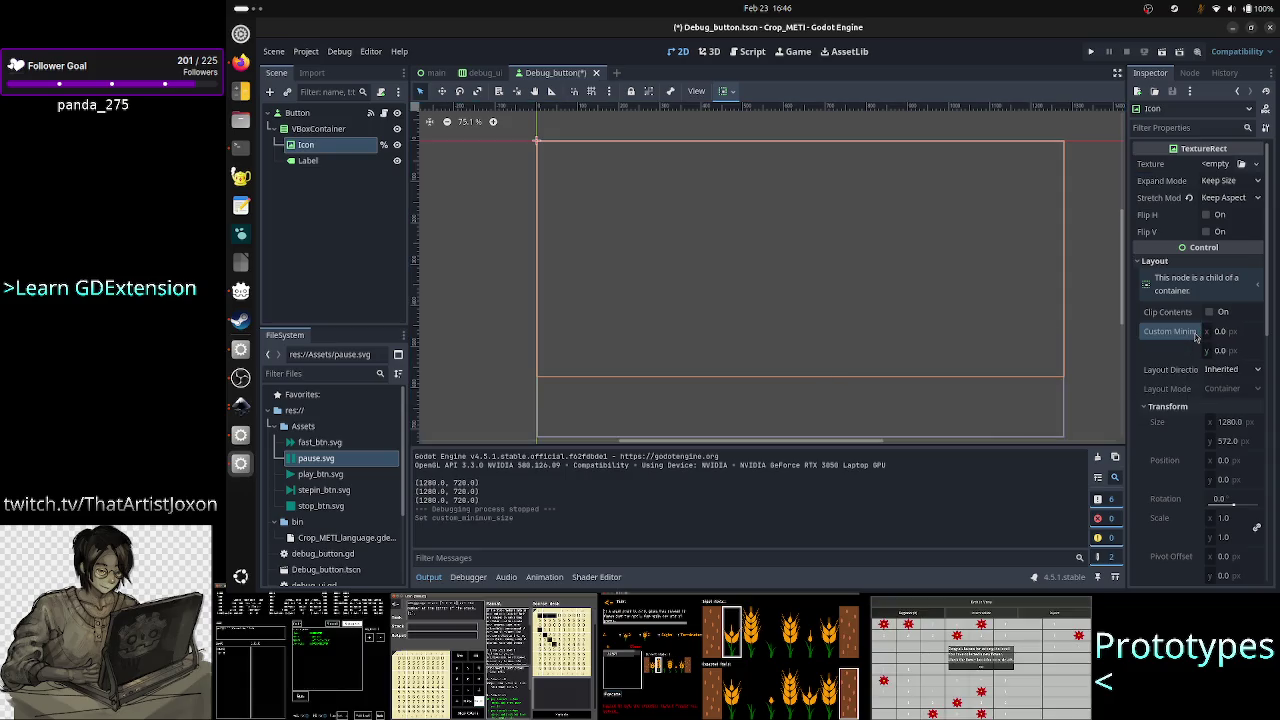
click(1096, 58)
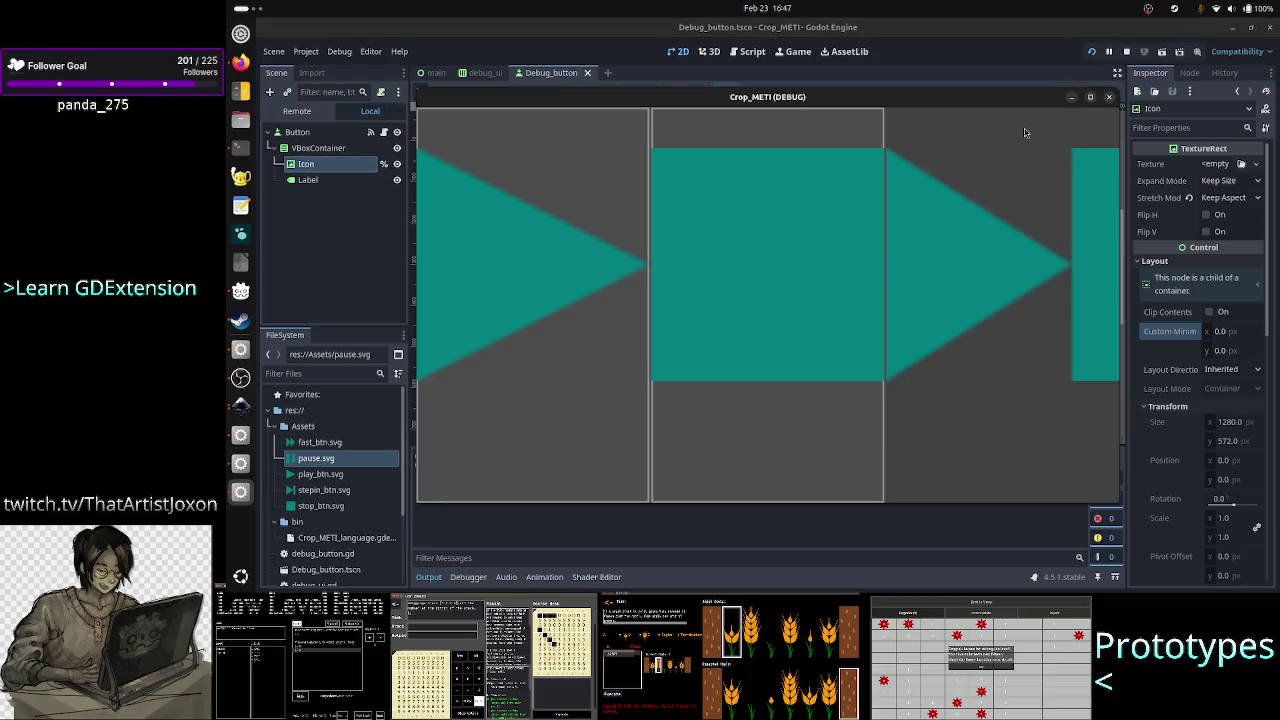
click(1108, 97)
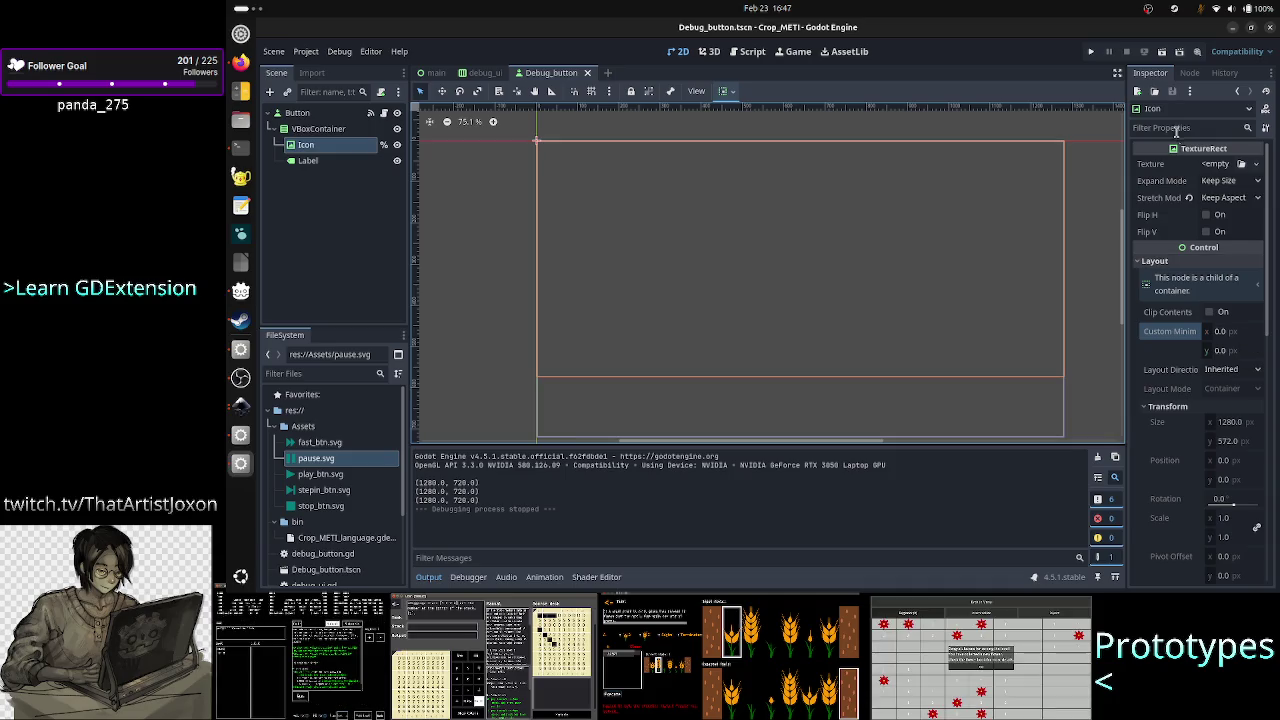
click(1090, 52)
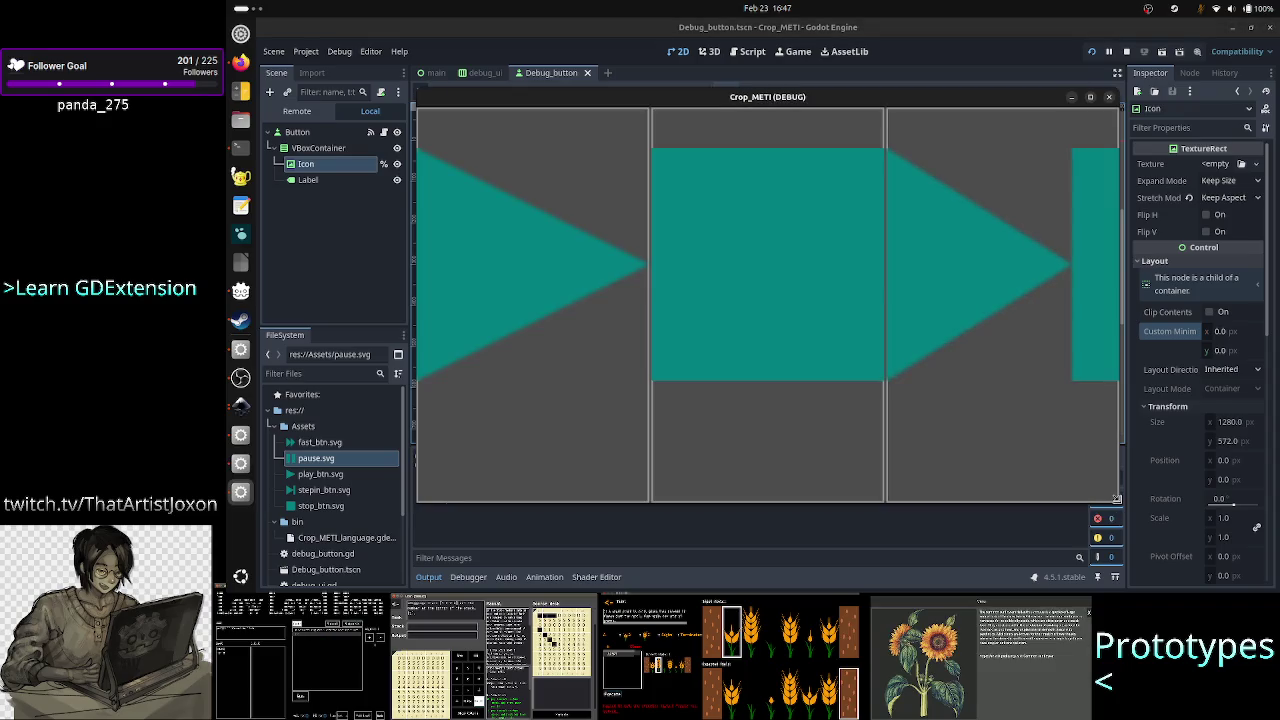
mouse_move(1116, 498)
mouse_down()
mouse_move(944, 402)
mouse_move(743, 186)
mouse_move(490, 145)
mouse_move(441, 117)
mouse_up()
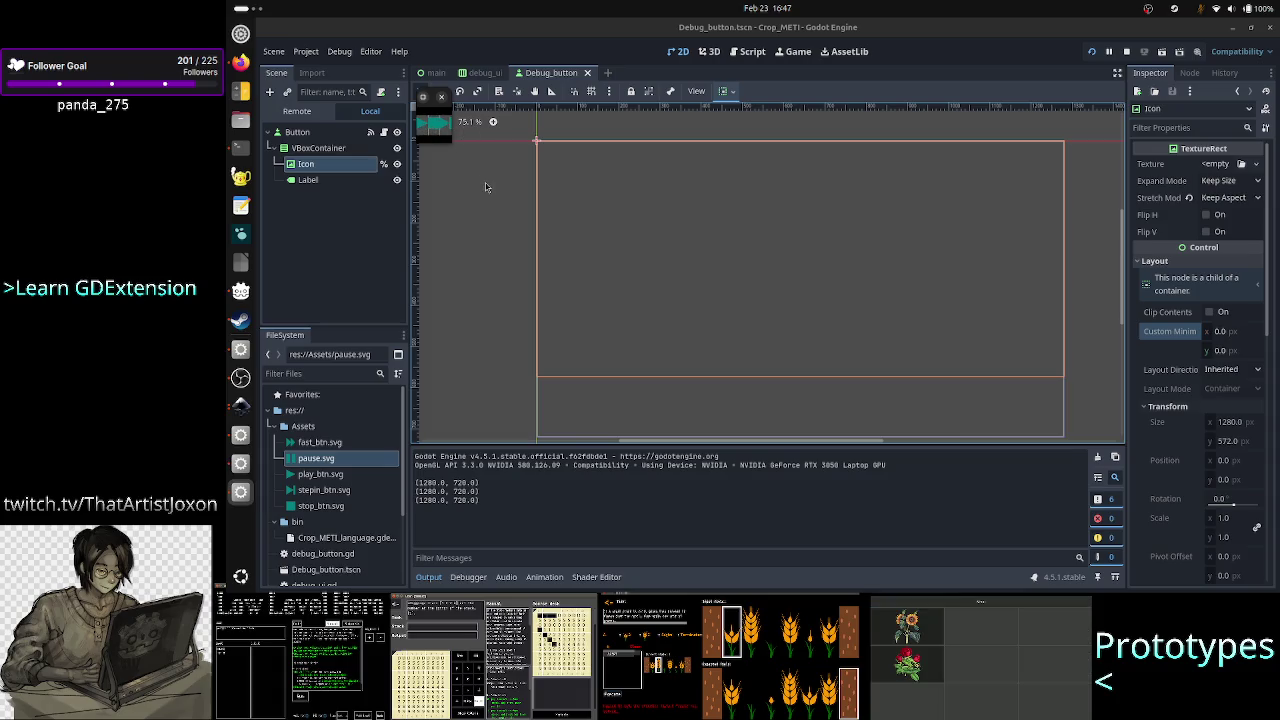
click(441, 96)
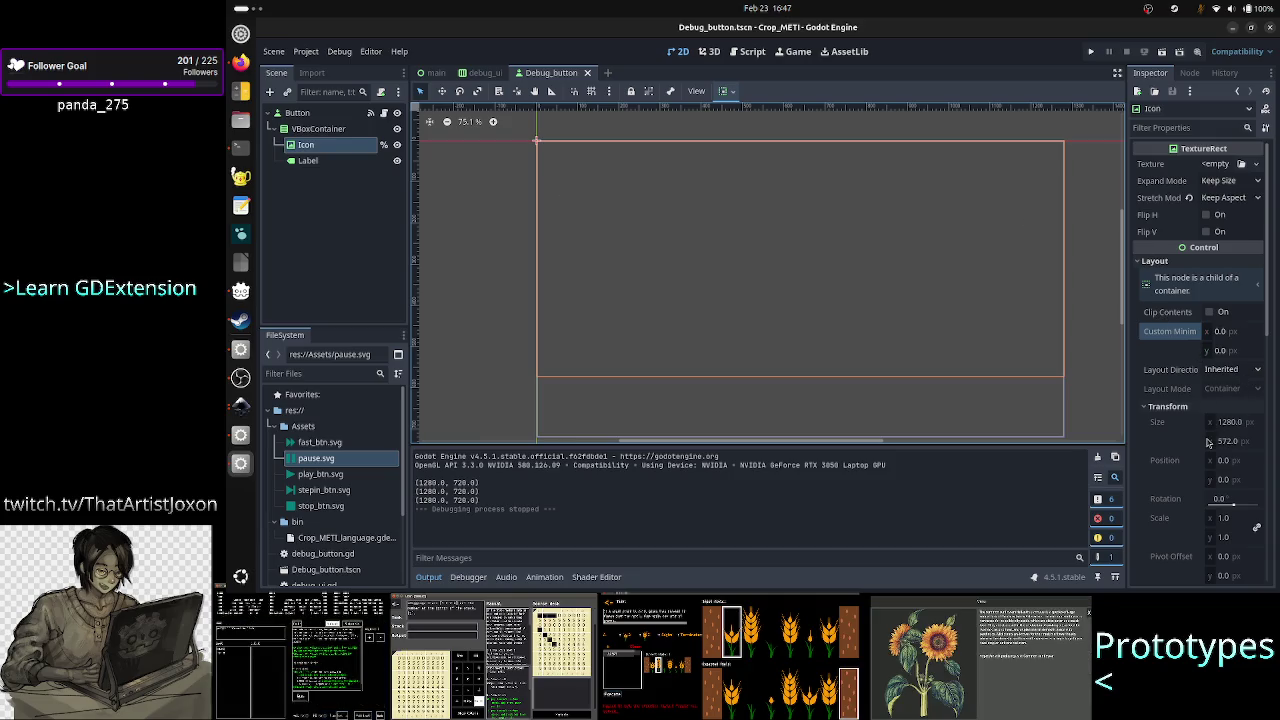
scroll(1210, 441, down, 5)
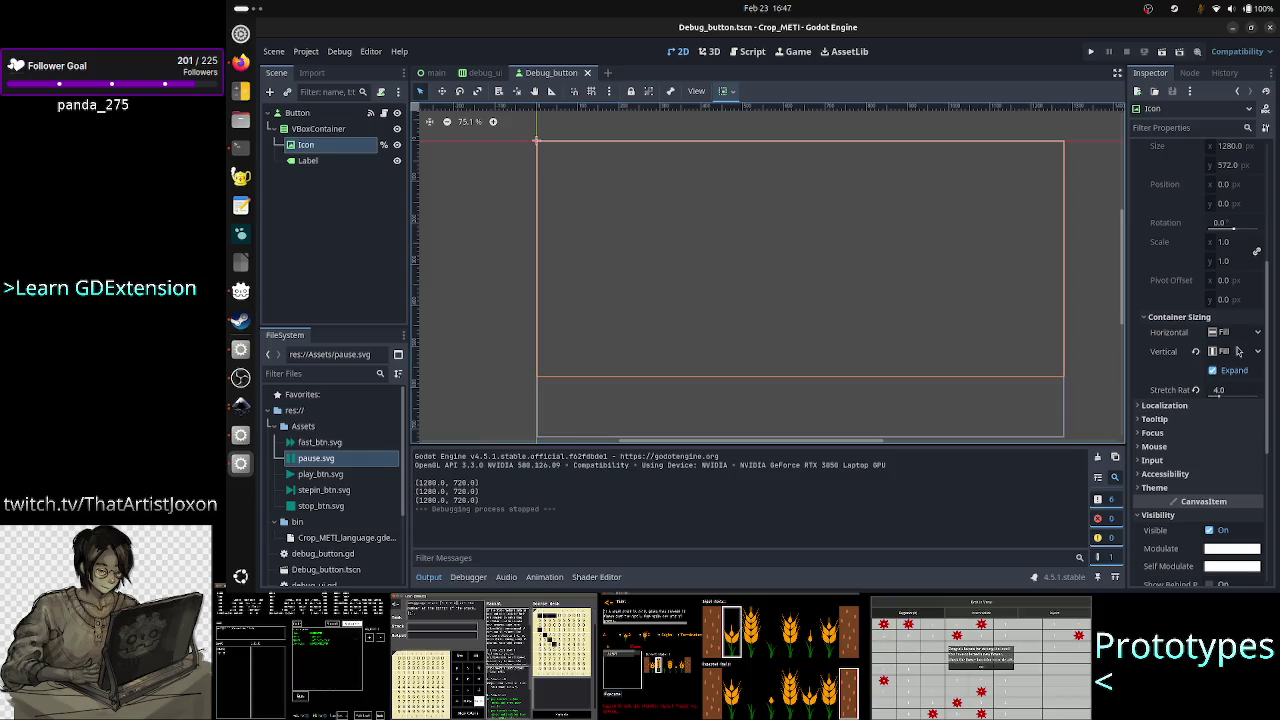
click(1236, 352)
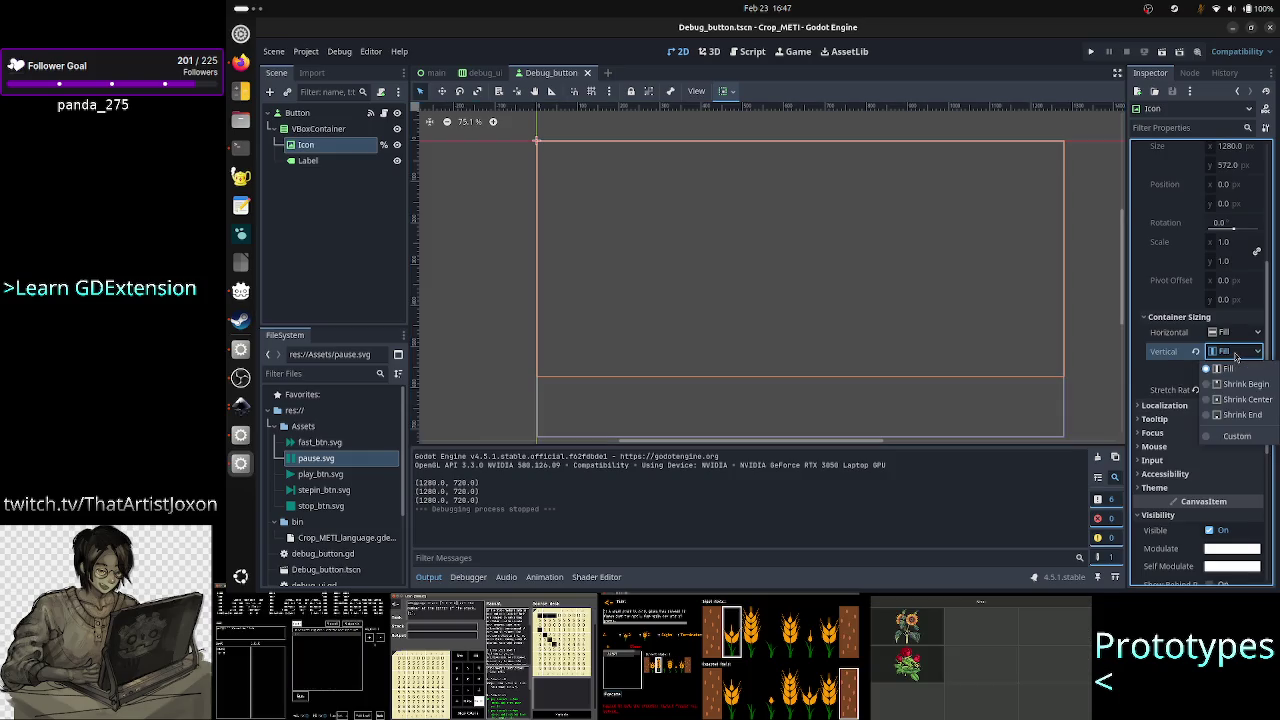
click(1237, 348)
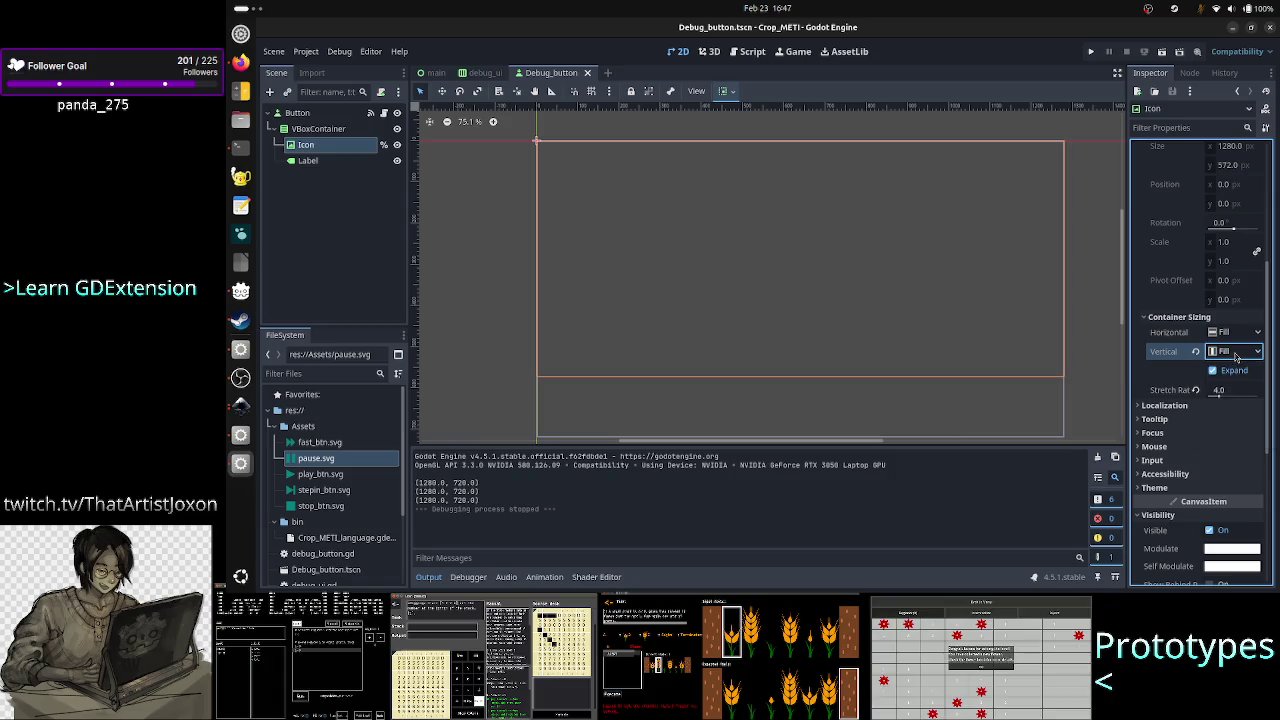
click(1231, 341)
click(1233, 350)
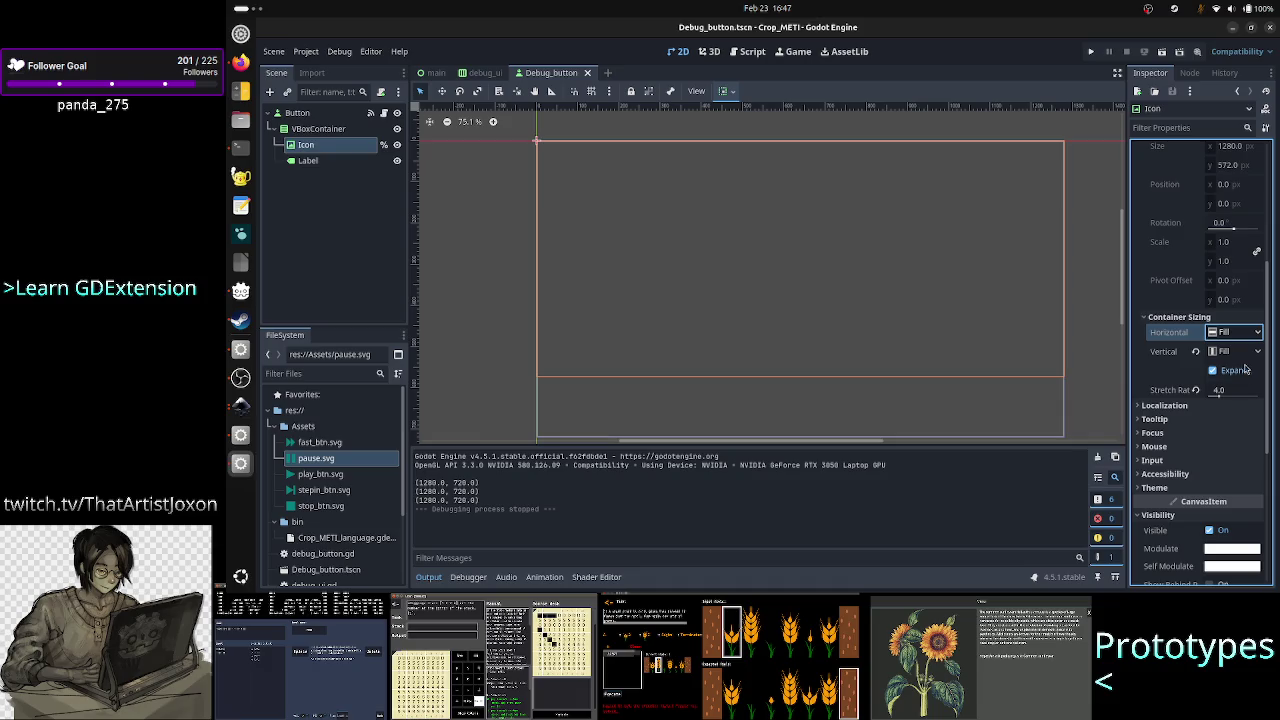
scroll(1190, 240, up, 5)
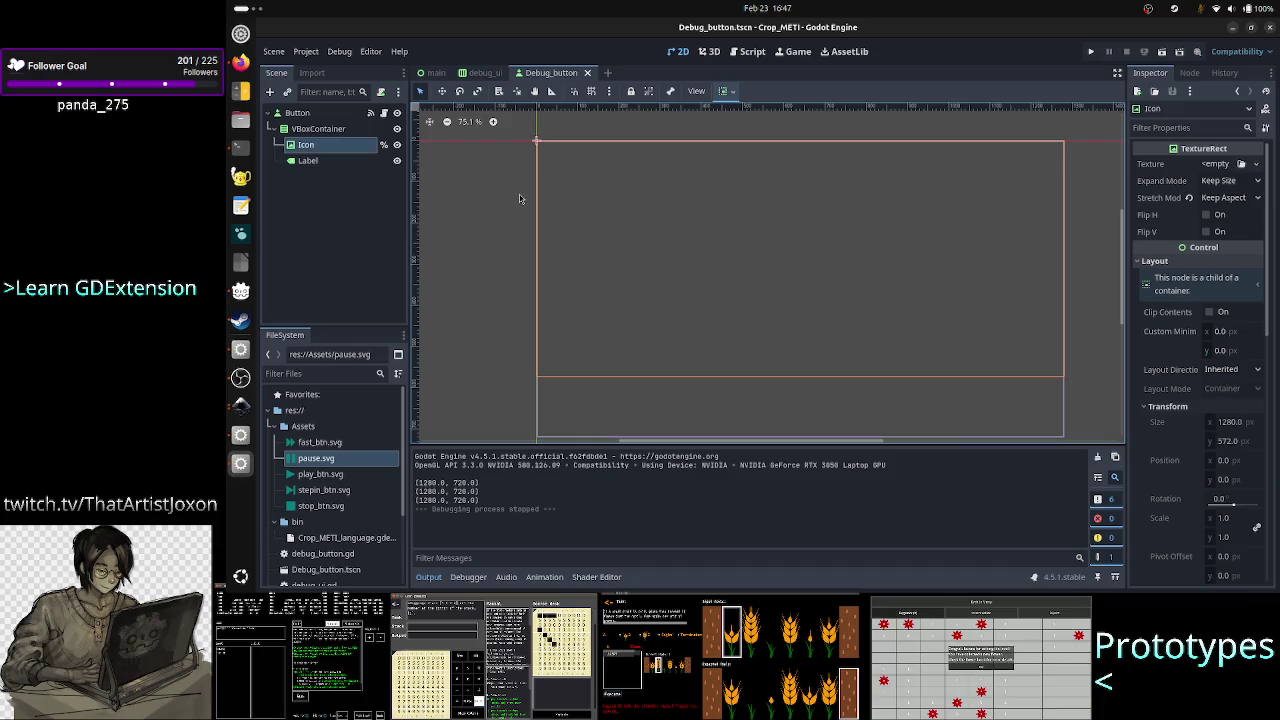
Delete the print(size) line from debug_button.gd.
click(764, 58)
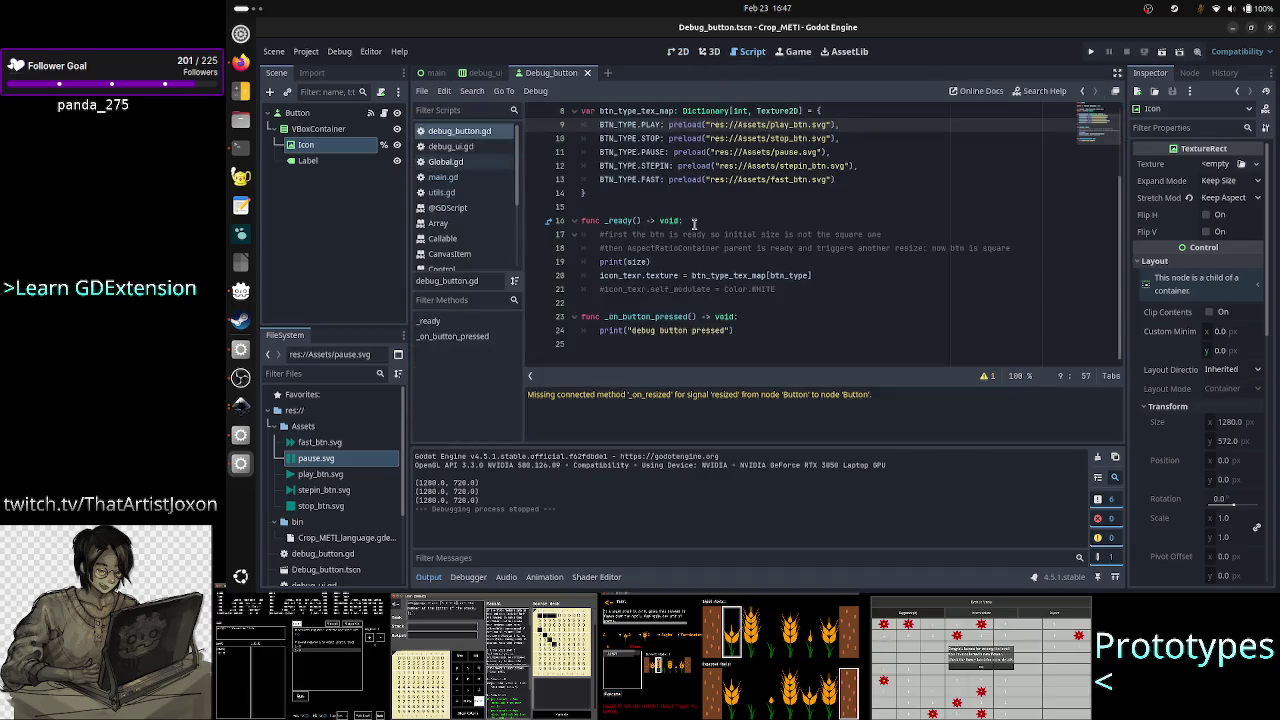
key(Up)
key(Down)
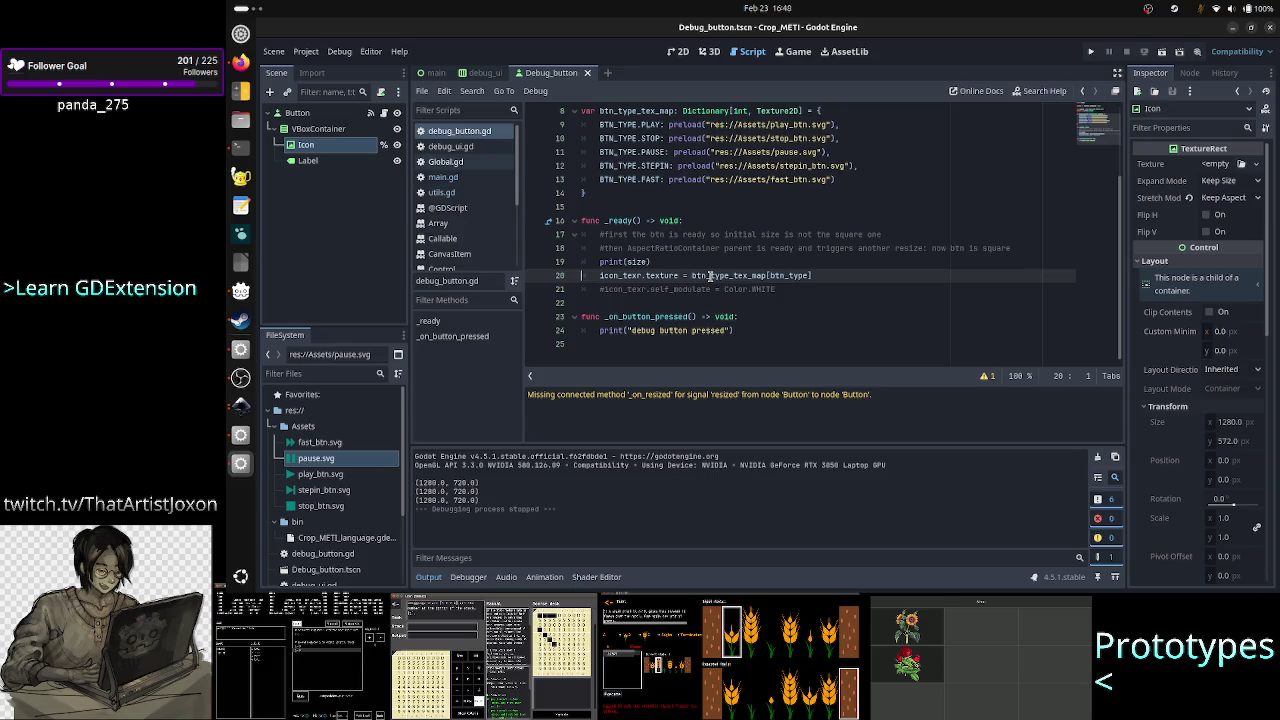
key(Up)
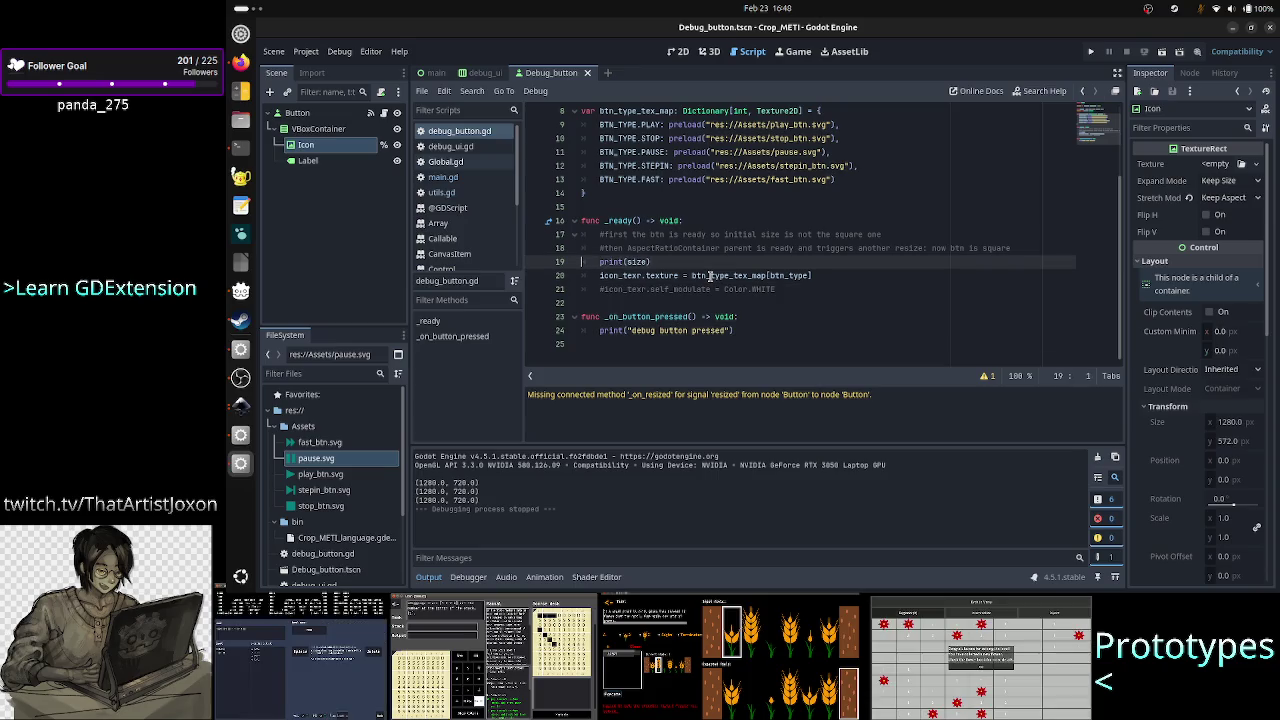
key(Home)
key(shift+End)
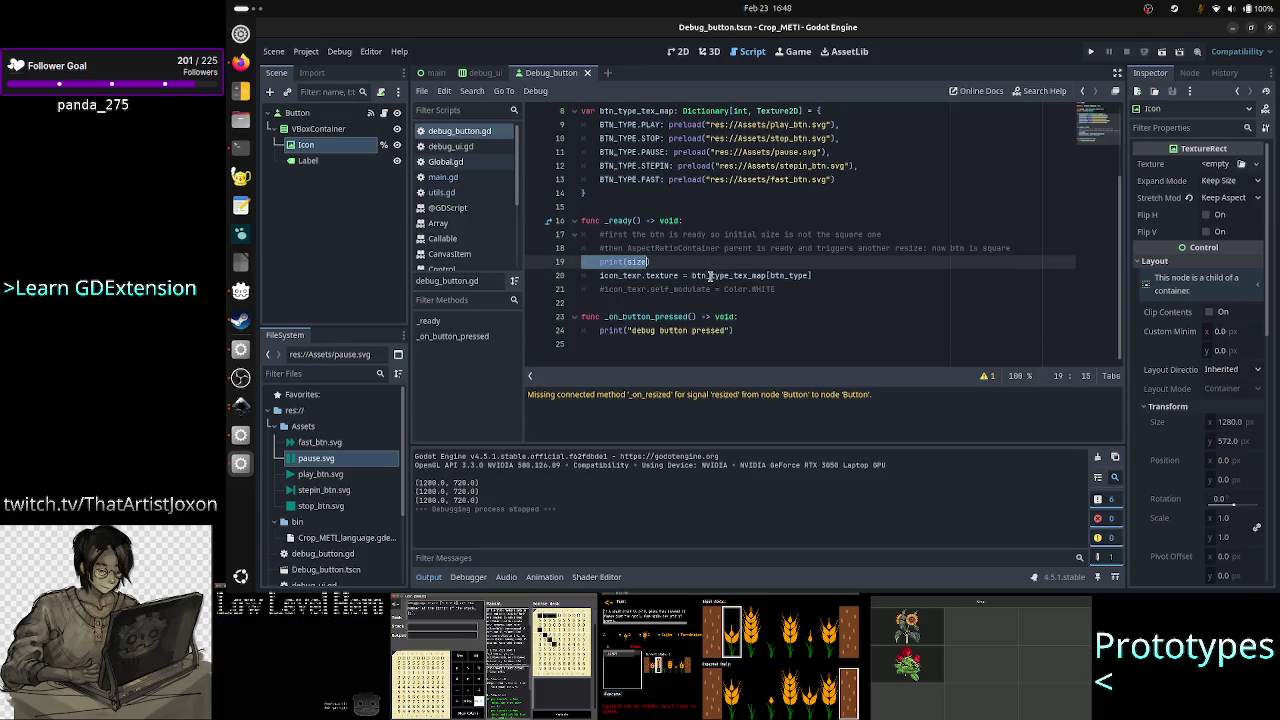
key(BackSpace)
key(BackSpace)
key(BackSpace)
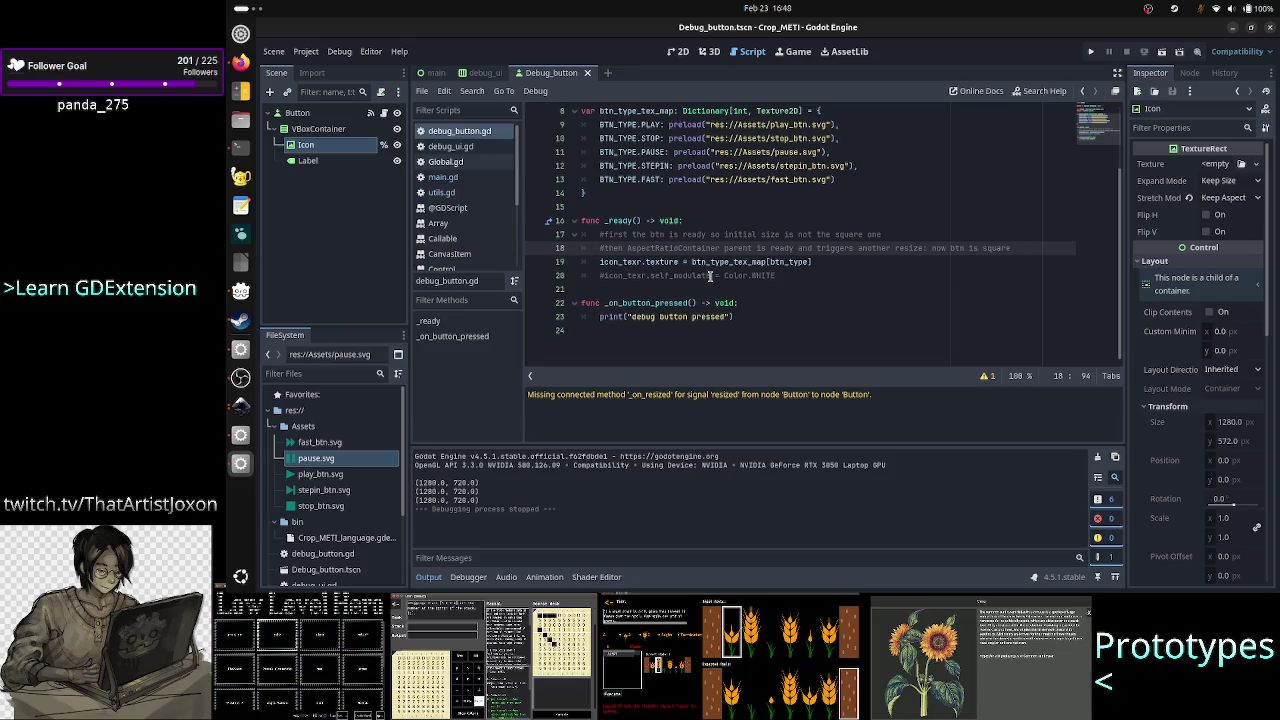
Uncomment the icon_texr.self_modulate = Color.WHITE line and run the project to check the tint.
key(Right)
key(Down)
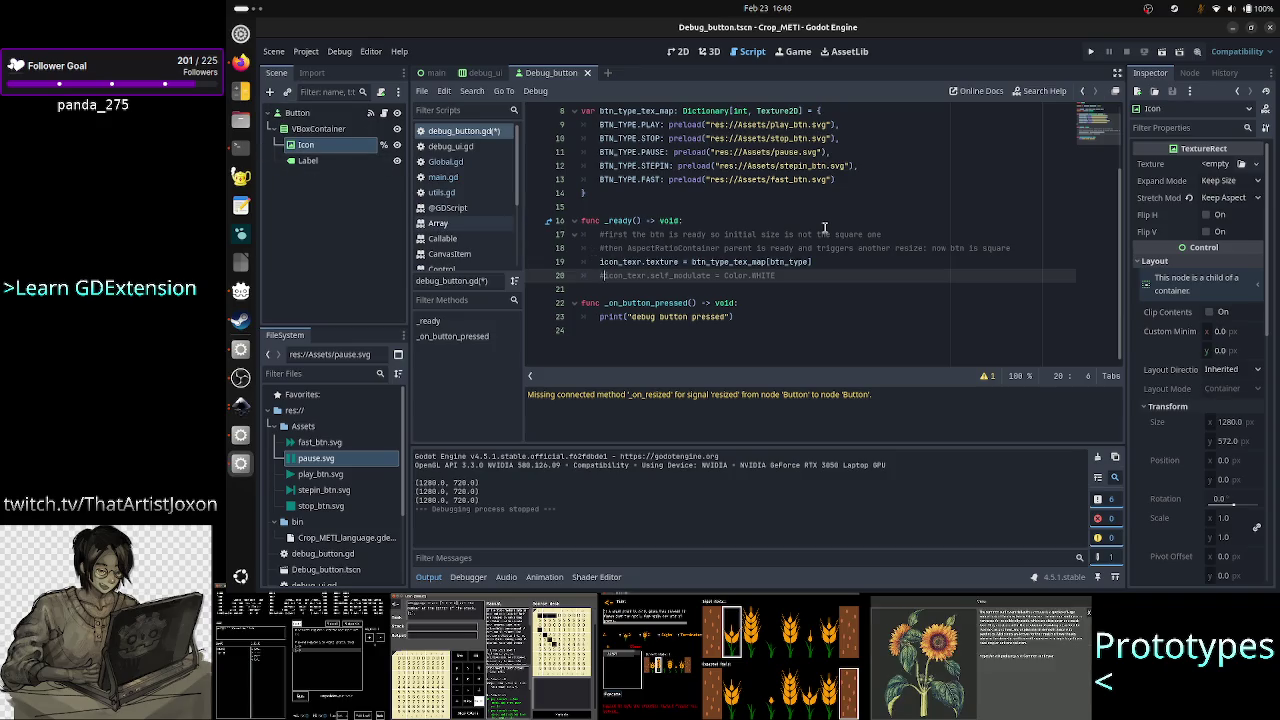
key(BackSpace)
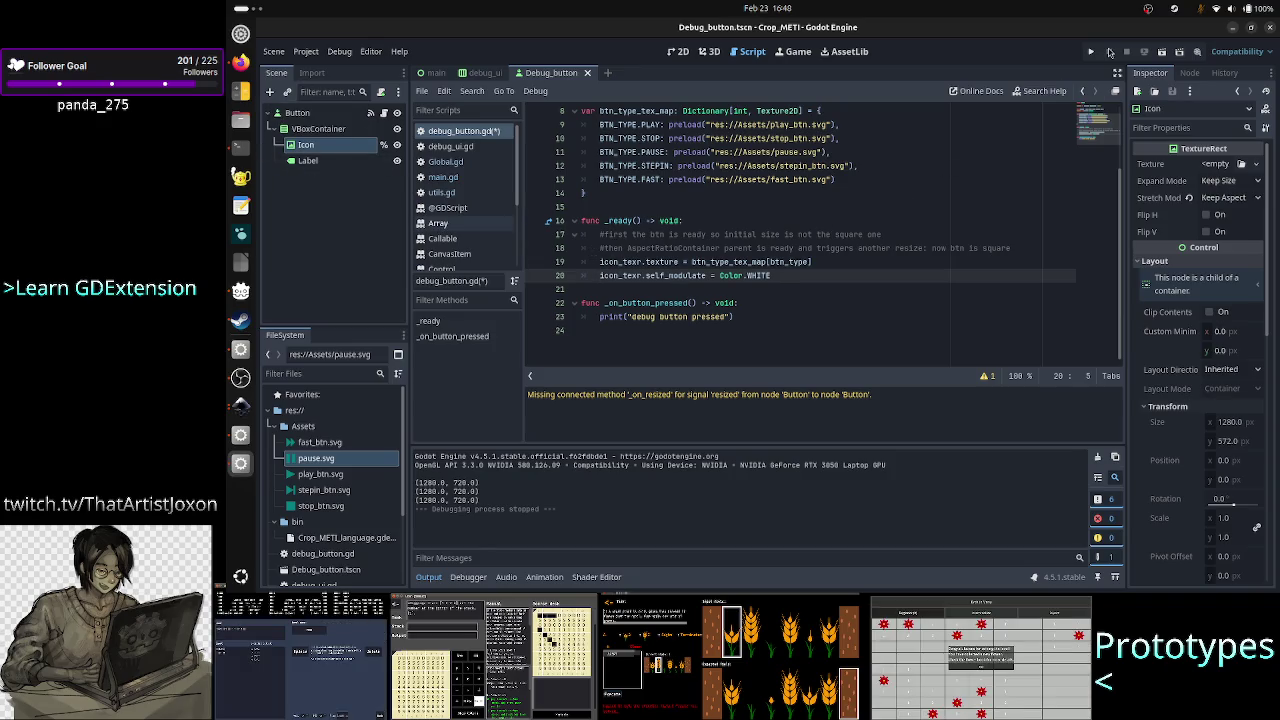
click(1089, 54)
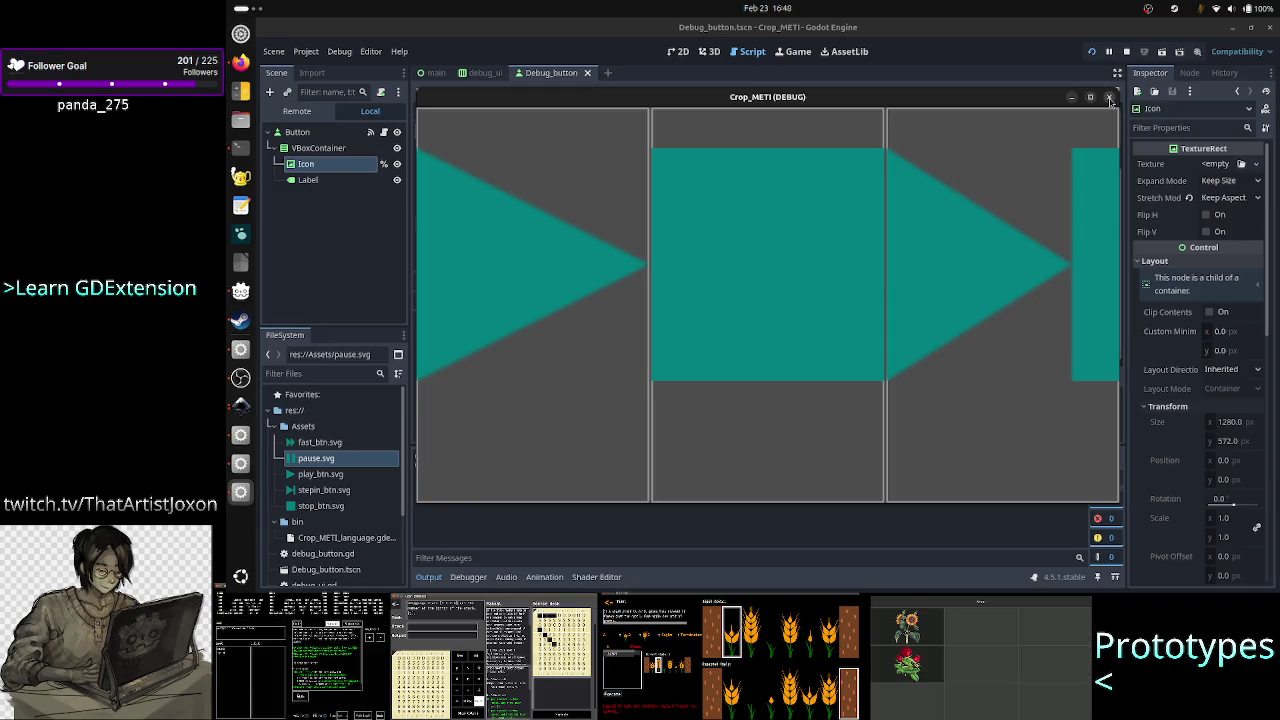
click(1109, 97)
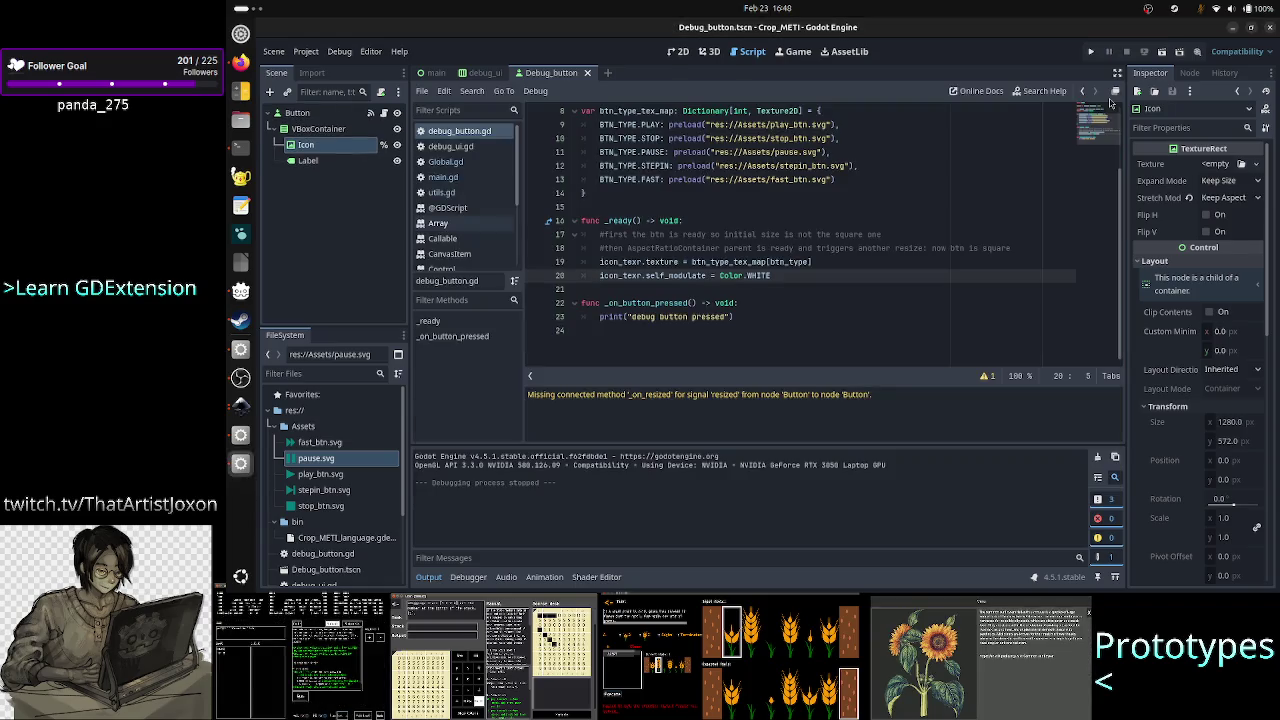
Clear line 20, retype 'icon_texr.self_modulate = Color.WHITE', and go back to the 2D workspace.
click(803, 274)
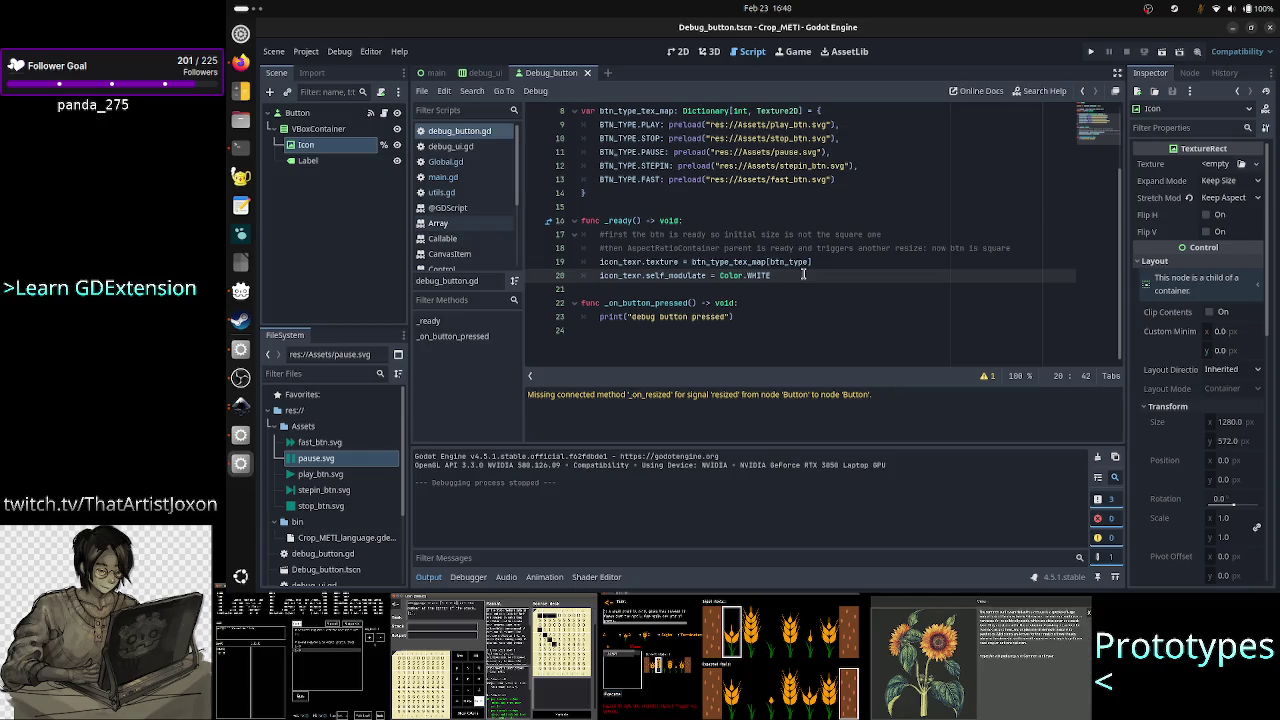
scroll(803, 274, up, 2)
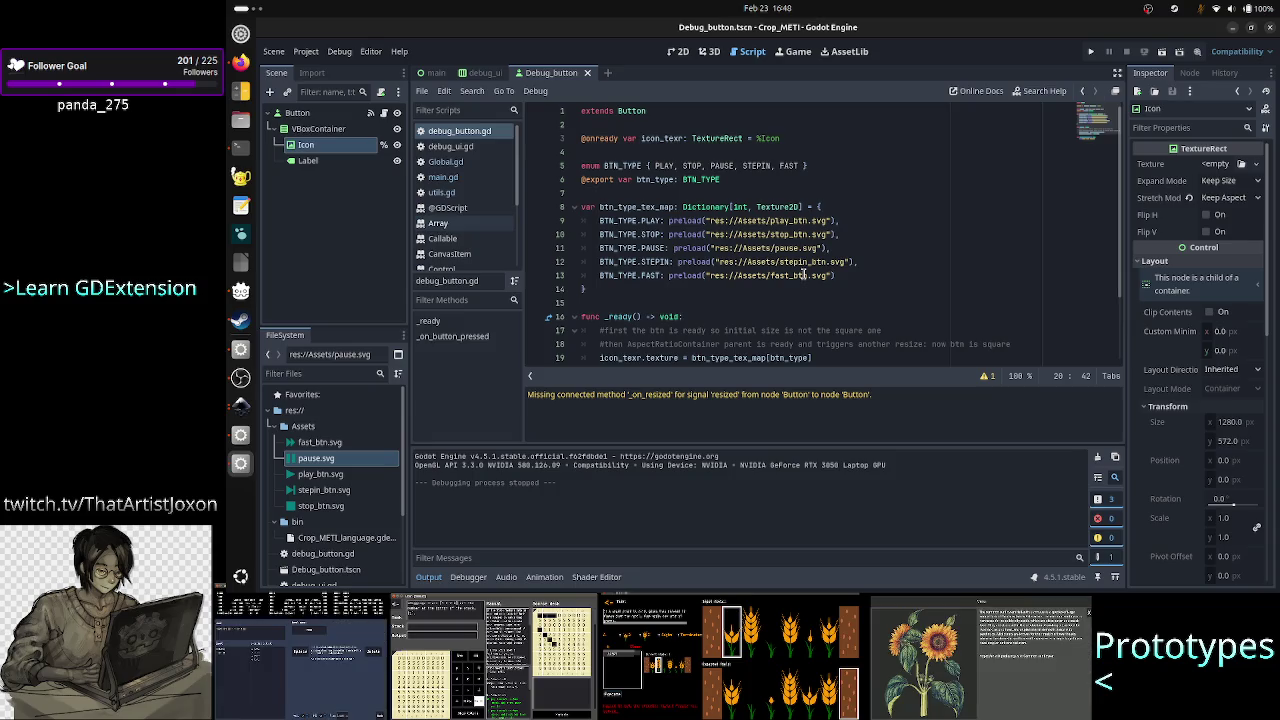
scroll(803, 274, down, 2)
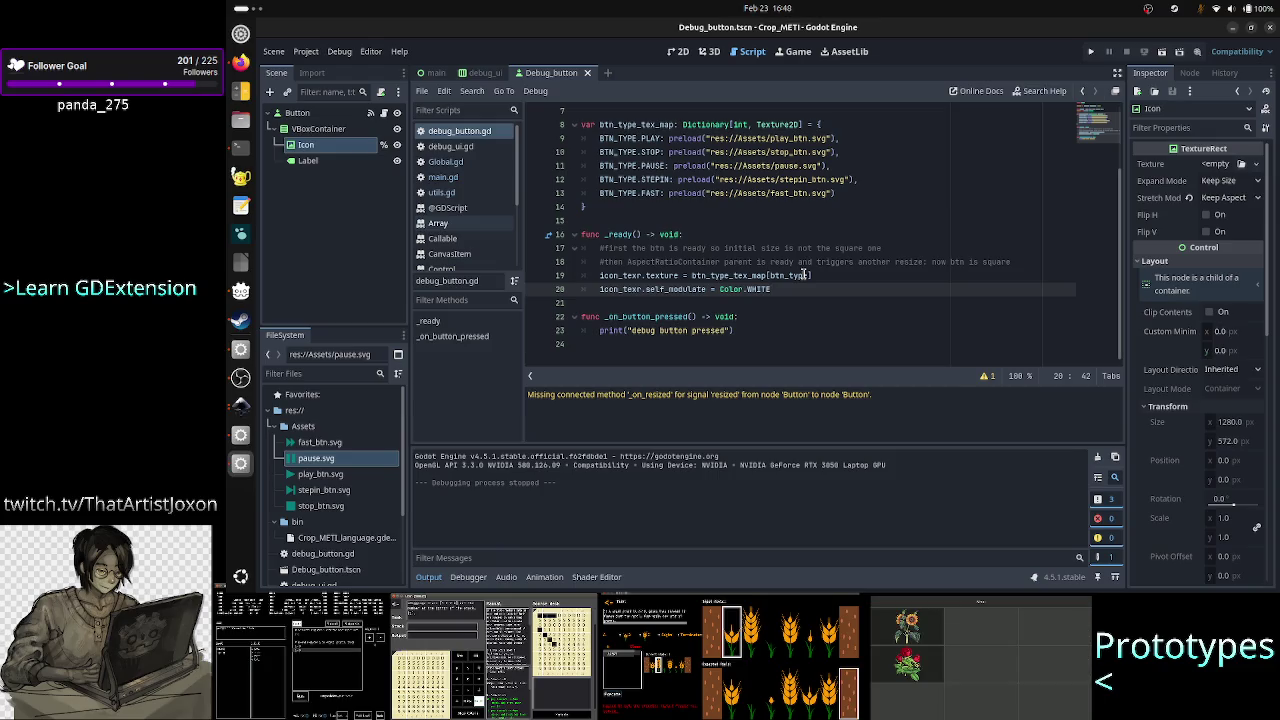
key(BackSpace)
key(BackSpace)
key(BackSpace)
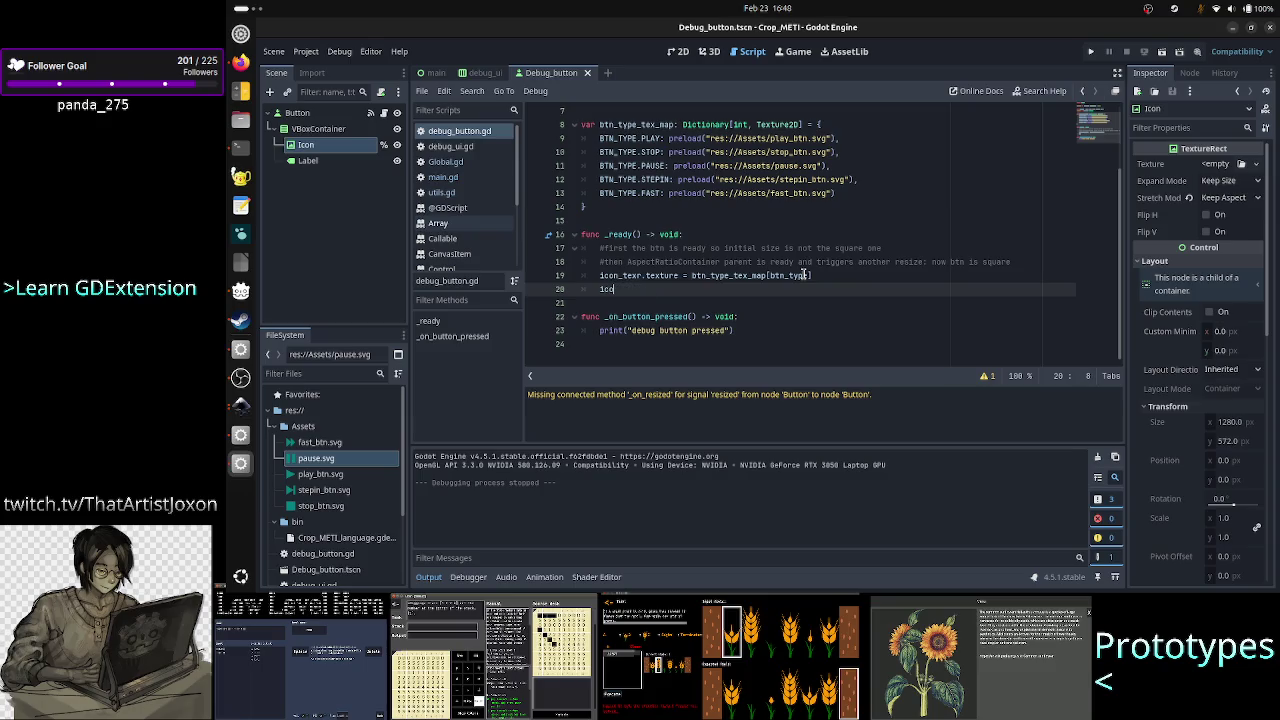
key(BackSpace)
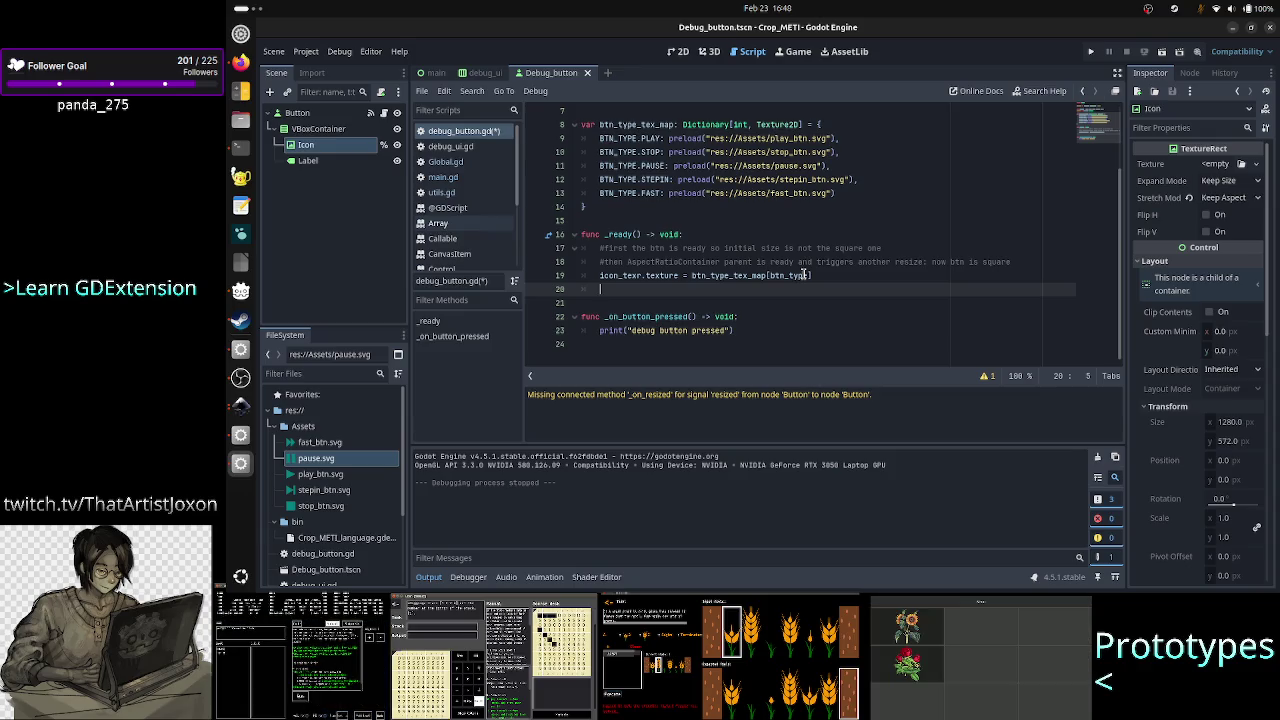
text(icon_texr.self_modulate = Color.WHITE)
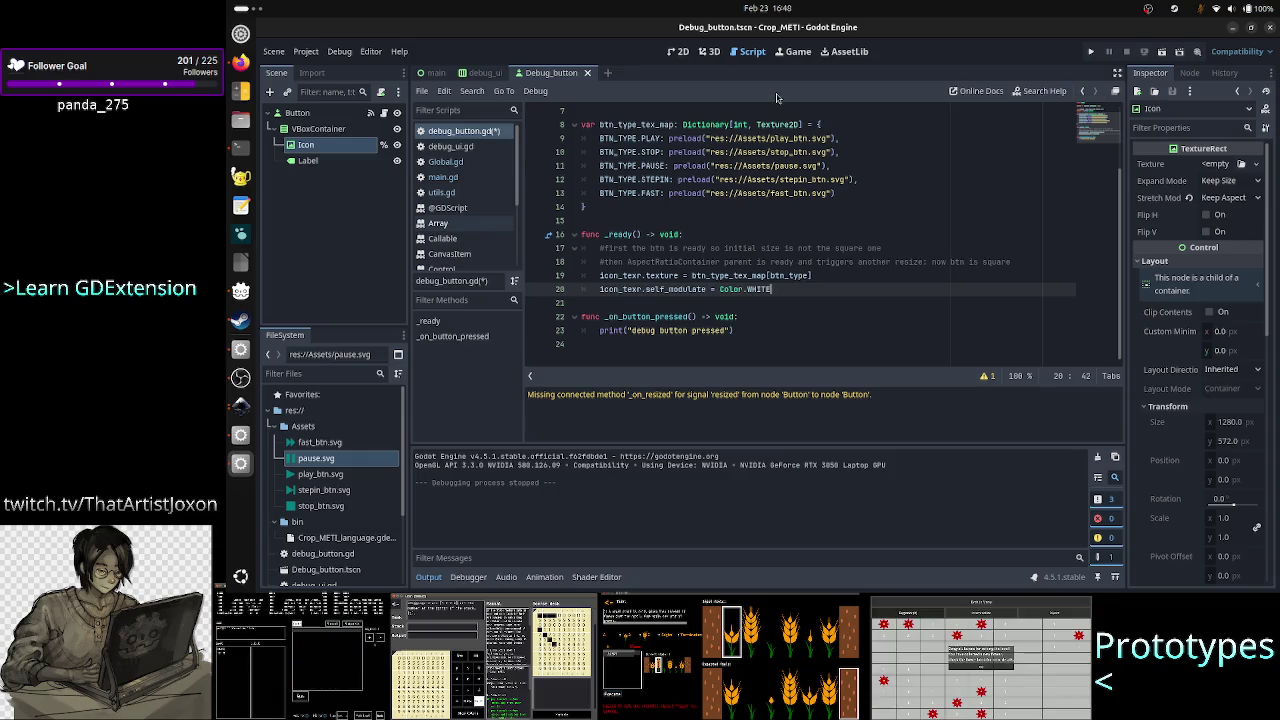
click(679, 51)
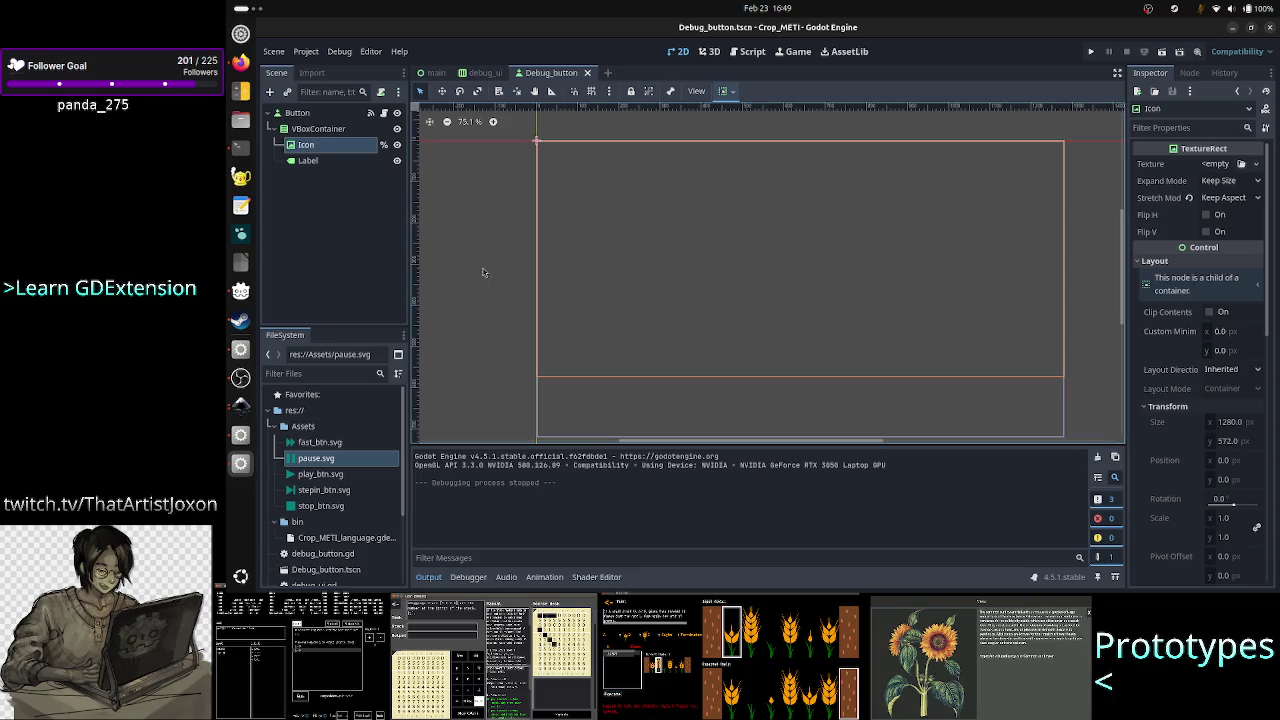
mouse_move(336, 443)
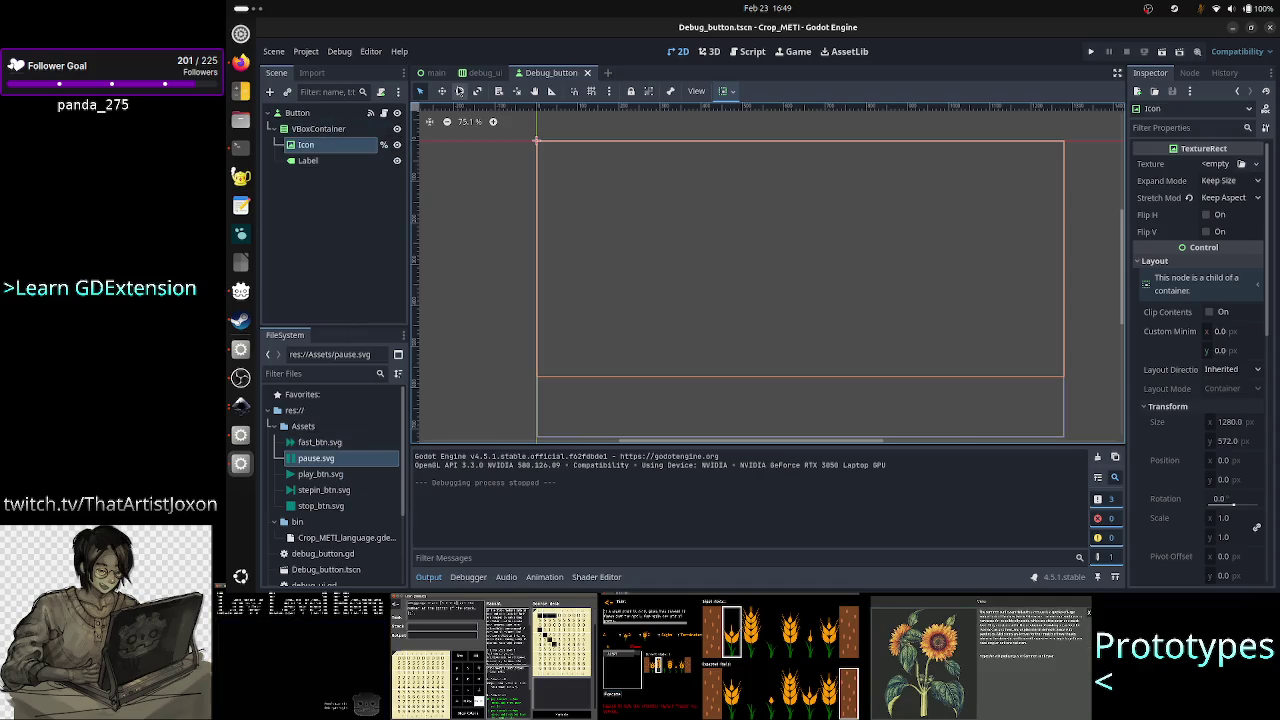
Create a new User Interface scene, add a TextureRect under Control, and assign it play_btn.svg.
click(607, 72)
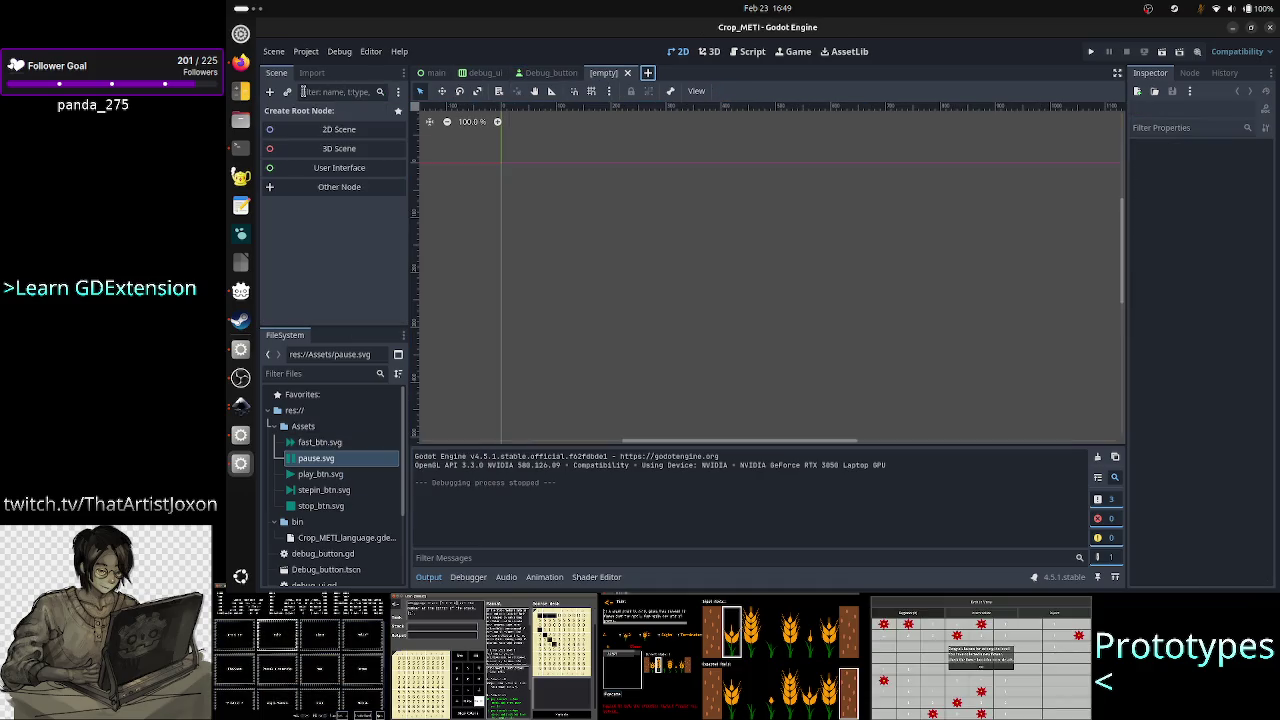
click(330, 169)
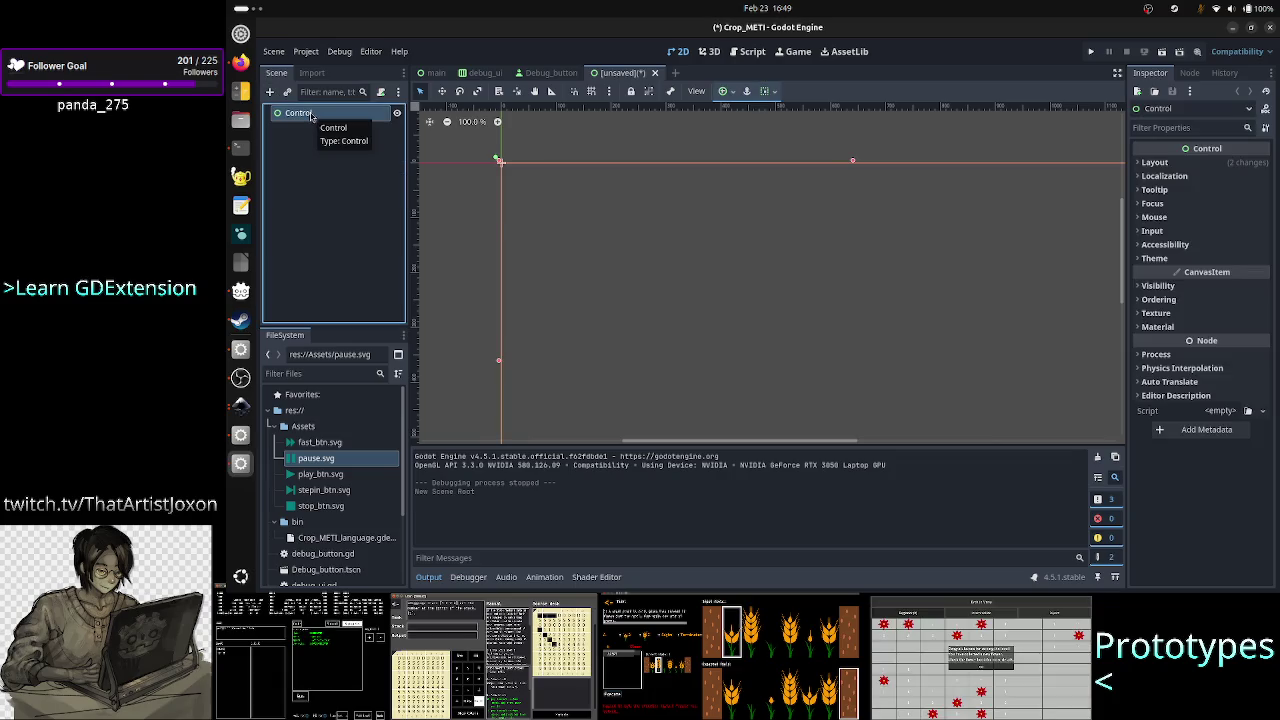
click(269, 91)
text(text)
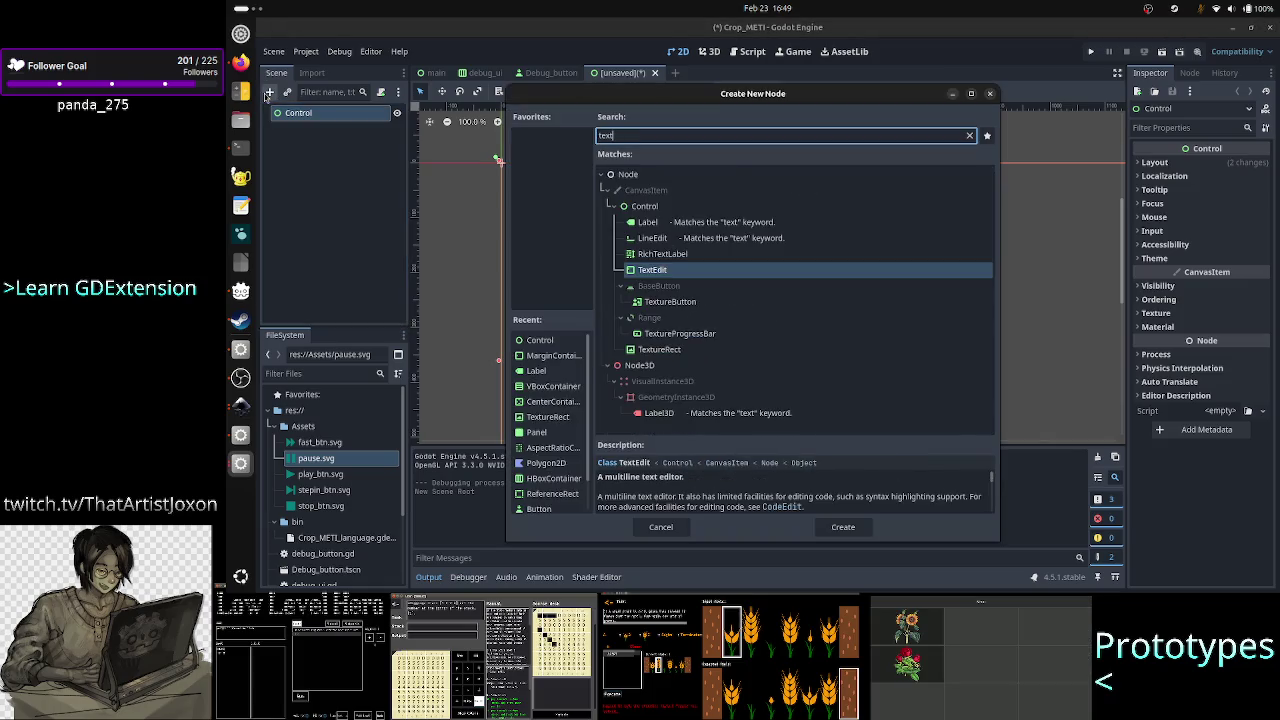
double_click(676, 350)
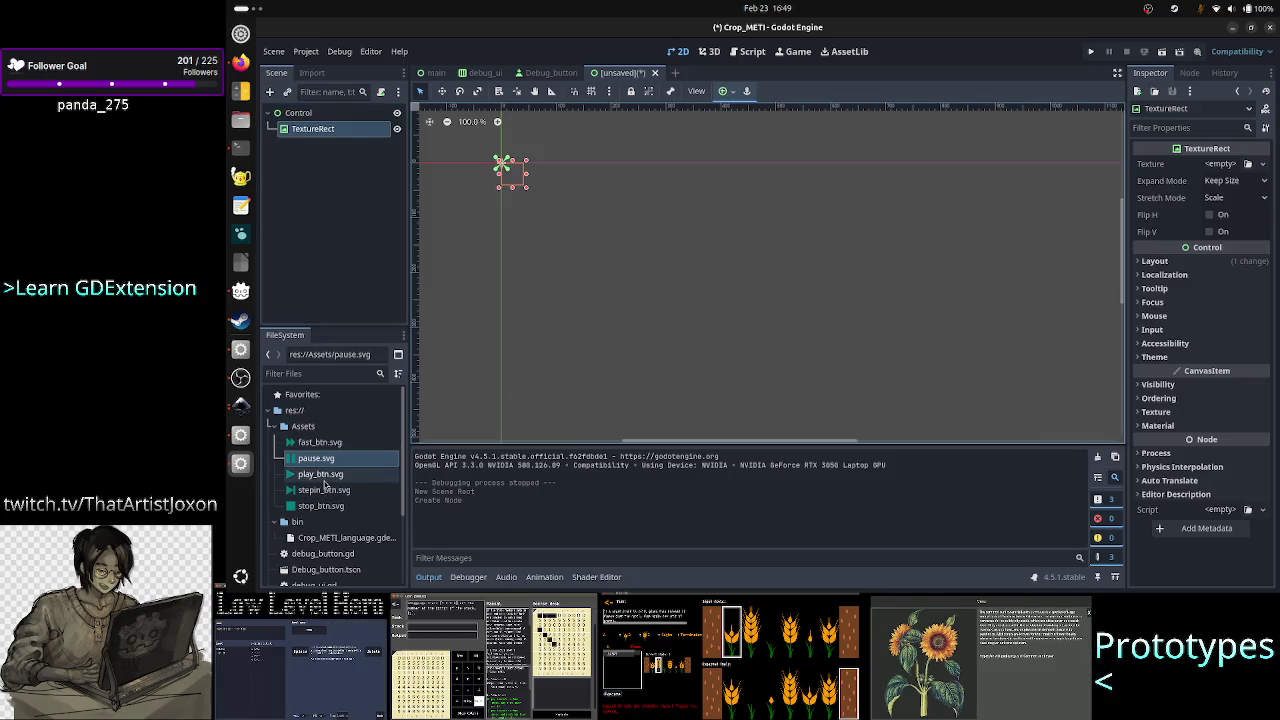
mouse_move(323, 481)
mouse_down()
mouse_move(663, 349)
mouse_move(839, 317)
mouse_move(965, 251)
mouse_move(1218, 164)
mouse_up()
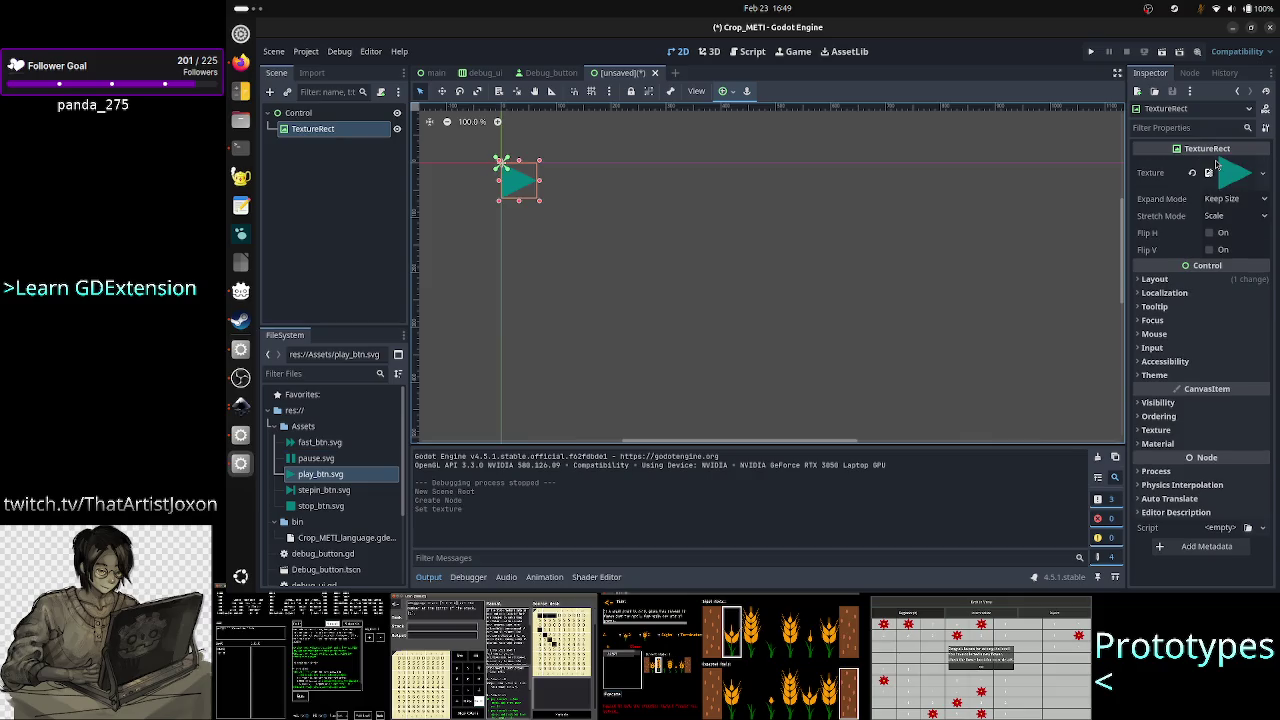
Expand Visibility and try out dark purple, teal and cyan tints in the Self Modulate picker.
click(1200, 403)
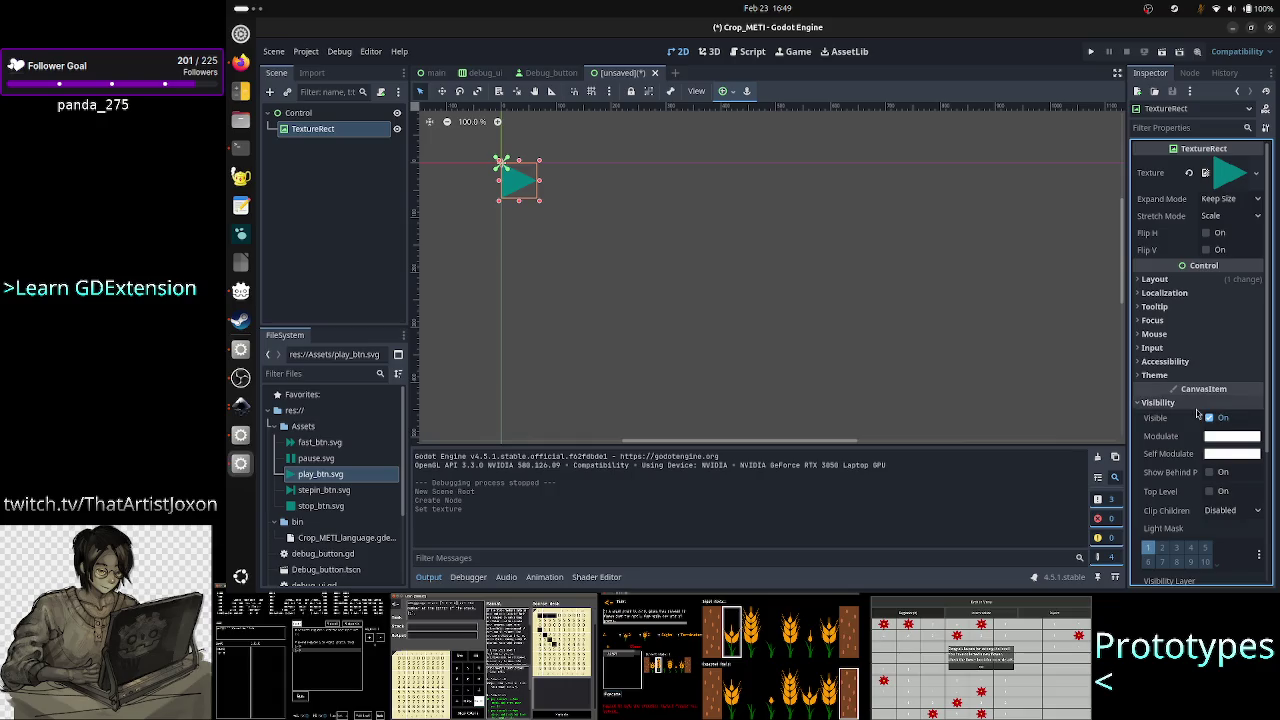
click(1231, 455)
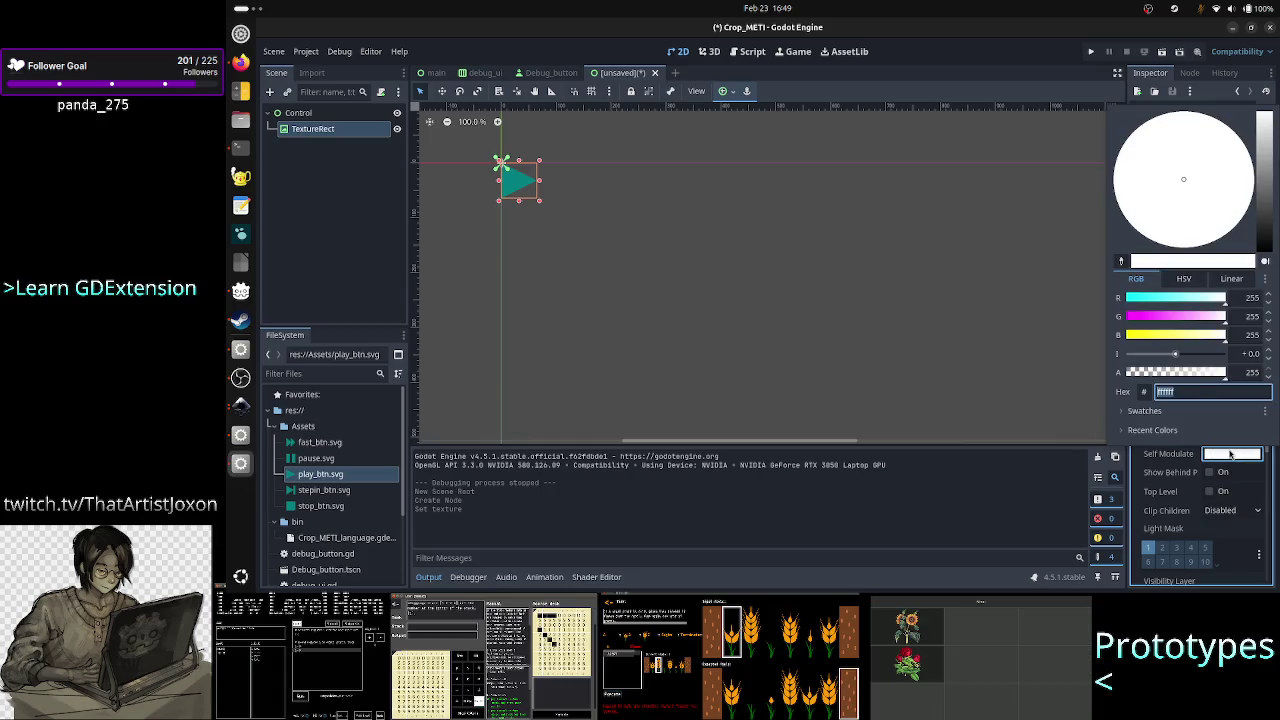
drag(1256, 212, 1258, 236)
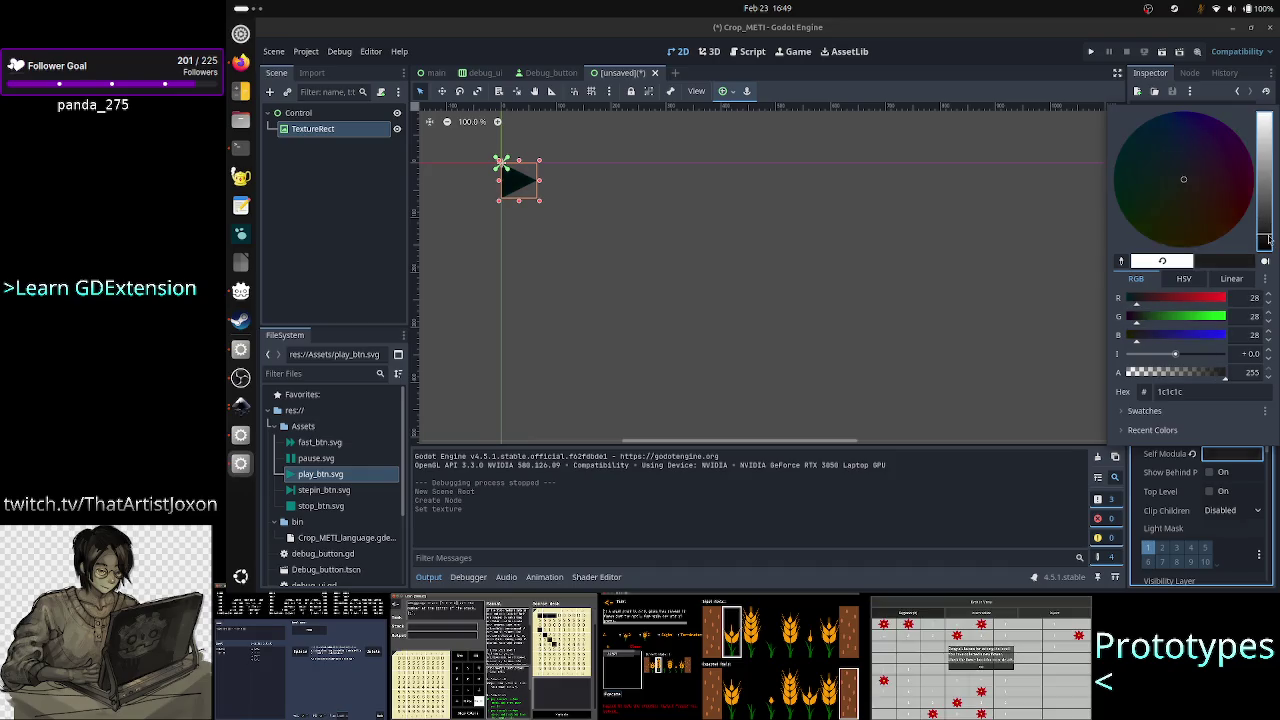
click(1210, 127)
click(1149, 174)
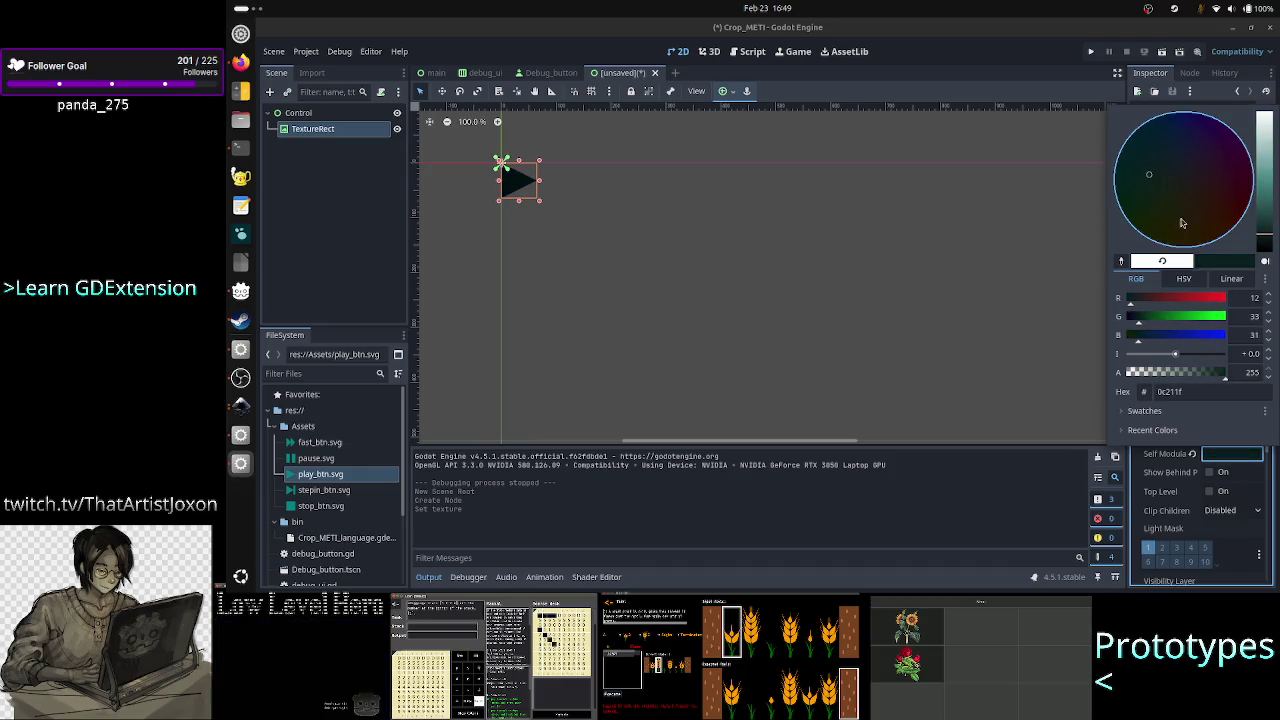
drag(1267, 192, 1268, 147)
mouse_move(1200, 170)
mouse_down()
mouse_move(1229, 166)
mouse_move(1131, 145)
mouse_move(1143, 213)
mouse_move(1180, 235)
mouse_move(1212, 192)
mouse_move(1168, 149)
mouse_up()
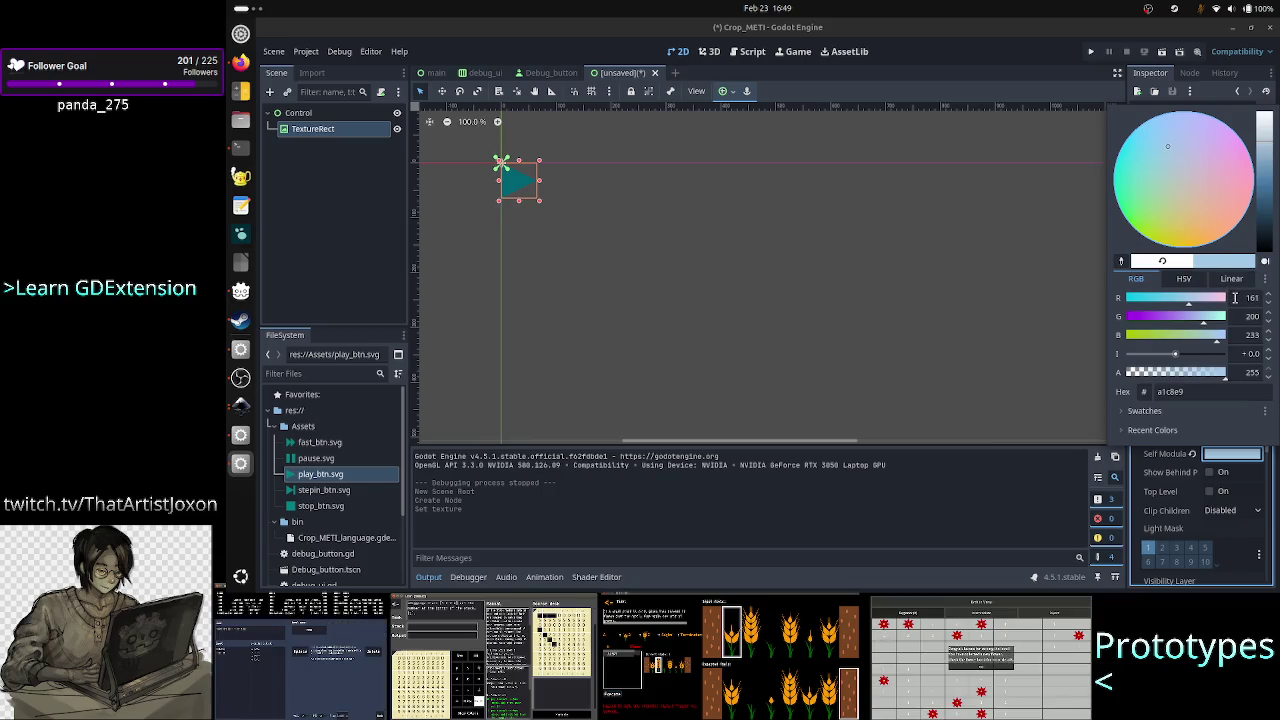
Set the Self Modulate colour to R 255, G 0, B 0.
click(1236, 297)
text(255)
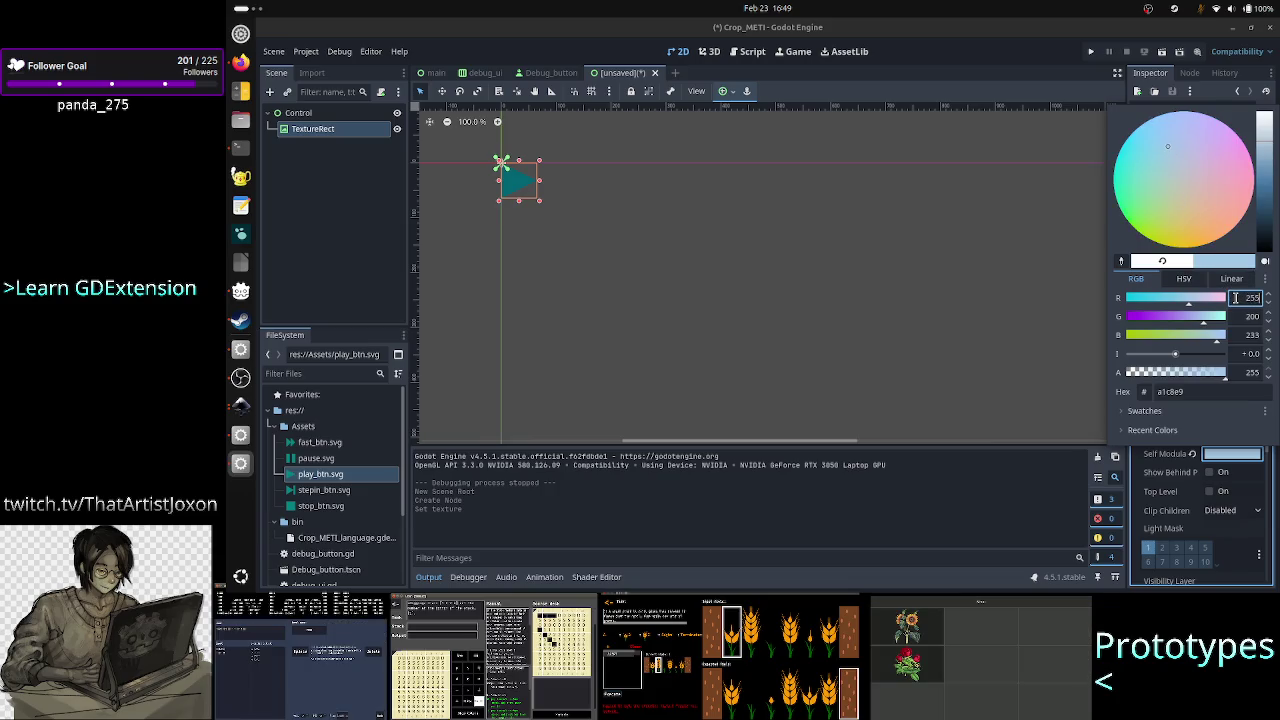
click(1250, 317)
text(0)
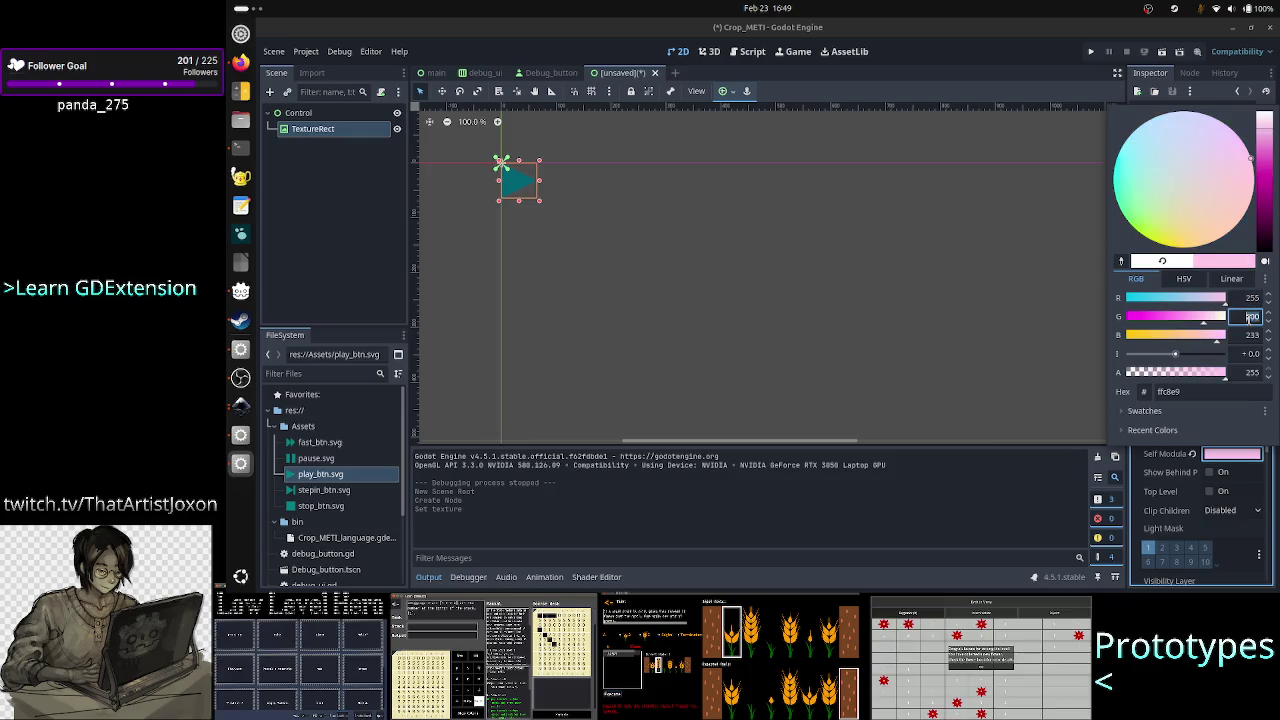
click(1248, 332)
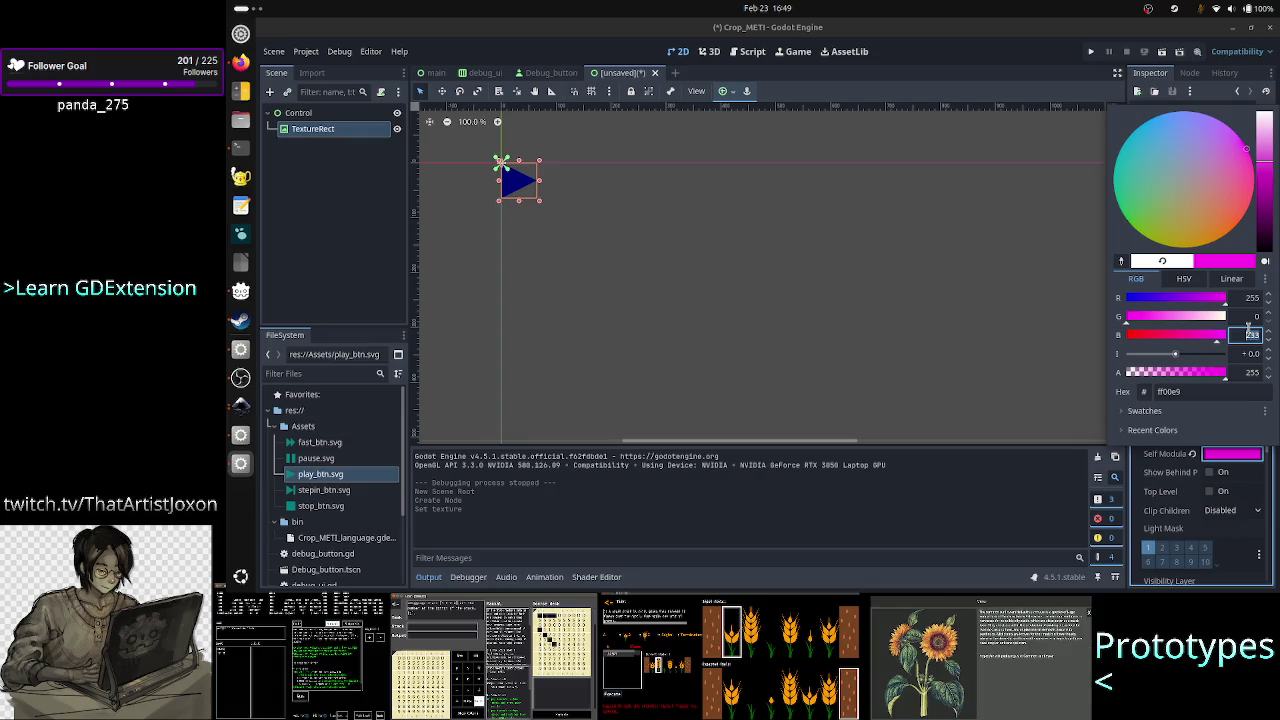
text(0)
click(1248, 316)
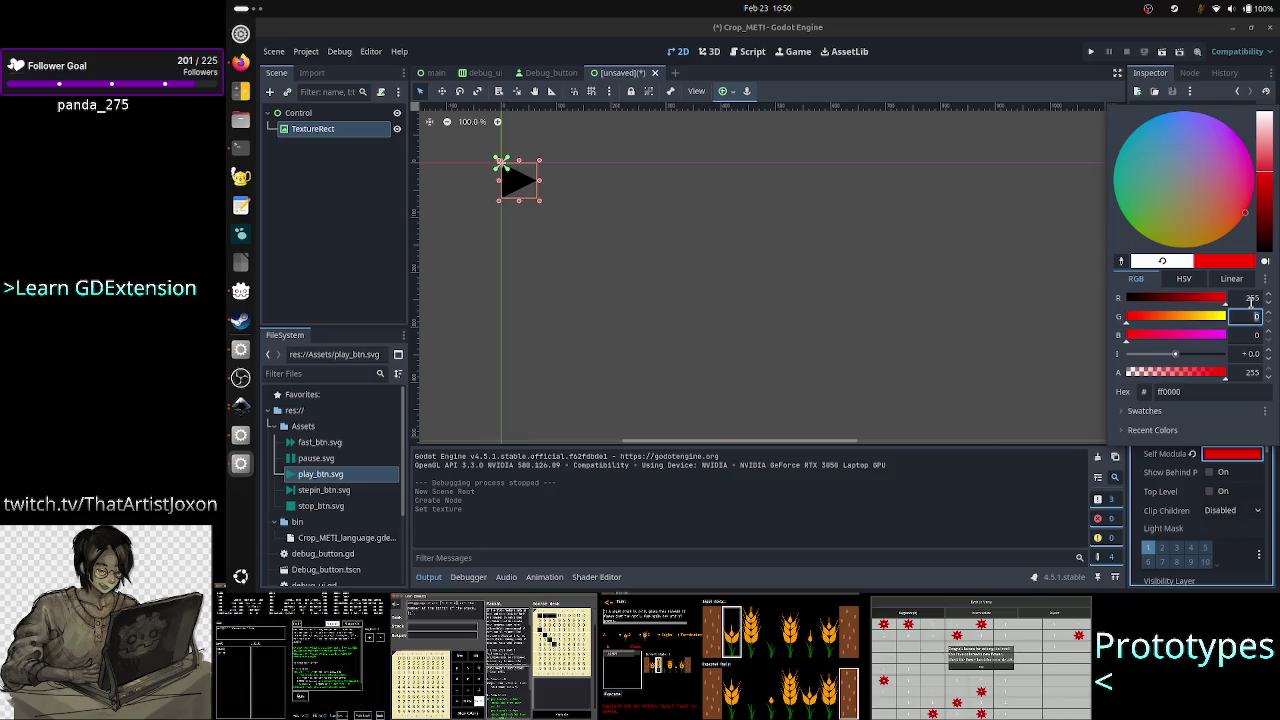
Make the red tint semi-transparent, then compare with stepin_btn.svg in Inkscape.
click(1250, 353)
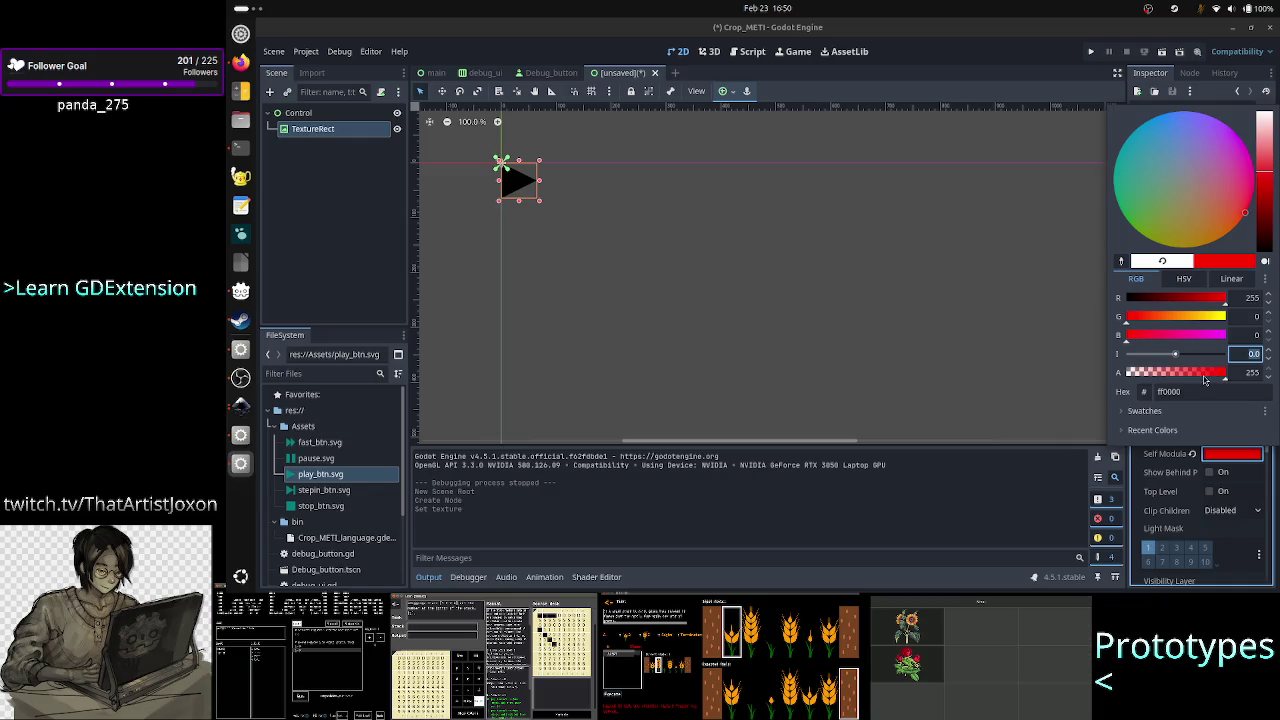
mouse_move(1221, 375)
mouse_down()
mouse_move(1186, 390)
mouse_move(1123, 382)
mouse_move(1237, 374)
mouse_up()
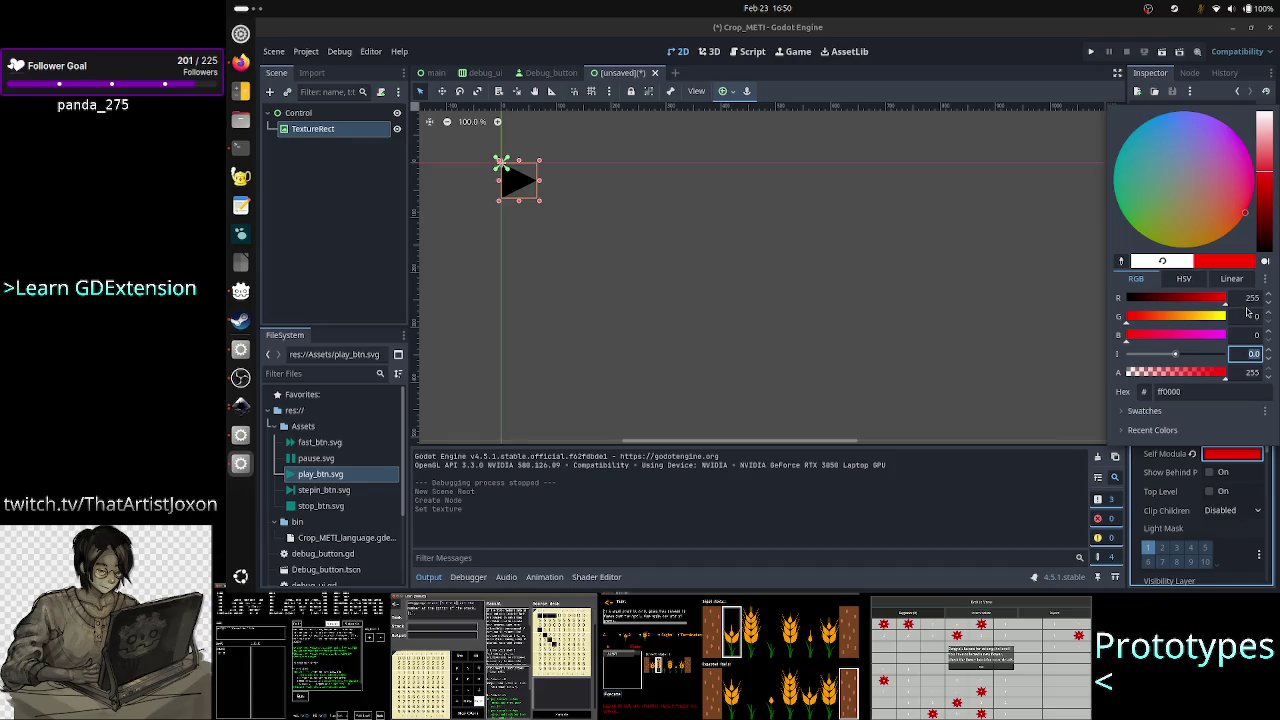
click(1249, 300)
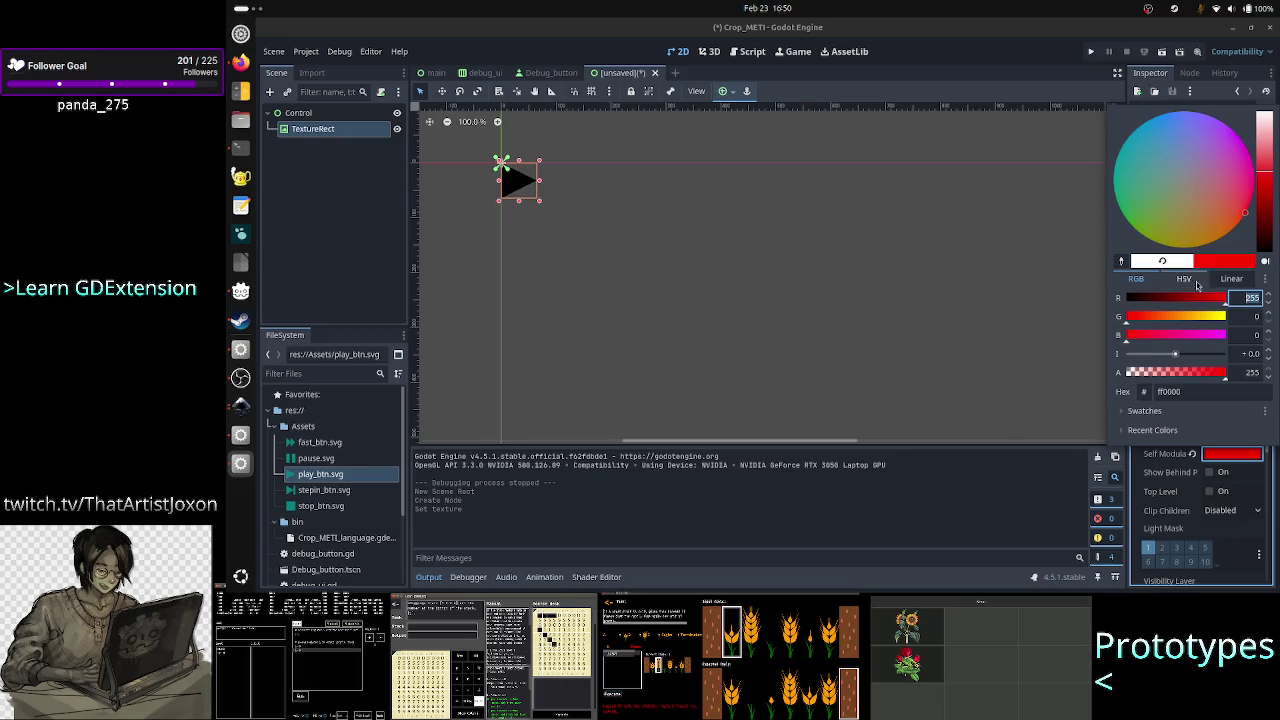
click(240, 405)
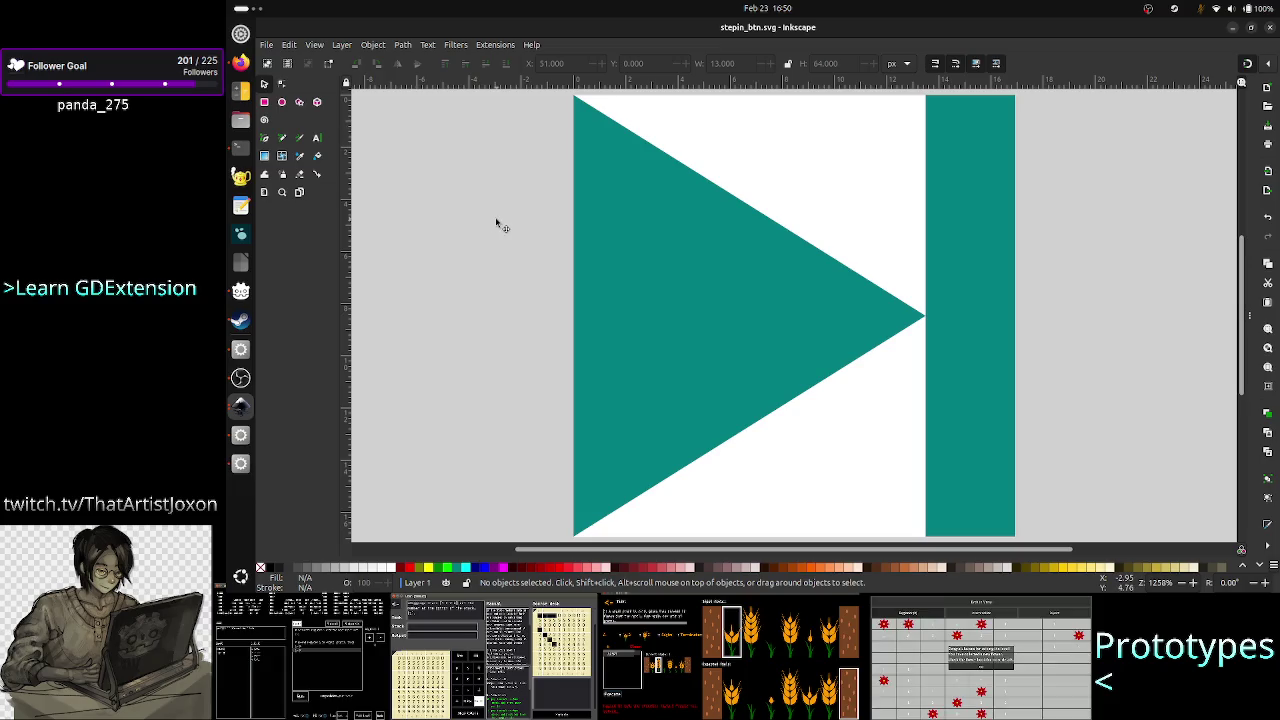
key(alt+Tab)
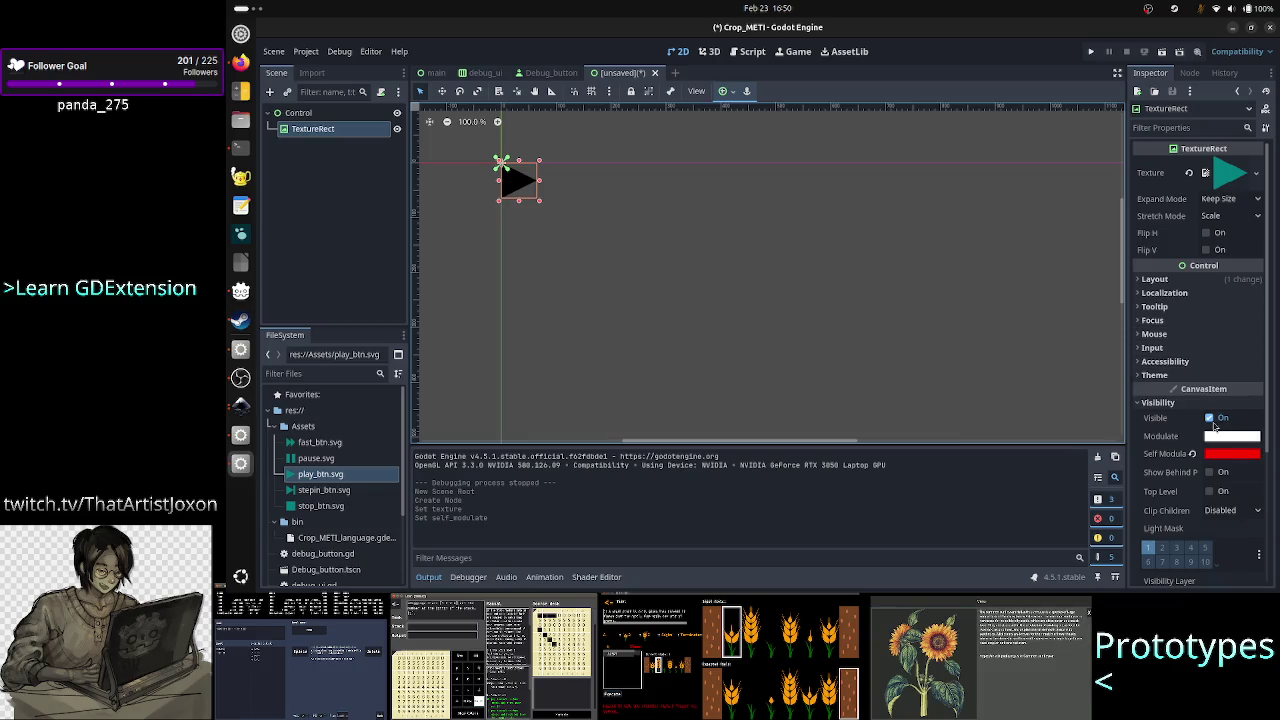
Tint the icon's Self Modulate yellow (255,255,0), then white (255,255,255).
click(1227, 456)
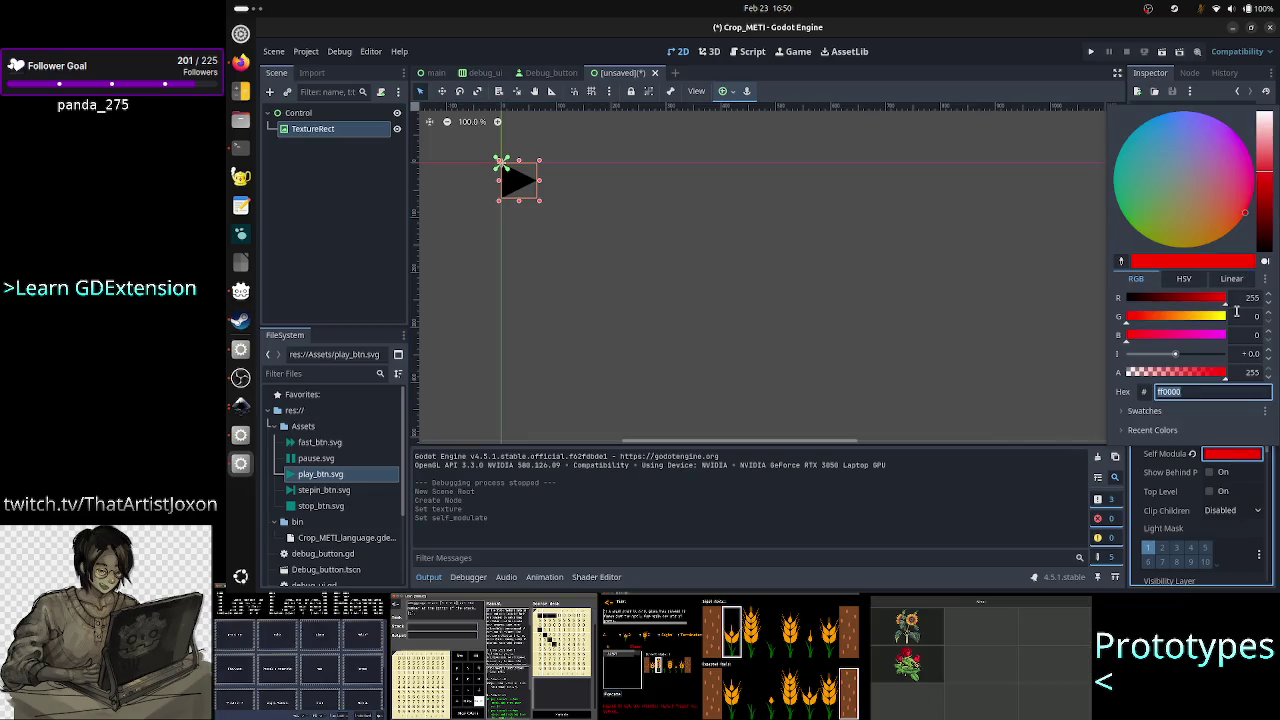
click(1248, 298)
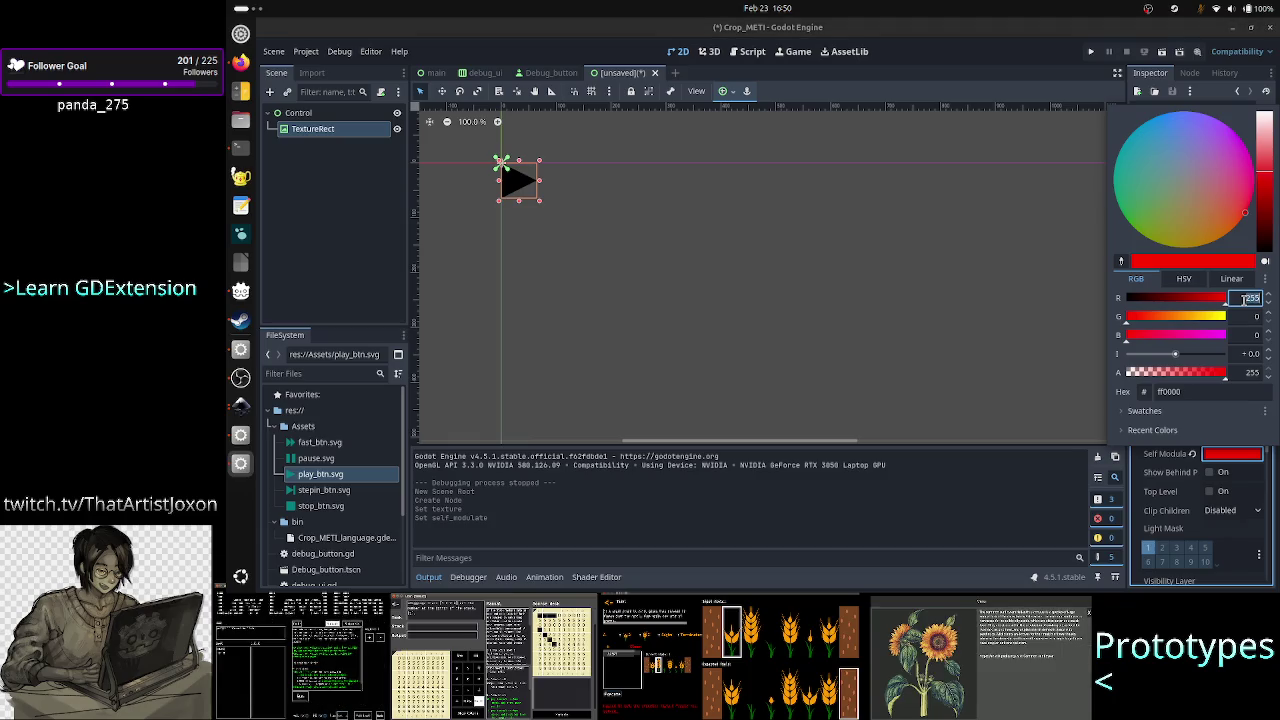
click(1245, 299)
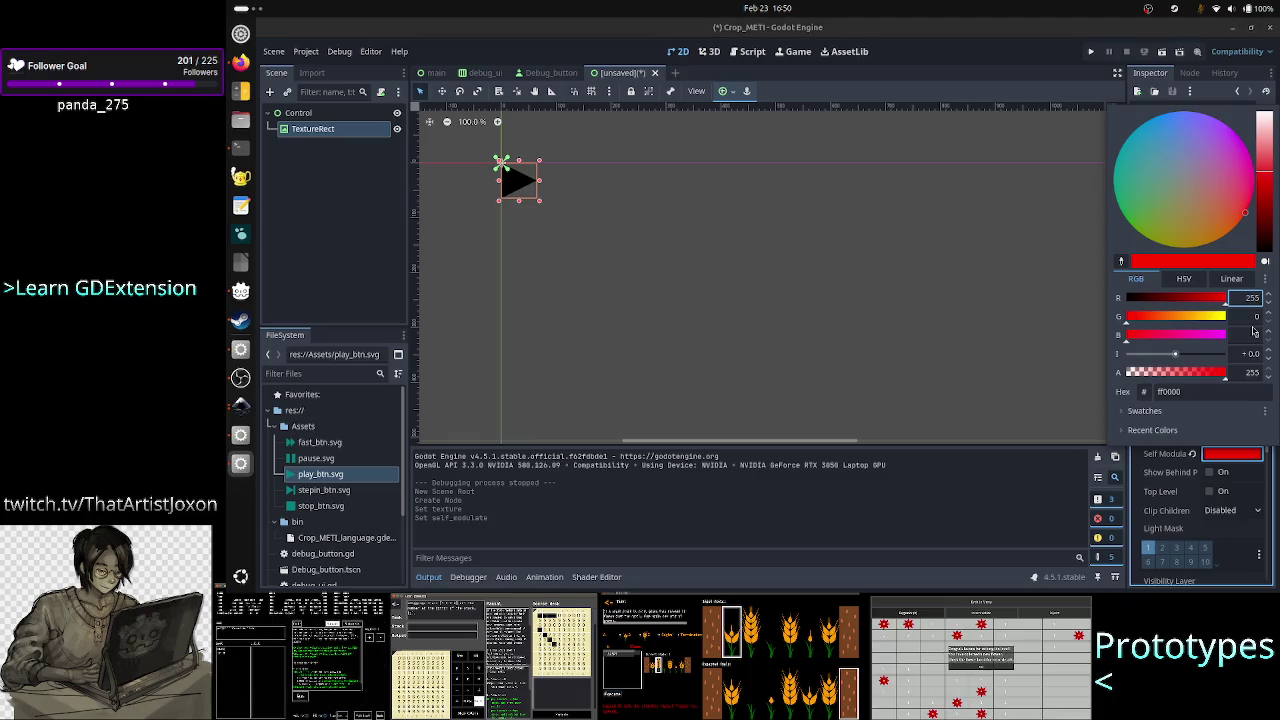
click(1249, 317)
text(255)
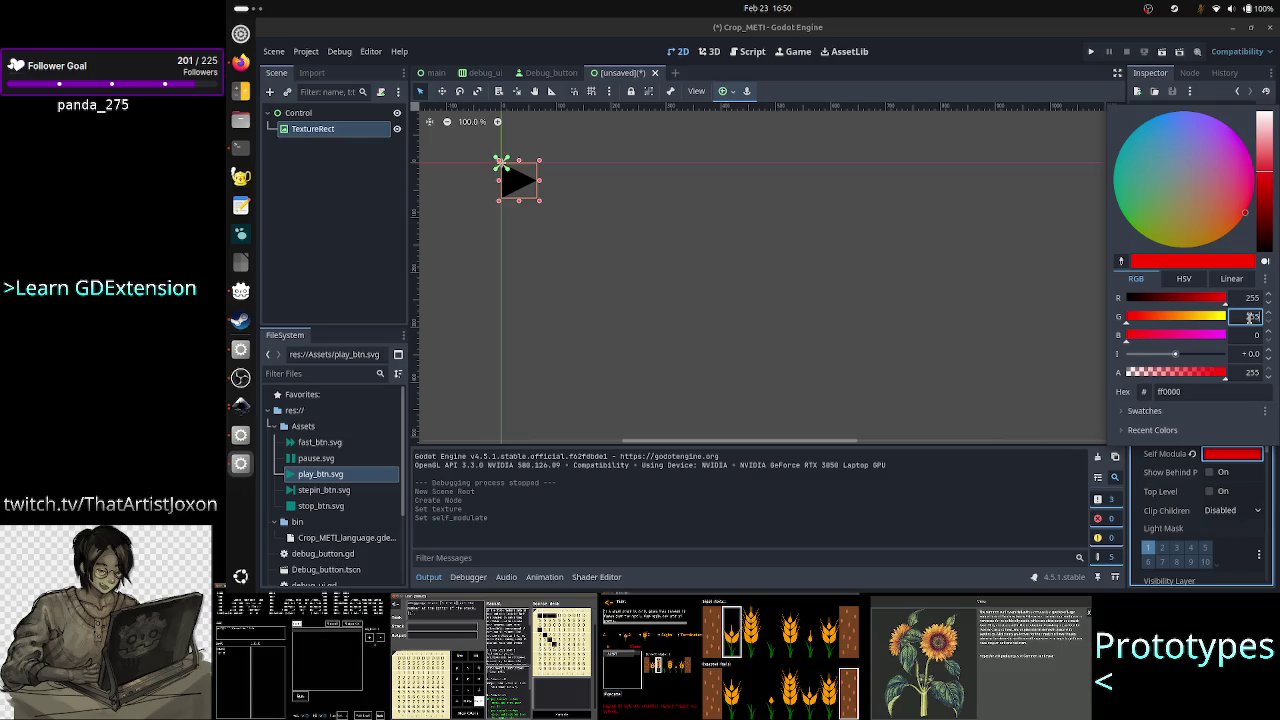
click(1249, 334)
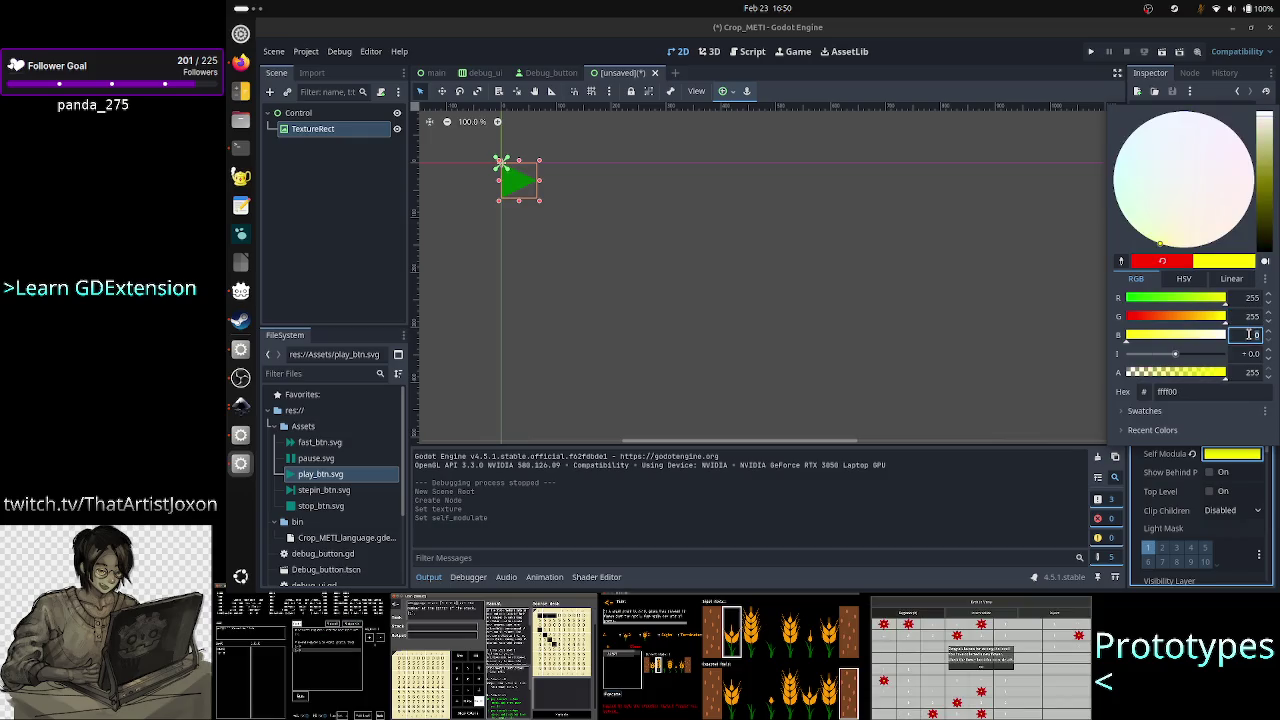
text(255)
click(1251, 317)
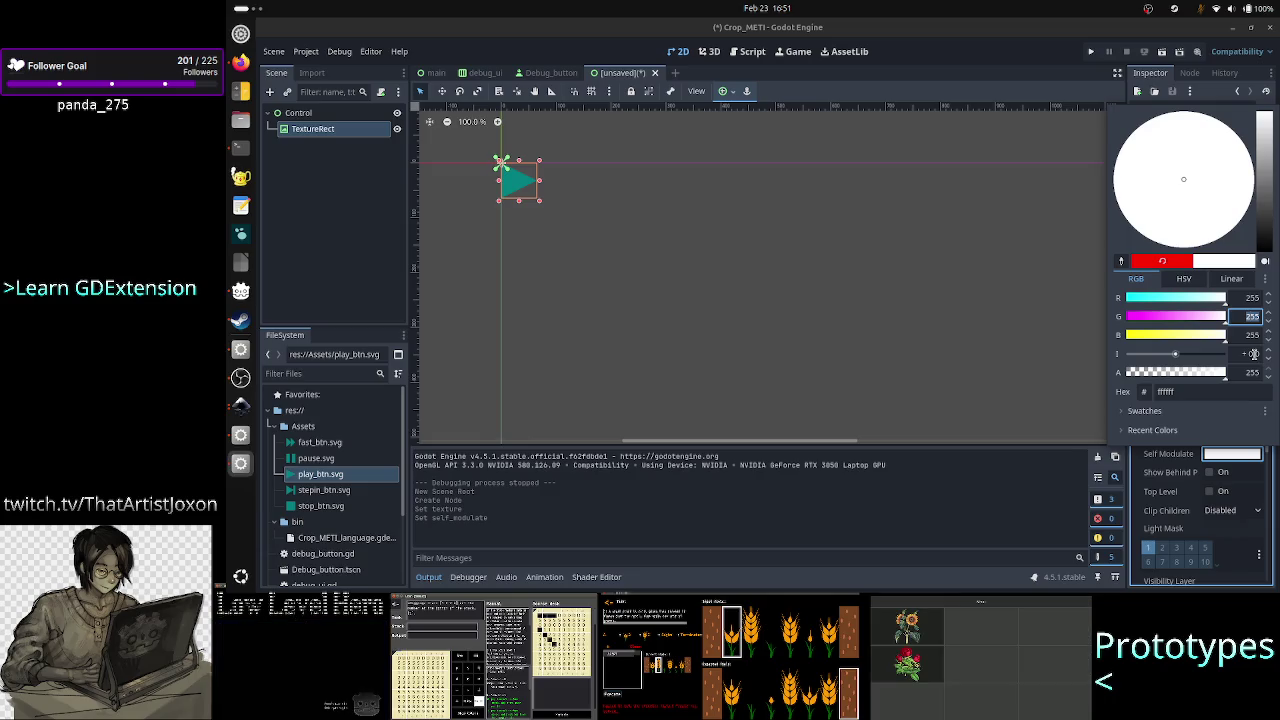
Zero red, green, then blue to step the tint through cyan and blue to black (0,0,0).
click(1252, 298)
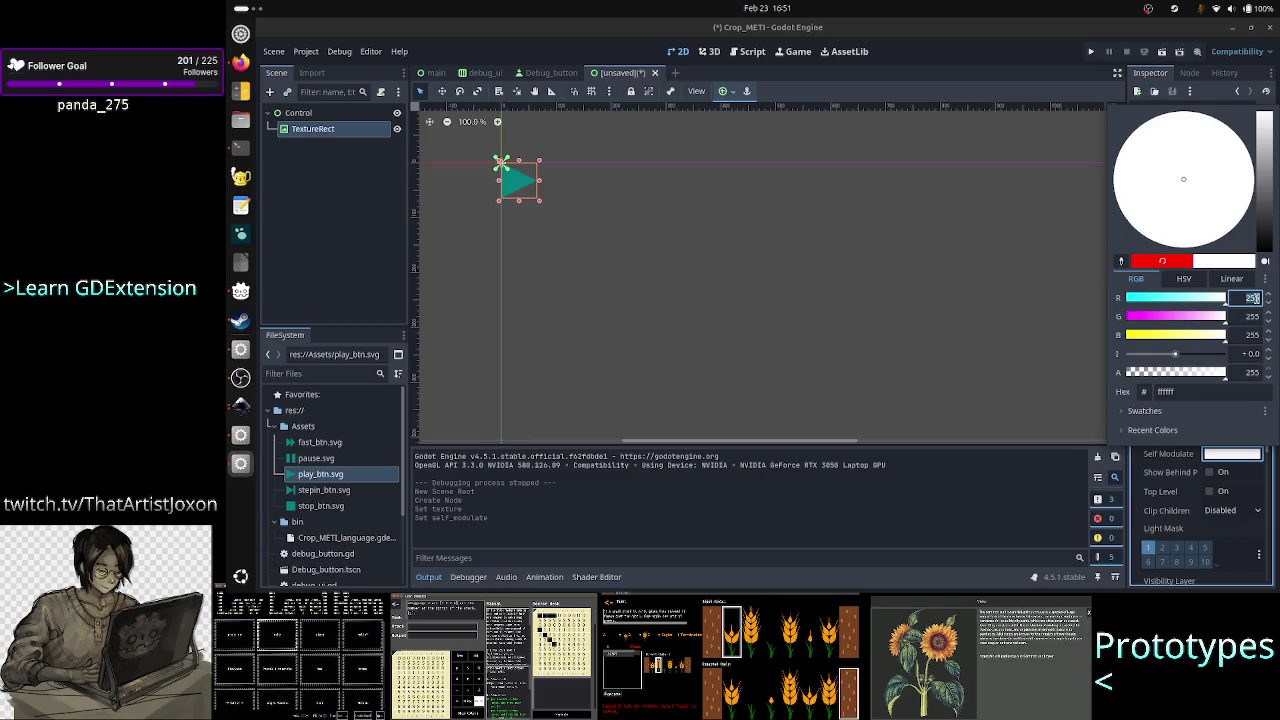
text(0)
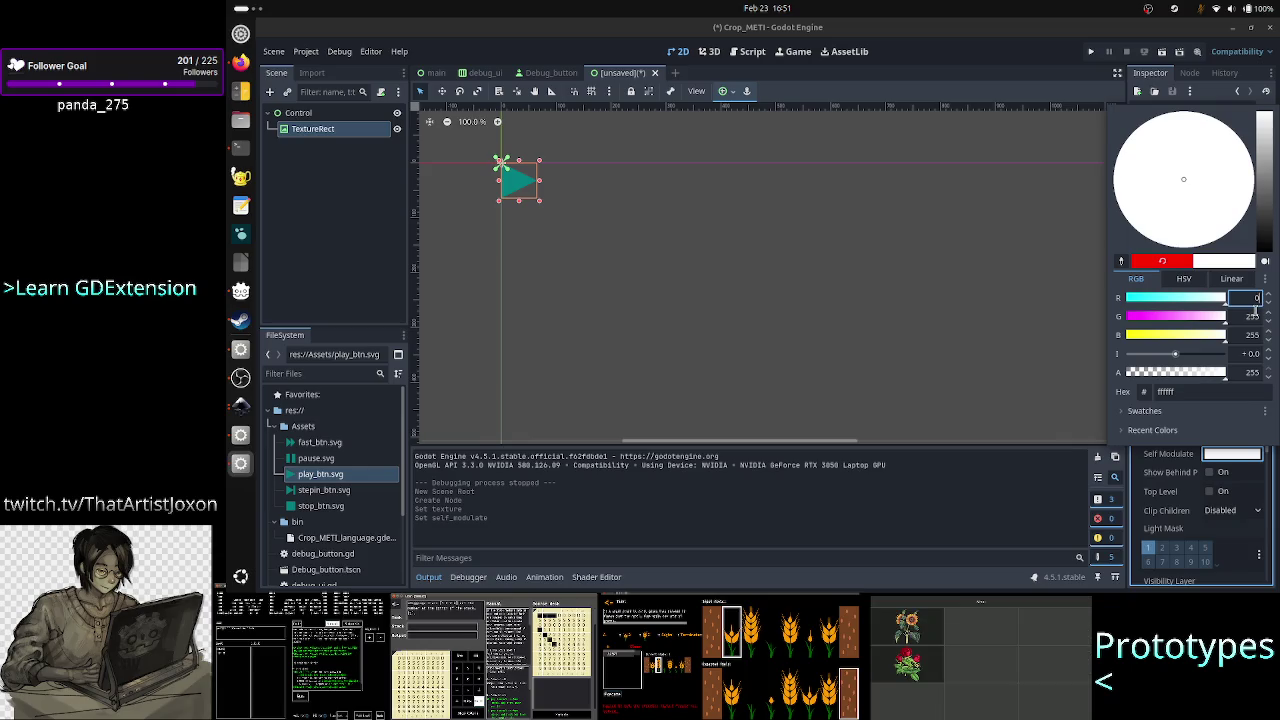
click(1254, 314)
text(0)
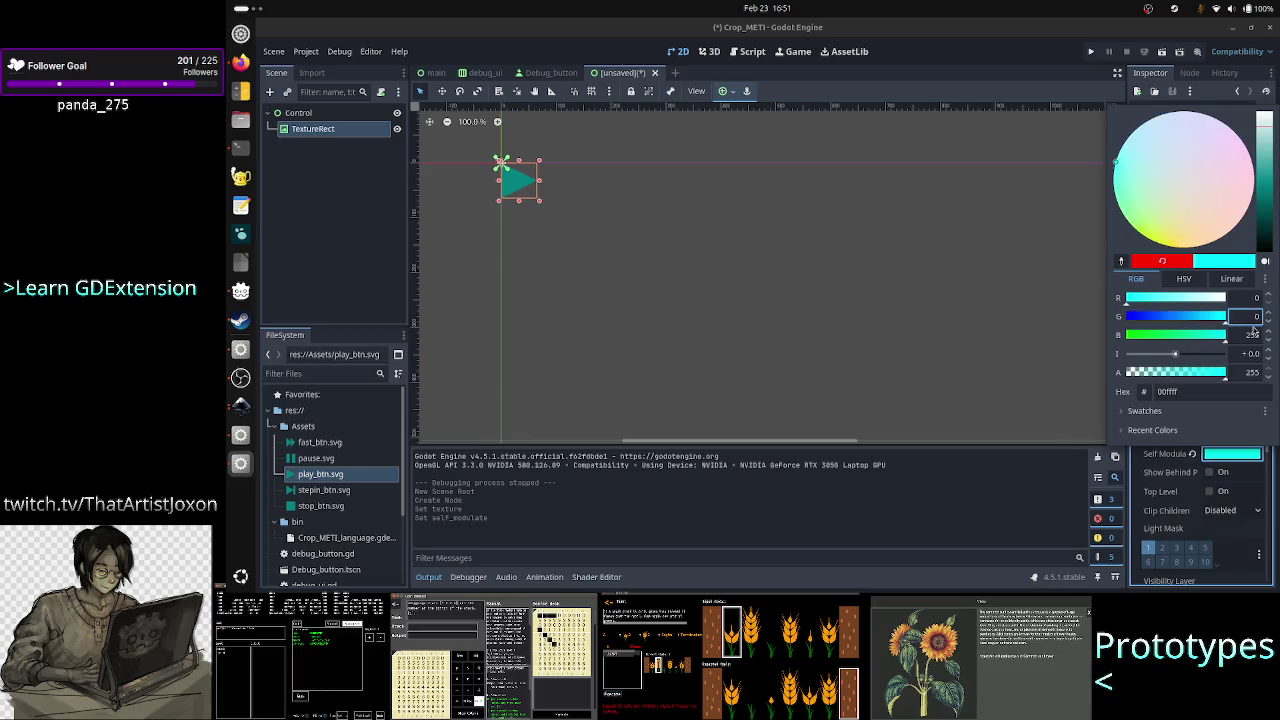
click(1252, 334)
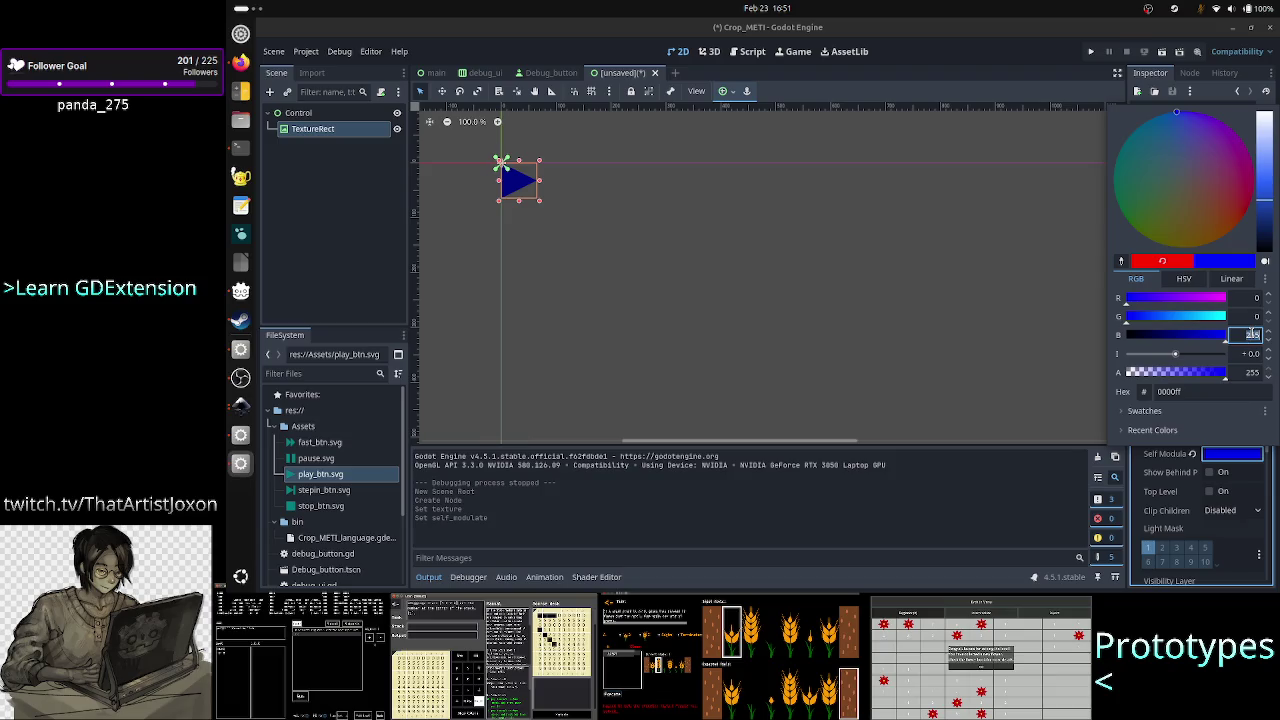
text(0)
click(1250, 318)
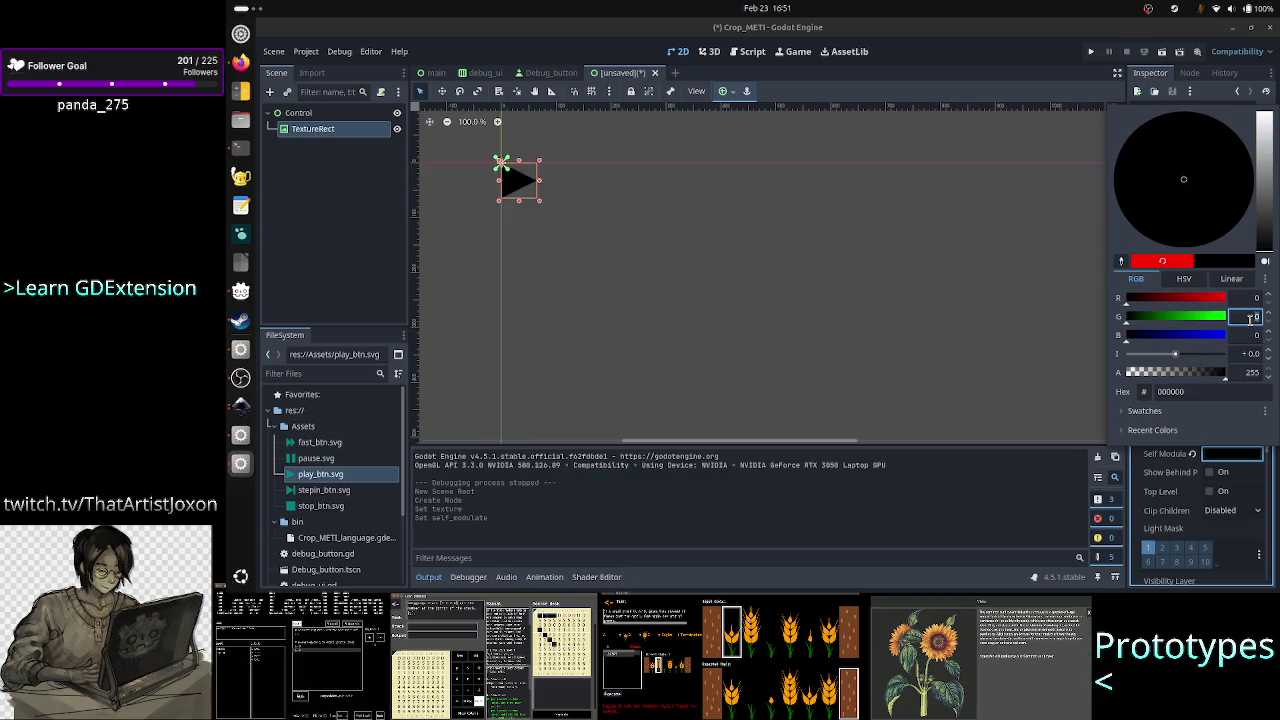